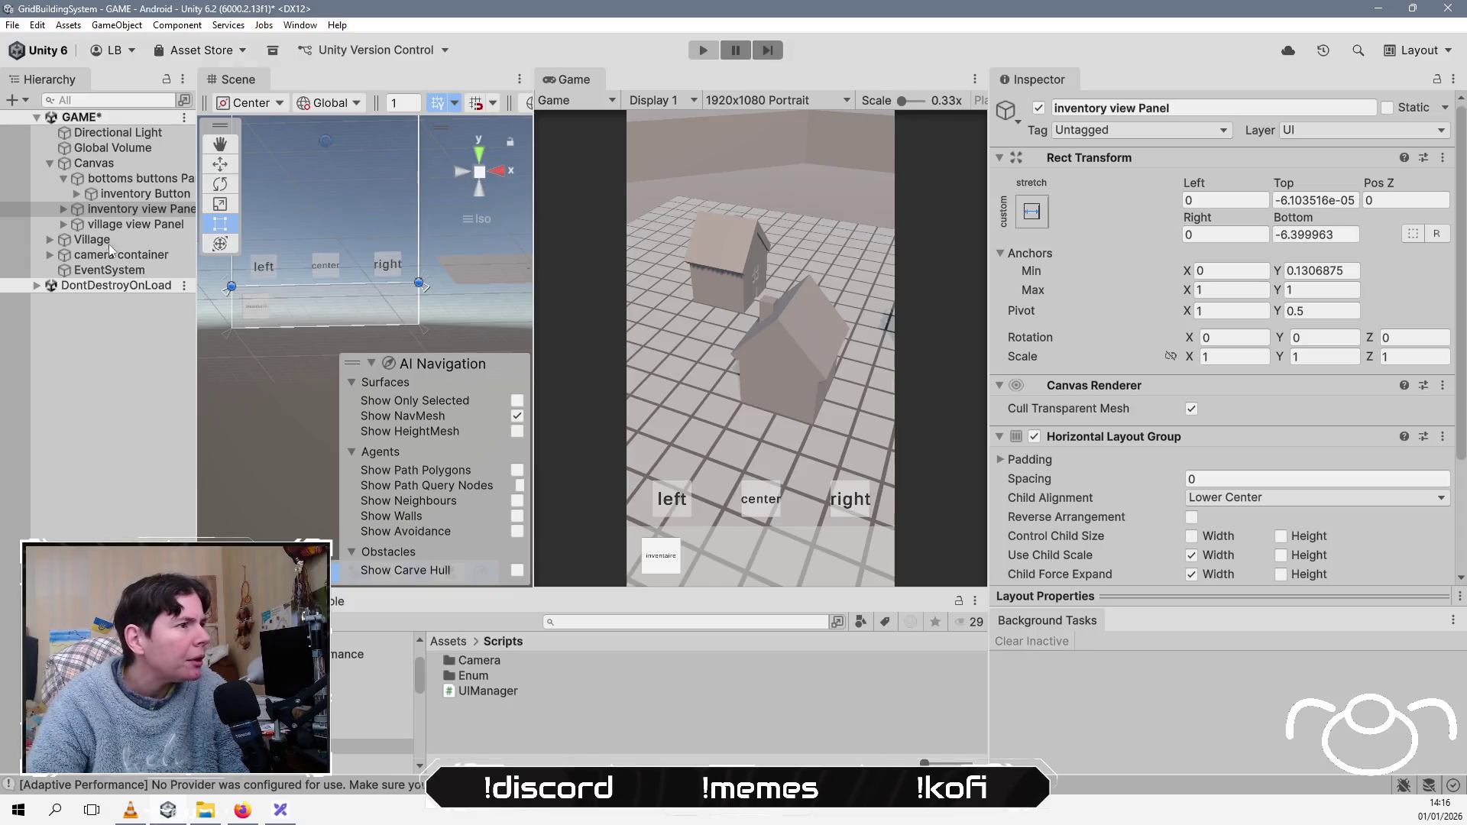
Step: Make the inventory view's left button call the camera container's CameraNavigation.RotateLeft
left_click(65, 209)
left_click(76, 225)
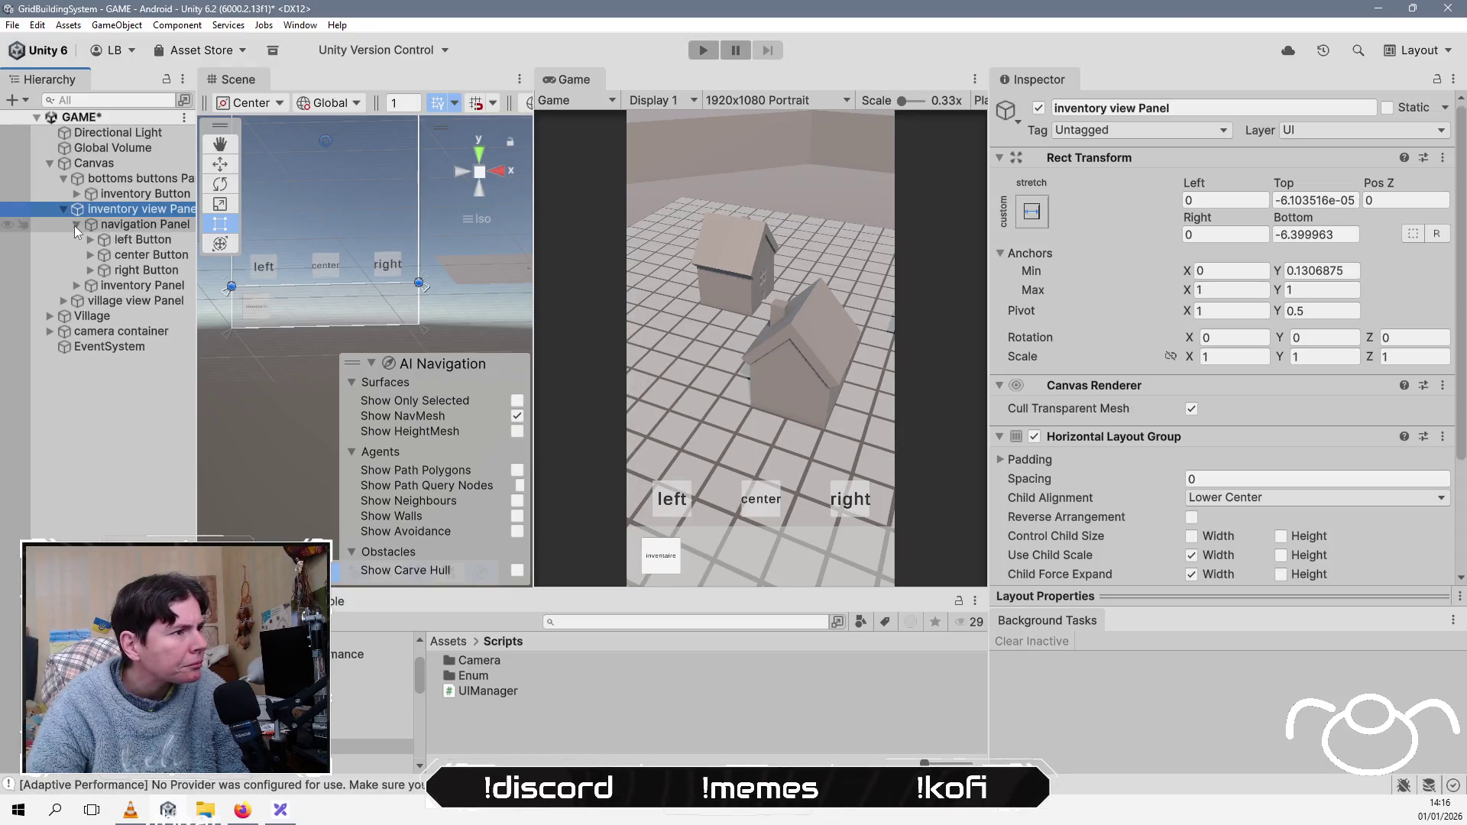
left_click(134, 240)
scroll(1147, 497, "down", 10)
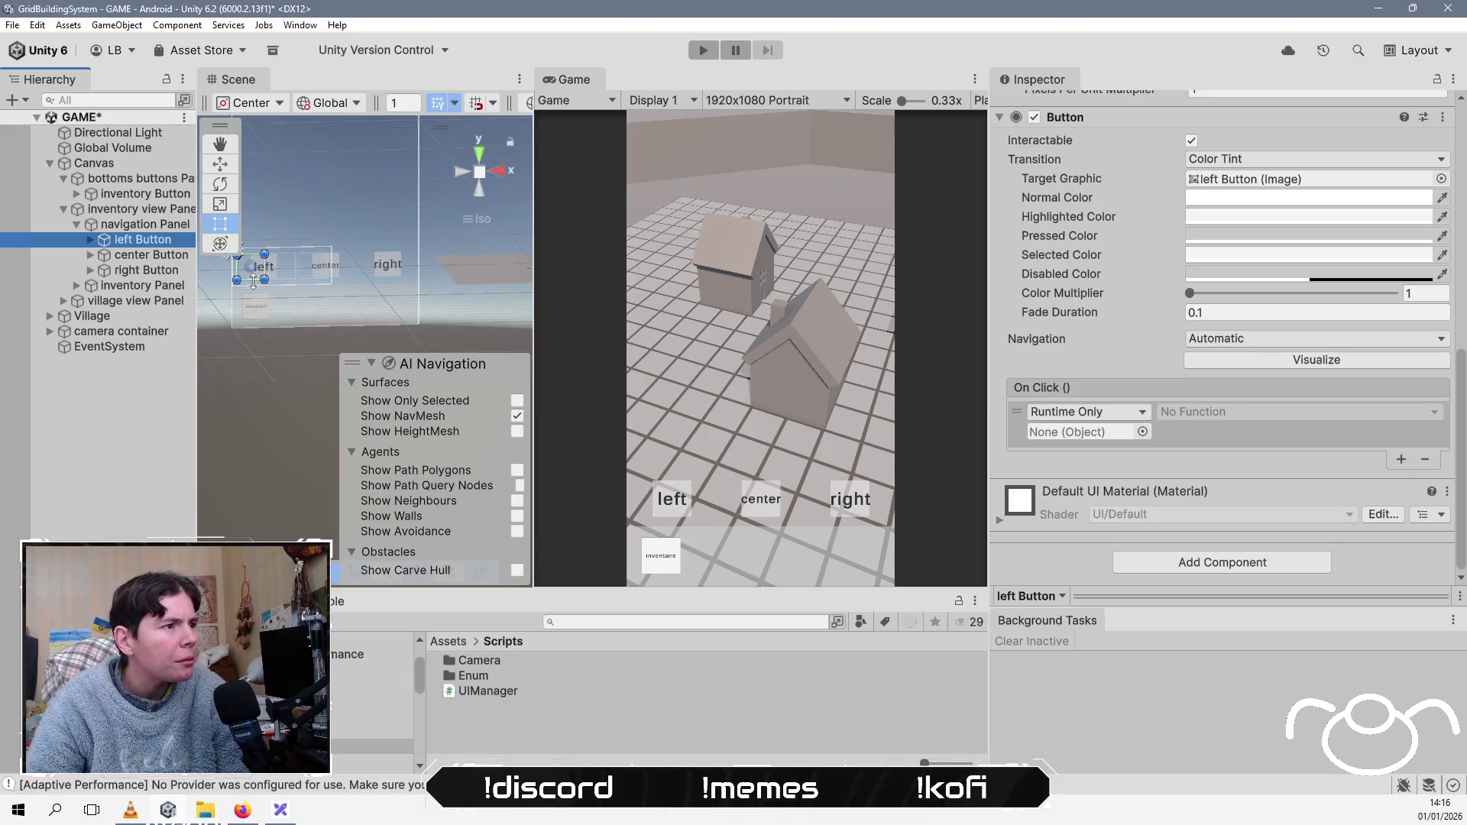
left_click_drag(120, 331, 1076, 435)
left_click(1225, 414)
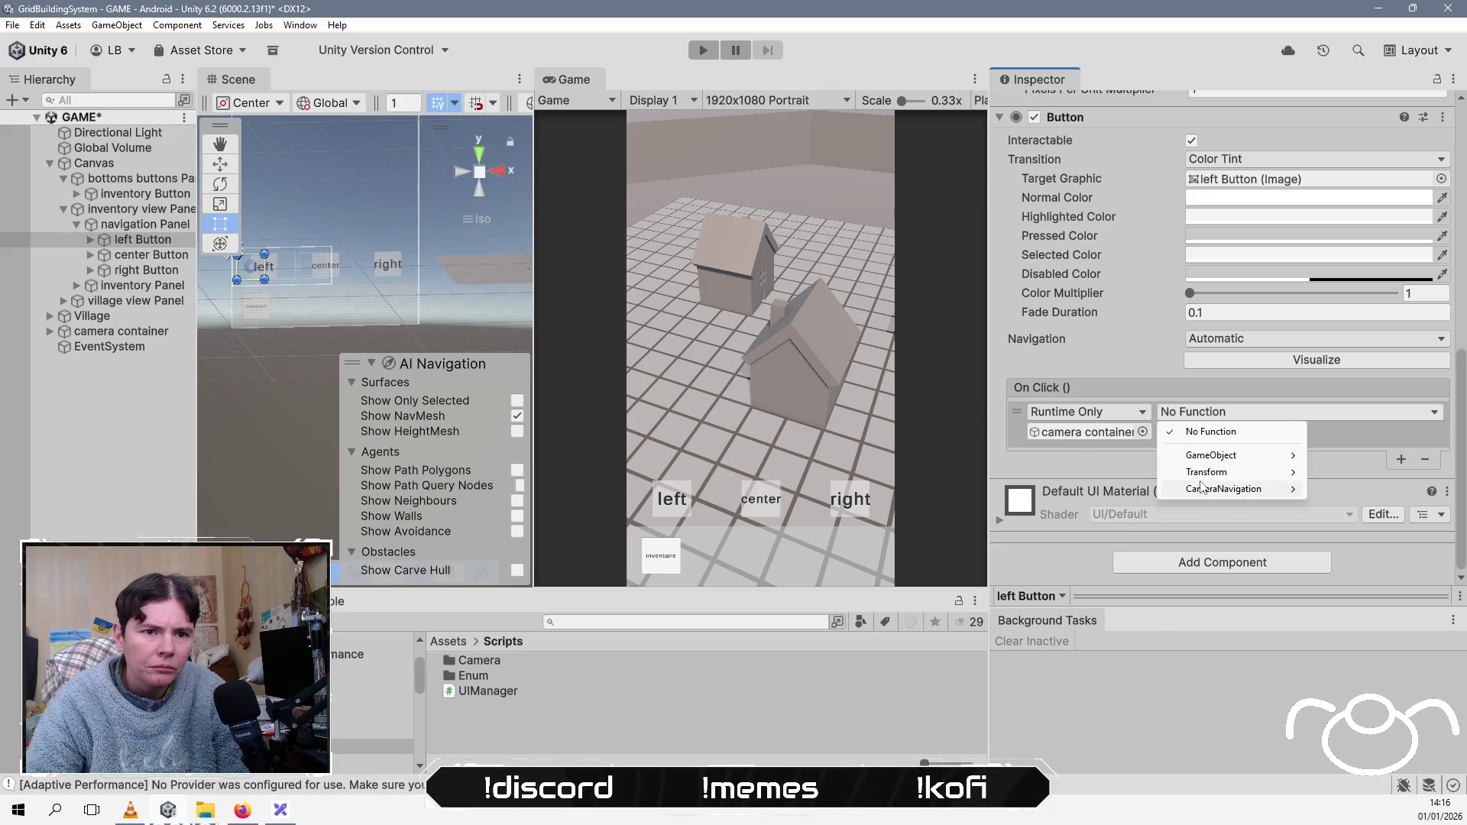
mouse_move(1203, 487)
left_click(1053, 640)
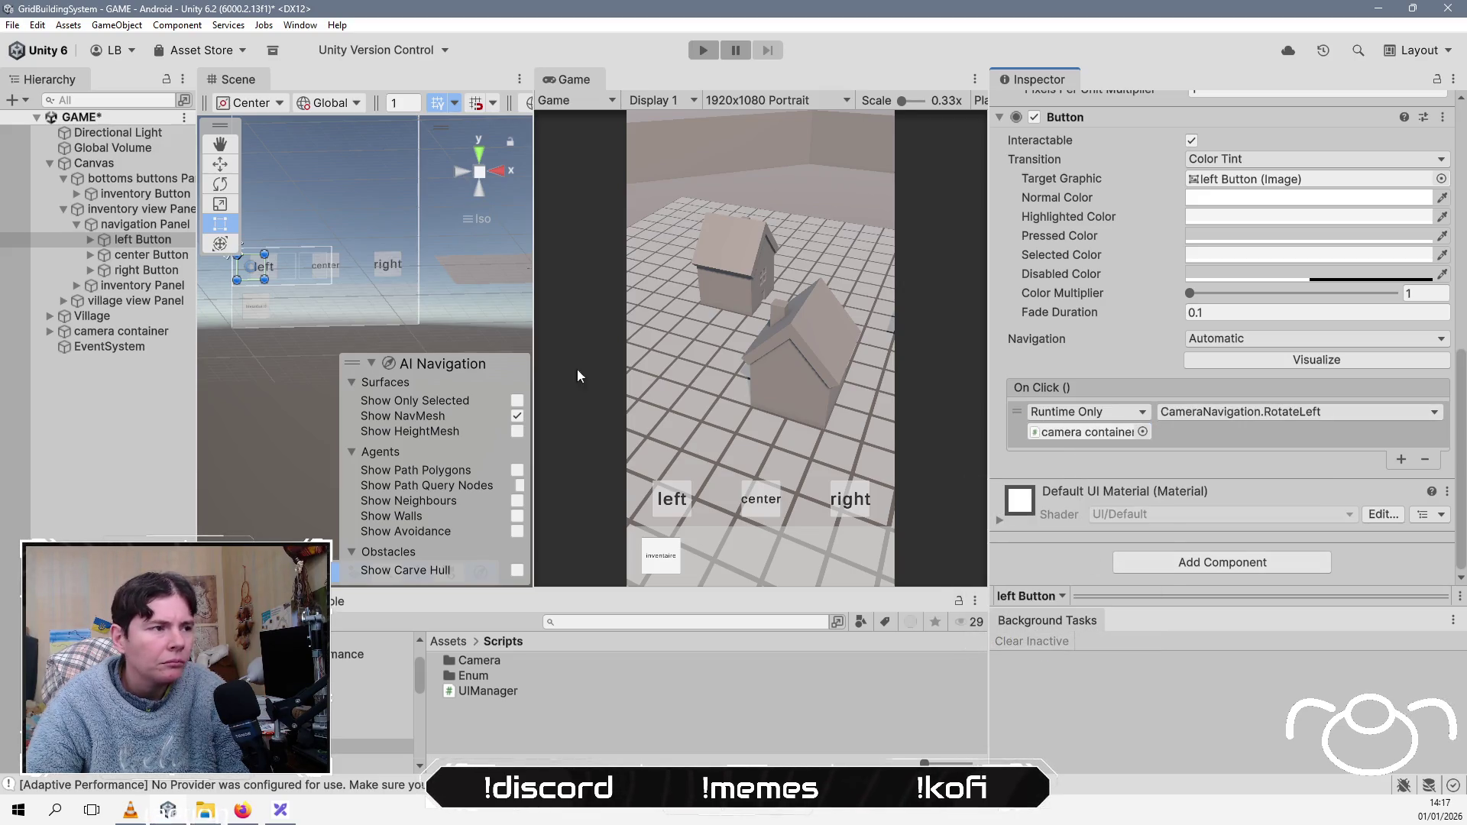
Step: Make the inventory view's right button call CameraNavigation.RotateRight on the camera container
left_click(145, 270)
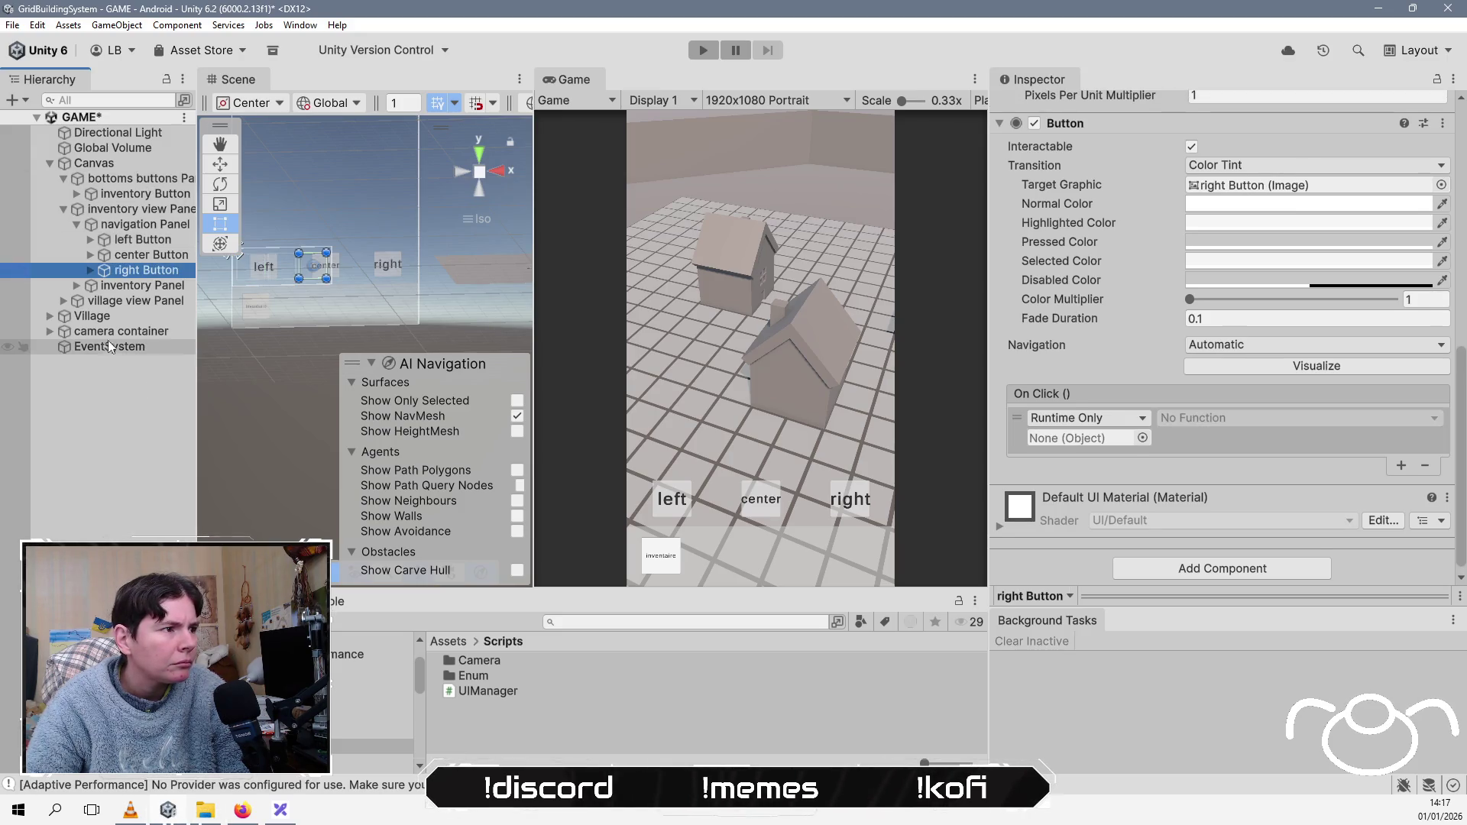
mouse_move(113, 337)
left_mouse_down()
mouse_move(1202, 439)
mouse_move(1114, 443)
left_mouse_up()
left_click(1223, 419)
mouse_move(1235, 498)
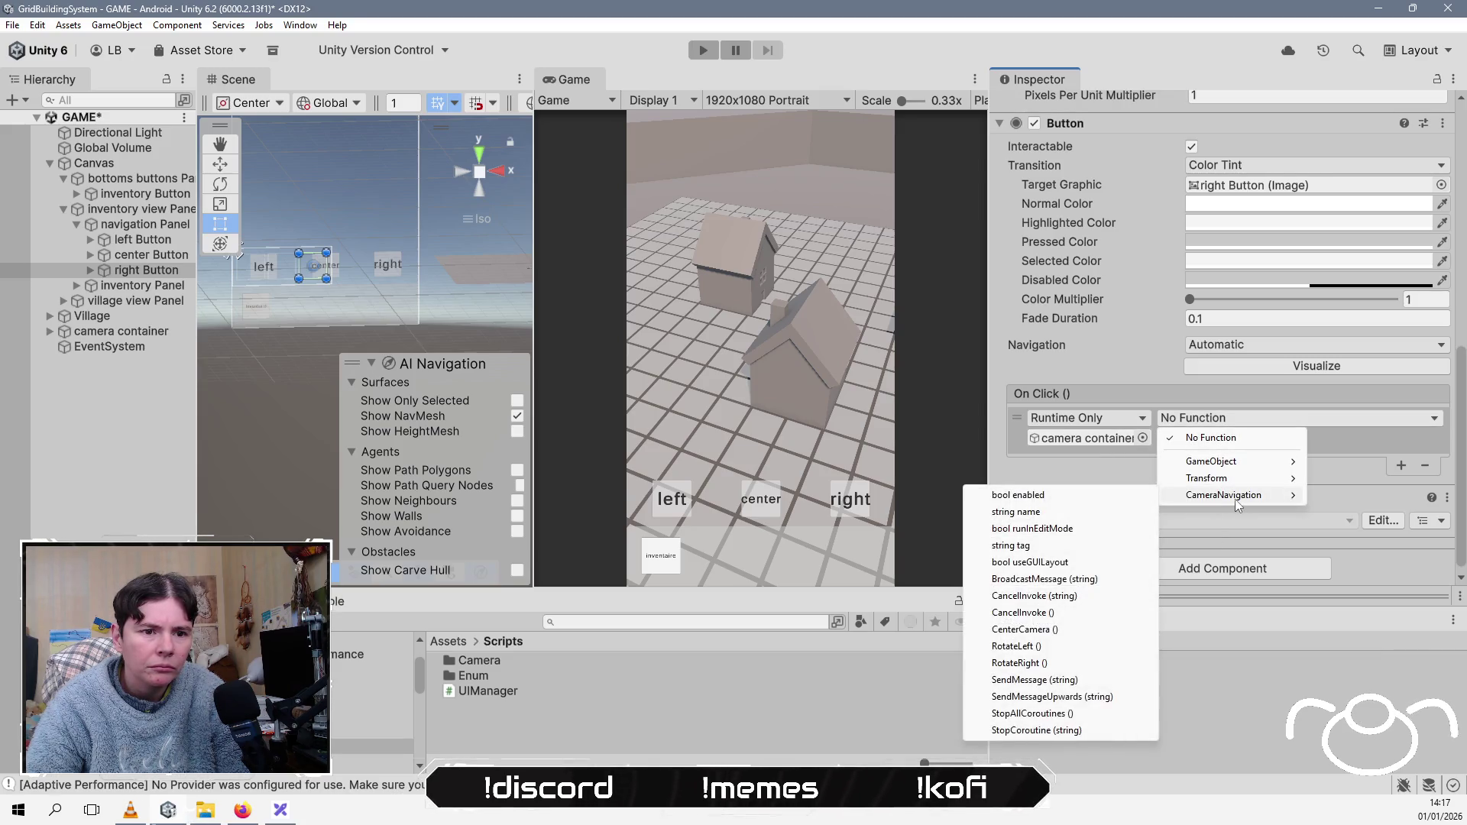
left_click(1072, 664)
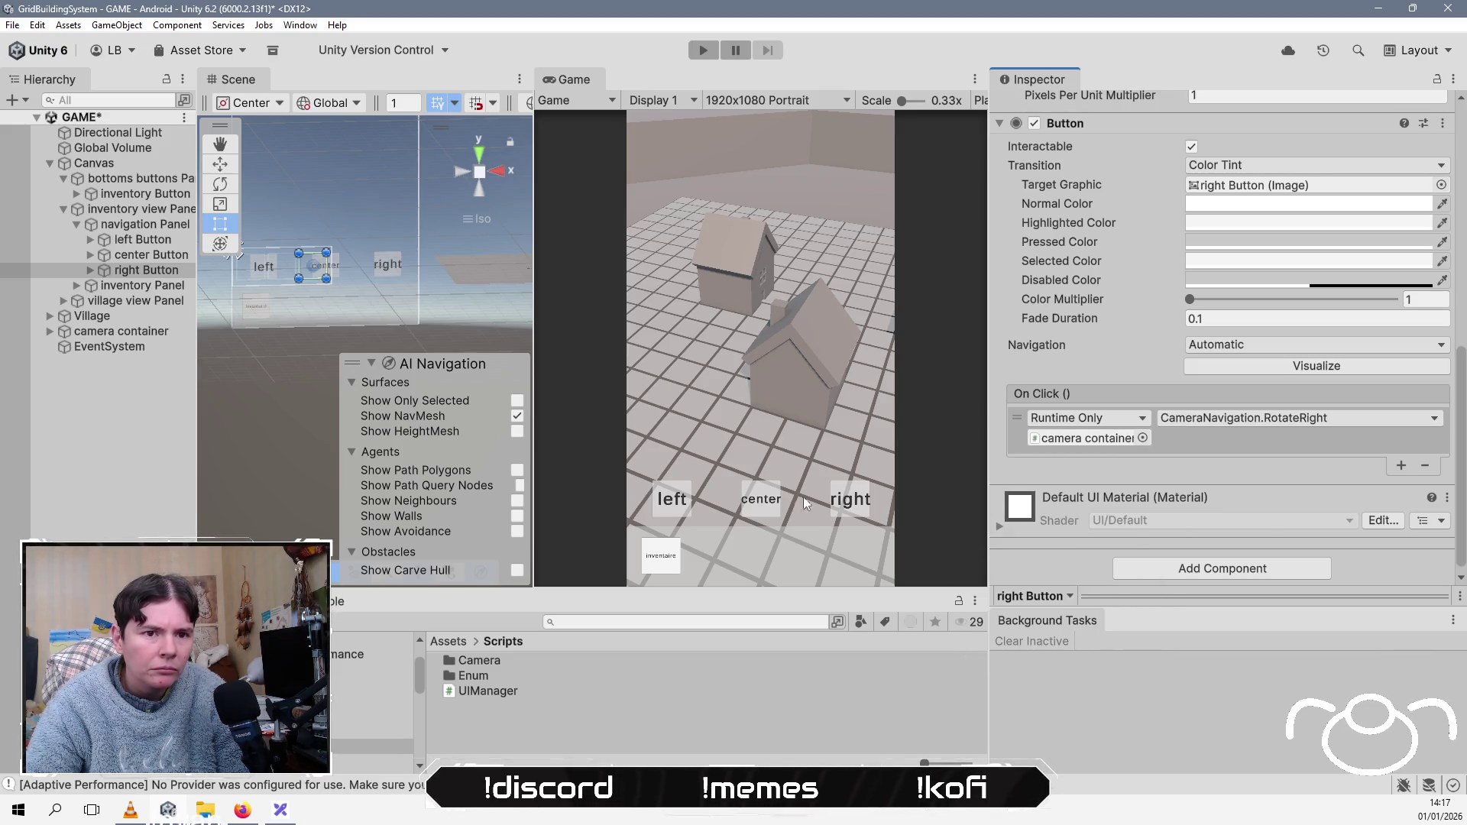
Step: Make the inventory view's center button call CameraNavigation.CenterCamera on the camera container
left_click(152, 255)
mouse_move(151, 254)
left_mouse_down()
mouse_move(111, 336)
mouse_move(1098, 439)
left_mouse_up()
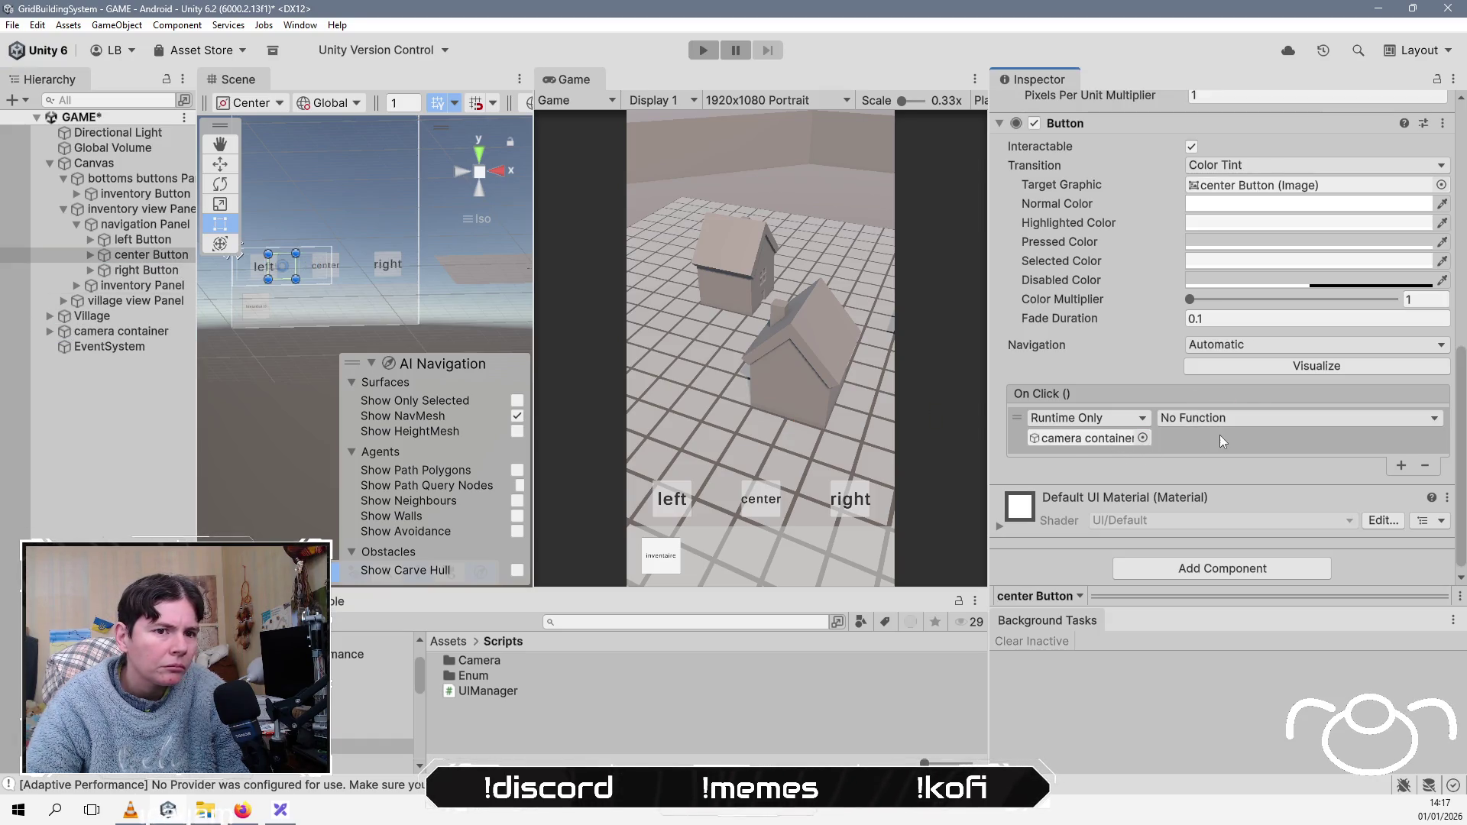
left_click(1222, 419)
mouse_move(1226, 500)
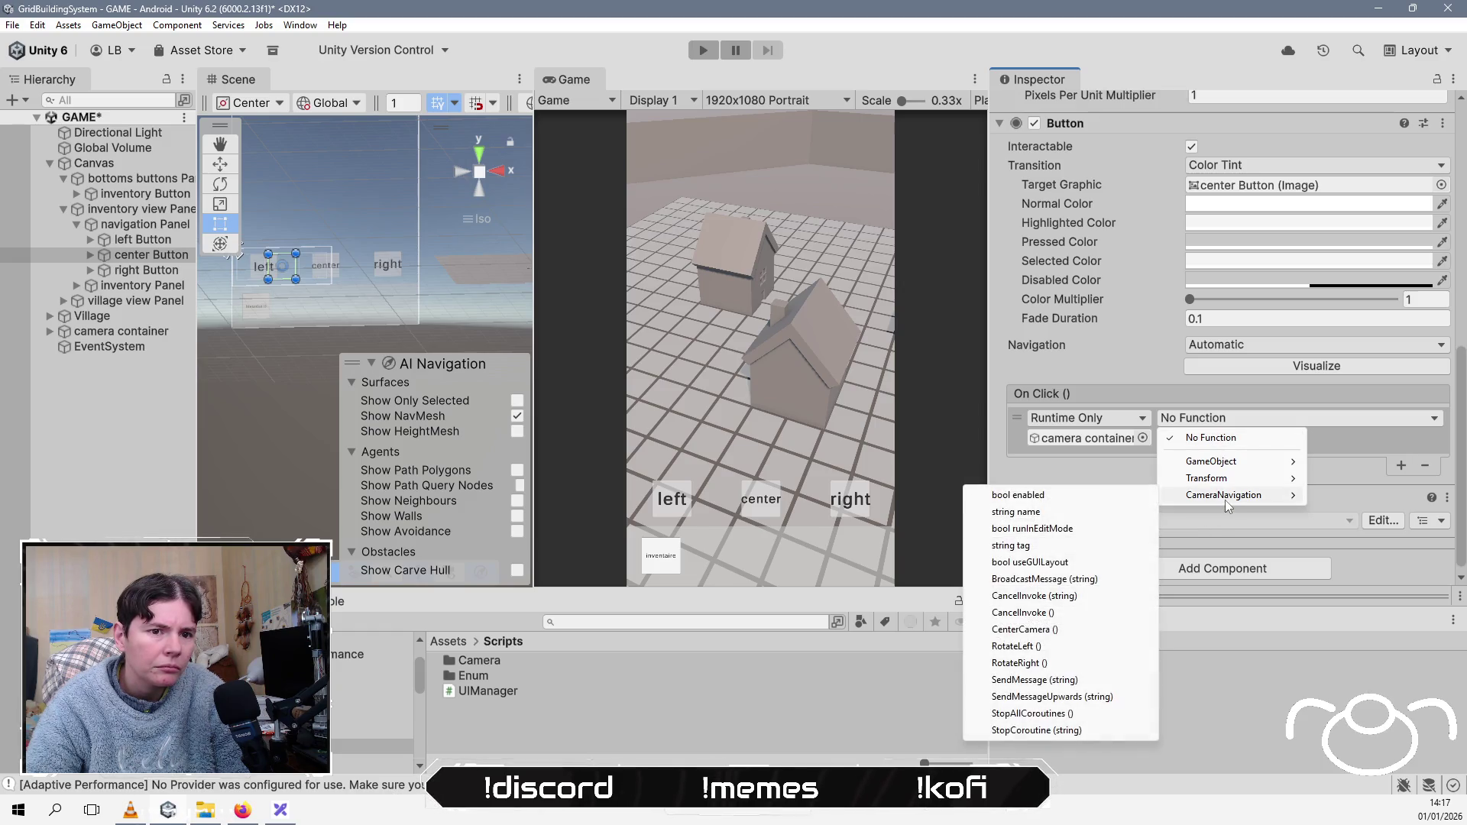
left_click(1077, 631)
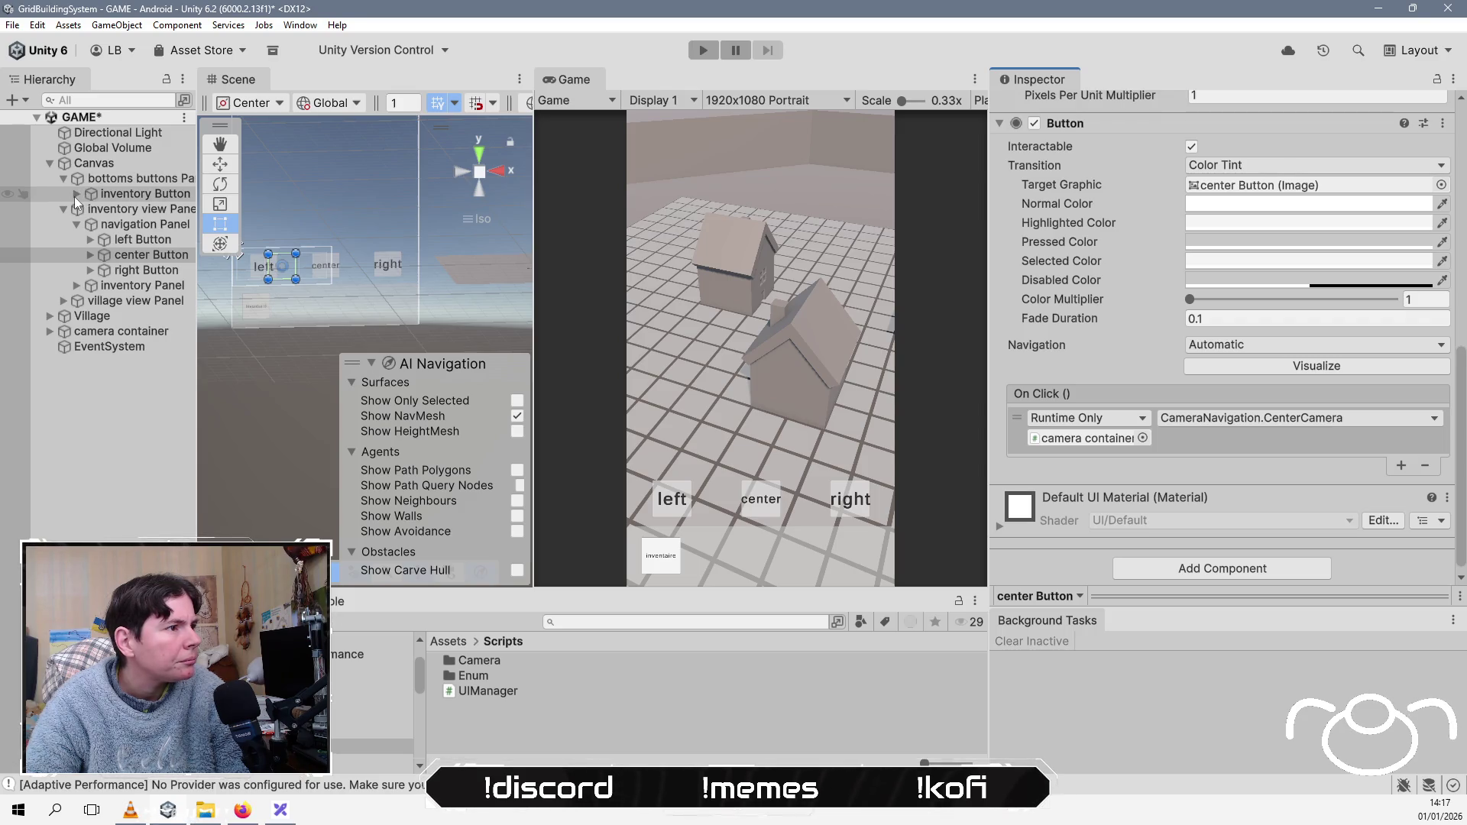
left_click(64, 301)
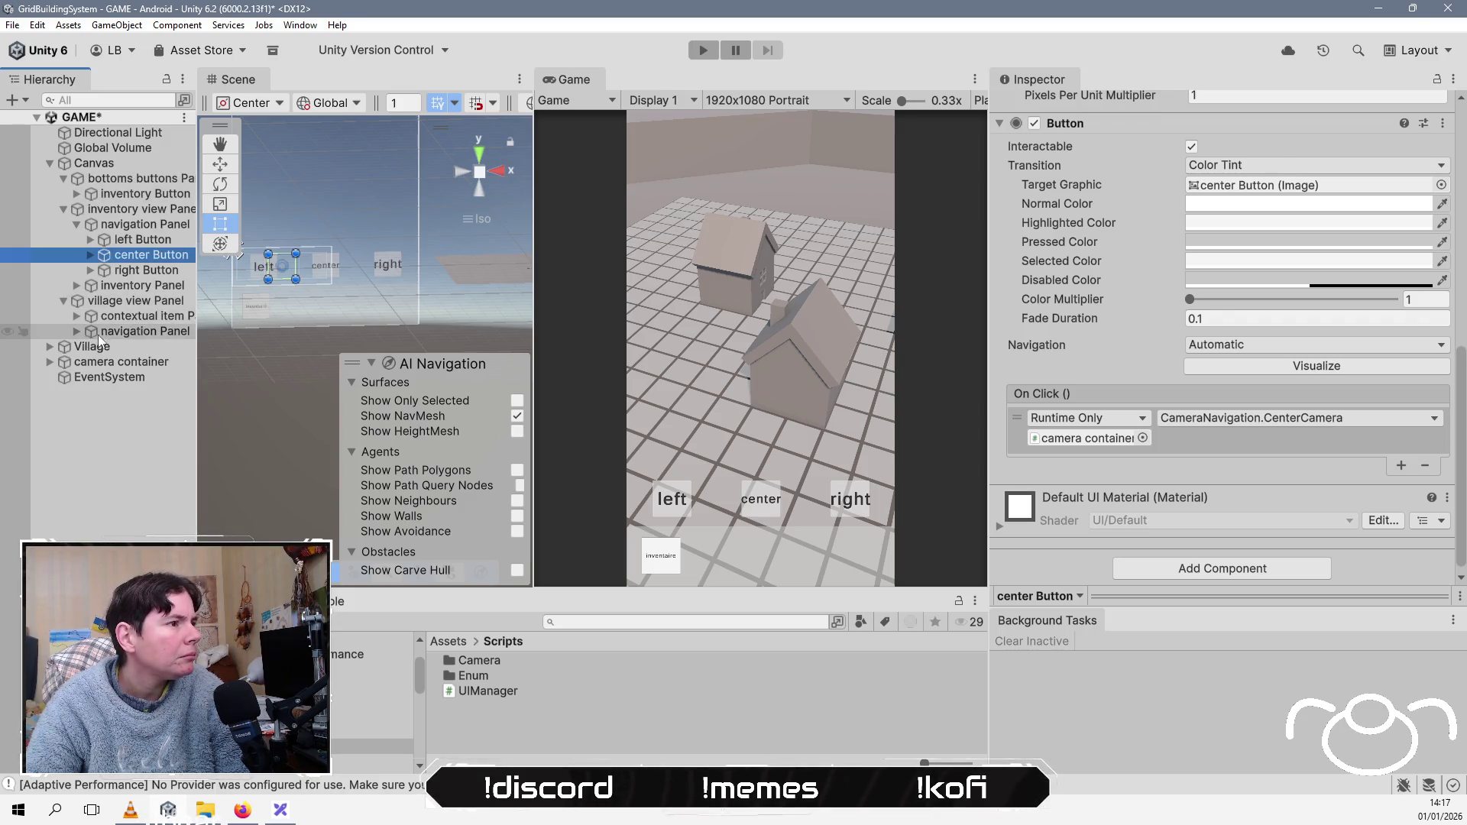
Step: Make the village view's left button call the camera container's CameraNavigation.RotateLeft
left_click(97, 333)
left_click(79, 333)
left_click(121, 348)
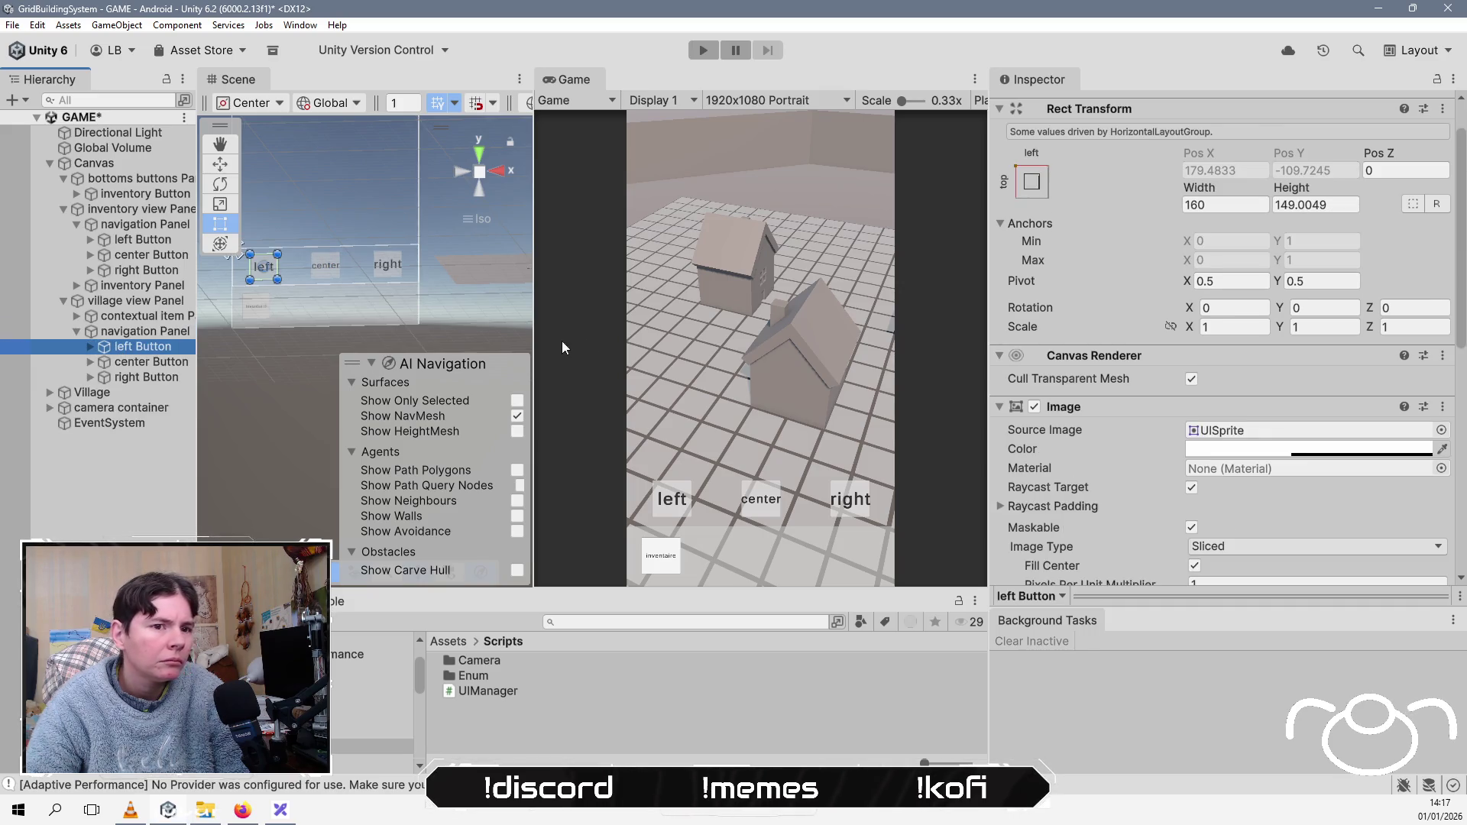
scroll(1161, 431, "down", 3)
scroll(1161, 431, "down", 3)
mouse_move(121, 407)
left_mouse_down()
mouse_move(927, 409)
mouse_move(1101, 432)
left_mouse_up()
left_click(1201, 413)
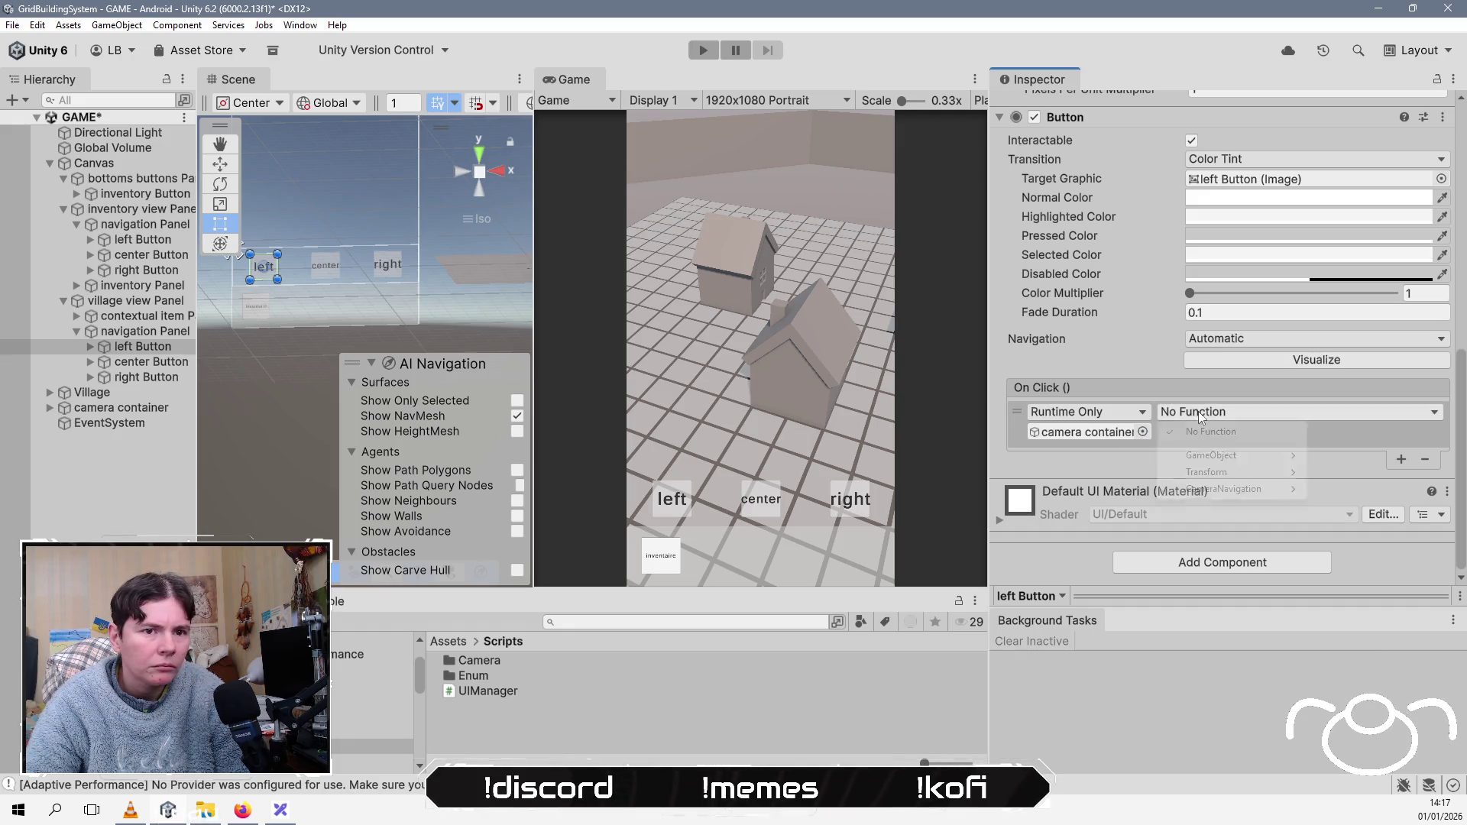
mouse_move(1222, 489)
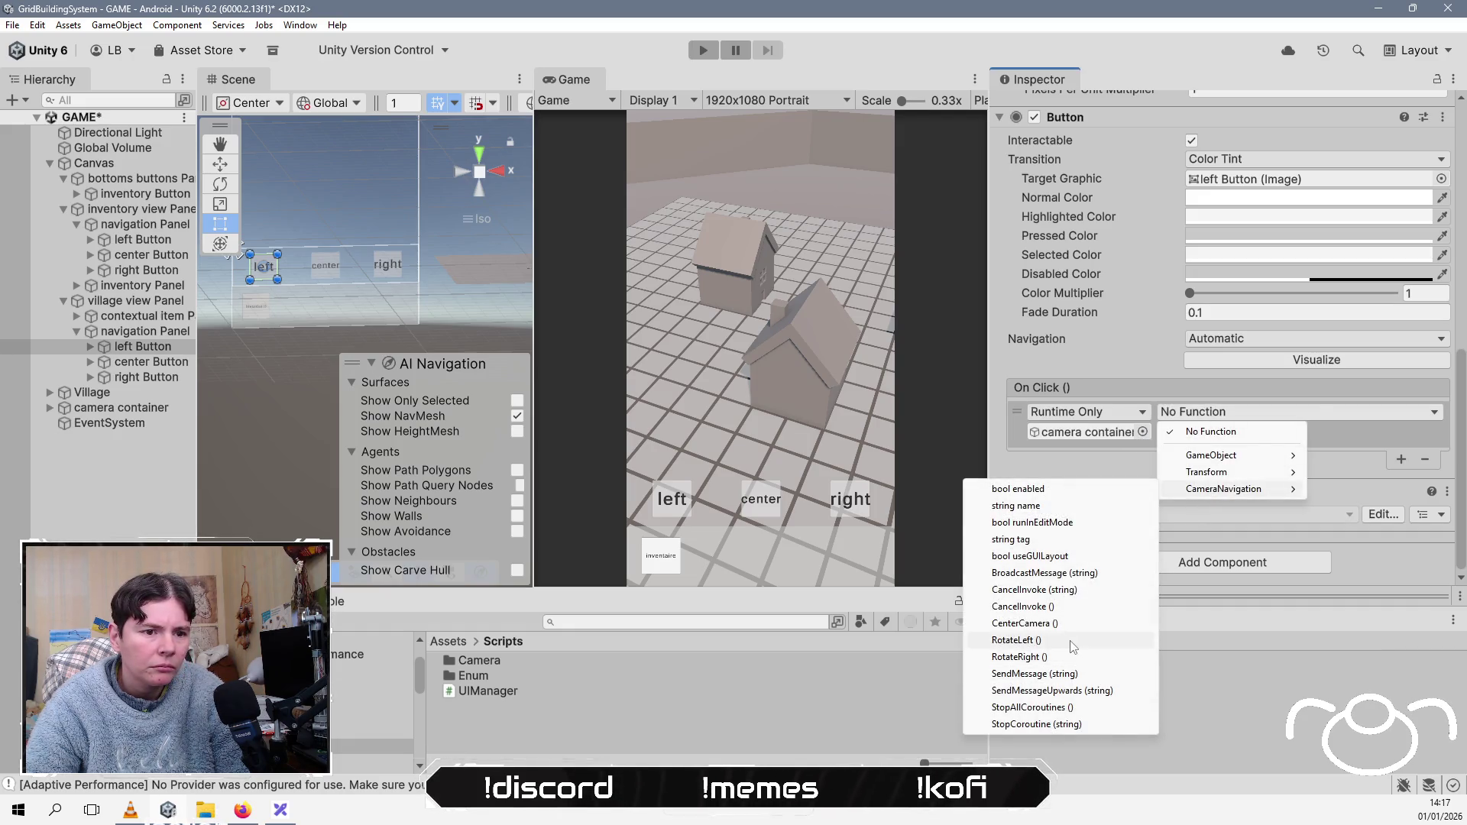
left_click(1073, 647)
Step: Make the village view's center button call CameraNavigation.CenterCamera on the camera container
left_click(151, 361)
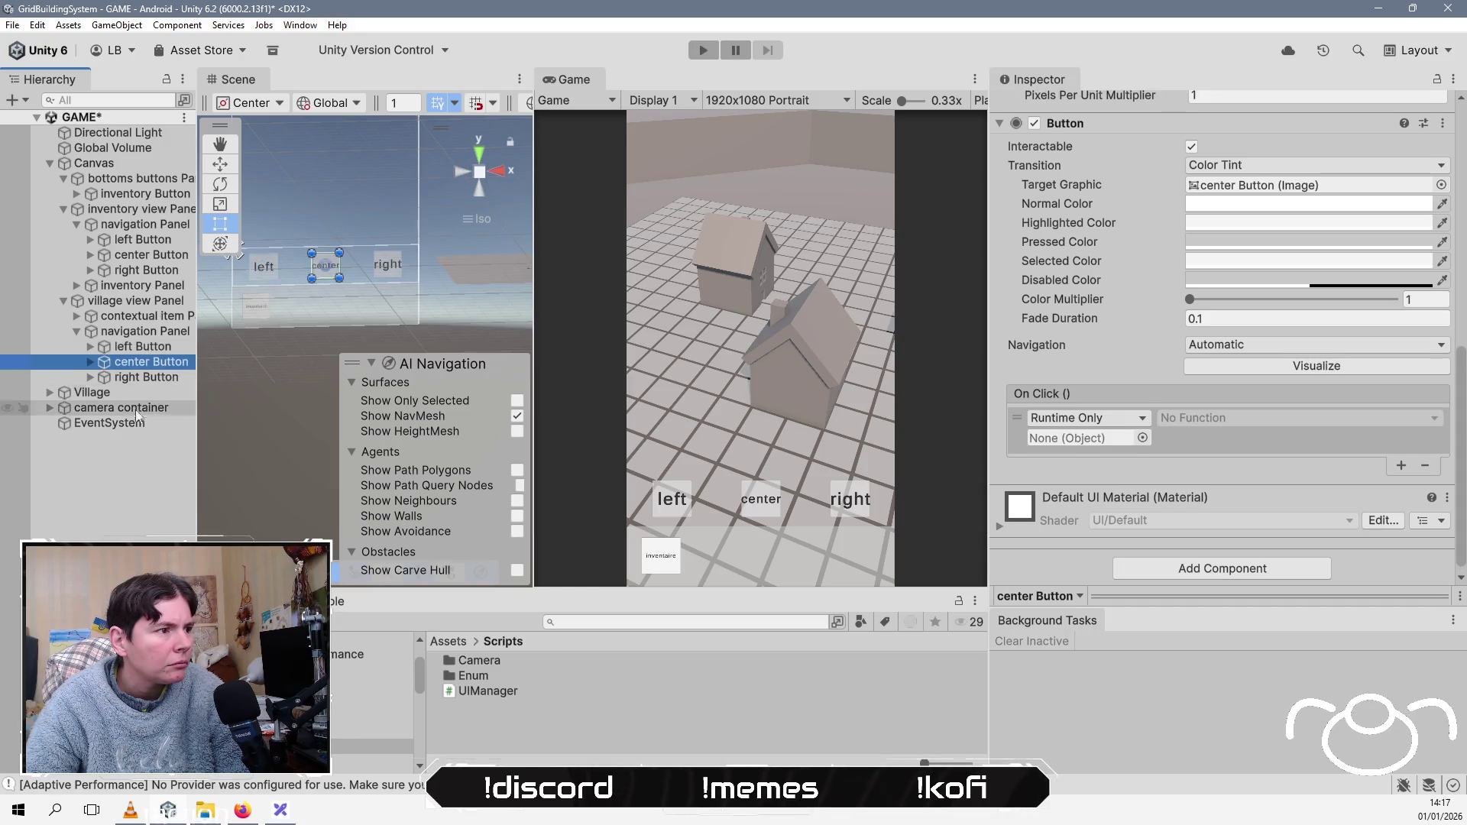
mouse_move(120, 407)
left_mouse_down()
mouse_move(840, 409)
mouse_move(1101, 424)
mouse_move(1089, 438)
left_mouse_up()
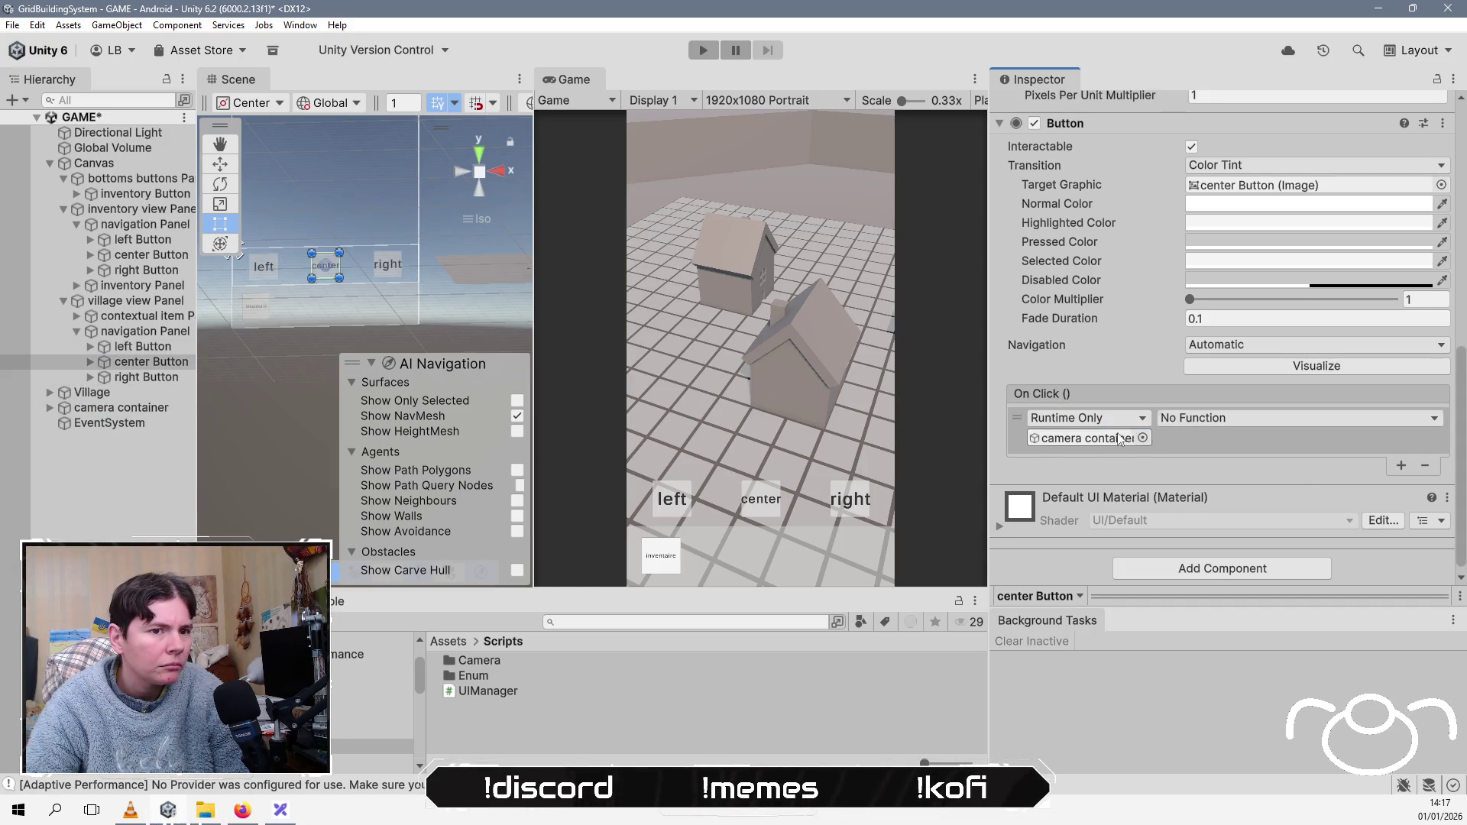
left_click(1207, 418)
mouse_move(1225, 501)
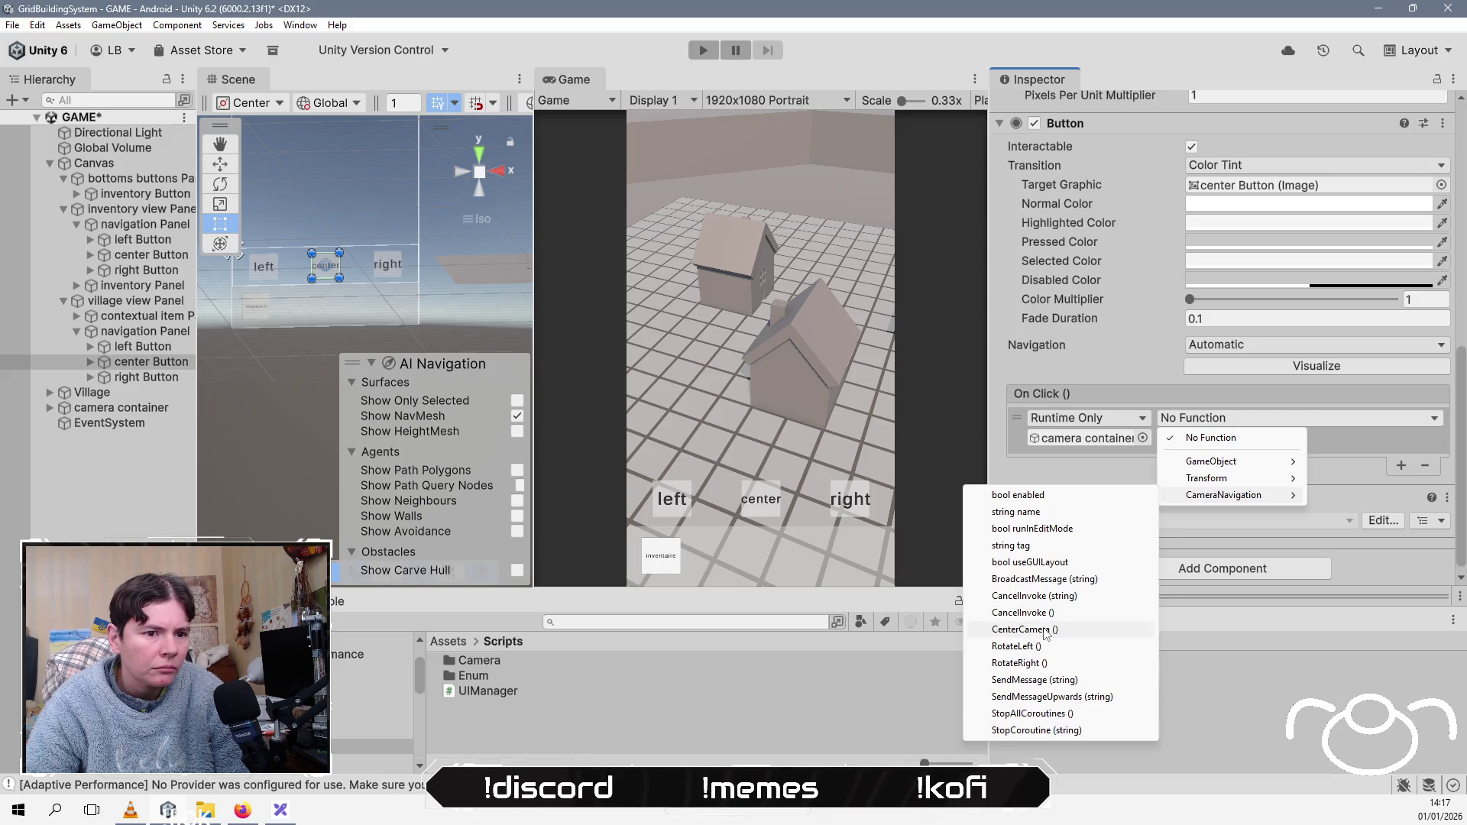
left_click(1024, 629)
Step: Make the village view's right button call CameraNavigation.RotateRight, correcting a mistaken SendMessage pick
left_click(153, 375)
mouse_move(122, 408)
left_mouse_down()
mouse_move(286, 437)
mouse_move(1099, 437)
left_mouse_up()
left_click(1208, 418)
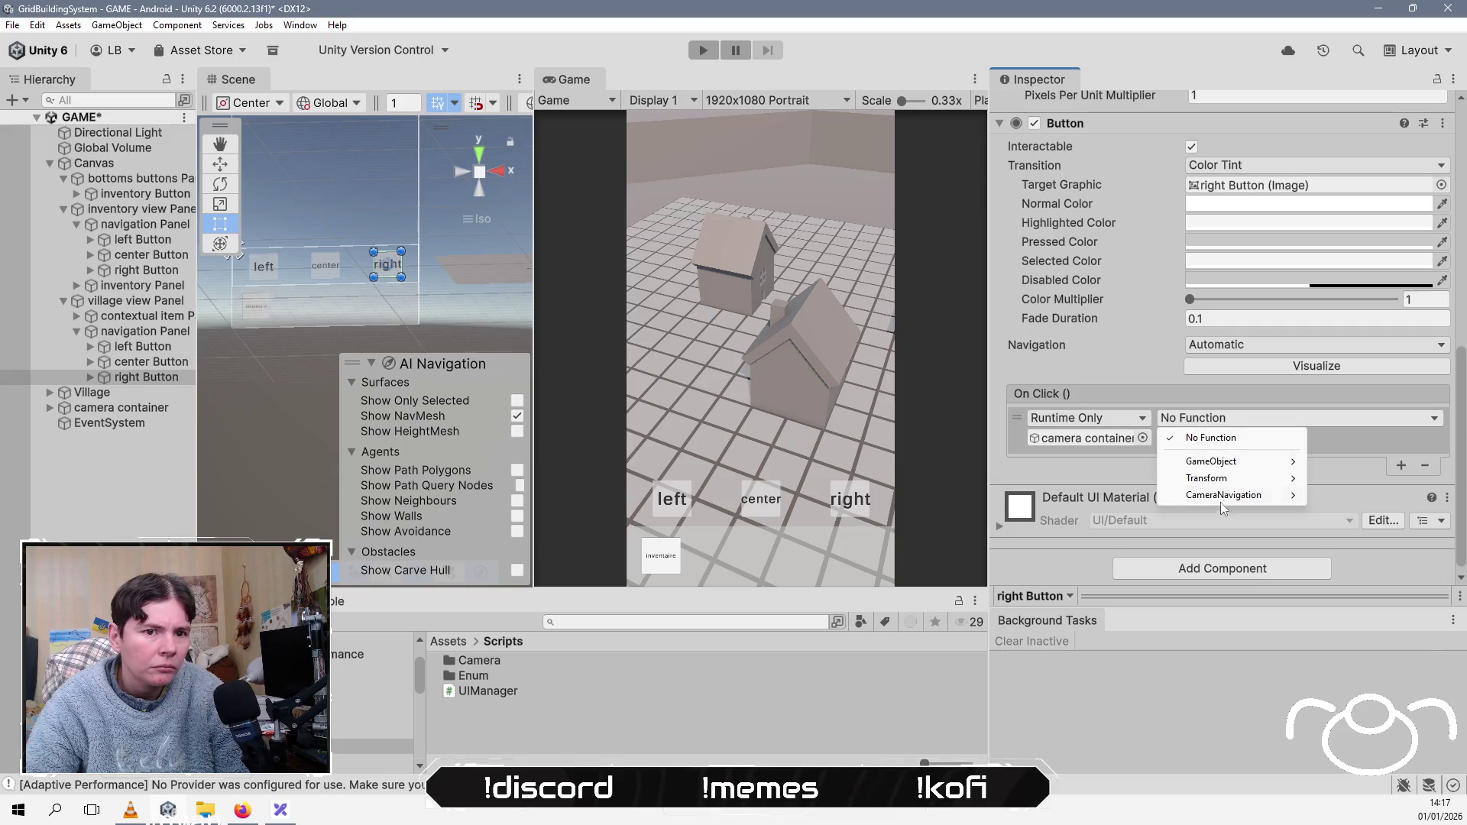
mouse_move(1225, 495)
left_click(1076, 680)
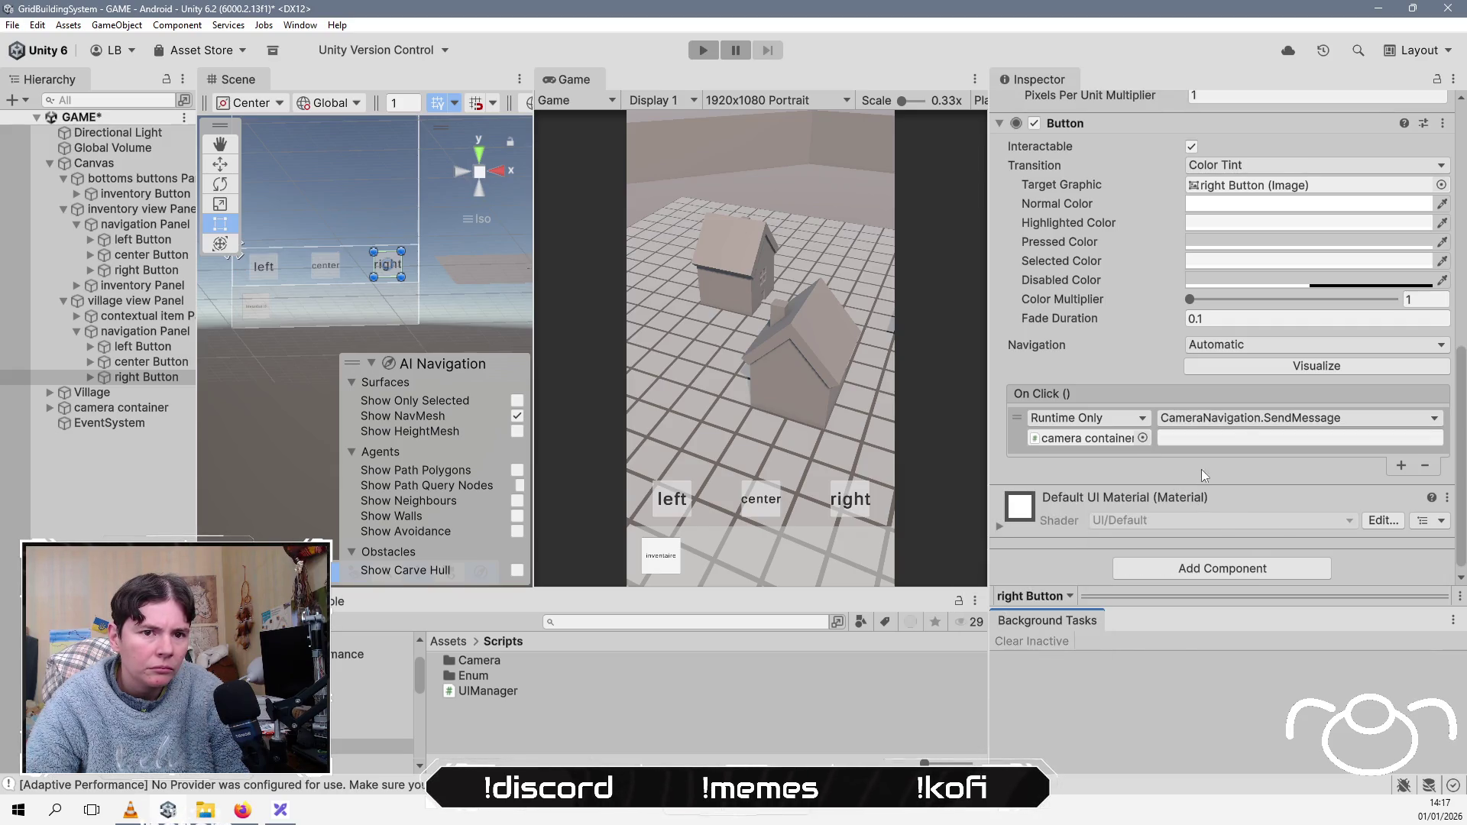
left_click(1208, 418)
mouse_move(1218, 496)
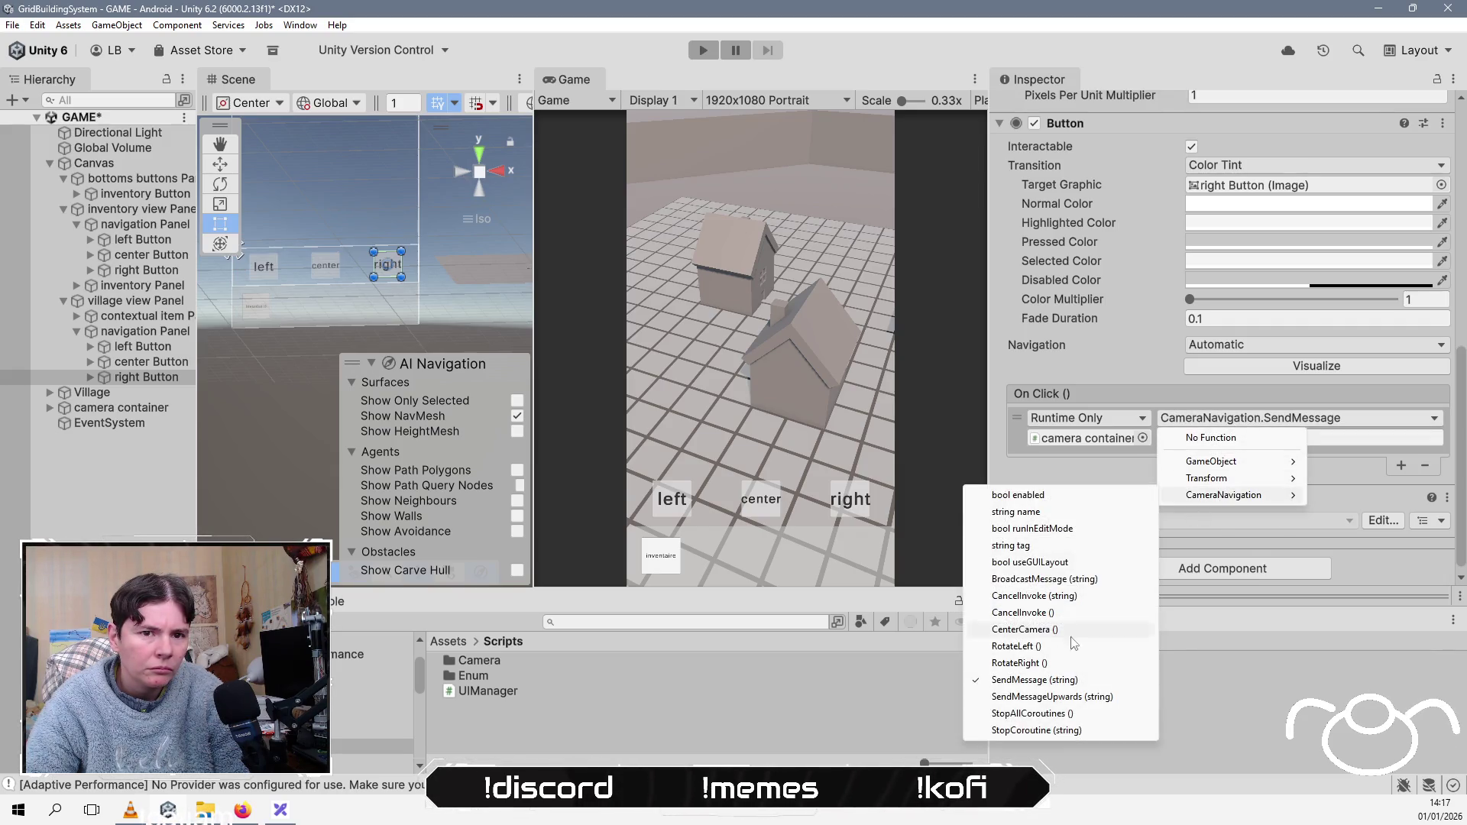
left_click(1018, 663)
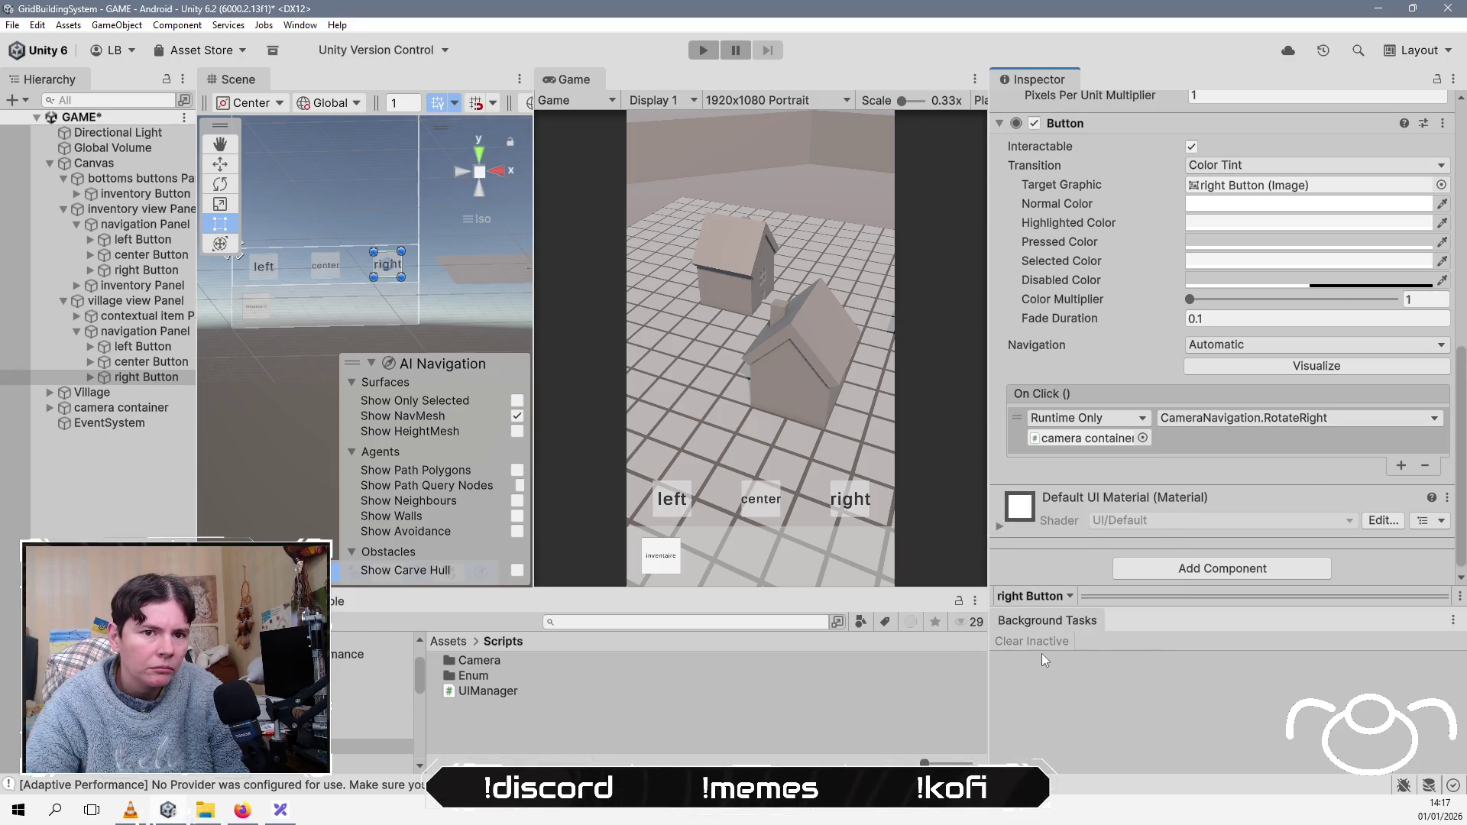
left_click(146, 539)
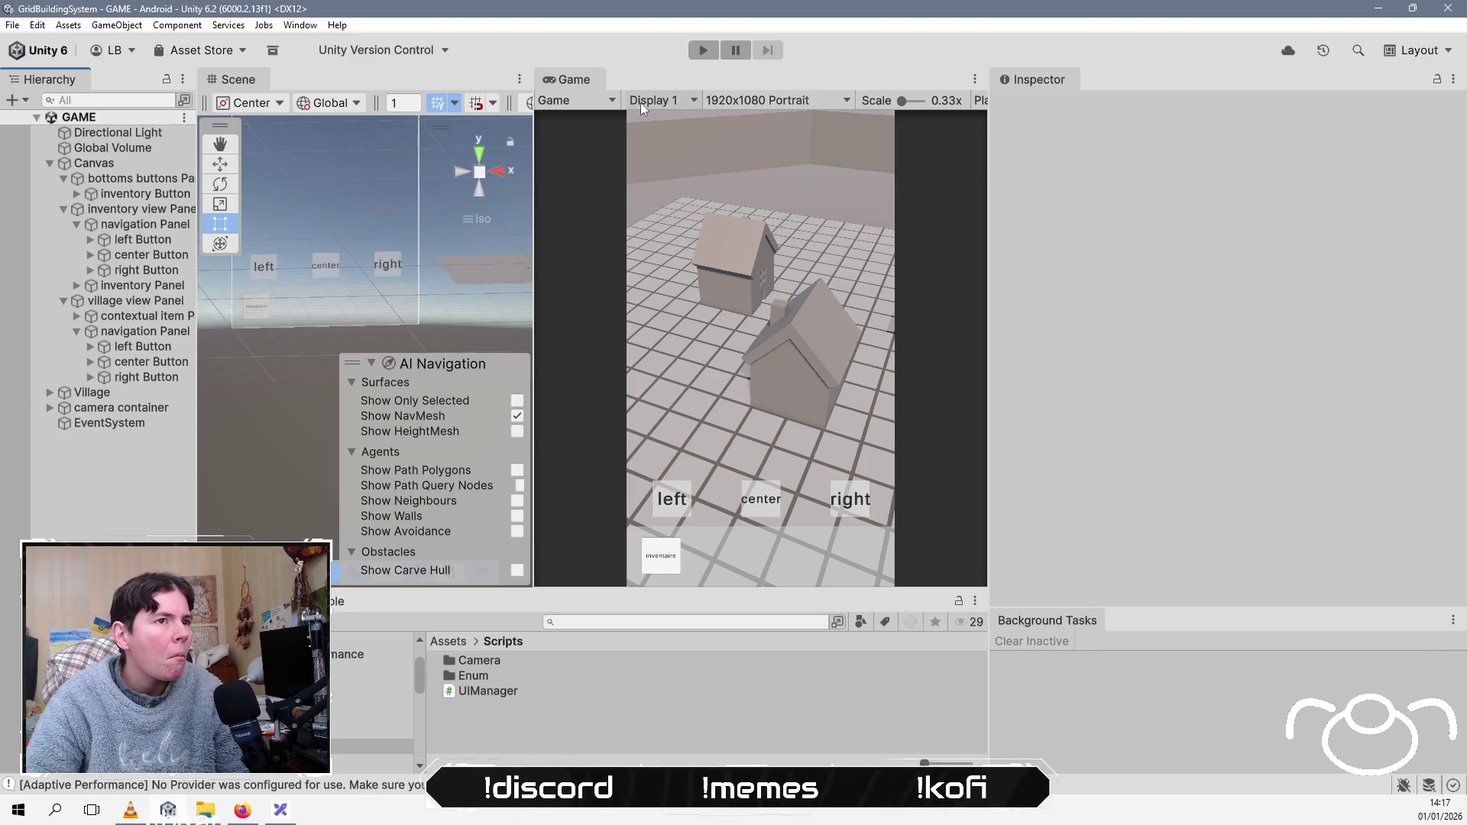
Step: Enter Play mode and test the game's left and right camera rotation buttons
left_click(704, 50)
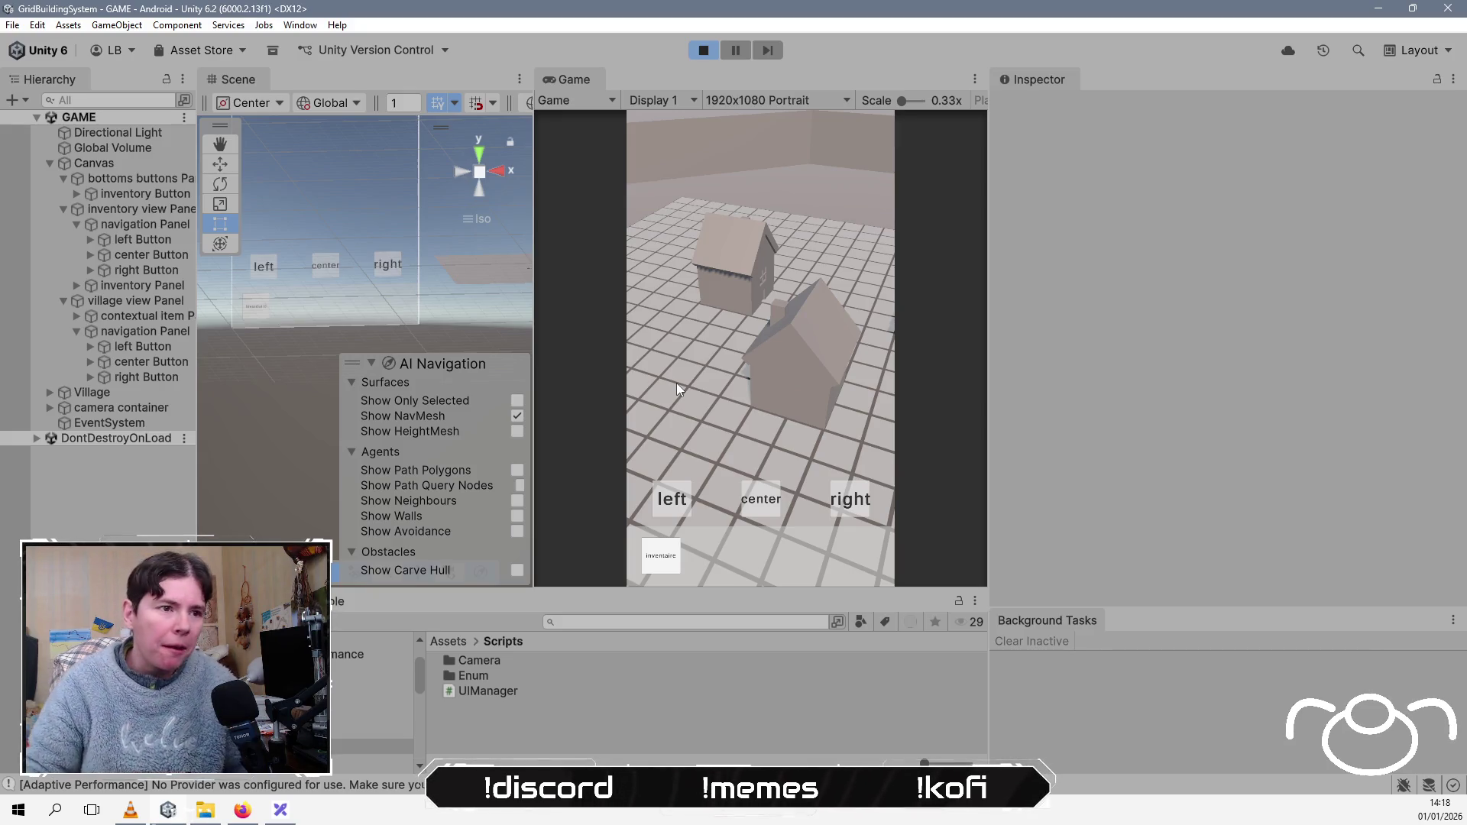
left_click(666, 501)
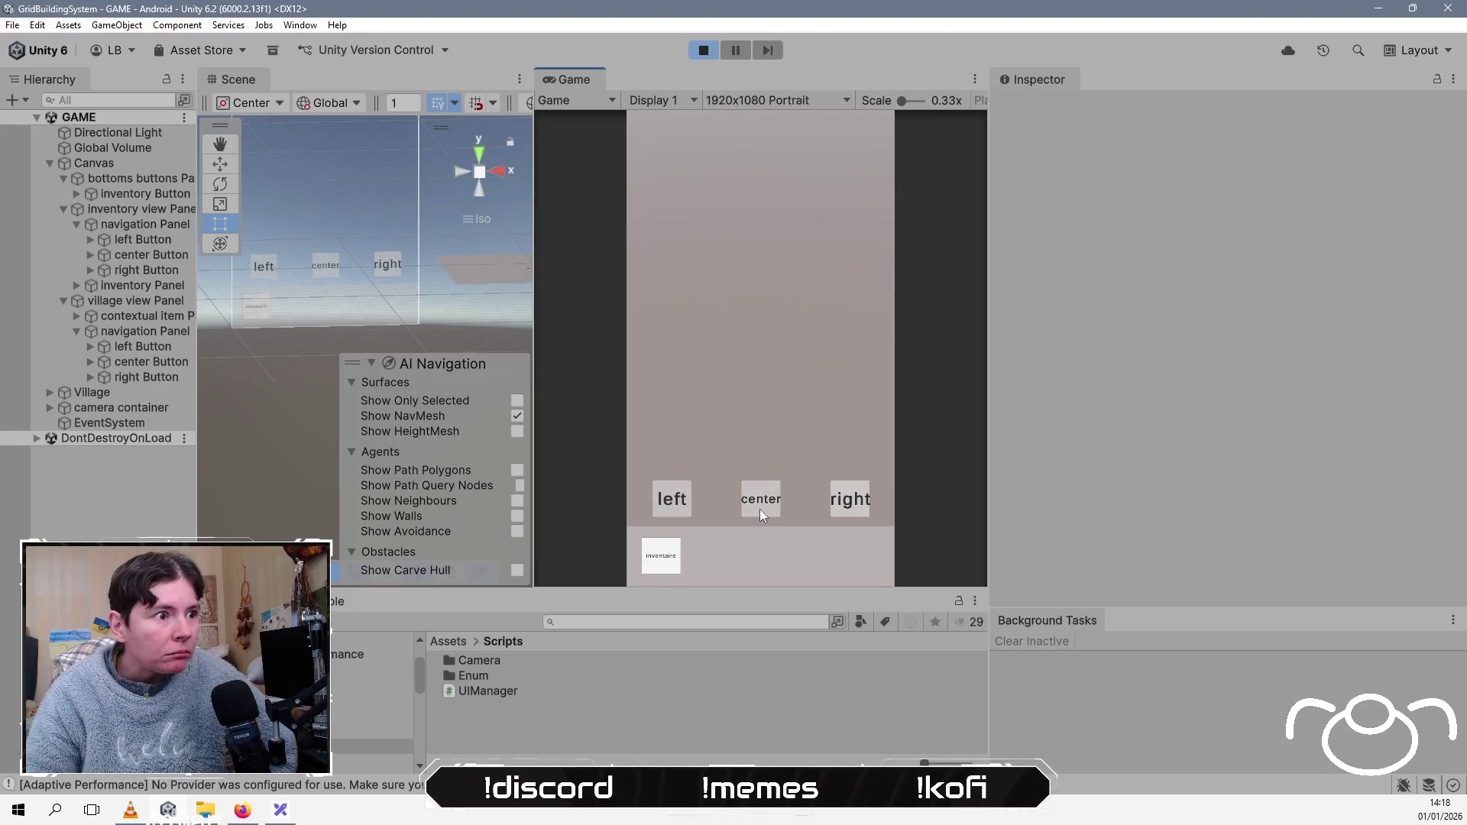
left_click(838, 498)
left_click(837, 495)
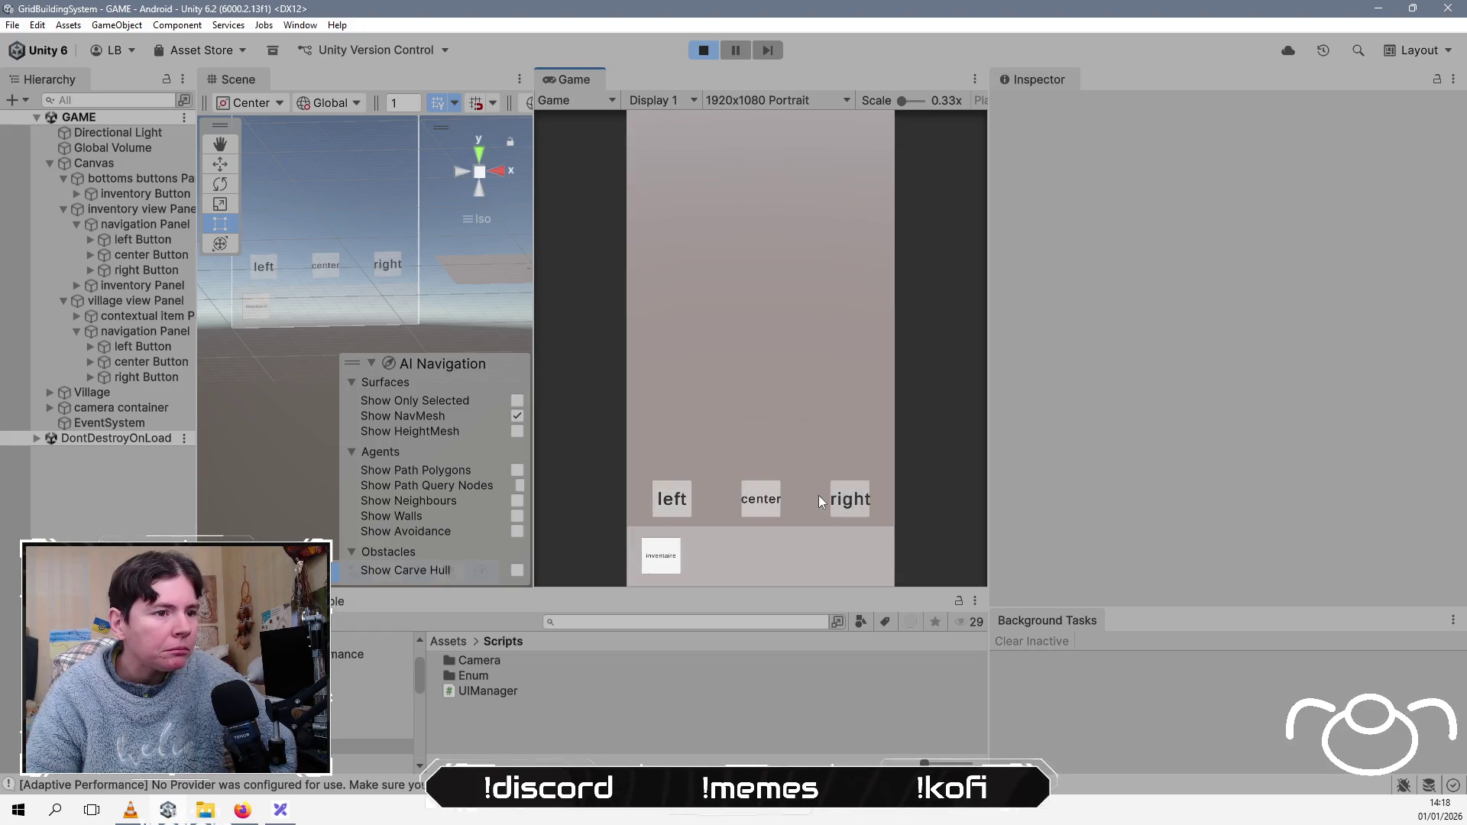
left_click(663, 495)
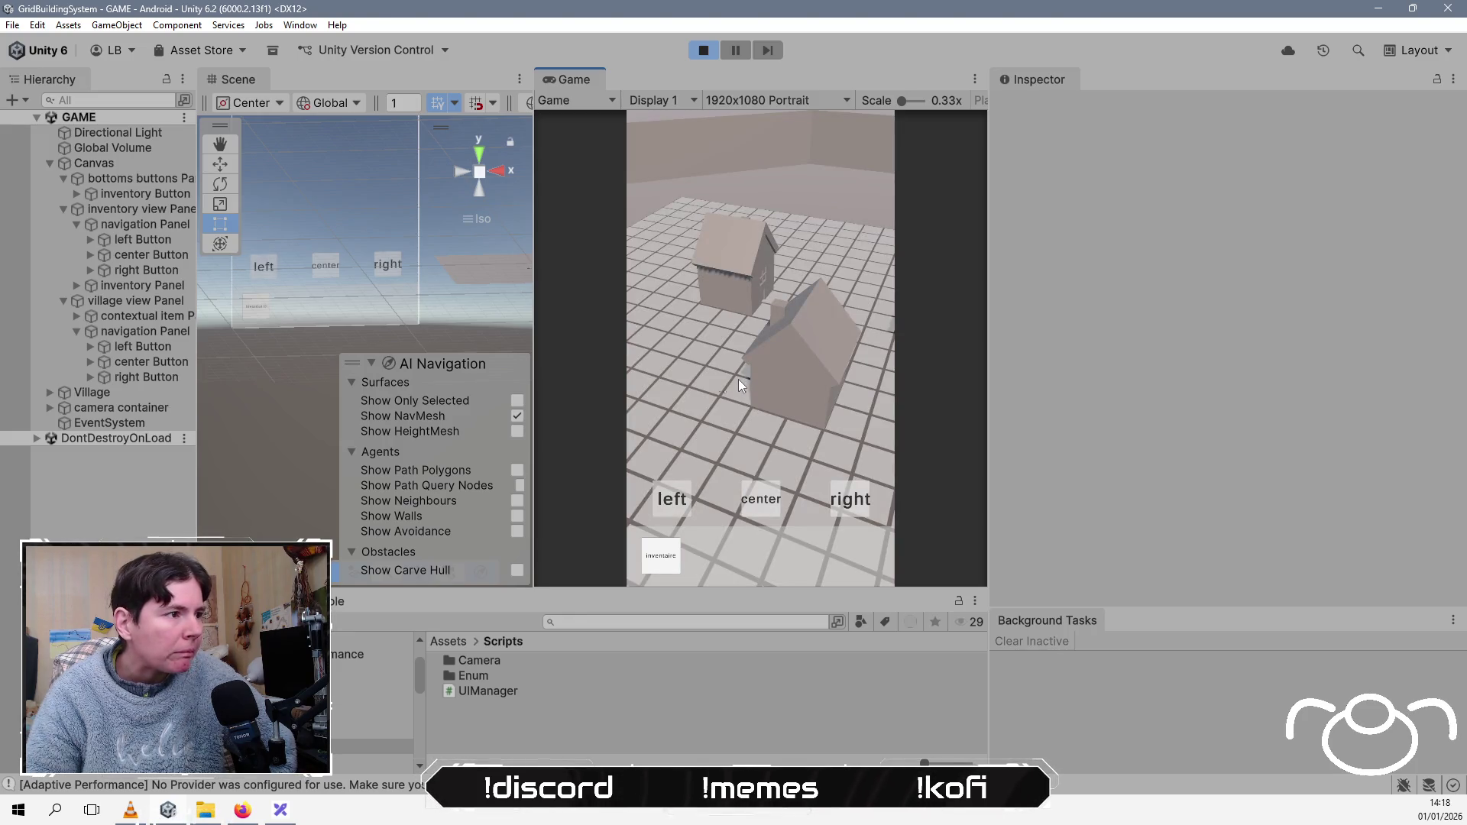
Step: Frame the camera container in the Scene view and test the left turn again
left_click(159, 407)
double_click(159, 405)
mouse_move(414, 200)
left_mouse_down()
mouse_move(367, 309)
mouse_move(405, 271)
left_mouse_up()
left_click(662, 503)
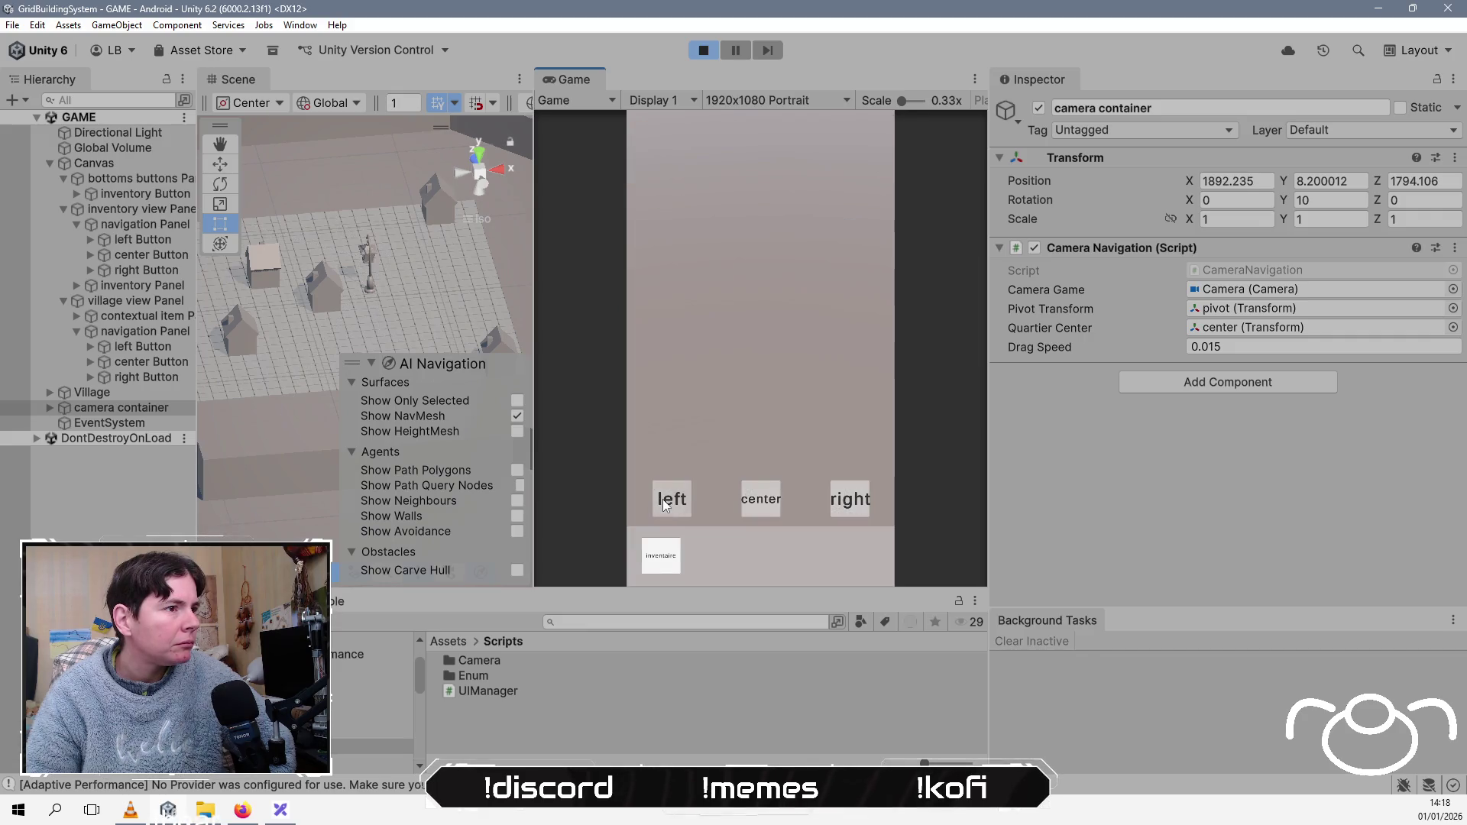
Step: Select Village's center object with the Move tool, switch to top view, and frame the Camera
left_click(763, 498)
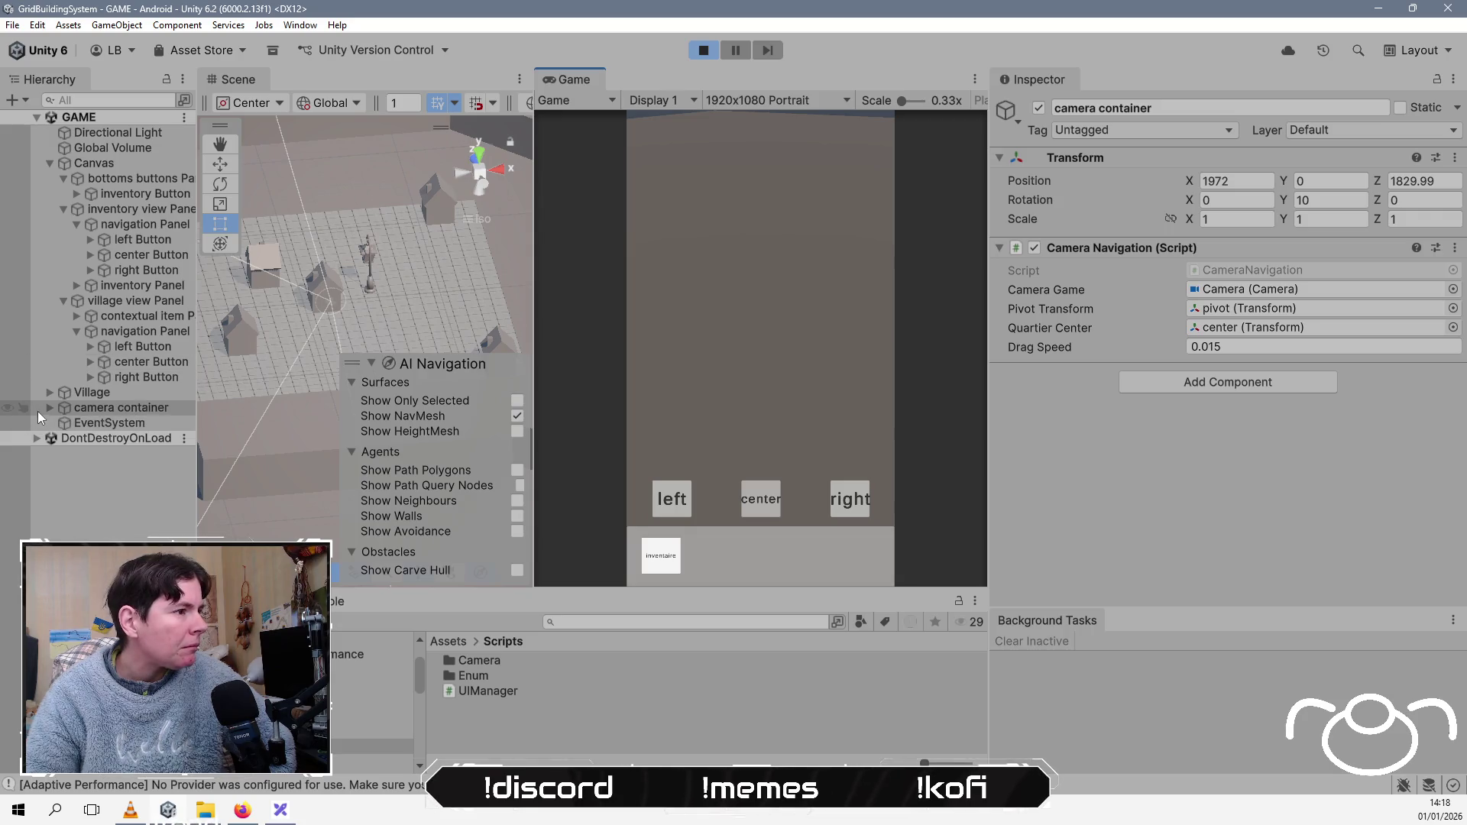
left_click(49, 392)
left_click(105, 530)
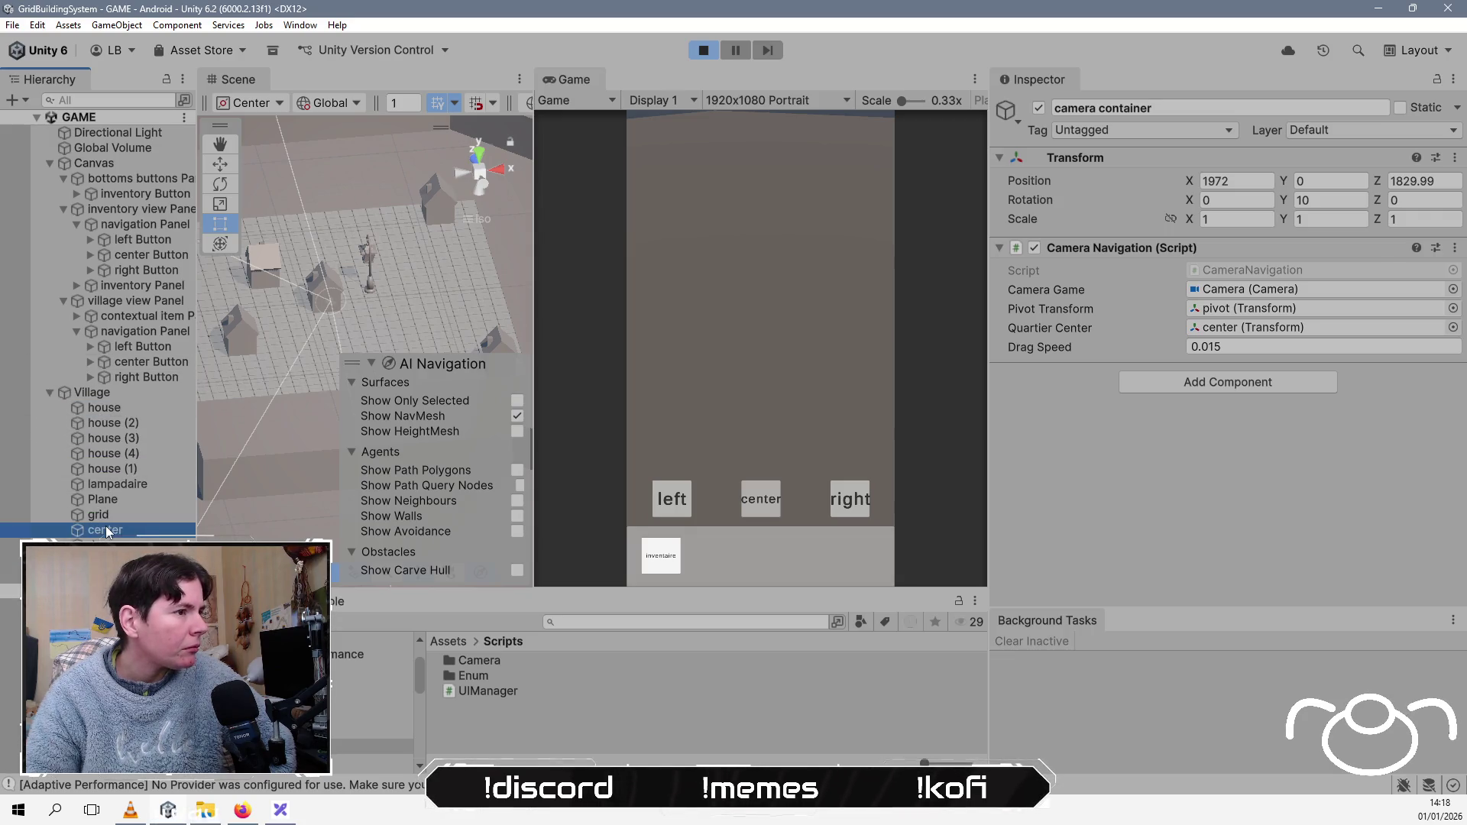
left_click(220, 165)
left_click(479, 153)
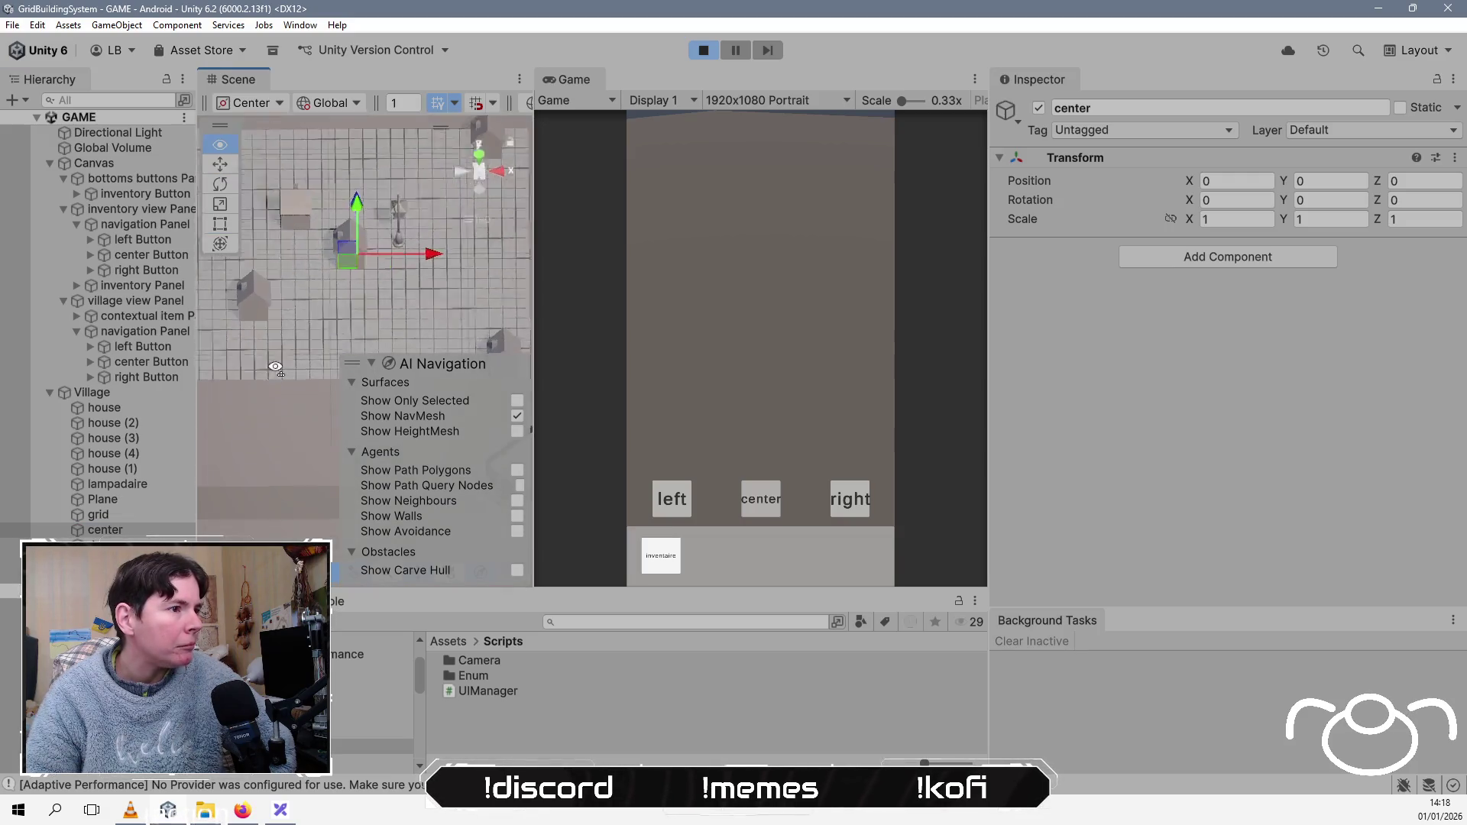
left_click(11, 560)
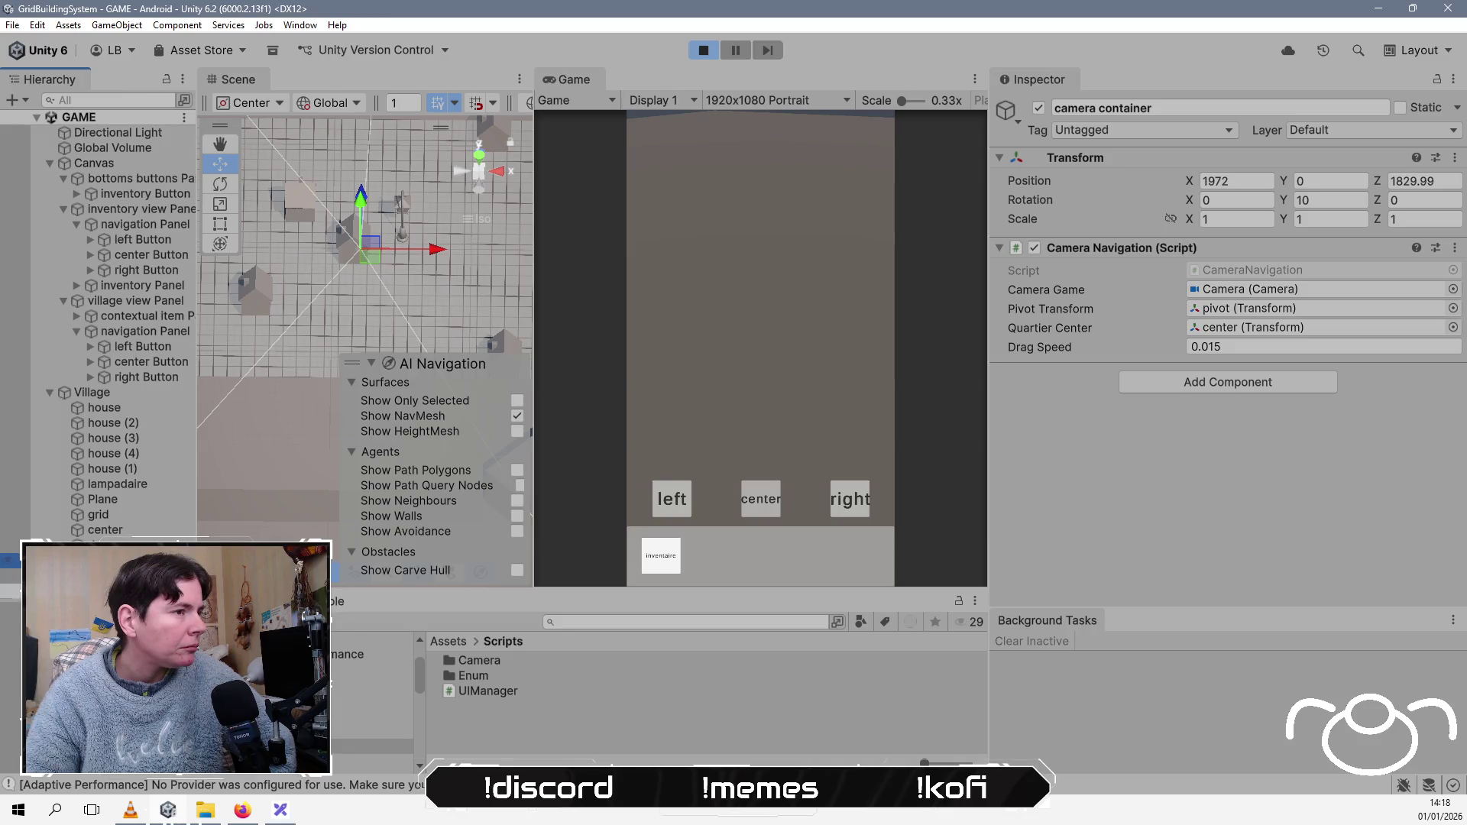
left_click(11, 575)
key("f")
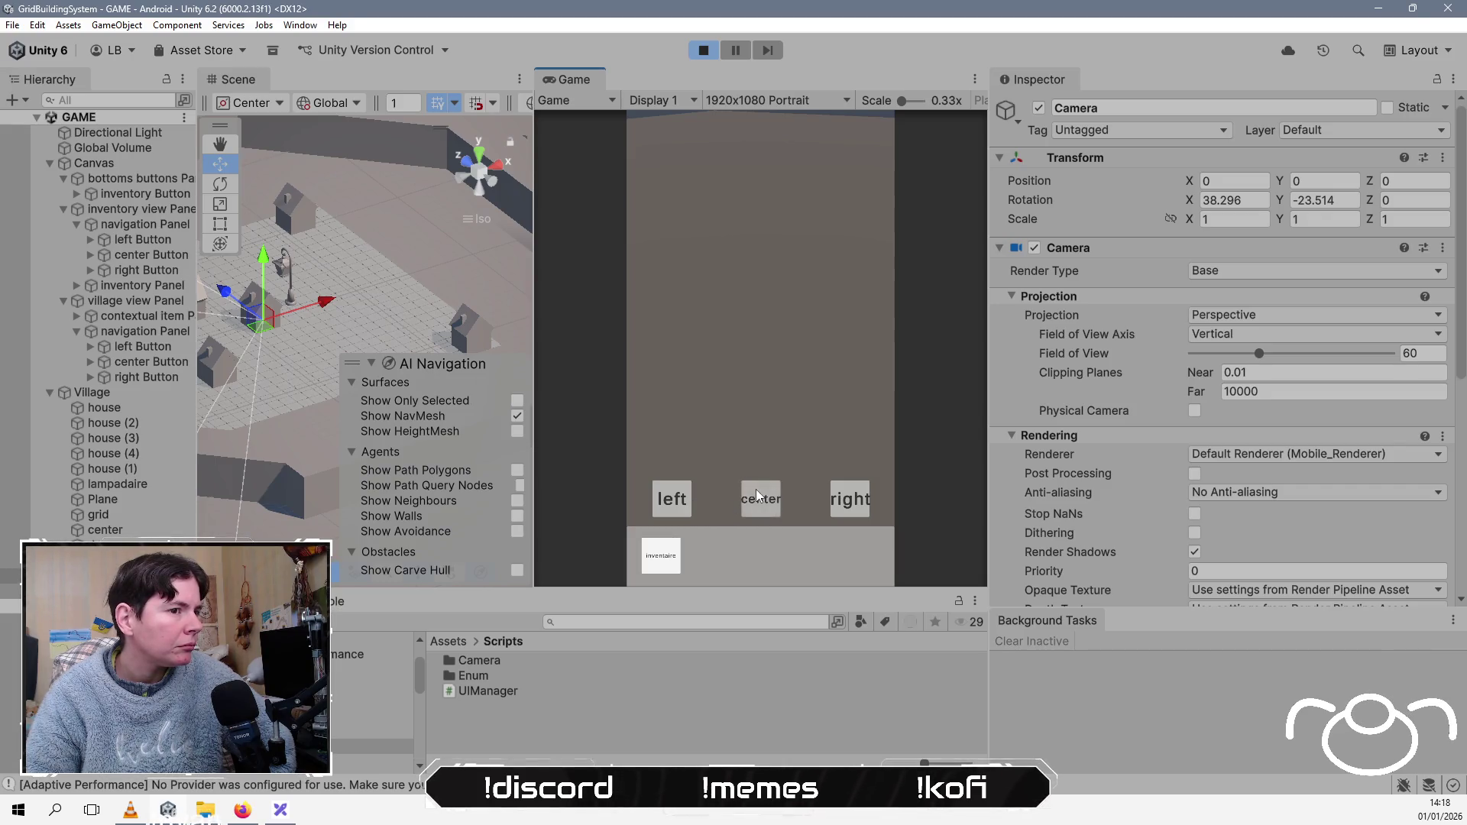
Step: Test the game's right, left and recentre camera buttons while inspecting the camera container's script
left_click(850, 501)
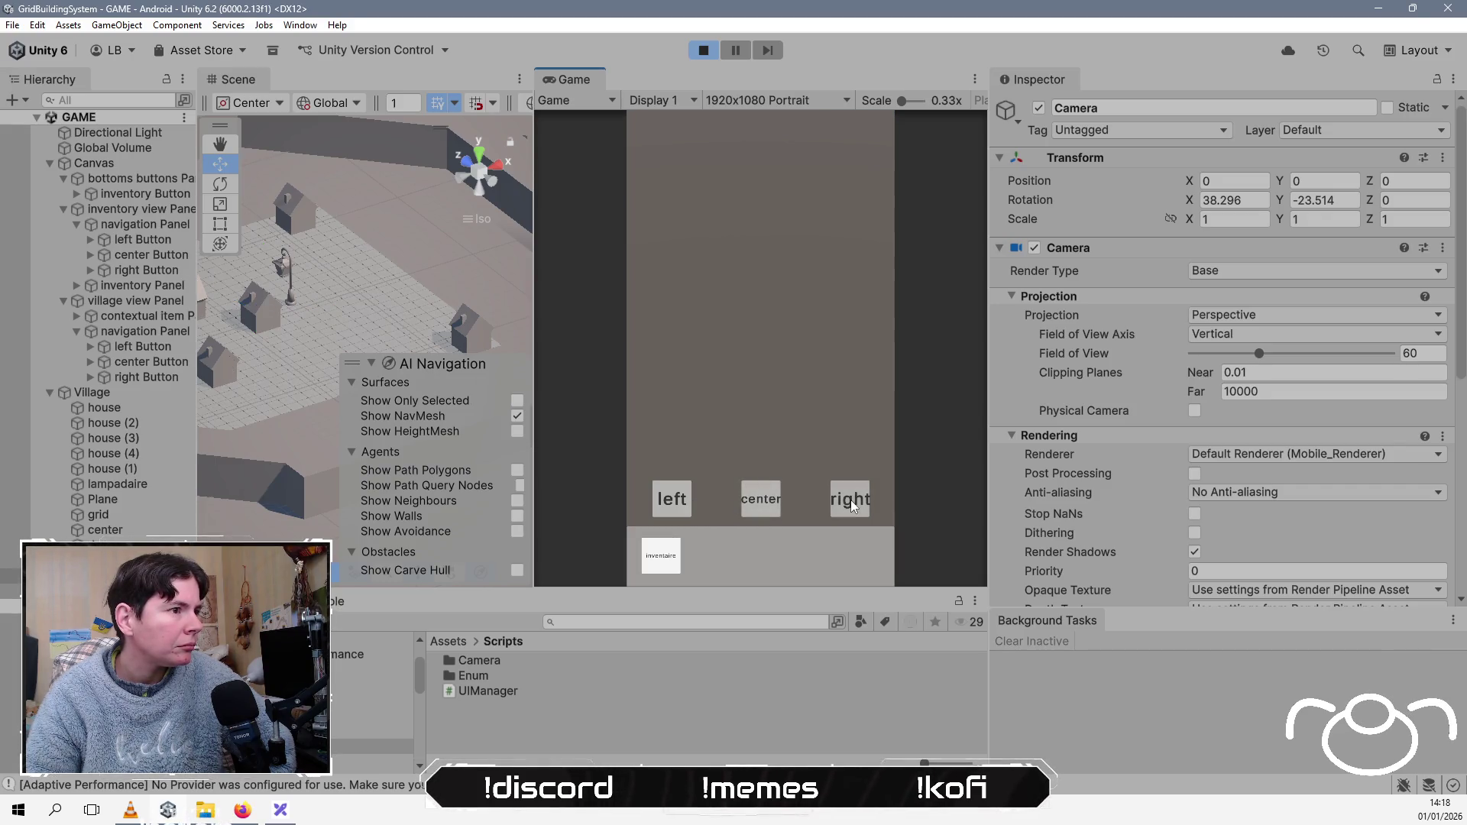
left_click(673, 497)
left_click(845, 502)
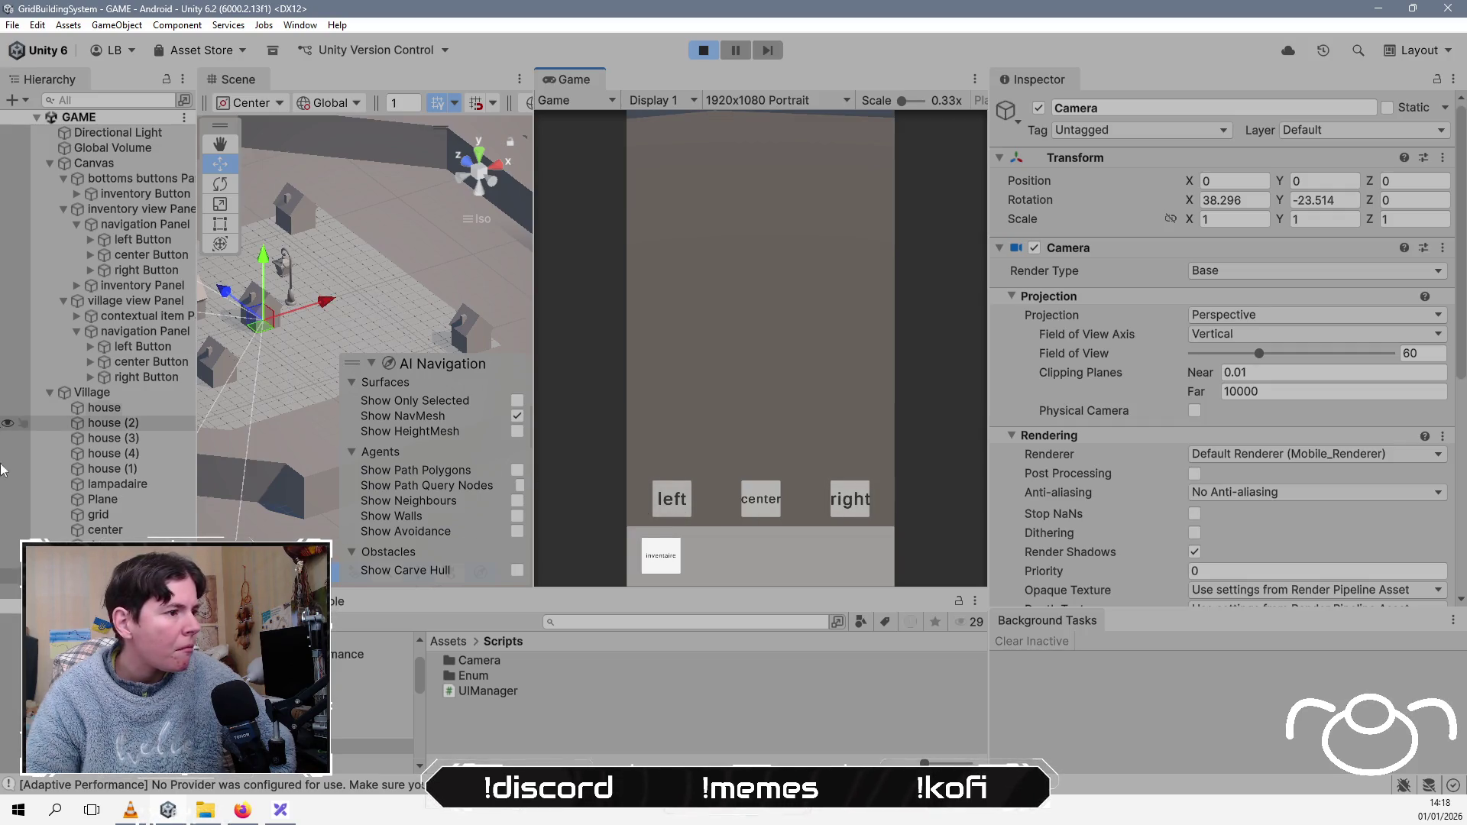
left_click_drag(329, 340, 499, 305)
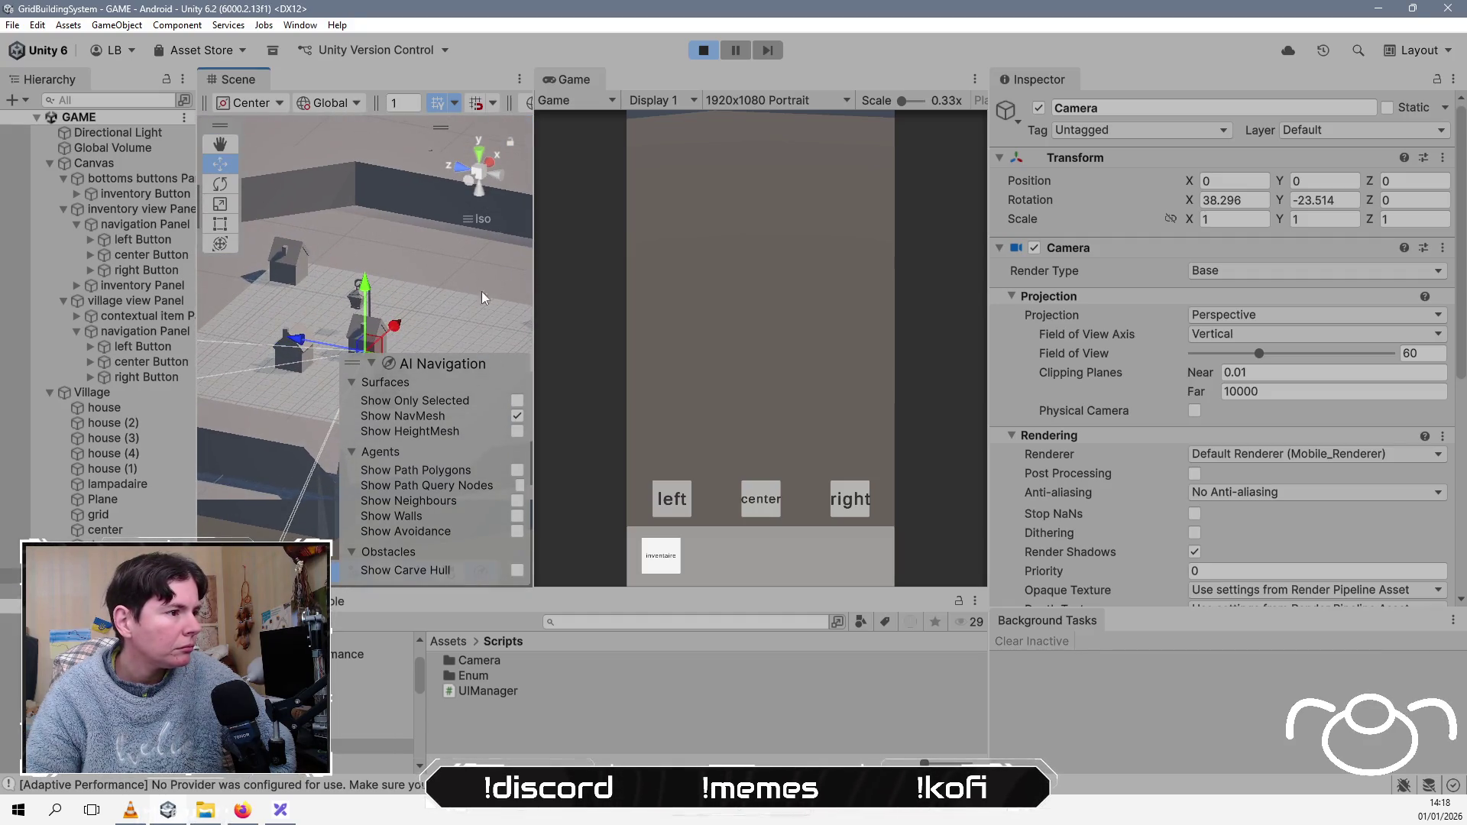
left_click(153, 560)
mouse_move(252, 435)
left_mouse_down()
mouse_move(360, 382)
mouse_move(319, 408)
mouse_move(378, 413)
left_mouse_up()
left_click(768, 497)
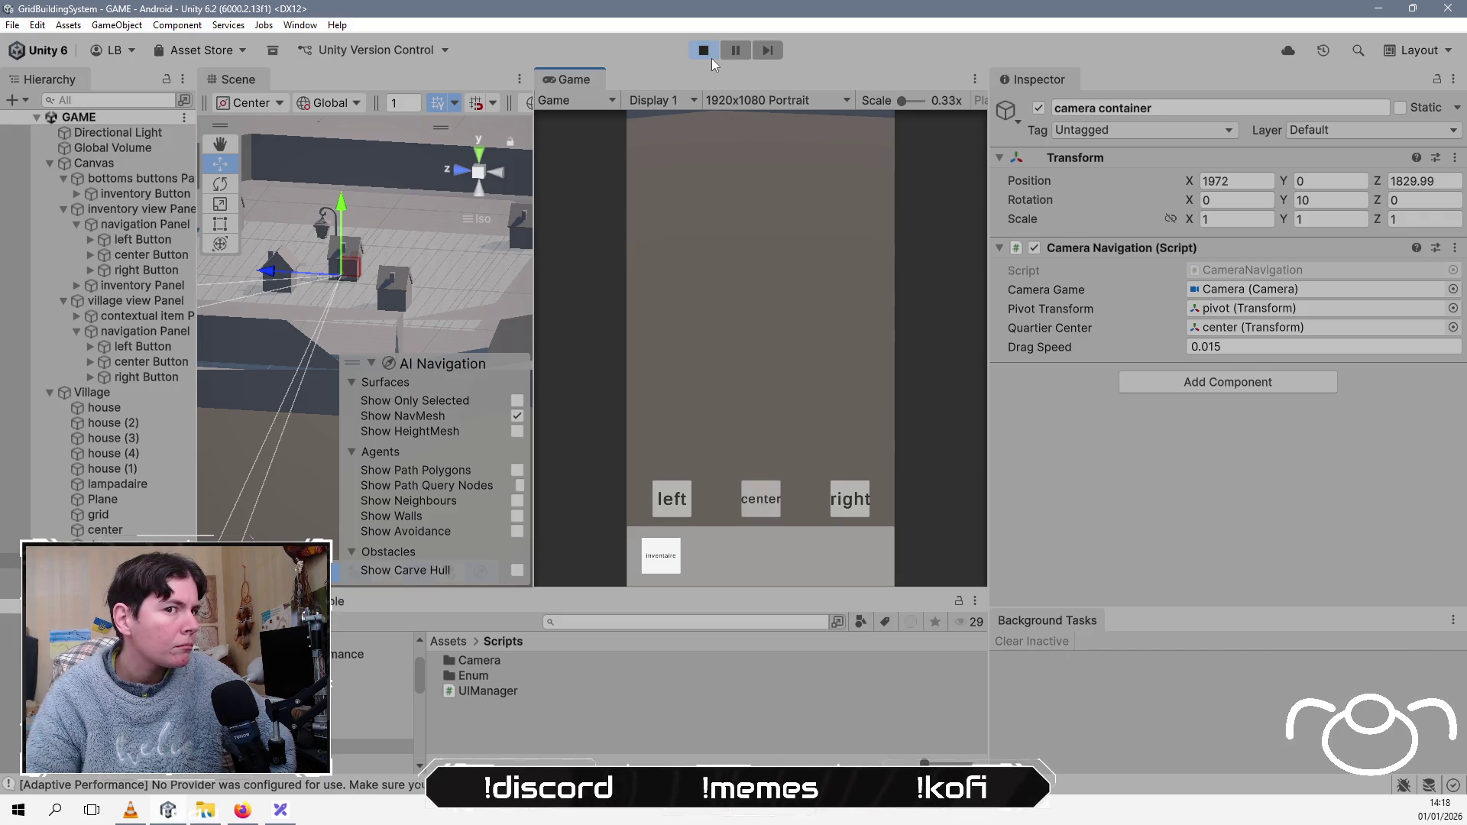
Step: Raise the center object to Y 3.19 and test recentring and turning left
left_click(104, 530)
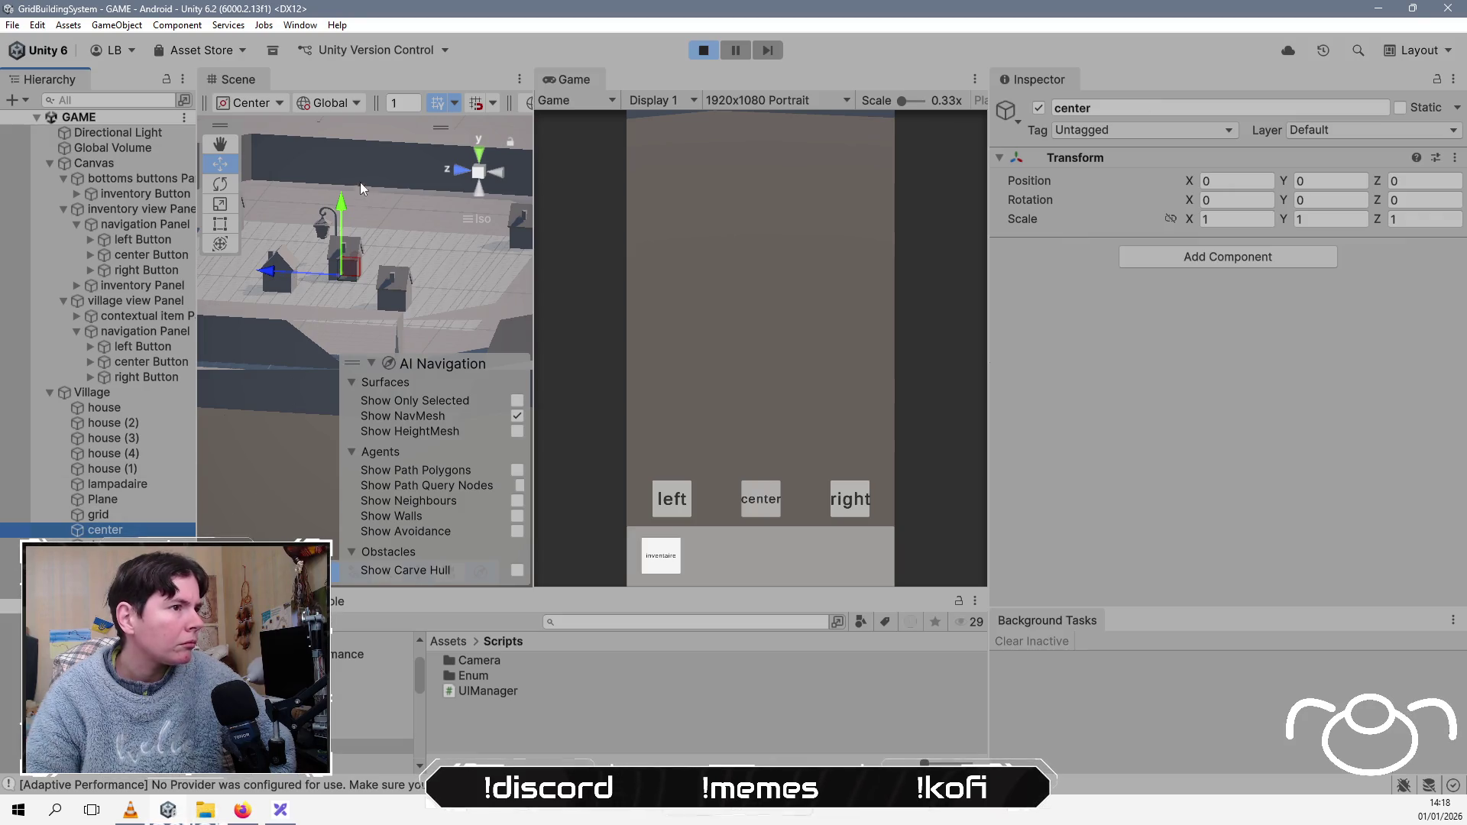
left_click_drag(342, 215, 356, 164)
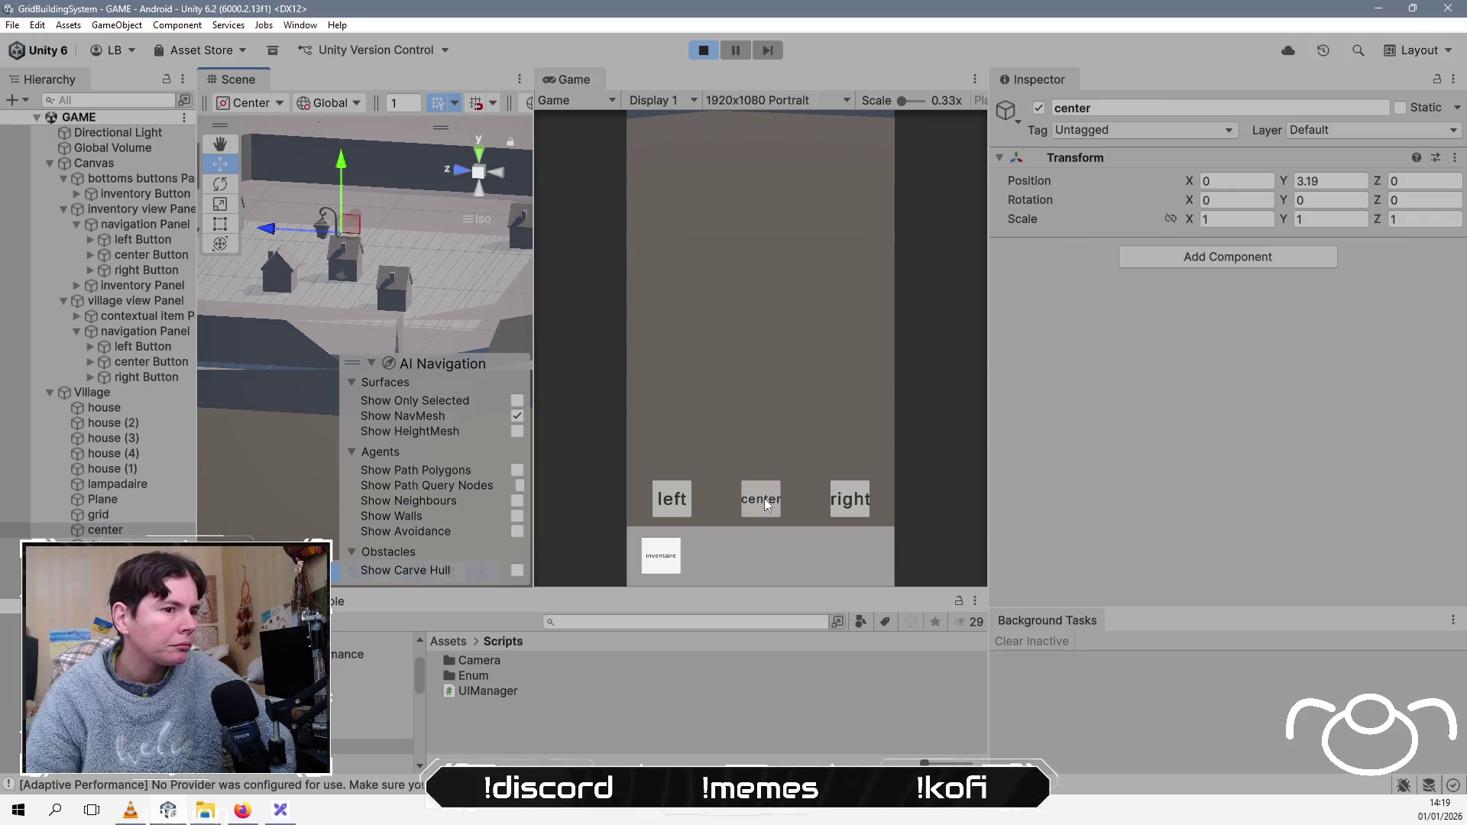
left_click(766, 502)
left_click(673, 498)
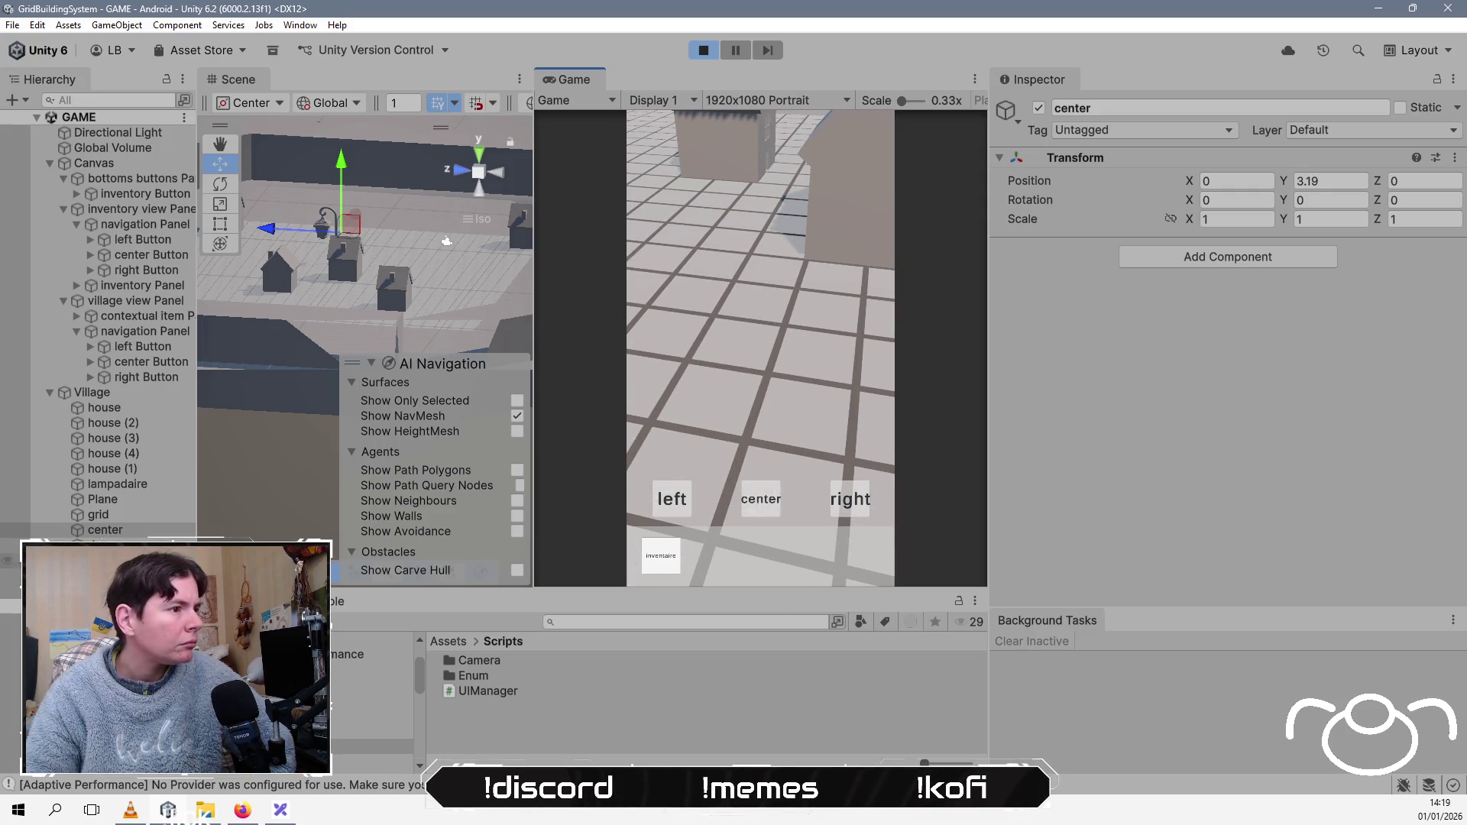
Step: Raise the center object further to Y 4.62 and retest recentring, panning and turning left
left_click(130, 531)
mouse_move(340, 192)
left_mouse_down()
mouse_move(343, 145)
mouse_move(341, 173)
left_mouse_up()
left_click(755, 498)
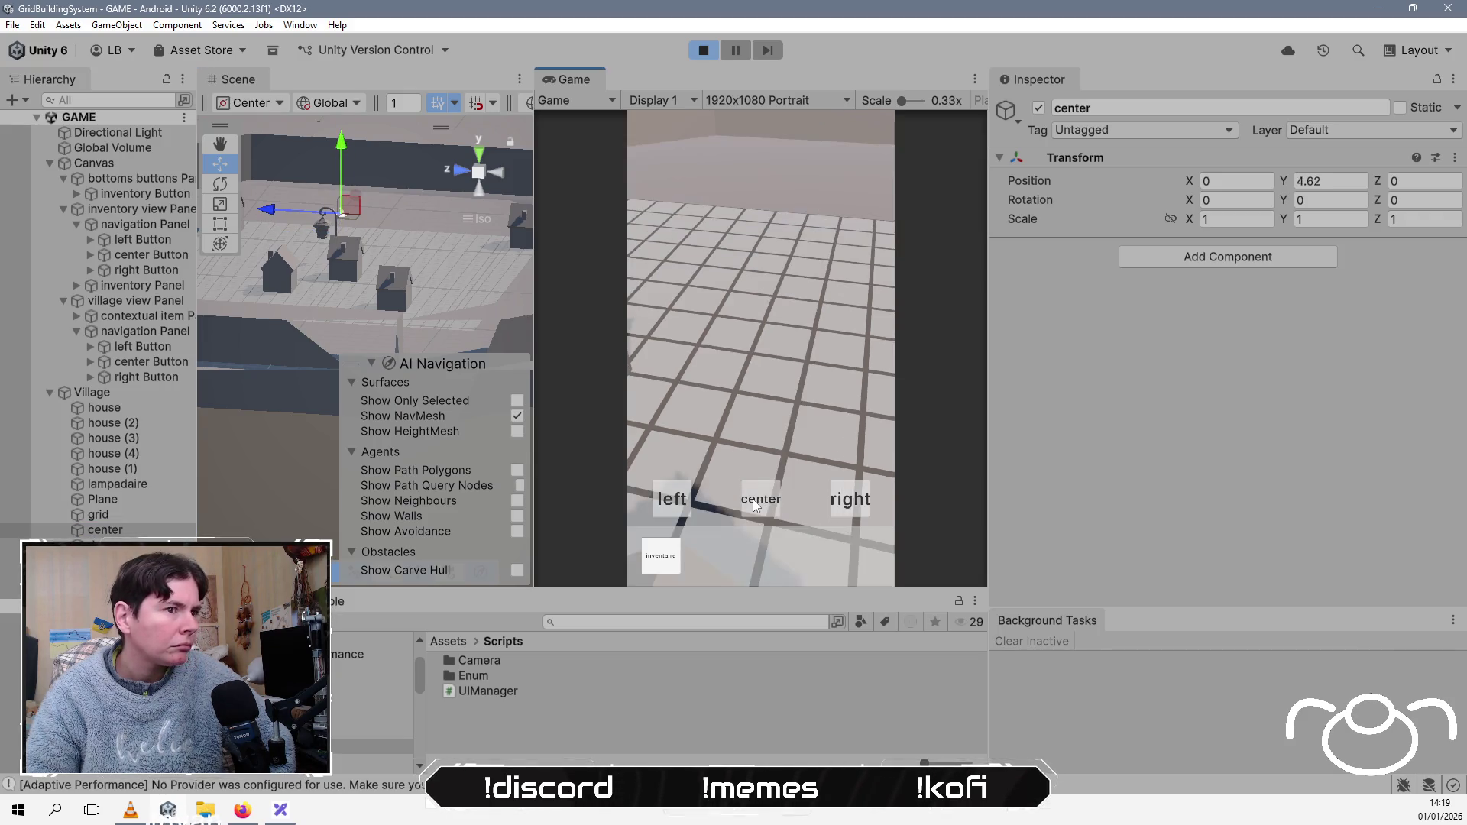
mouse_move(721, 400)
left_mouse_down()
mouse_move(759, 327)
mouse_move(731, 341)
mouse_move(741, 329)
left_mouse_up()
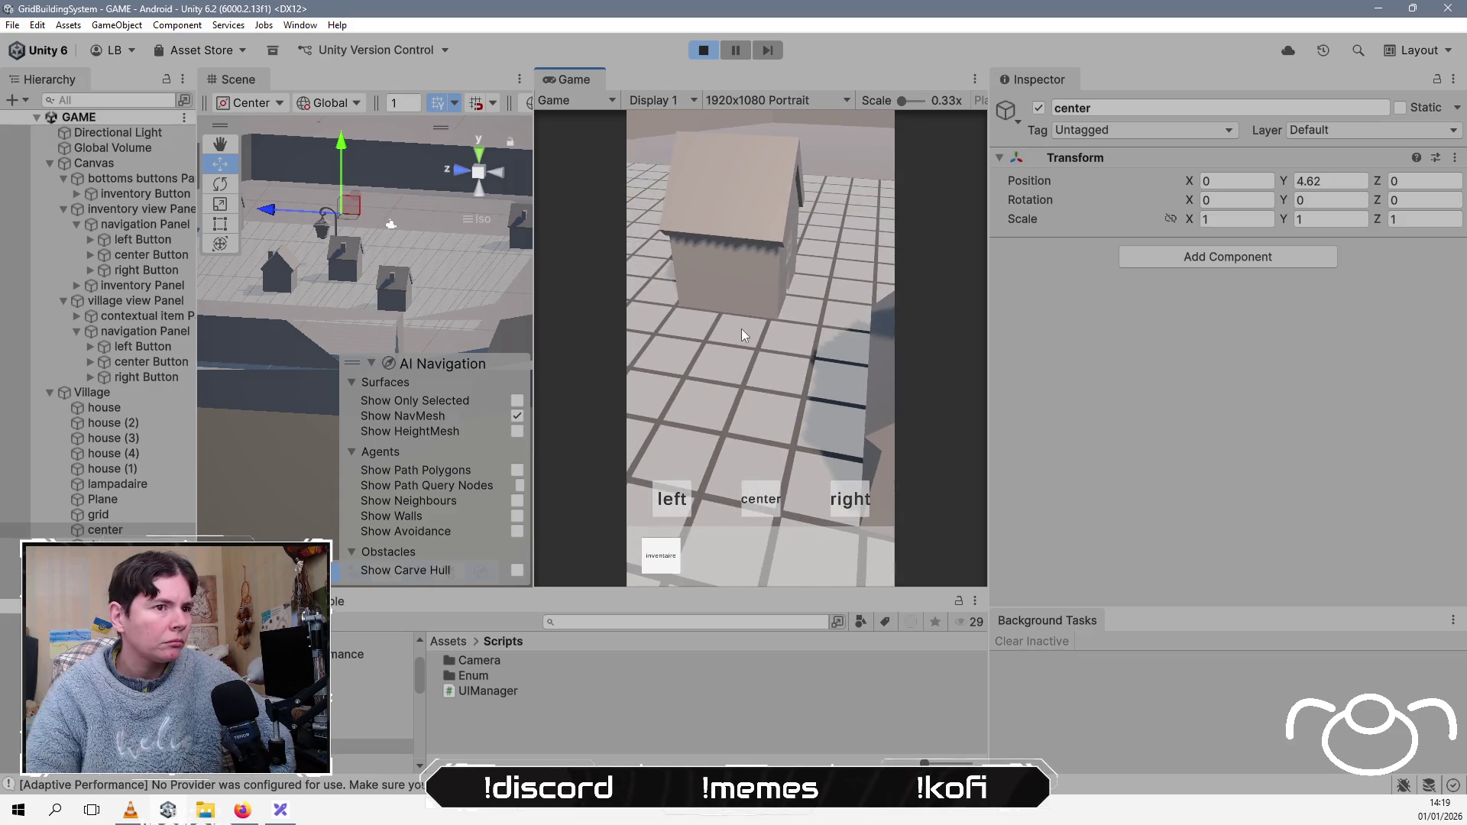
left_click(671, 501)
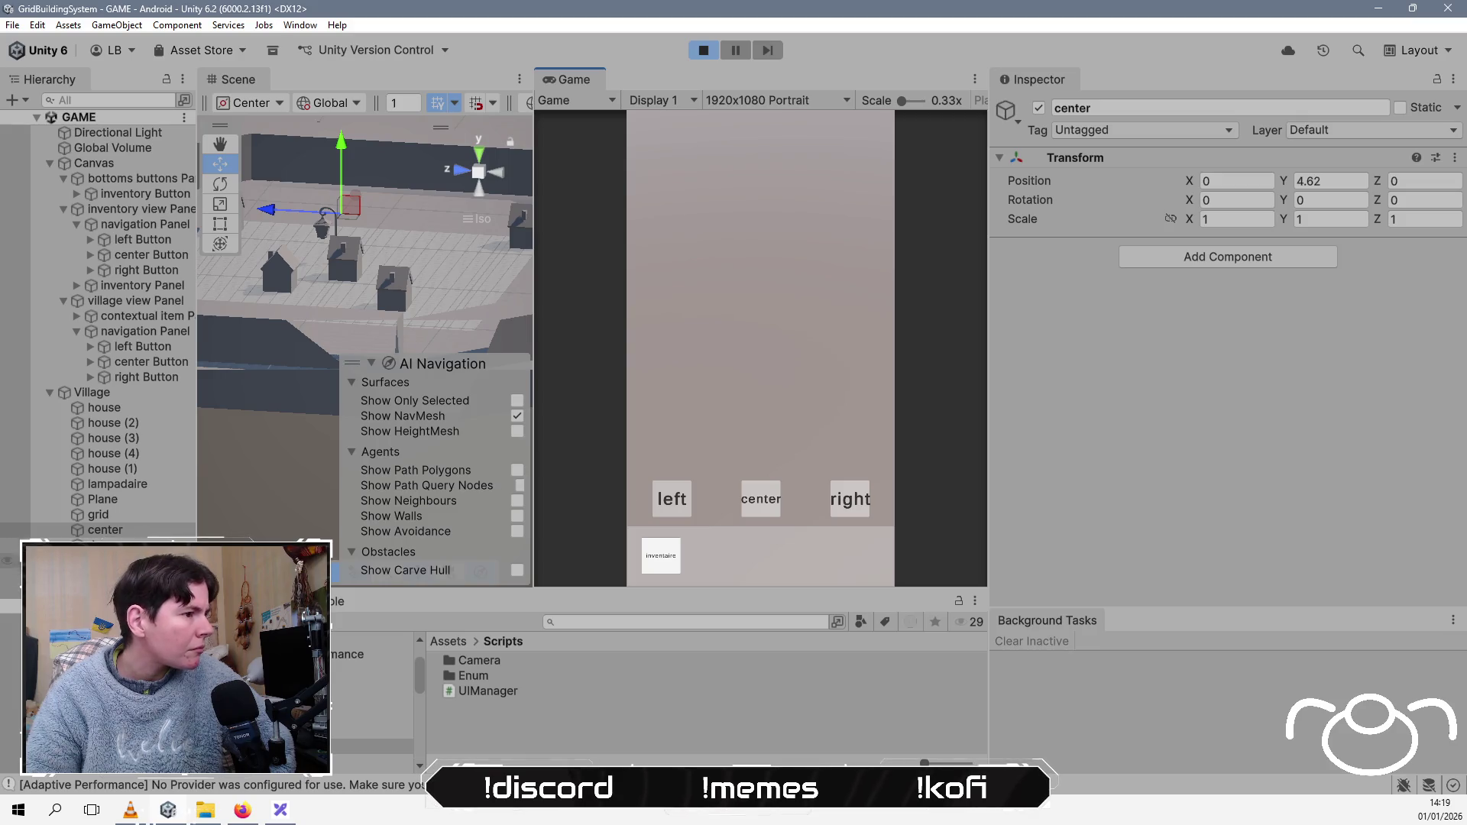
left_click(114, 560)
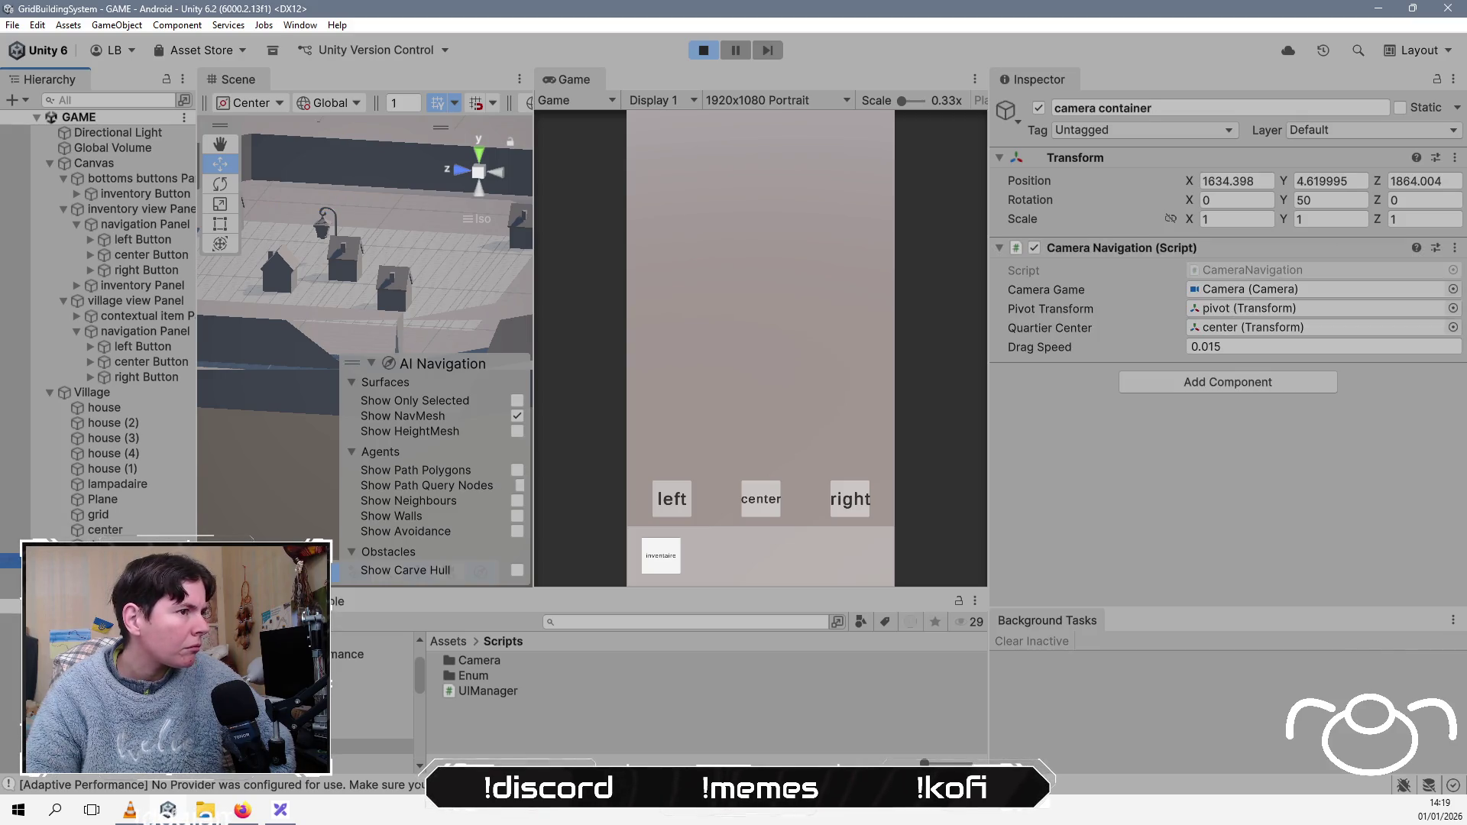
Step: Frame the camera container and review the center, camera container, pivot and Camera settings
key("f")
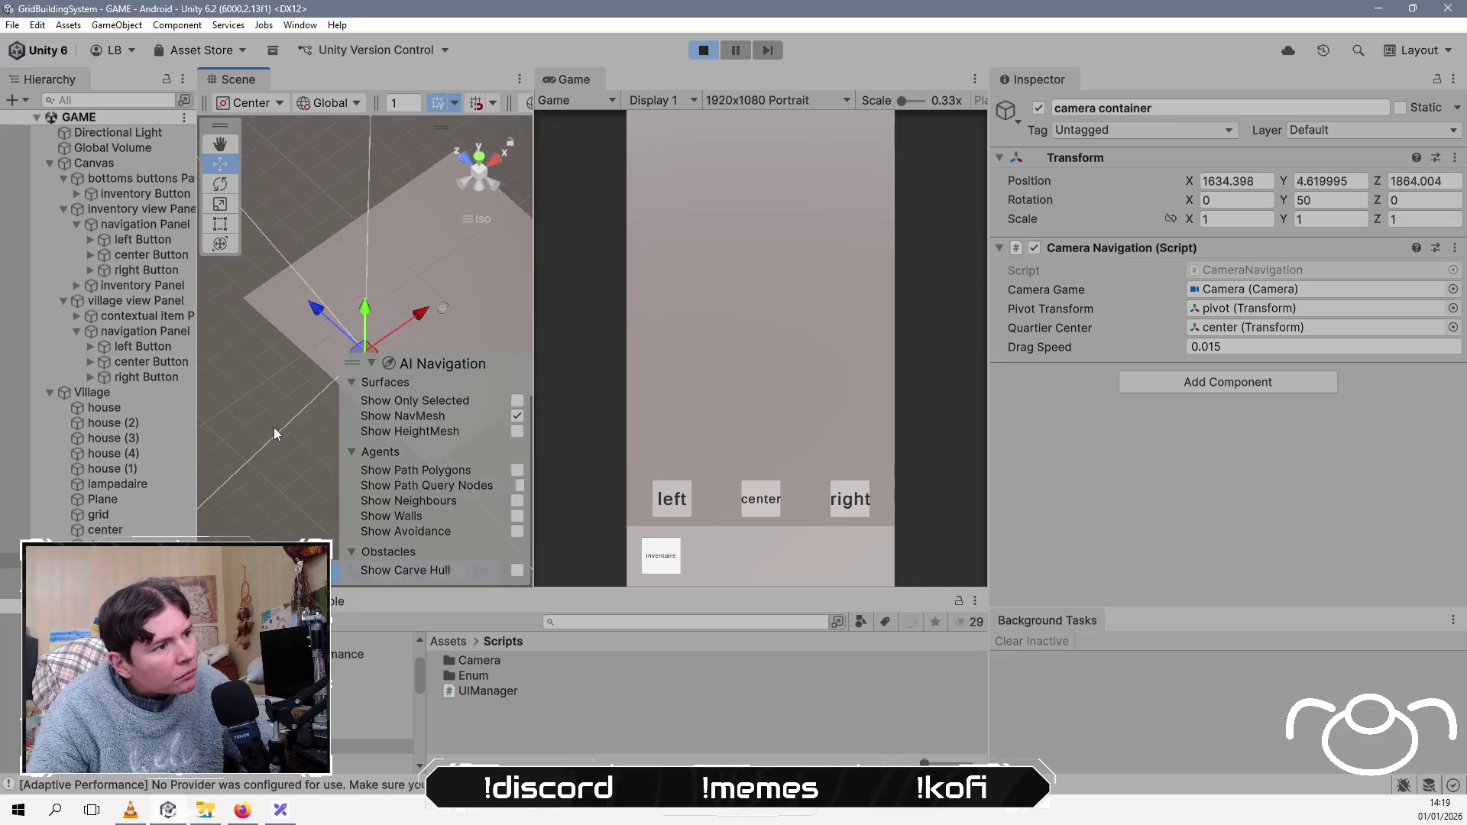
mouse_move(287, 424)
left_mouse_down()
mouse_move(241, 382)
mouse_move(286, 344)
mouse_move(19, 644)
left_mouse_up()
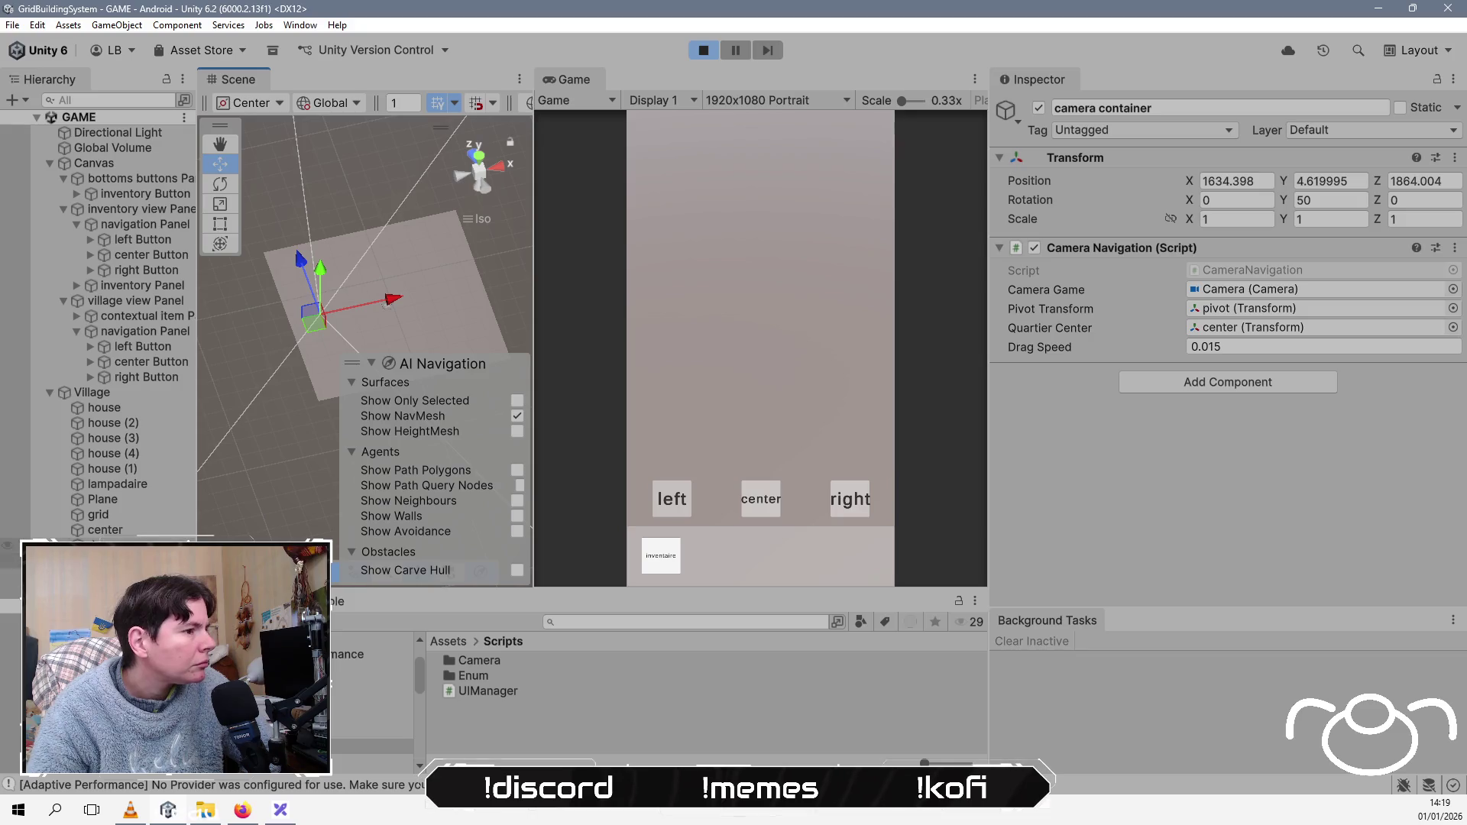
left_click(105, 530)
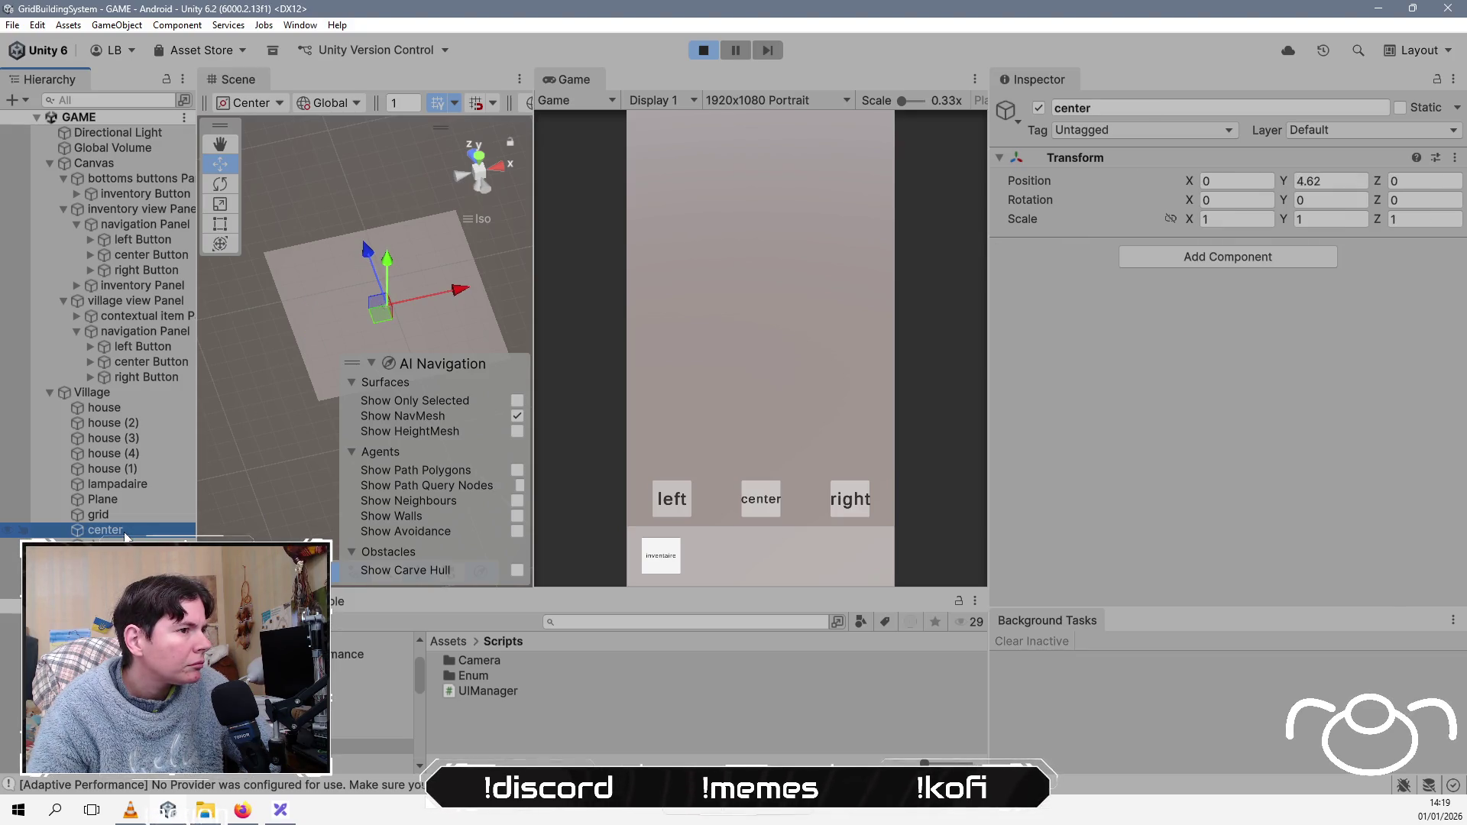
left_click(105, 560)
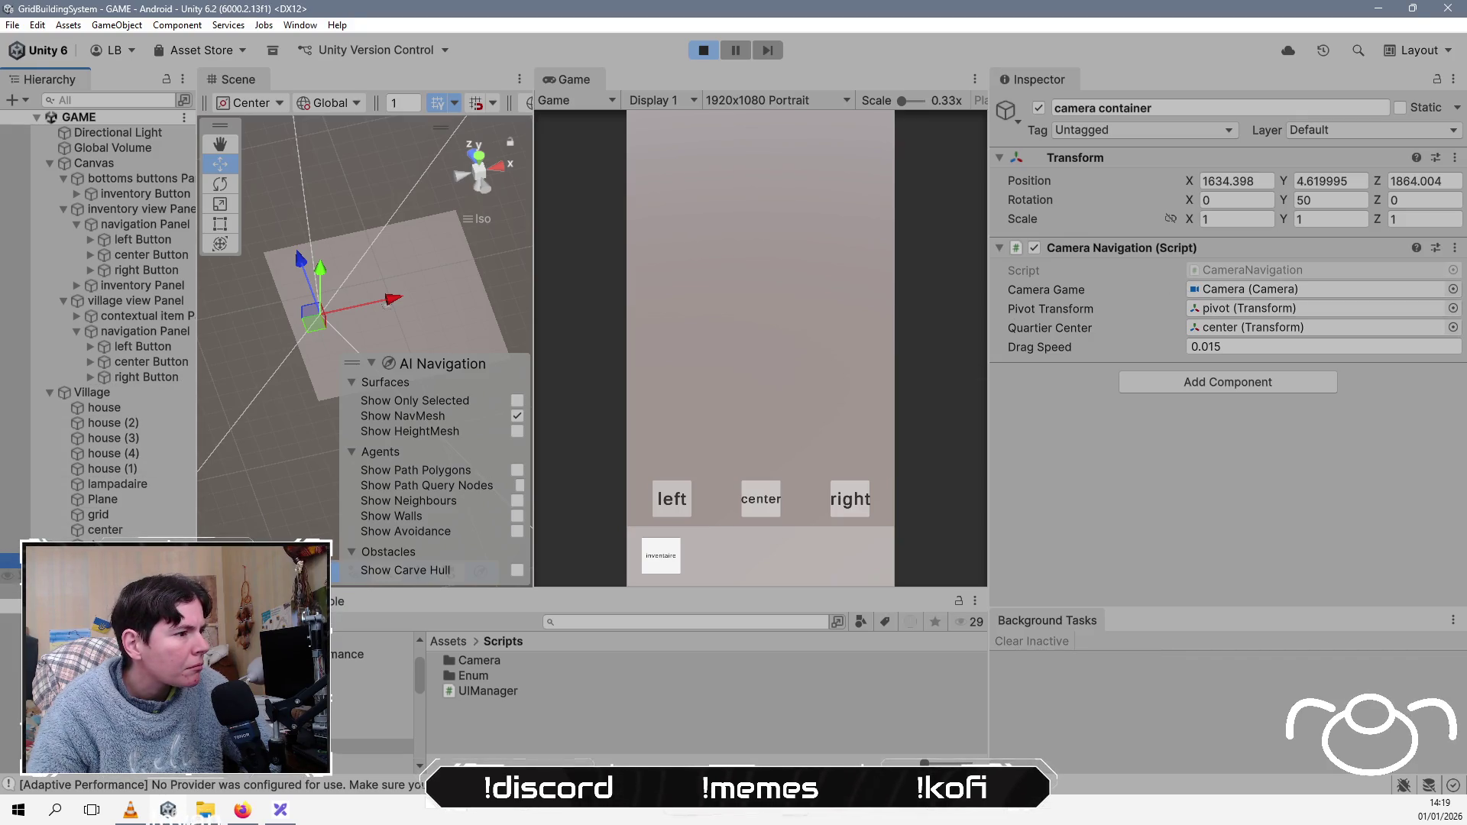
left_click(115, 591)
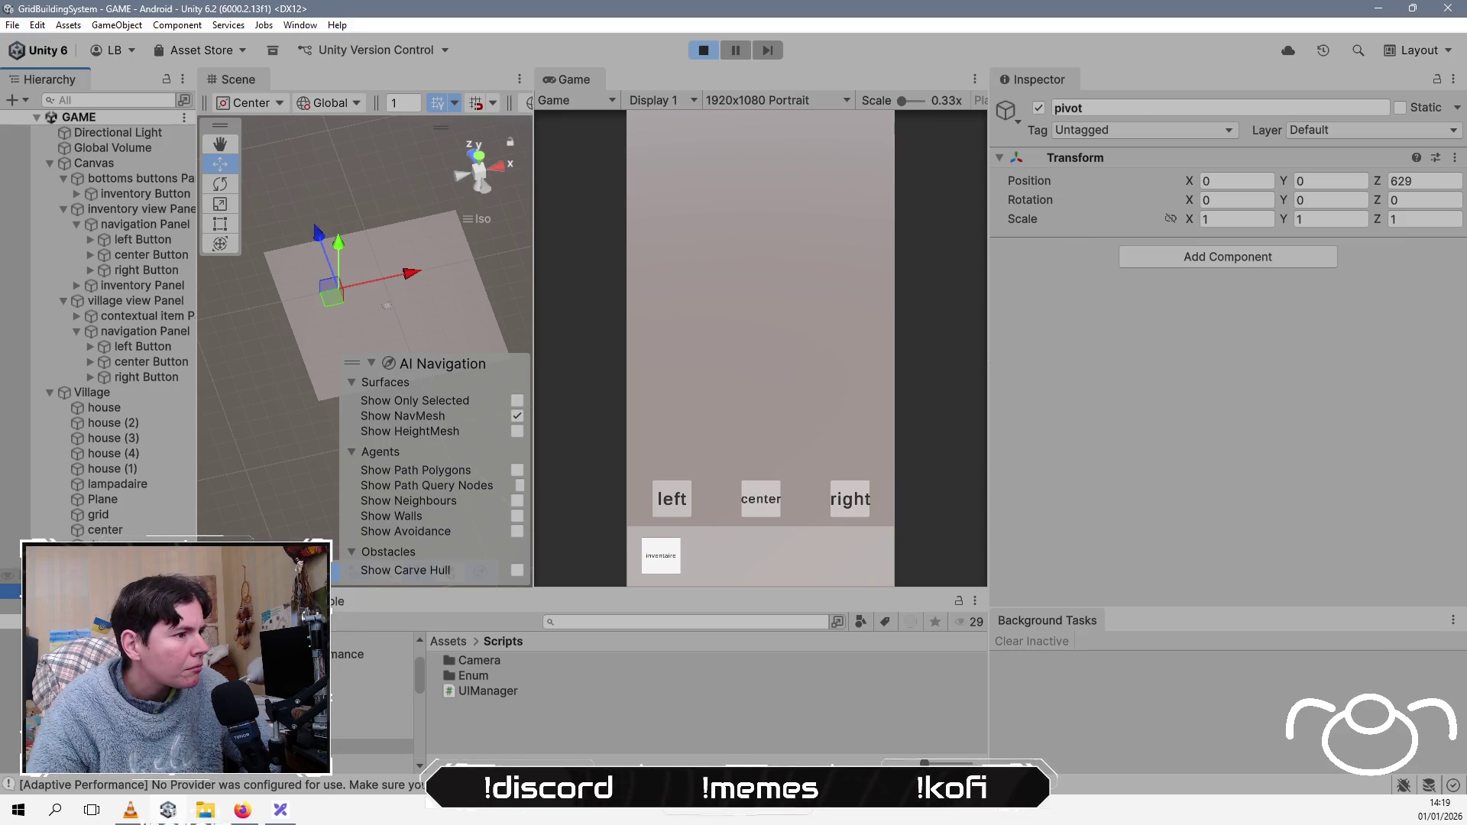
left_click(114, 606)
mouse_move(258, 401)
left_mouse_down()
mouse_move(488, 334)
mouse_move(321, 380)
mouse_move(204, 455)
left_mouse_up()
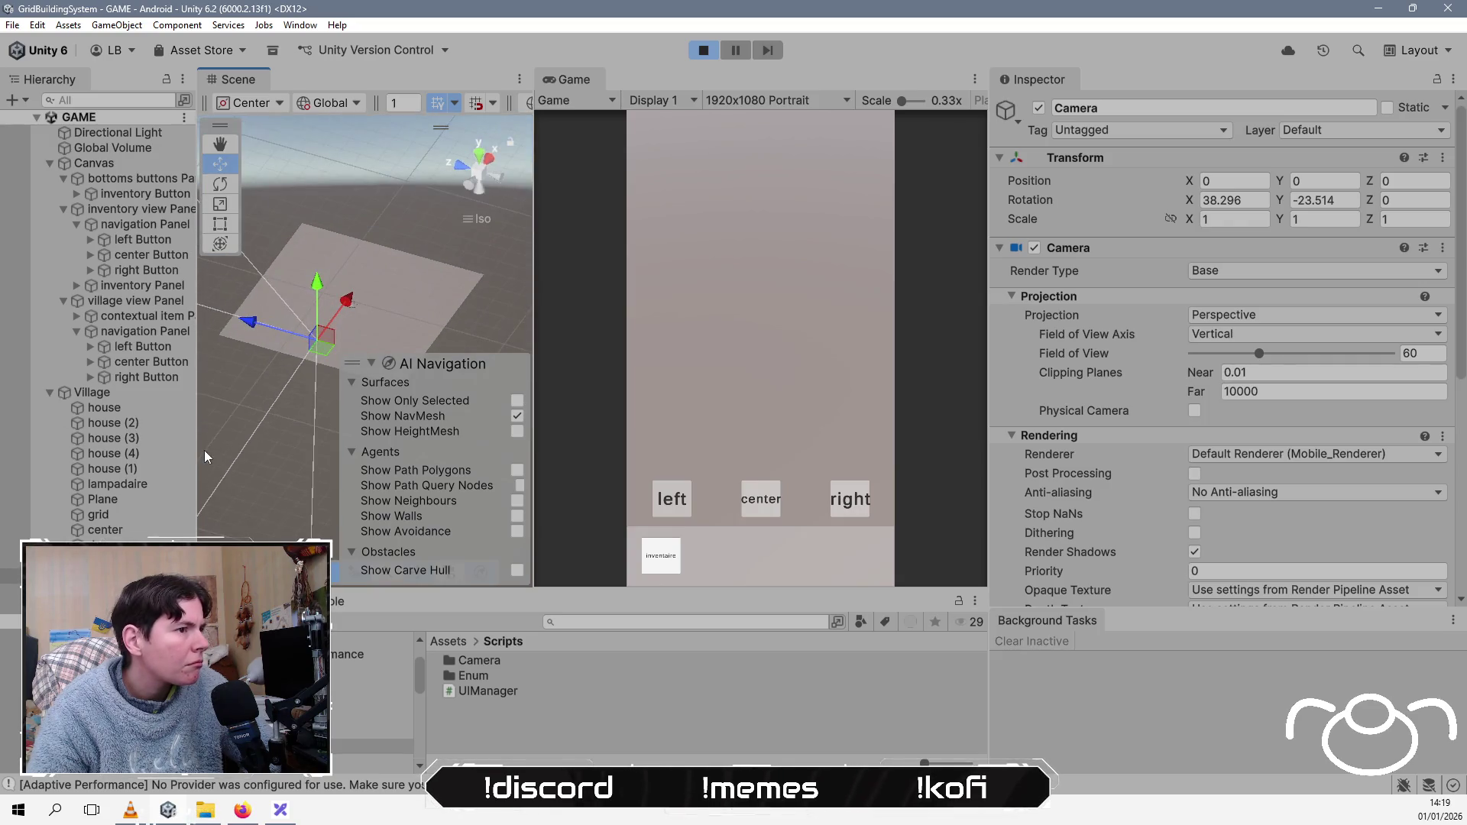
Step: Recentre the game camera, pan to a close-up of a house, and stop Play mode
left_click(772, 499)
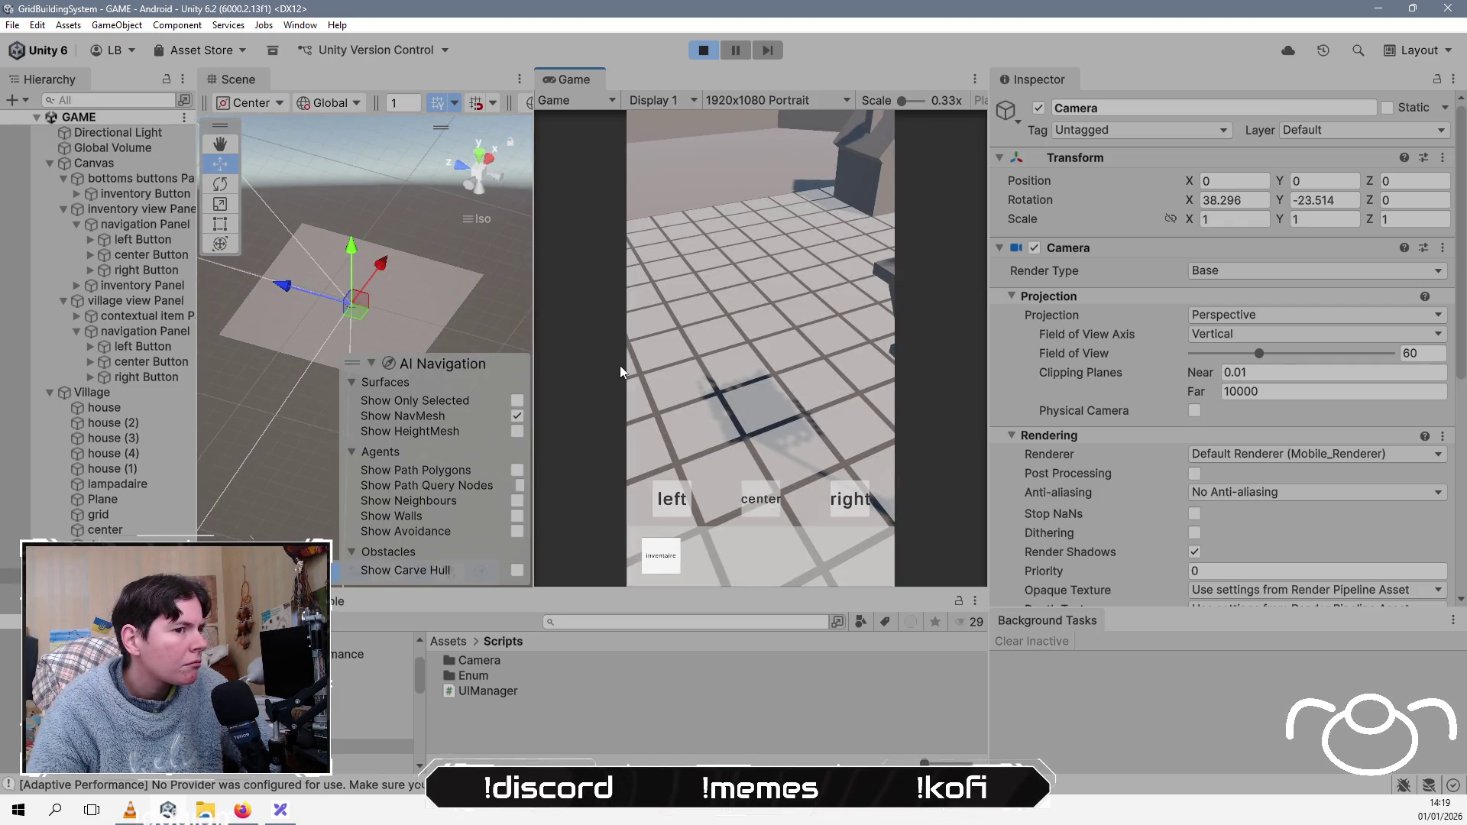
mouse_move(841, 406)
left_mouse_down()
mouse_move(755, 328)
mouse_move(735, 373)
mouse_move(811, 290)
mouse_move(764, 263)
mouse_move(769, 294)
left_mouse_up()
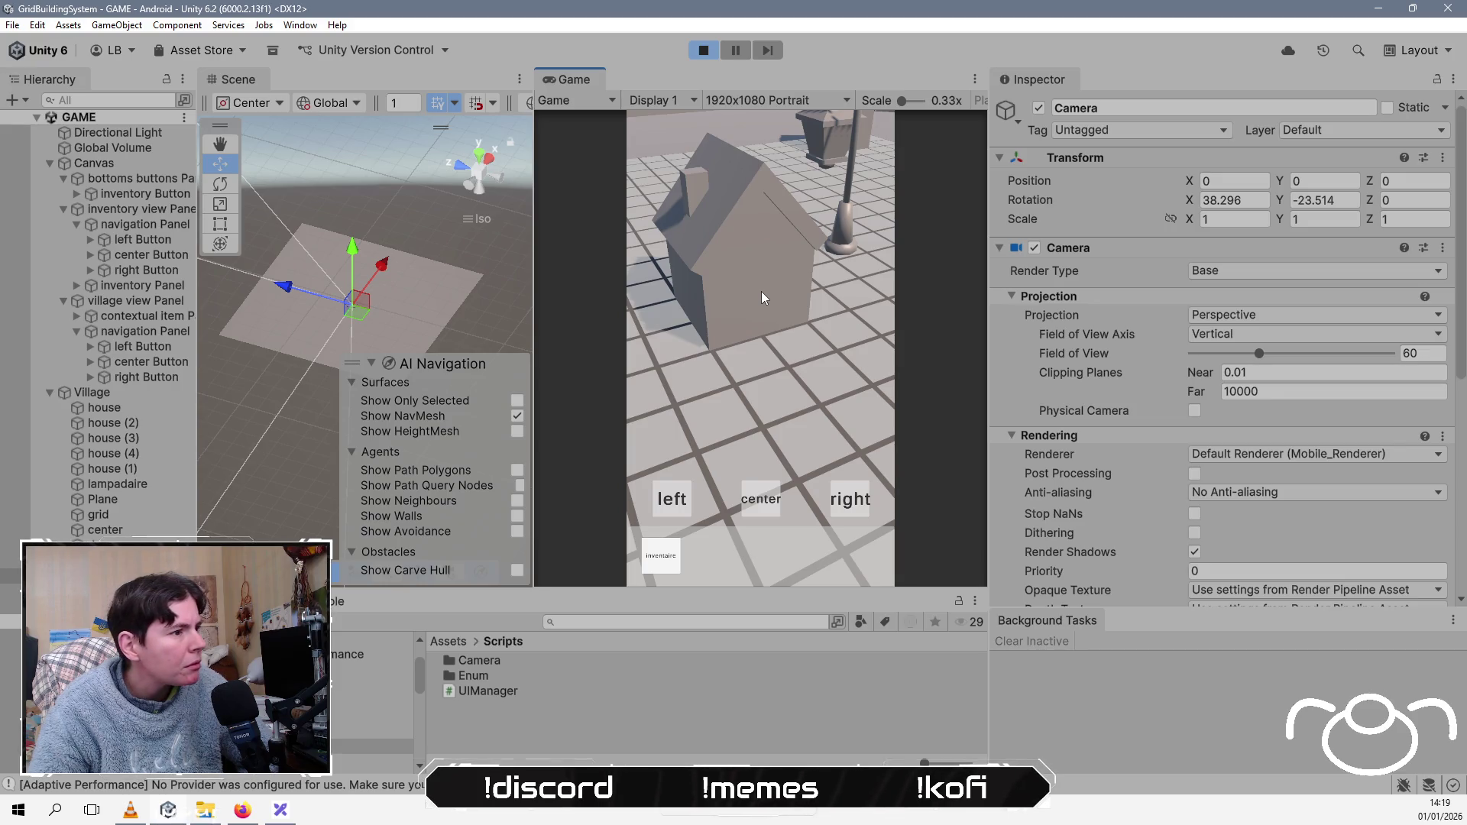
left_click_drag(350, 386, 415, 199)
left_click(700, 53)
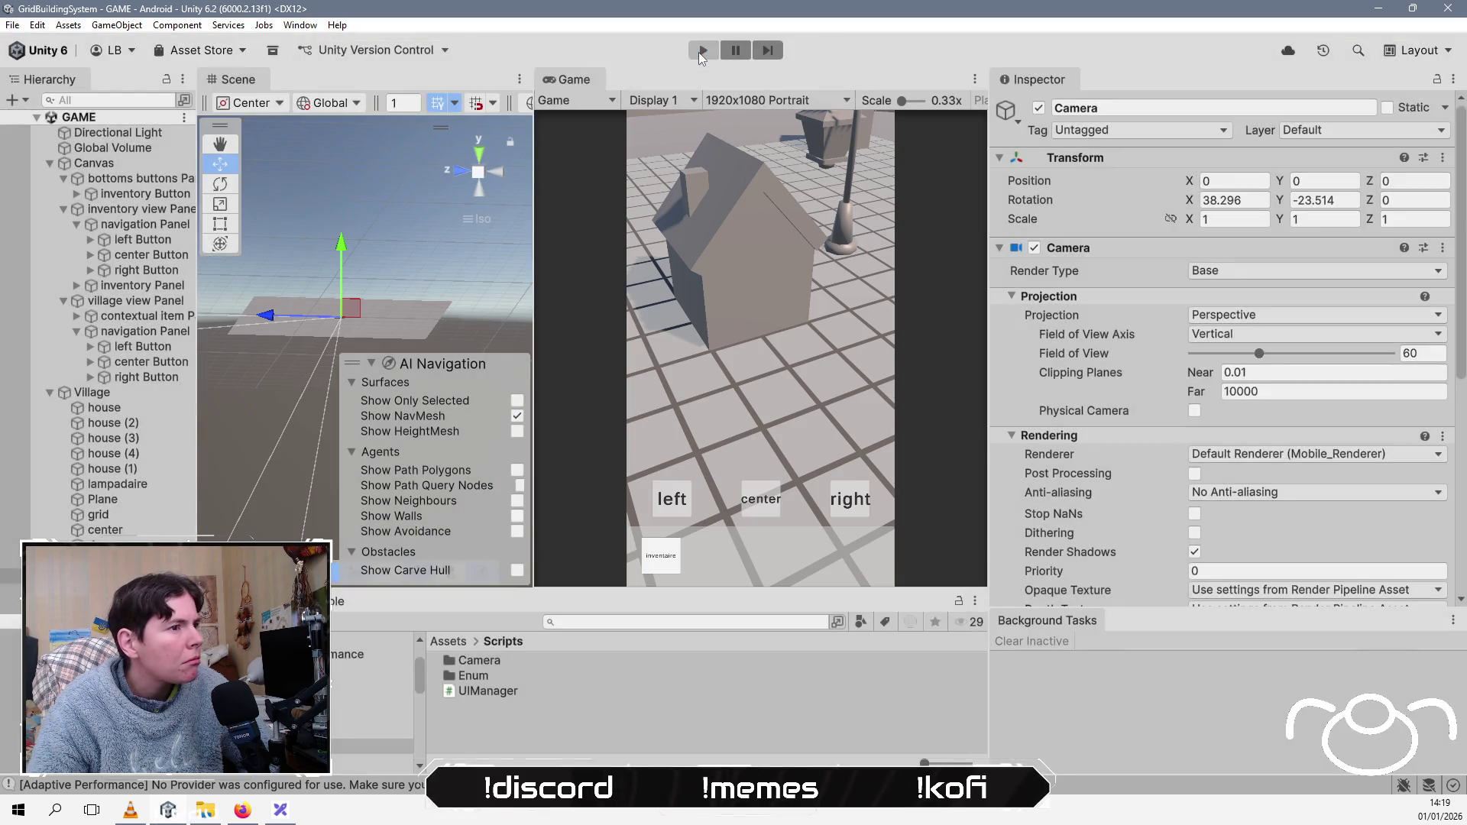
Step: Frame the camera container and take its Position Y value of 8.2
left_click(115, 560)
key("f")
key("f")
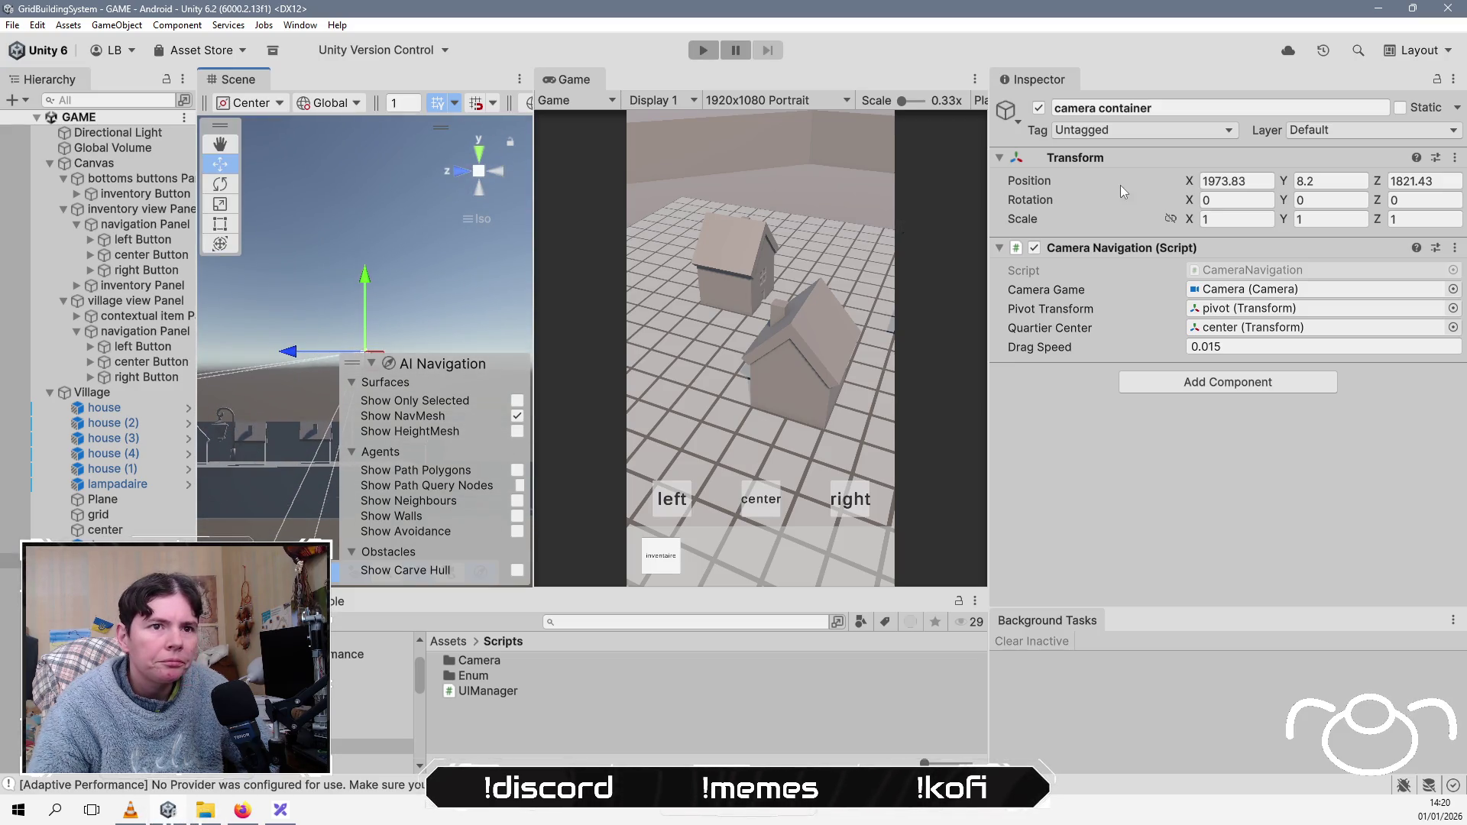
key("Return")
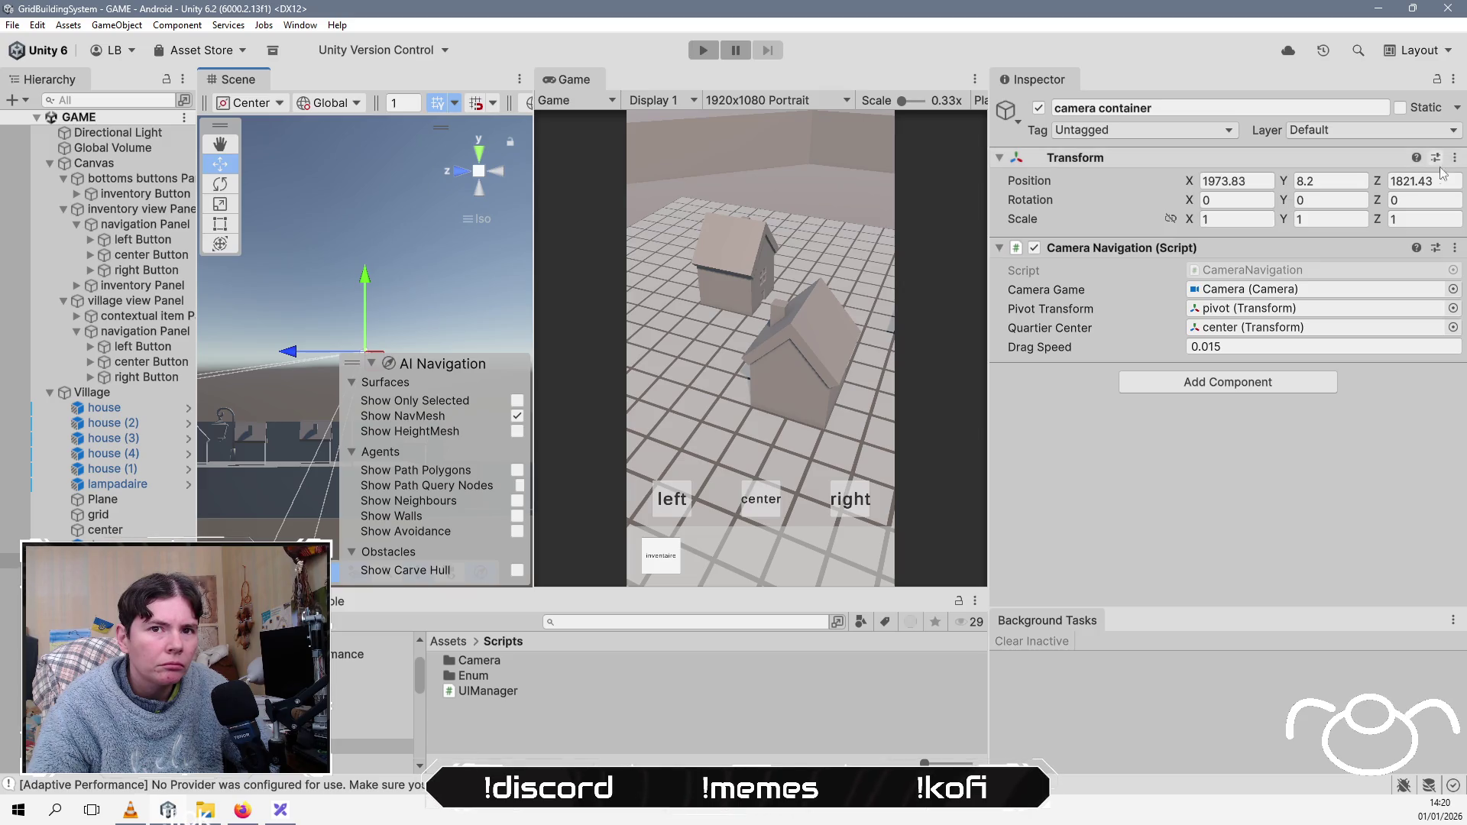
left_click(1321, 181)
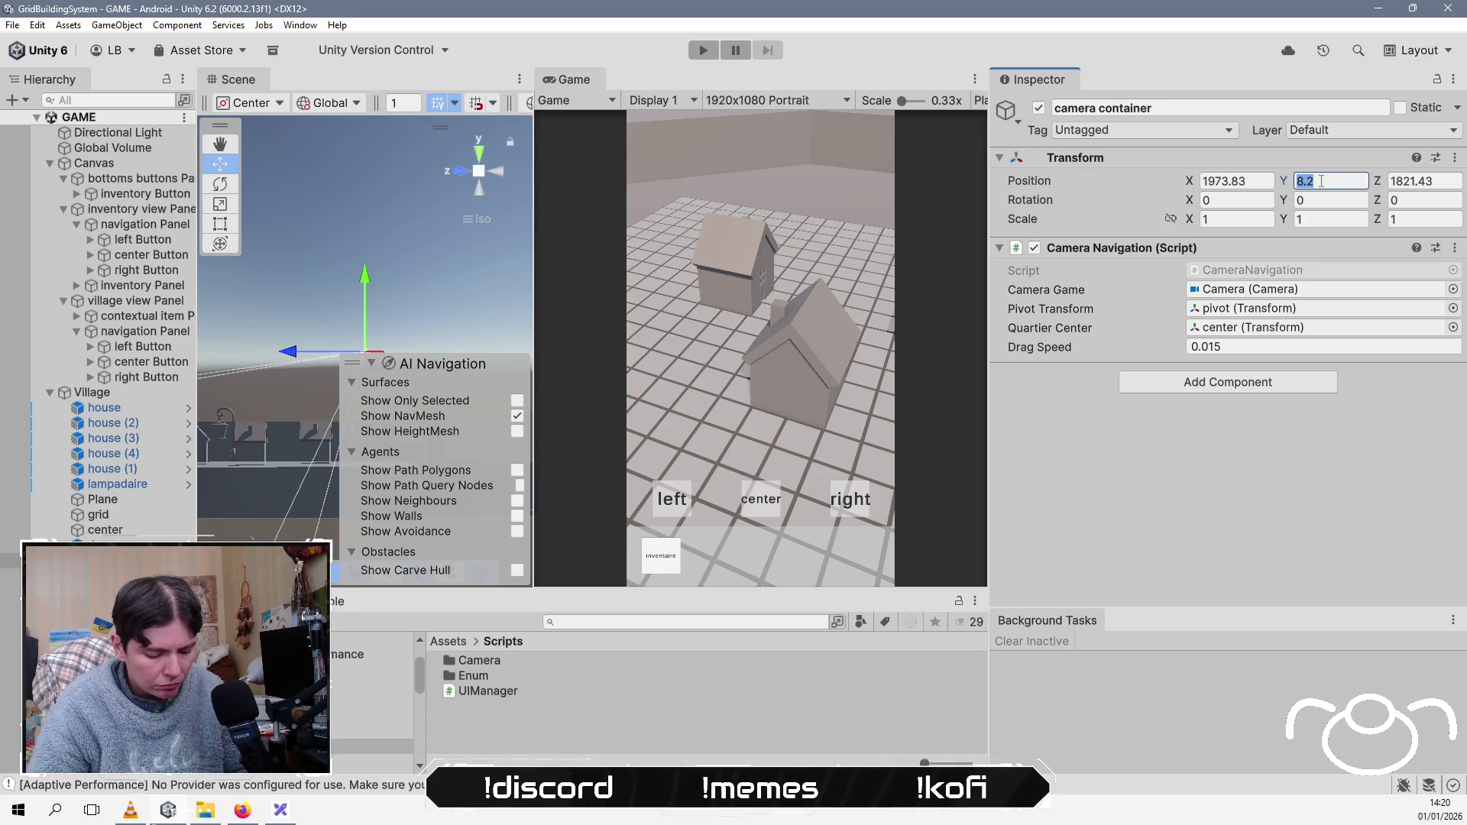
Step: Set the center object's Position Y to 8.2 and save the GAME scene
left_click(140, 531)
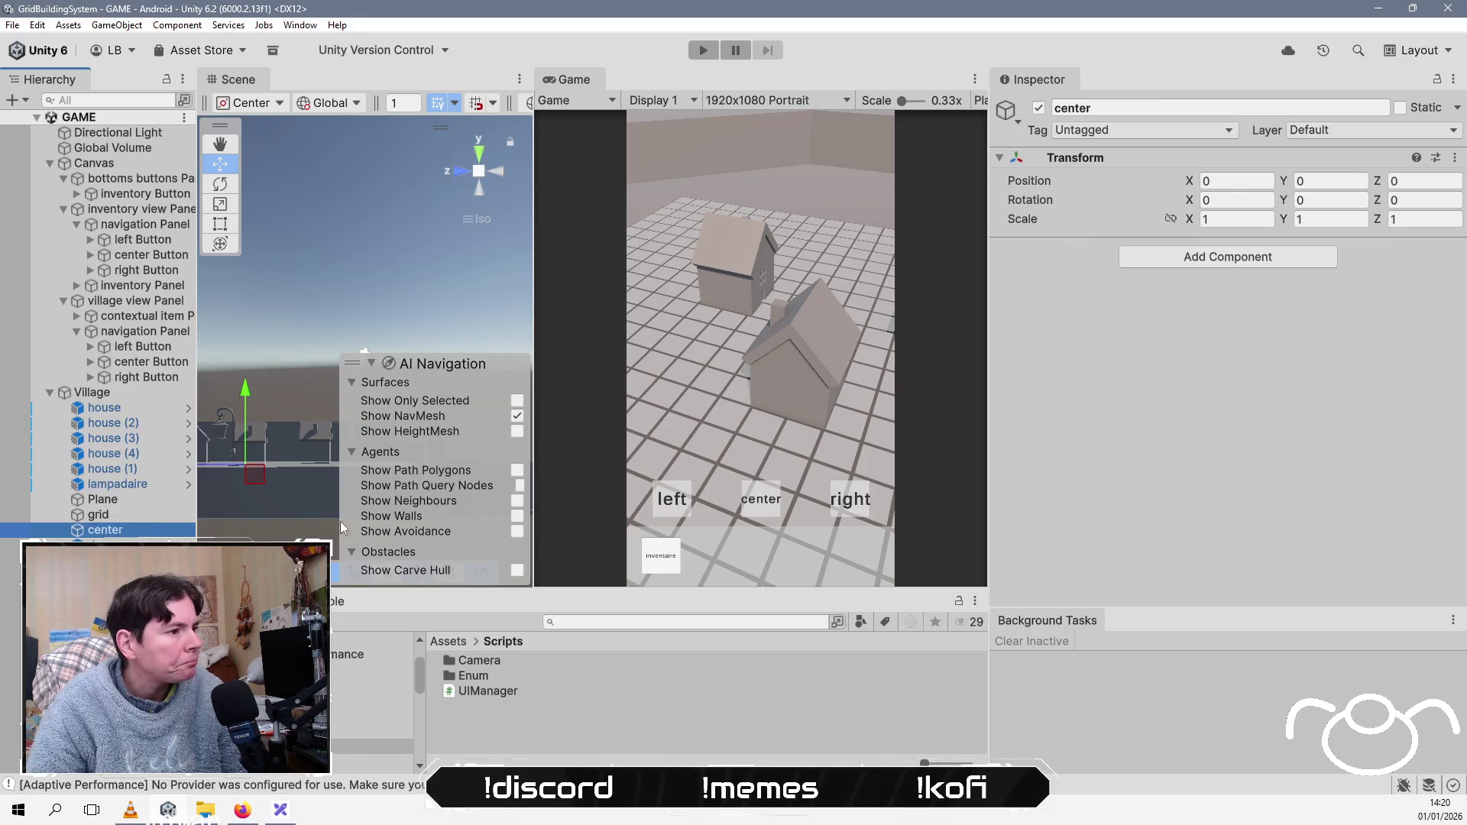
left_click(1349, 181)
type("8.2")
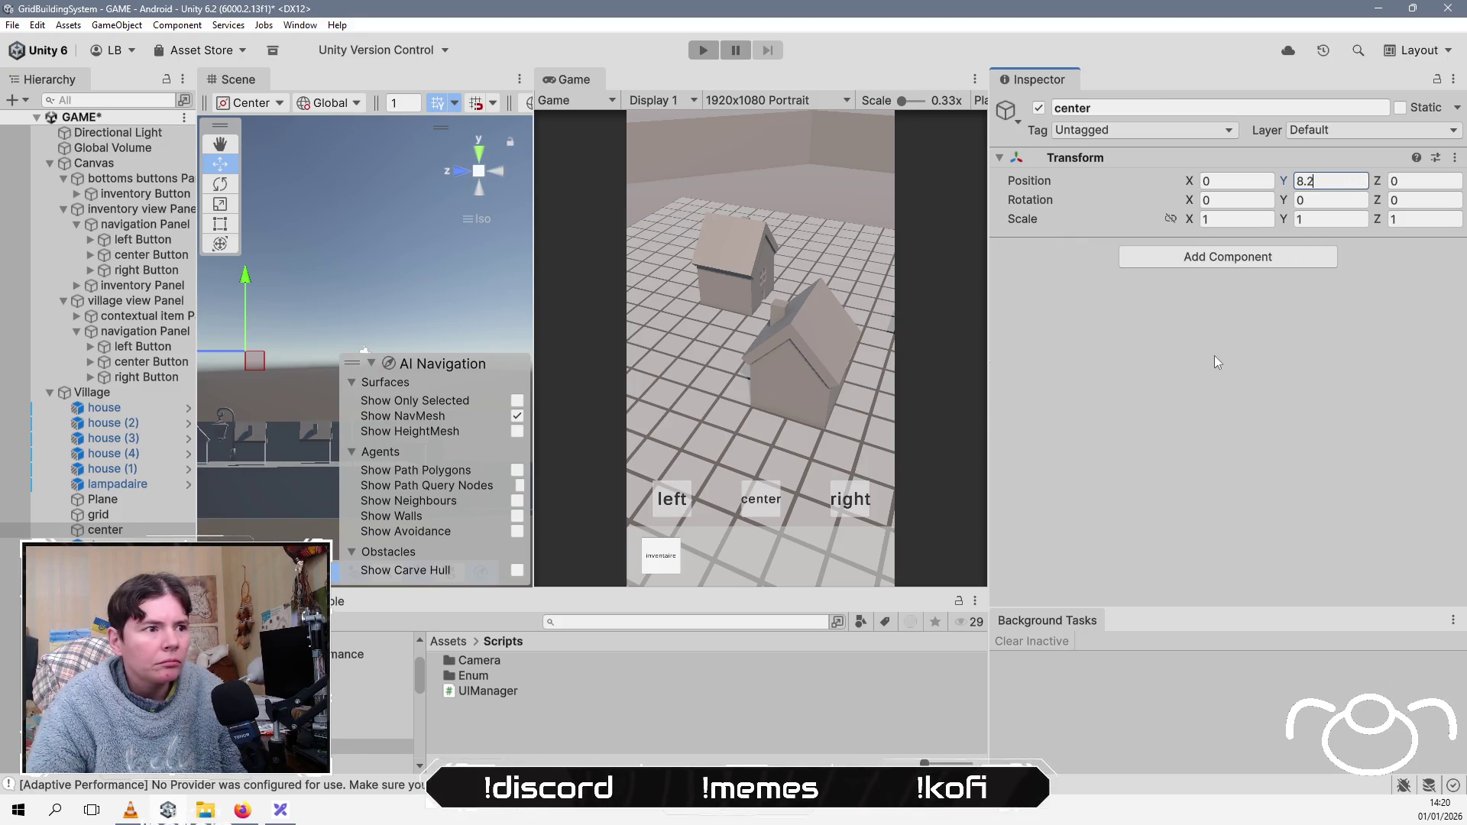
mouse_move(323, 277)
left_mouse_down()
mouse_move(255, 405)
mouse_move(263, 368)
mouse_move(285, 401)
left_mouse_up()
key("ctrl+s")
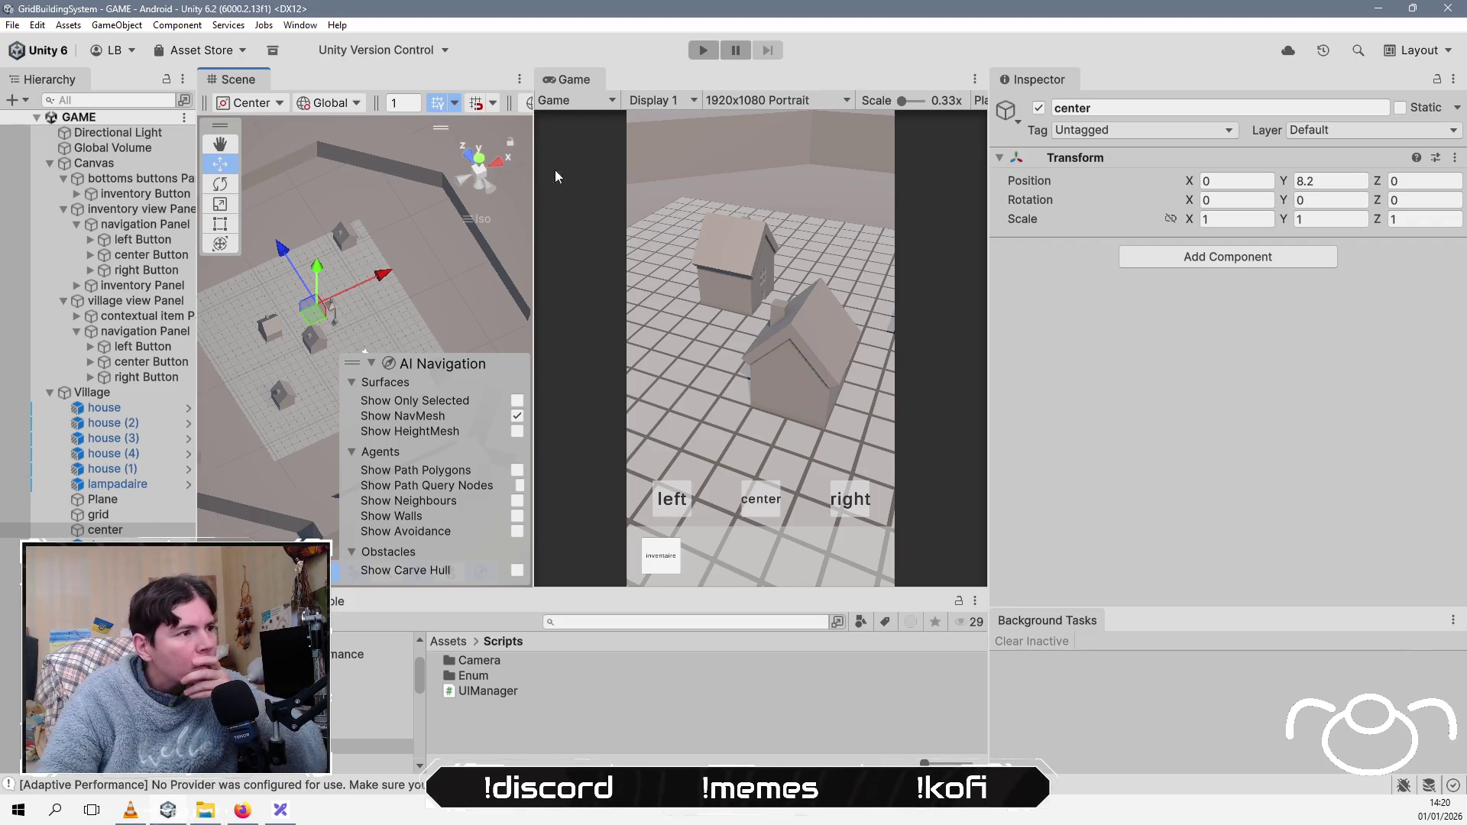
left_click(703, 51)
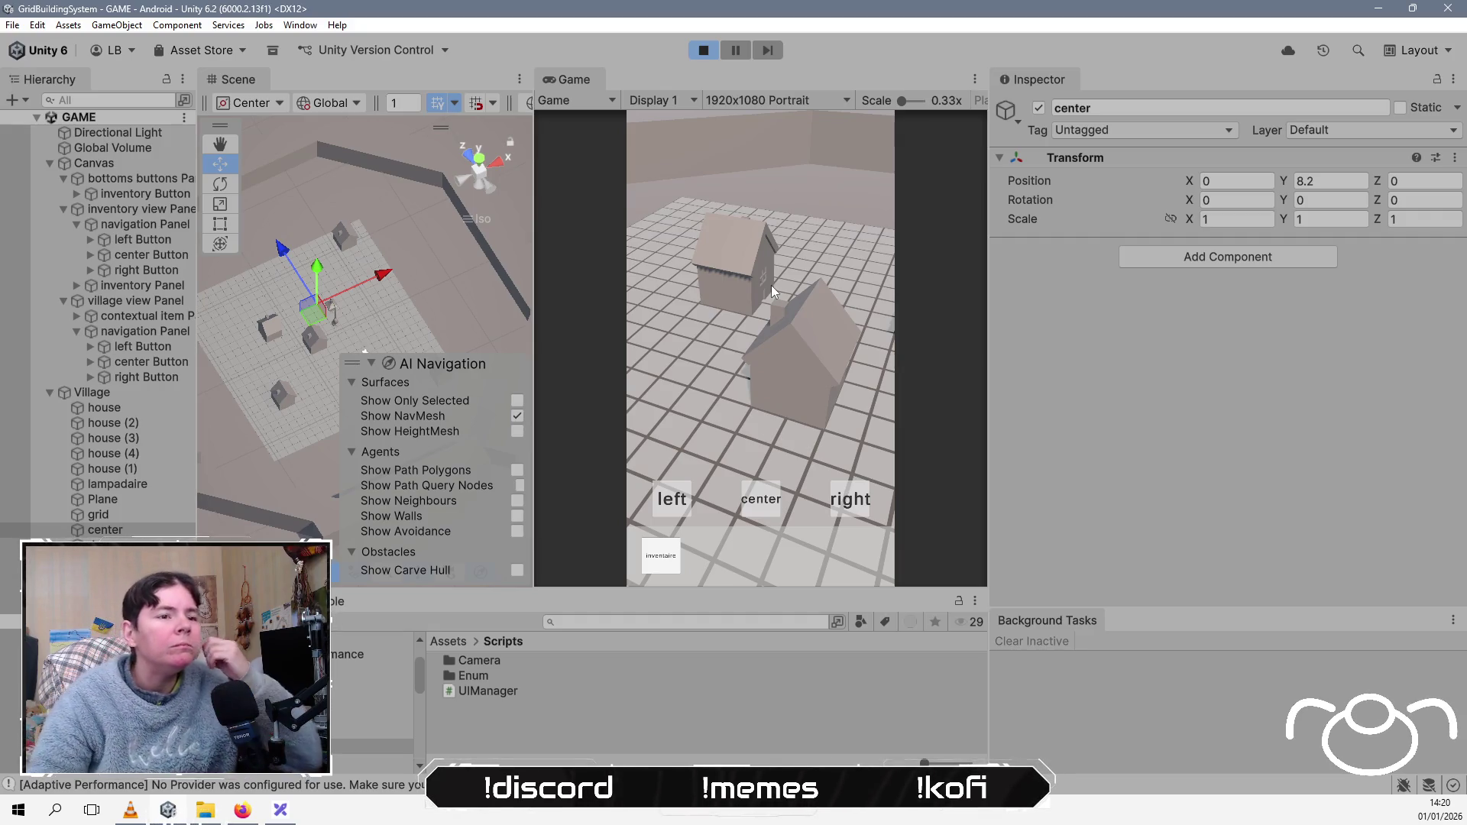
left_click(753, 501)
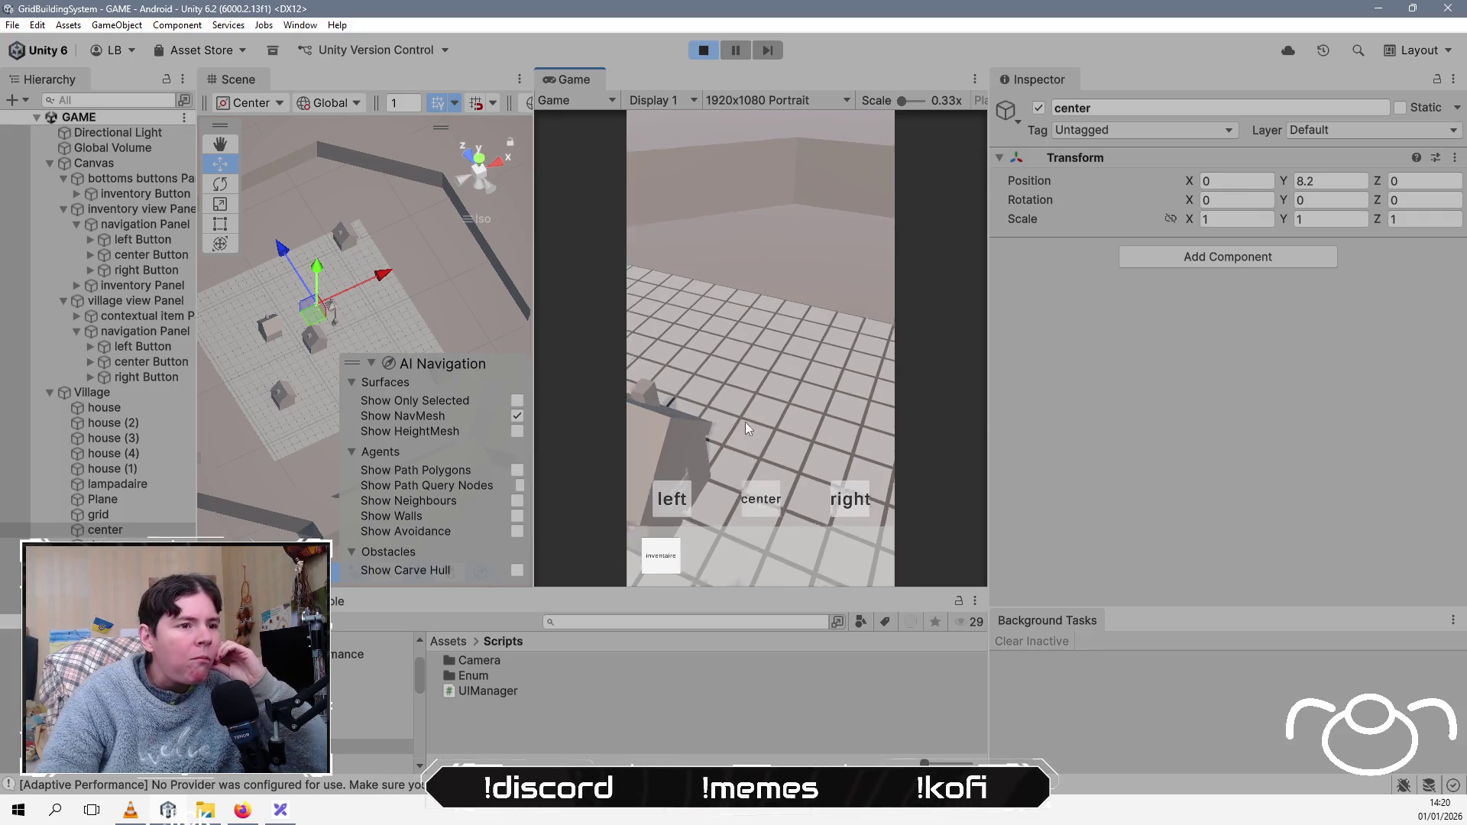
left_click(681, 497)
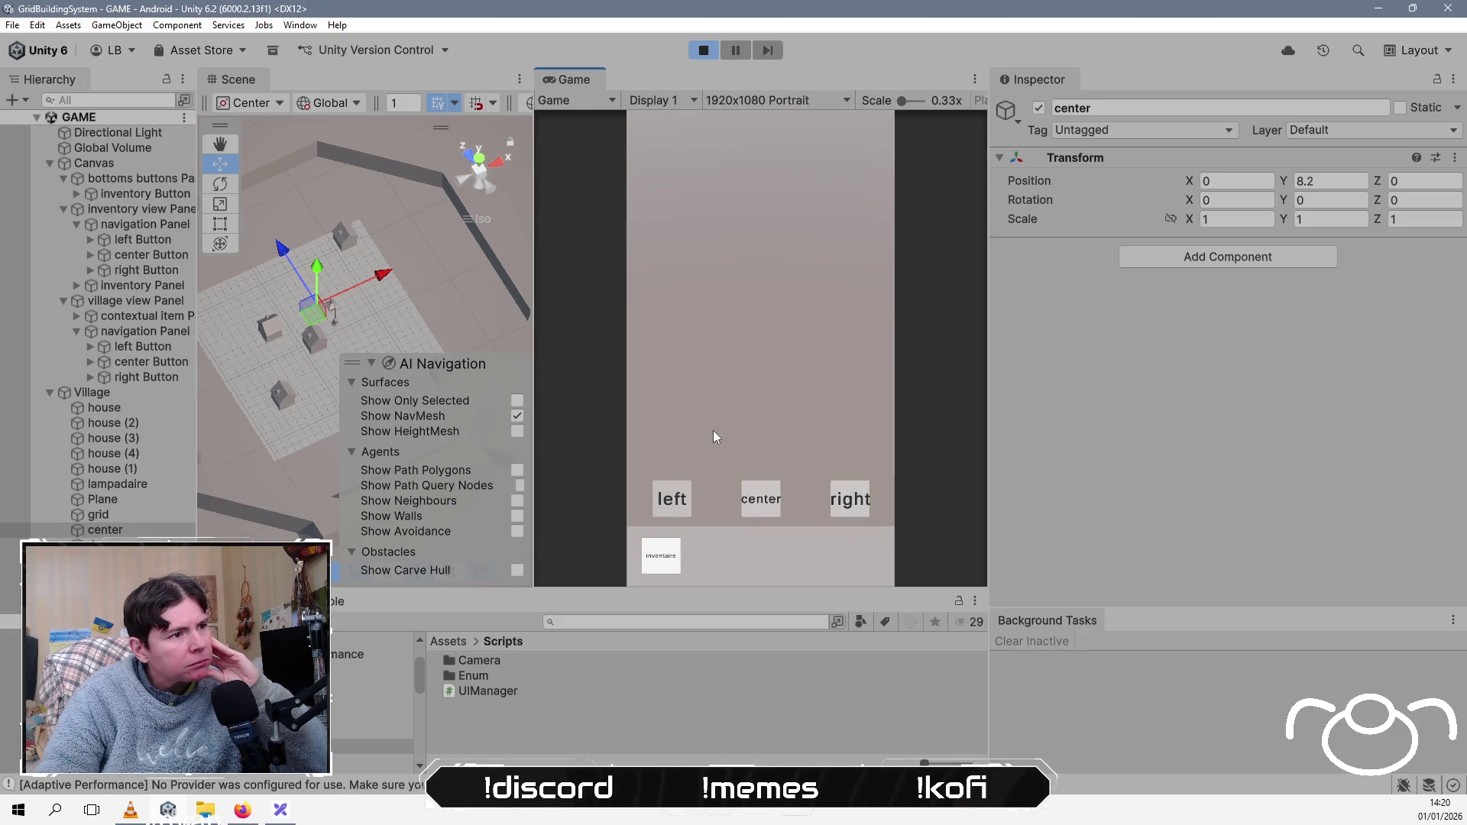
left_click(99, 560)
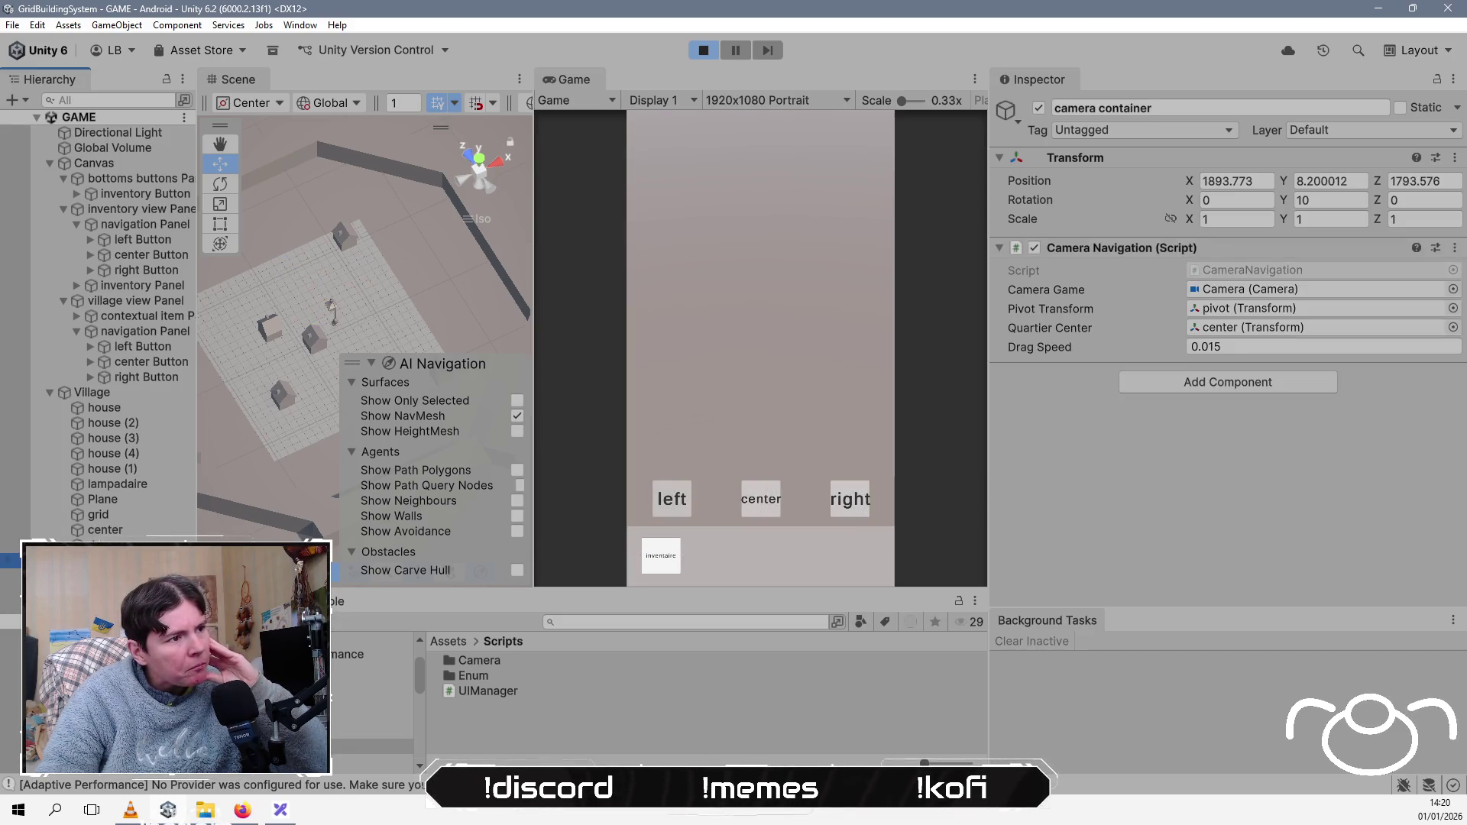
key("f")
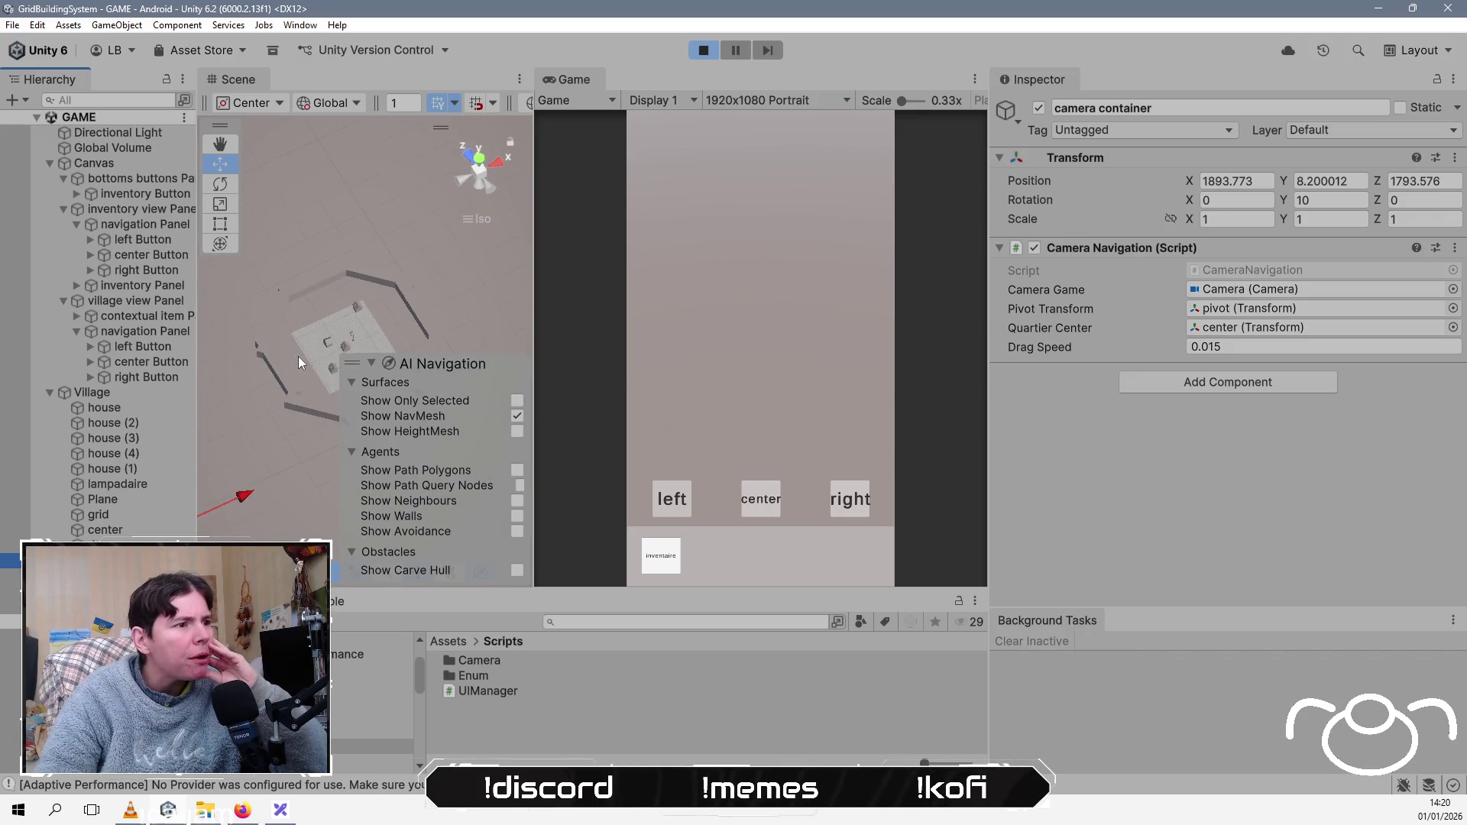
left_click_drag(292, 358, 160, 537)
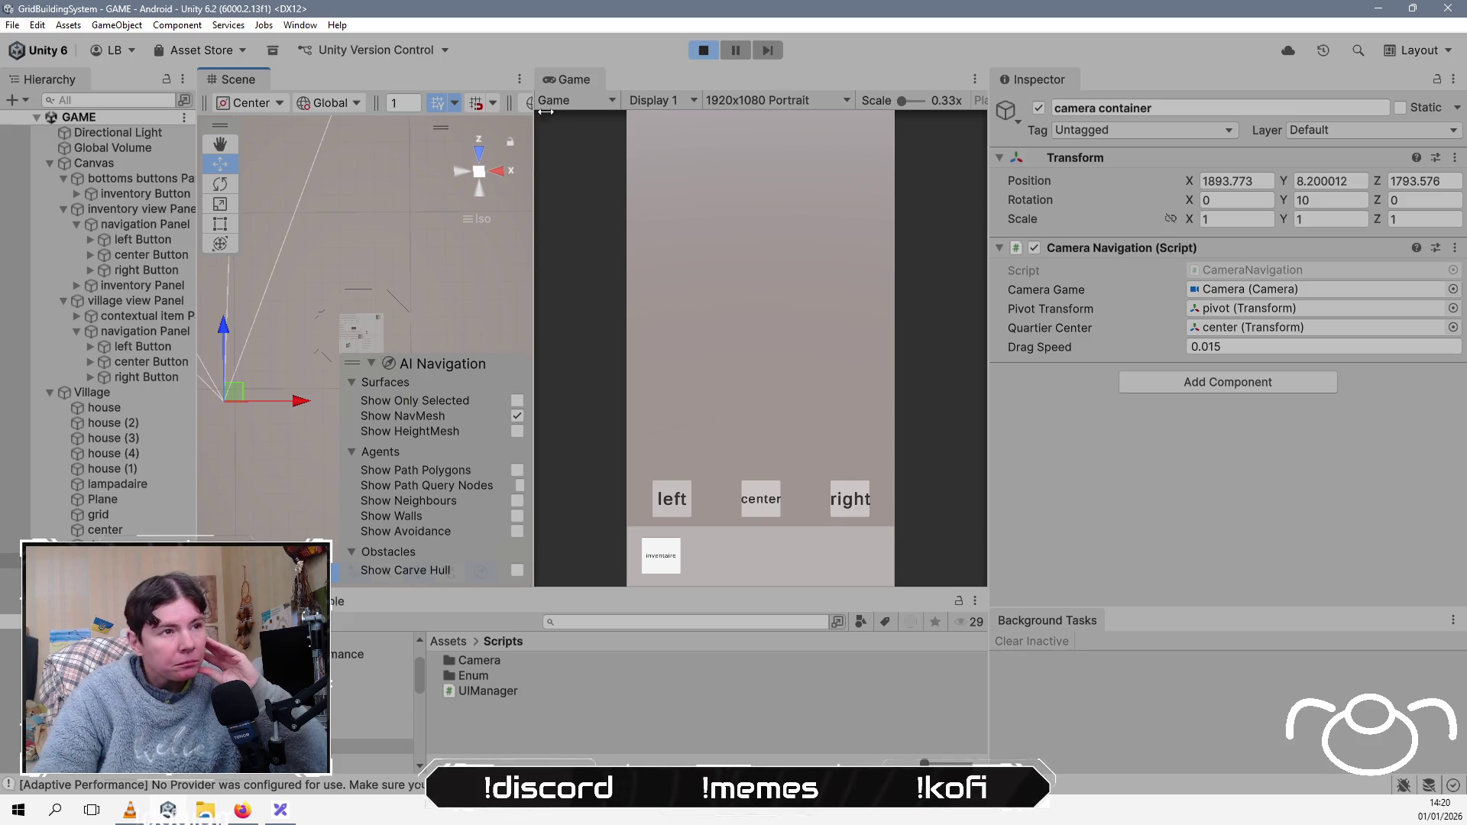
left_click(702, 52)
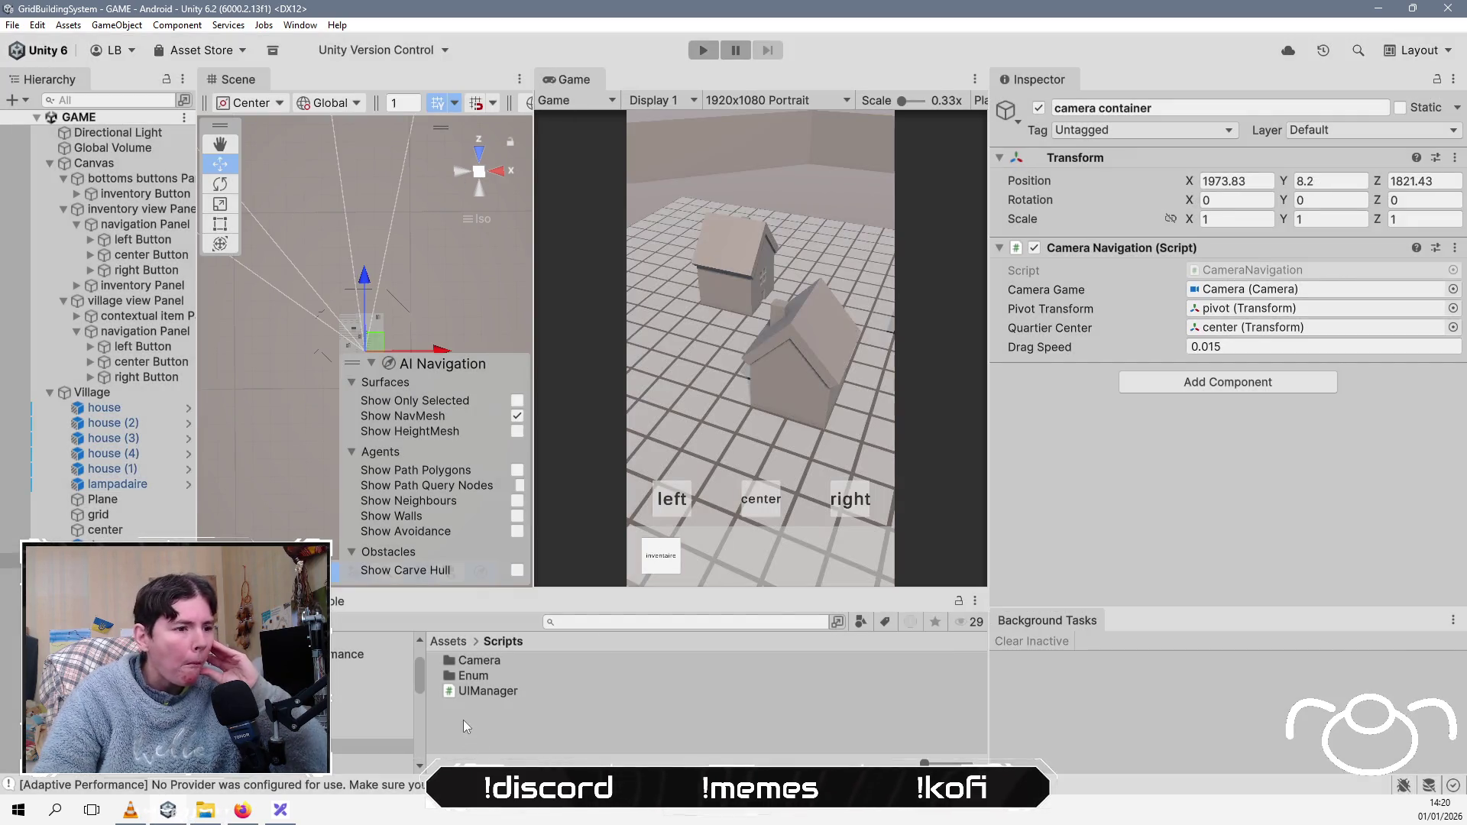
Step: Open Scripts > Camera > CameraNavigation.cs in Rider and scroll through its rotate and center methods
left_click(479, 660)
left_click(491, 663)
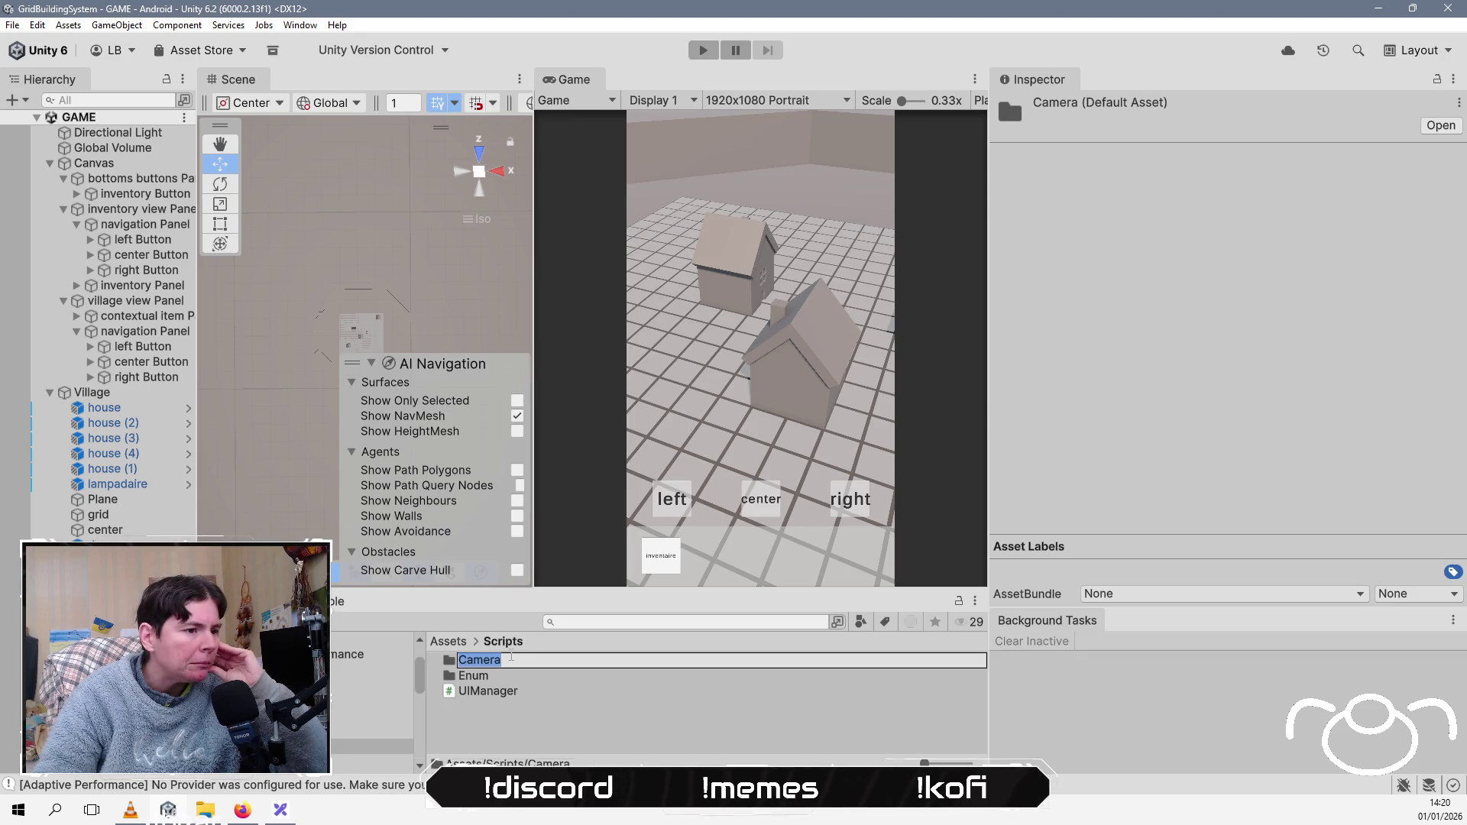
key("Escape")
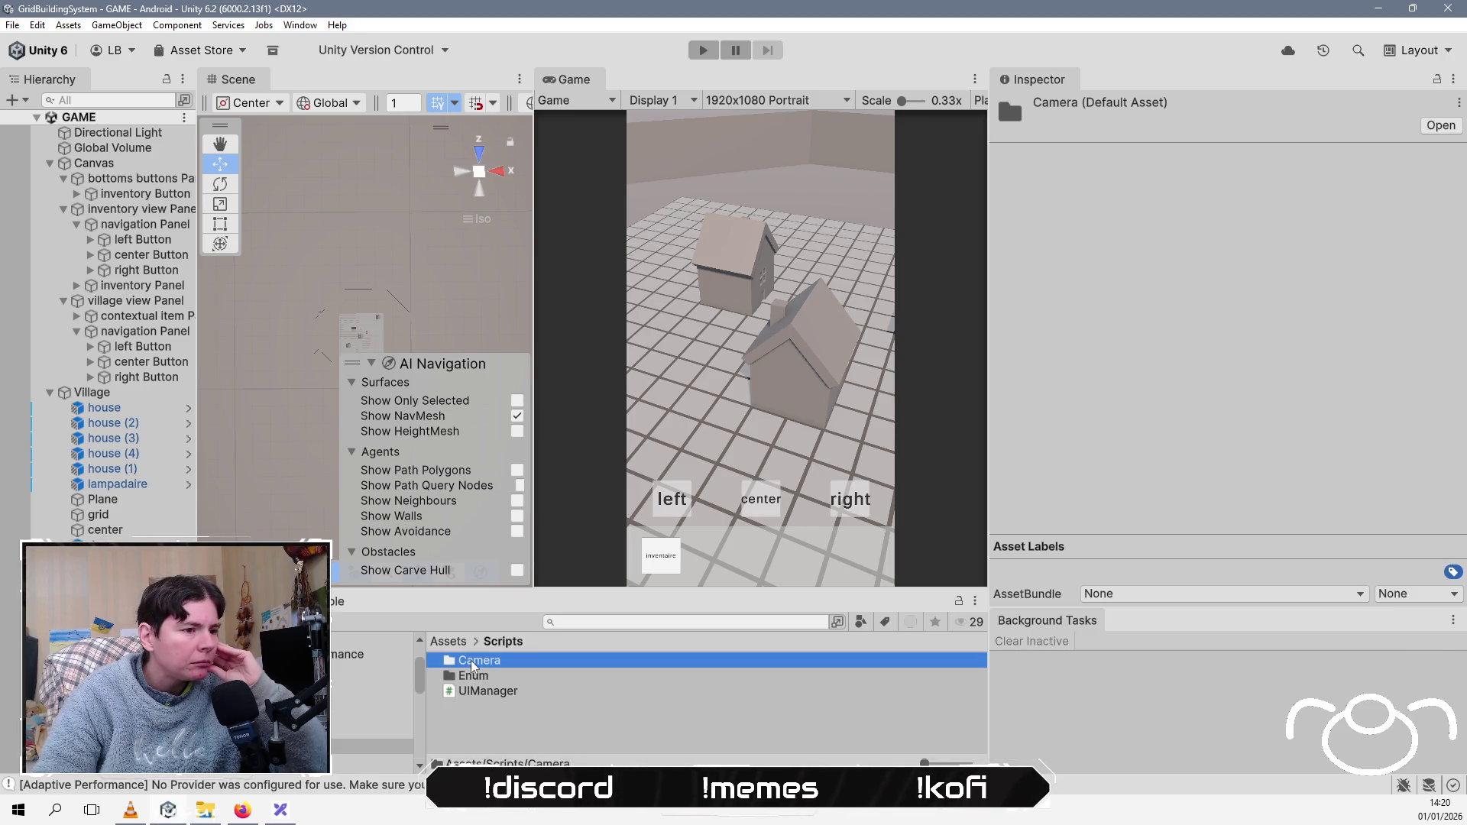
double_click(473, 661)
left_click(538, 662)
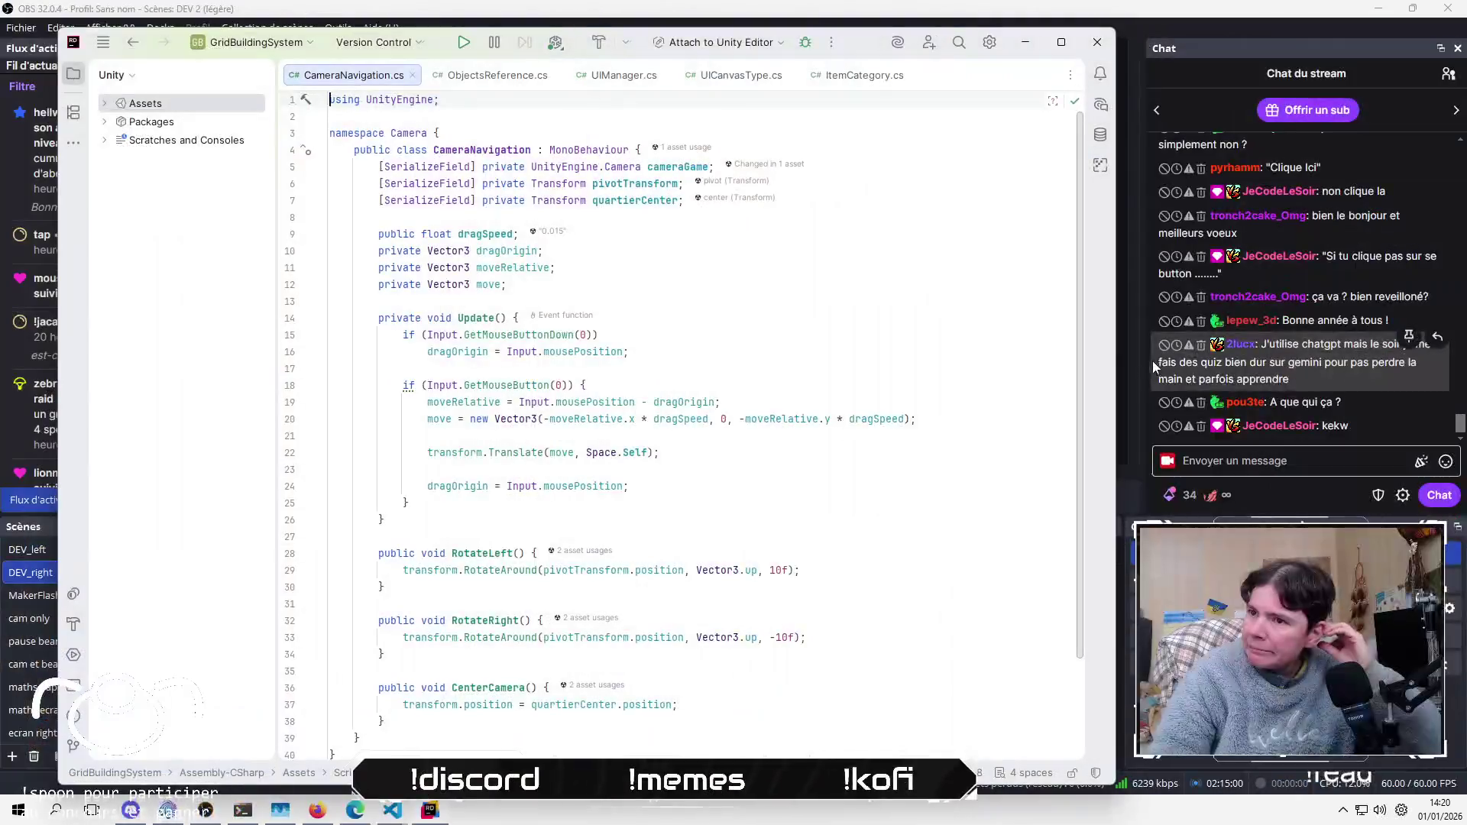
left_click(703, 266)
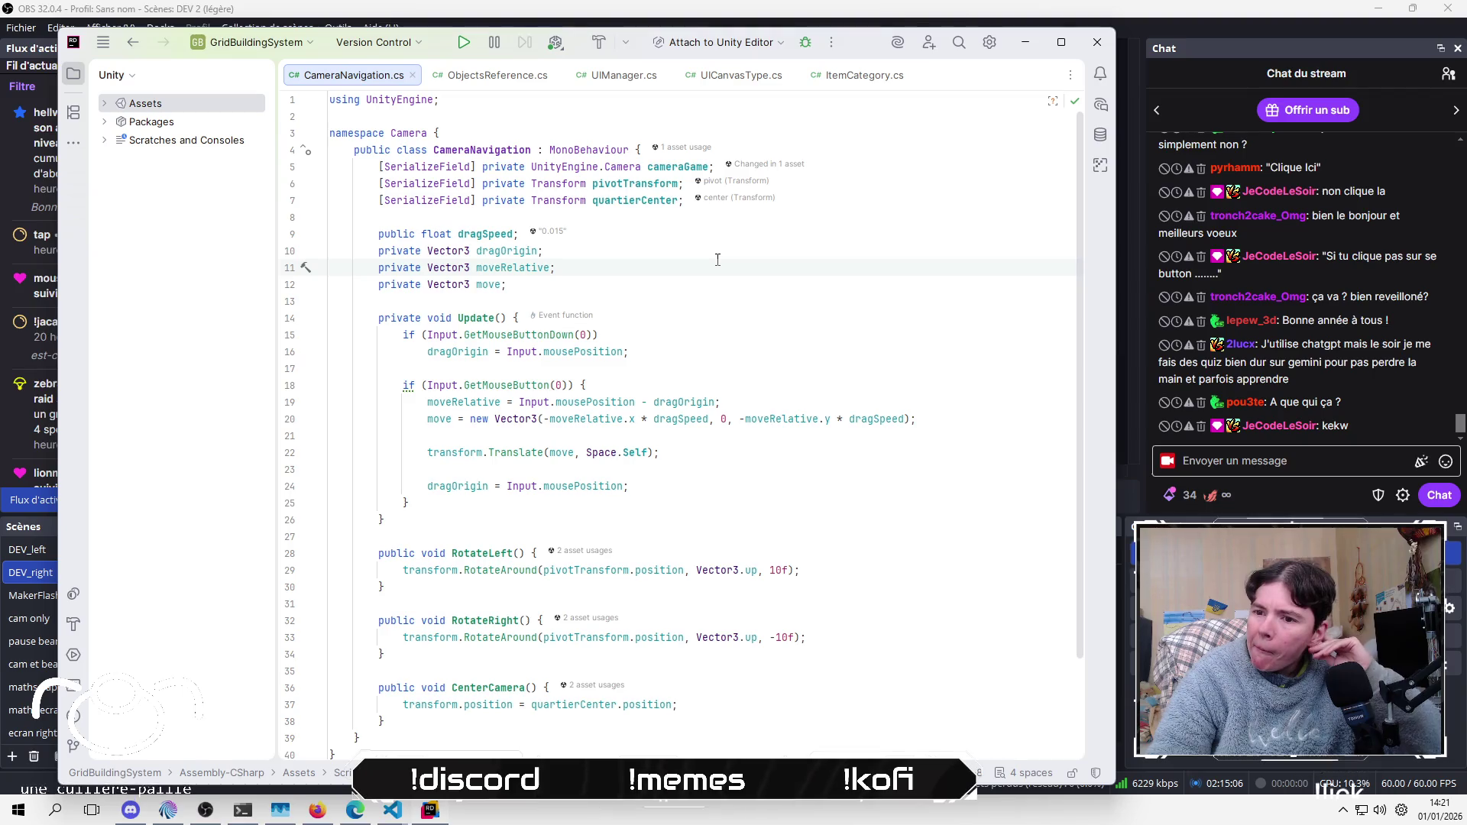
scroll(718, 260, "down", 2)
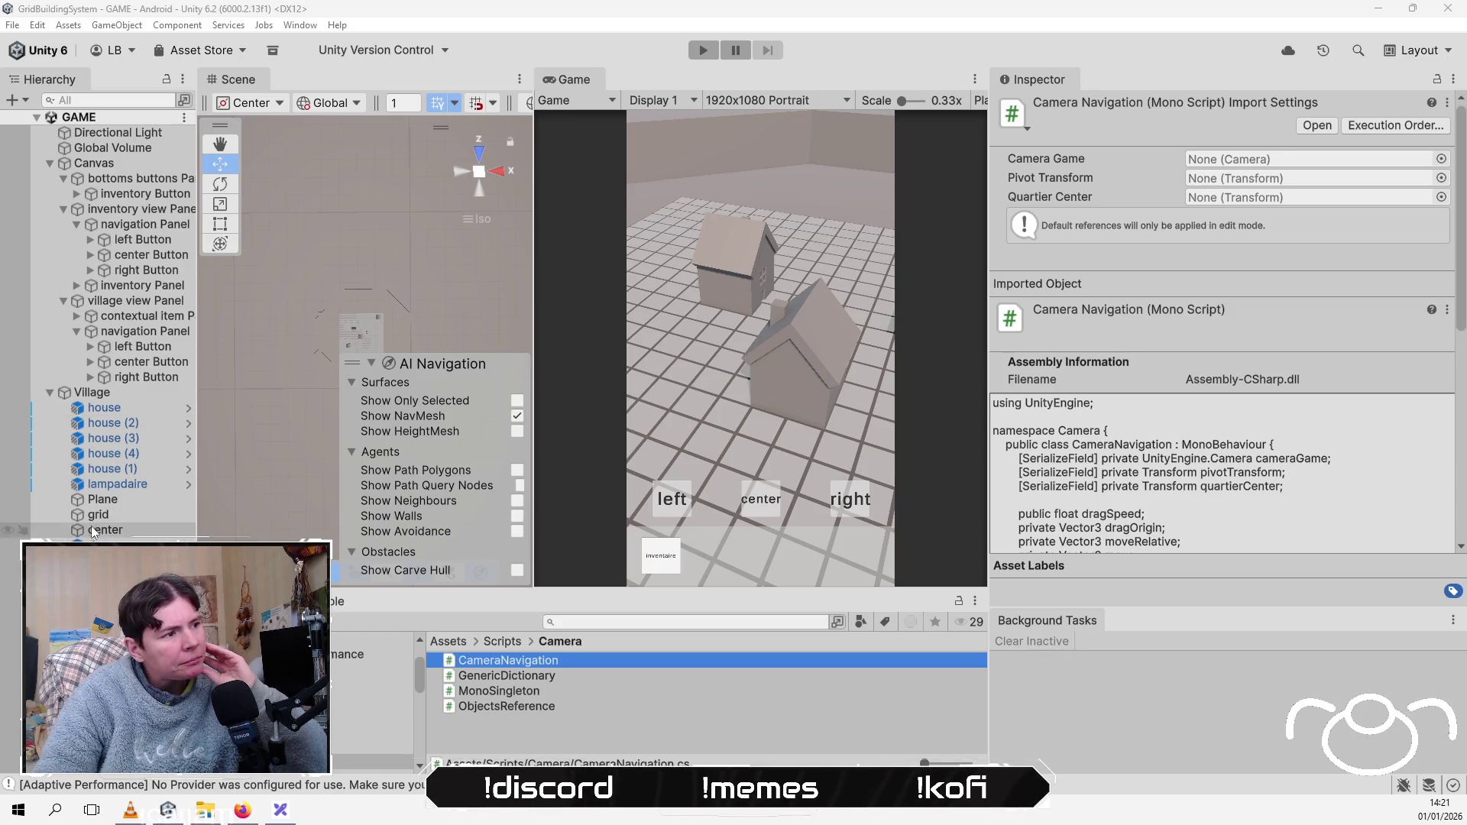
Step: Inspect the Village, center, camera container, Camera and pivot objects in the Scene view
left_click(136, 397)
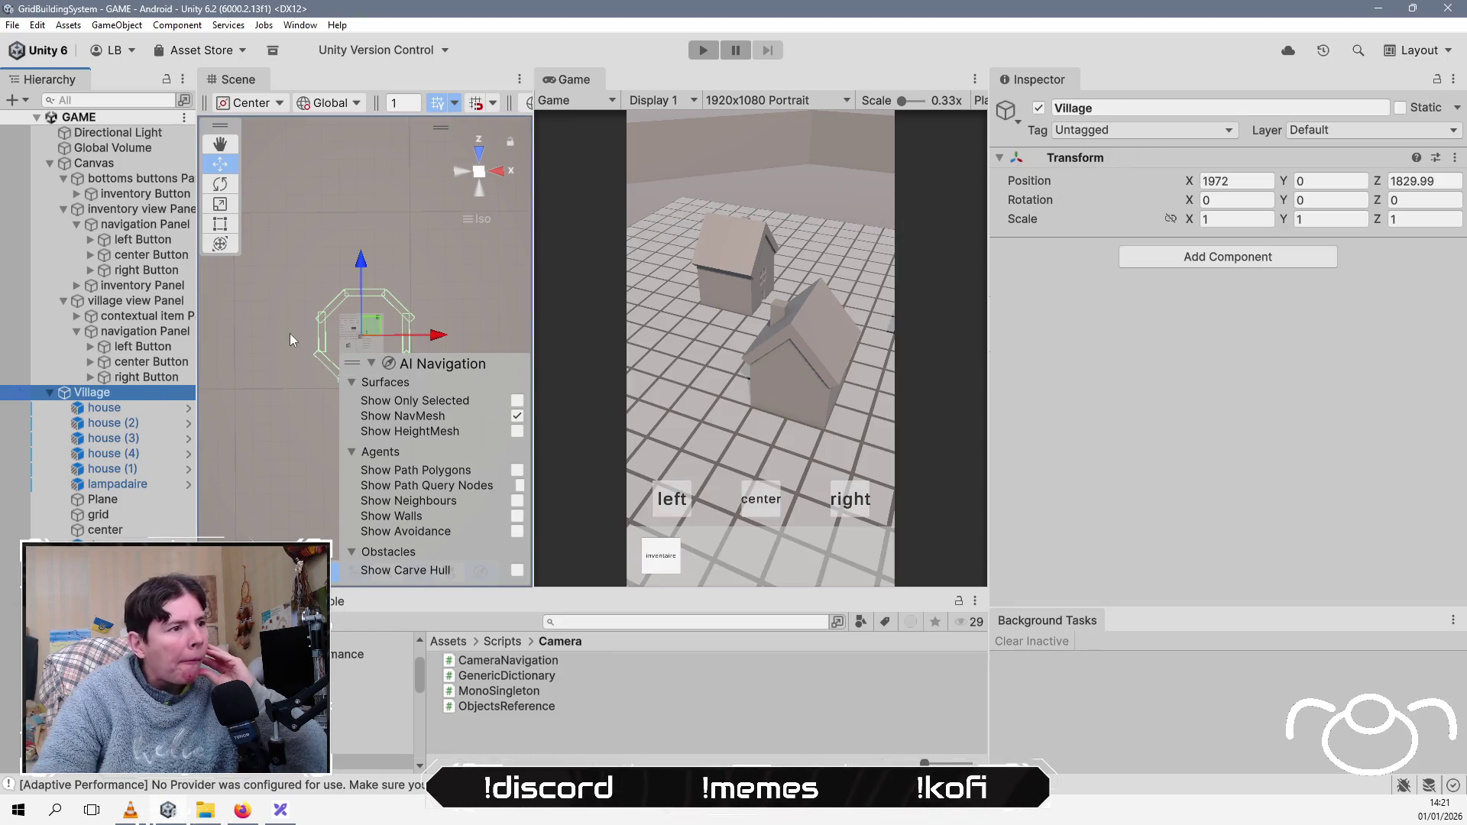
mouse_move(294, 368)
left_mouse_down()
mouse_move(360, 216)
mouse_move(265, 375)
left_mouse_up()
scroll(264, 375, "up", 5)
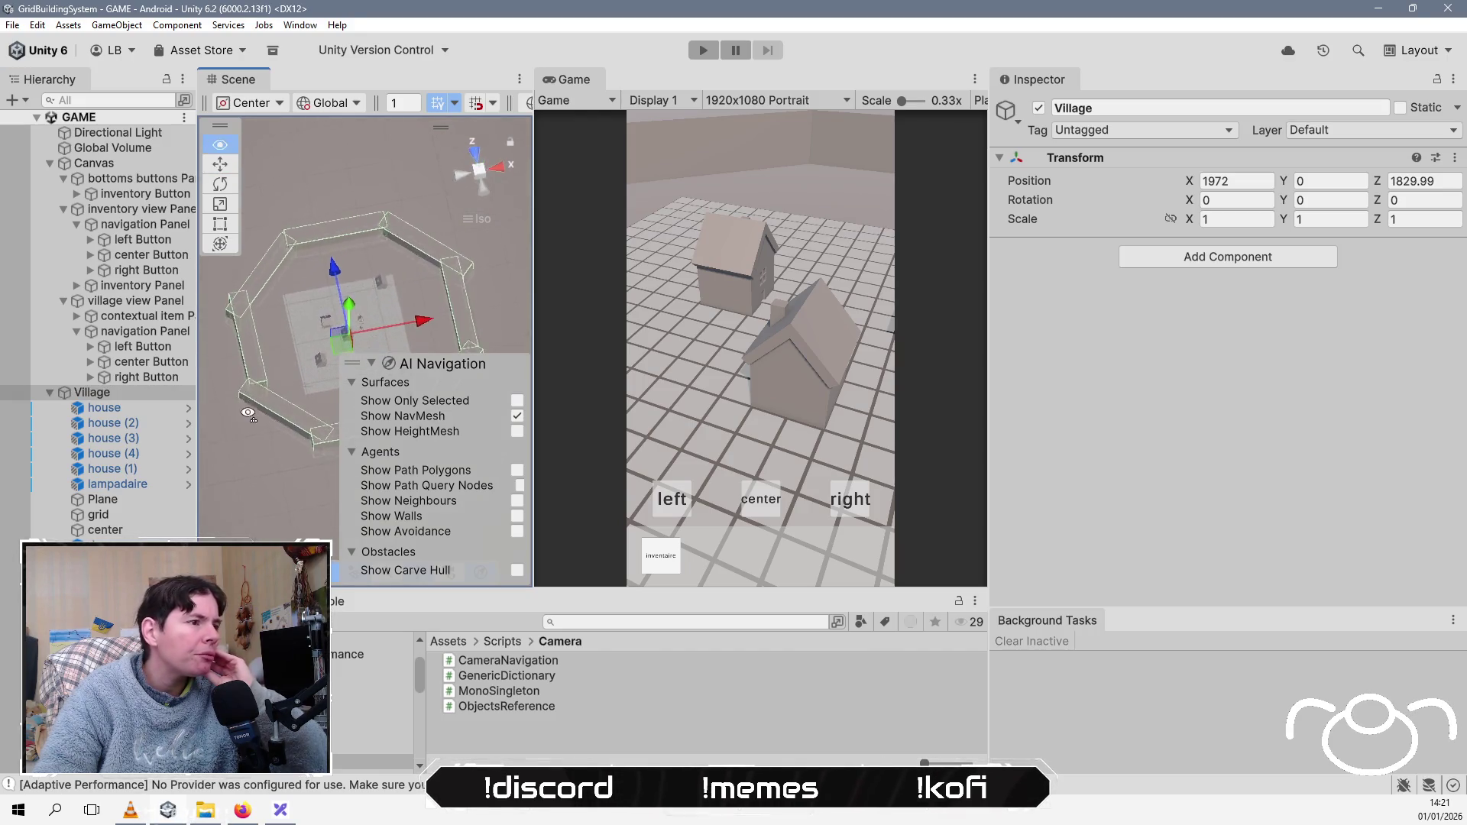
left_click(105, 529)
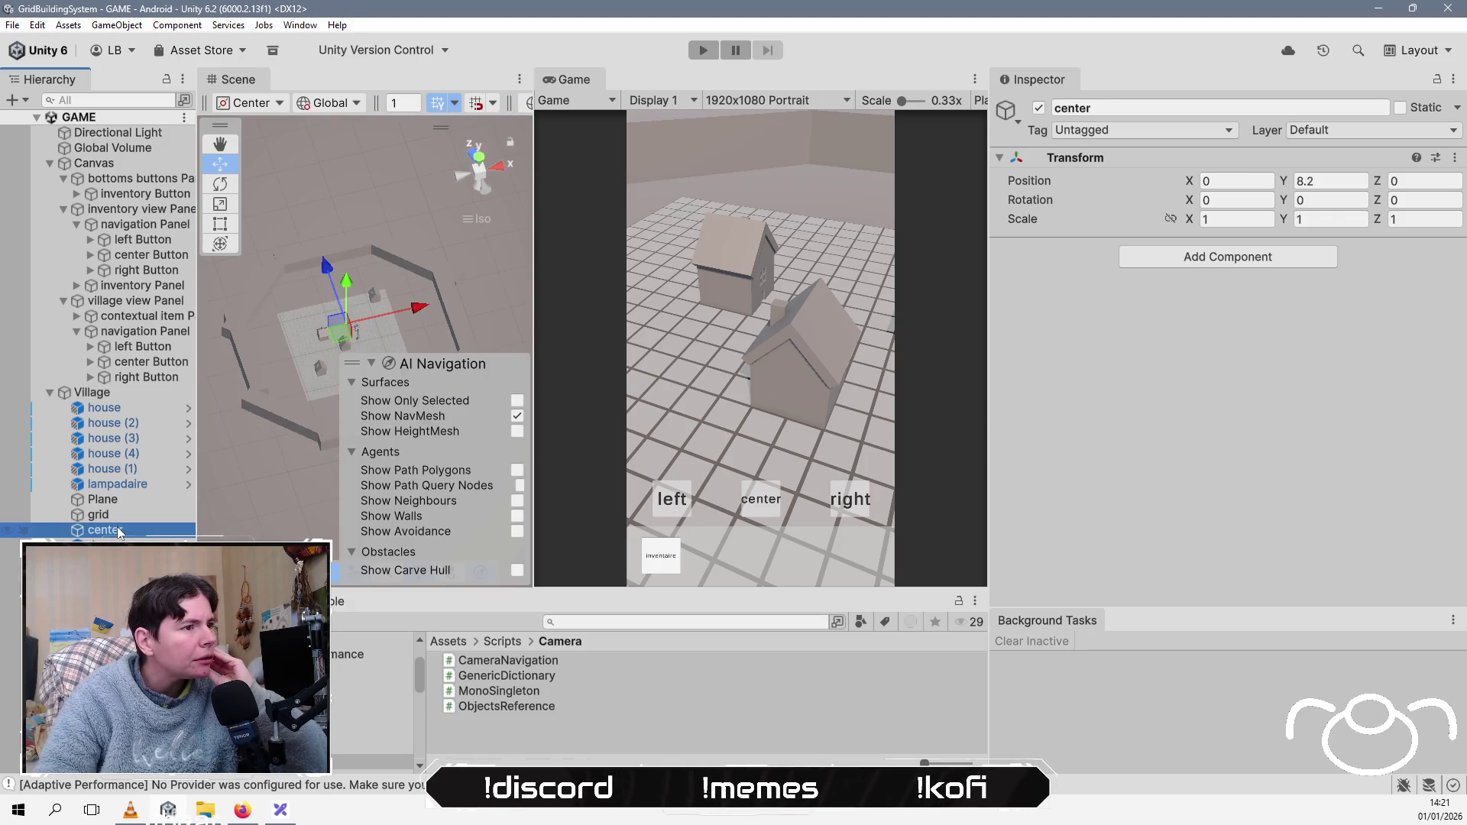
mouse_move(337, 302)
left_mouse_down()
mouse_move(356, 296)
mouse_move(344, 336)
left_mouse_up()
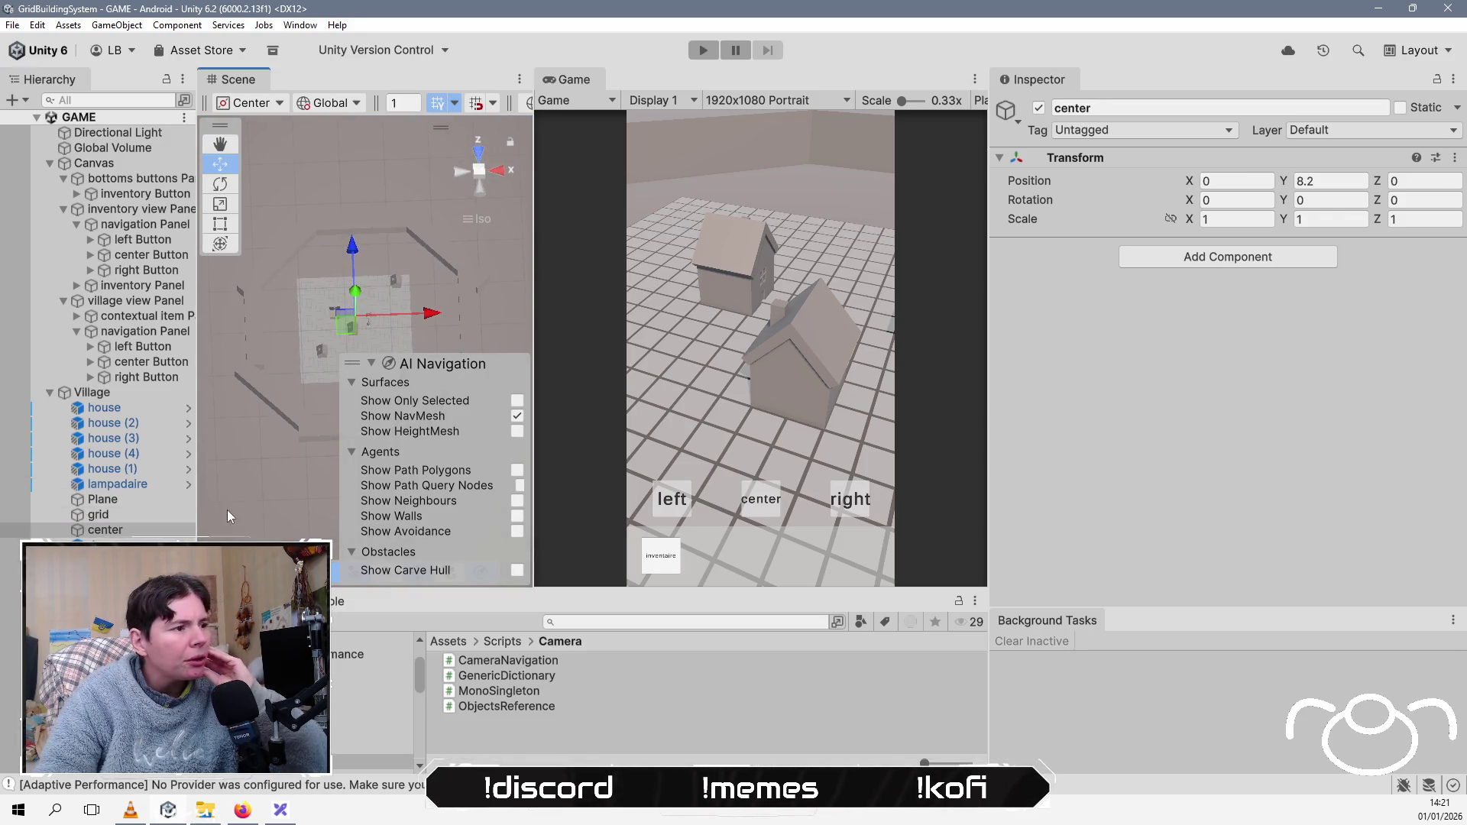
left_click(99, 560)
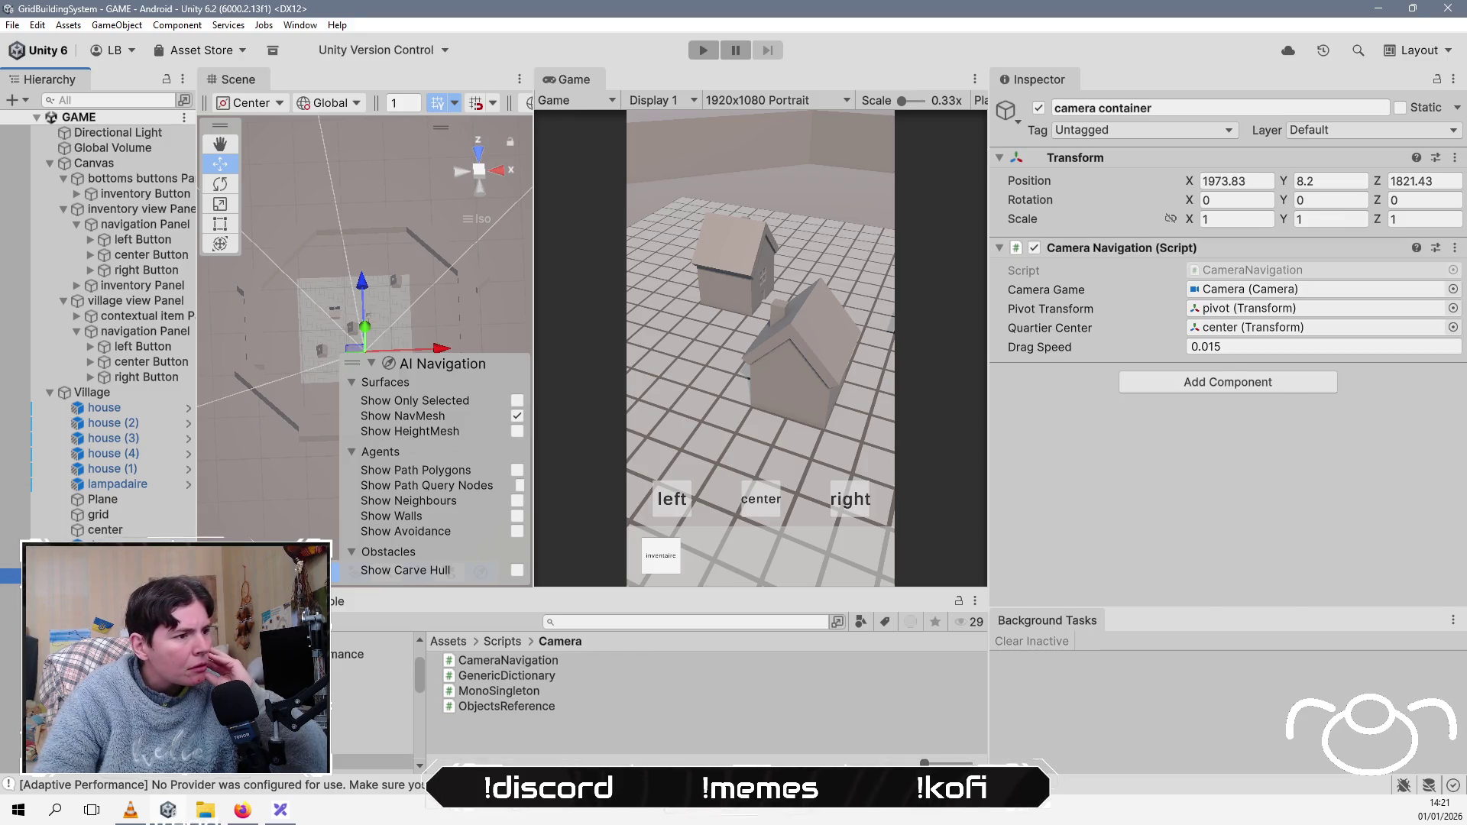
left_click(99, 576)
left_click(99, 591)
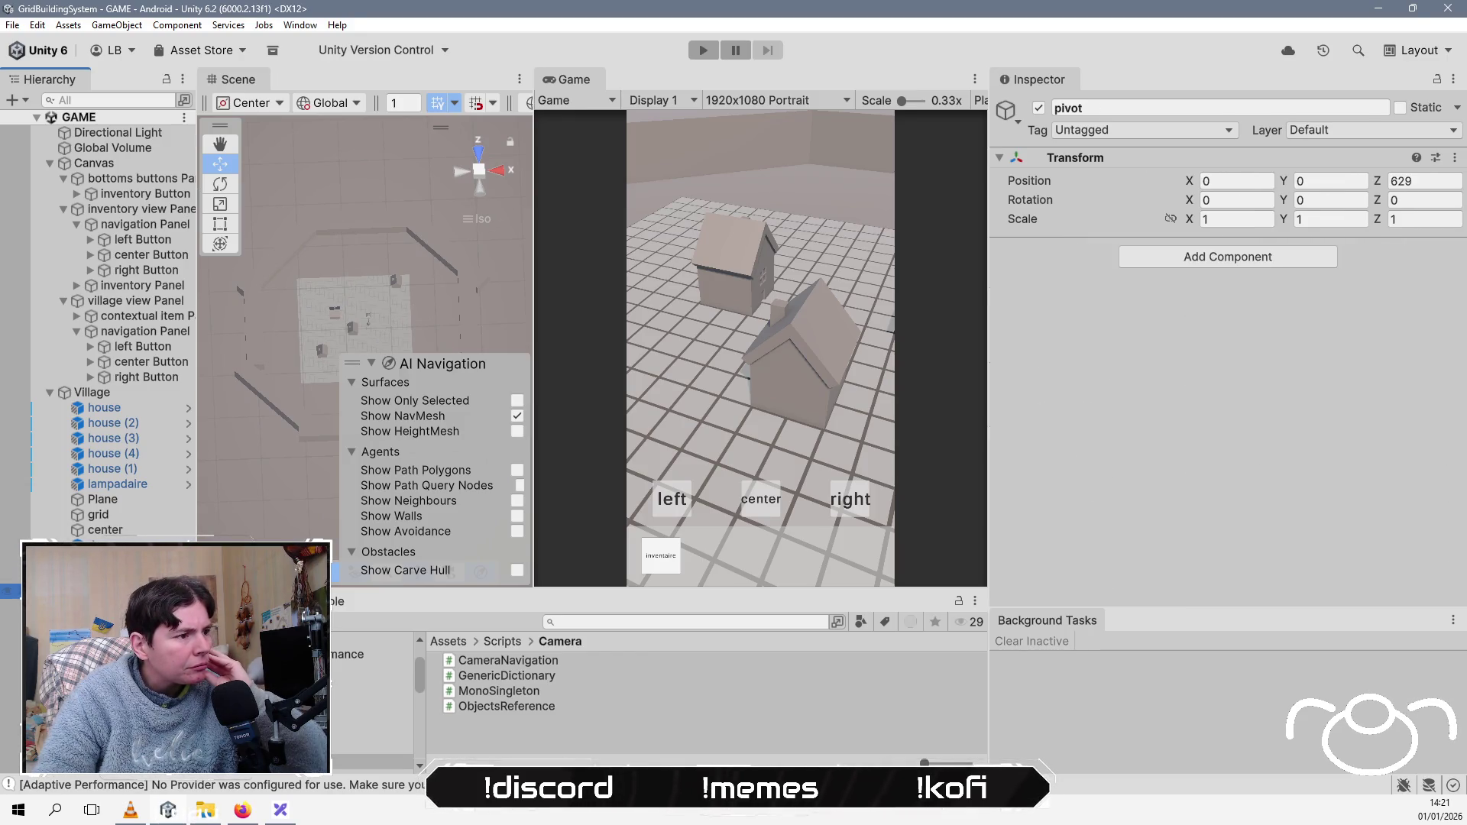
left_click_drag(490, 290, 271, 457)
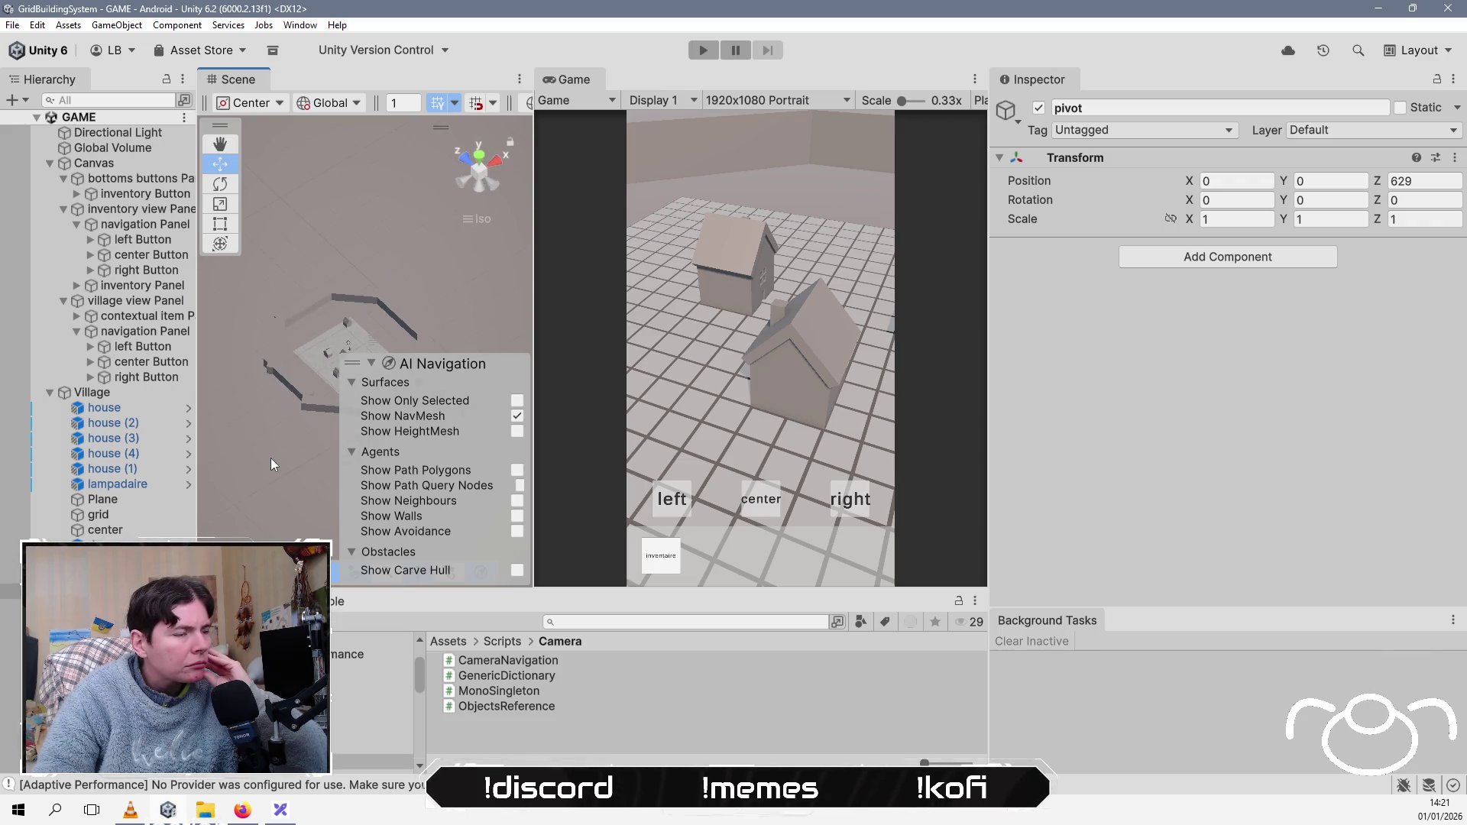
scroll(270, 454, "up", 5)
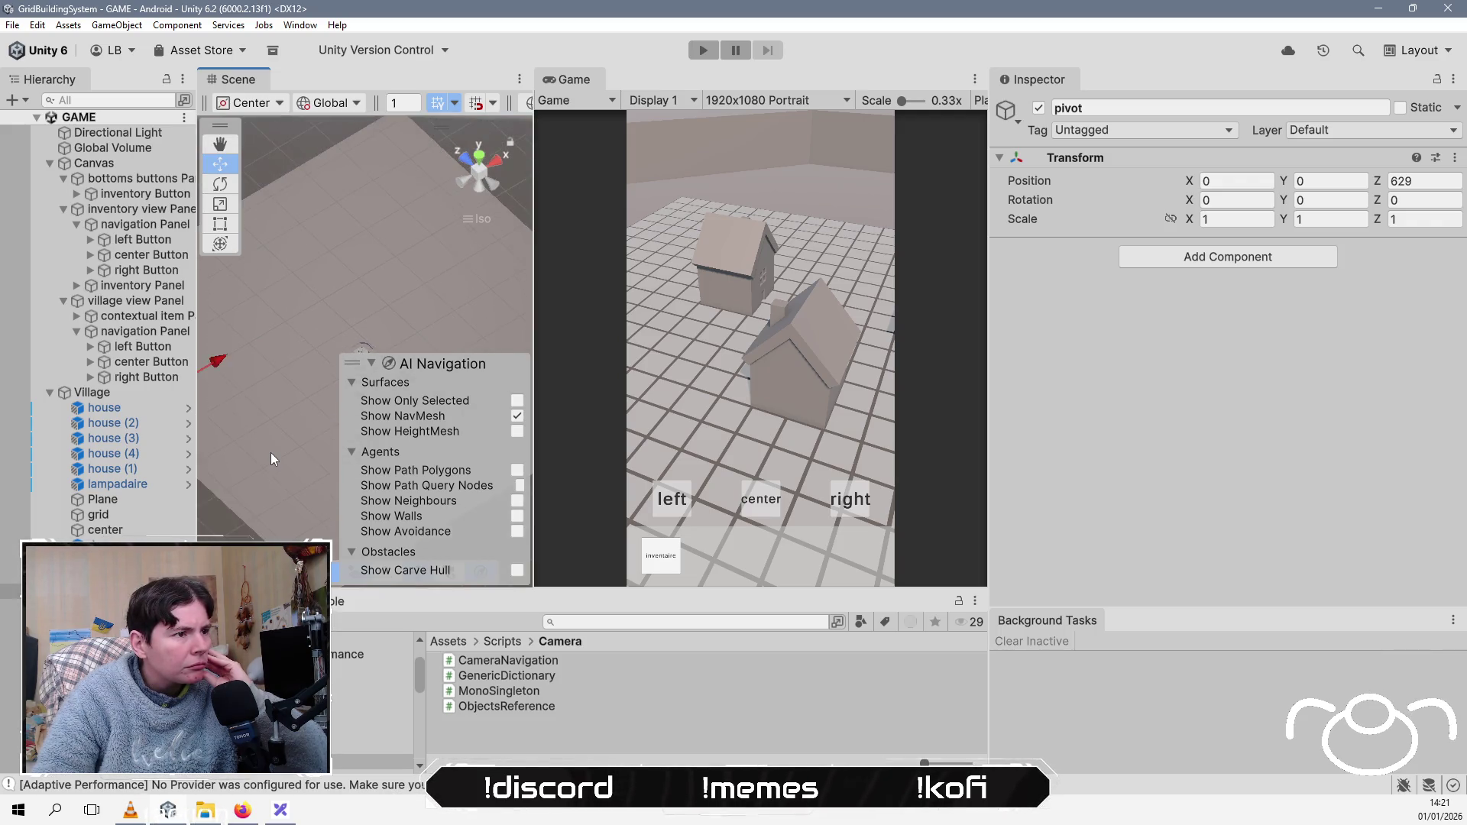
scroll(271, 452, "down", 3)
mouse_move(269, 453)
left_mouse_down()
mouse_move(294, 437)
mouse_move(257, 421)
mouse_move(252, 389)
left_mouse_up()
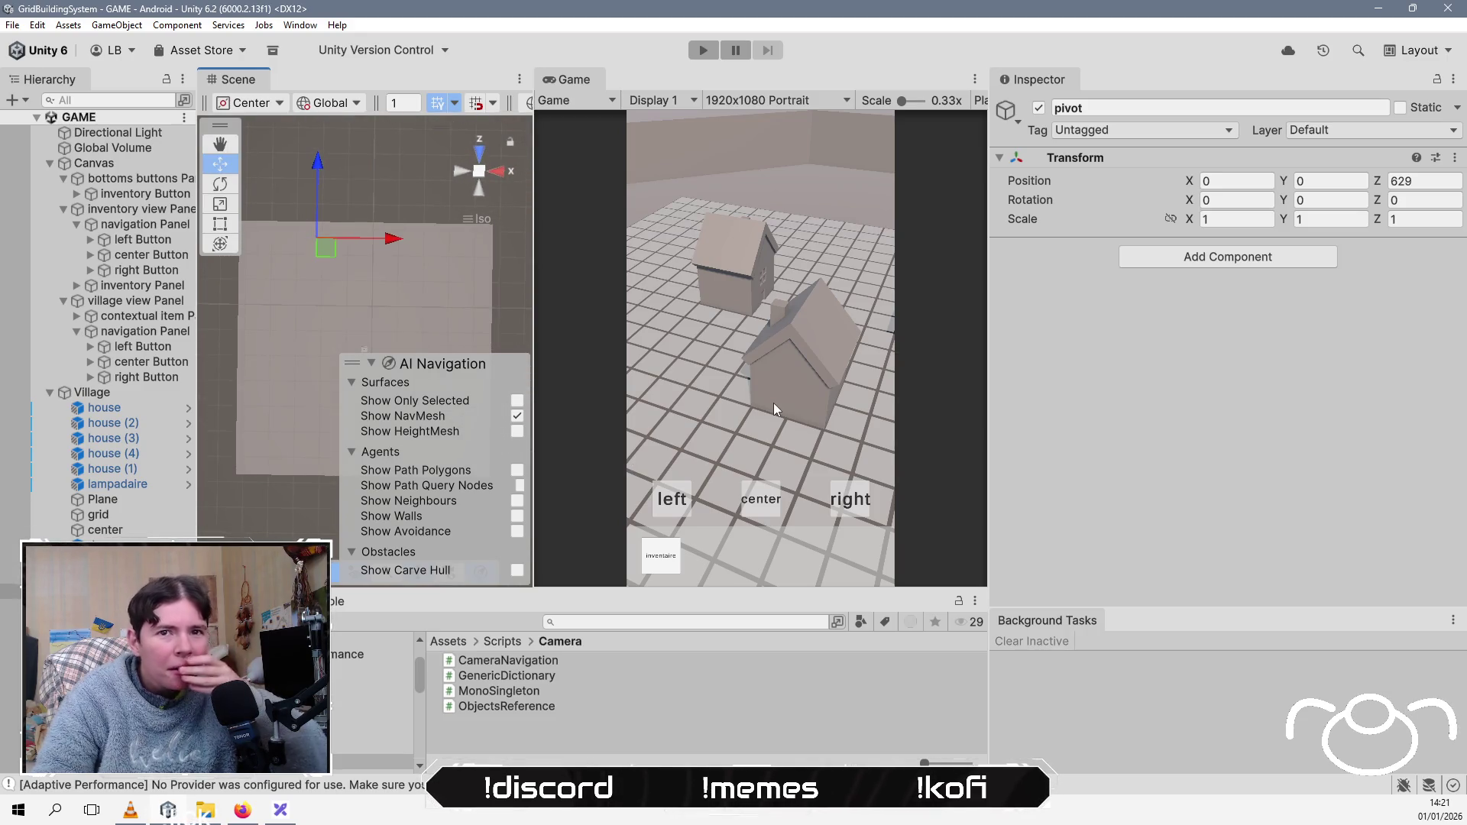
Step: Change the pivot's Position Z from 629 to 0
left_click(1421, 181)
type("0")
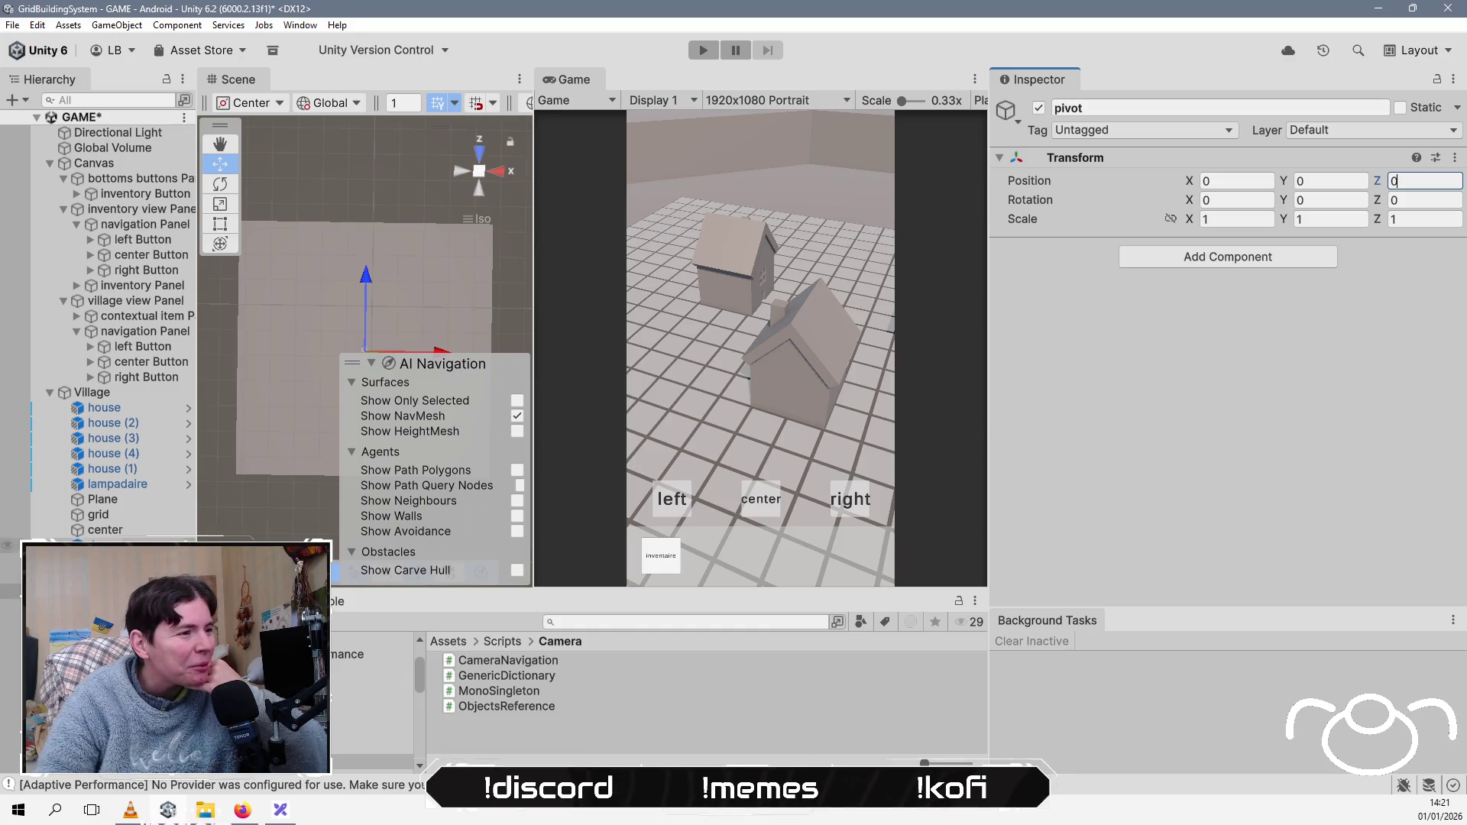
key("ctrl+z")
mouse_move(286, 397)
left_mouse_down()
mouse_move(257, 405)
mouse_move(318, 444)
mouse_move(370, 217)
mouse_move(339, 127)
left_mouse_up()
left_click(349, 104)
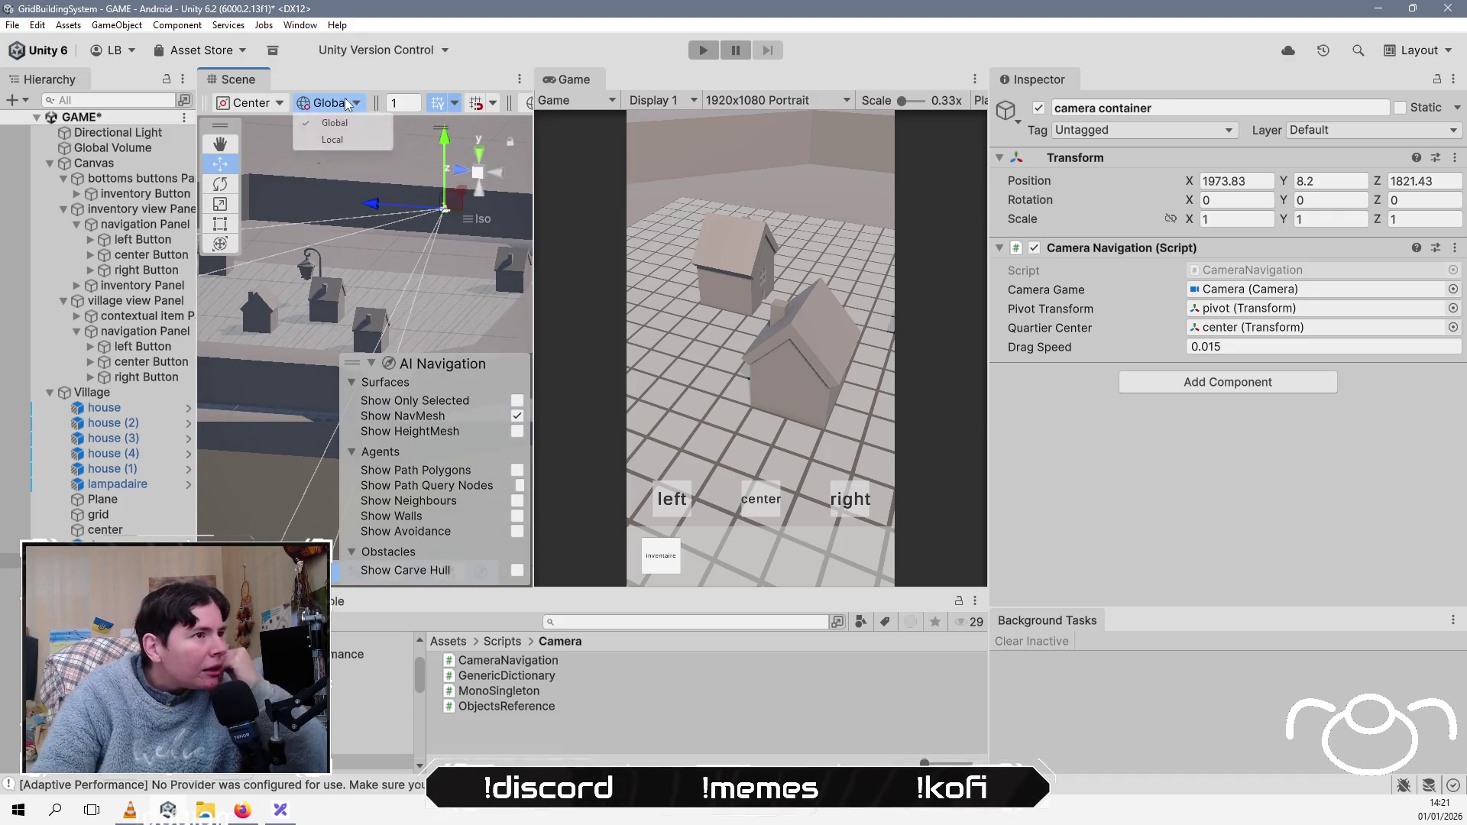
Step: Switch the gizmo to Local and move the pivot along its Z axis to 9.39
left_click(341, 140)
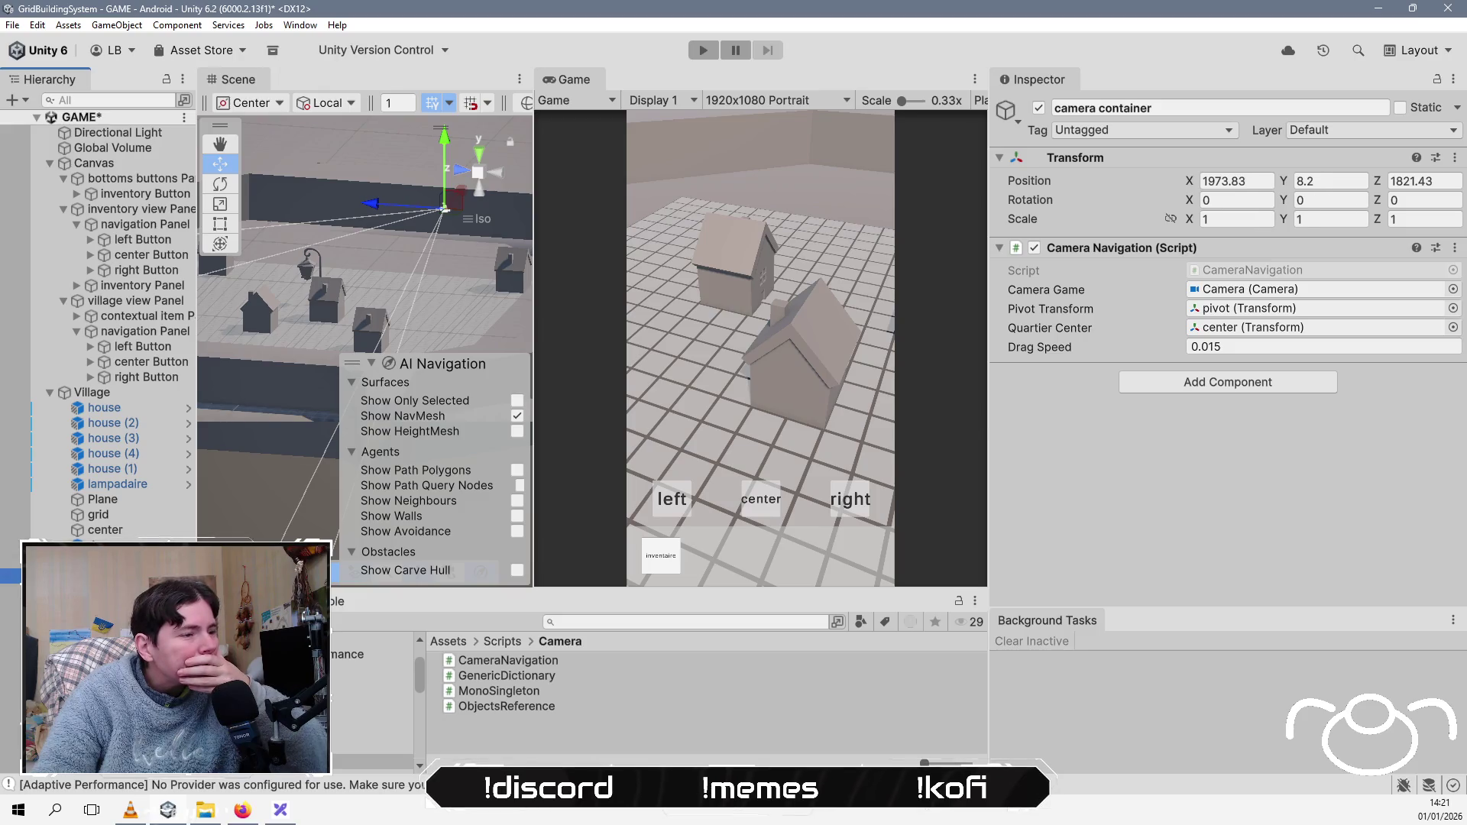
left_click(114, 590)
left_click(114, 590)
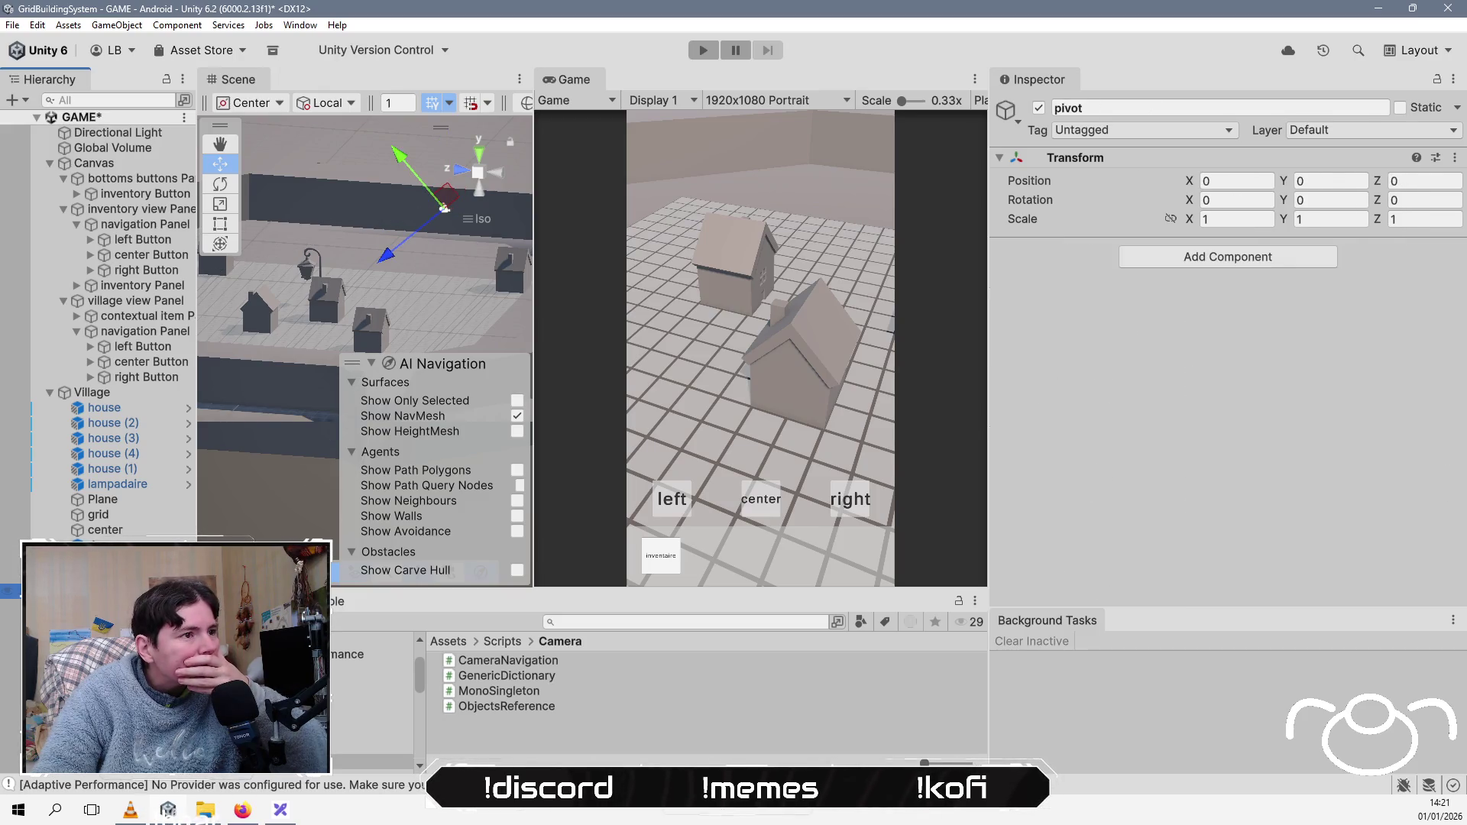
left_click_drag(403, 253, 351, 297)
mouse_move(287, 337)
left_mouse_down()
mouse_move(325, 342)
mouse_move(271, 359)
left_mouse_up()
Step: Save the GAME scene and start the game in Play mode
key("ctrl+s")
mouse_move(500, 290)
left_mouse_down()
mouse_move(390, 295)
mouse_move(506, 118)
mouse_move(573, 77)
left_mouse_up()
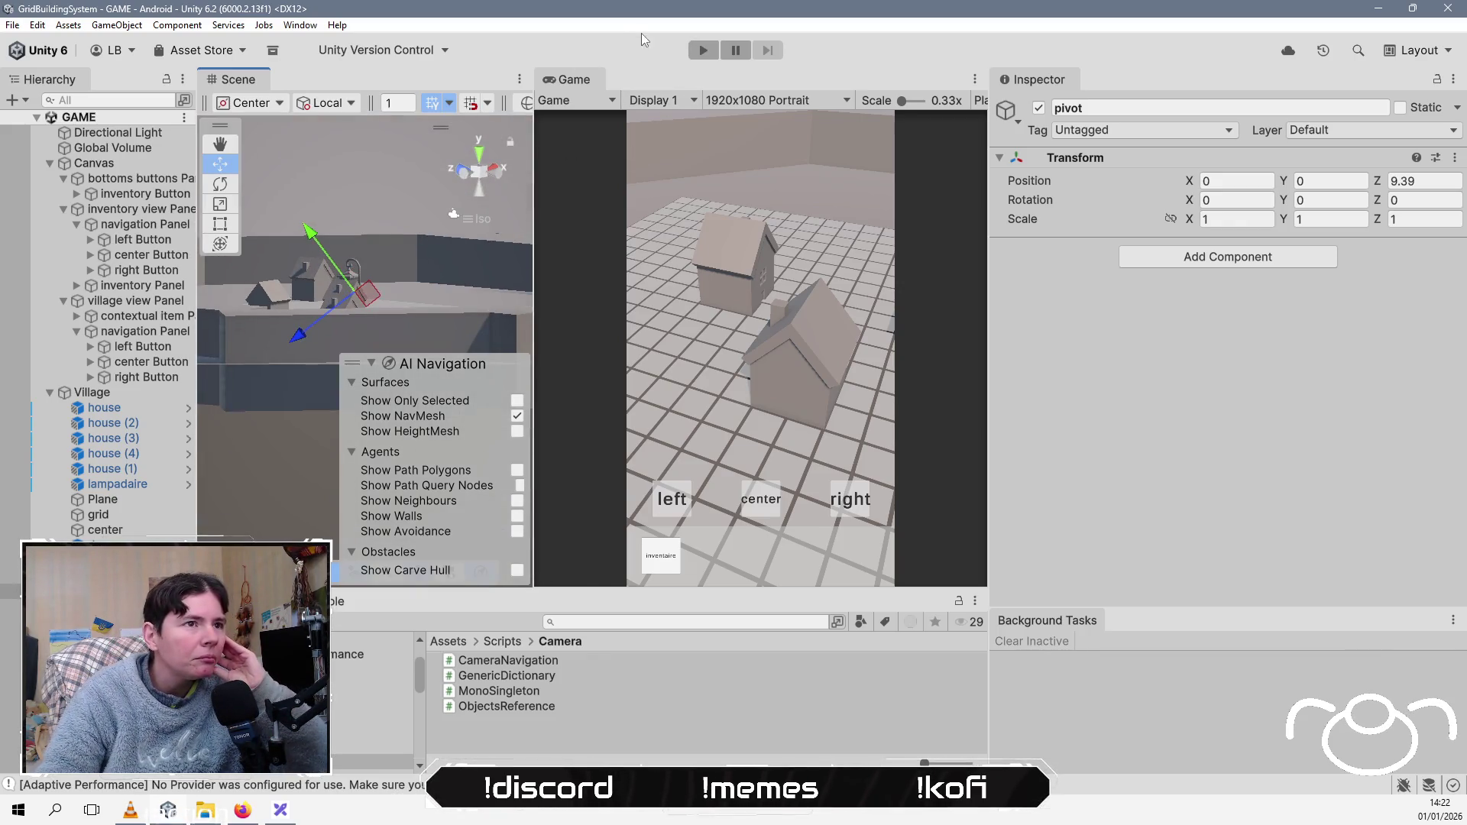
left_click(707, 52)
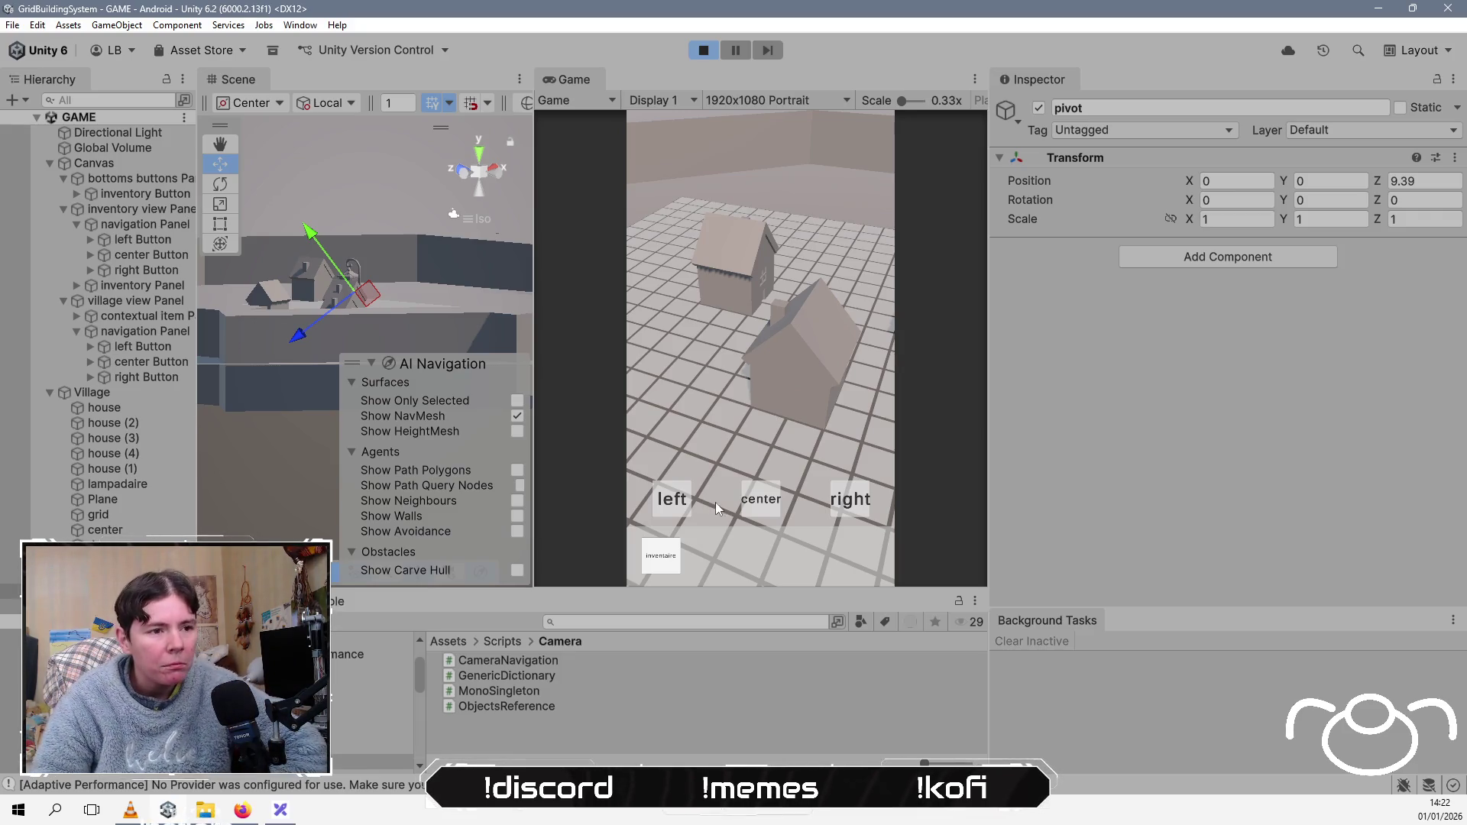
Step: Rotate the in-game camera several times with the arrow buttons and pan across the village
left_click(750, 495)
left_click(679, 507)
left_click(682, 508)
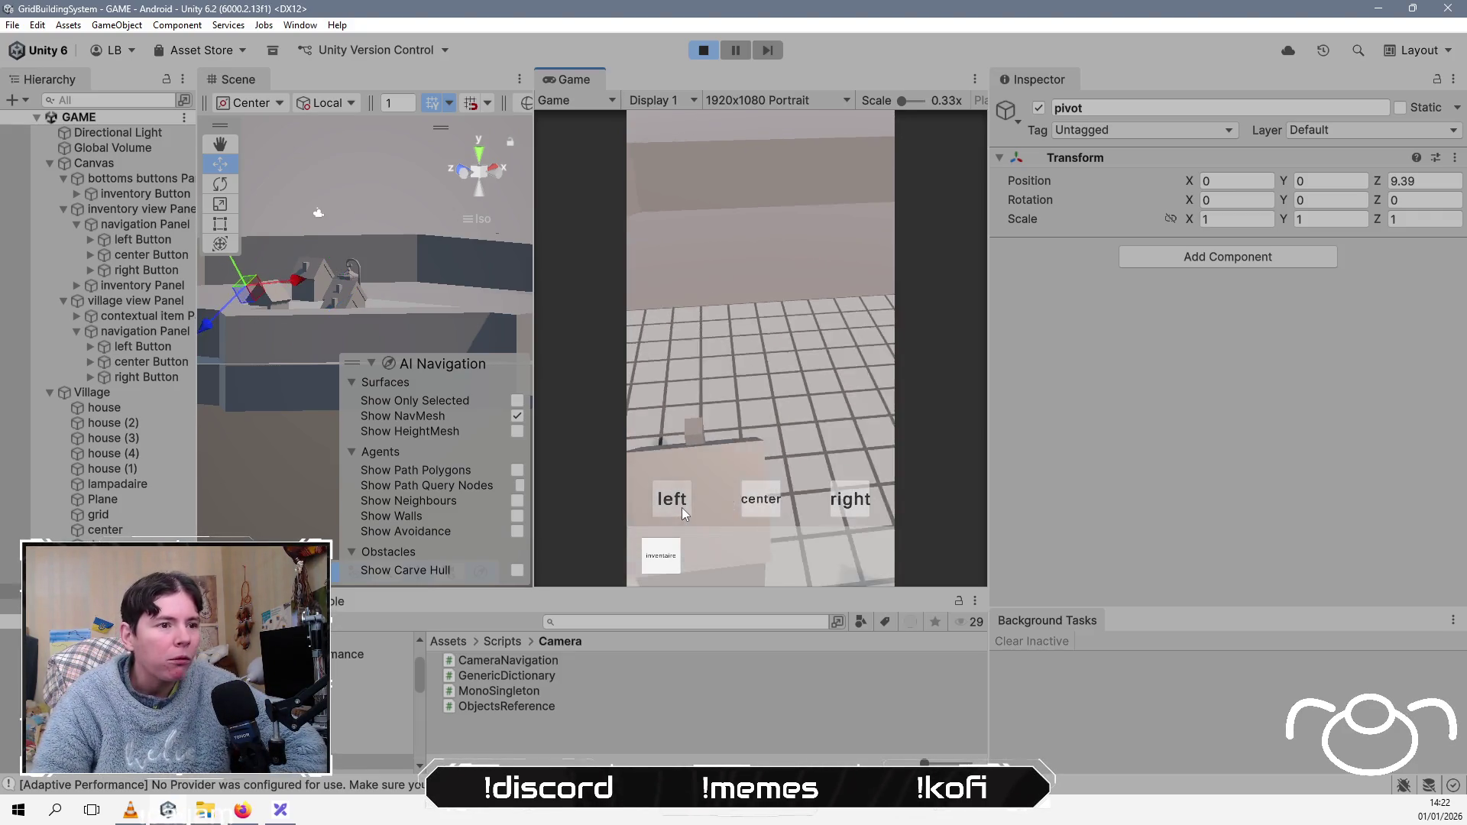
left_click(682, 508)
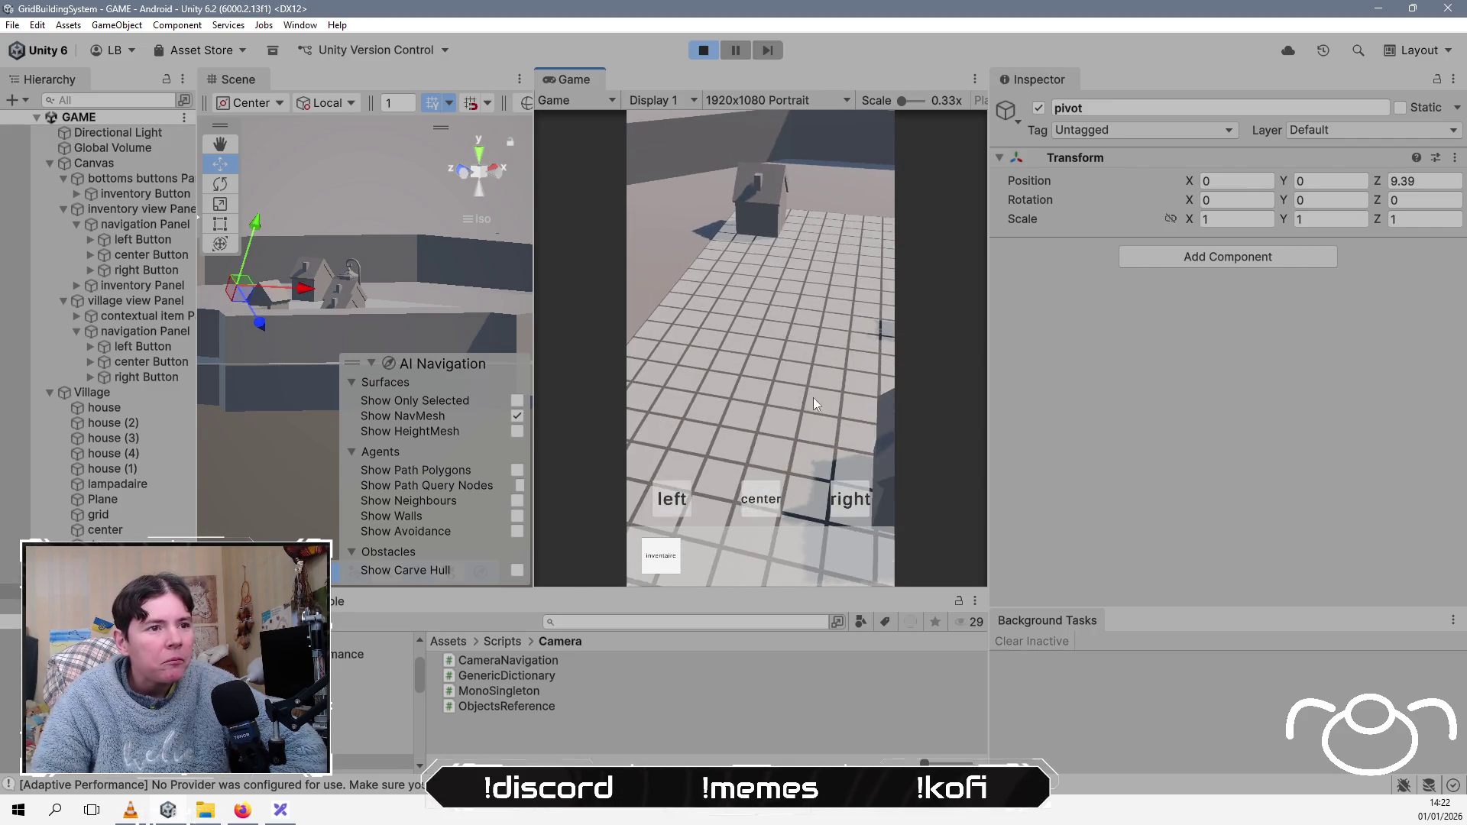
mouse_move(790, 244)
left_mouse_down()
mouse_move(740, 321)
mouse_move(720, 301)
mouse_move(804, 264)
mouse_move(781, 268)
left_mouse_up()
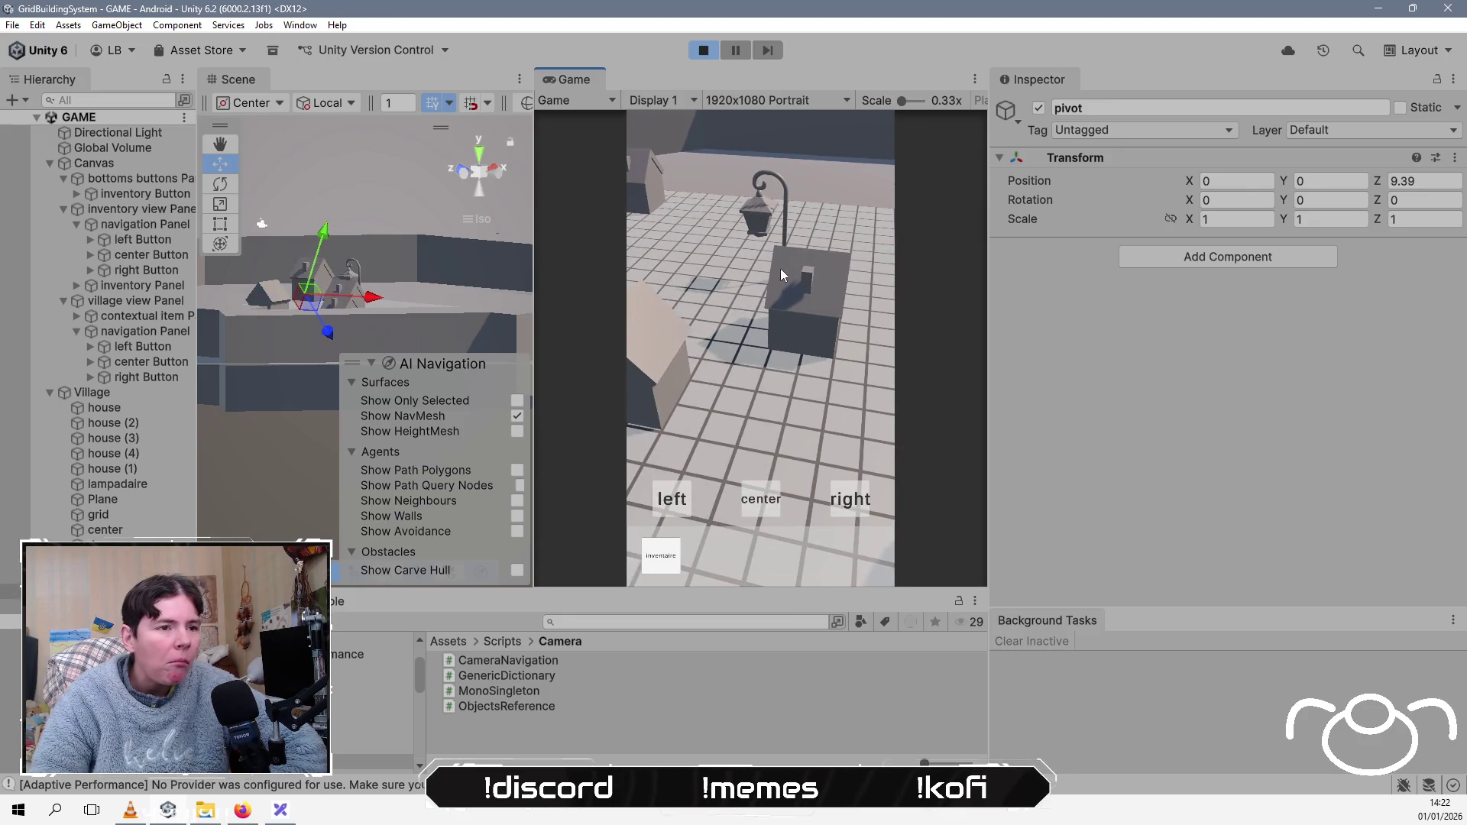
Step: Toggle the inventory panel open and closed, pan around the village, then stop play mode
left_click(655, 557)
left_click(738, 507)
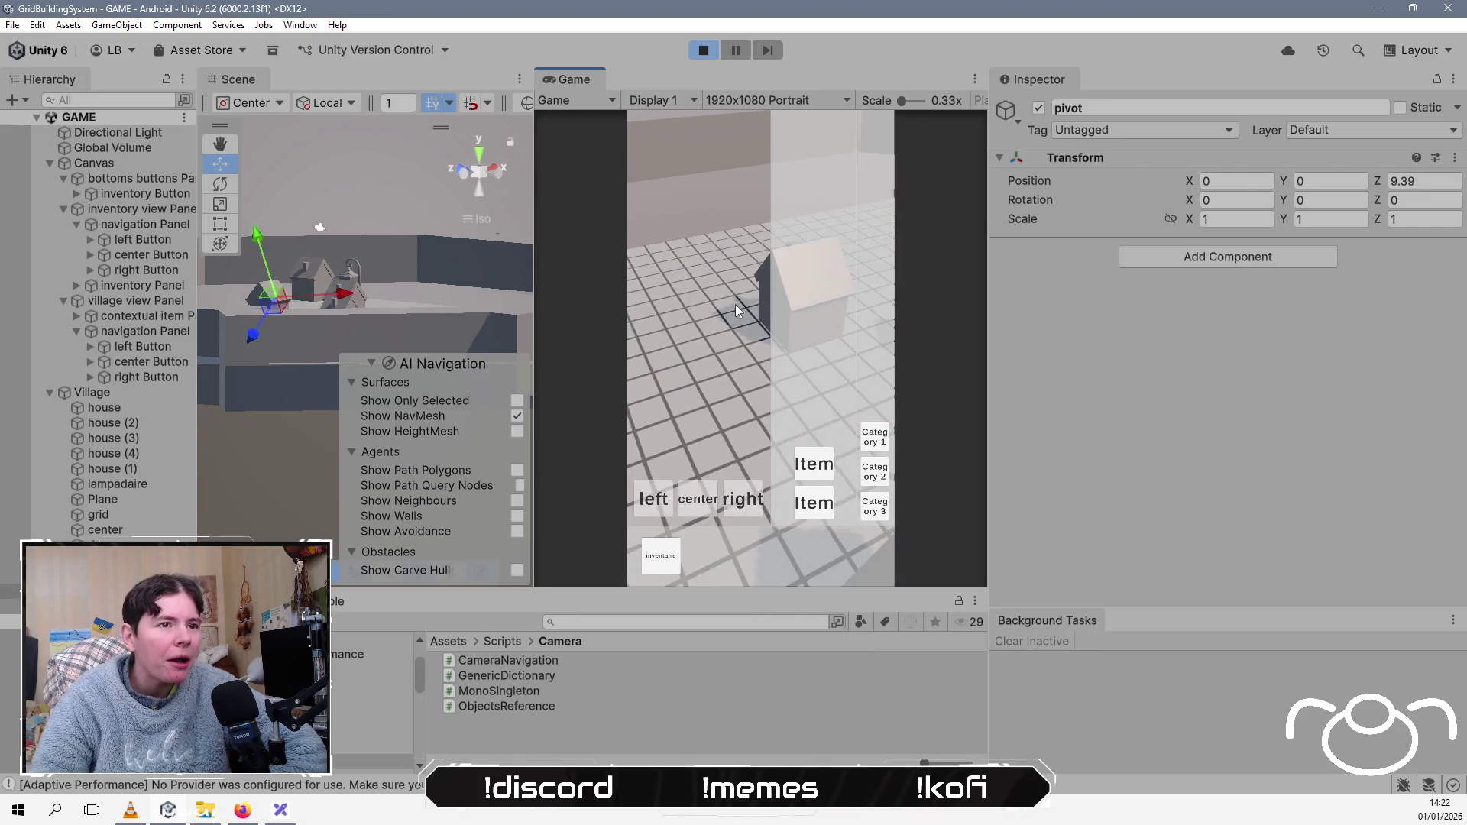
mouse_move(706, 327)
left_mouse_down()
mouse_move(695, 363)
mouse_move(723, 352)
mouse_move(732, 317)
left_mouse_up()
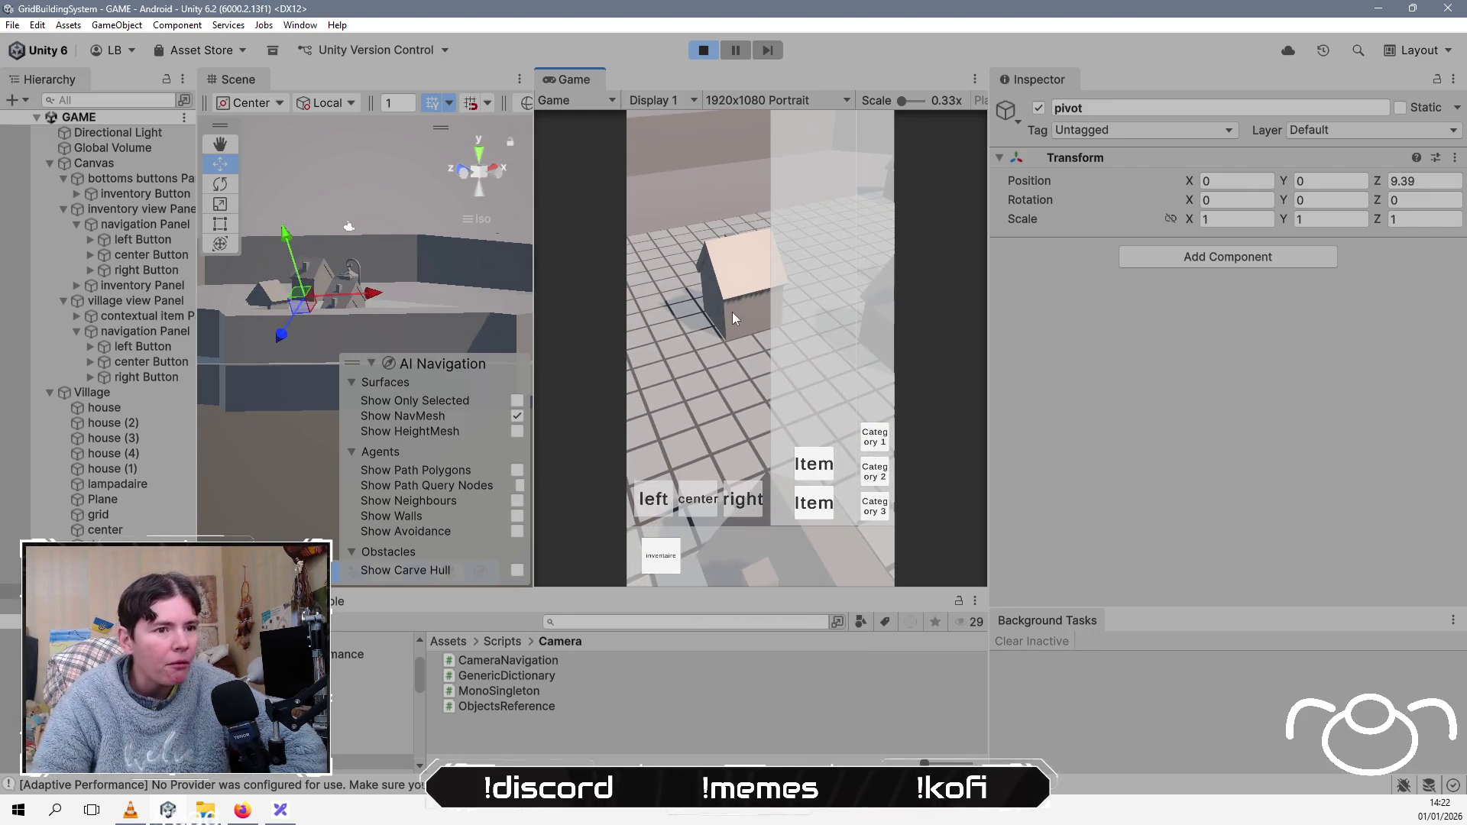
left_click(659, 500)
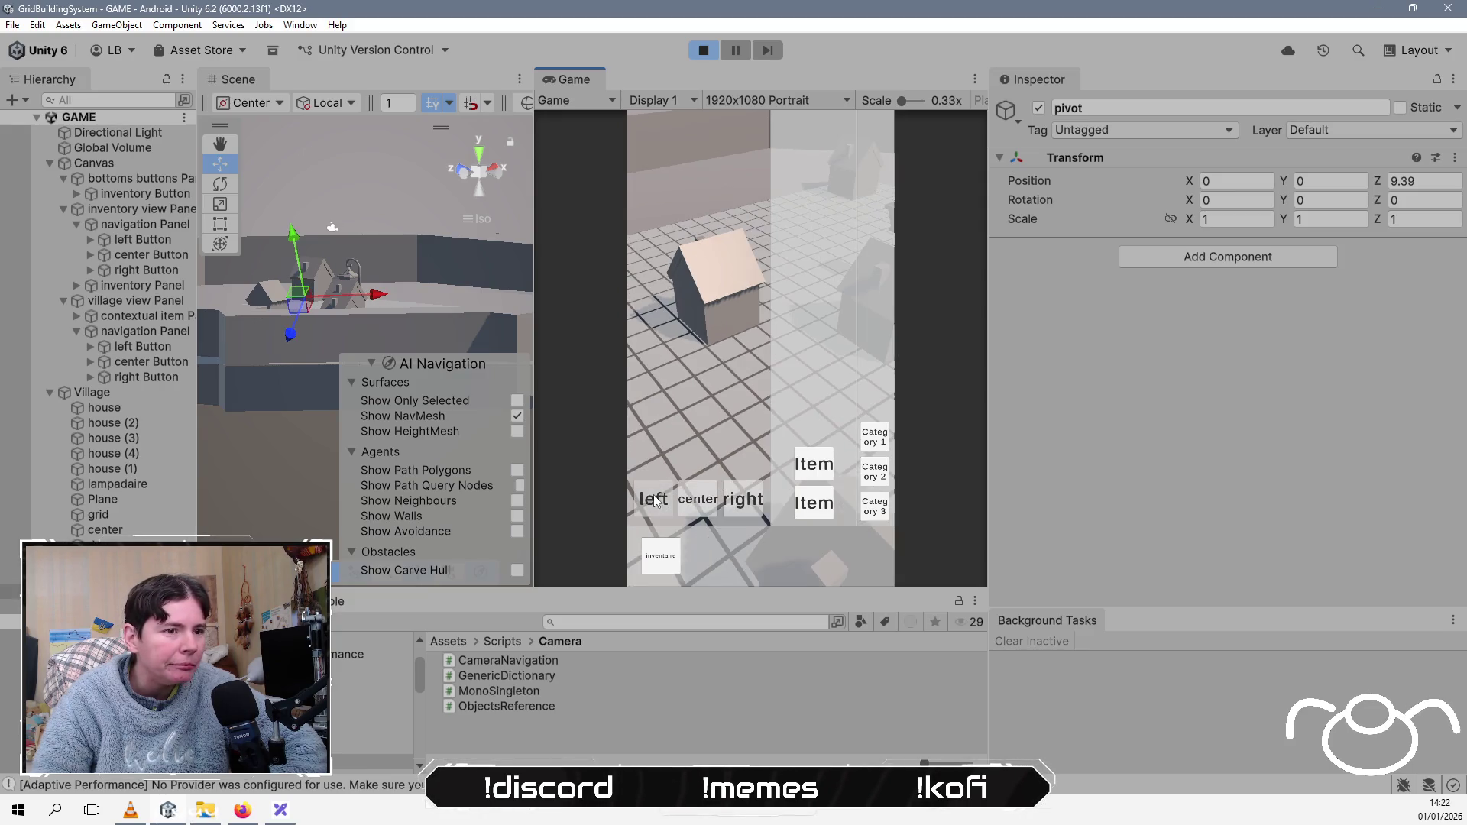
left_click(675, 569)
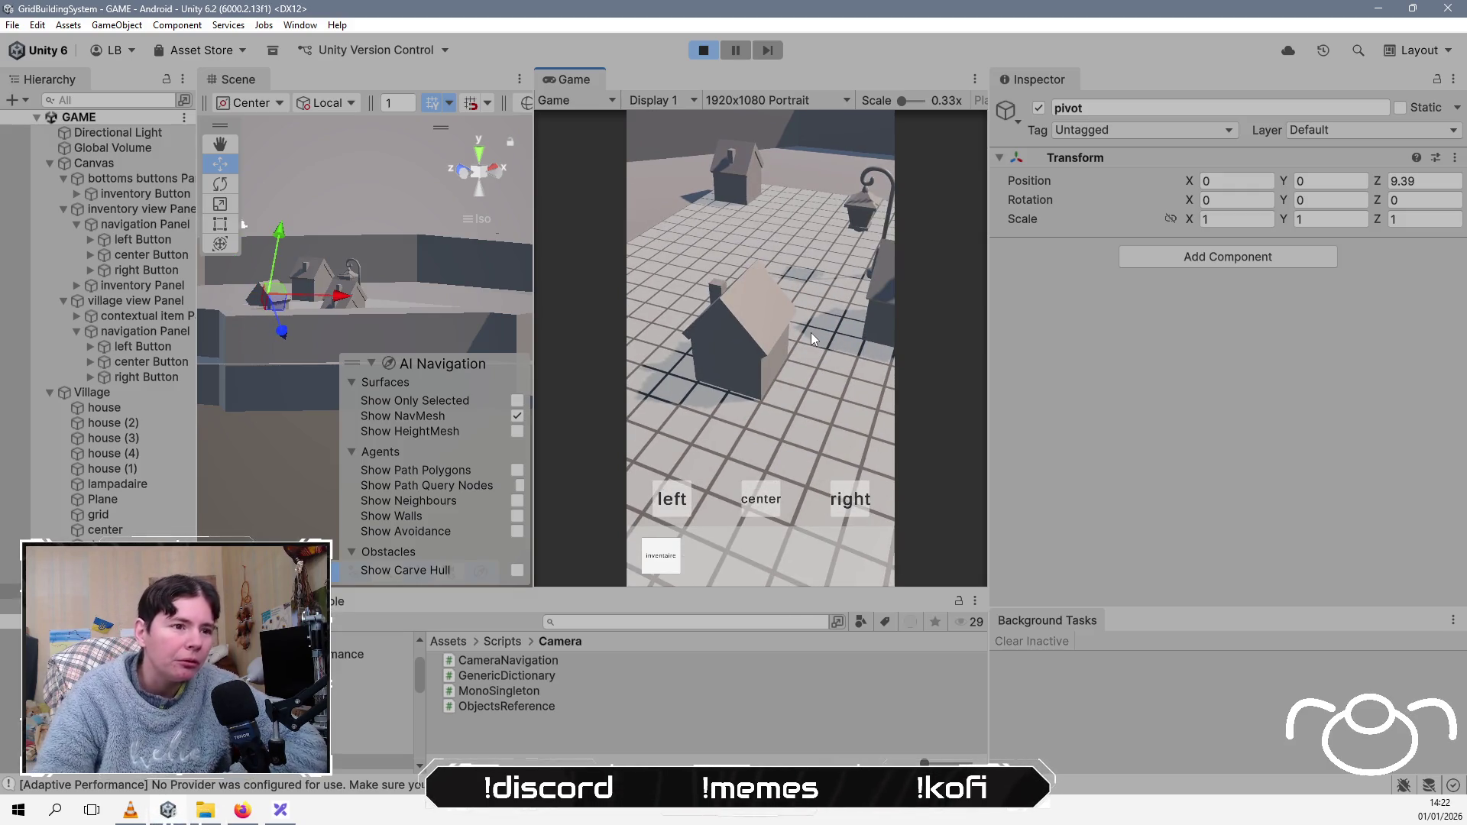
left_click(667, 572)
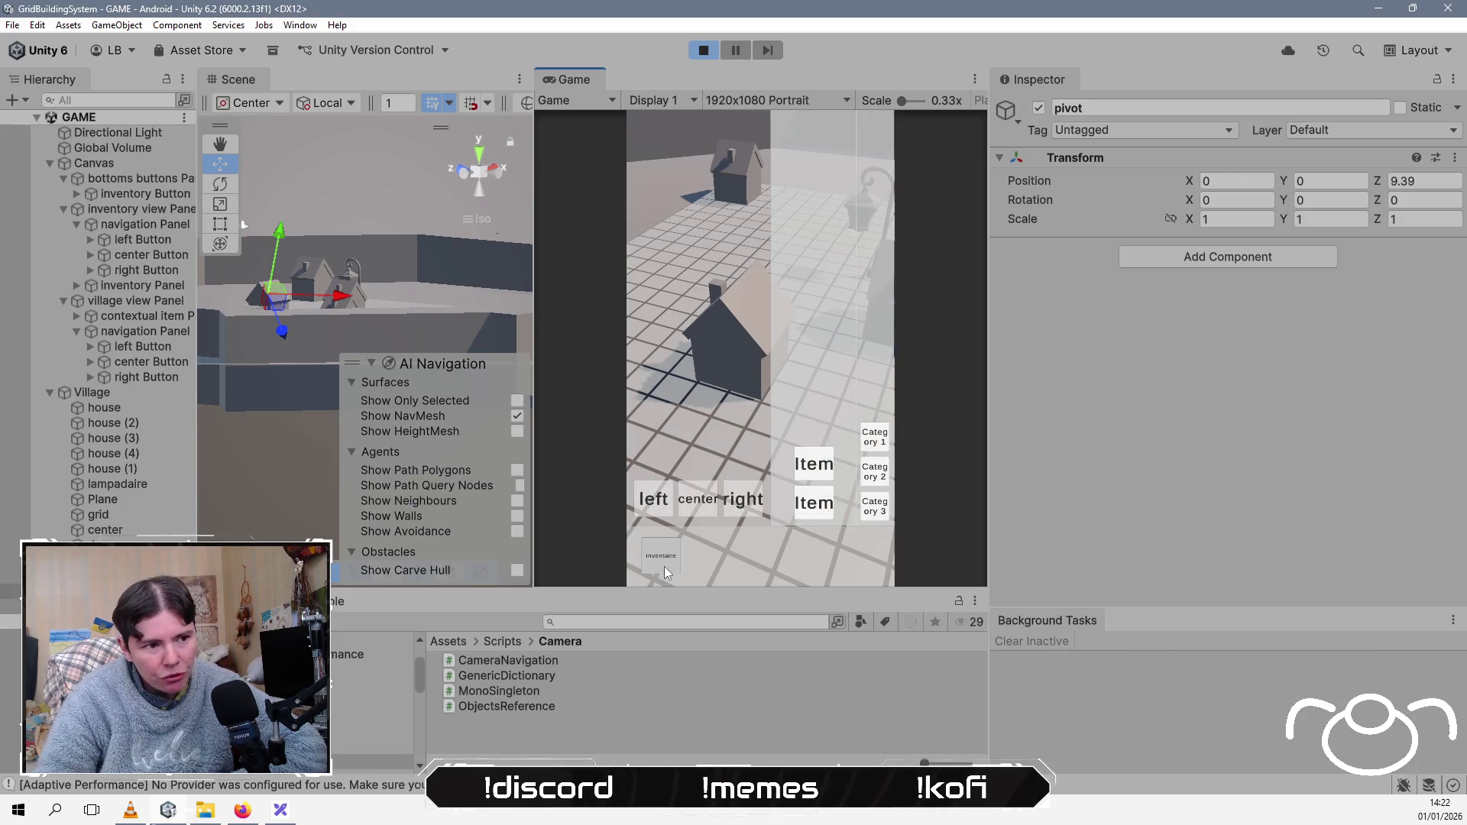
left_click(667, 572)
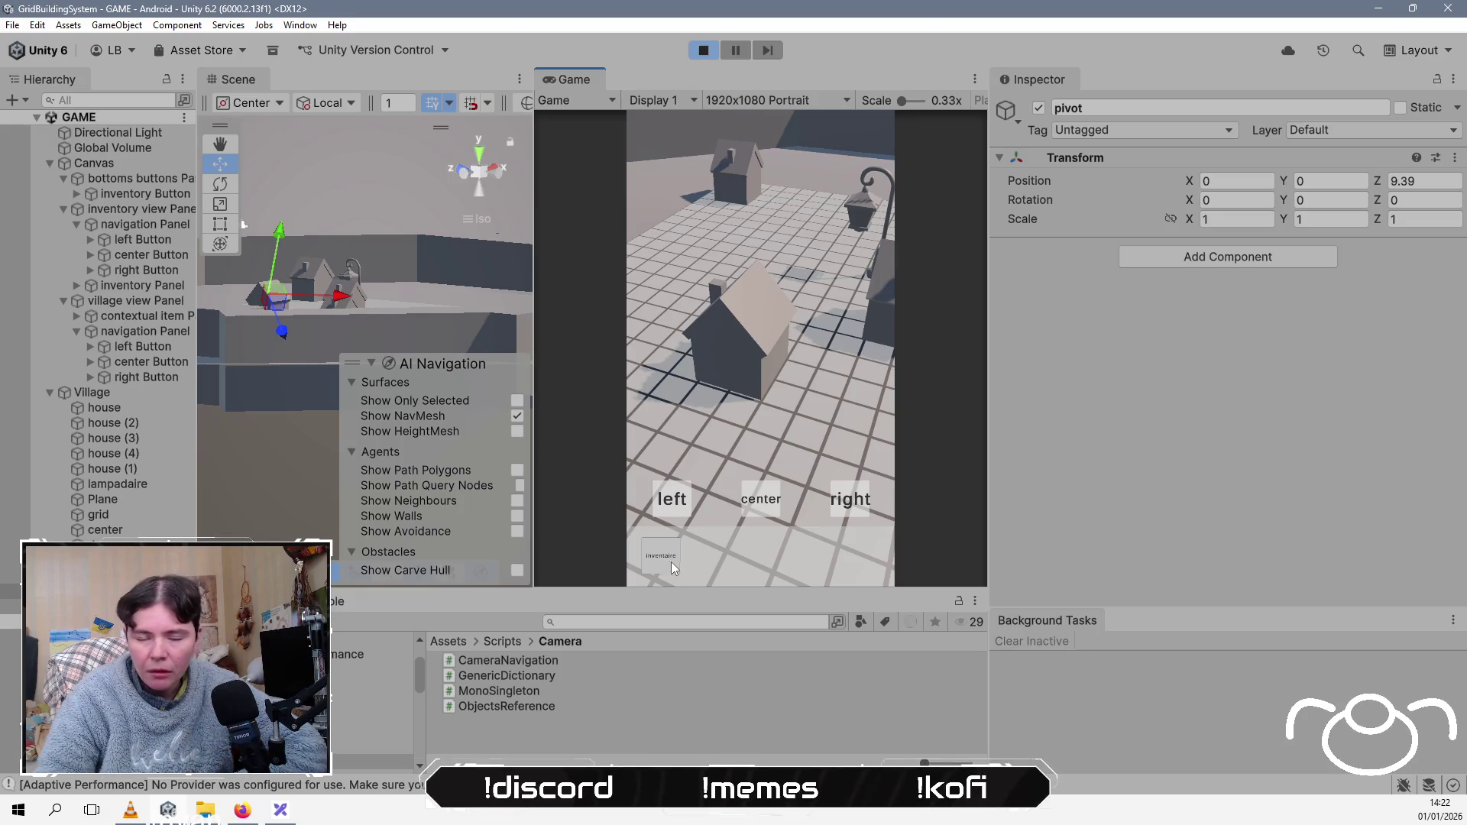
mouse_move(833, 342)
left_mouse_down()
mouse_move(769, 400)
mouse_move(808, 342)
mouse_move(769, 386)
mouse_move(801, 442)
mouse_move(839, 363)
mouse_move(750, 356)
mouse_move(675, 309)
mouse_move(681, 297)
mouse_move(705, 363)
mouse_move(696, 211)
mouse_move(769, 263)
mouse_move(825, 406)
mouse_move(801, 356)
left_mouse_up()
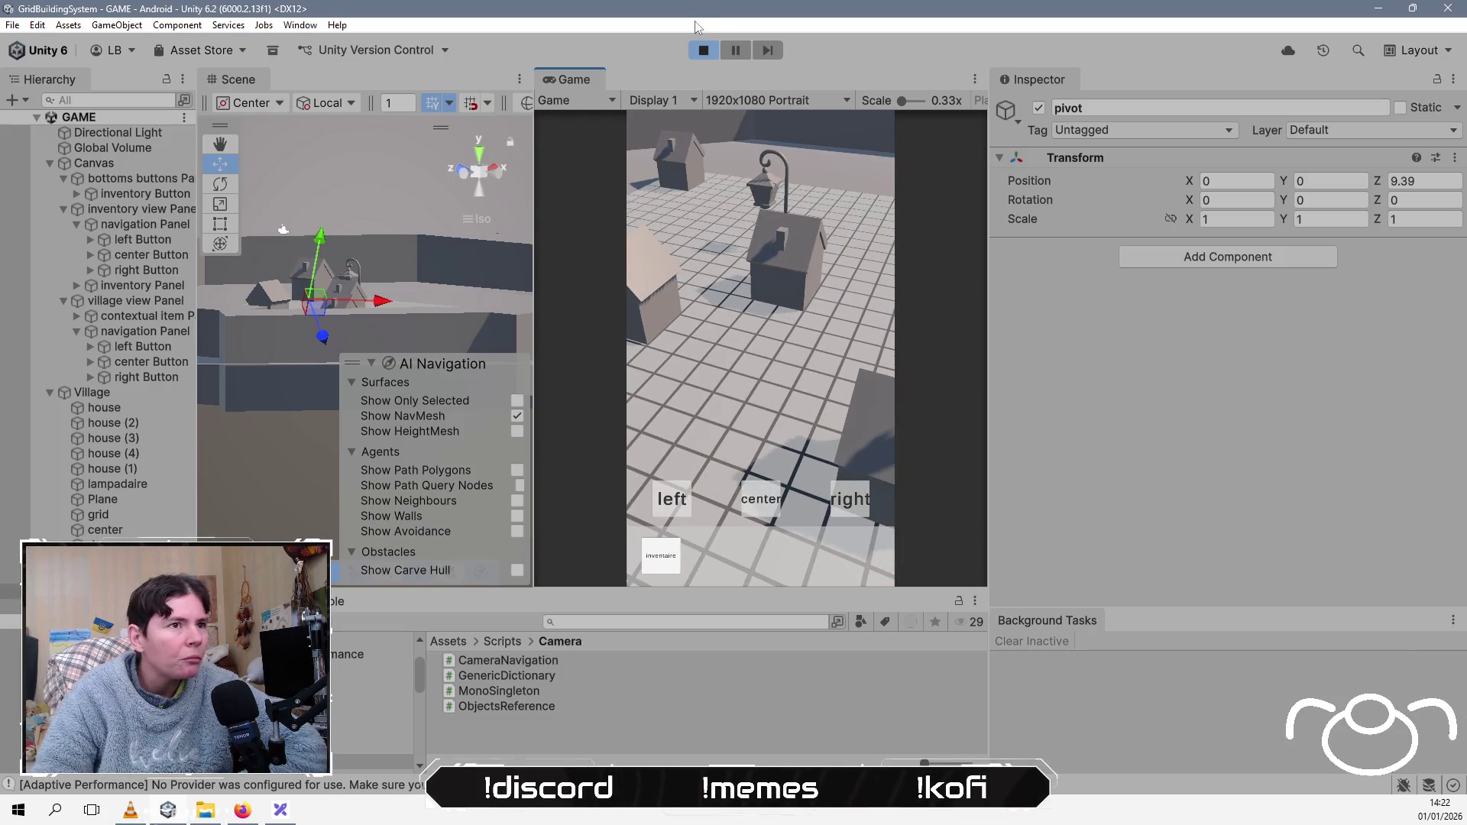
left_click(703, 51)
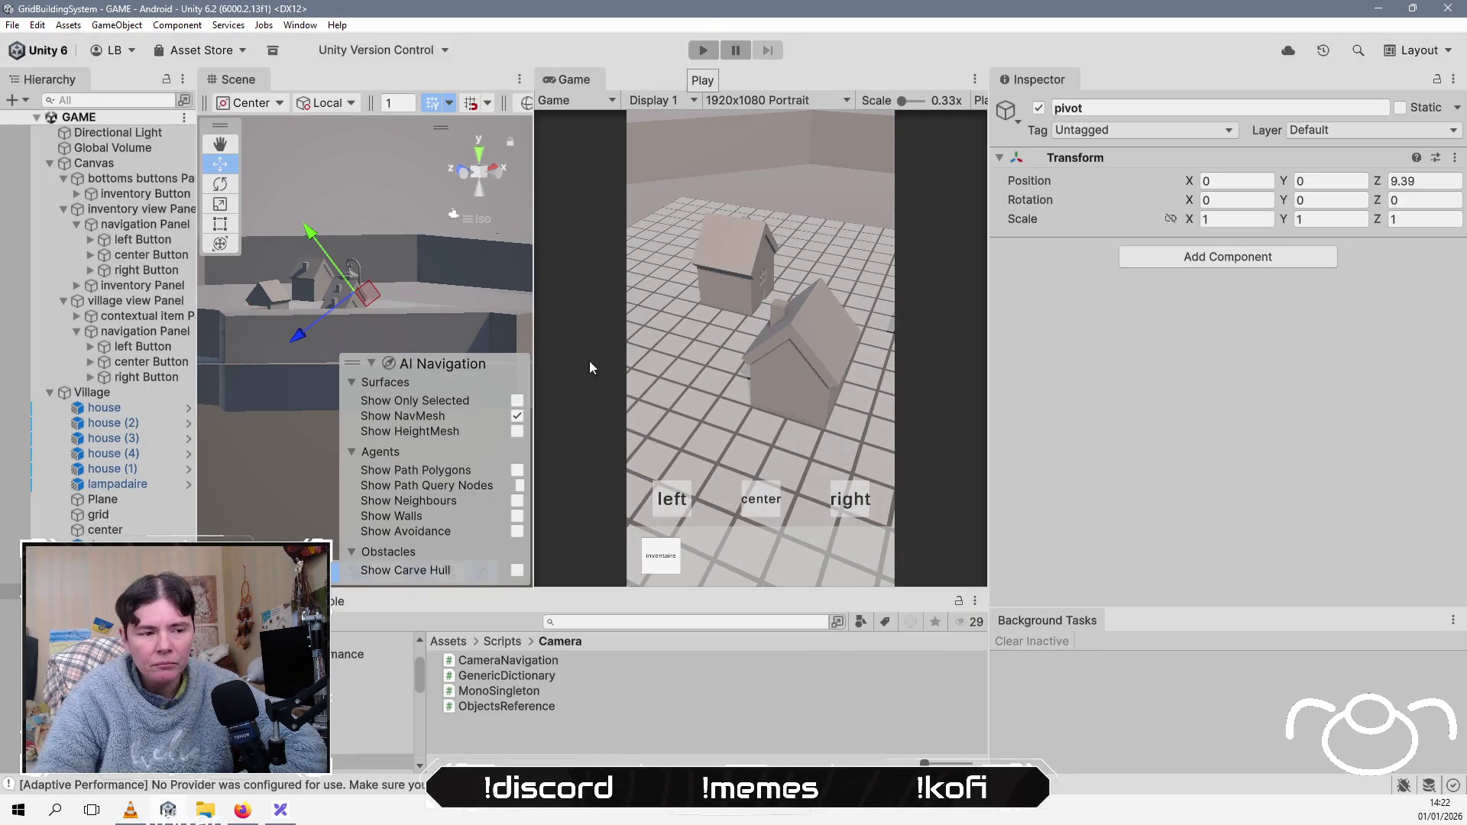
Step: Build the Android game over gridBuildingSystem.apk, then switch to Firefox during the build
left_click(12, 25)
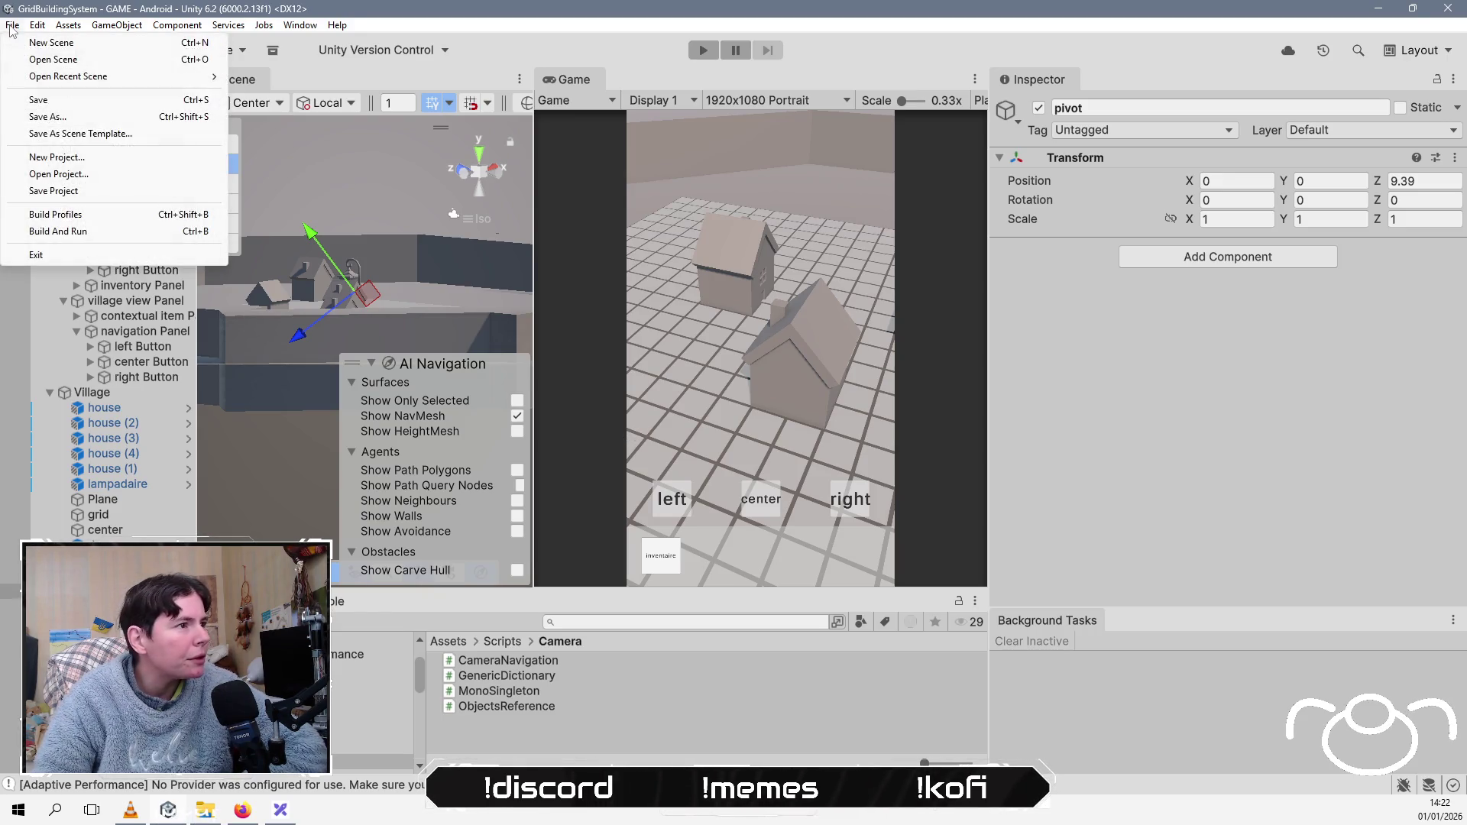
left_click(85, 217)
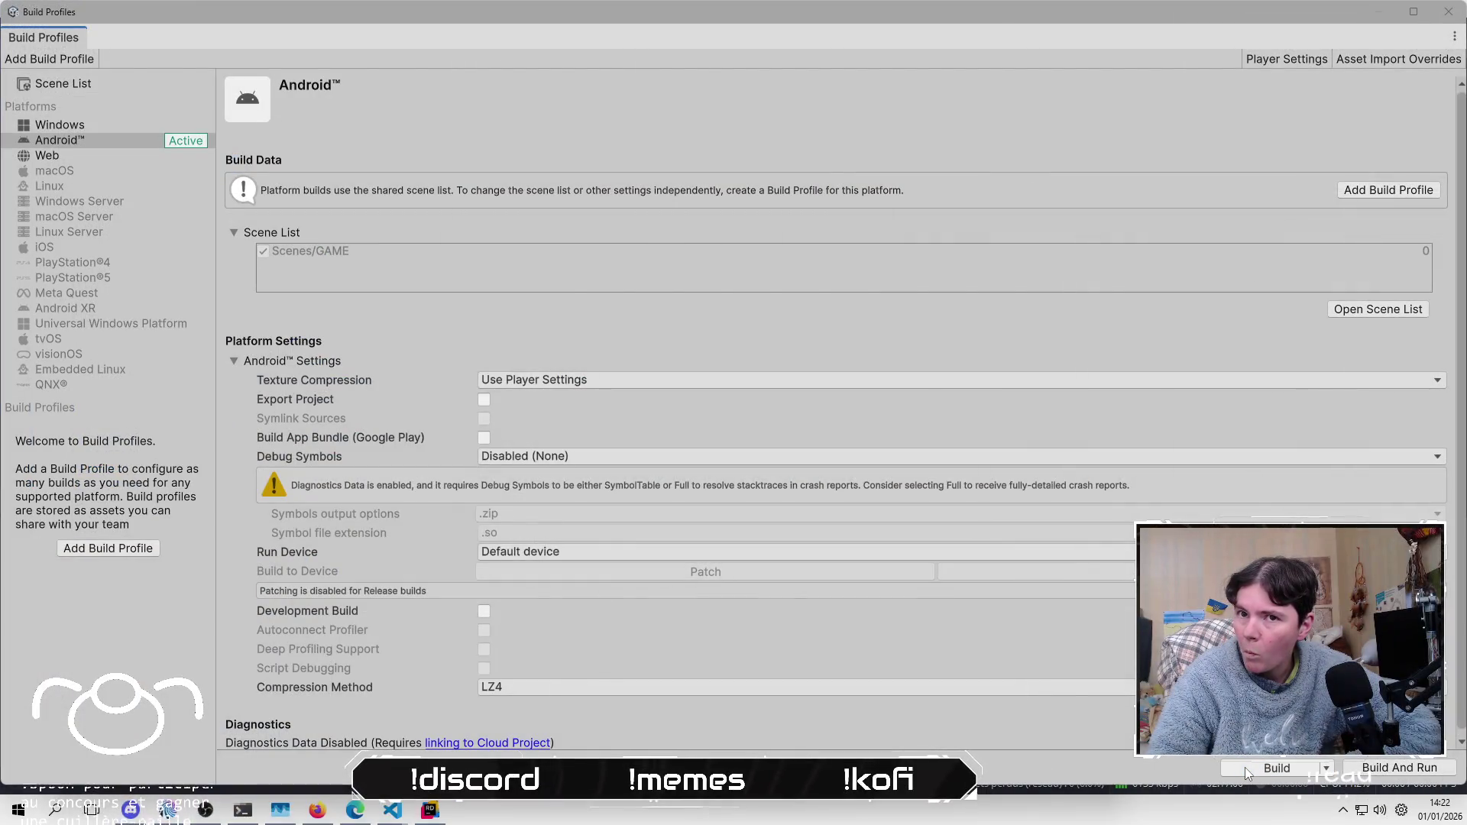
left_click(1244, 767)
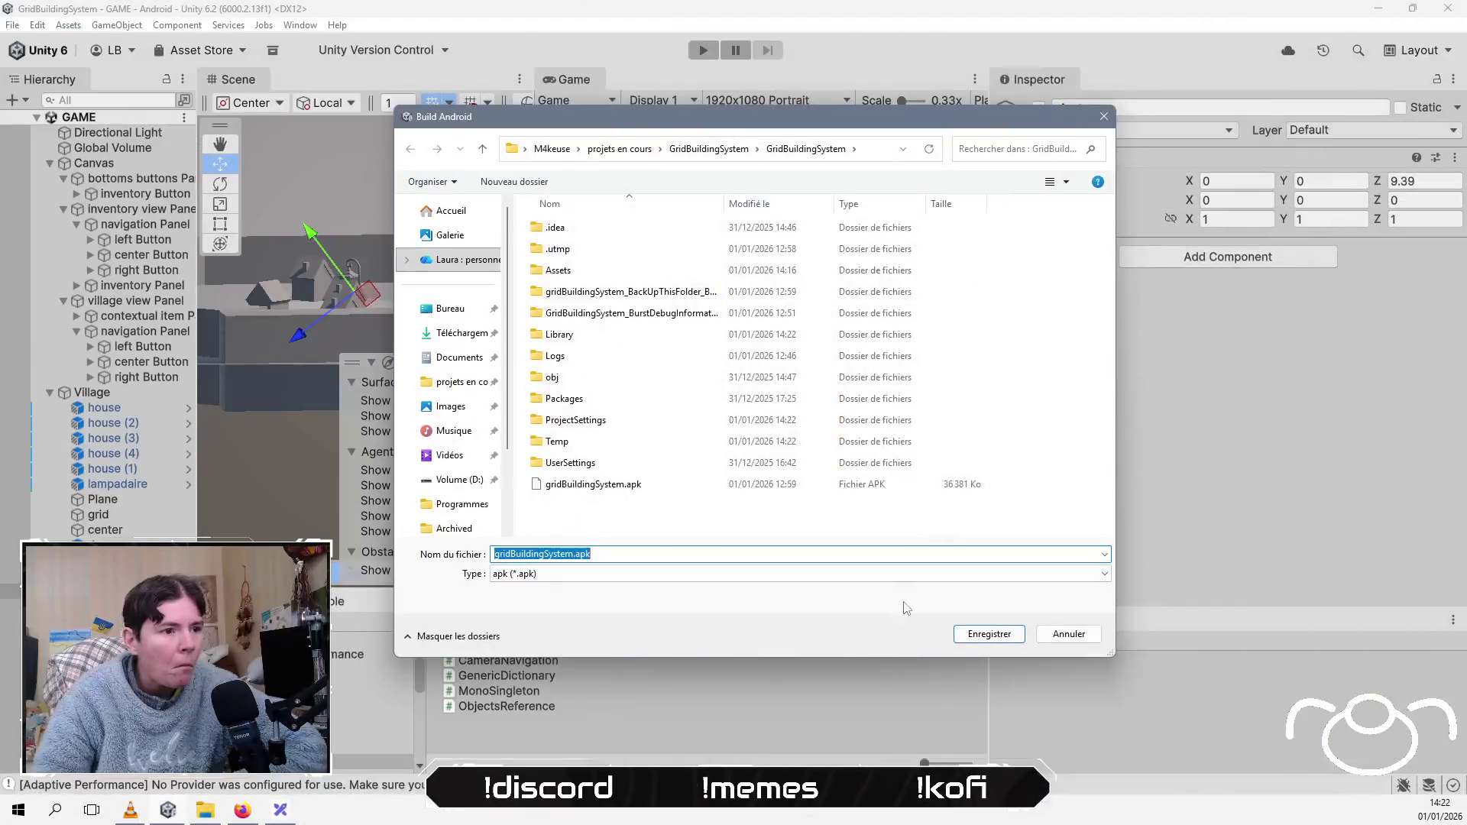
left_click(969, 638)
left_click(769, 407)
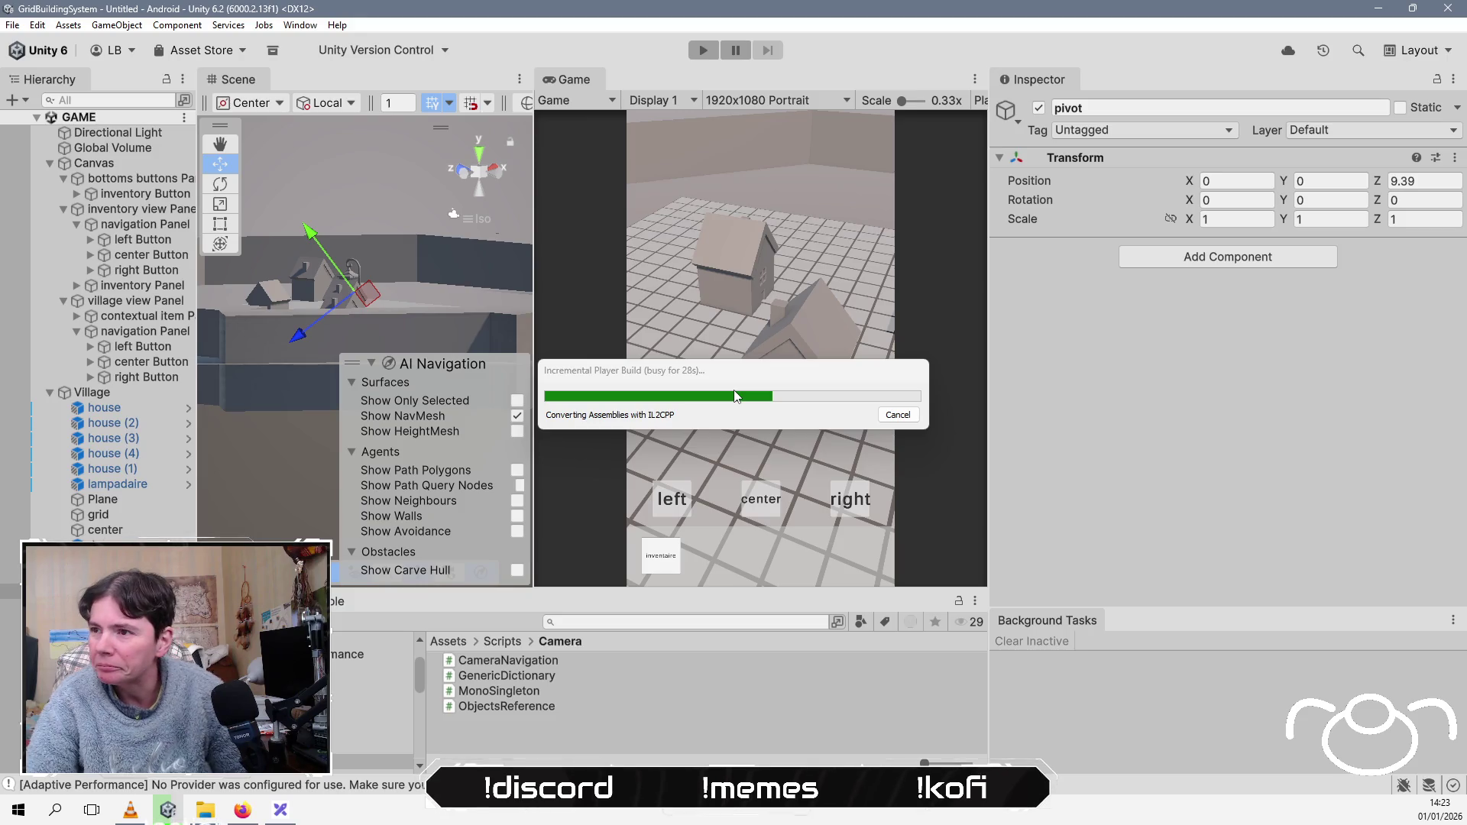
key("alt+Tab")
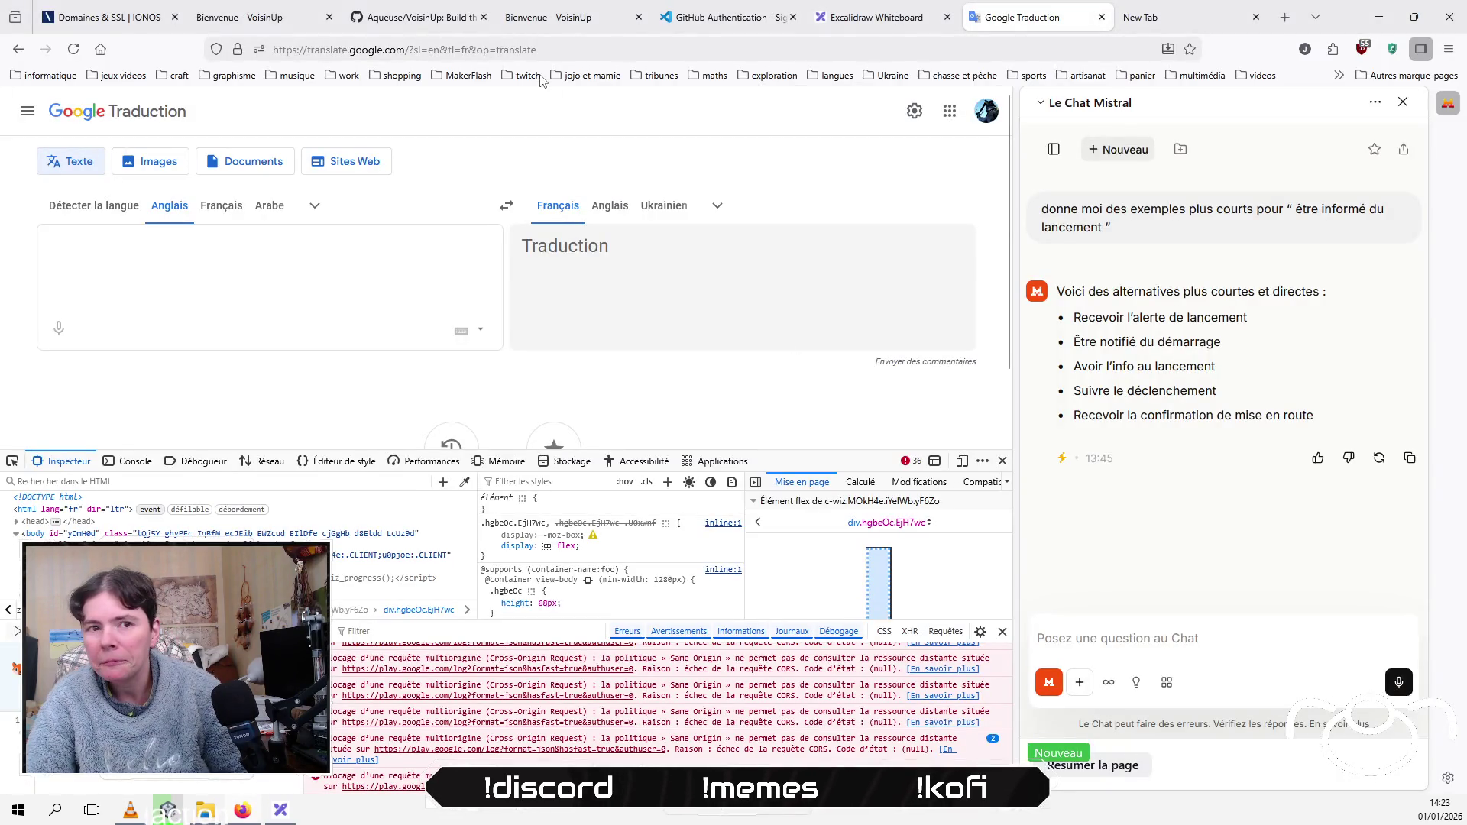
key("ctrl+w")
key("ctrl+w")
key("ctrl+w")
key("ctrl+w")
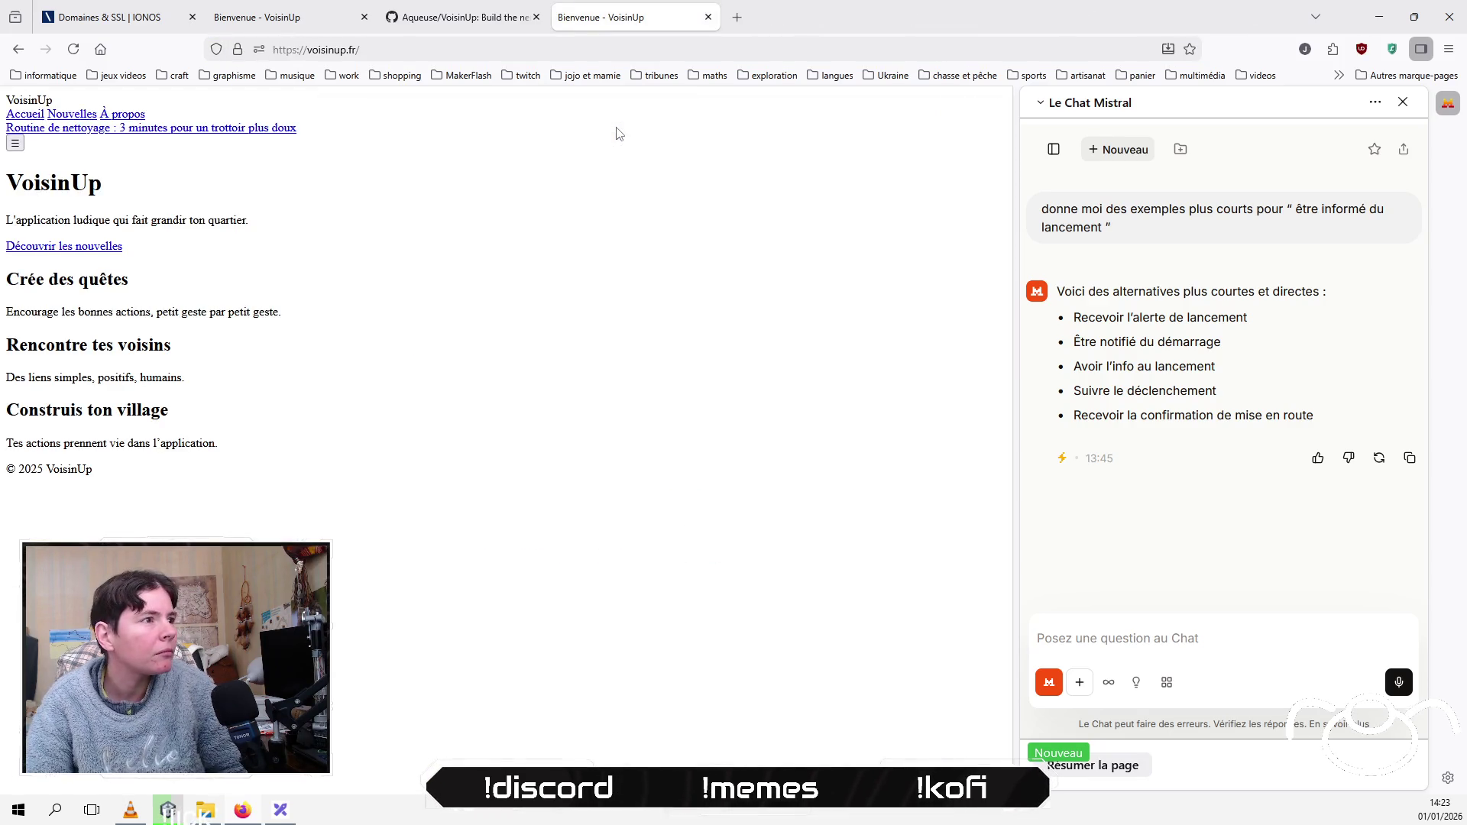
left_click(293, 10)
left_click(507, 49)
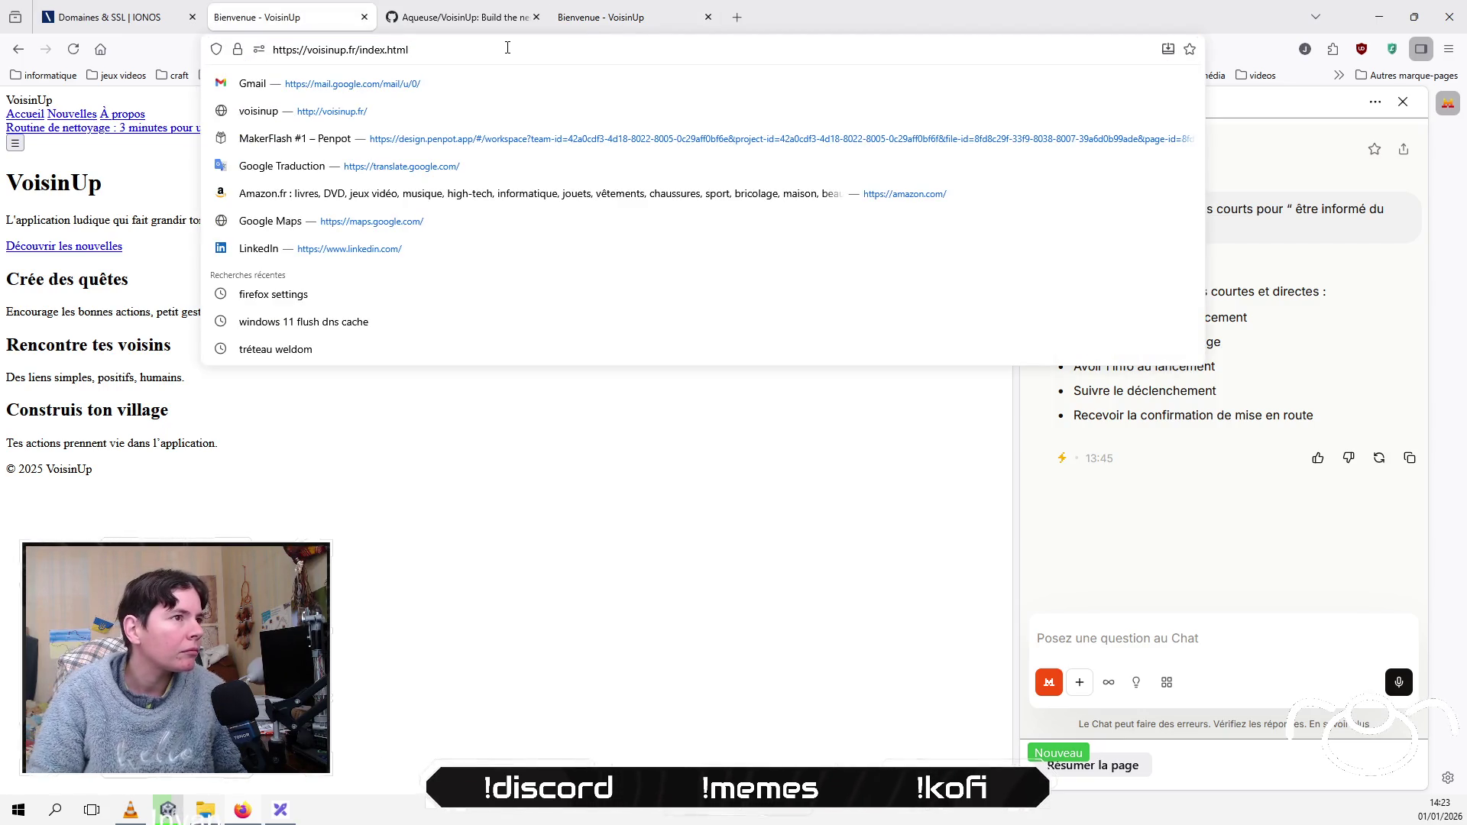
key("shift+Left")
key("shift+Left")
key("shift+Left")
key("BackSpace")
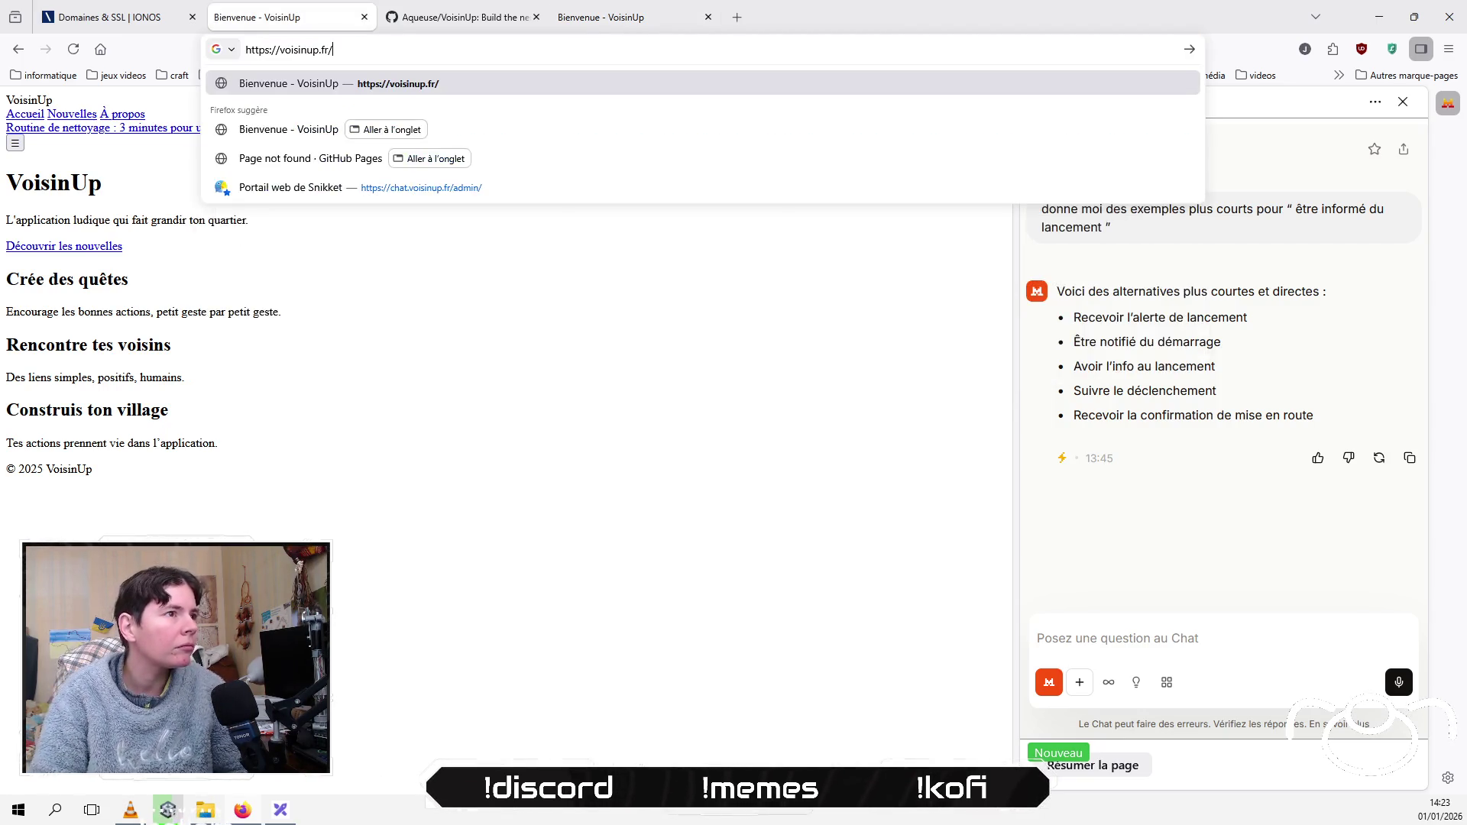
key("Return")
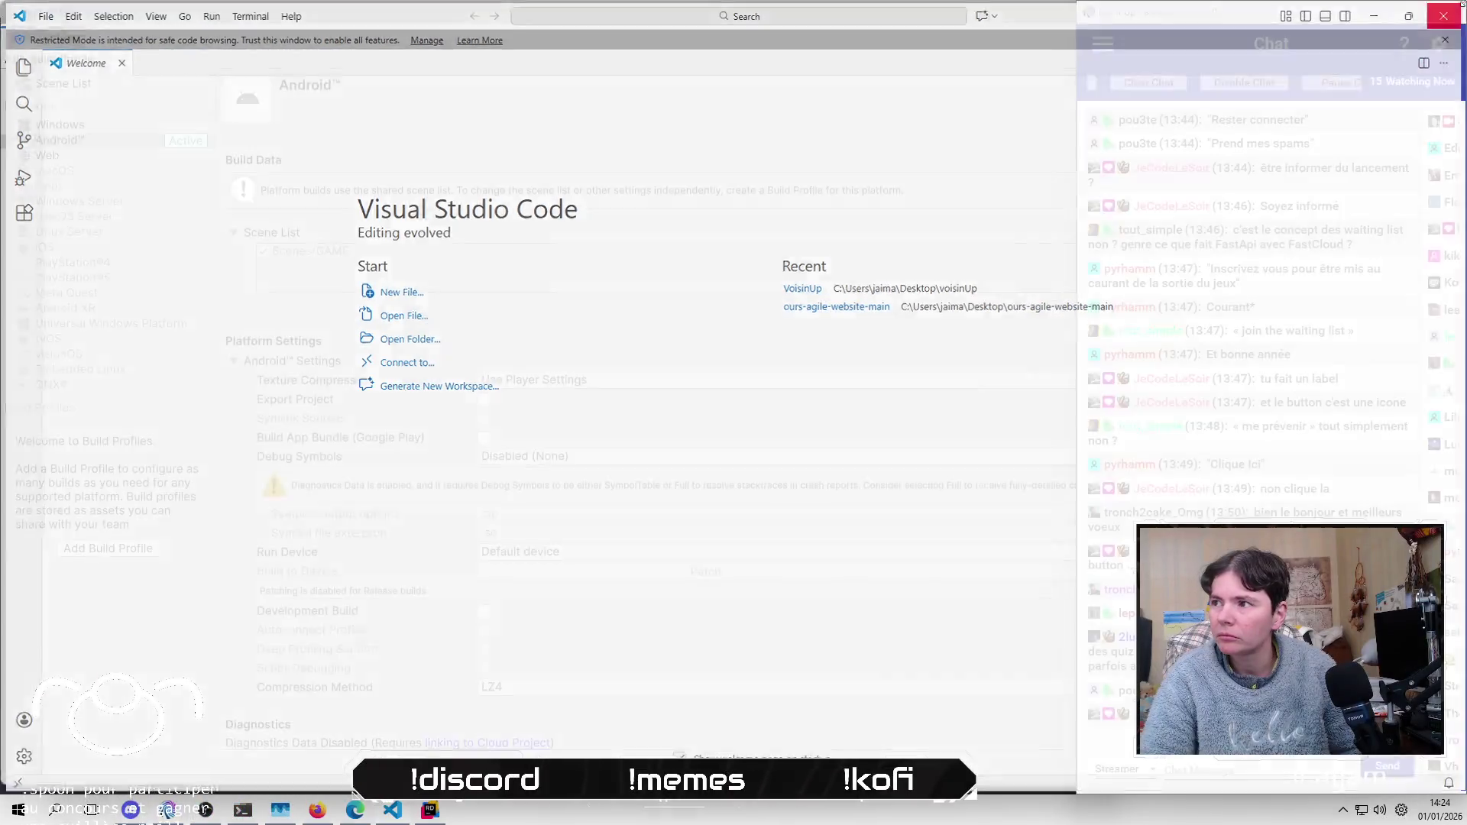
Step: Close the Google Calendar, Courrier, PowerShell and Task Manager windows from the Alt+Tab switcher
key("alt+Tab")
key("alt+Tab")
key("alt+Tab")
key("alt+Tab")
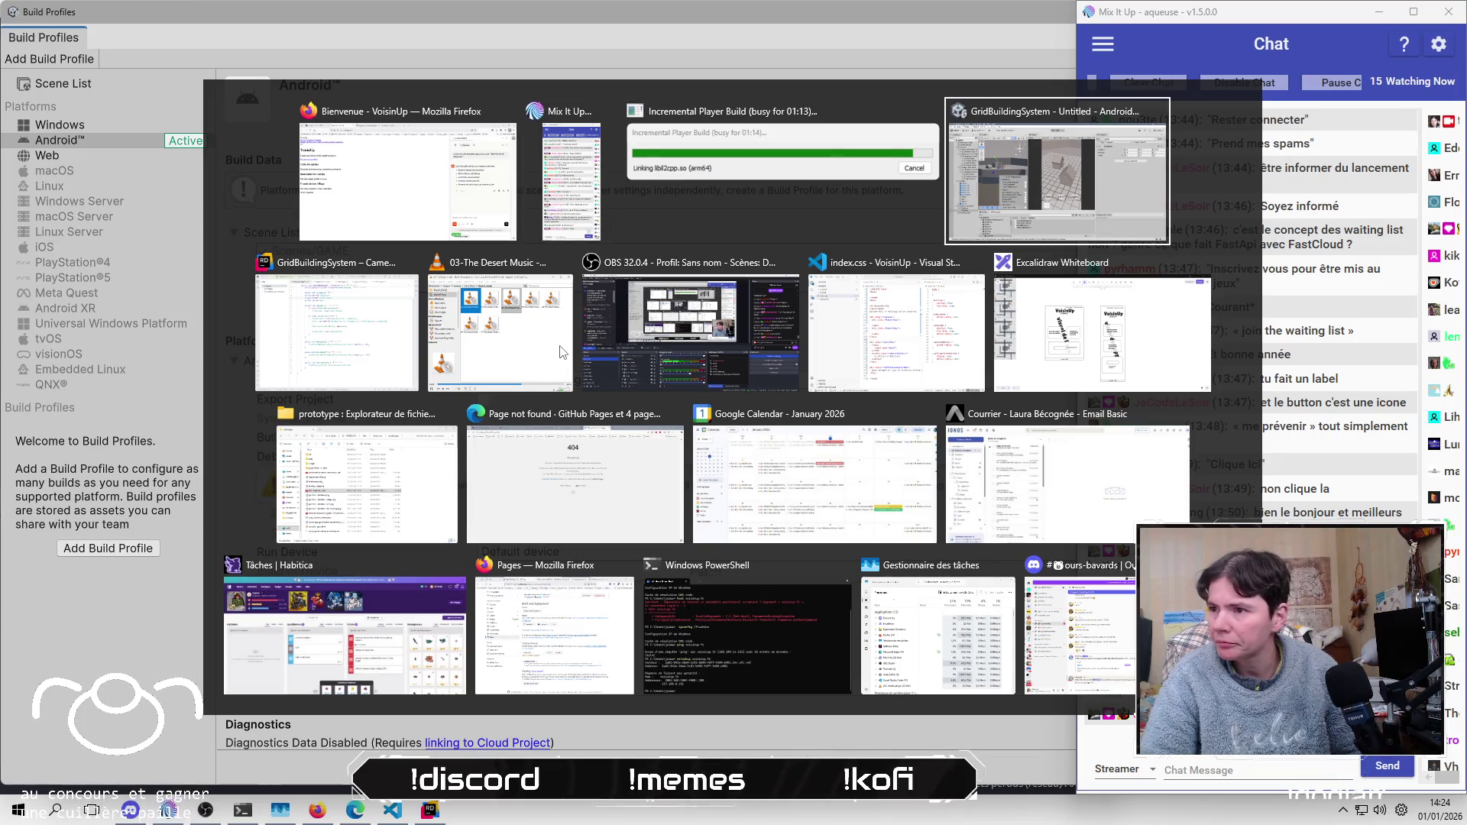
key("alt+Tab")
key("alt+Tab")
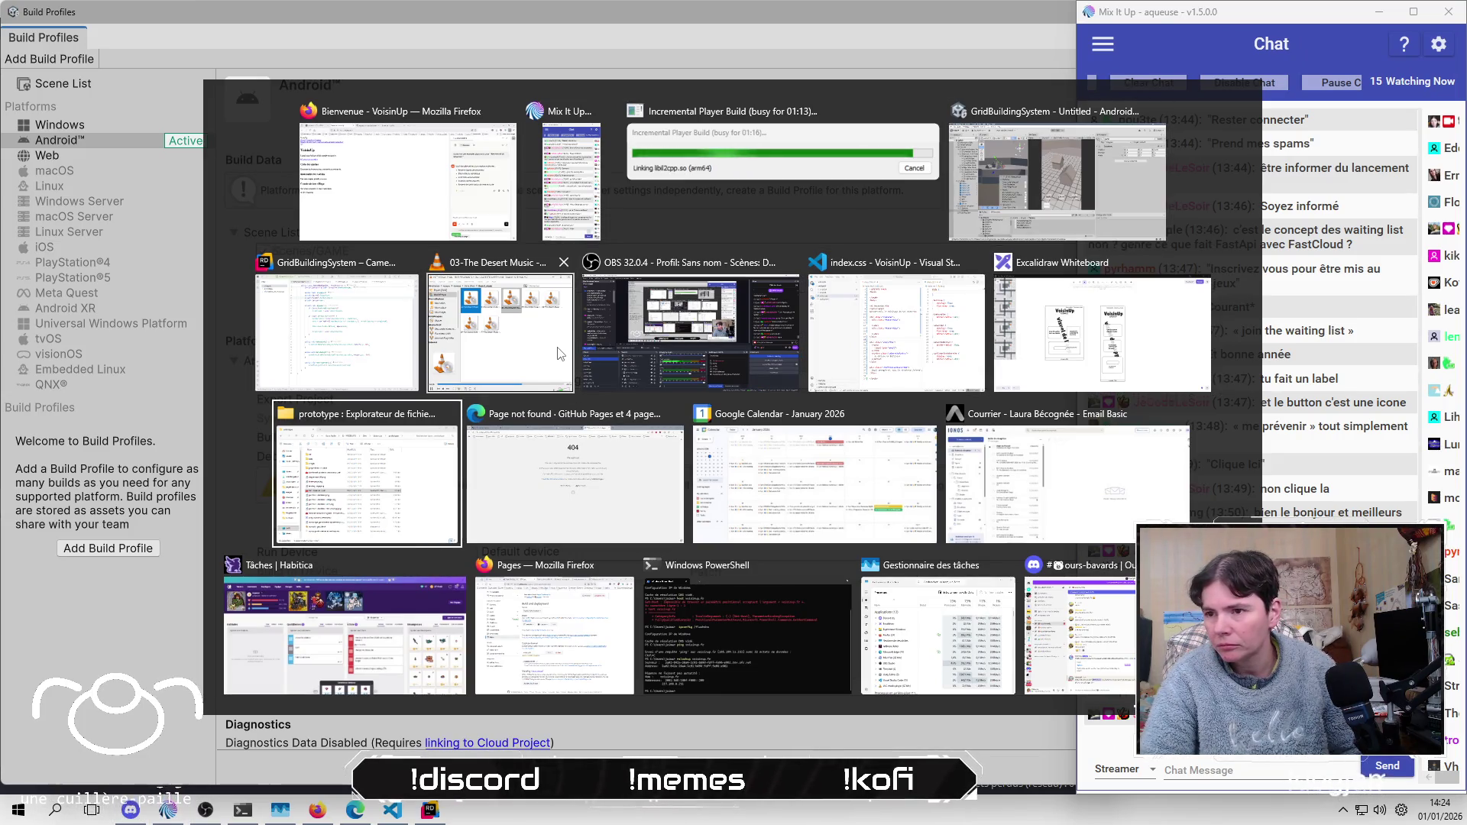
left_click(927, 413)
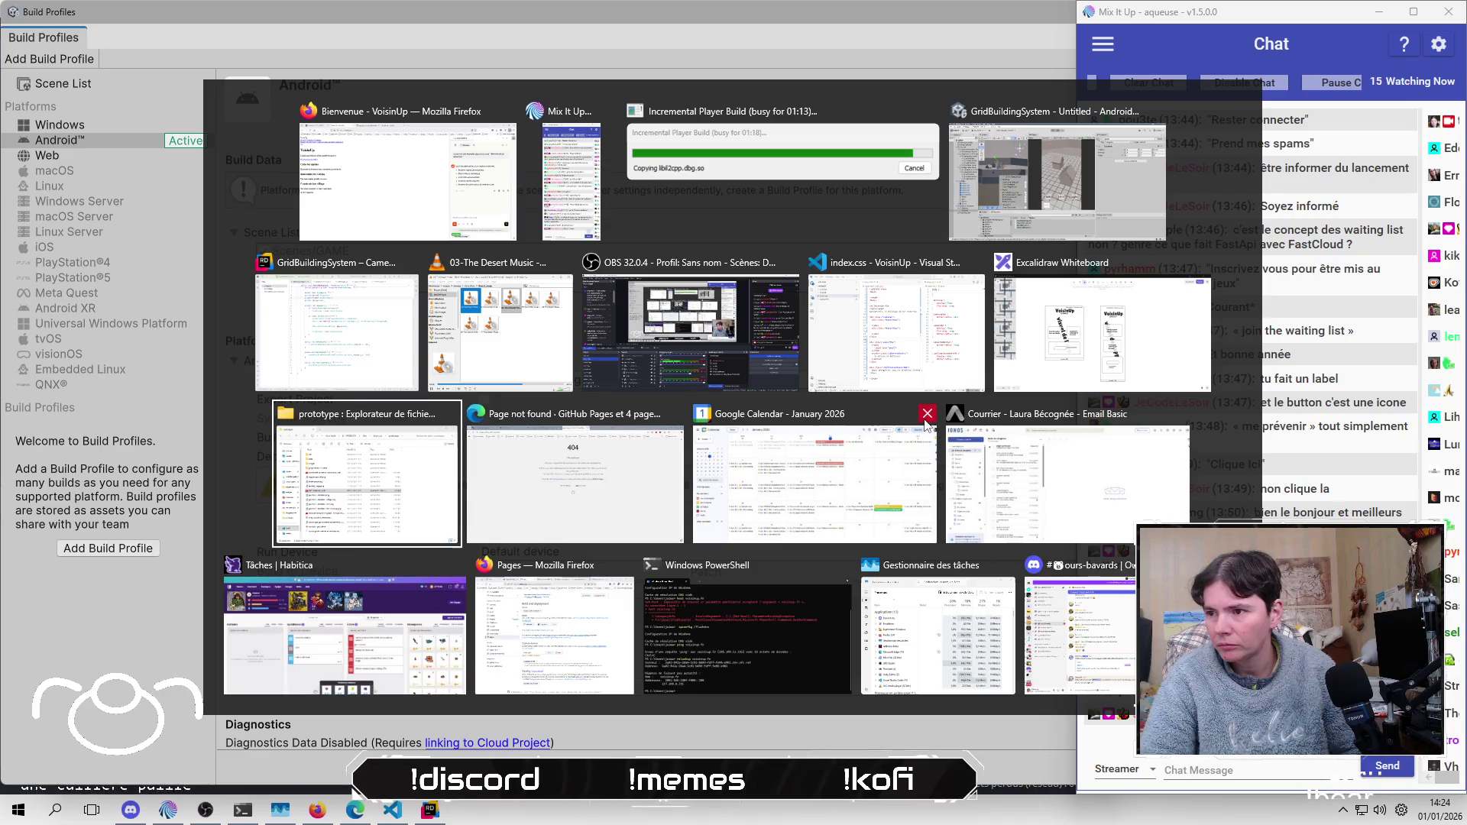
left_click(1054, 414)
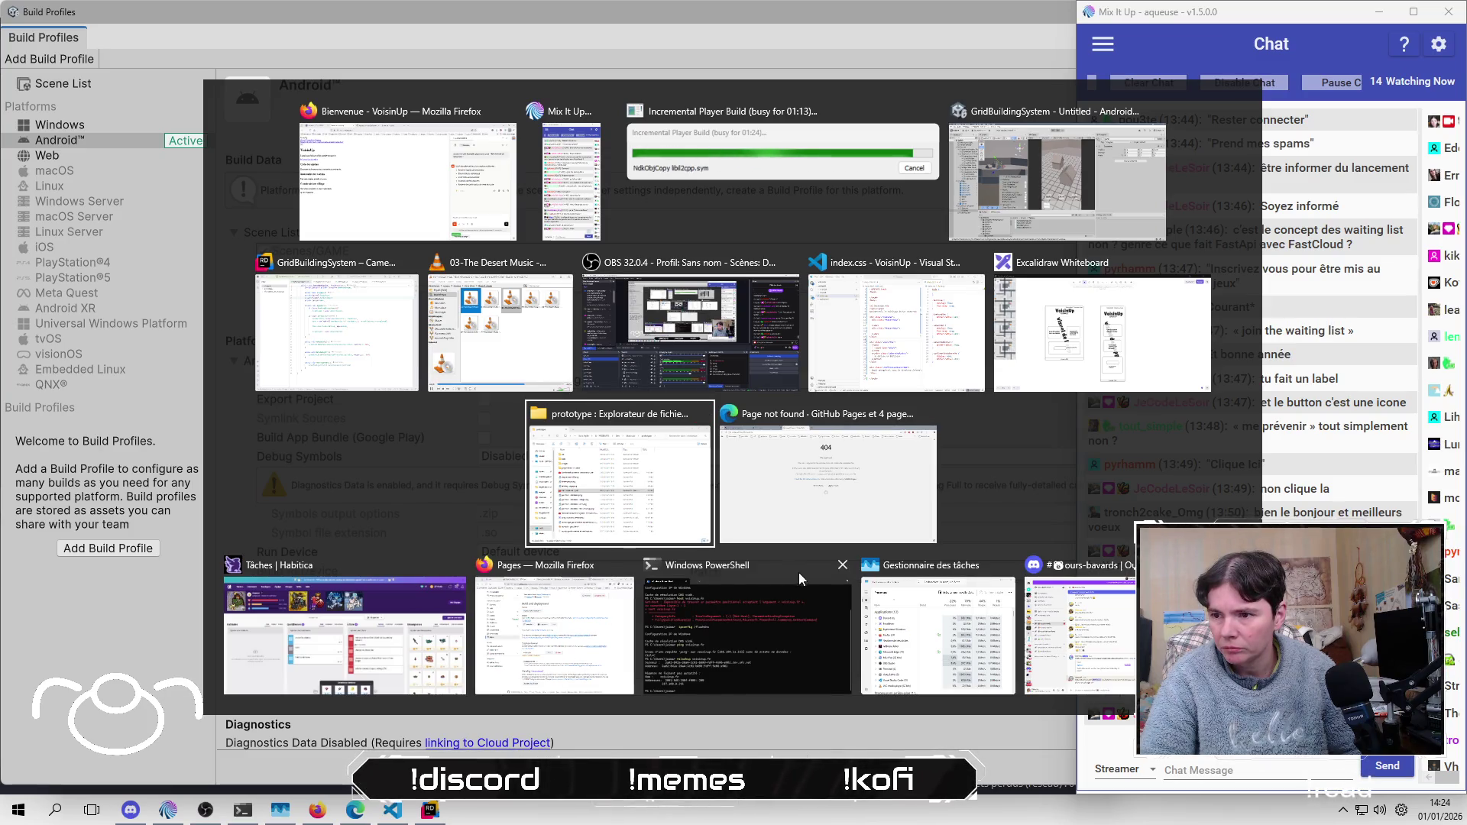
left_click(842, 566)
left_click(898, 565)
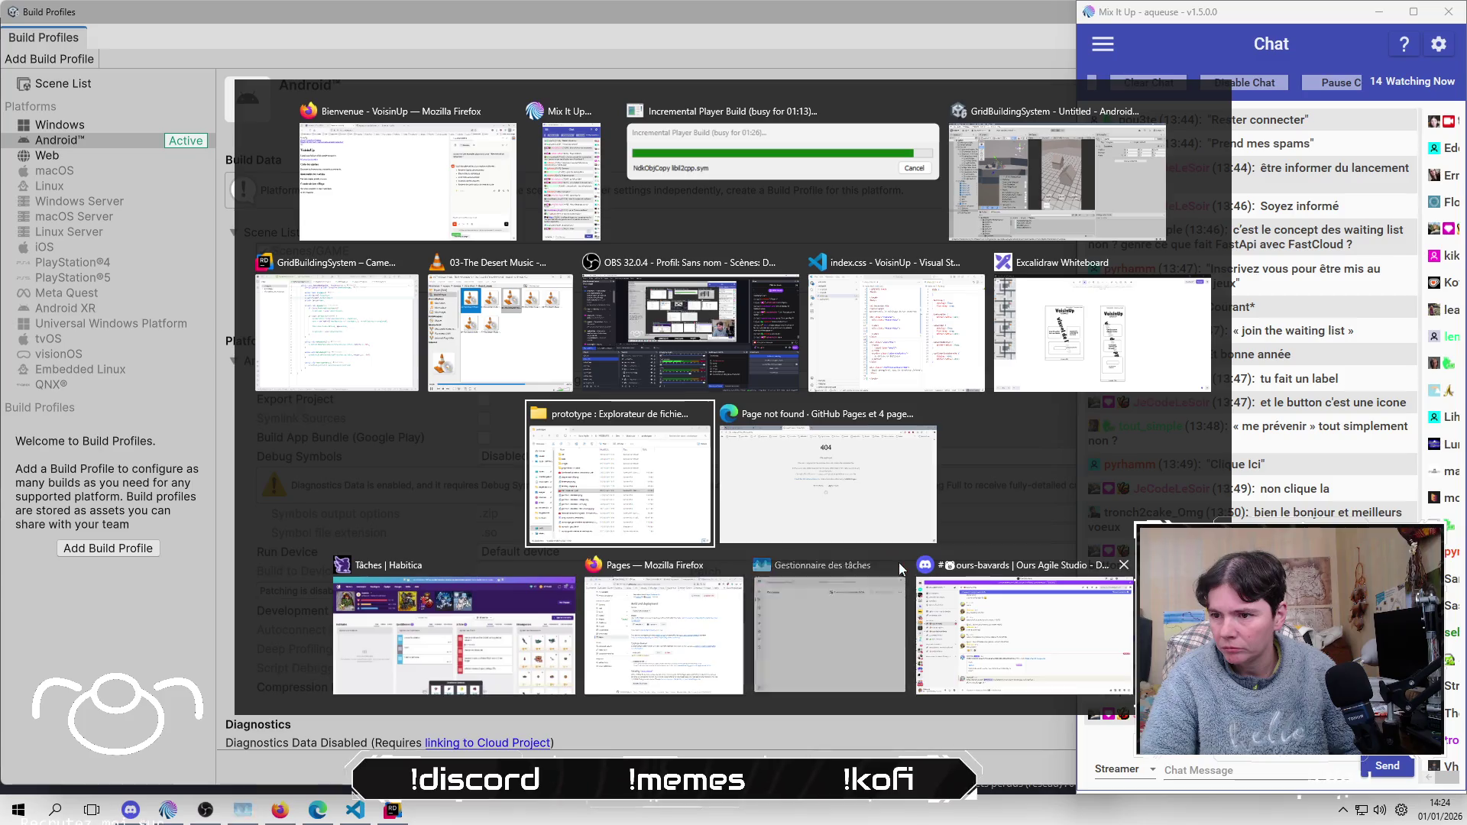
key("Escape")
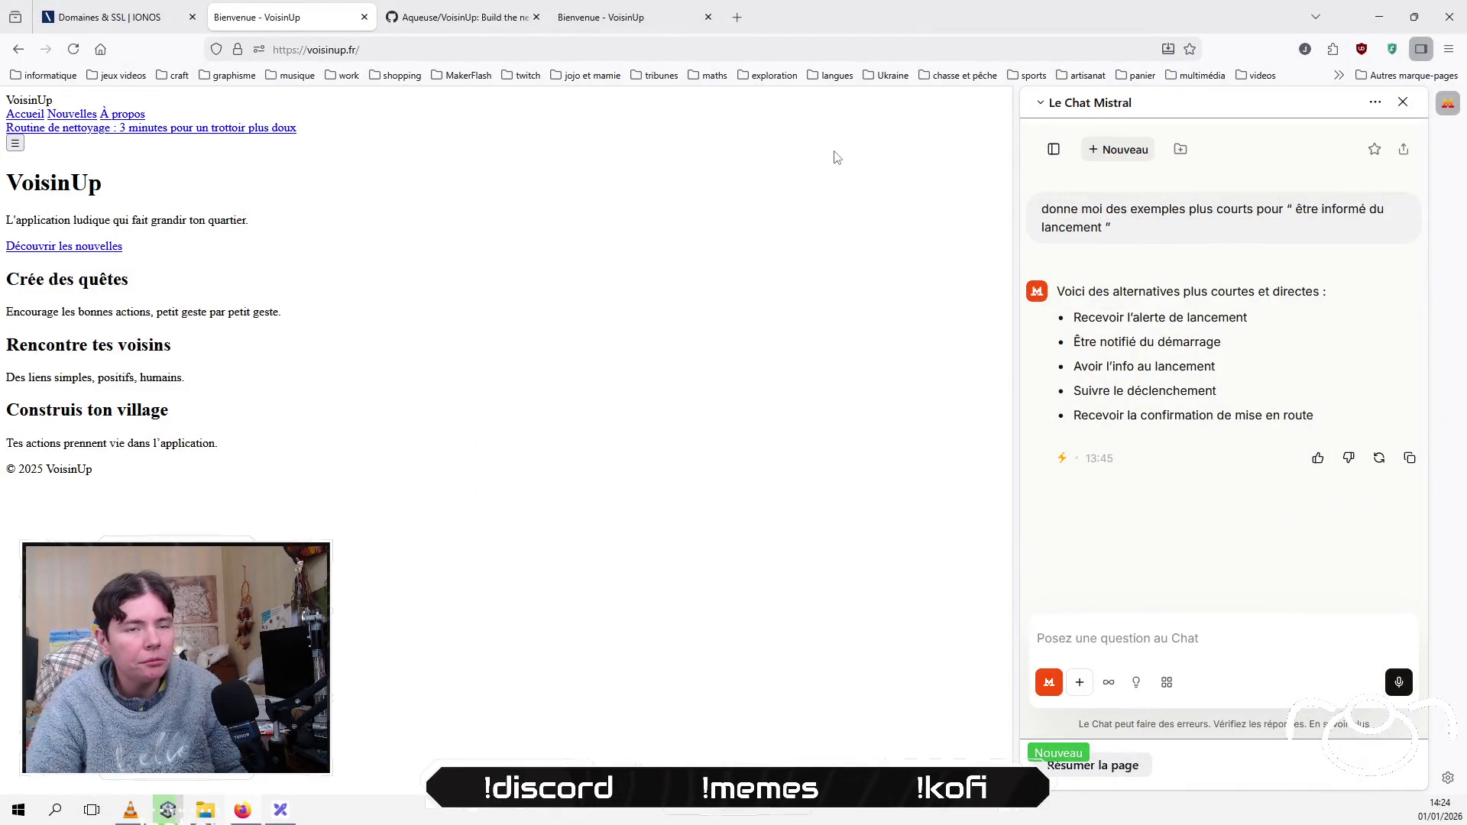
Step: Close the Le Chat Mistral sidebar and bring Unity's Gradle build progress dialog forward, nudged right
left_click(1403, 102)
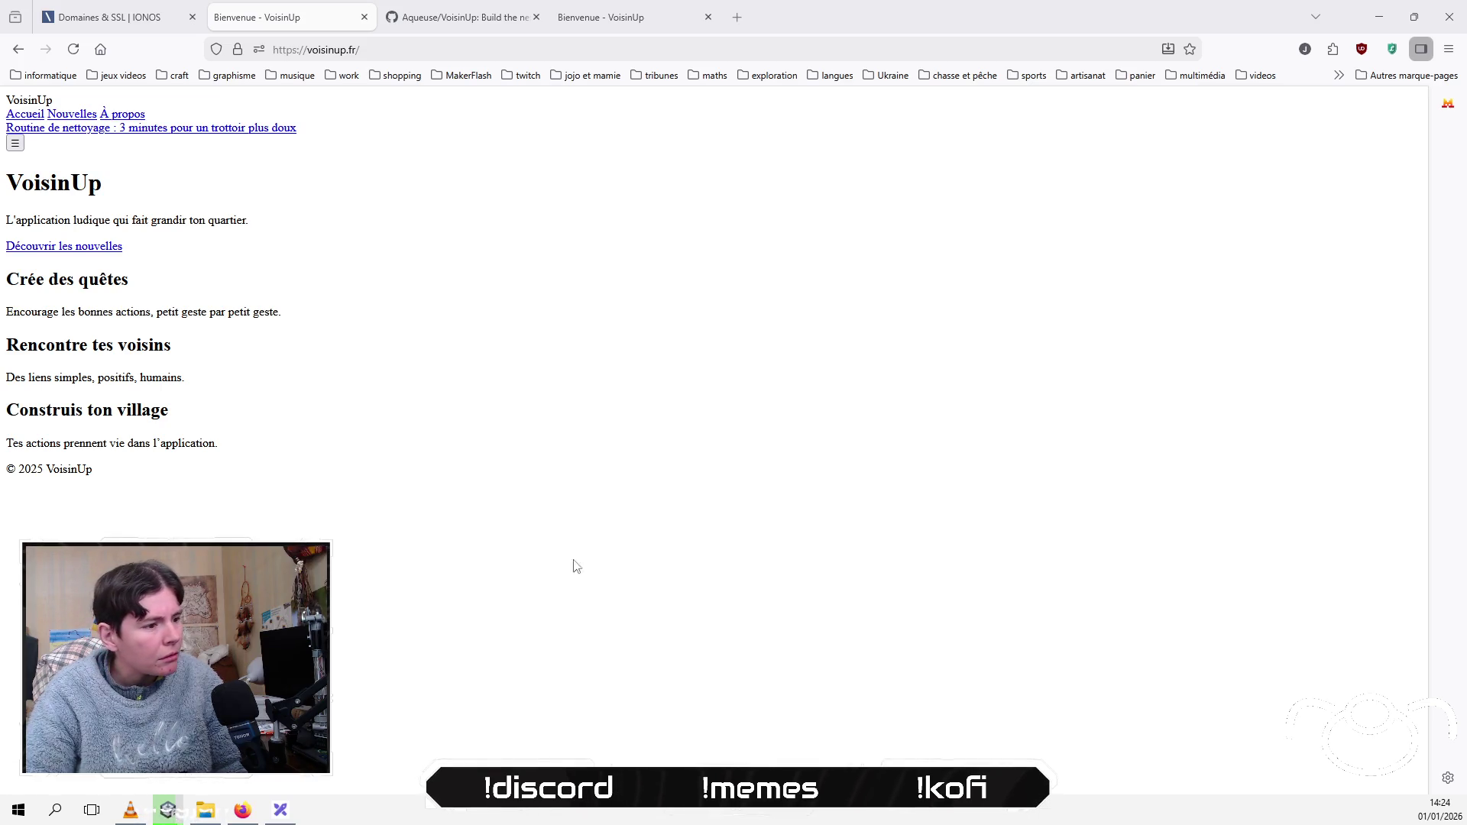
mouse_move(169, 811)
left_click(169, 733)
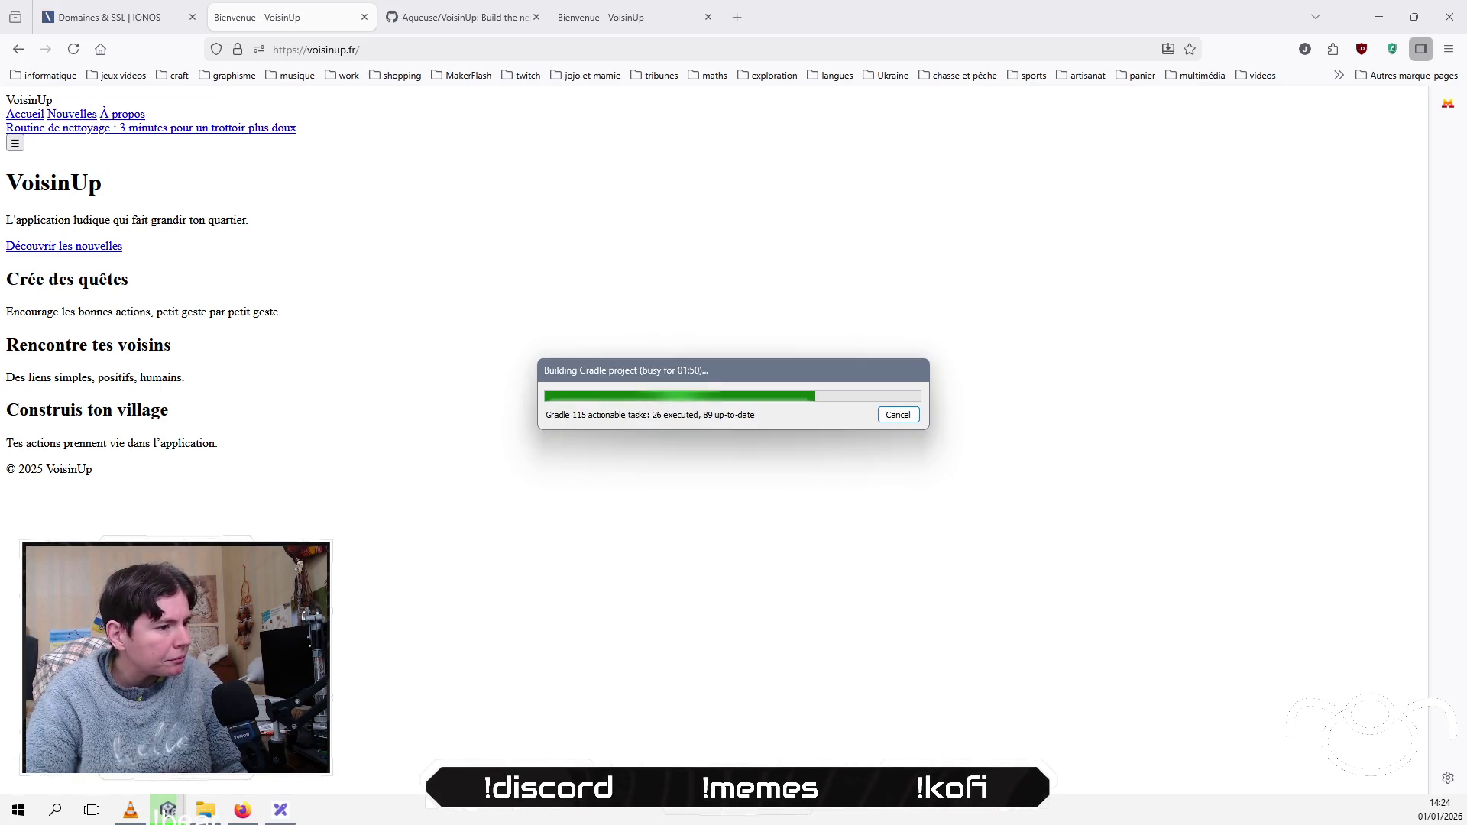
left_click_drag(668, 363, 723, 361)
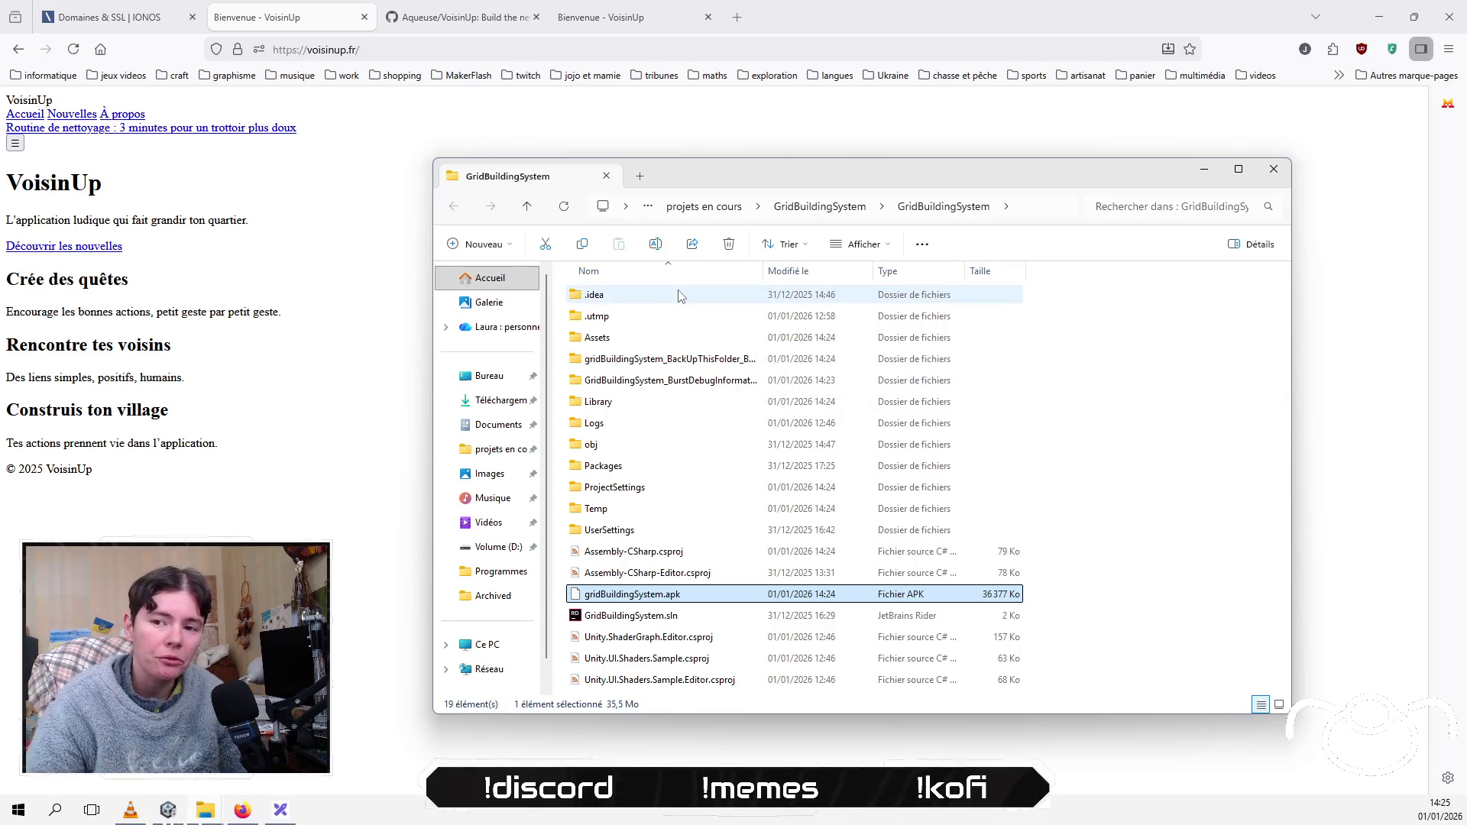
Step: Move the File Explorer window up to inspect the new gridBuildingSystem.apk
left_click_drag(992, 172, 992, 139)
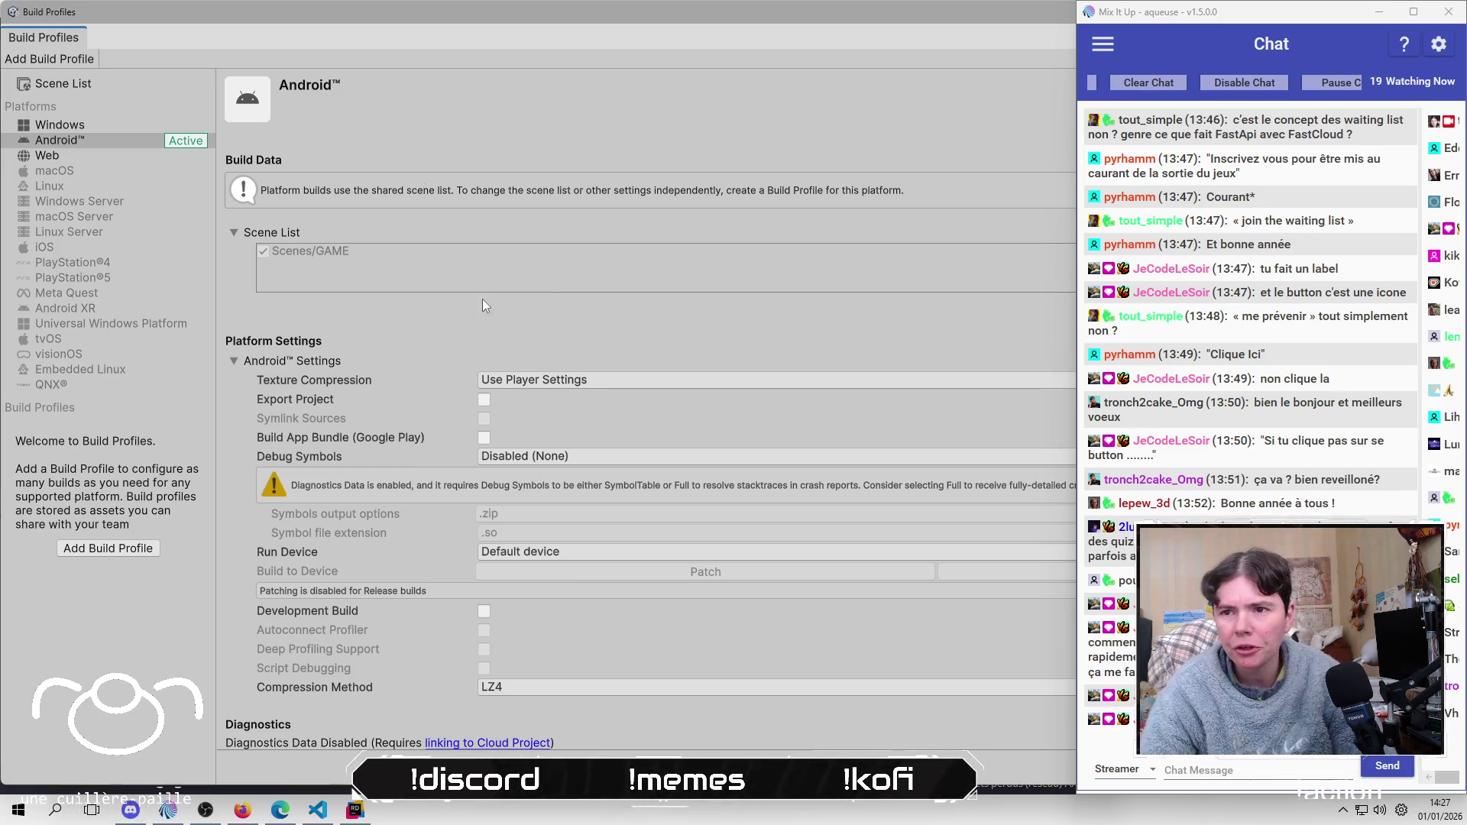
Step: Dismiss the Adaptive Performance warning and set the Canvas UI Scale Mode to Scale With Screen Size
left_click(524, 322)
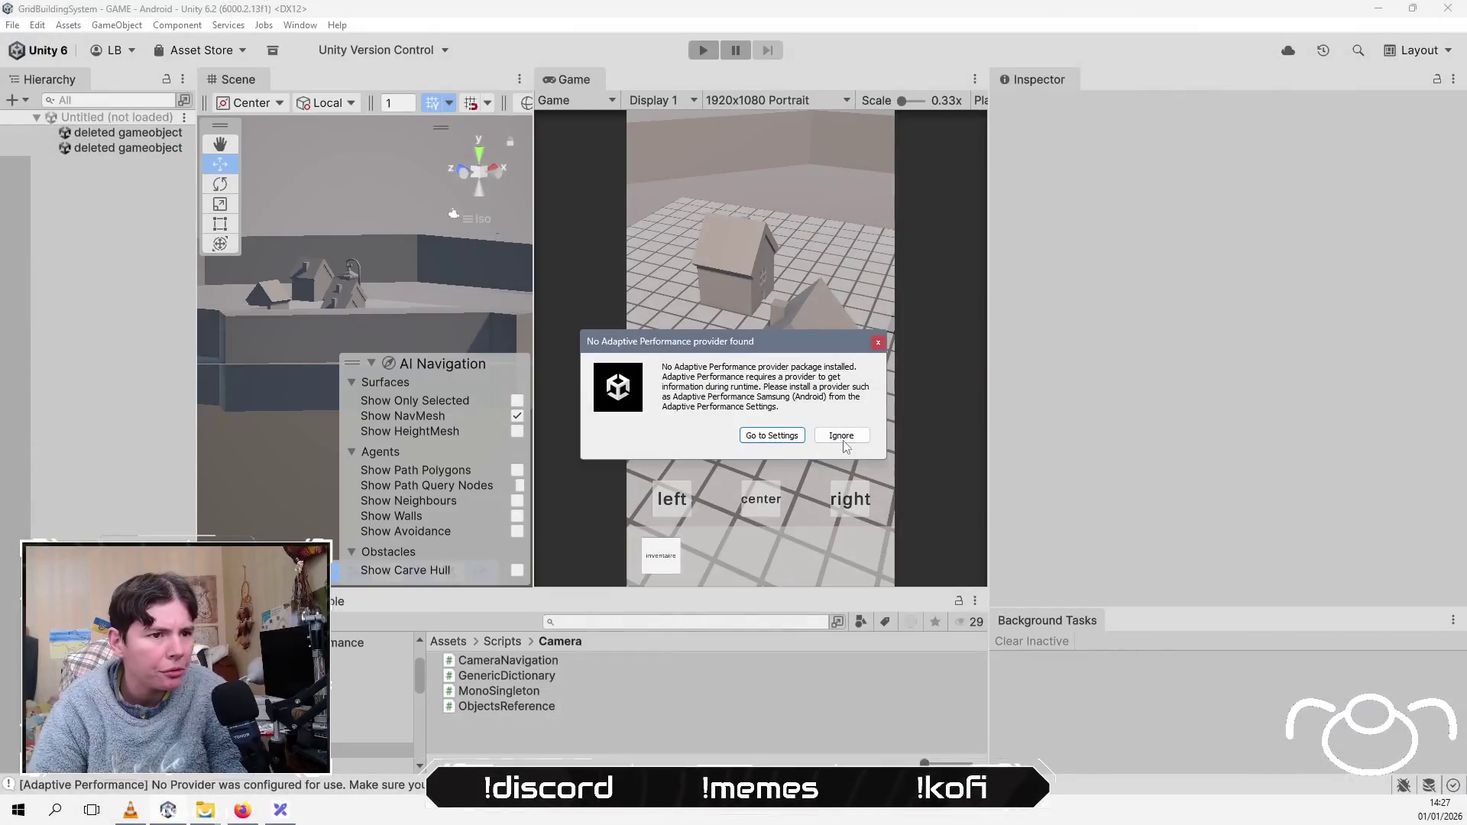
left_click(842, 437)
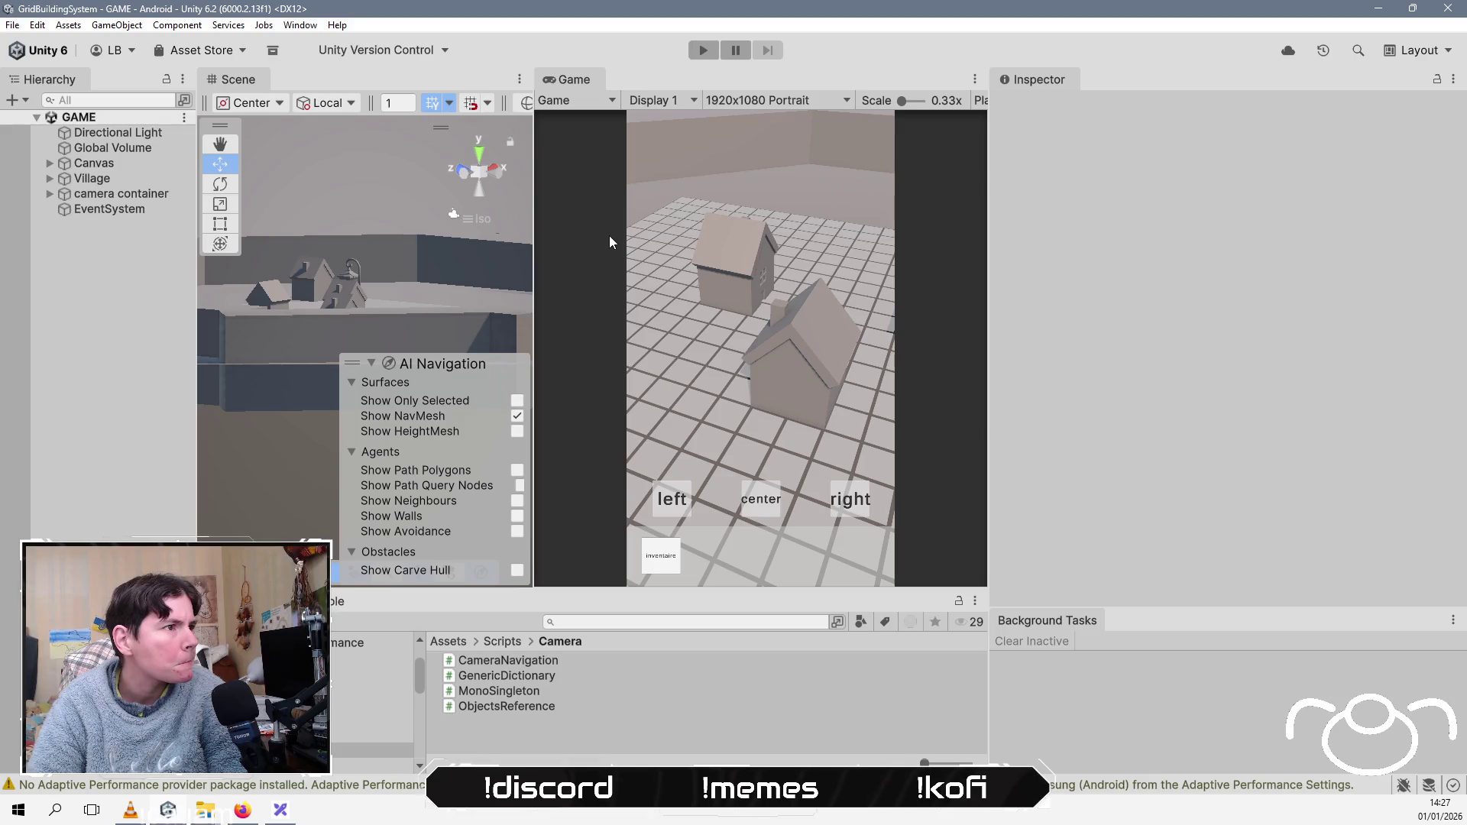
left_click(98, 164)
scroll(1261, 382, "down", 4)
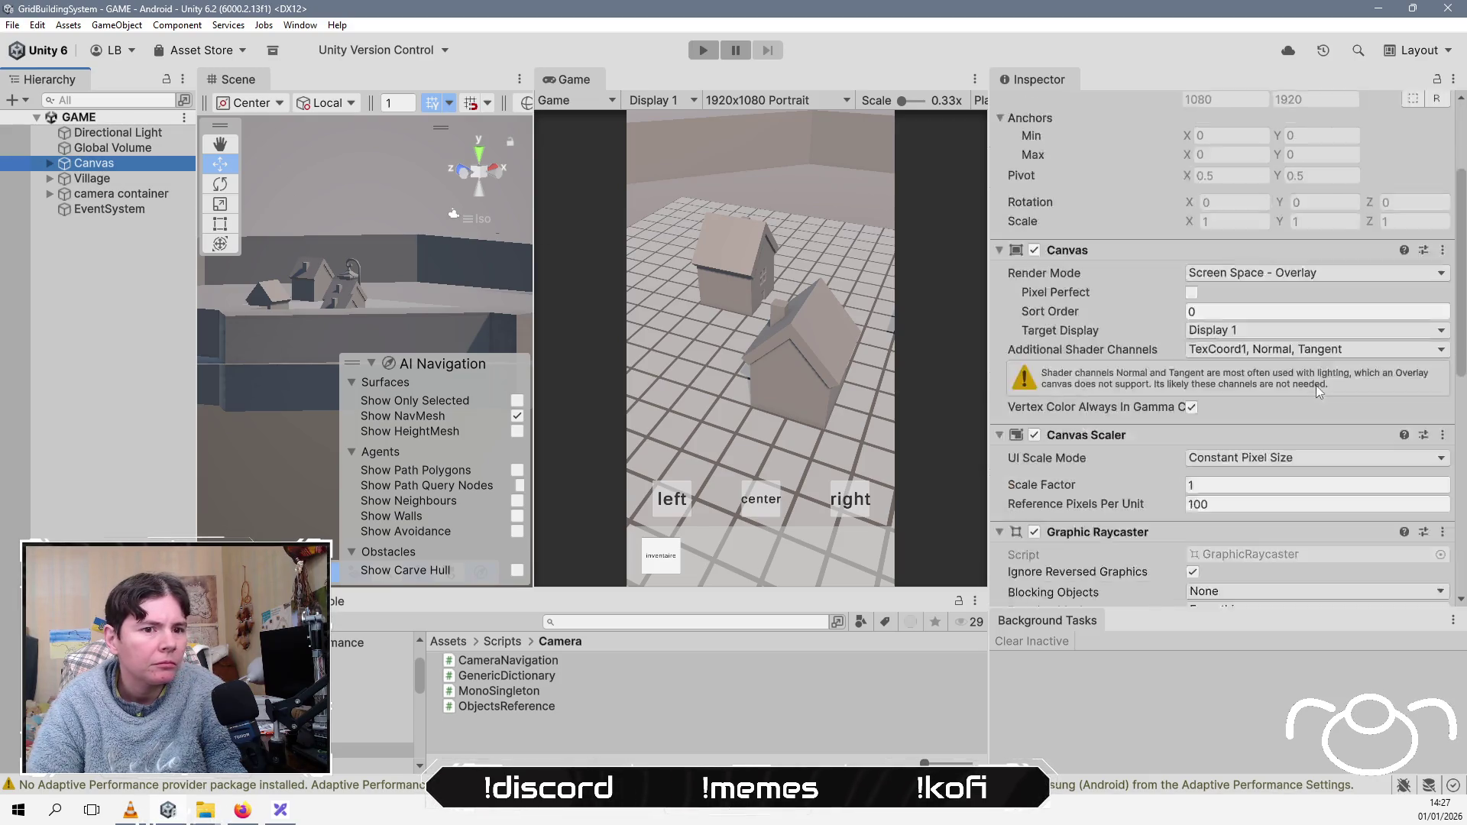
left_click(1294, 414)
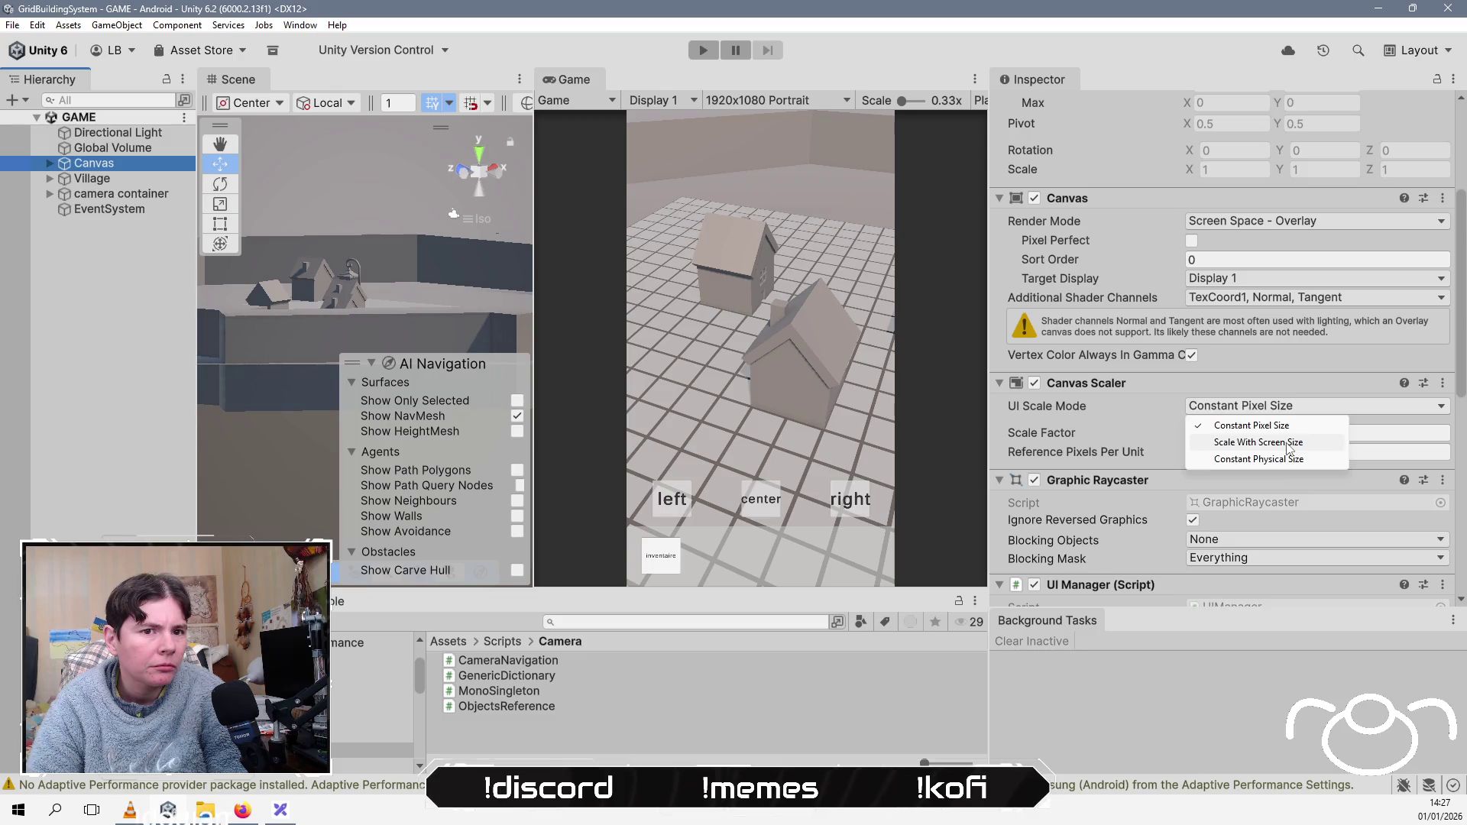
left_click(1290, 443)
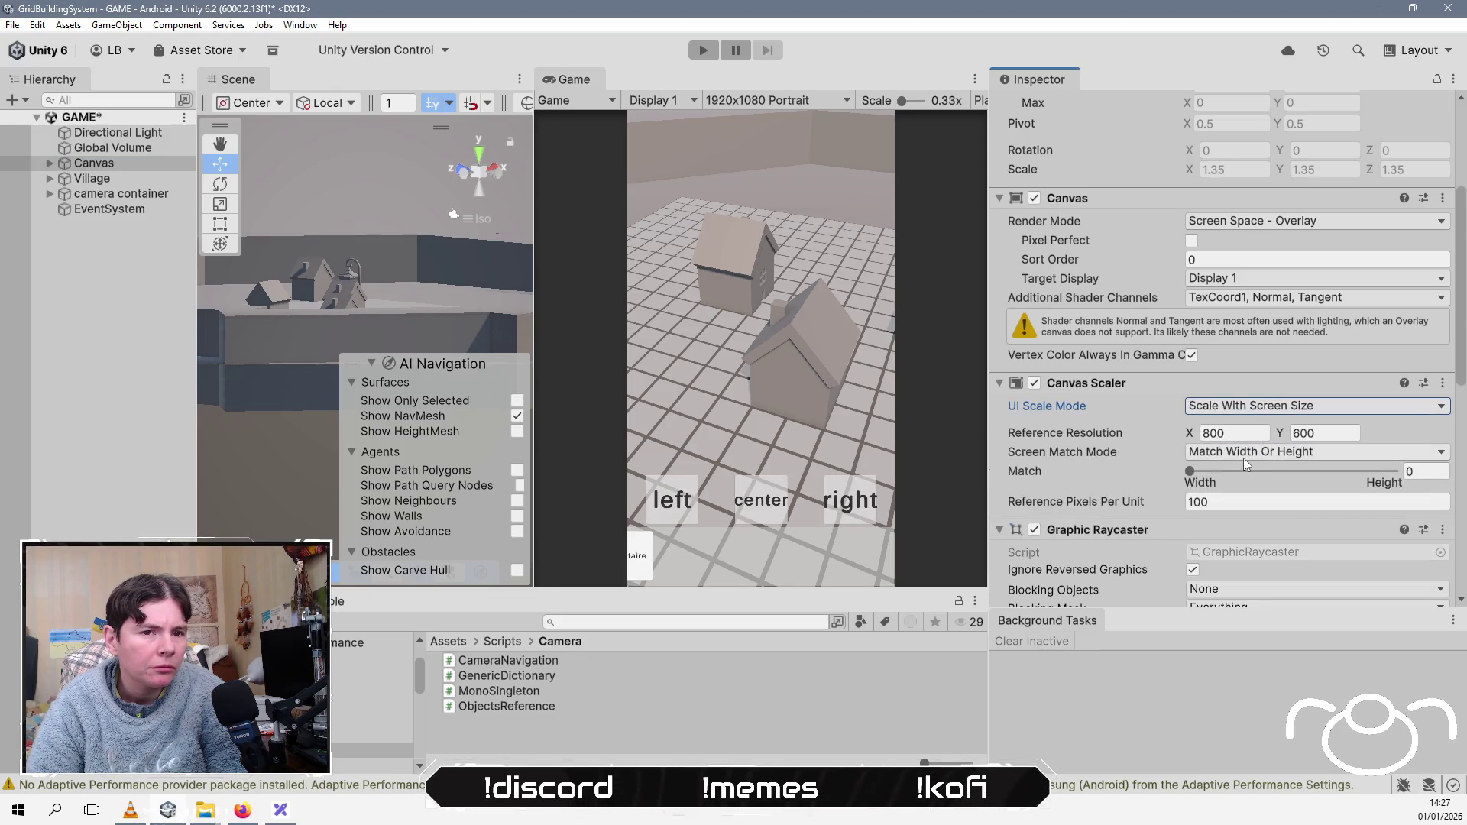
Step: Set the Canvas reference resolution to 1080 × 1920, keep Match Width Or Height, and save
left_click(1251, 433)
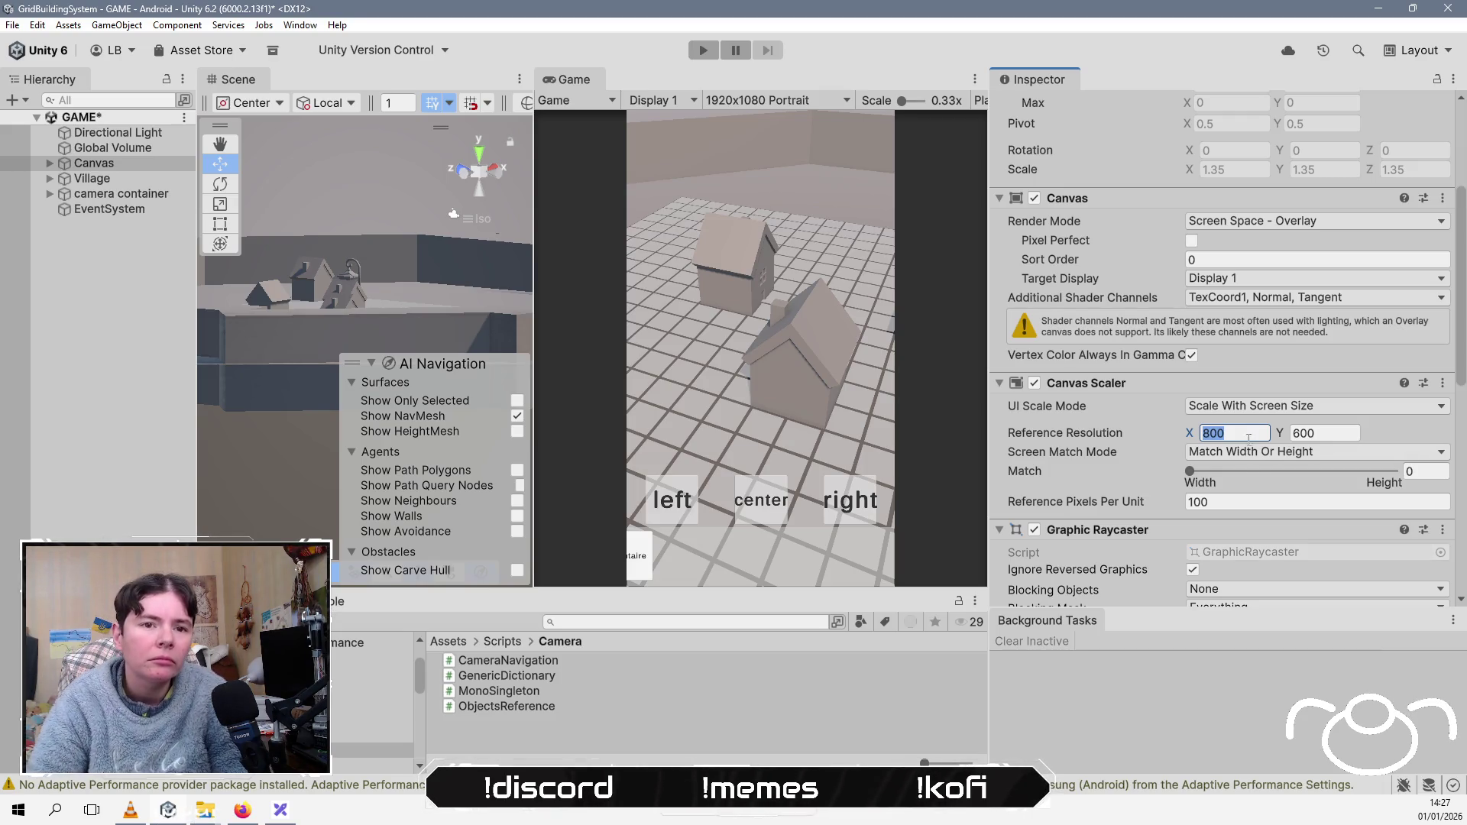
left_click(1262, 453)
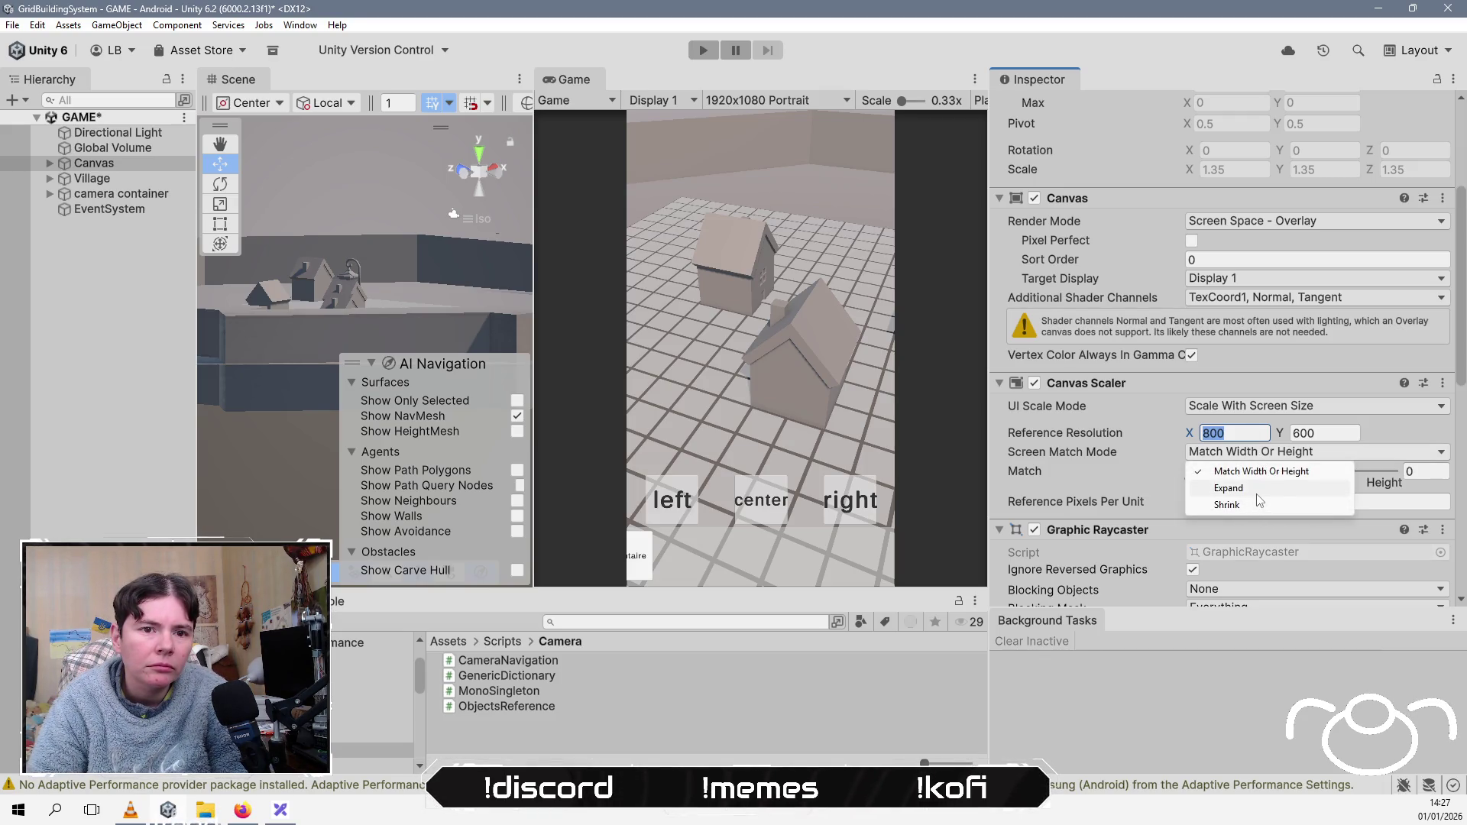
left_click(1275, 474)
mouse_move(1189, 472)
left_mouse_down()
mouse_move(1322, 472)
mouse_move(1190, 473)
left_mouse_up()
left_click(1254, 434)
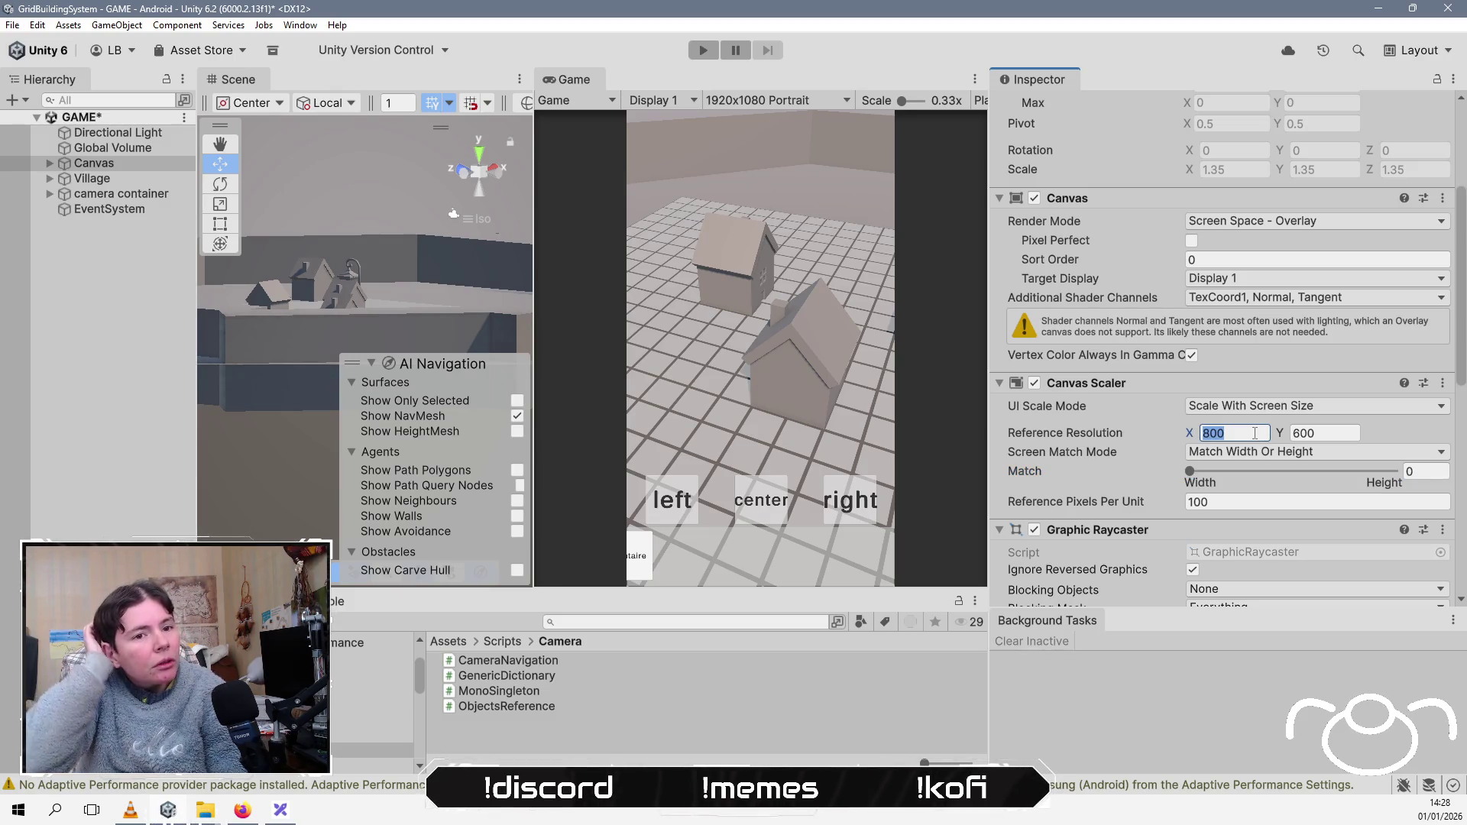
type("1080")
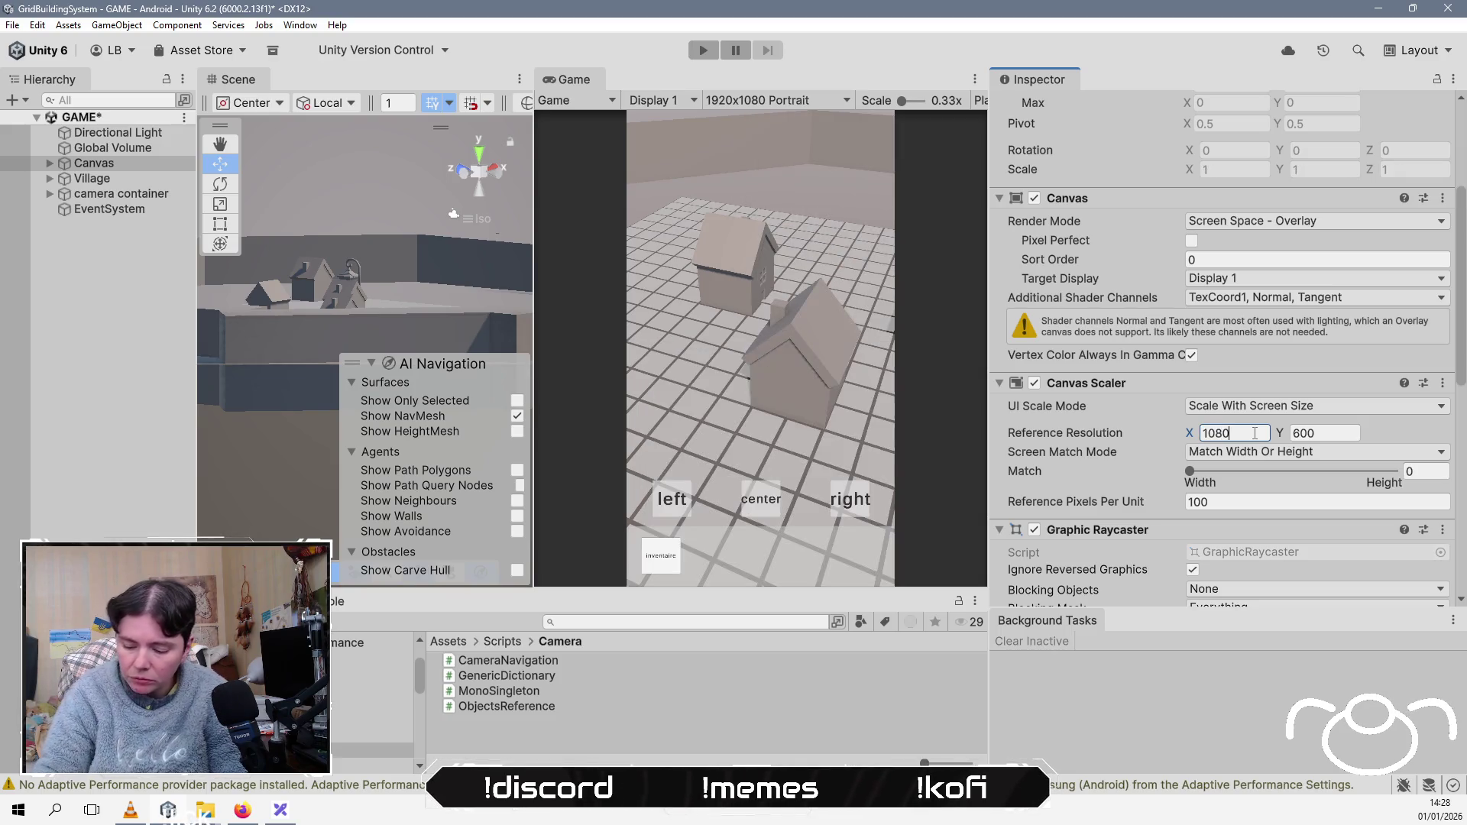
left_click(1335, 433)
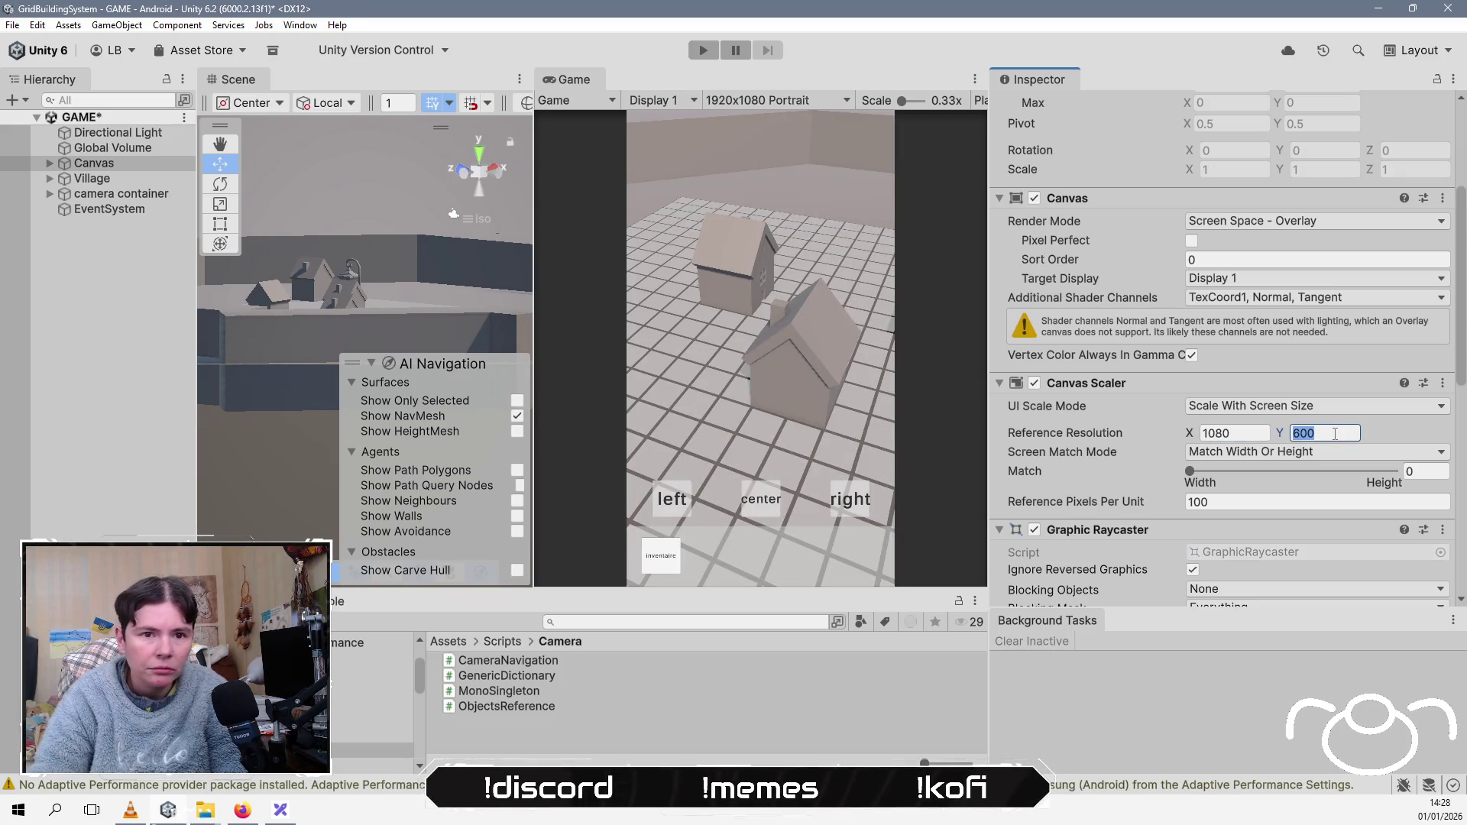
type("1920")
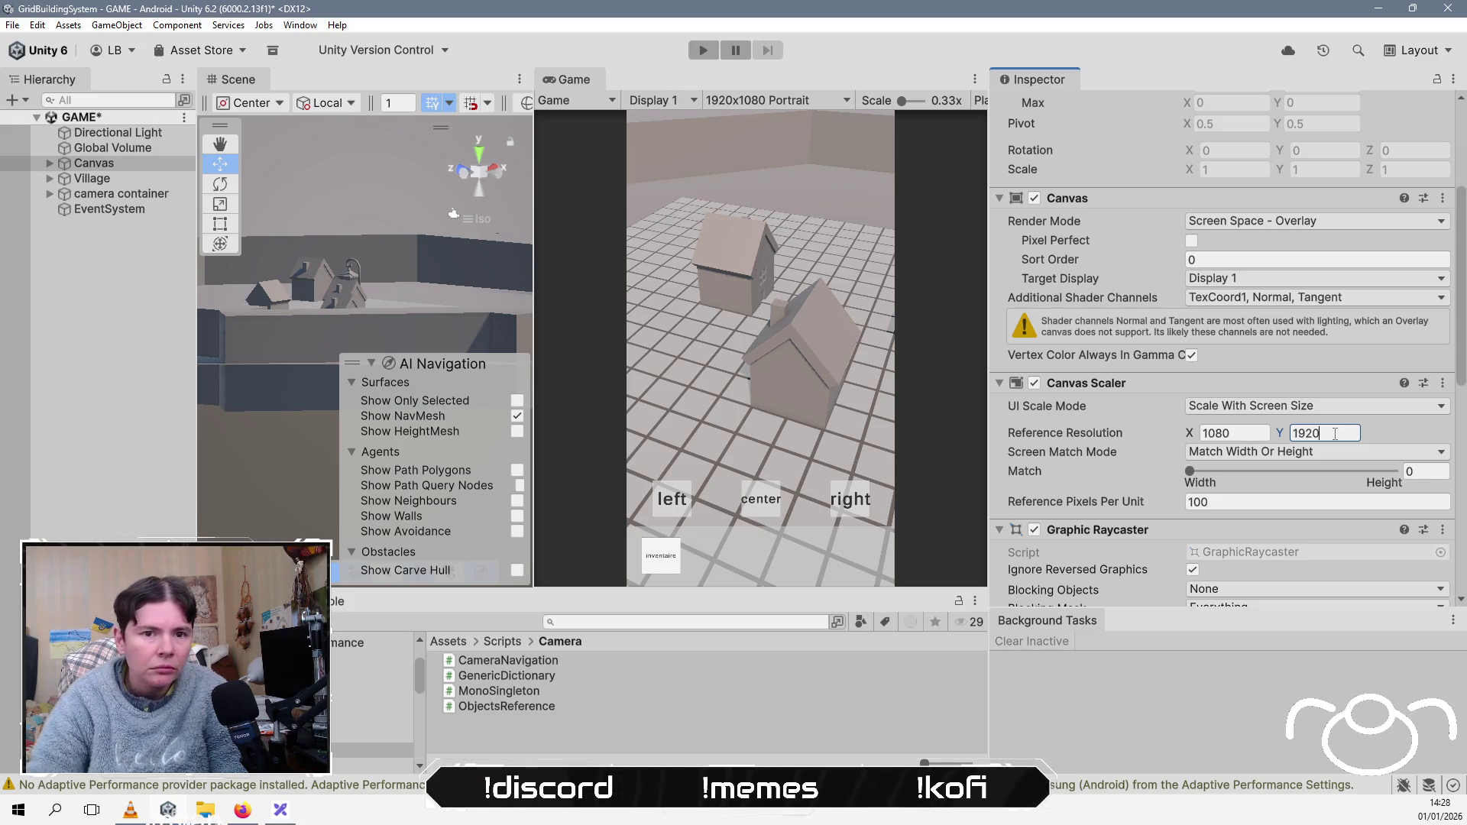
left_click(1243, 435)
left_click(1154, 726)
key("ctrl+s")
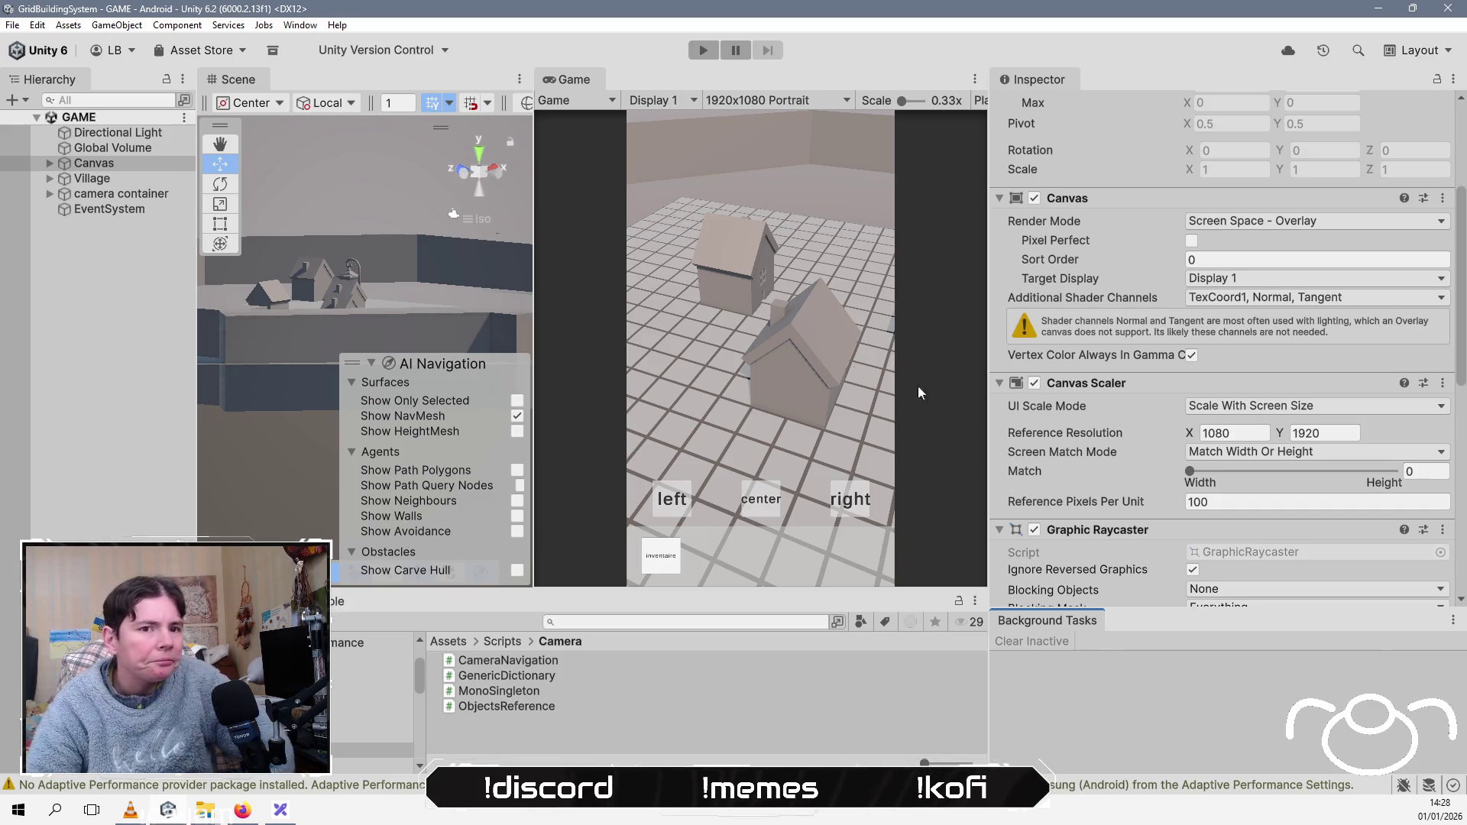
Step: Try 18:9 and 2960x1440 Portrait previews, settling the Game view on 800x480 Portrait
left_click(805, 99)
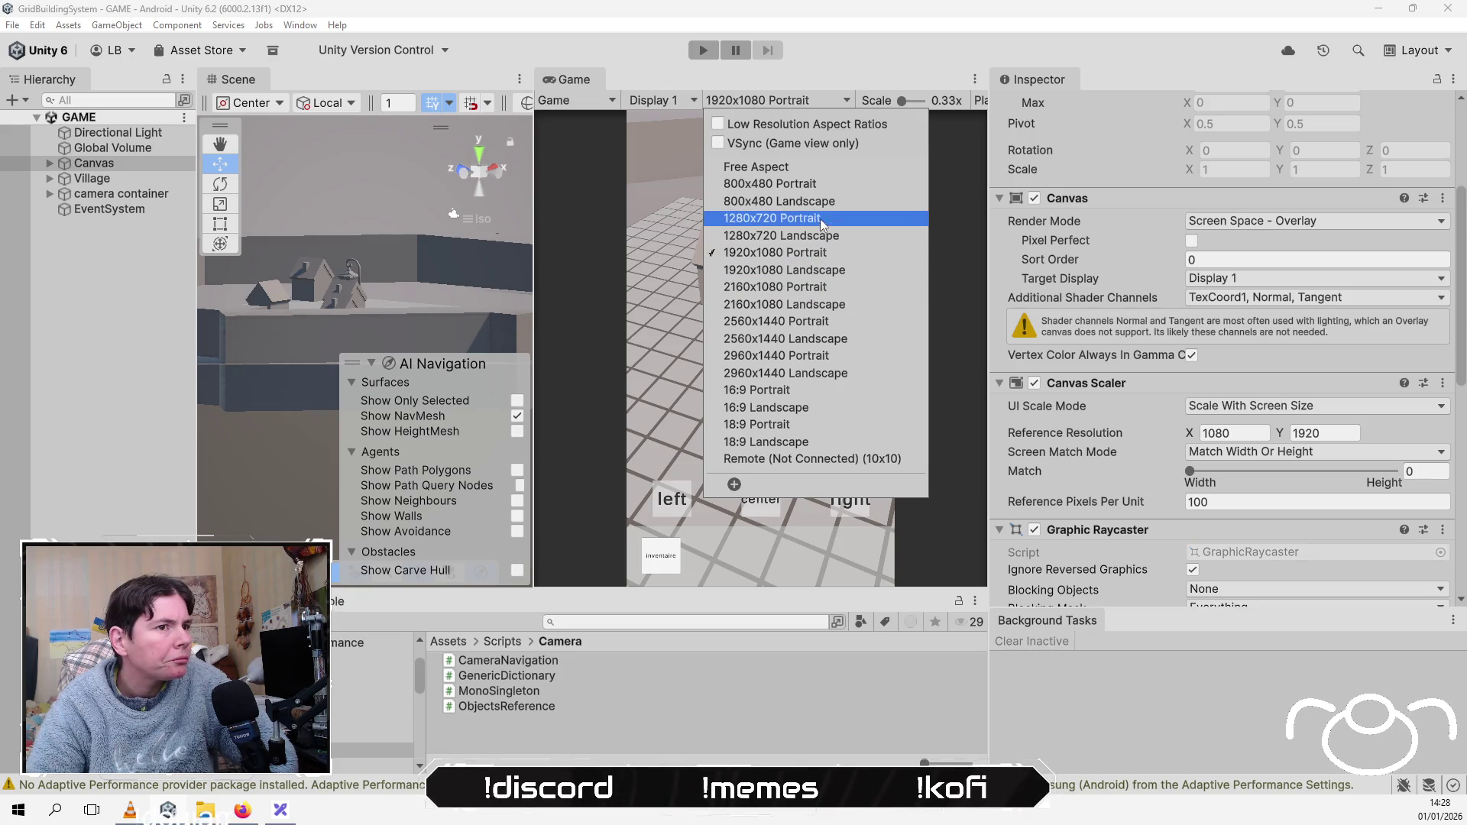
left_click(830, 186)
left_click(801, 103)
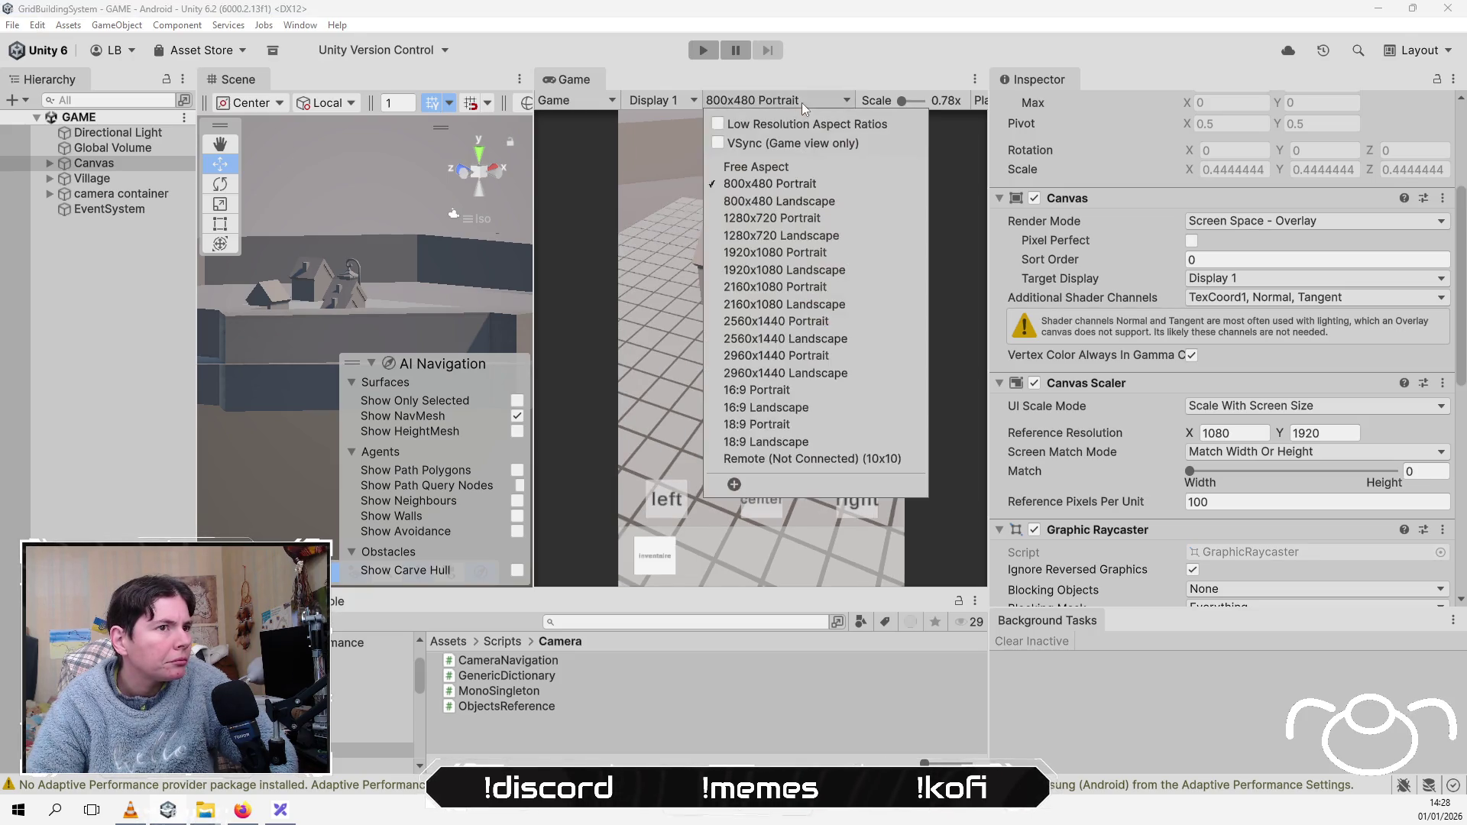
left_click(859, 423)
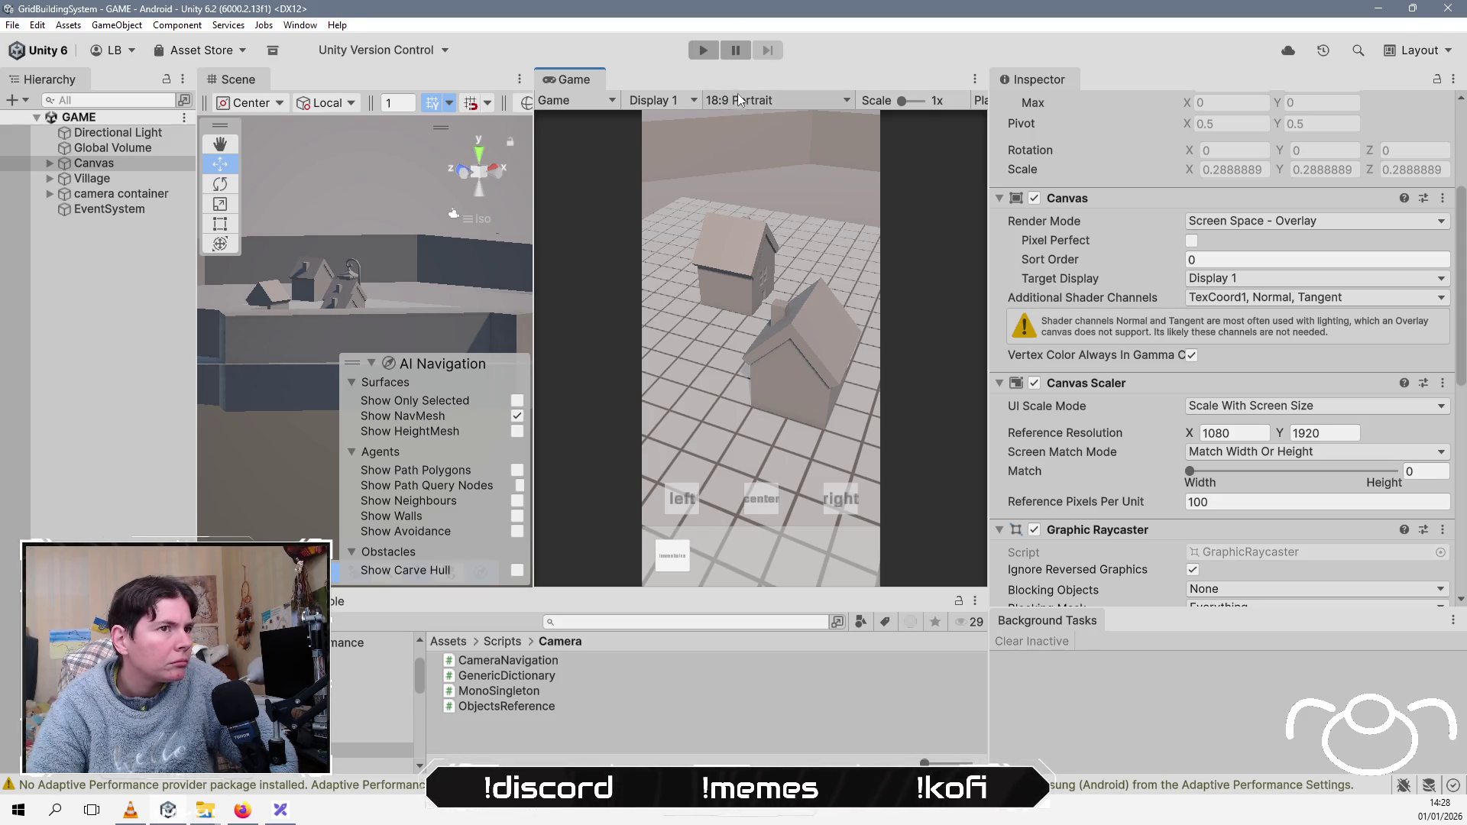
left_click(736, 95)
left_click(772, 357)
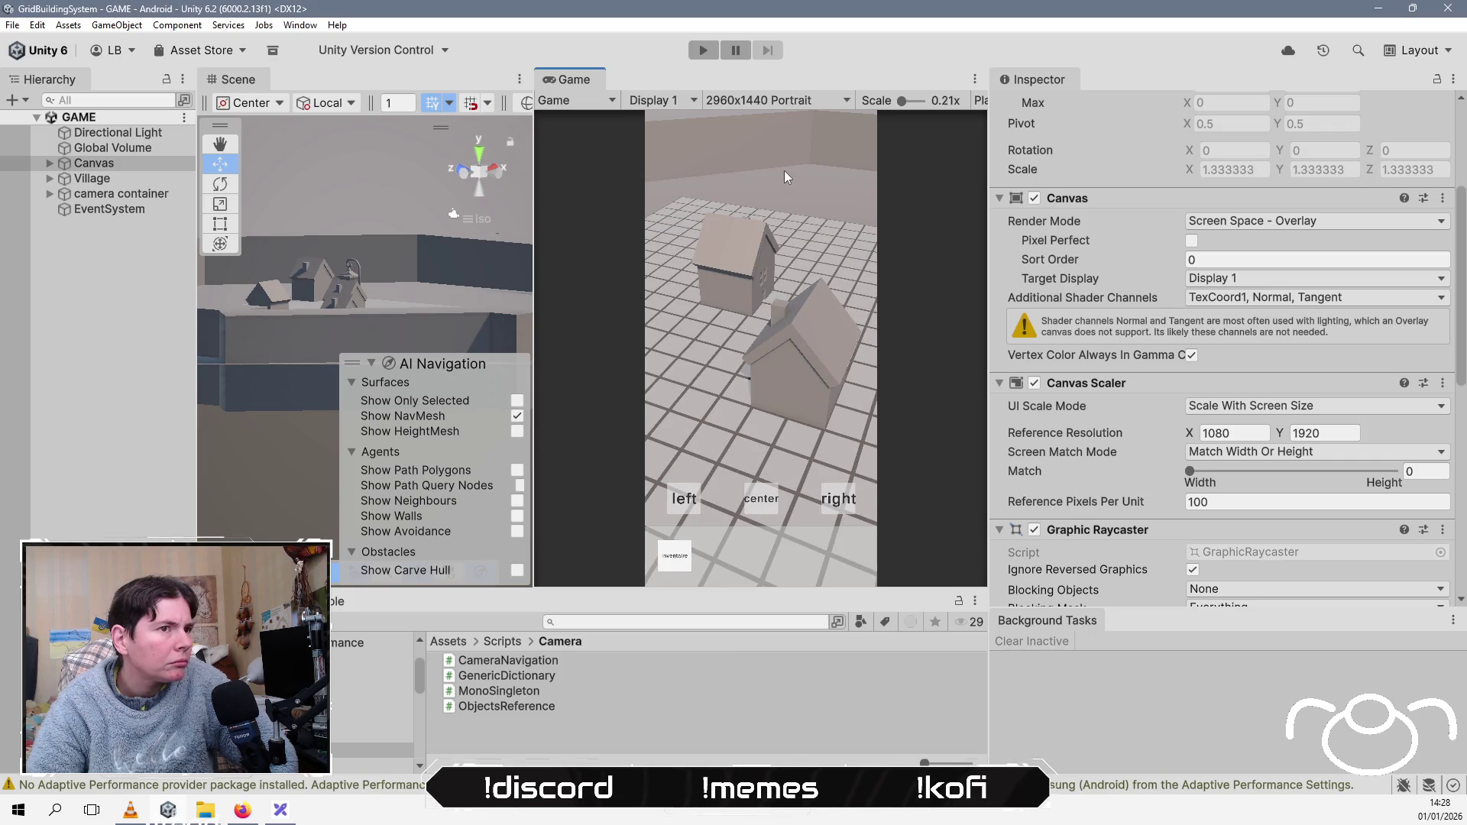
left_click(772, 103)
left_click(776, 180)
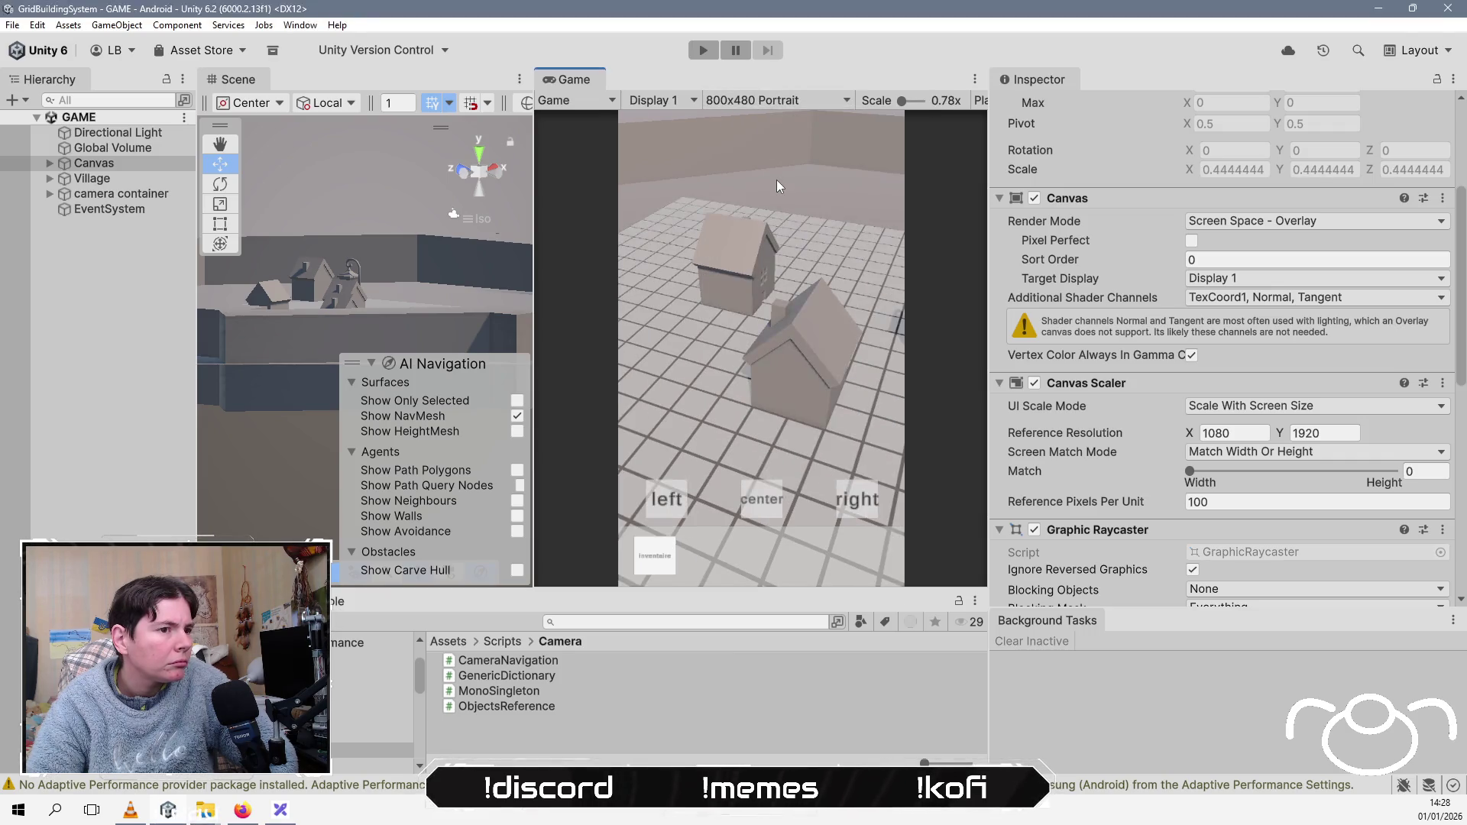
left_click(36, 25)
Step: From Build Profiles with Android active, rebuild and replace gridBuildingSystem.apk
mouse_move(12, 25)
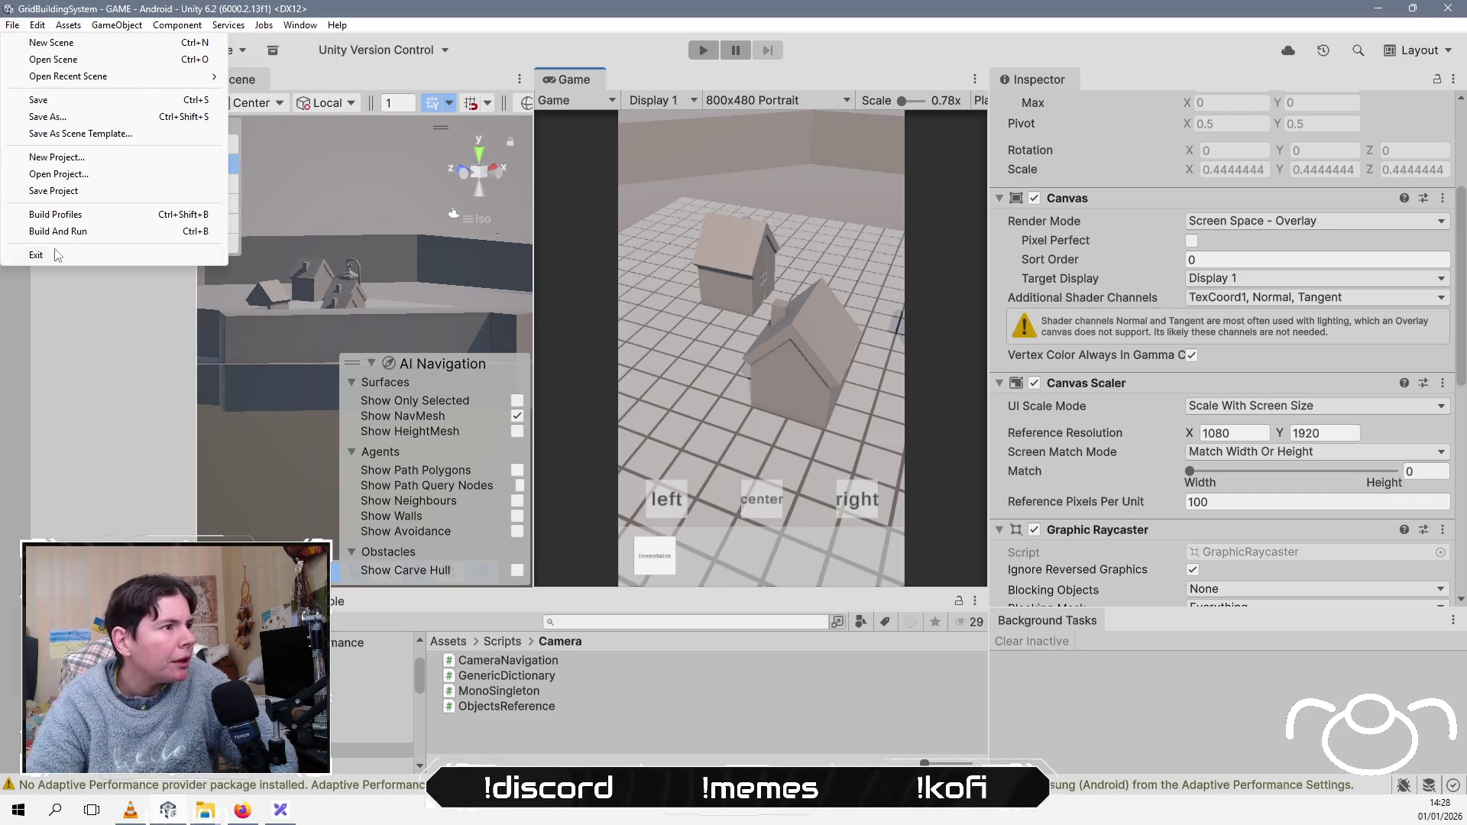
left_click(75, 217)
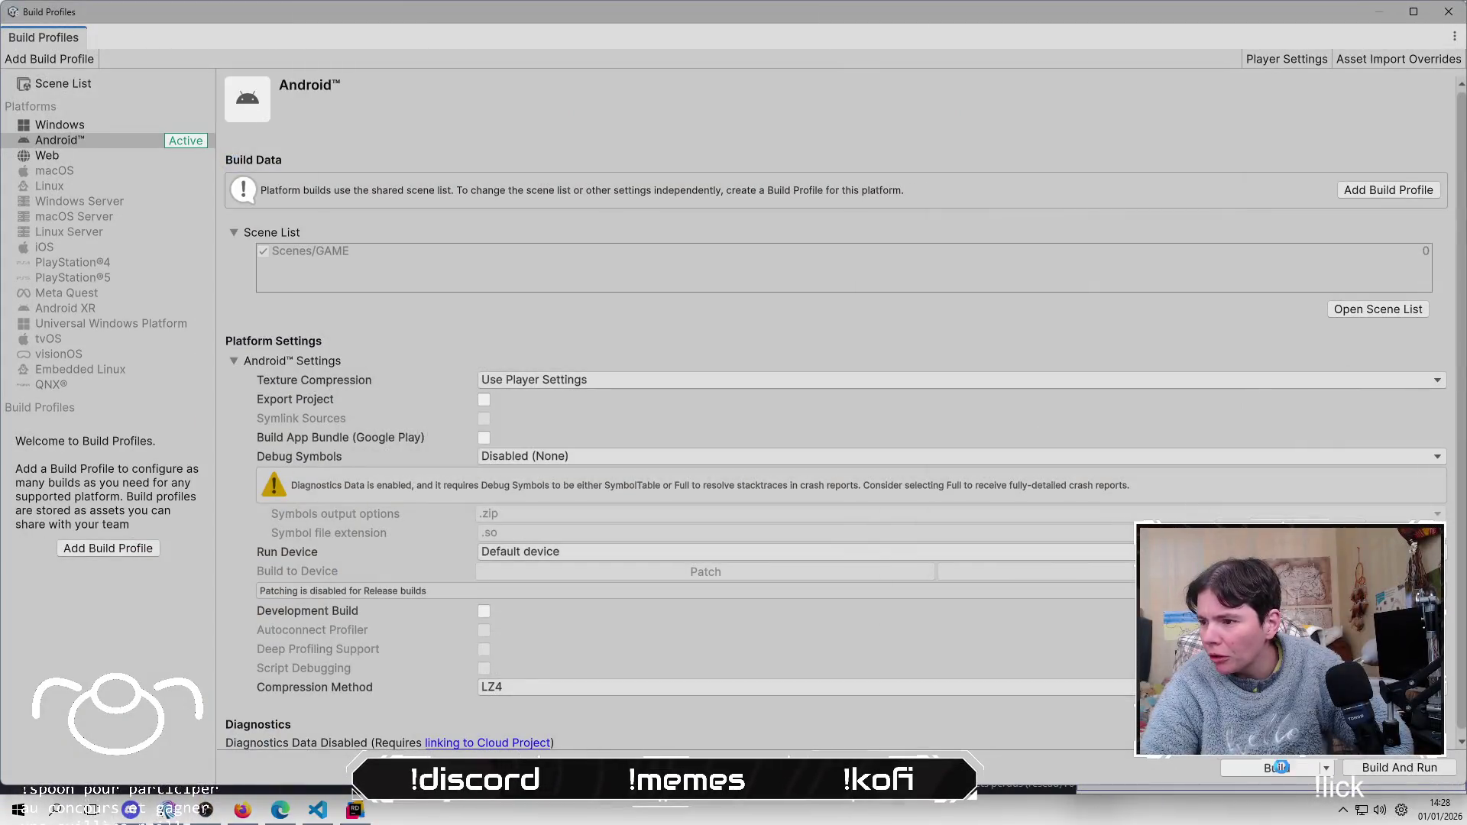
left_click(1273, 771)
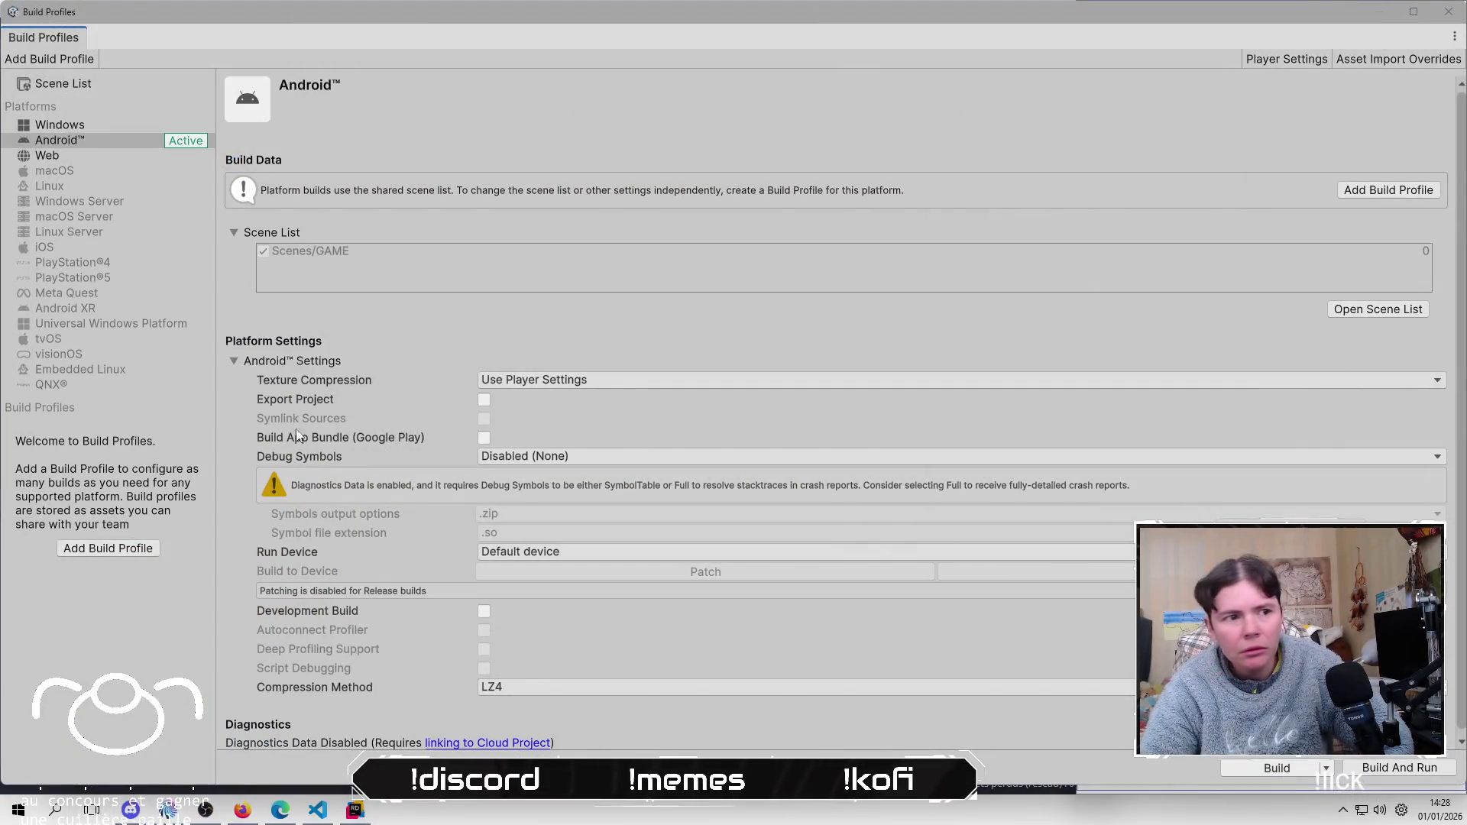
key("Return")
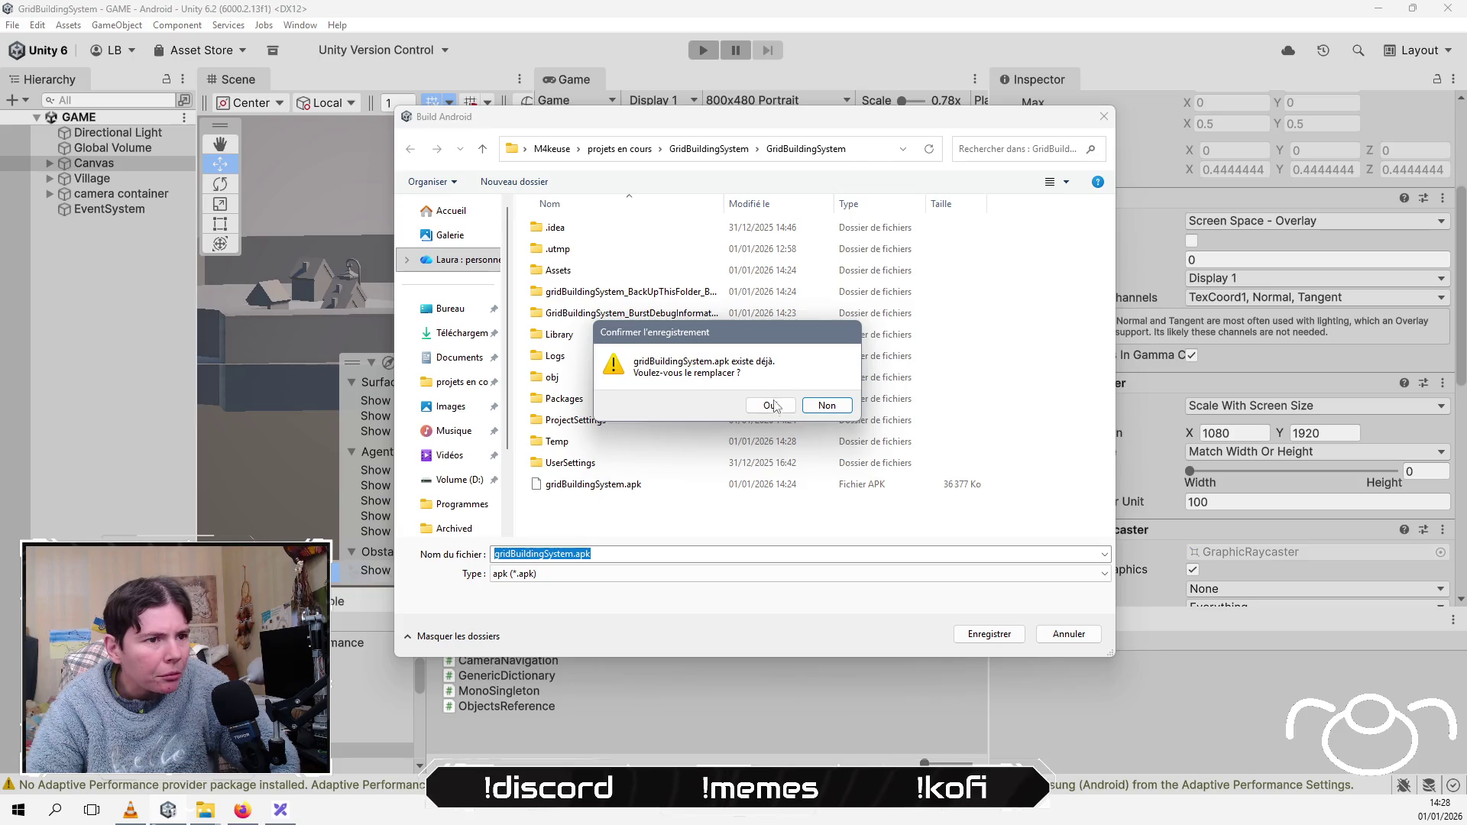
left_click(772, 405)
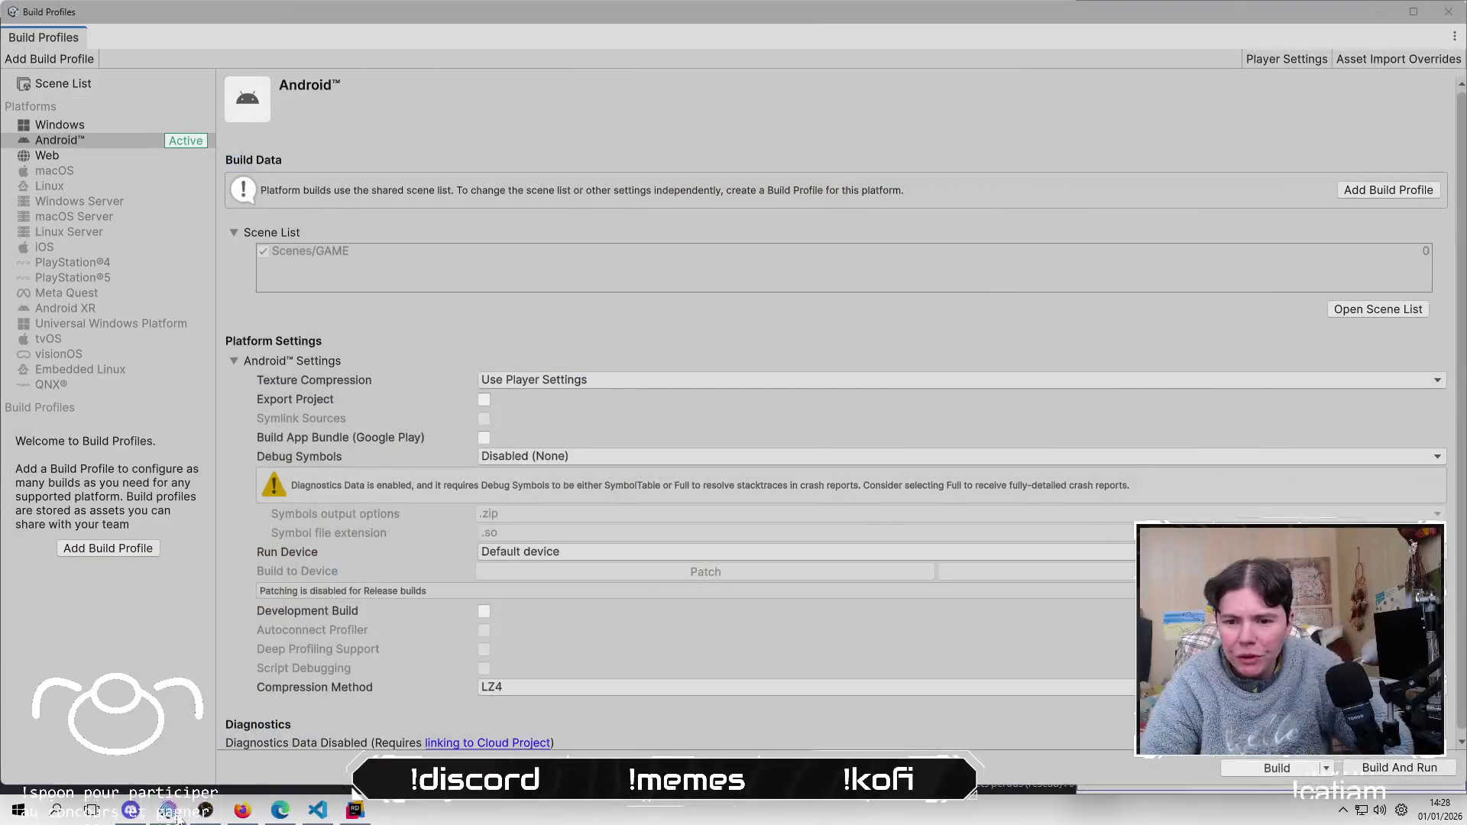
left_click(171, 813)
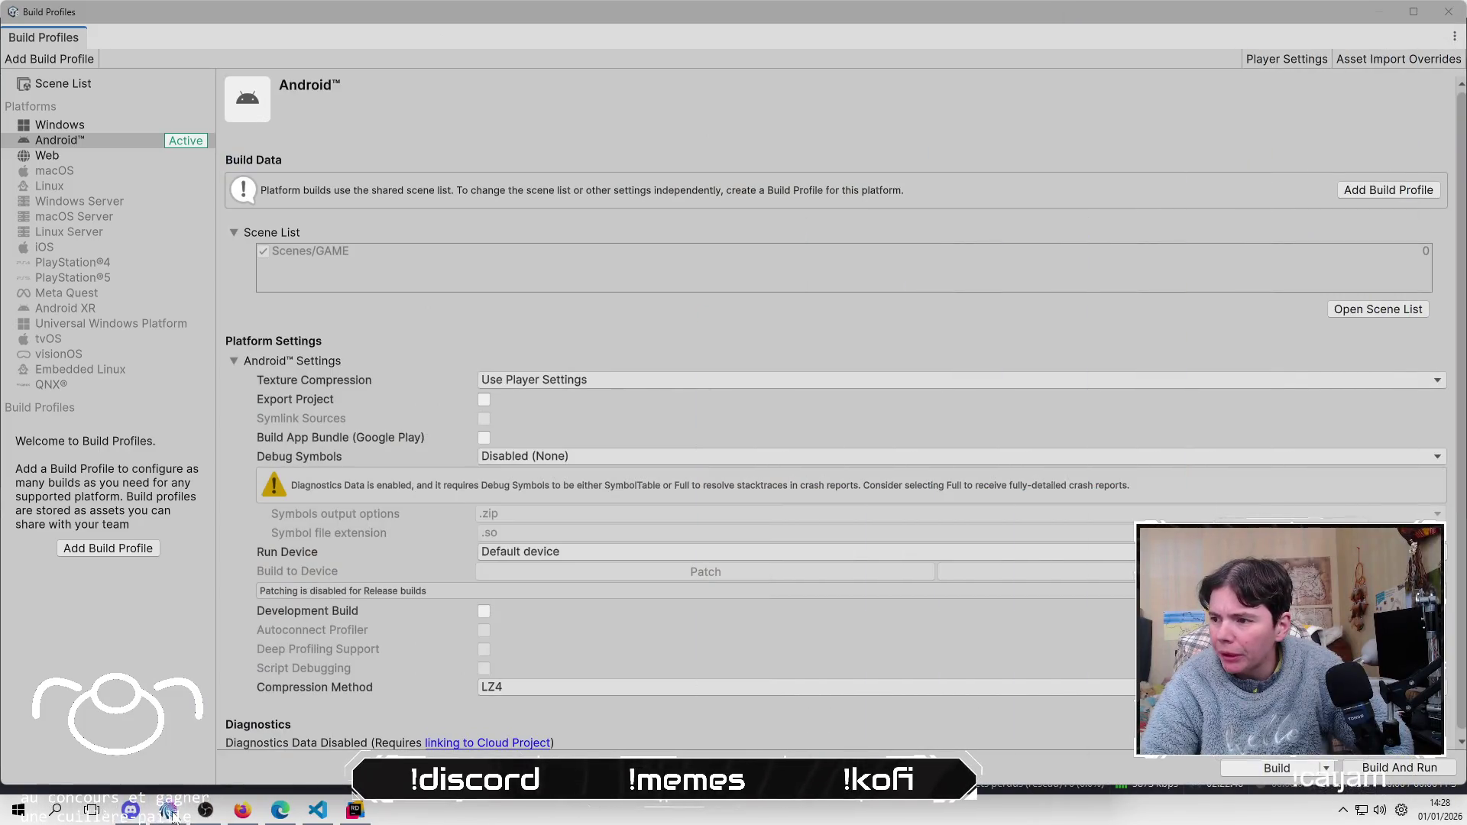
left_click(171, 813)
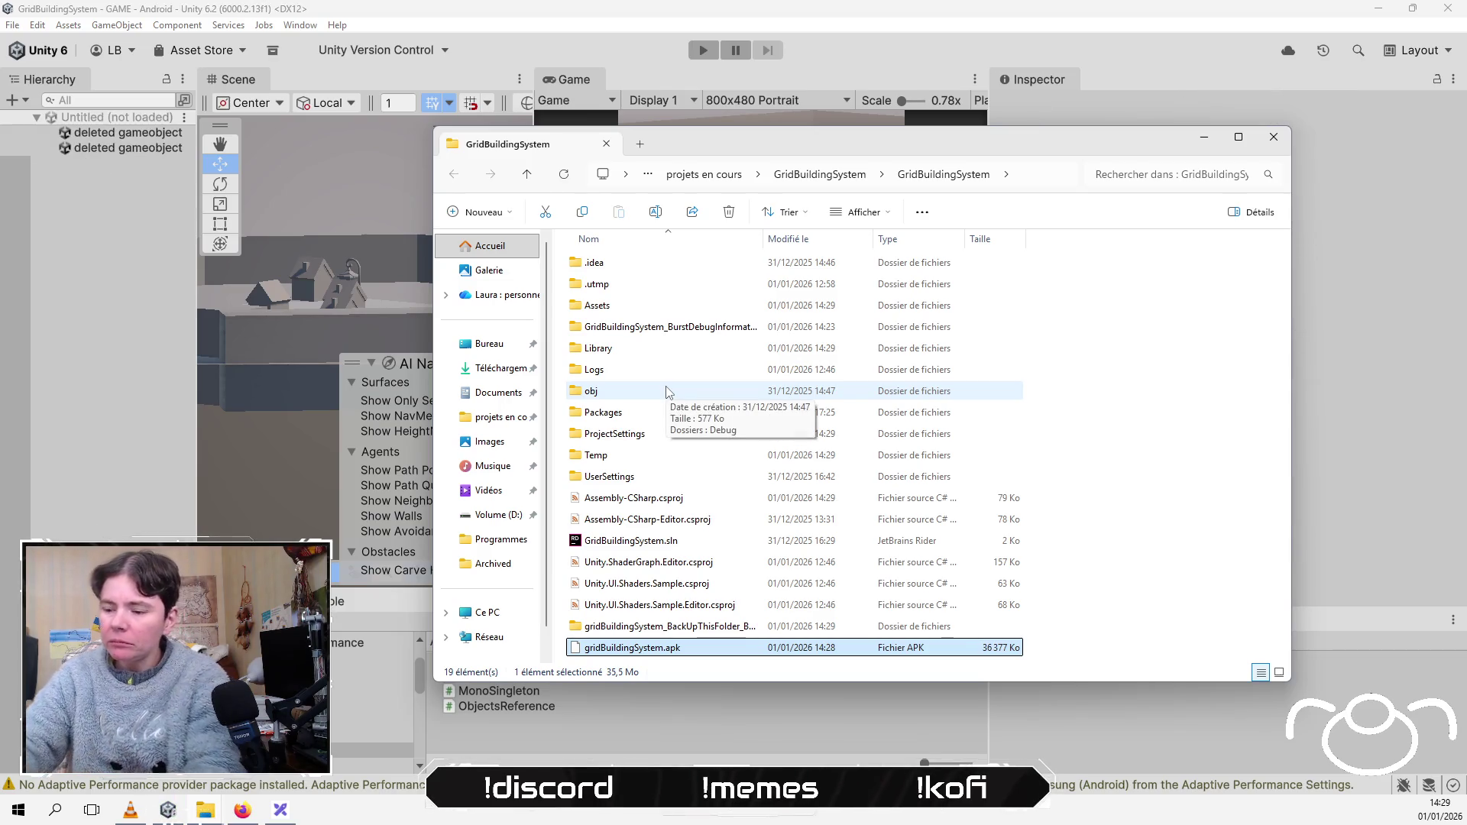
Step: Paste gridBuildingSystem.apk into the Redmi Note 13 Pro 5G's Download folder, replacing the older copy
left_click(672, 626)
left_click(665, 648)
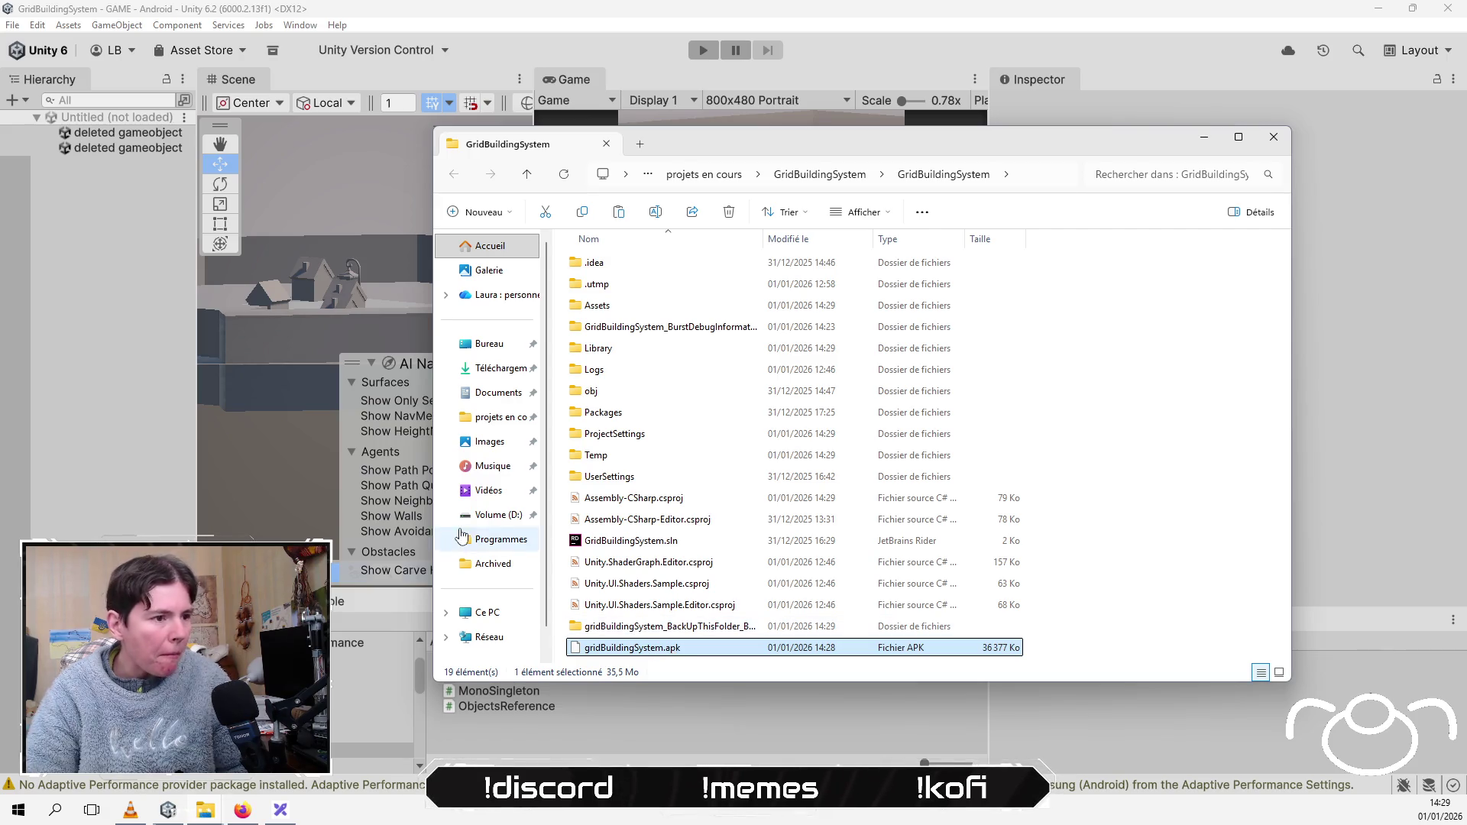
left_click(478, 516)
left_click(483, 613)
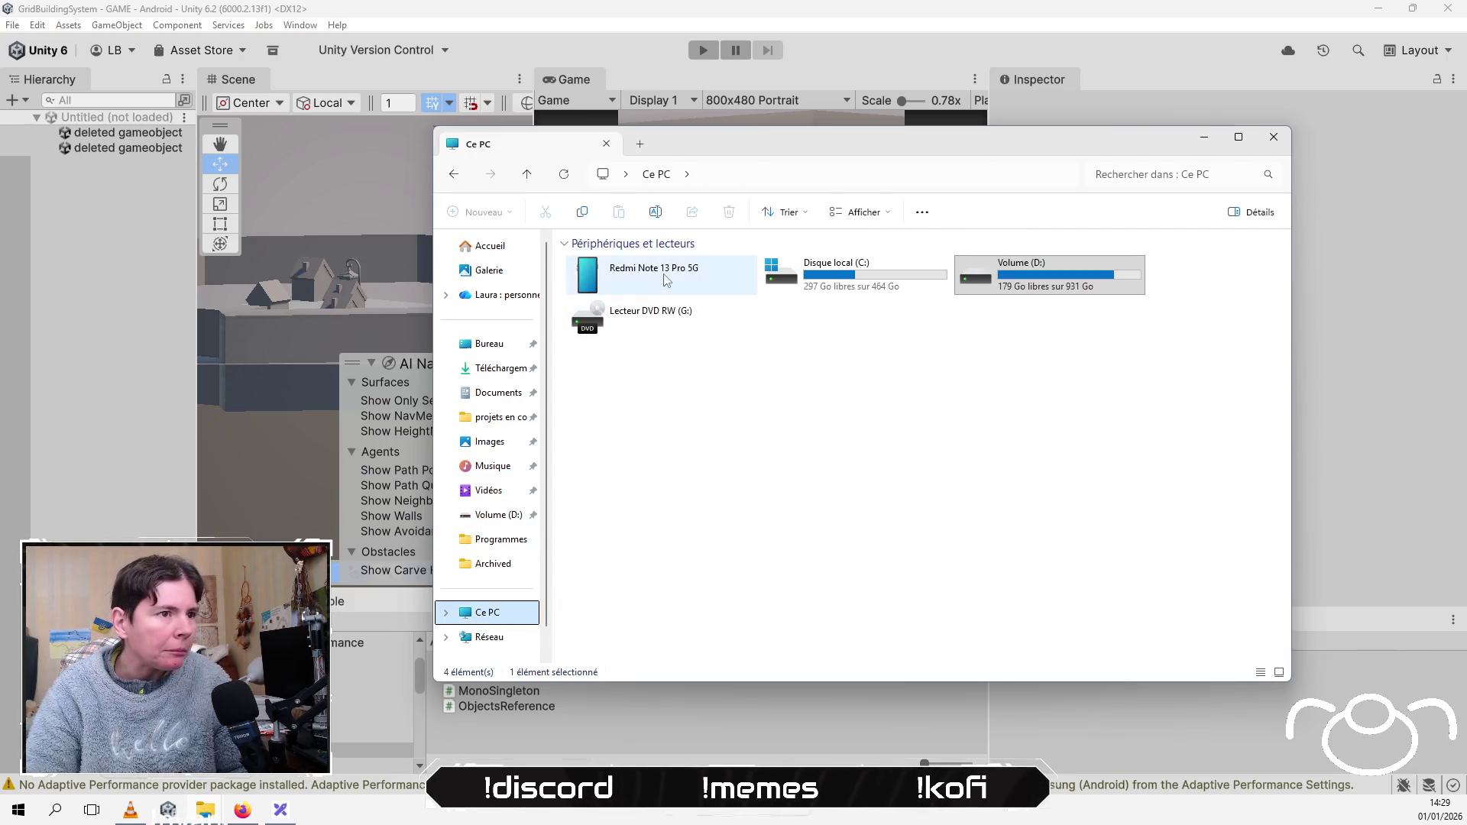
double_click(666, 279)
double_click(680, 281)
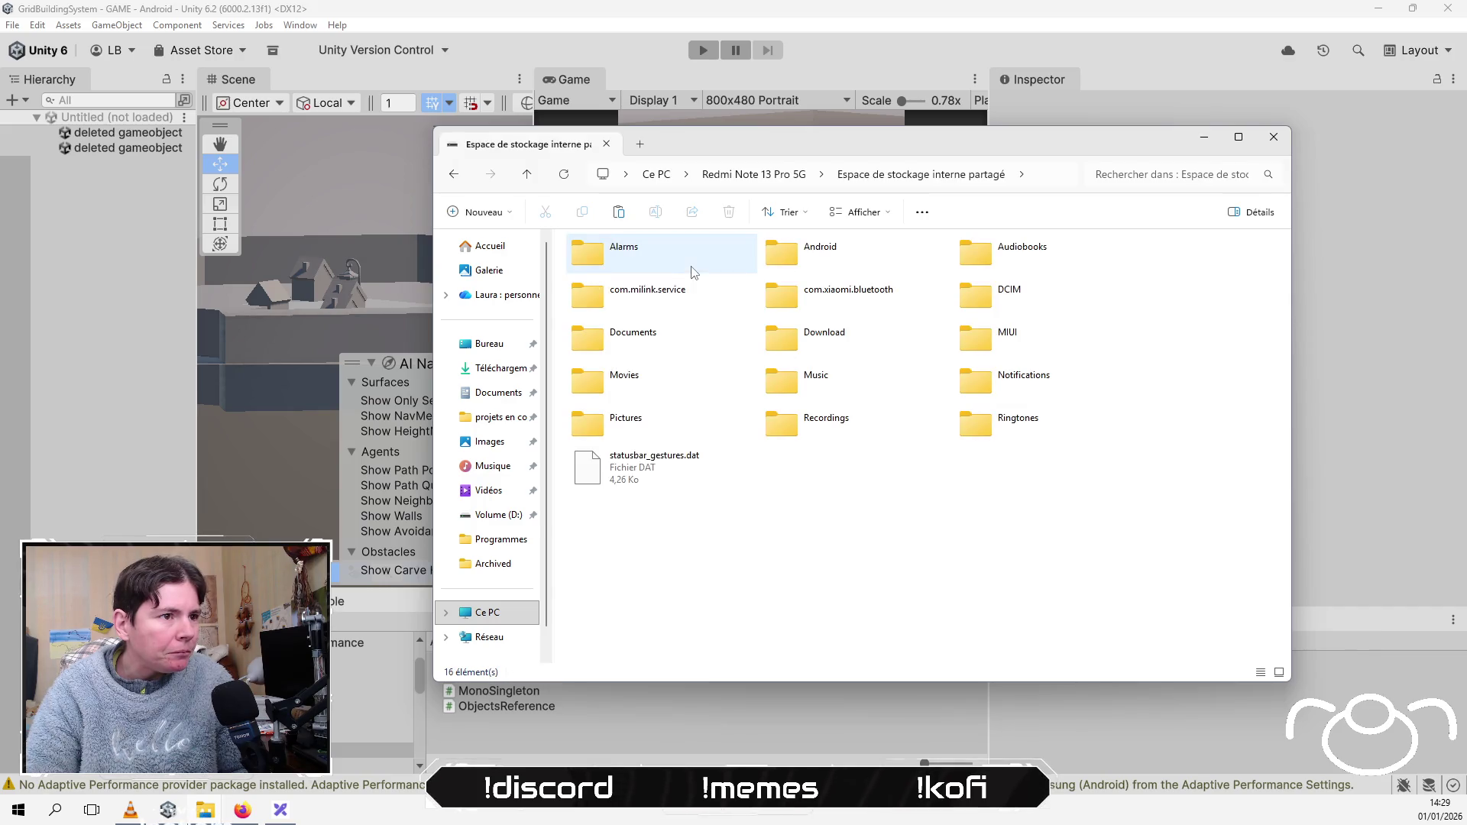
left_click(817, 342)
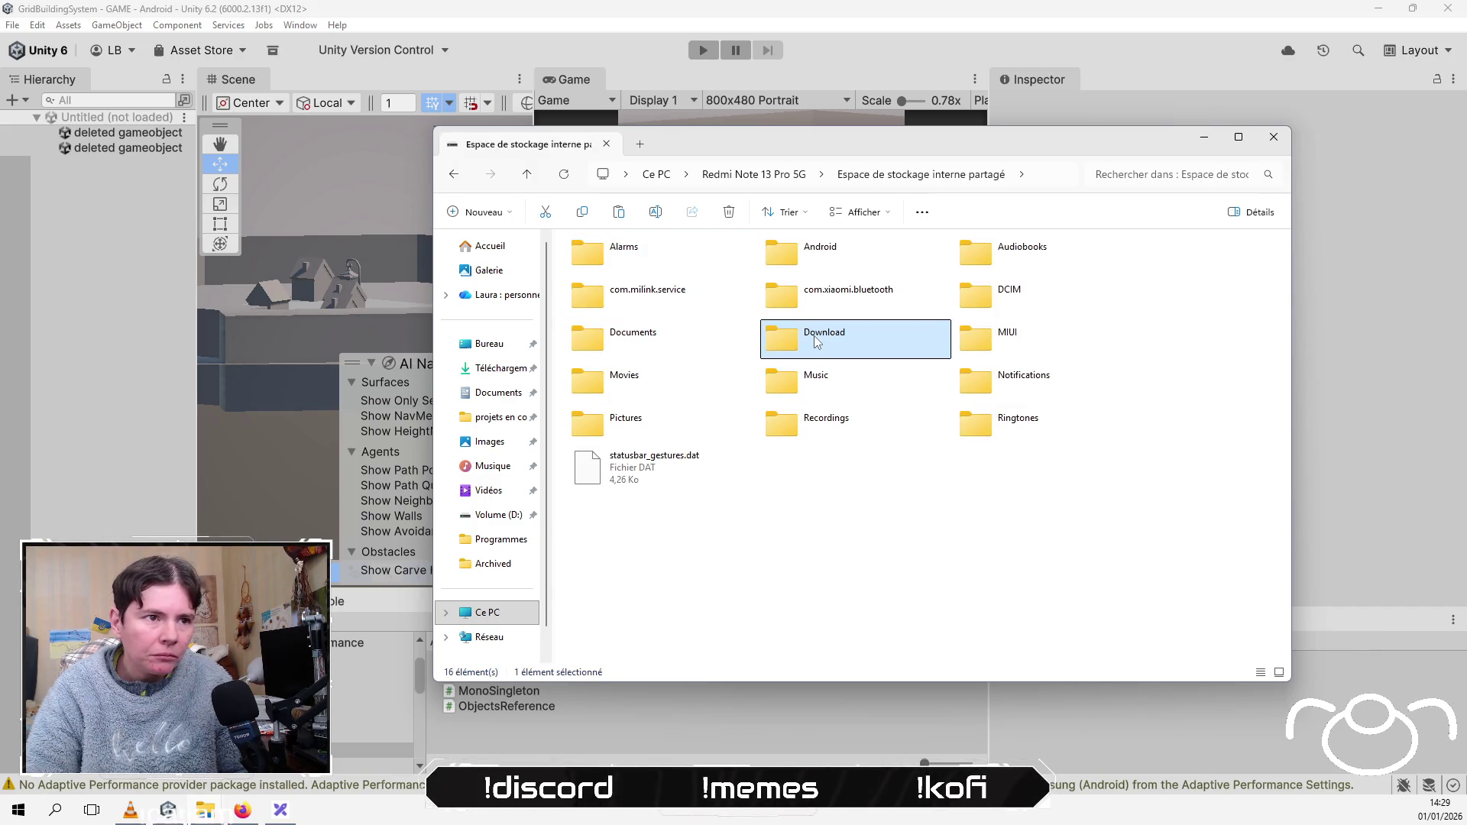
double_click(816, 342)
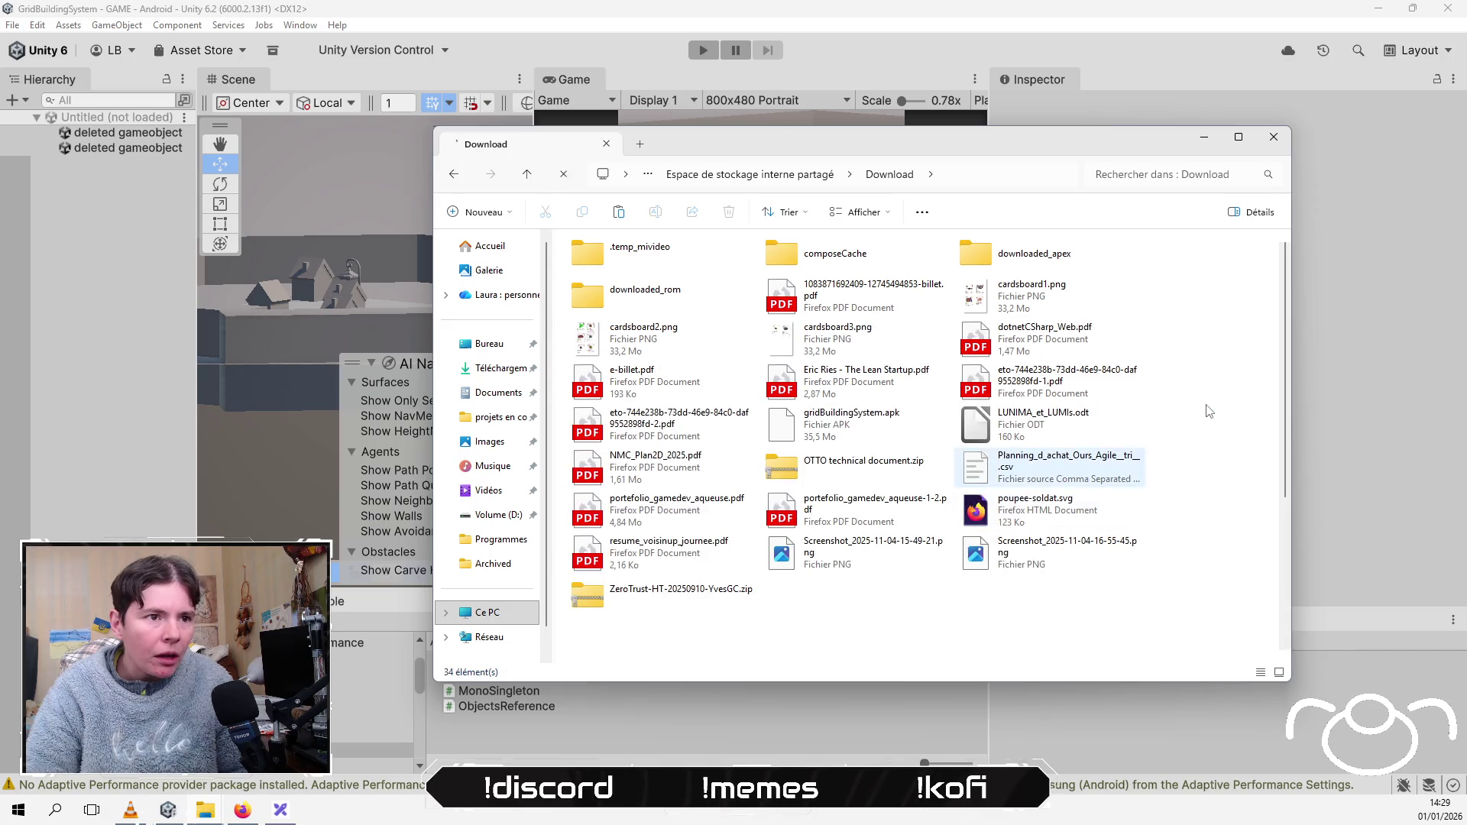
key("ctrl+v")
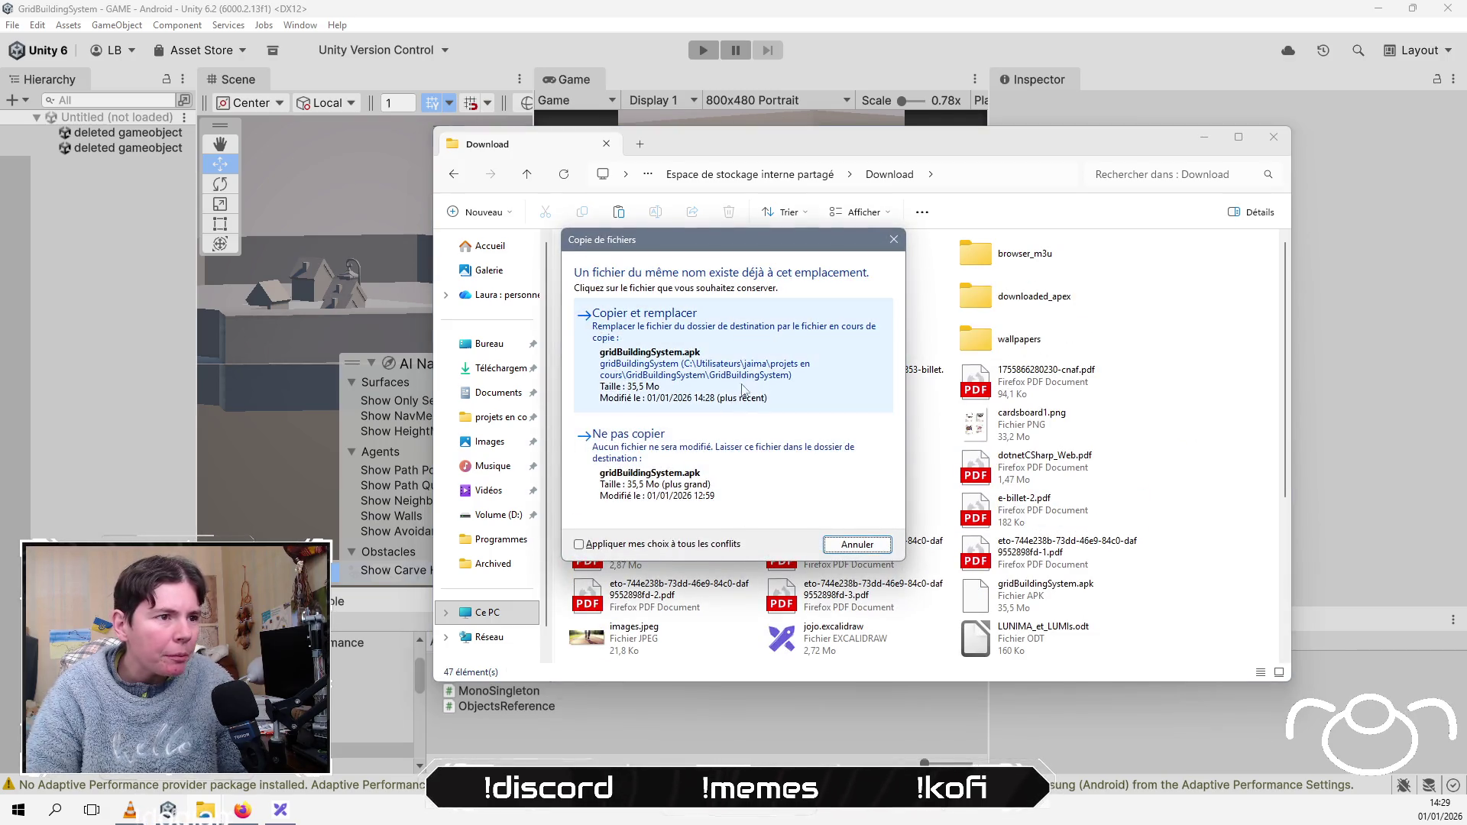
left_click(742, 390)
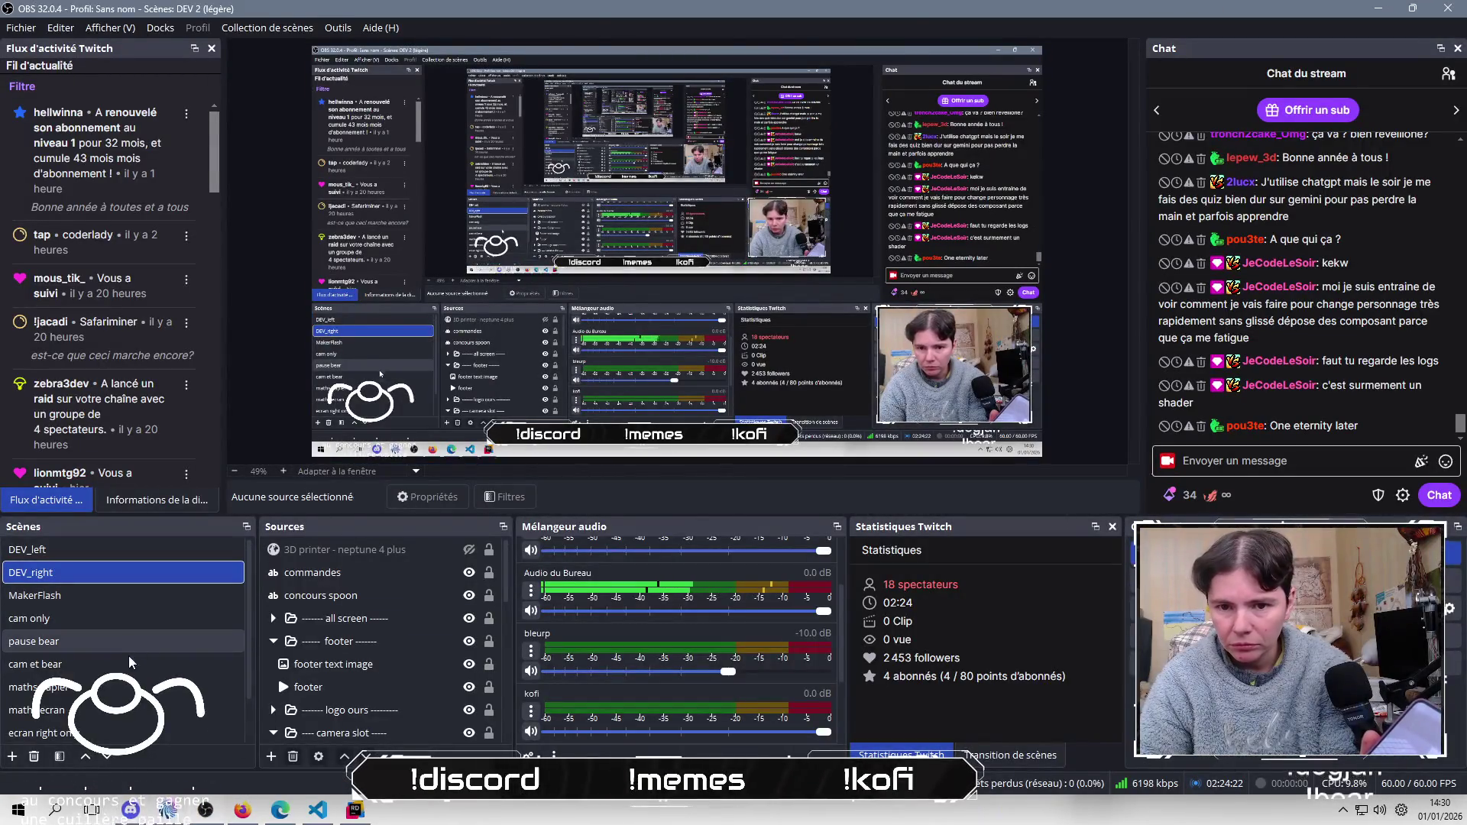
Step: Put the stream on the pause bear scene and bring up the Excalidraw whiteboard with the VoisinUp mockups
left_click(138, 651)
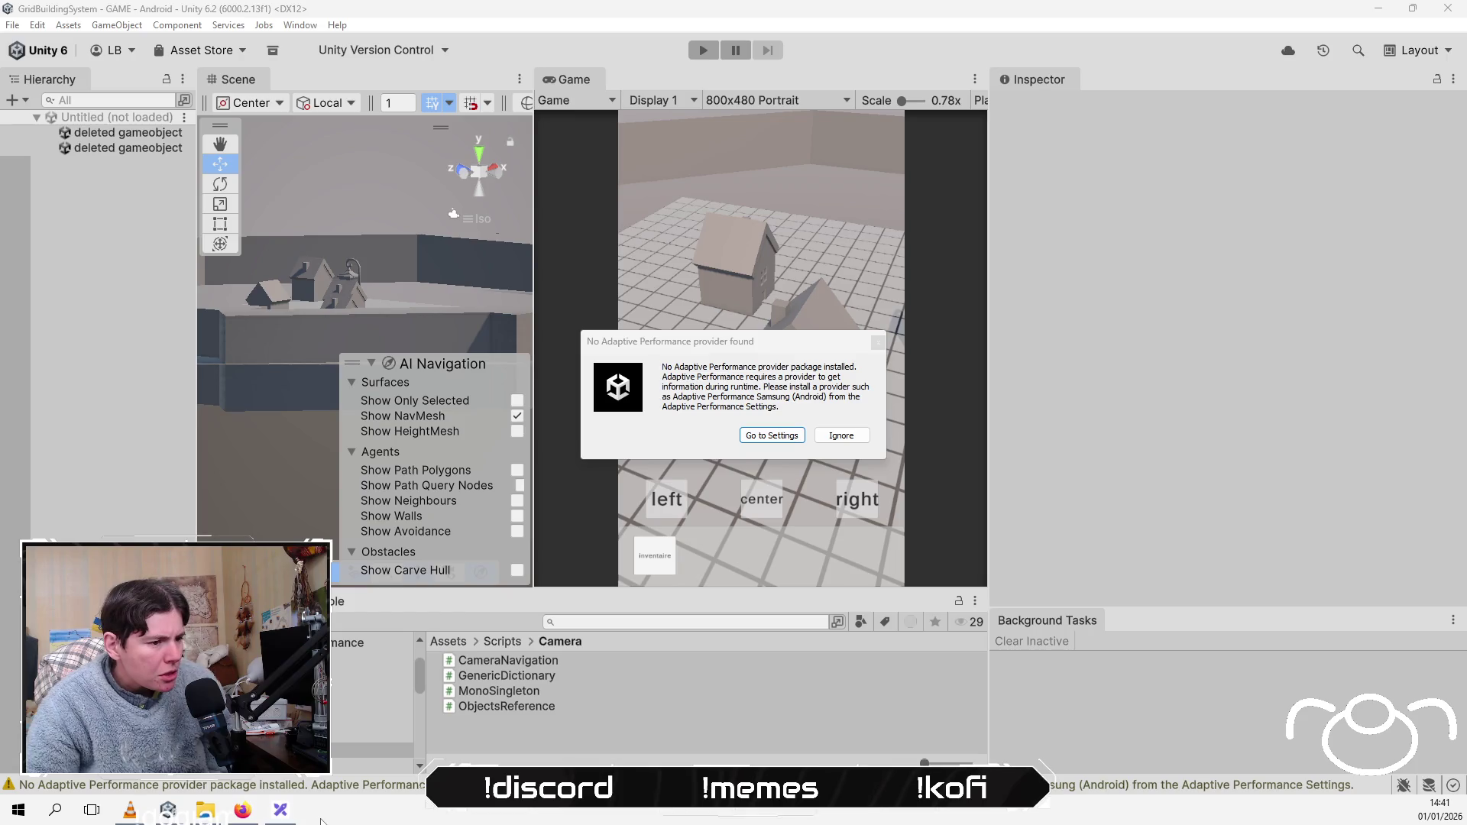
left_click(285, 813)
scroll(922, 383, "left", 5)
scroll(922, 383, "down", 4)
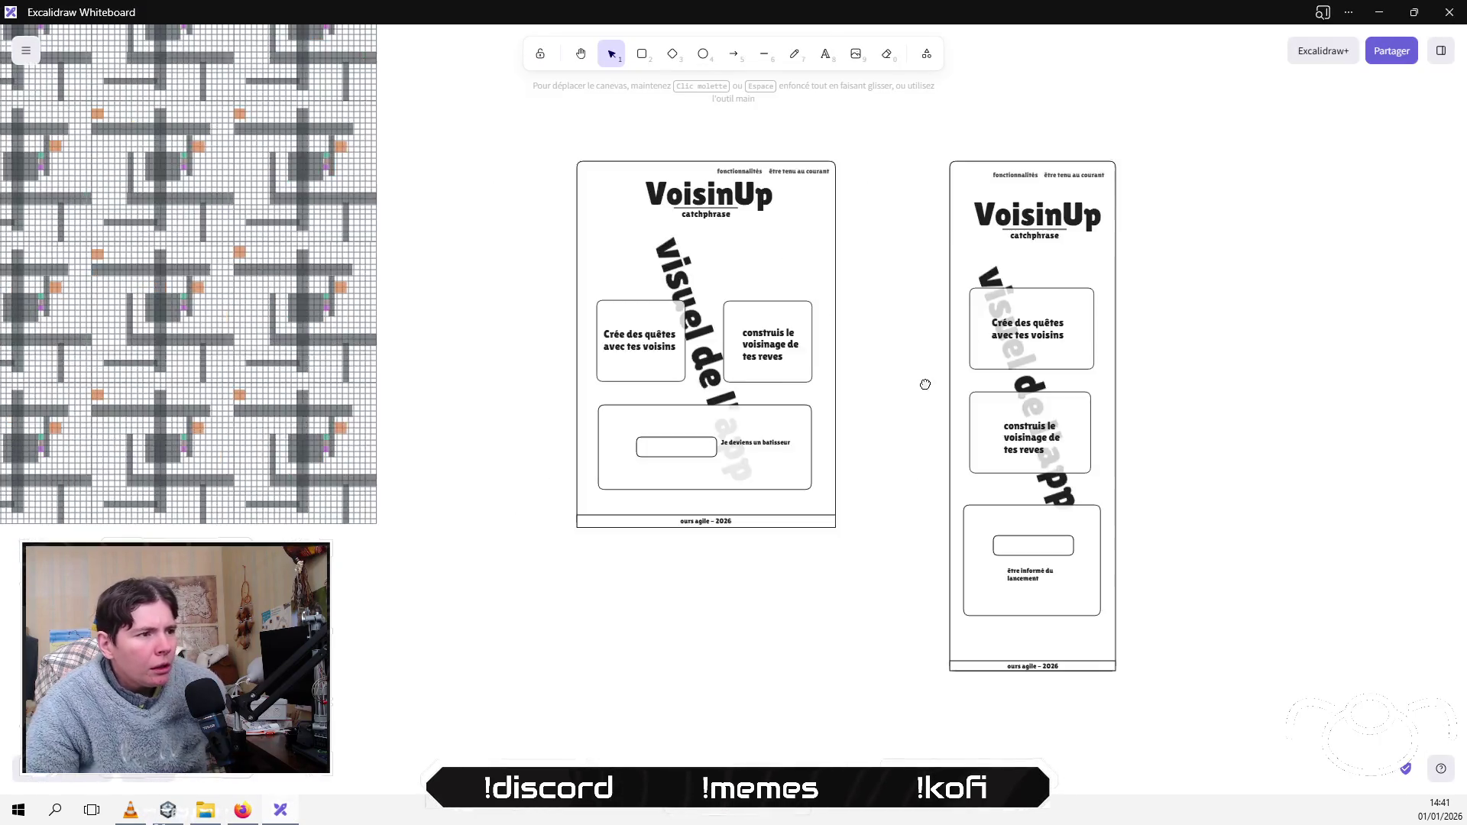
Step: Draw a small rounded square below the VoisinUp mockups
left_click(642, 53)
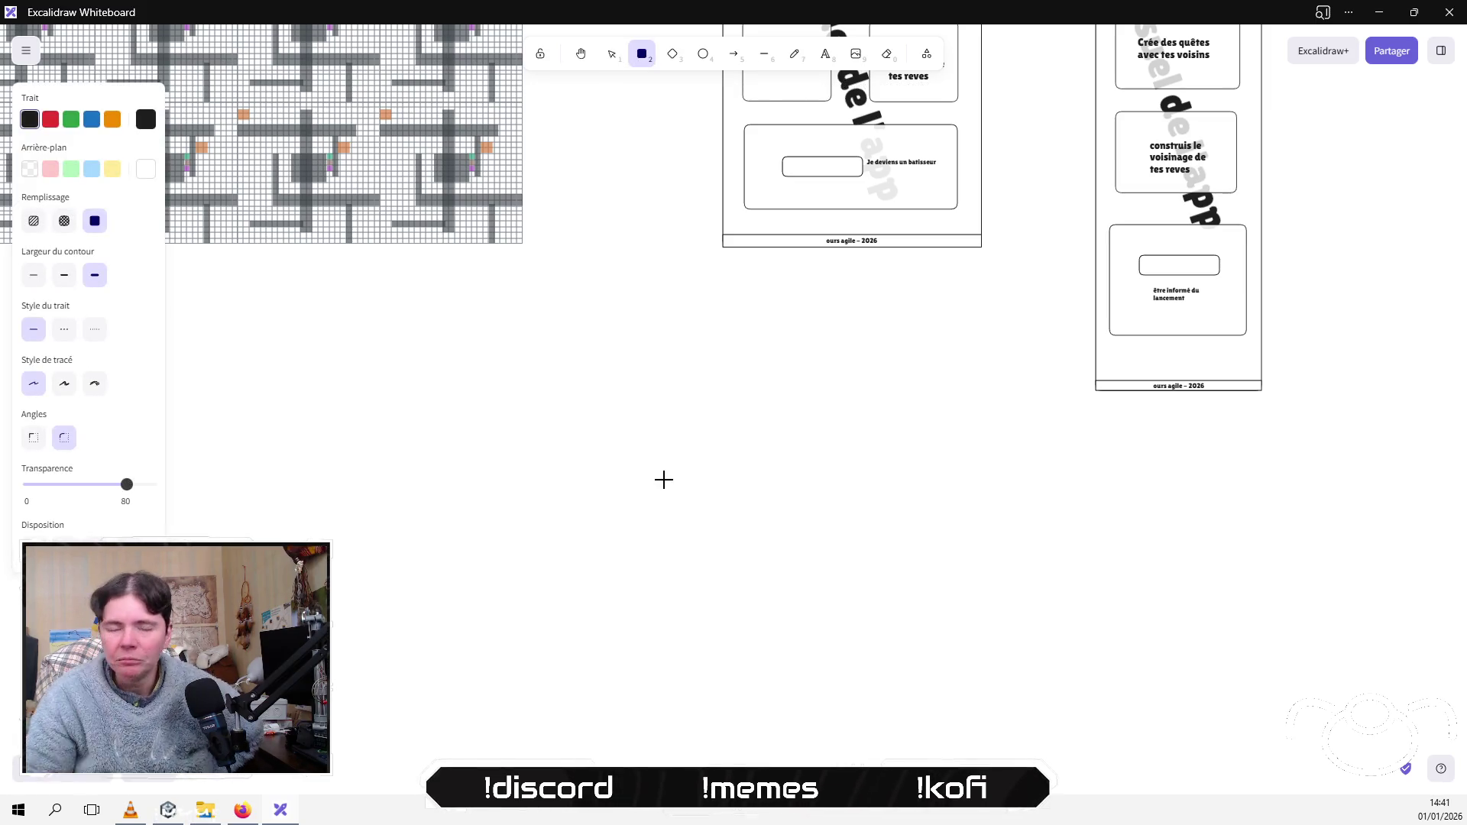
mouse_move(726, 456)
left_mouse_down()
mouse_move(799, 534)
mouse_move(783, 501)
mouse_move(914, 517)
left_mouse_up()
left_click(759, 447)
mouse_move(497, 298)
left_mouse_down()
mouse_move(940, 622)
mouse_move(875, 429)
left_mouse_up()
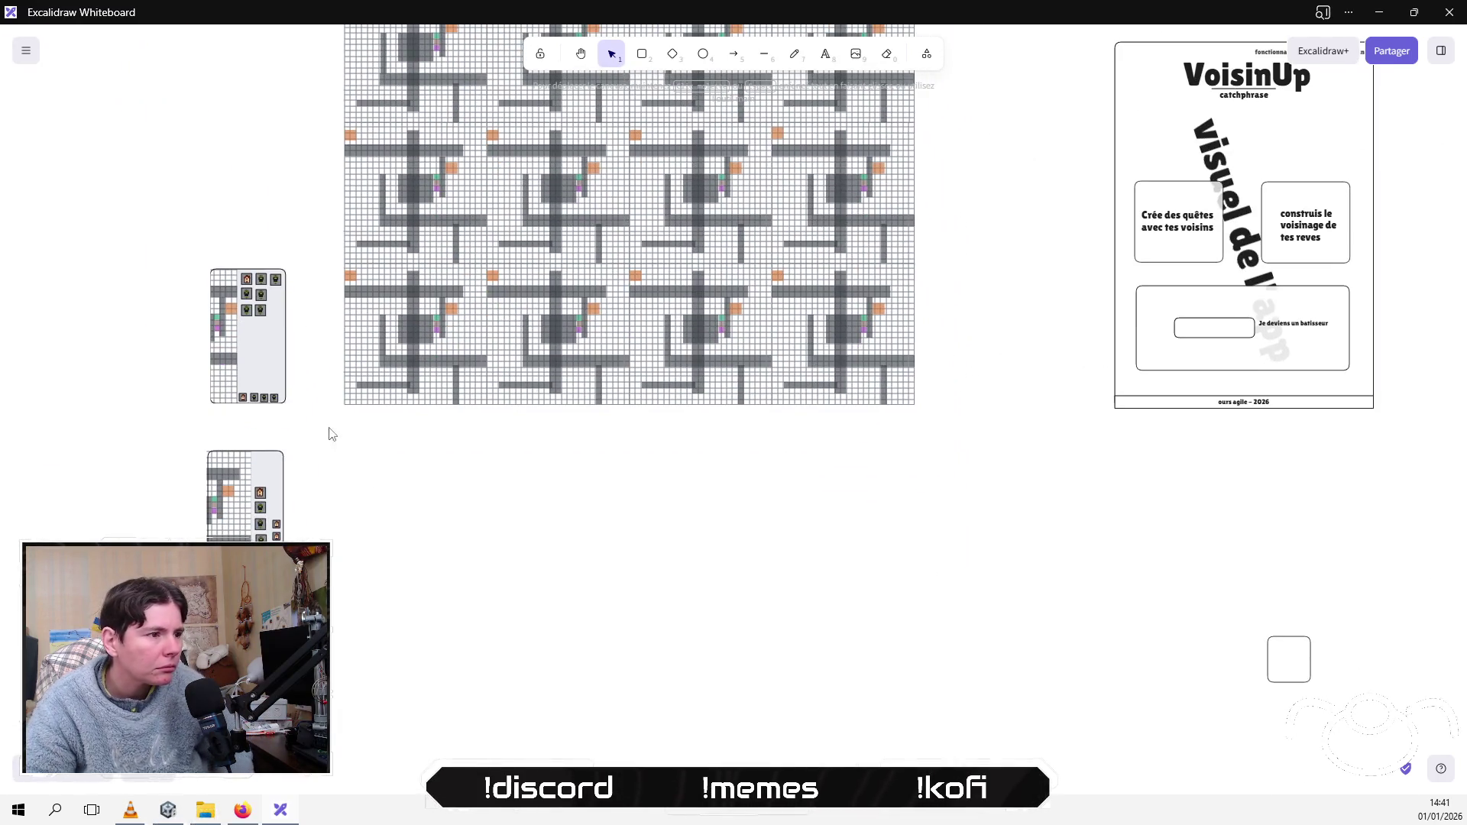
Step: Paste the house icon into the square, enlarge it, and duplicate it
left_click(255, 495)
left_click_drag(702, 567, 476, 542)
key("ctrl+v")
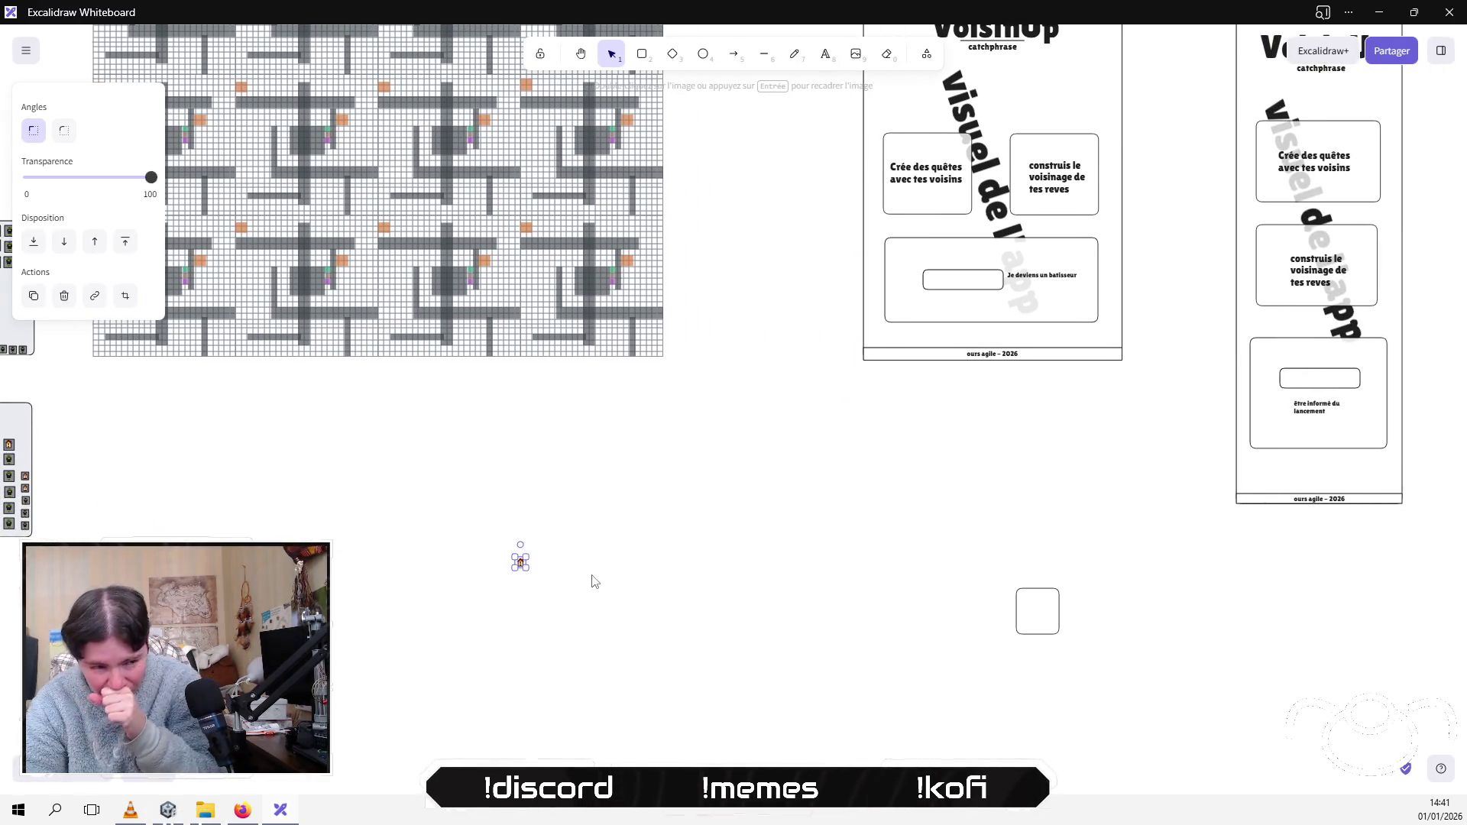
mouse_move(531, 573)
left_mouse_down()
mouse_move(990, 589)
mouse_move(1052, 628)
mouse_move(1049, 611)
mouse_move(1054, 631)
left_mouse_up()
mouse_move(1111, 535)
left_mouse_down()
mouse_move(1066, 616)
mouse_move(985, 677)
left_mouse_up()
key("ctrl+c")
key("ctrl+v")
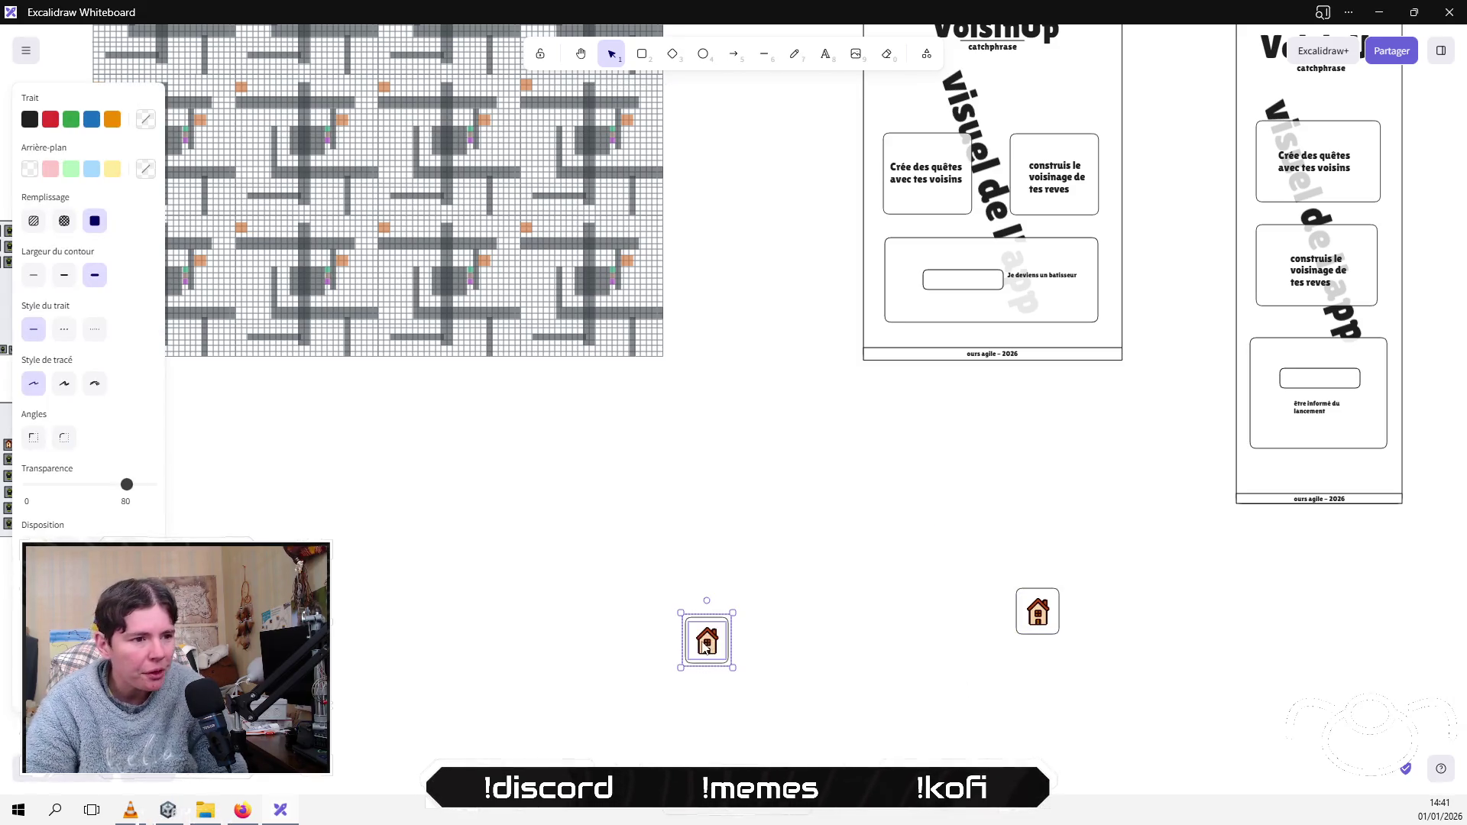
Step: Delete the duplicate house's frame and place it level with the framed house
scroll(706, 640, "down", 1)
left_click(695, 593)
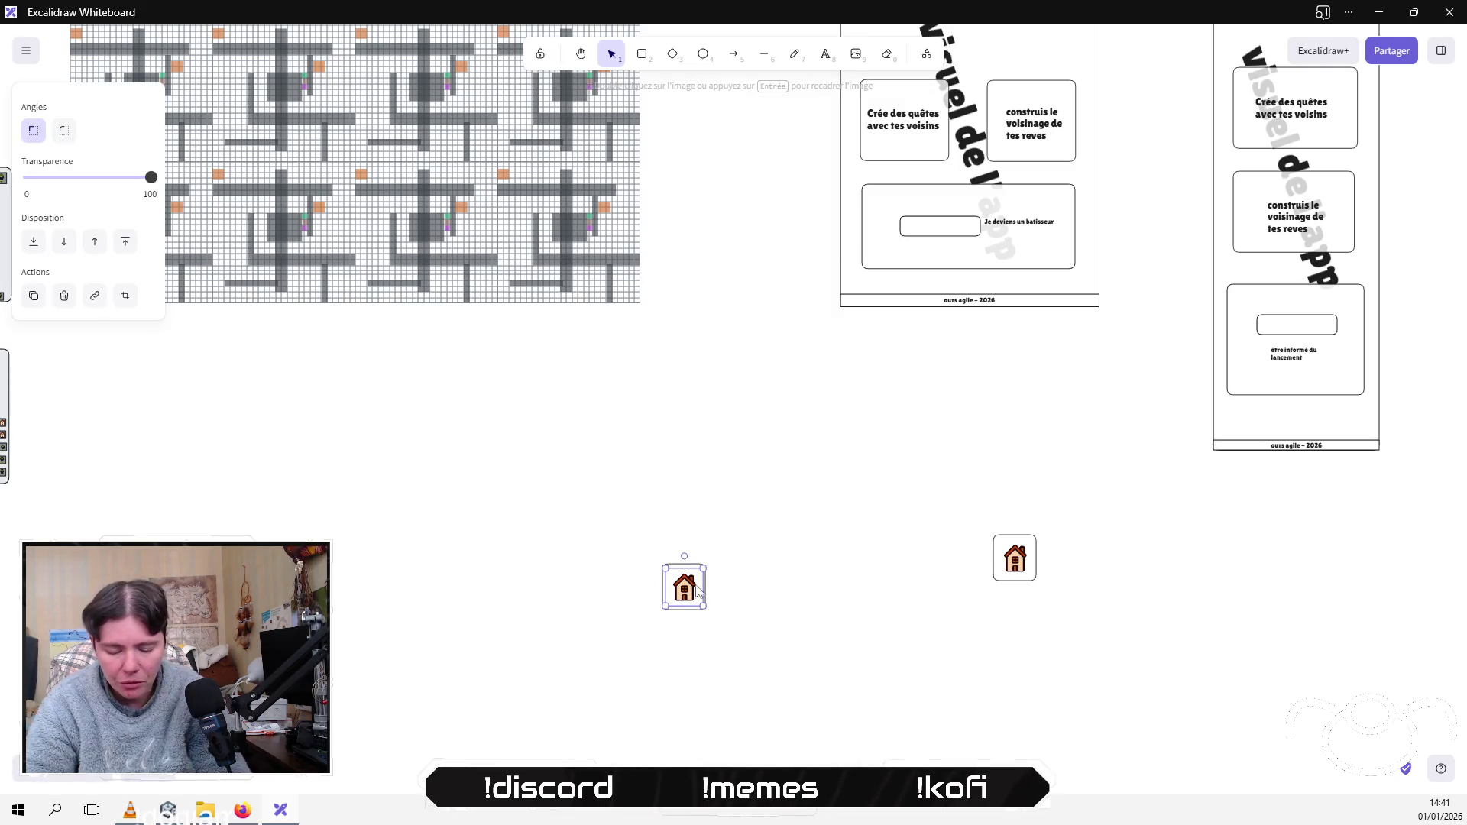
left_click(700, 569)
key("Delete")
left_click(684, 587)
left_click_drag(684, 587, 764, 556)
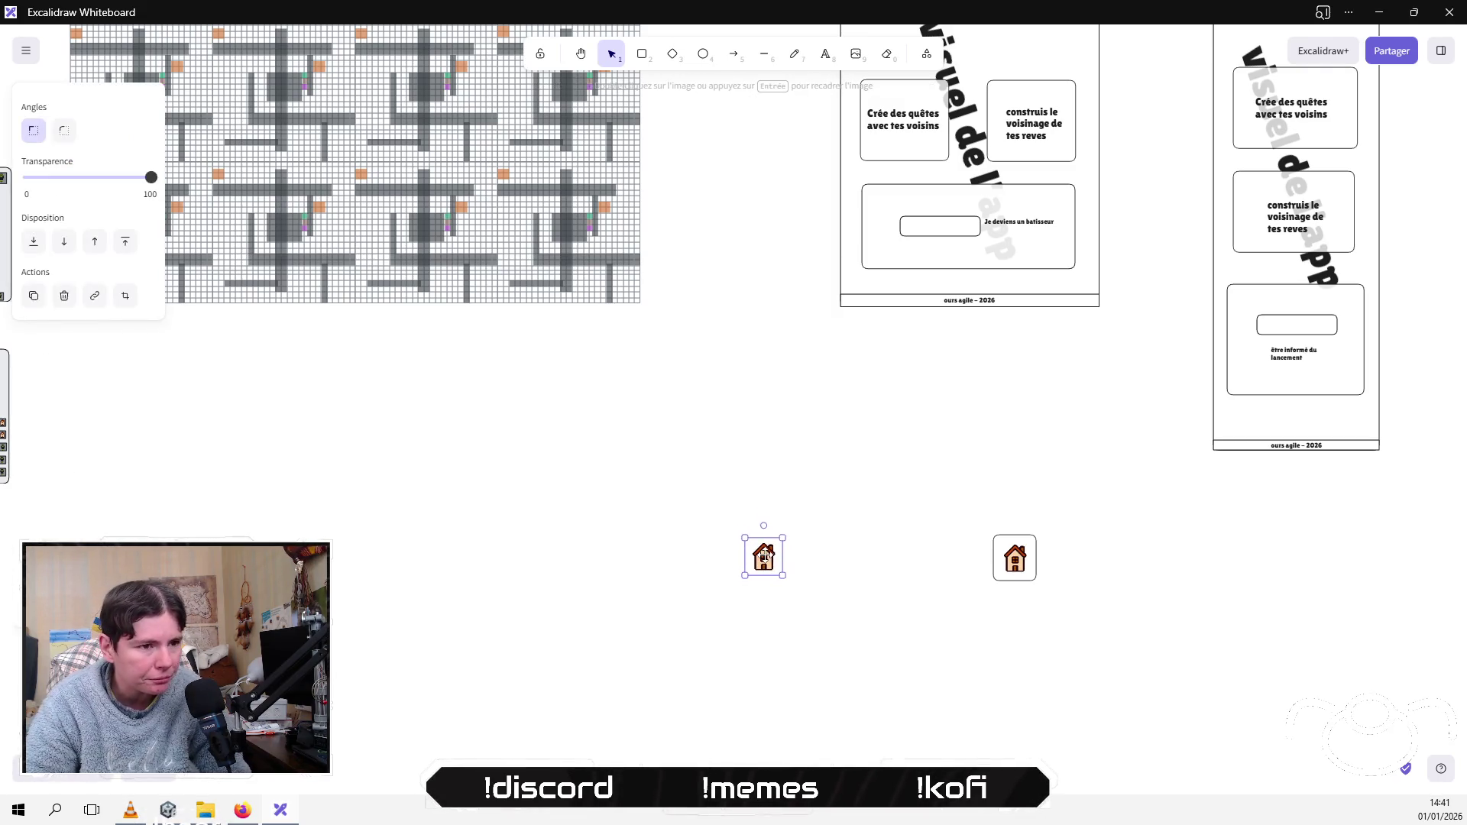
Step: Draw a horizontal arrow with heads at both ends across the house icon
left_click(774, 492)
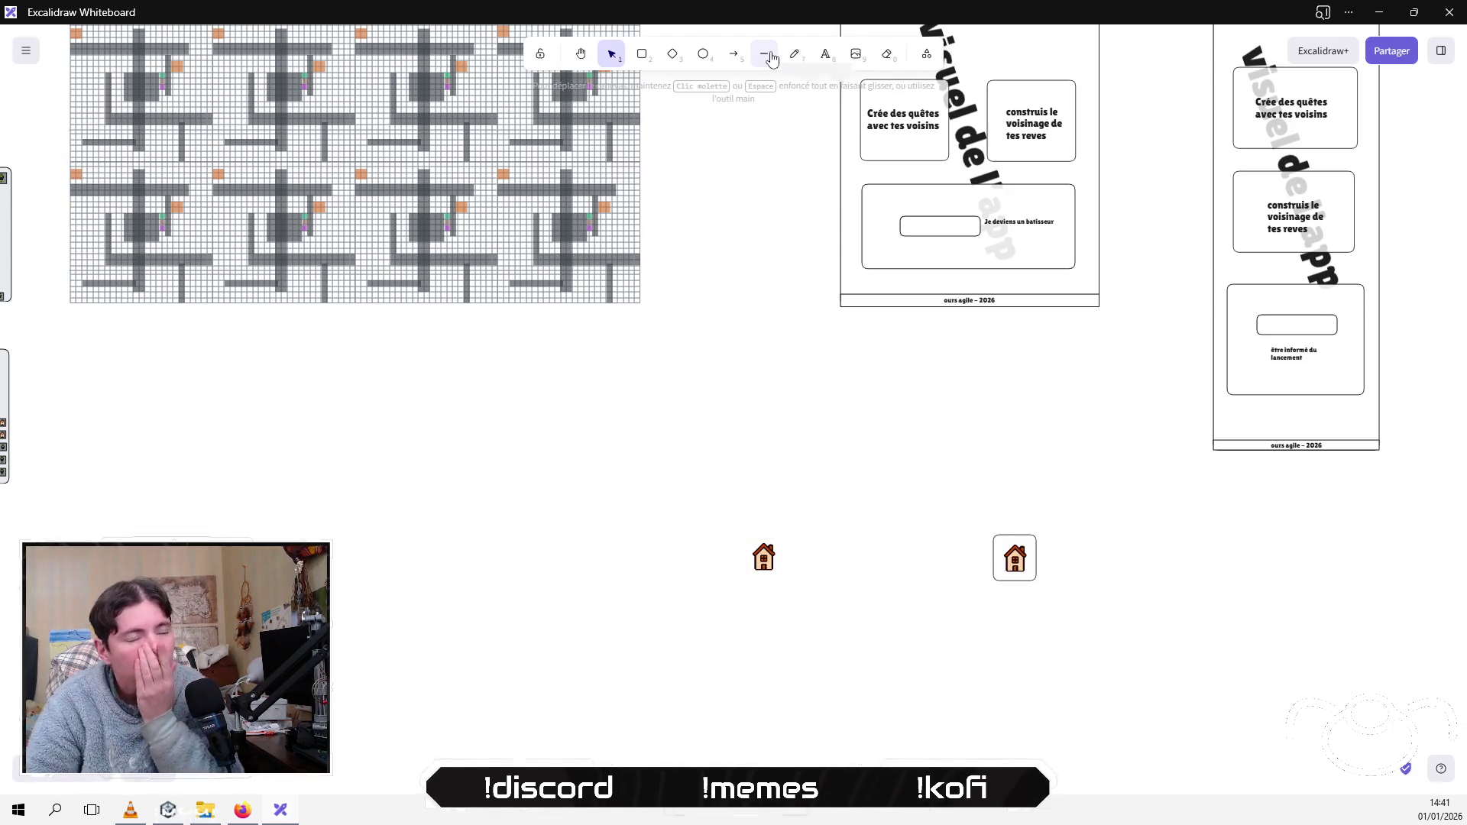
left_click(735, 67)
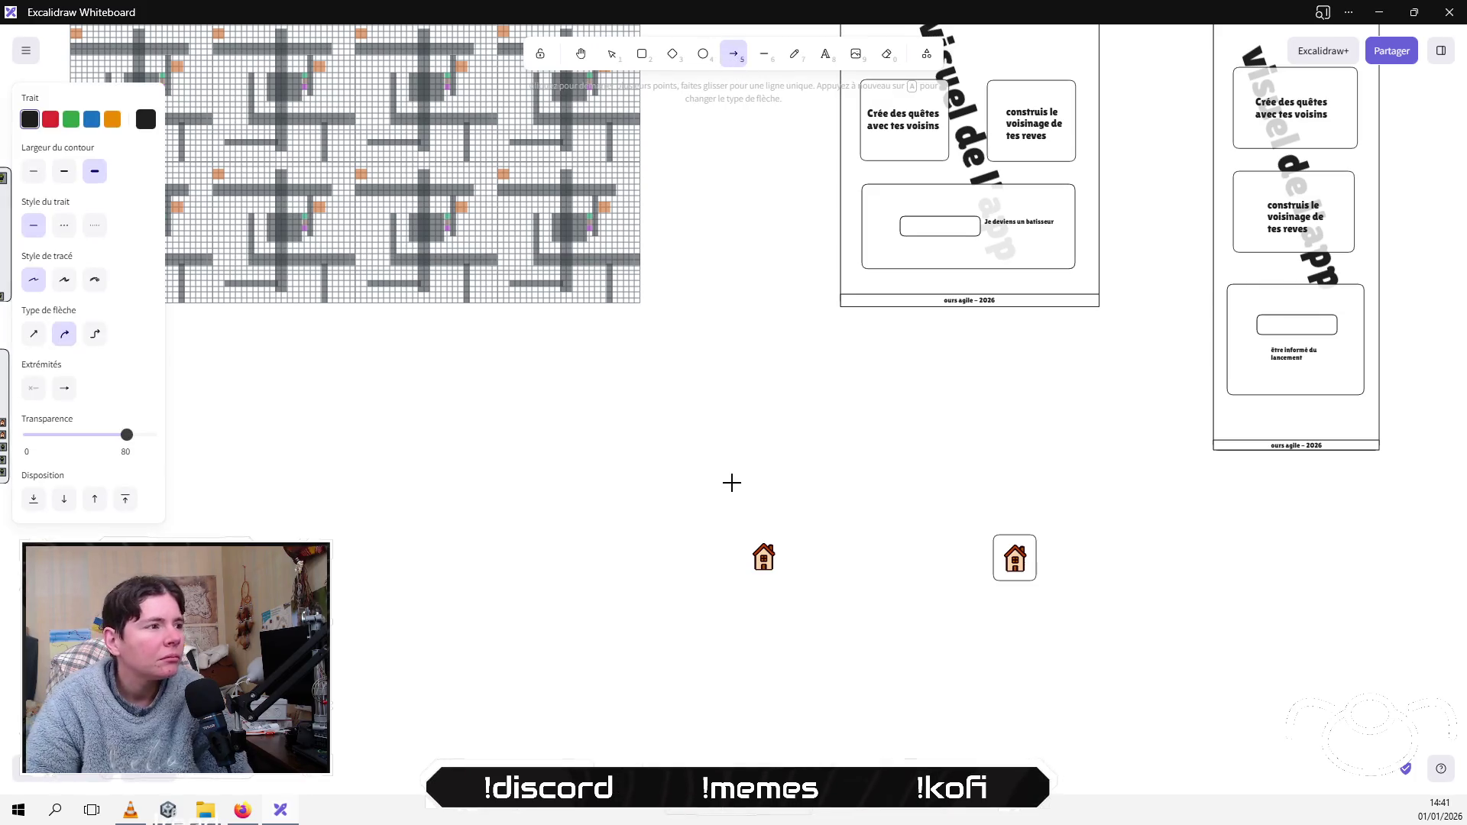
left_click(36, 390)
left_click(101, 428)
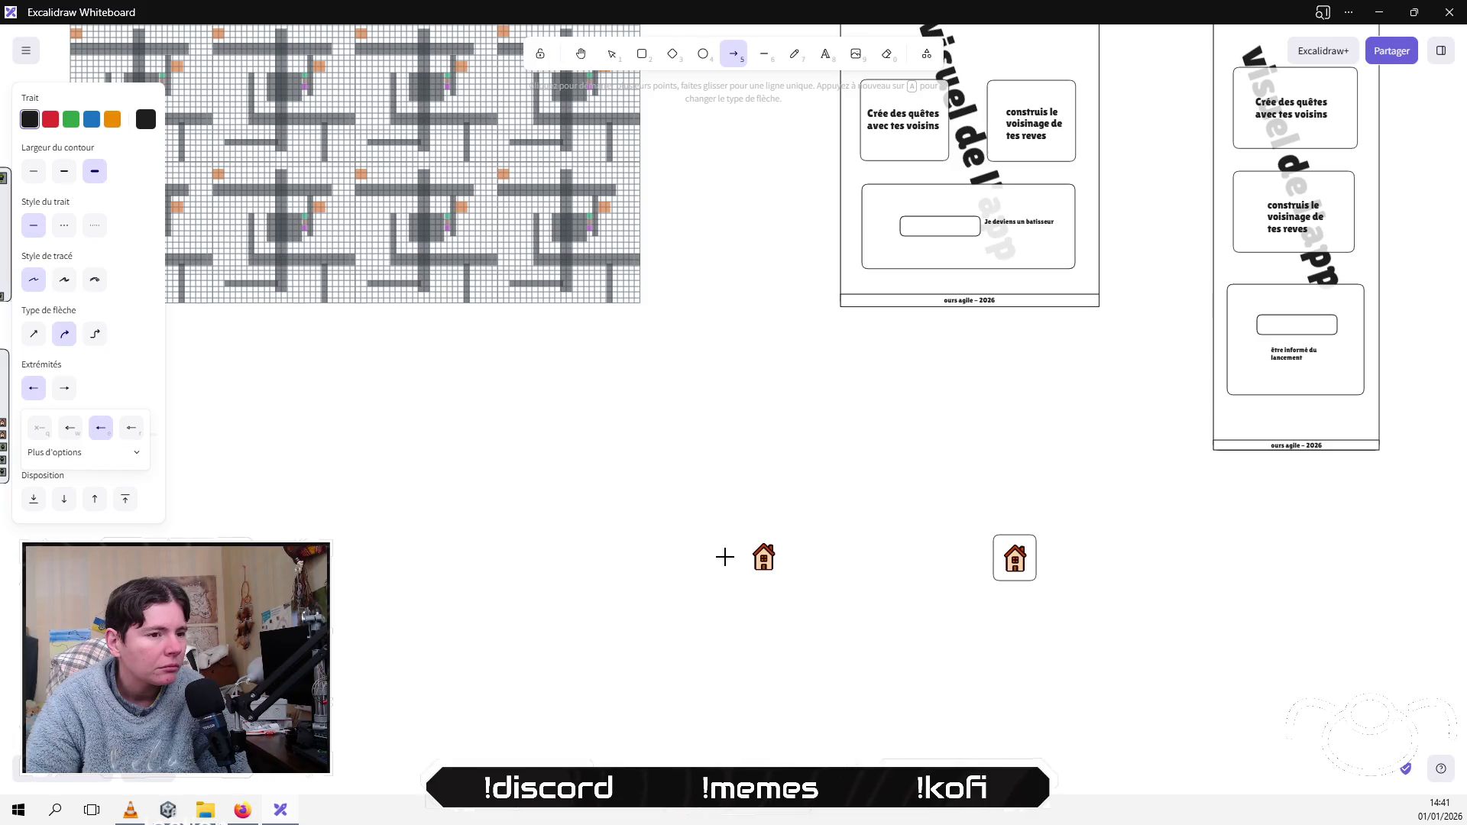
left_click_drag(722, 554, 798, 557)
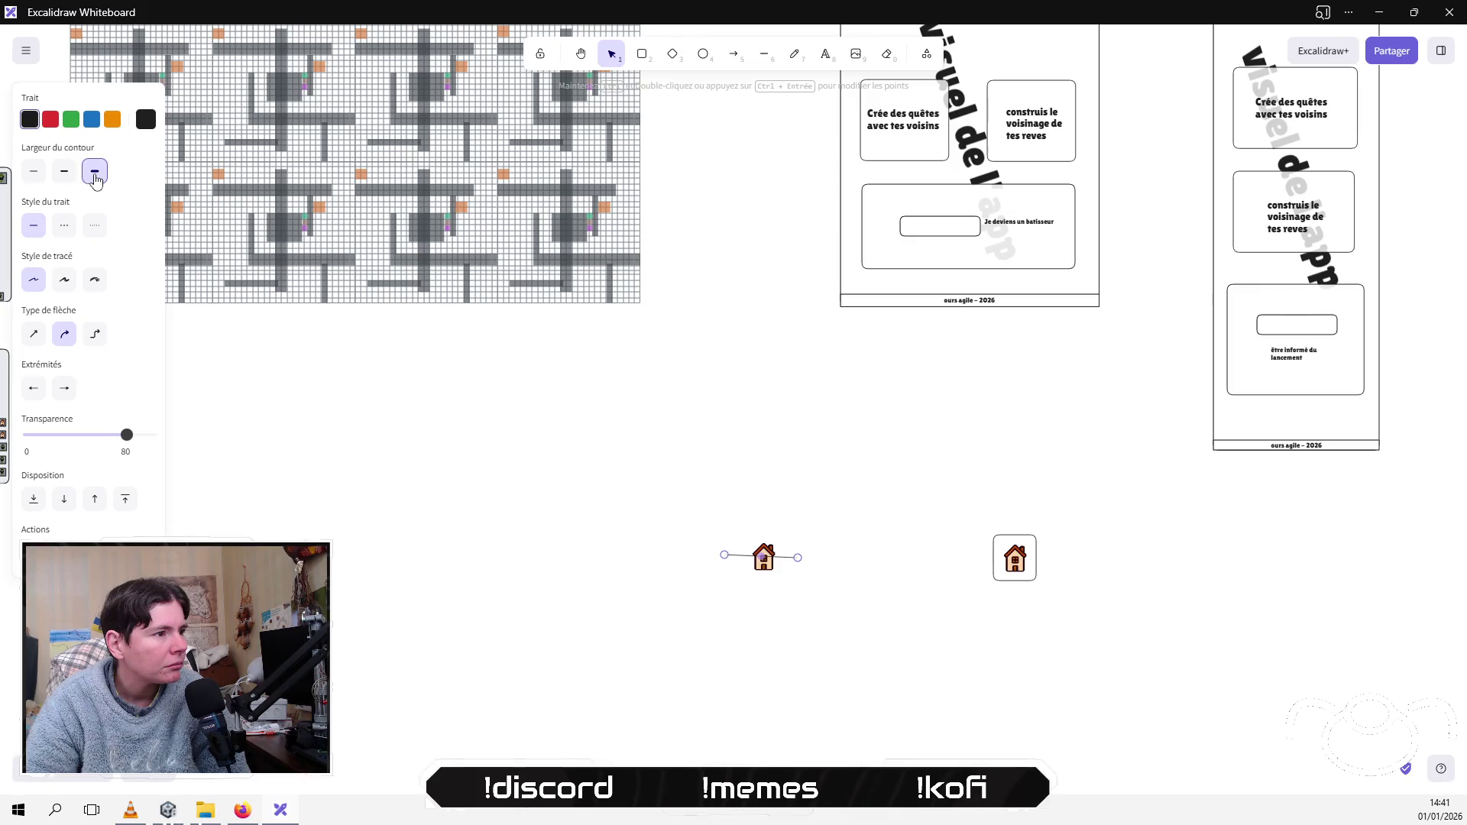
left_click(422, 513)
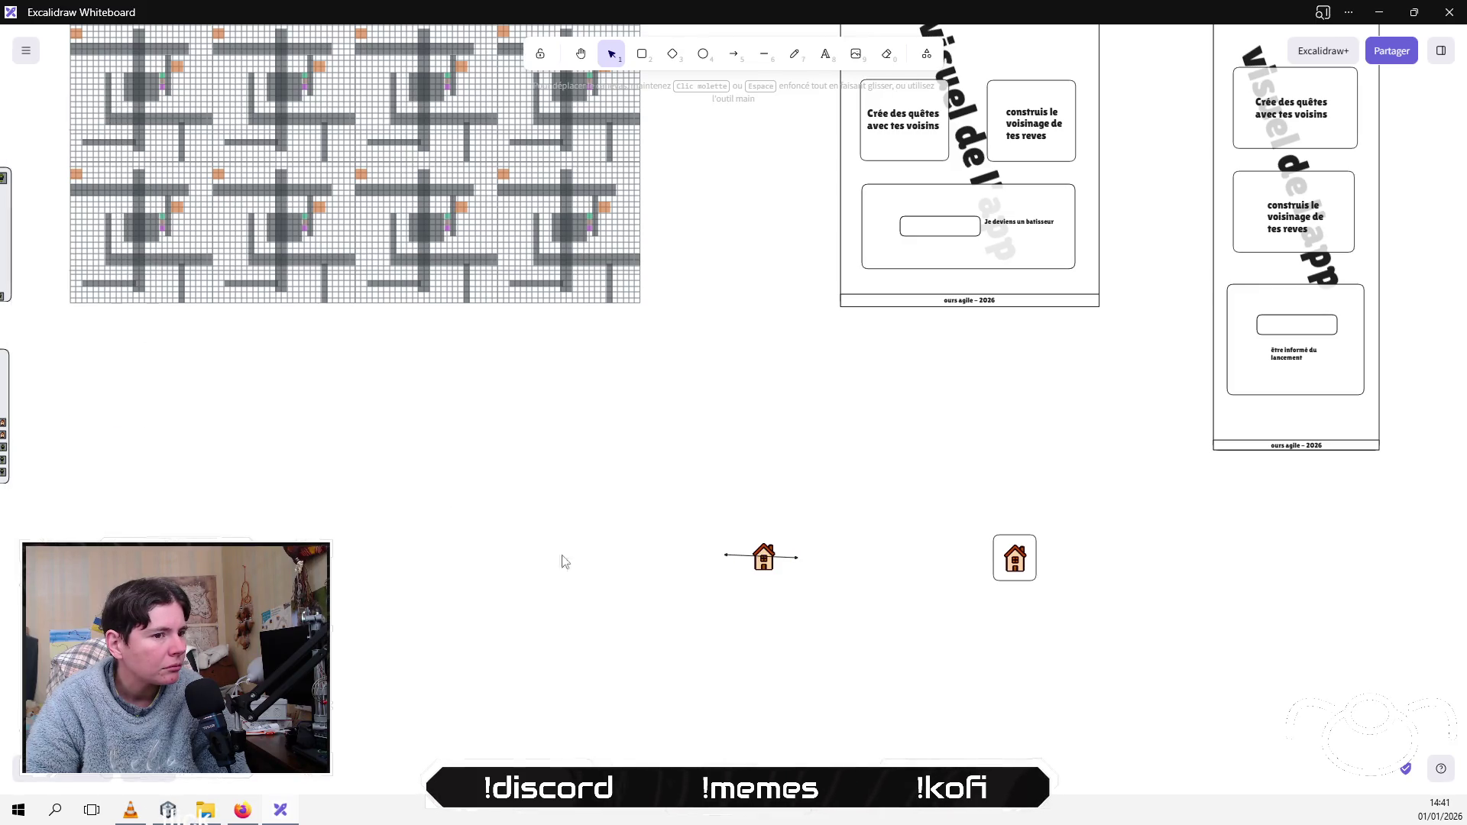
Step: Copy the horizontal arrow and reshape the copy to run vertically through the house
left_click(758, 556)
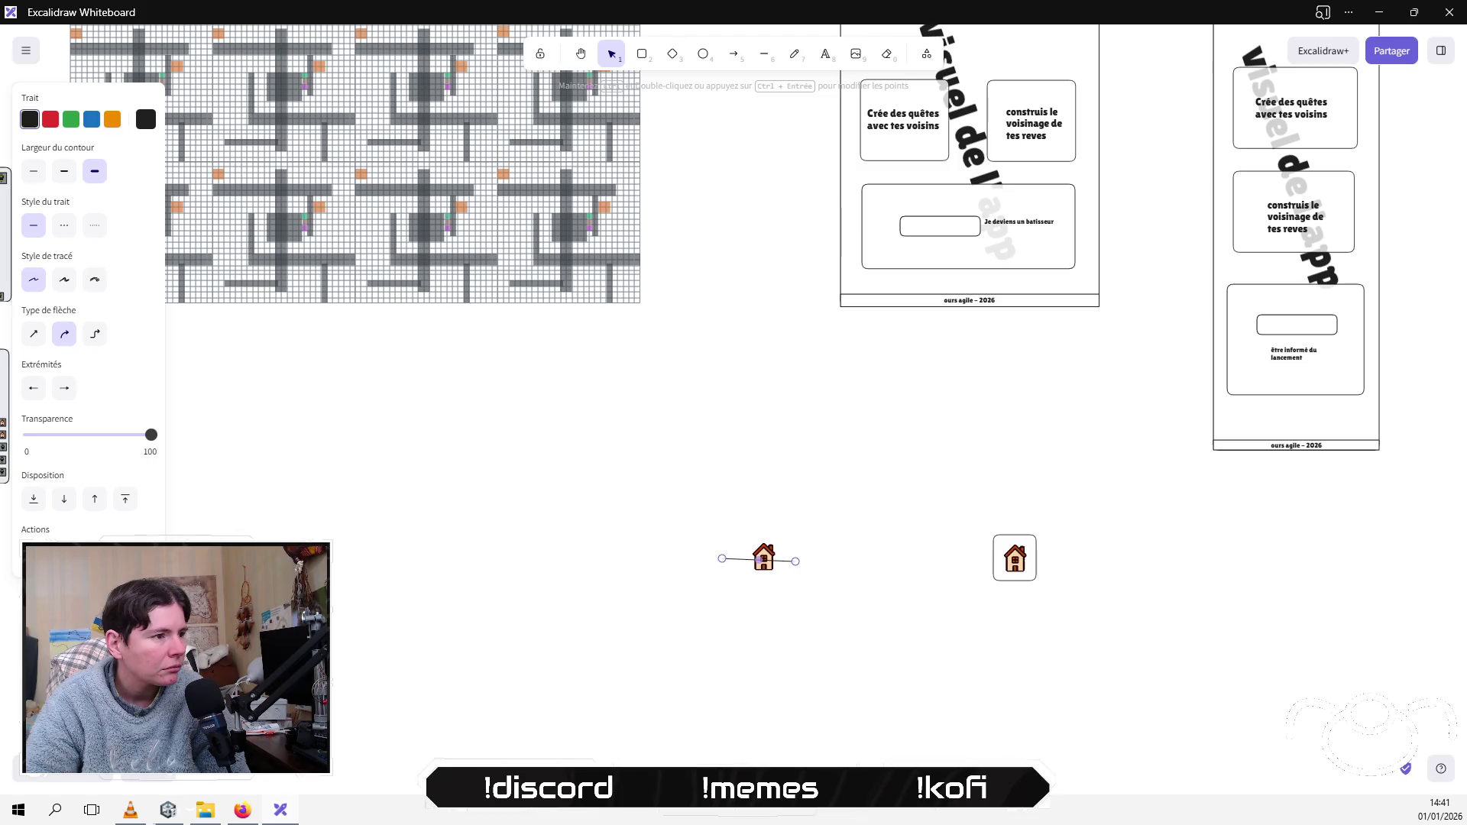
key("ctrl+v")
left_click_drag(652, 607, 769, 530)
left_click_drag(725, 613, 759, 596)
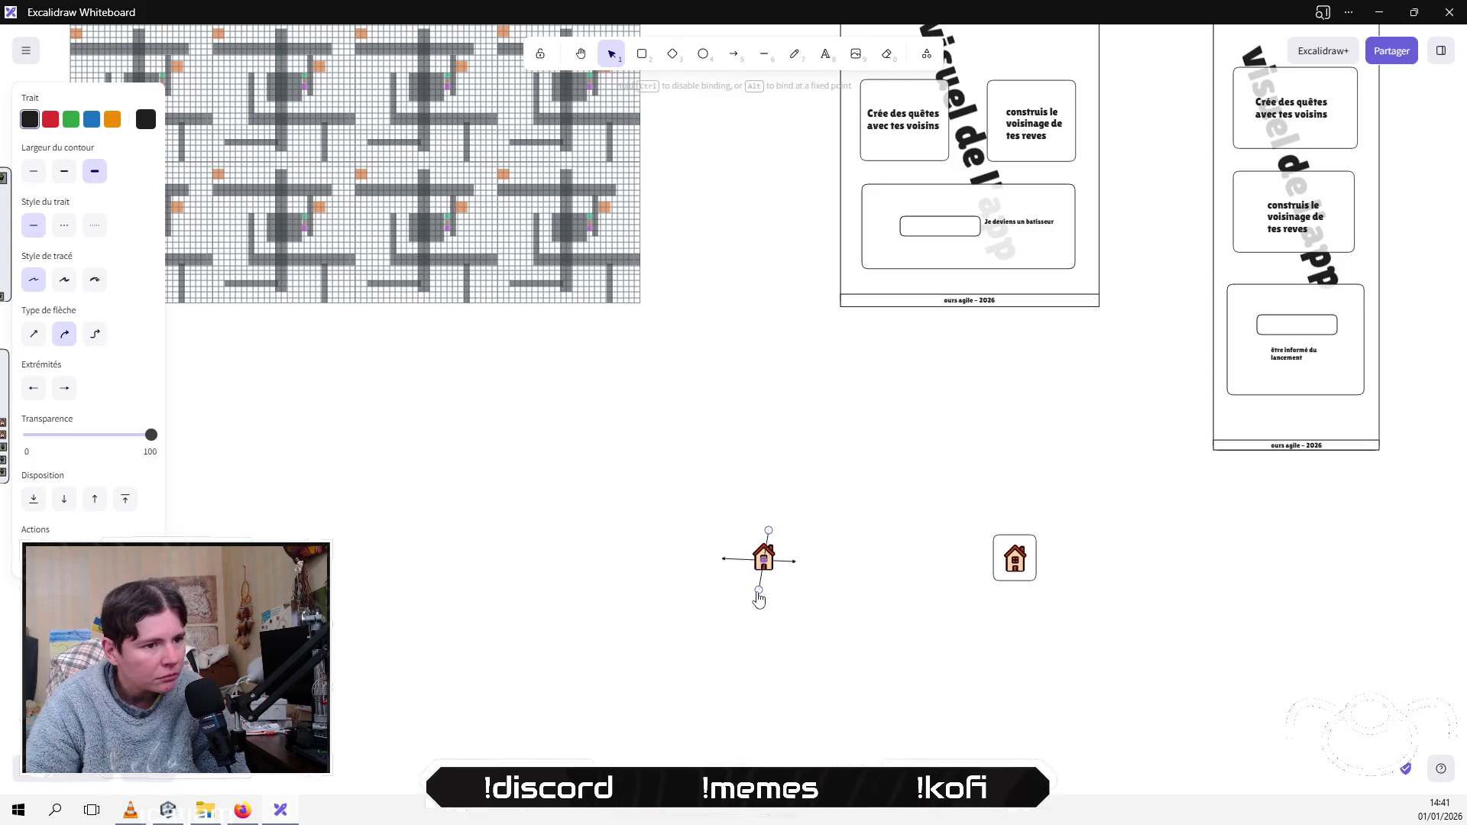
left_click(822, 625)
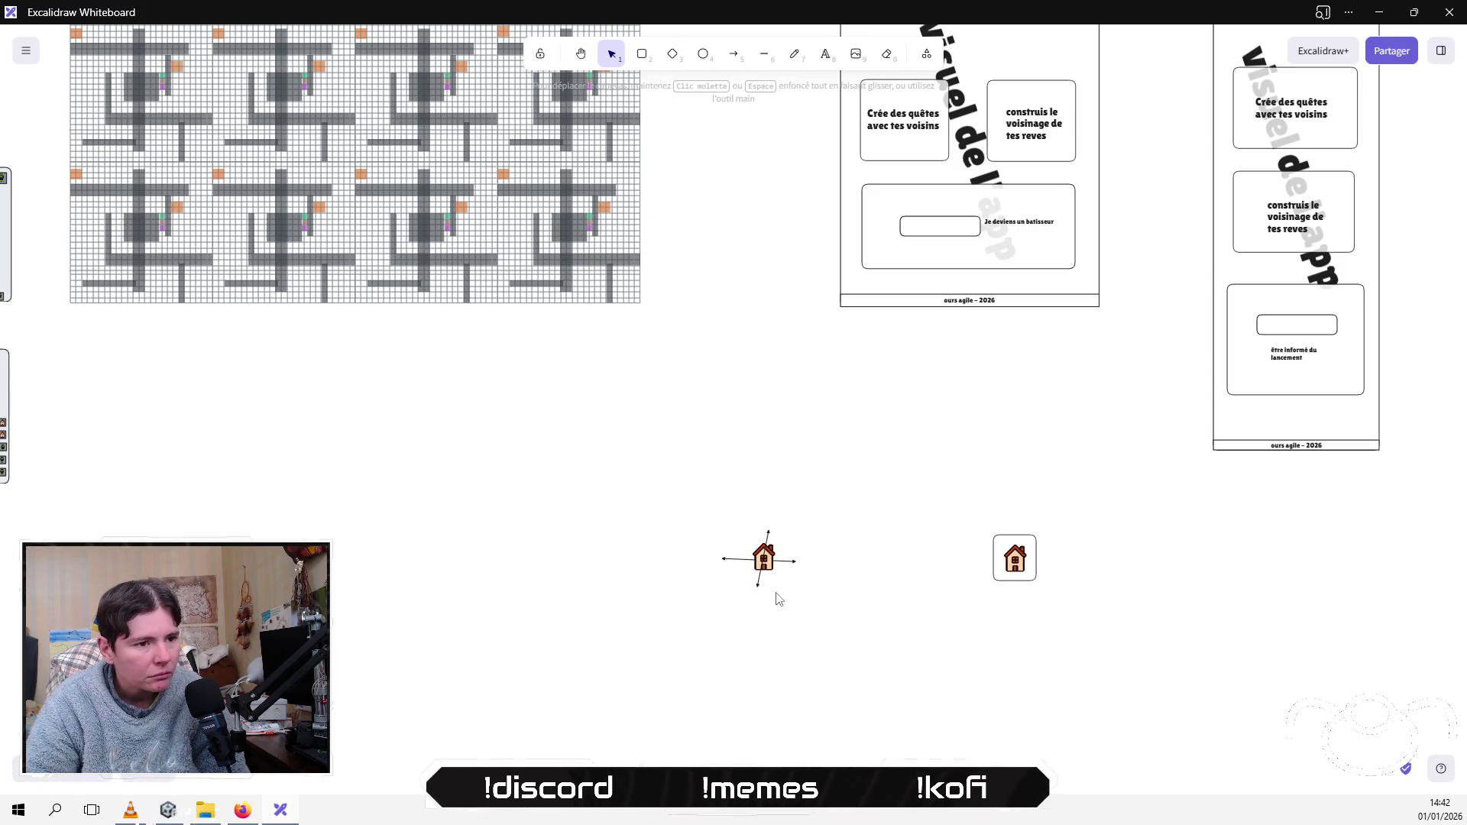
left_click(757, 586)
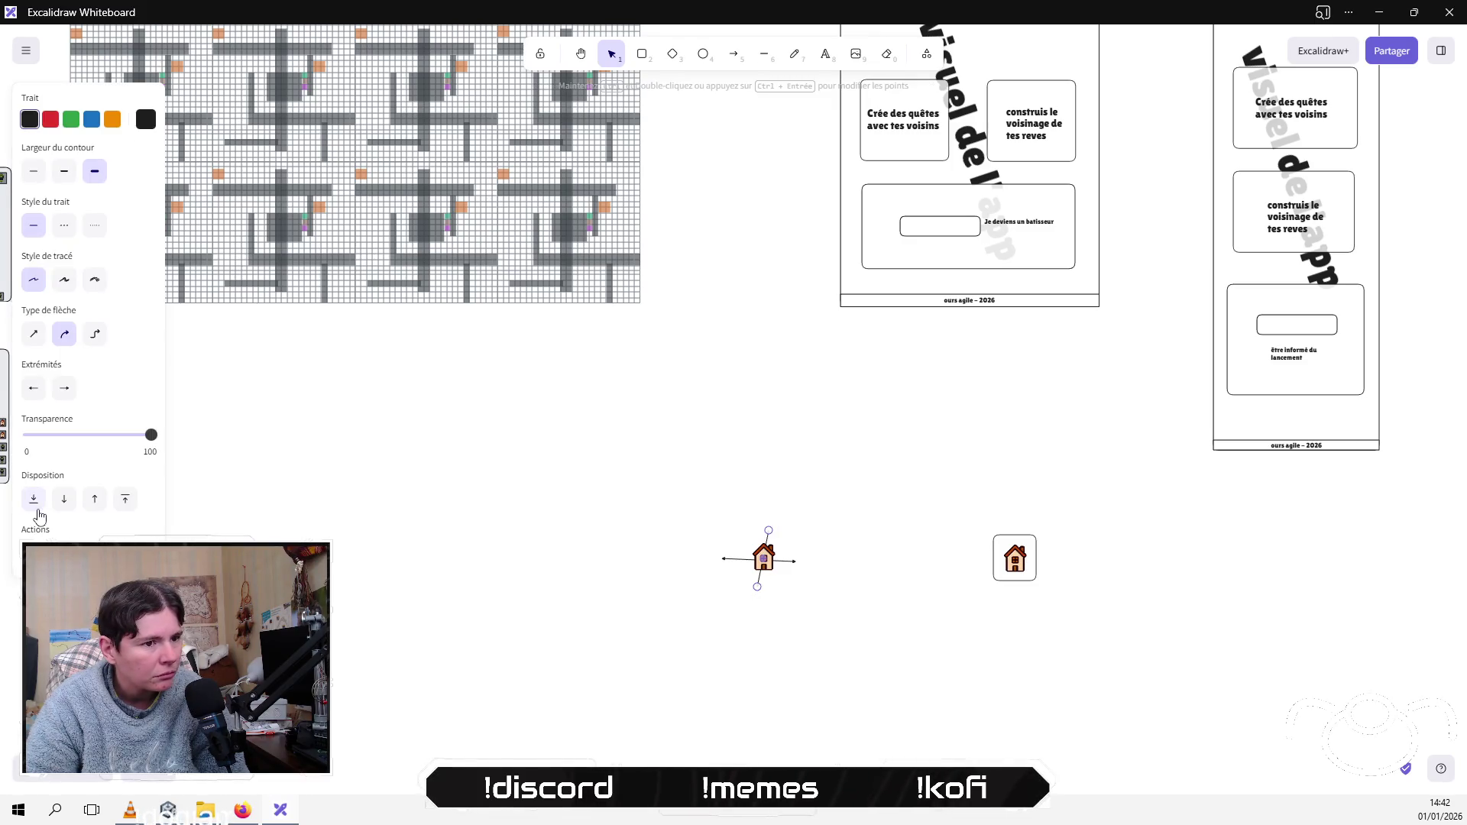
left_click(481, 596)
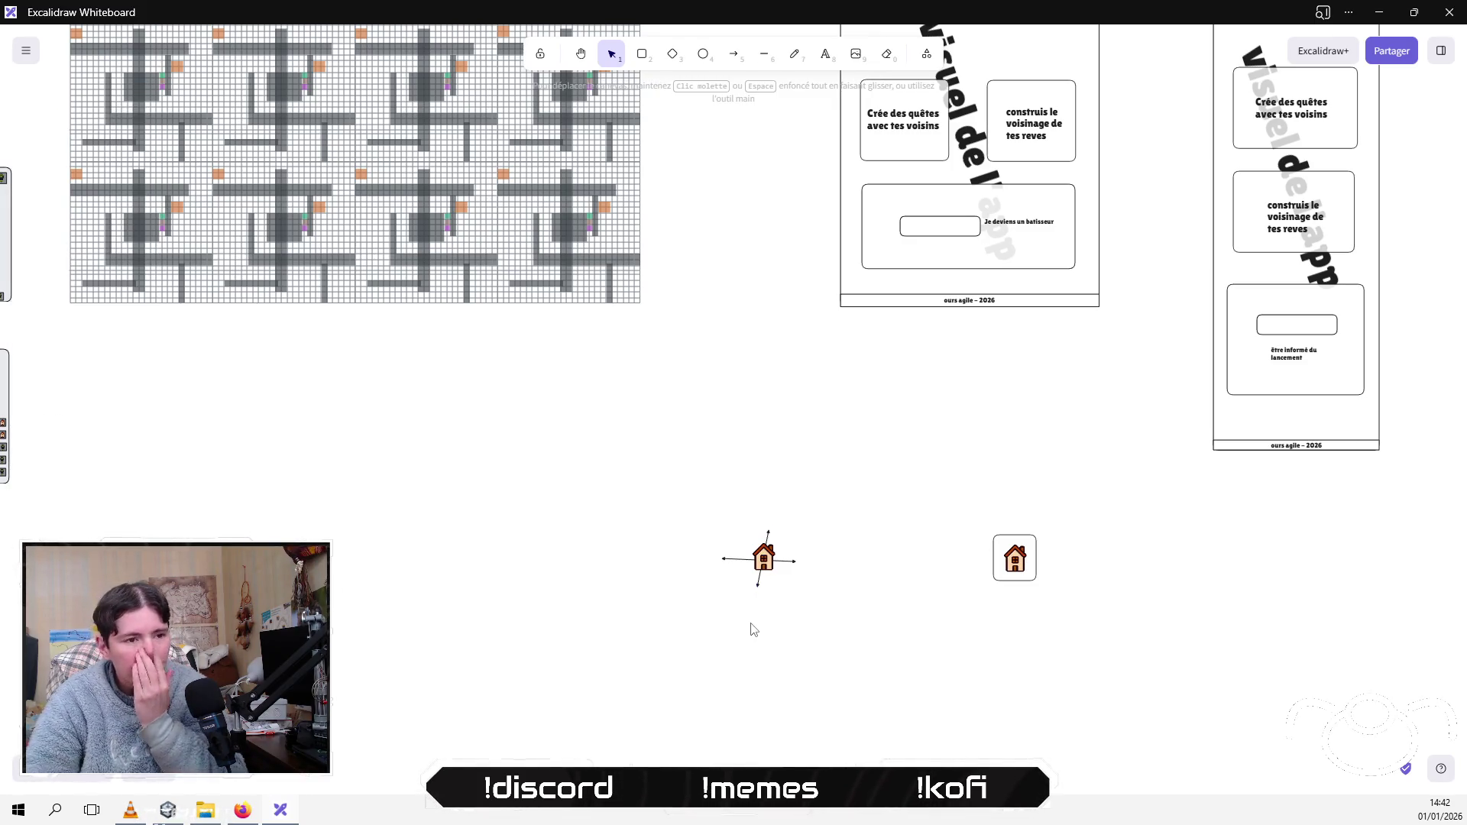
Step: Select the house with both arrows and move the group into its final spot
left_click_drag(642, 496, 885, 681)
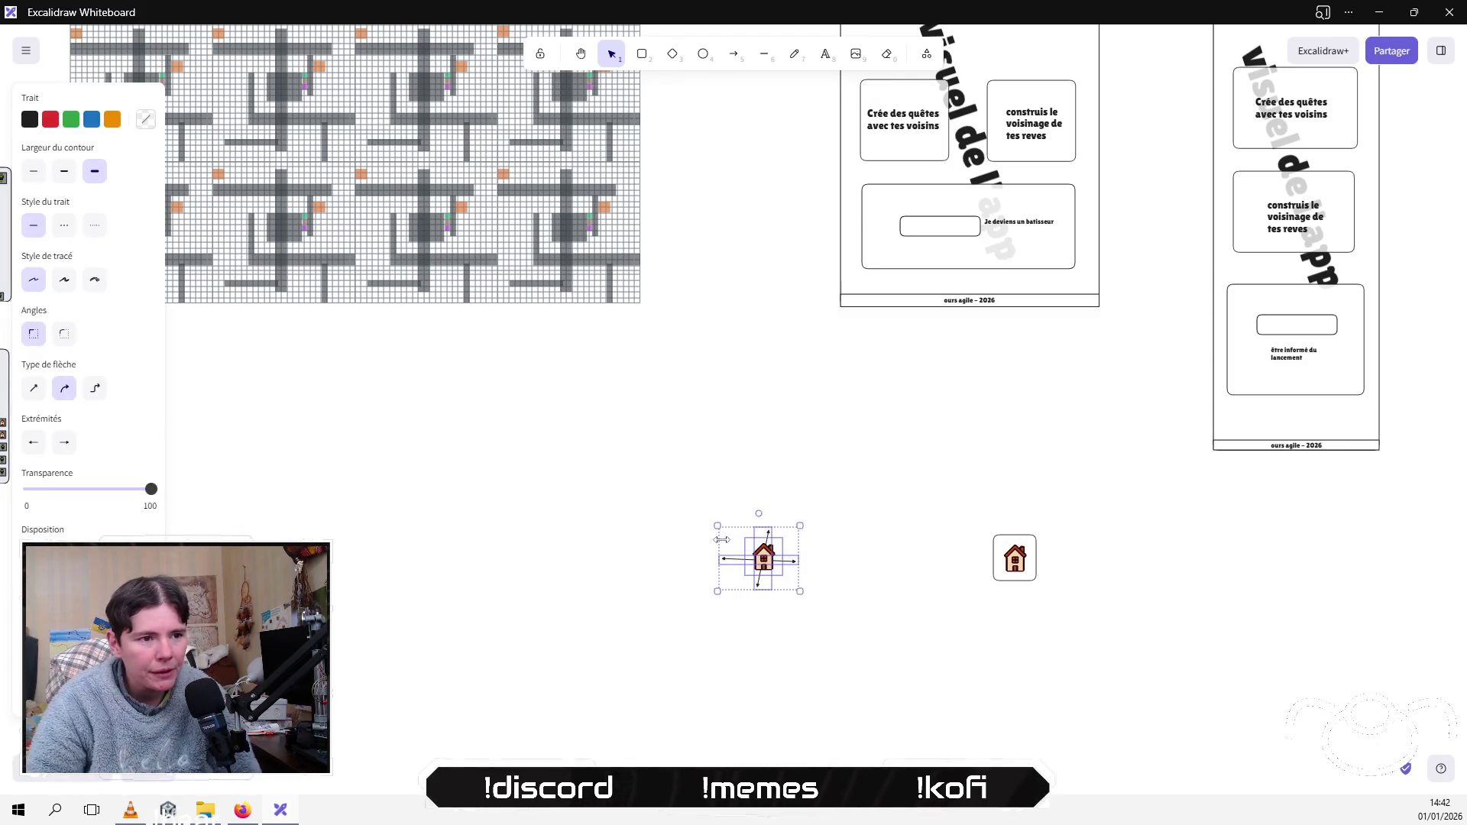
mouse_move(761, 558)
left_mouse_down()
mouse_move(844, 550)
mouse_move(707, 534)
mouse_move(844, 565)
mouse_move(800, 524)
mouse_move(743, 527)
left_mouse_up()
left_click(844, 508)
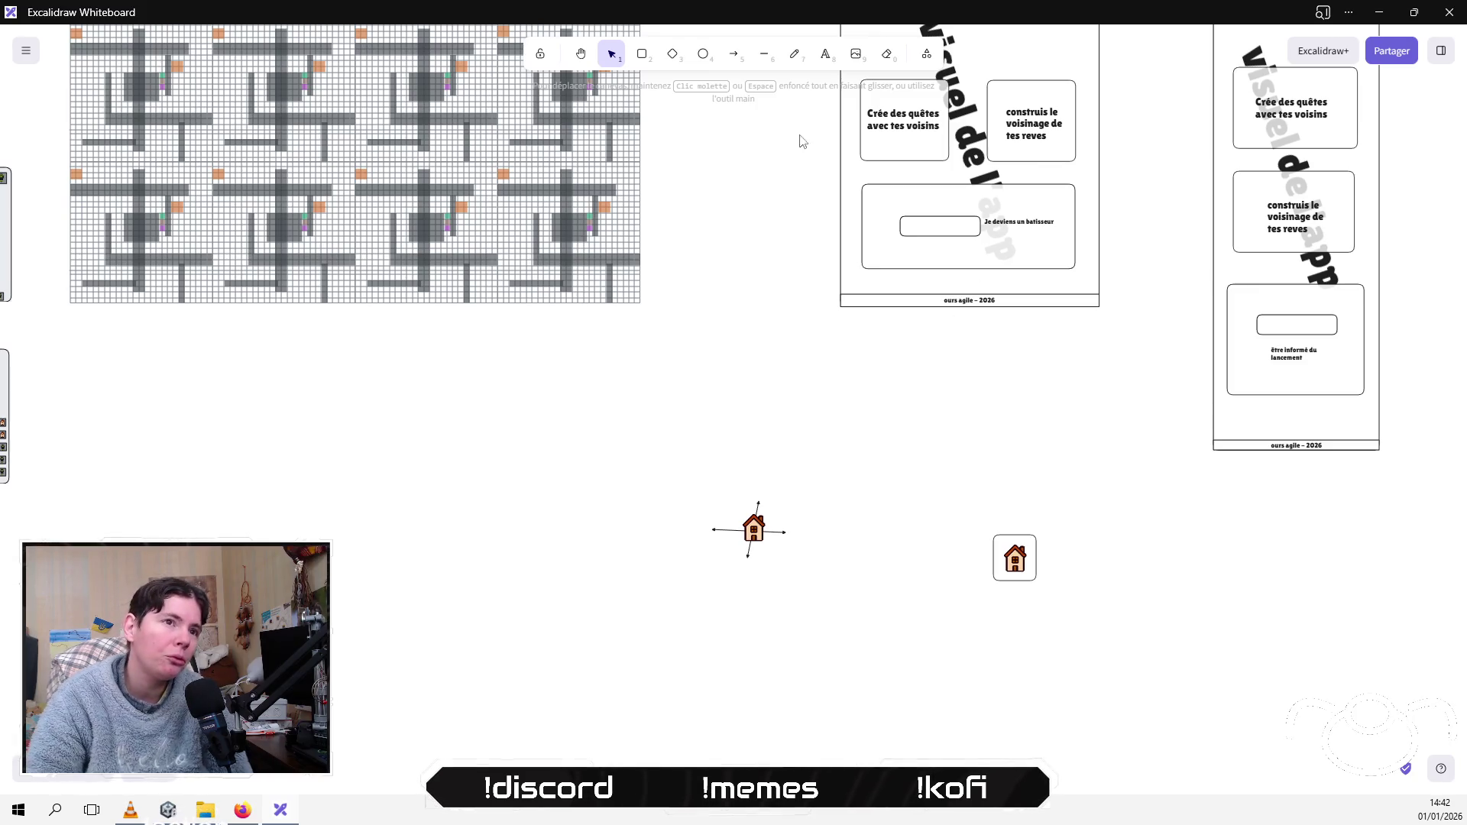
left_click(642, 53)
Step: Draw a small key box labelled 'v' and move it up toward the house
left_click_drag(800, 498, 820, 519)
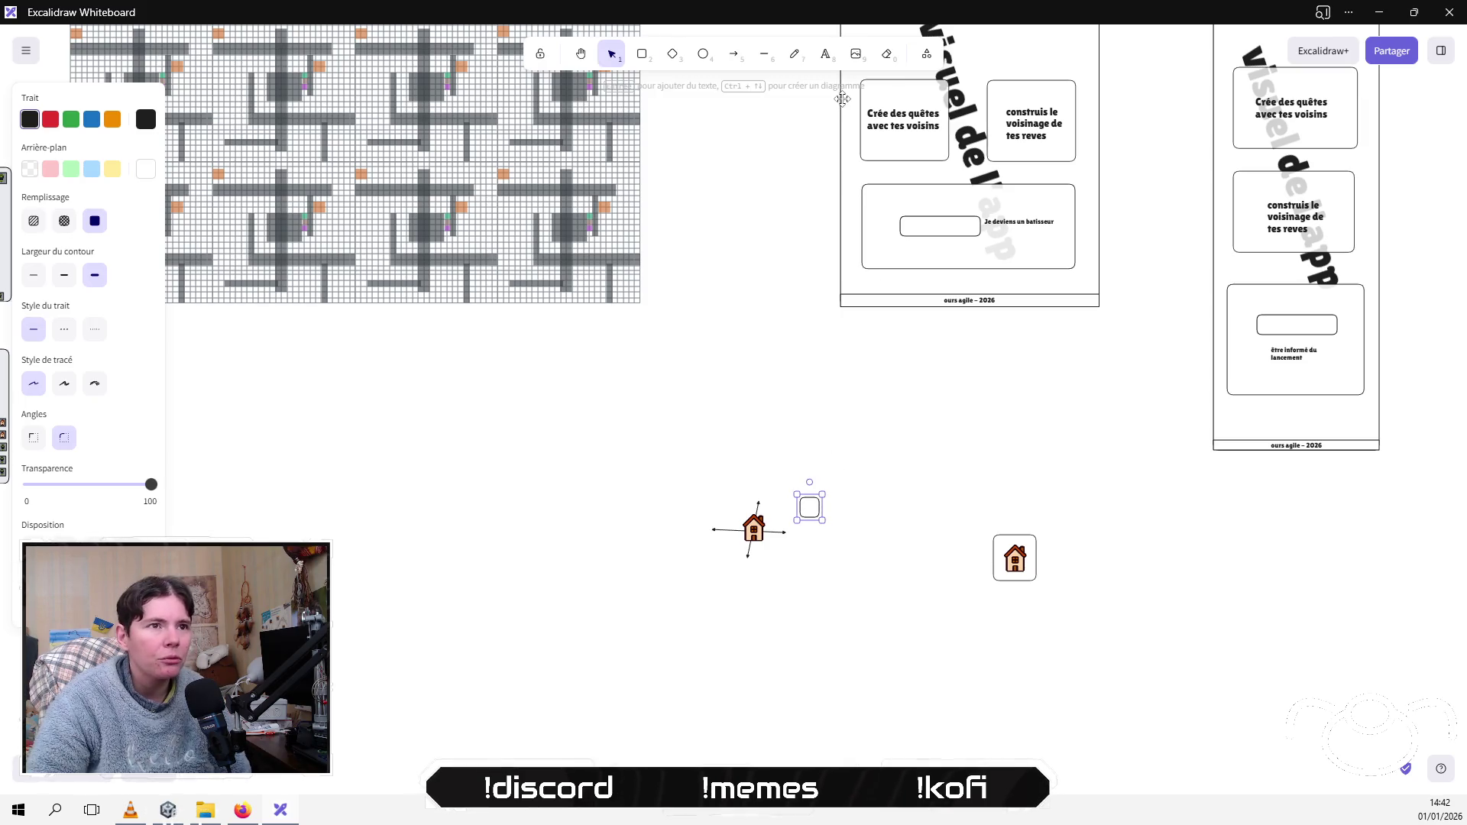
left_click(825, 53)
left_click(815, 507)
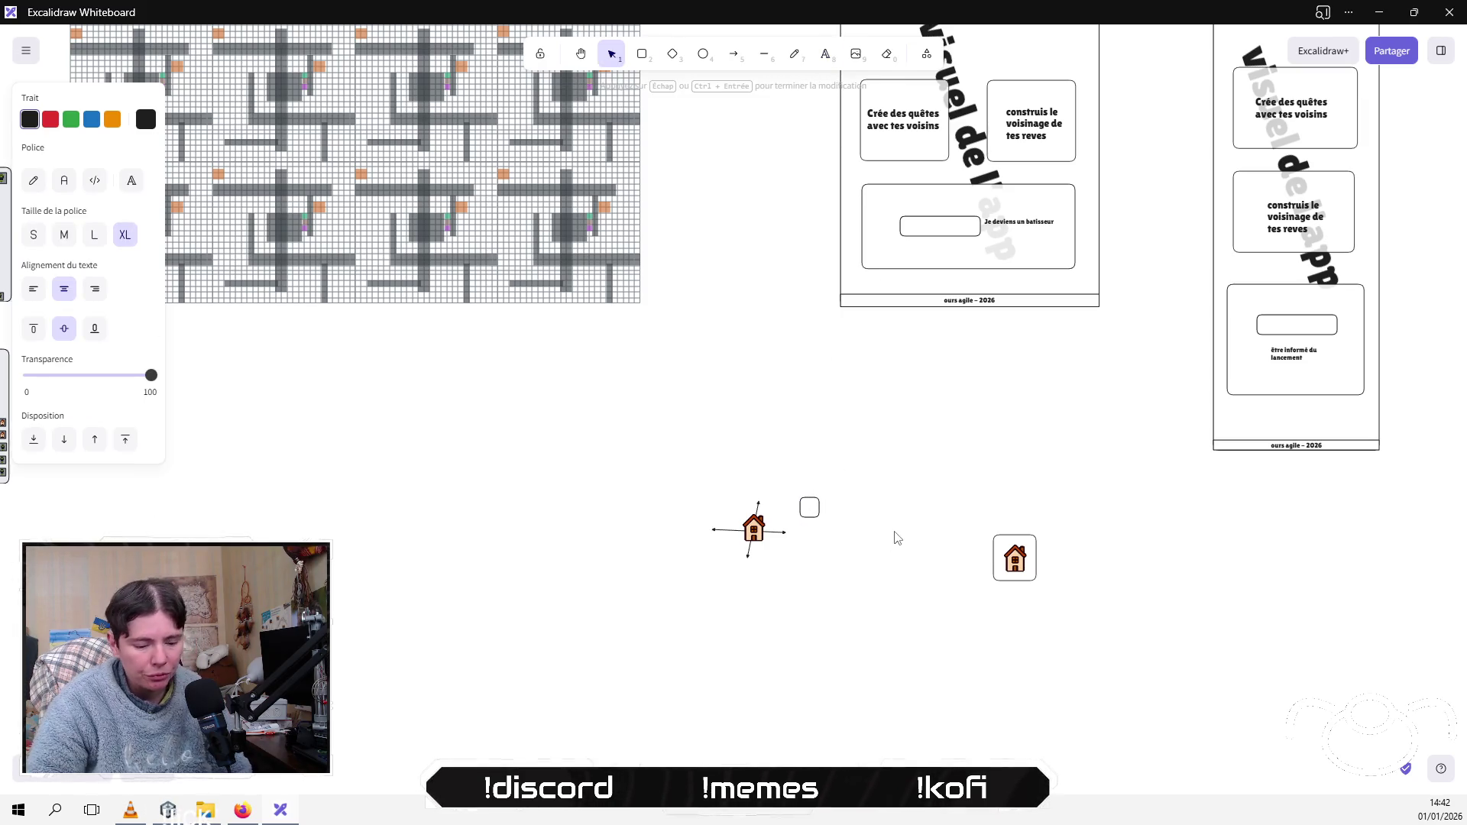
left_click(898, 541)
left_click(810, 506)
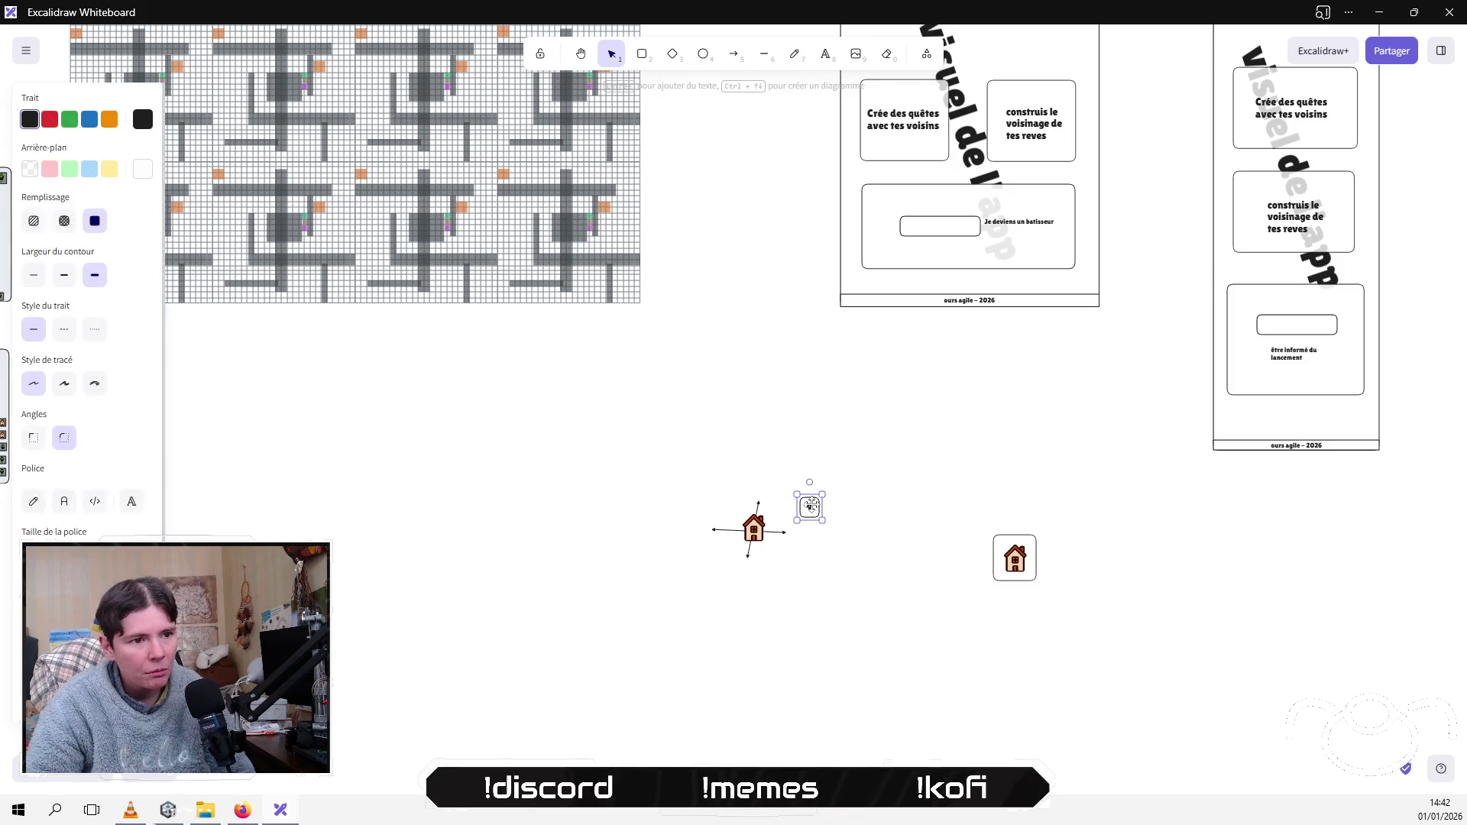
key("Escape")
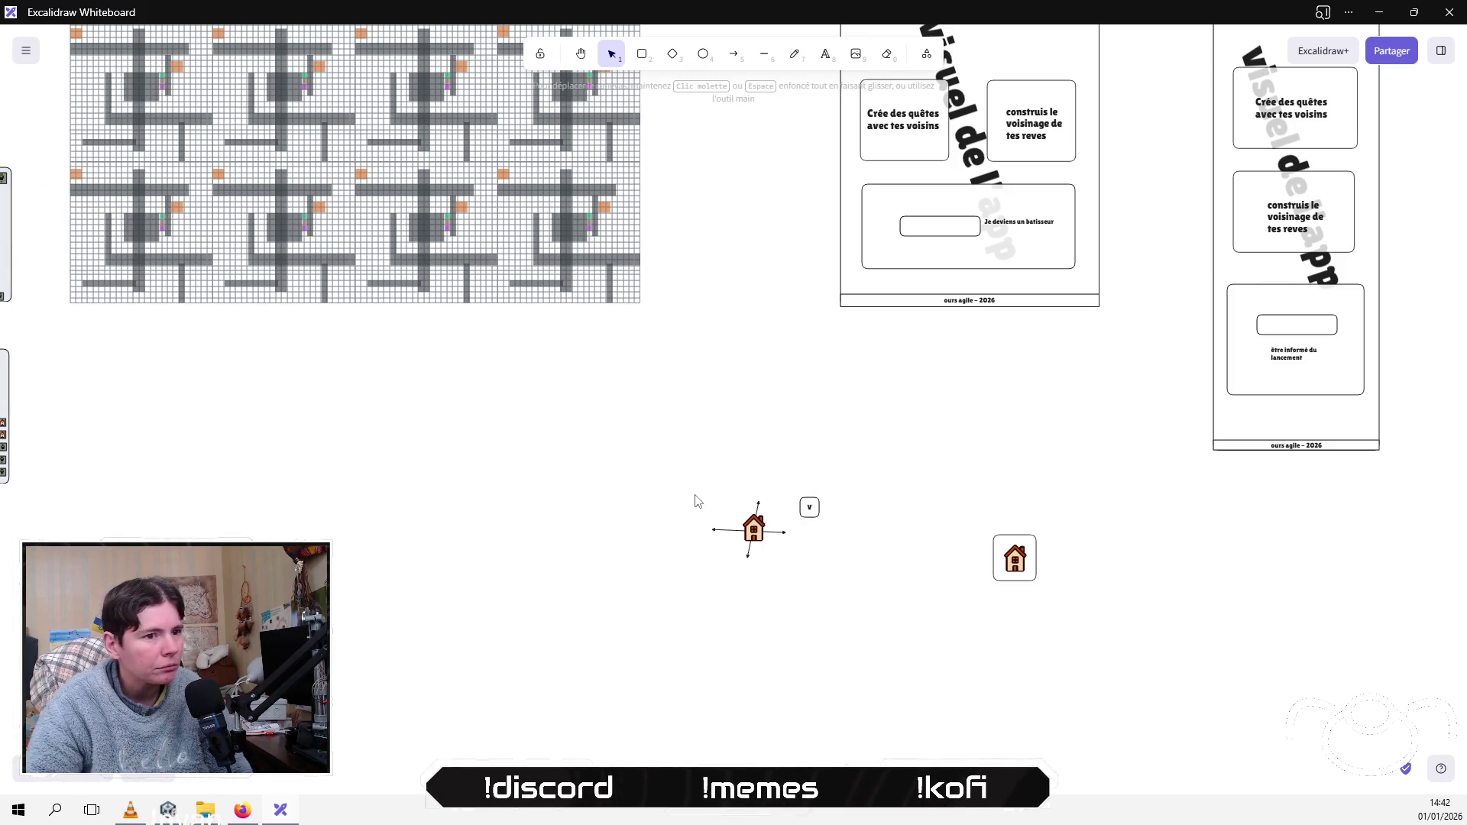
left_click(797, 507)
double_click(809, 506)
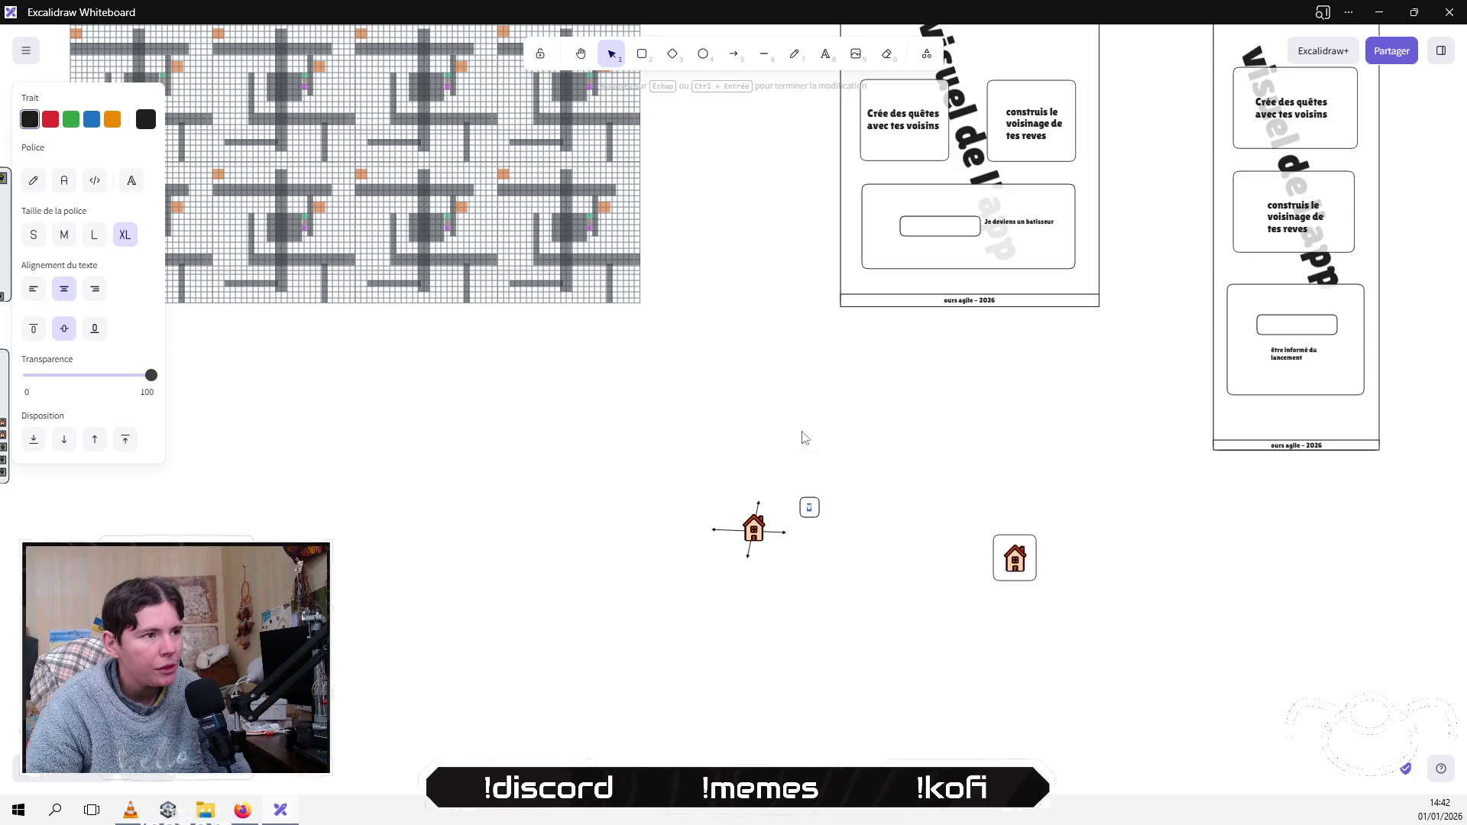
left_click(560, 482)
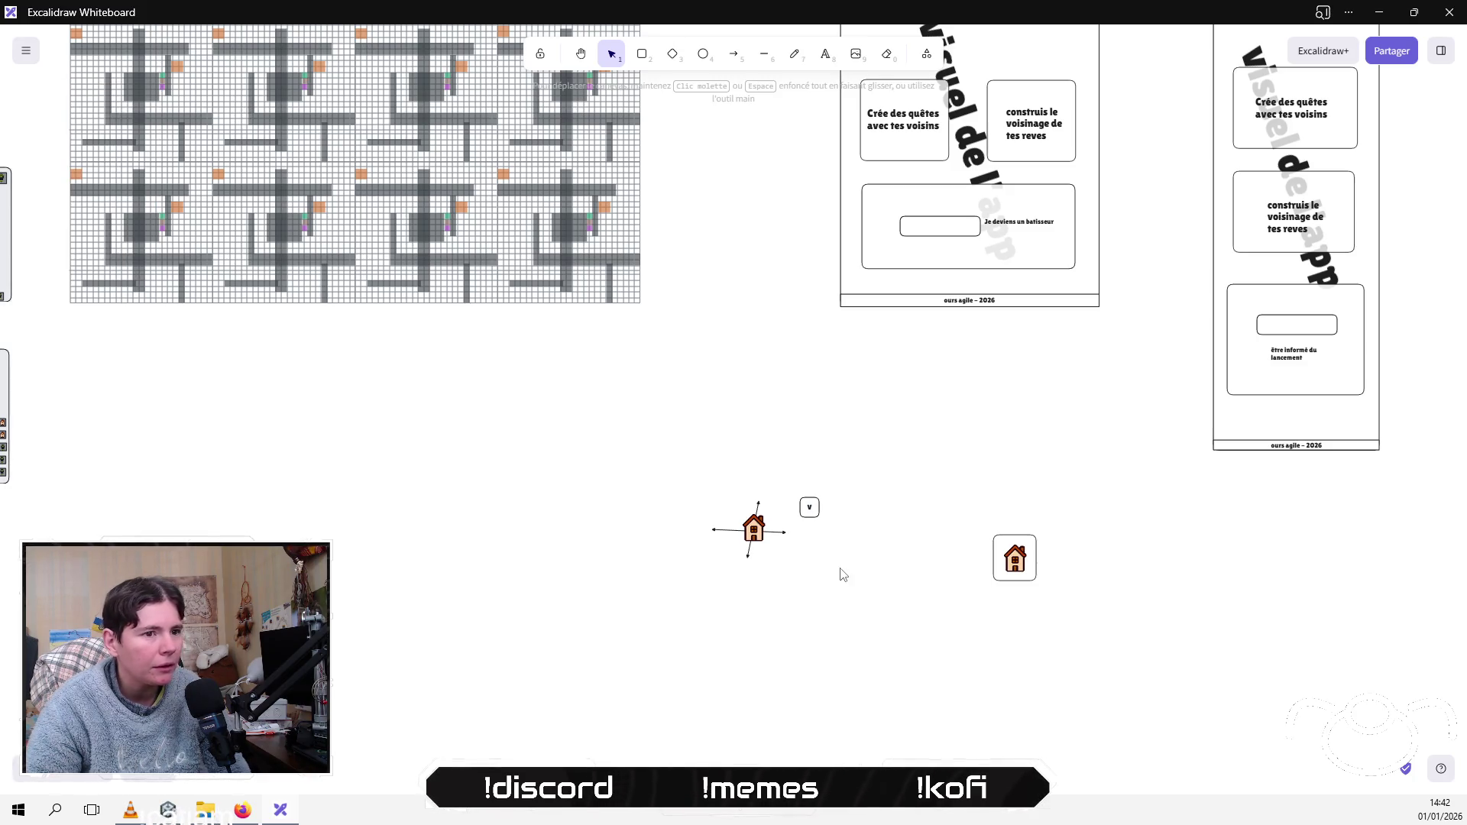
left_click(808, 505)
mouse_move(809, 508)
left_mouse_down()
mouse_move(795, 493)
mouse_move(816, 501)
left_mouse_up()
left_click(836, 443)
Step: Duplicate the v box, relabel the copy 'c', and place it beside the v box
key("ctrl+c")
key("ctrl+v")
left_click_drag(703, 437, 748, 486)
double_click(747, 486)
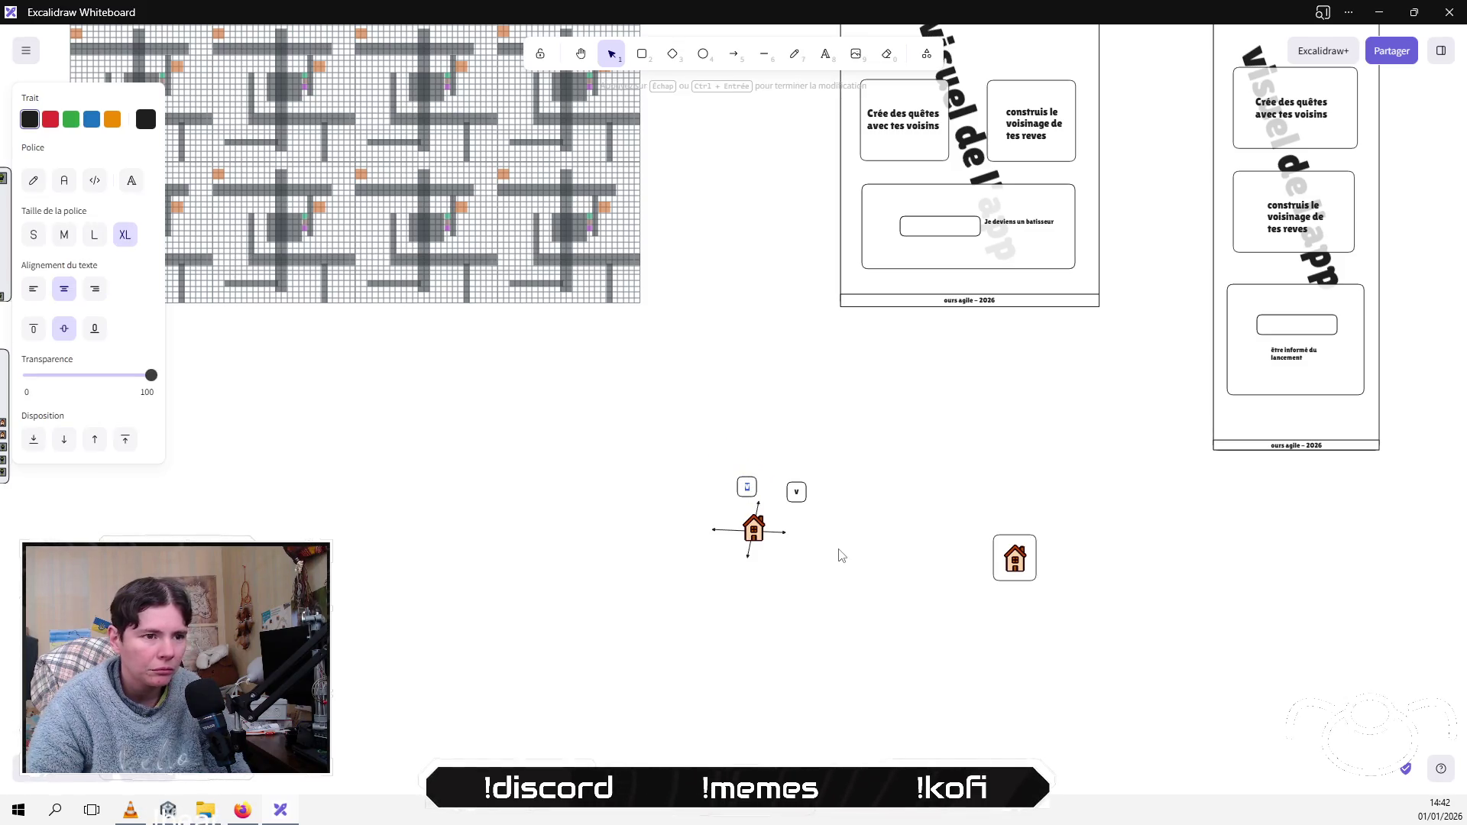
type("c")
key("Escape")
mouse_move(699, 452)
left_mouse_down()
mouse_move(779, 509)
mouse_move(770, 479)
left_mouse_up()
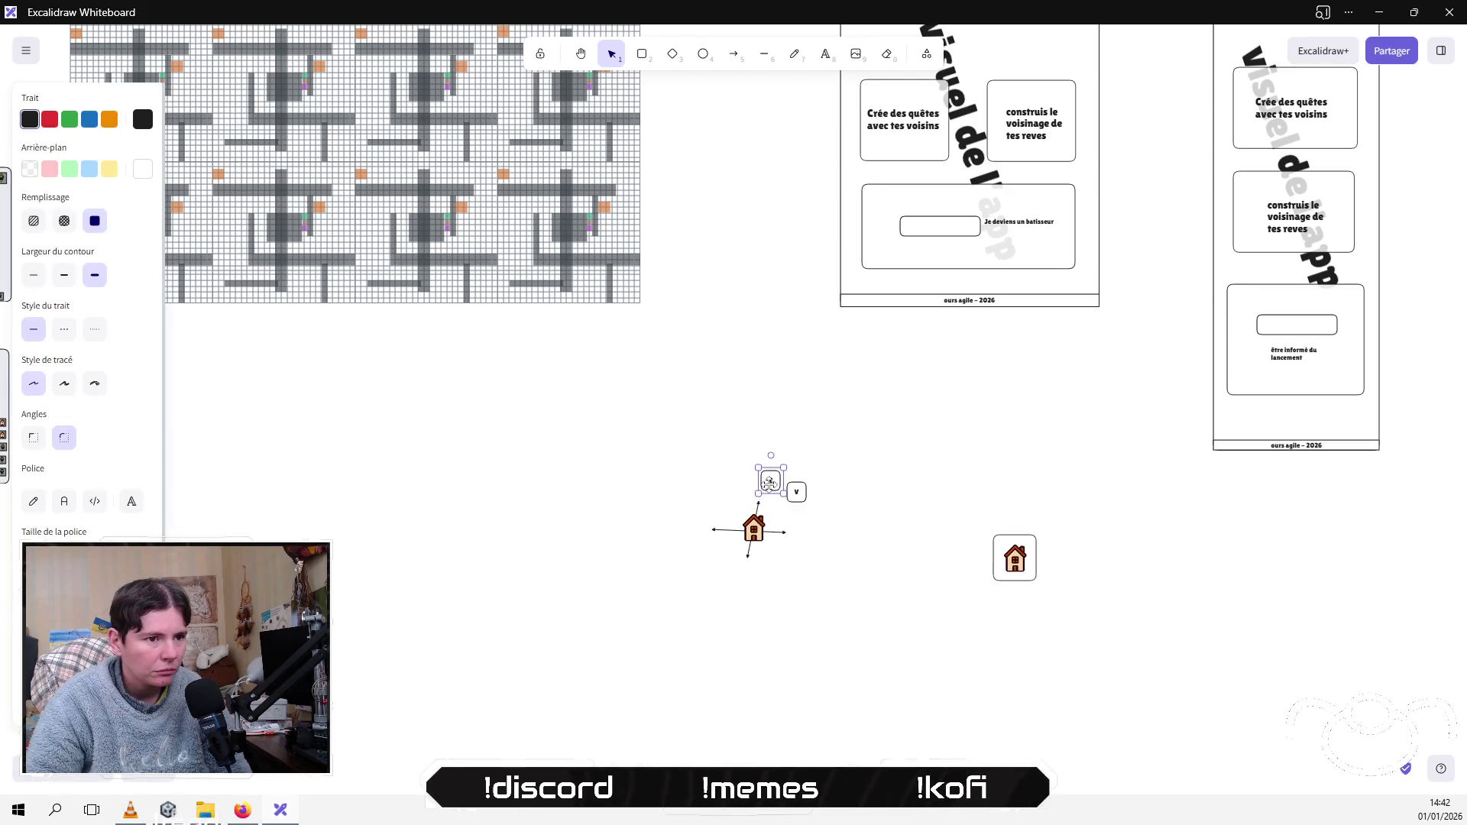
left_click(731, 508)
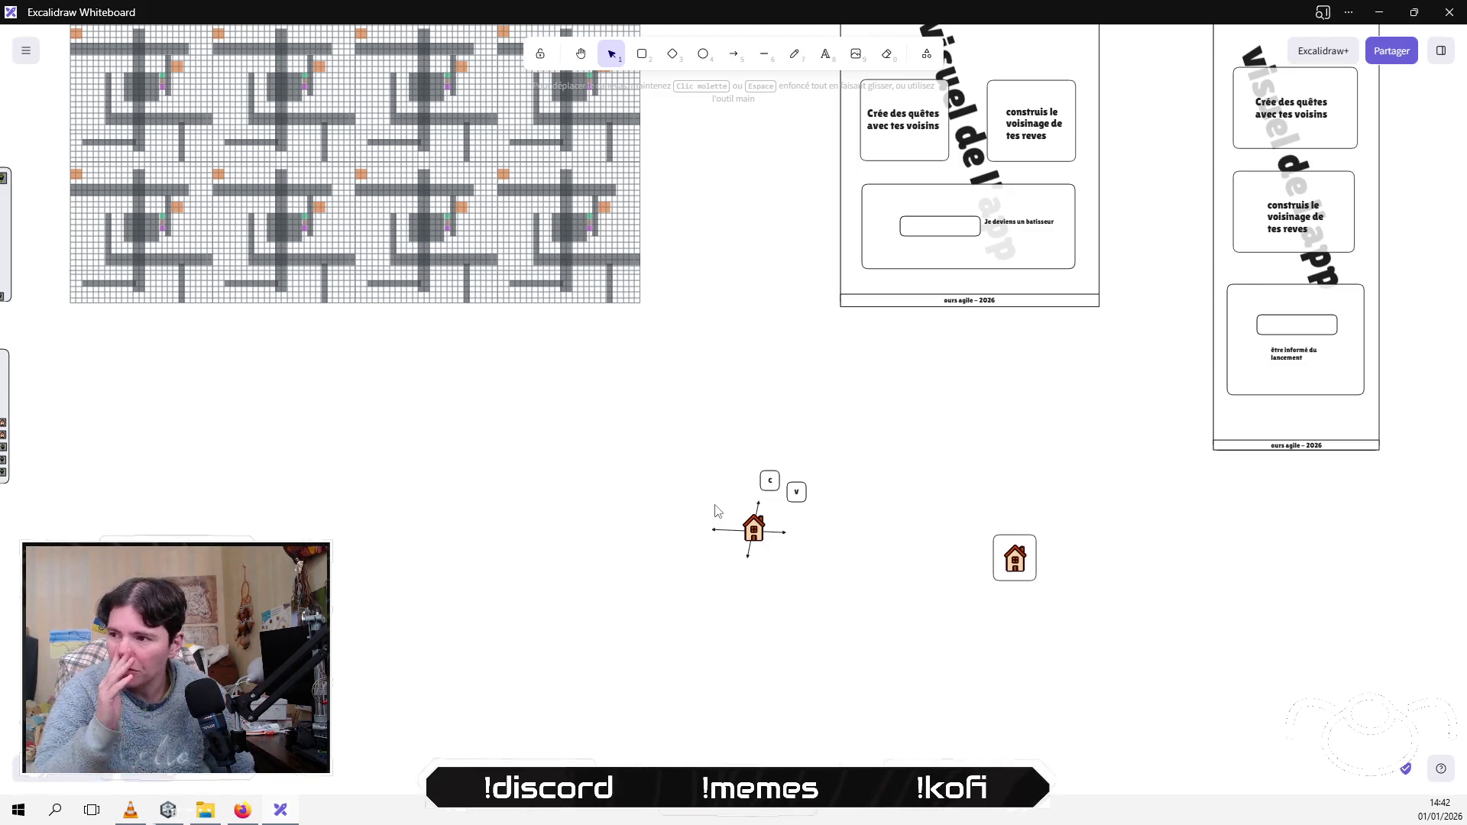
Step: Align the c and v boxes on one row and move the pair above the house
left_click_drag(727, 443, 791, 520)
left_click(675, 438)
mouse_move(682, 432)
left_mouse_down()
mouse_move(871, 548)
mouse_move(862, 519)
mouse_move(829, 523)
left_mouse_up()
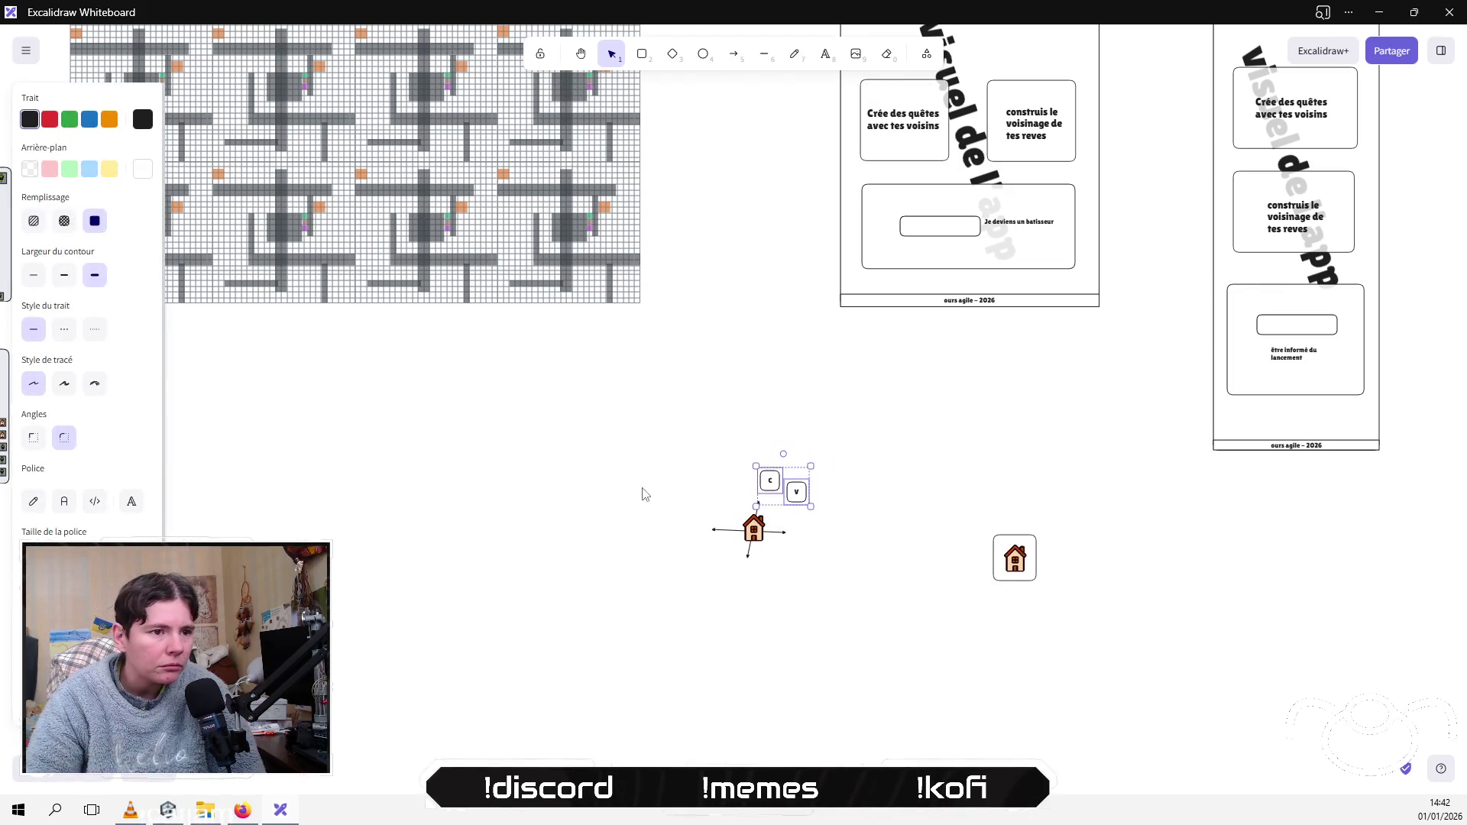
scroll(88, 306, "down", 3)
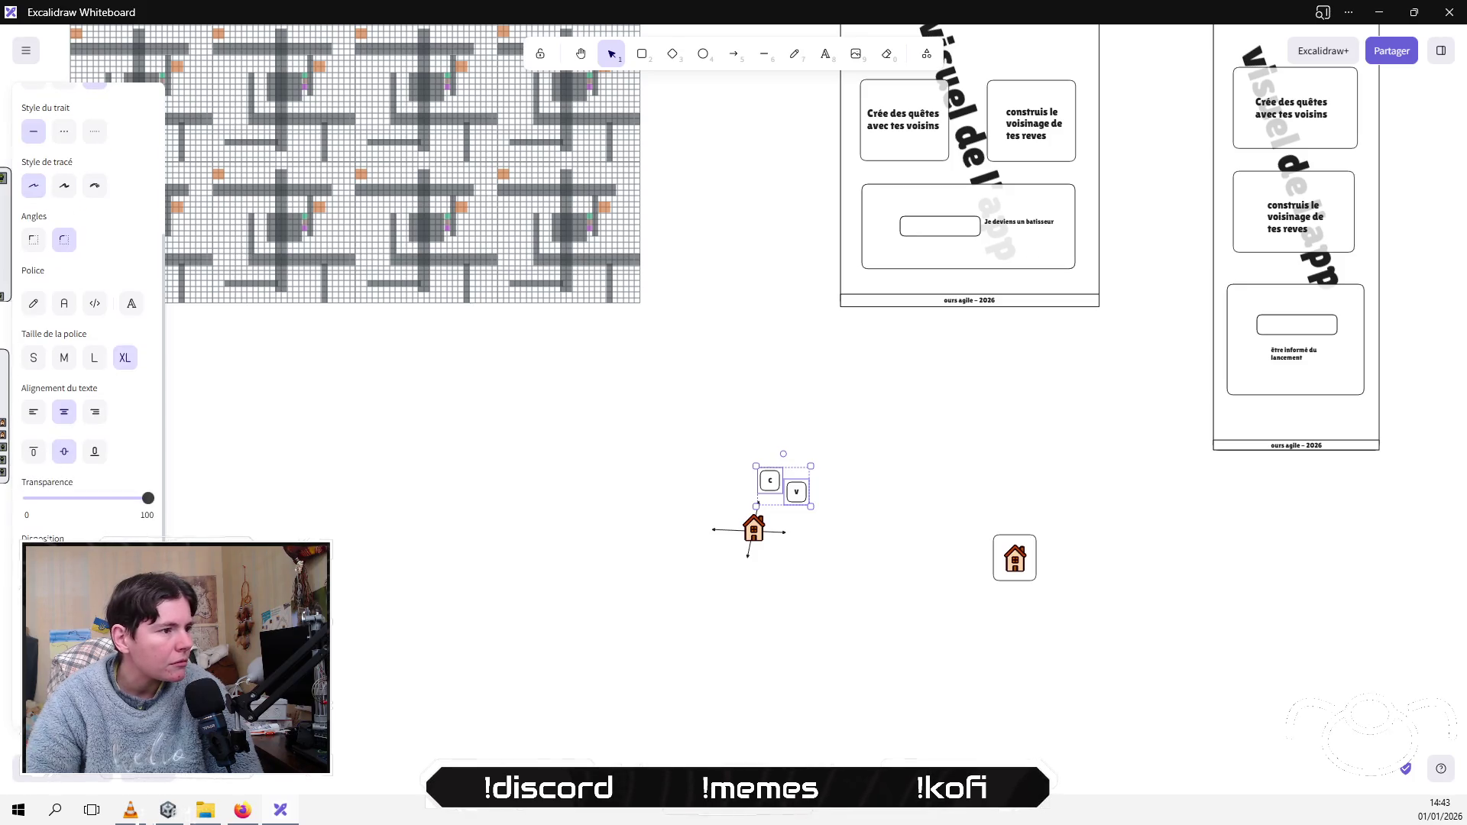
key("alt+shift+v")
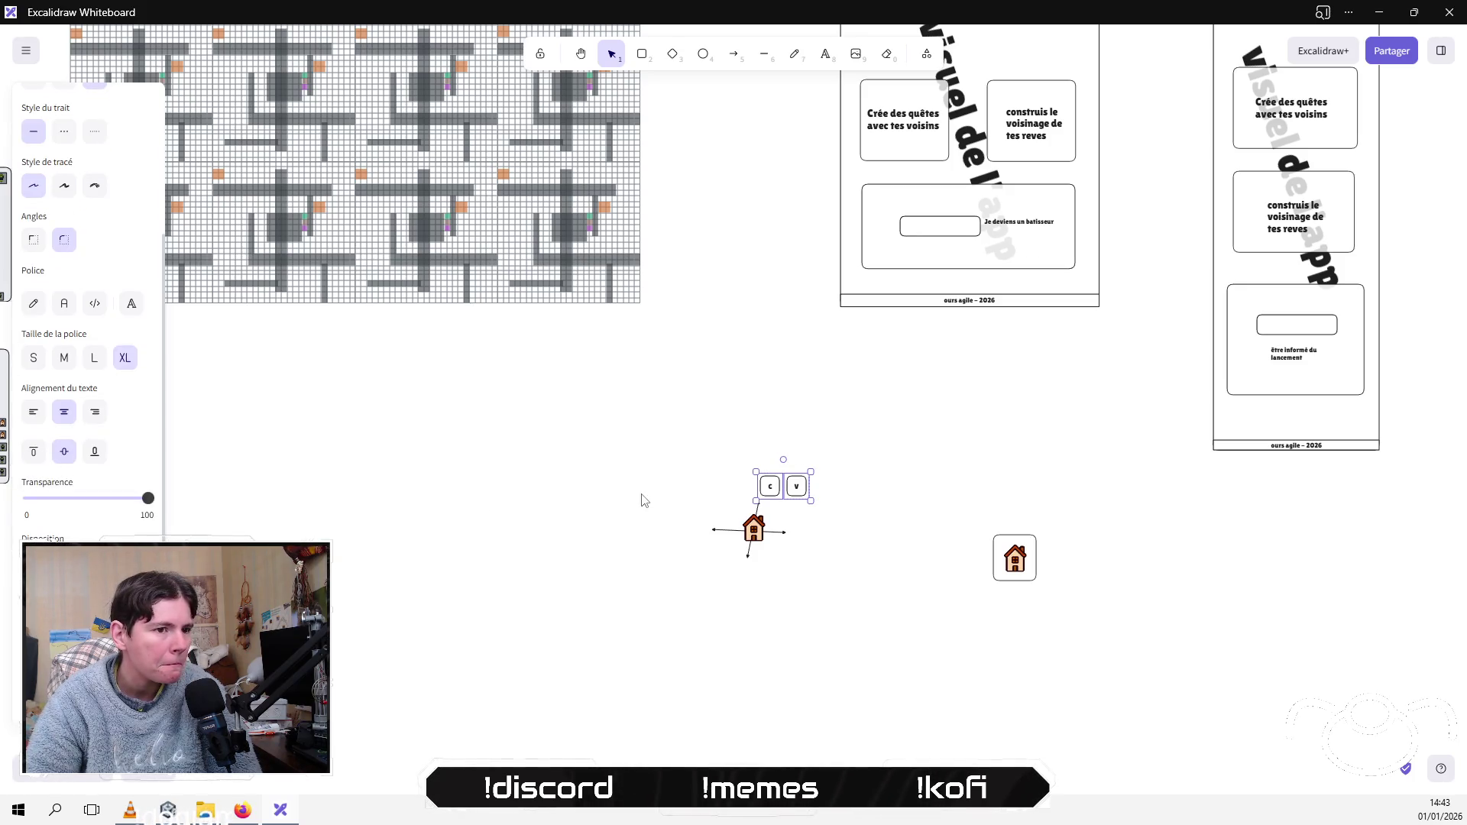
left_click(644, 500)
mouse_move(744, 436)
left_mouse_down()
mouse_move(838, 527)
mouse_move(815, 503)
left_mouse_up()
left_click(672, 492)
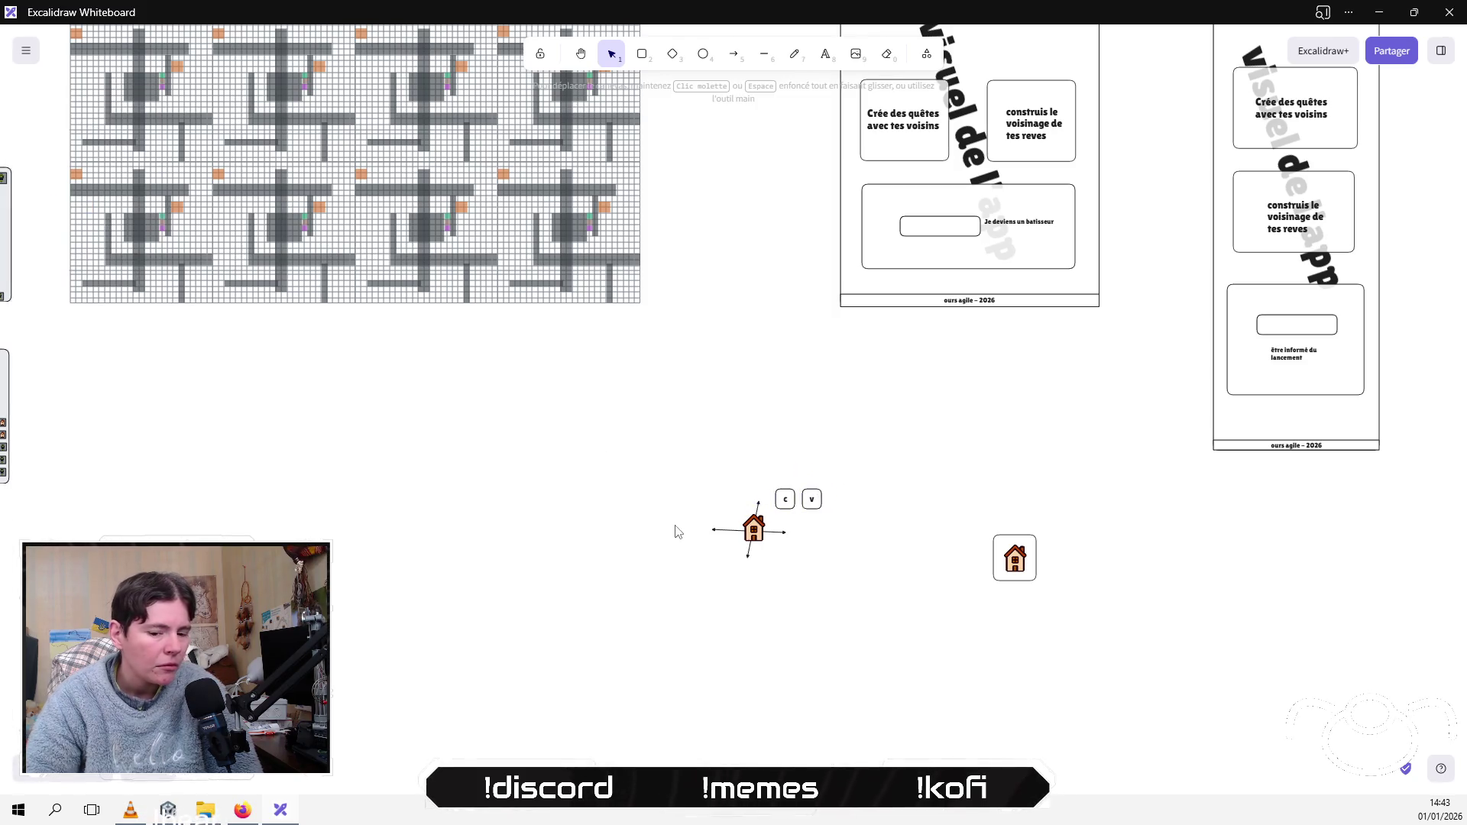
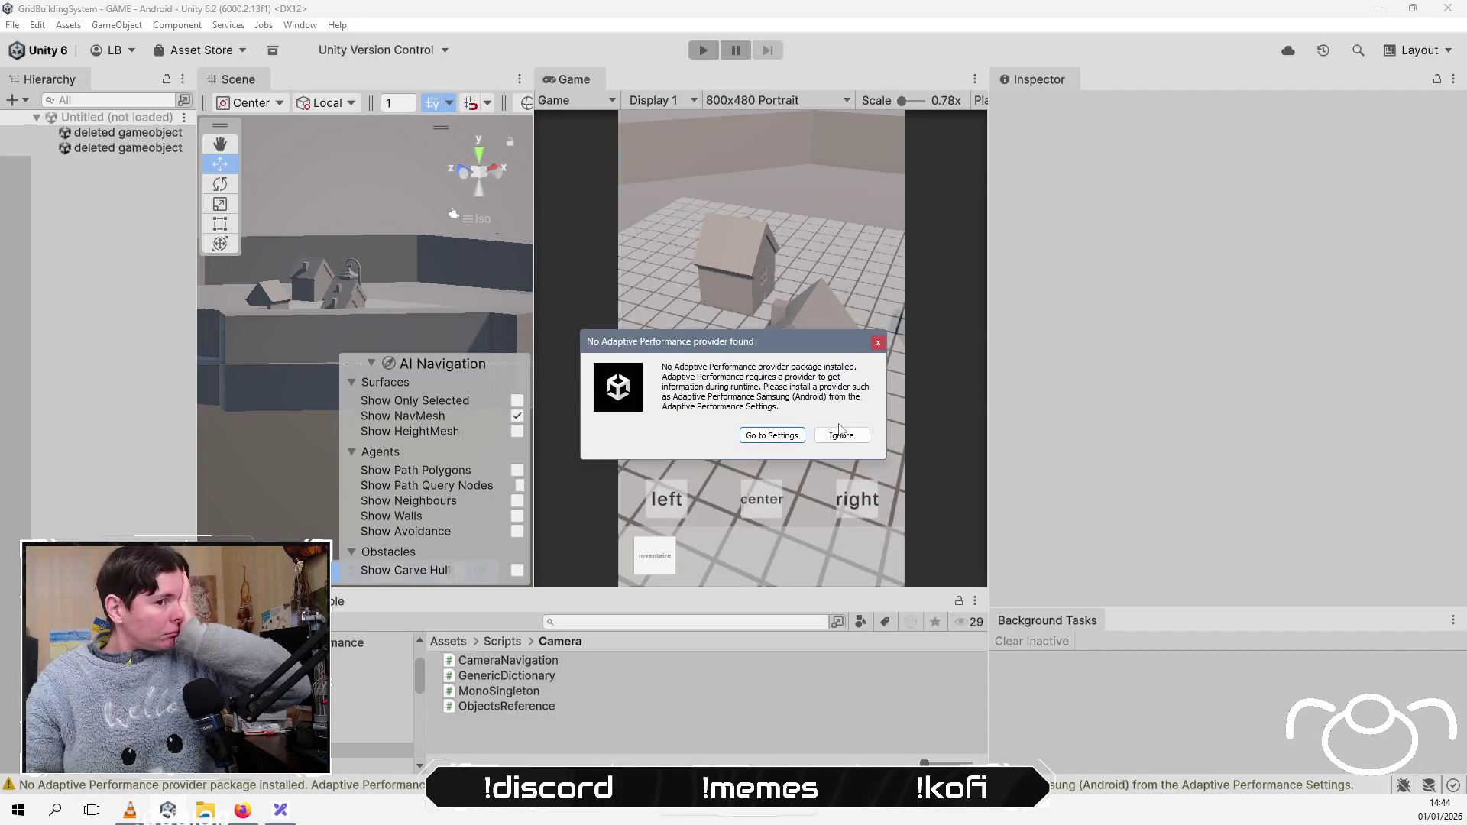
Step: Tick Android Provider under Adaptive Performance and confirm enabling the provider package
left_click(768, 437)
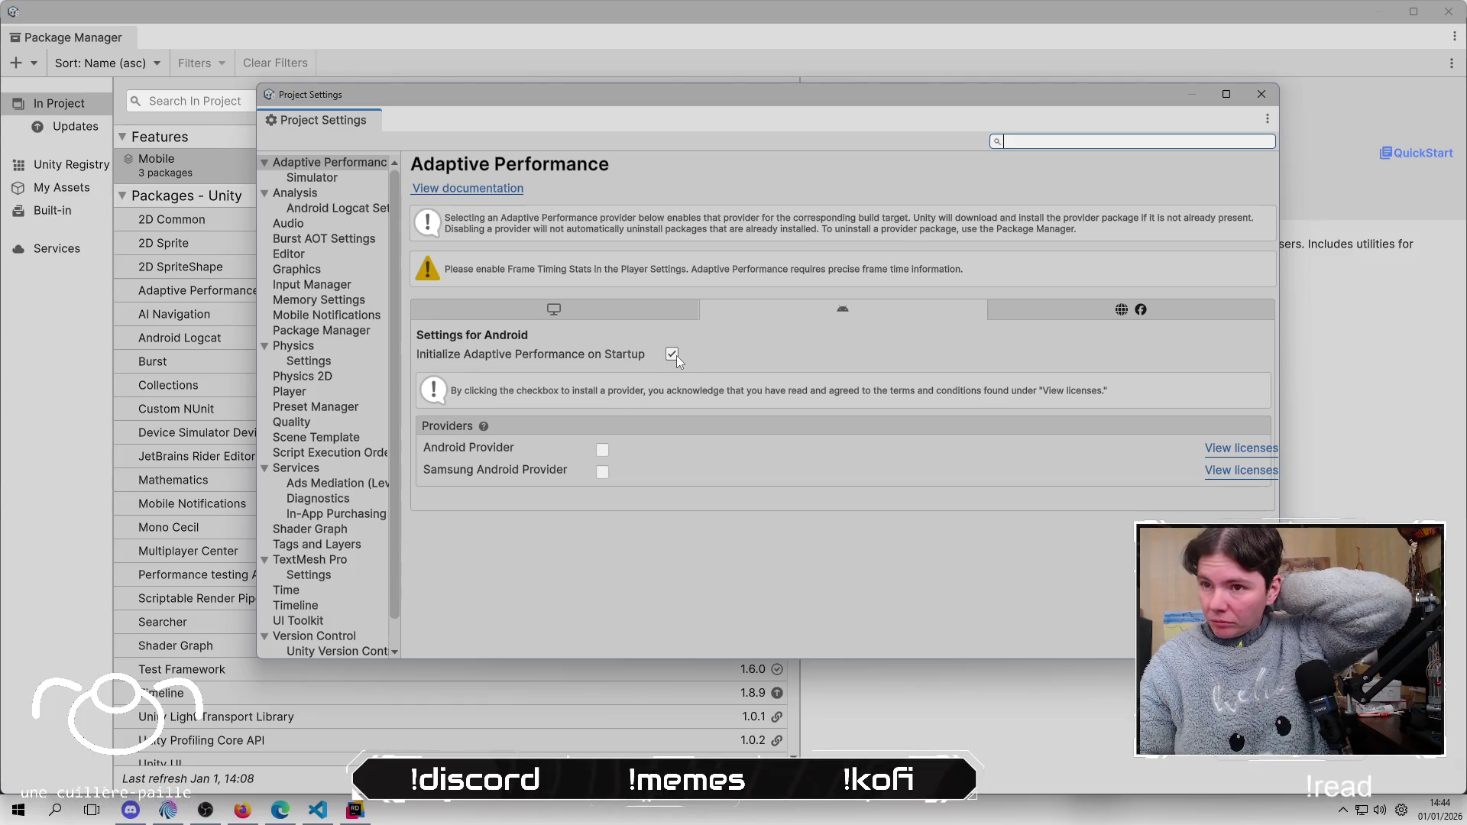
left_click(603, 450)
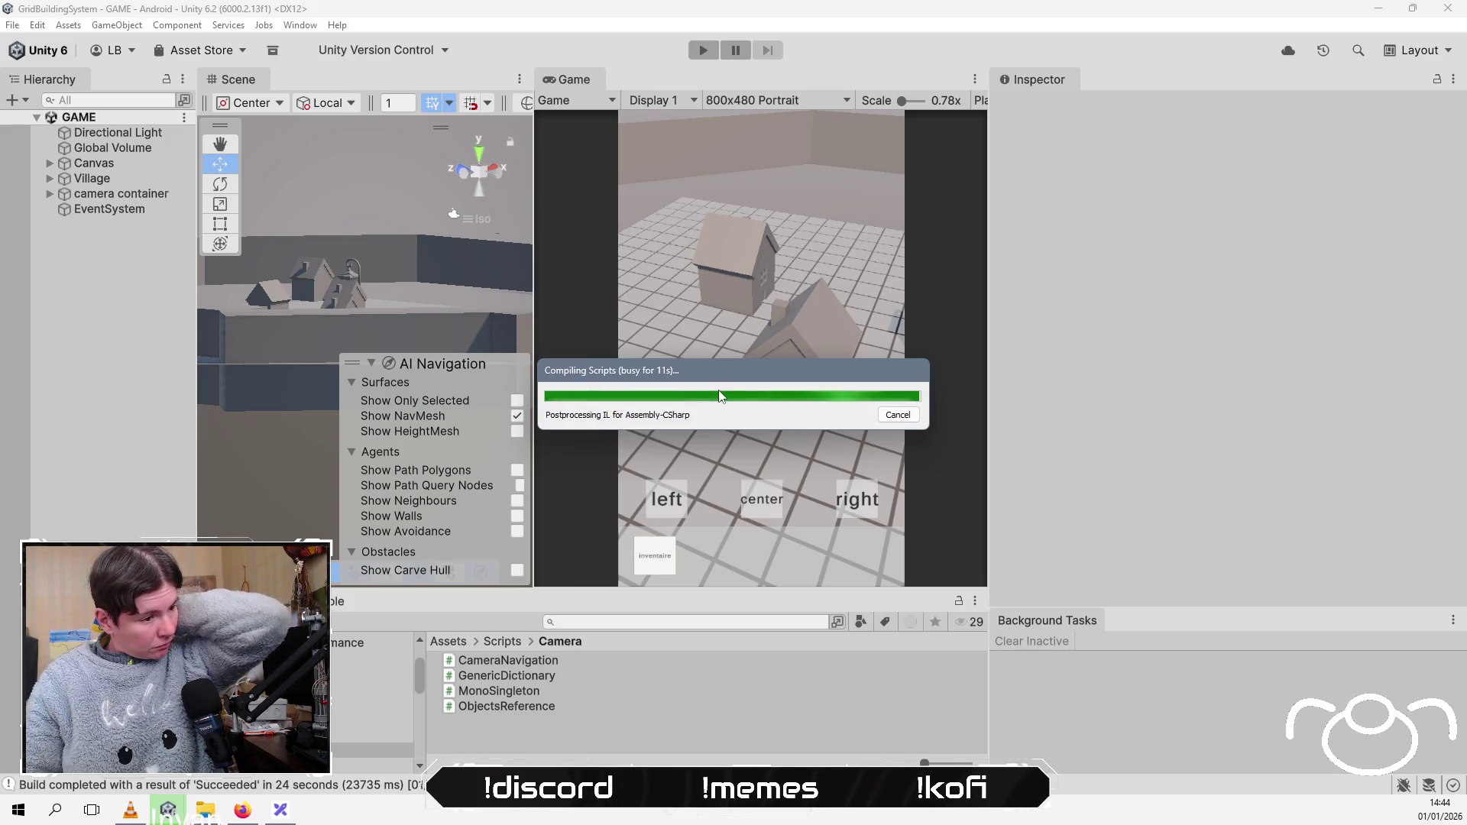
key("alt+Tab")
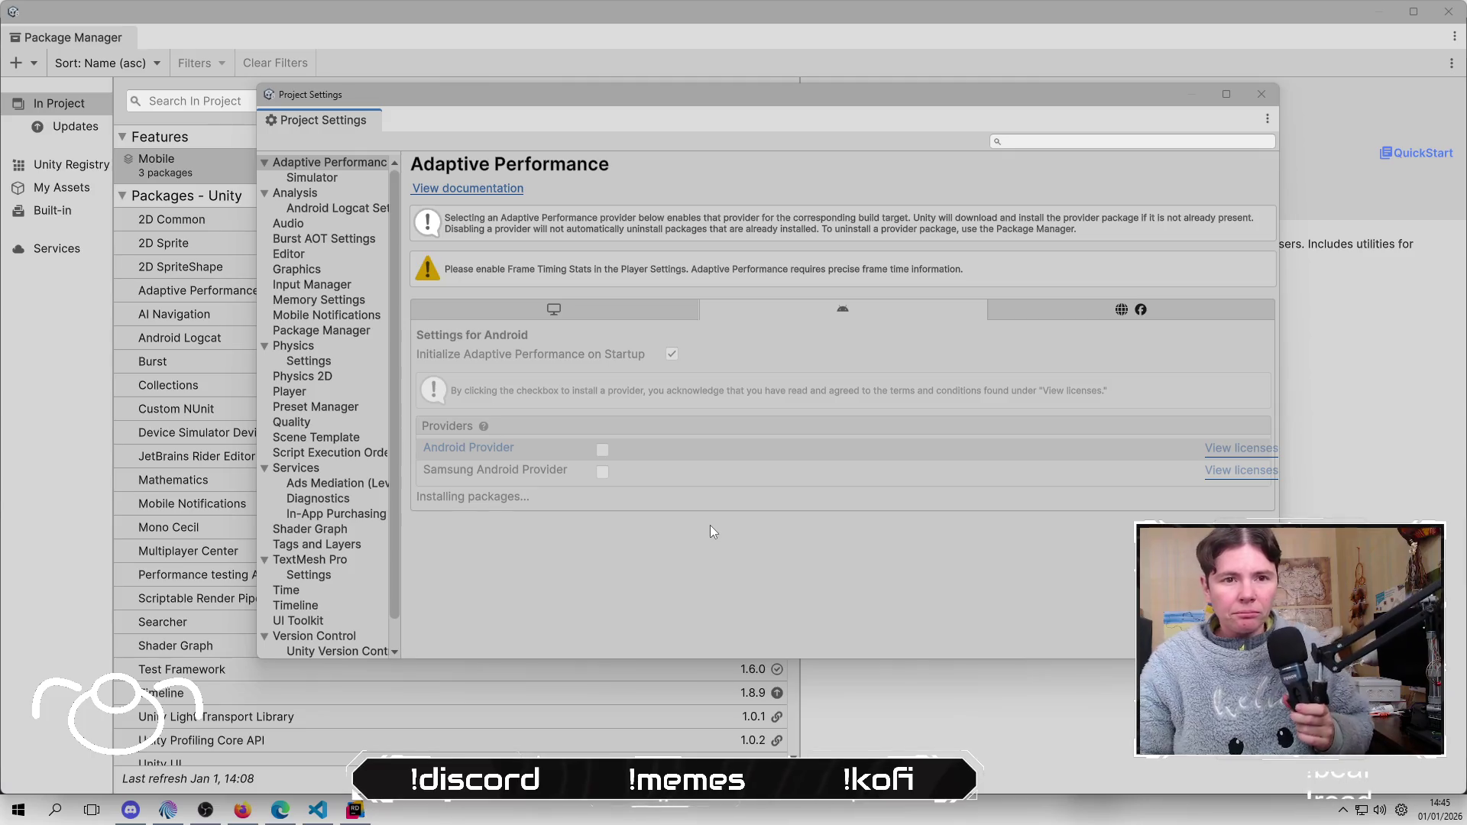
key("alt+Tab")
key("alt+Tab")
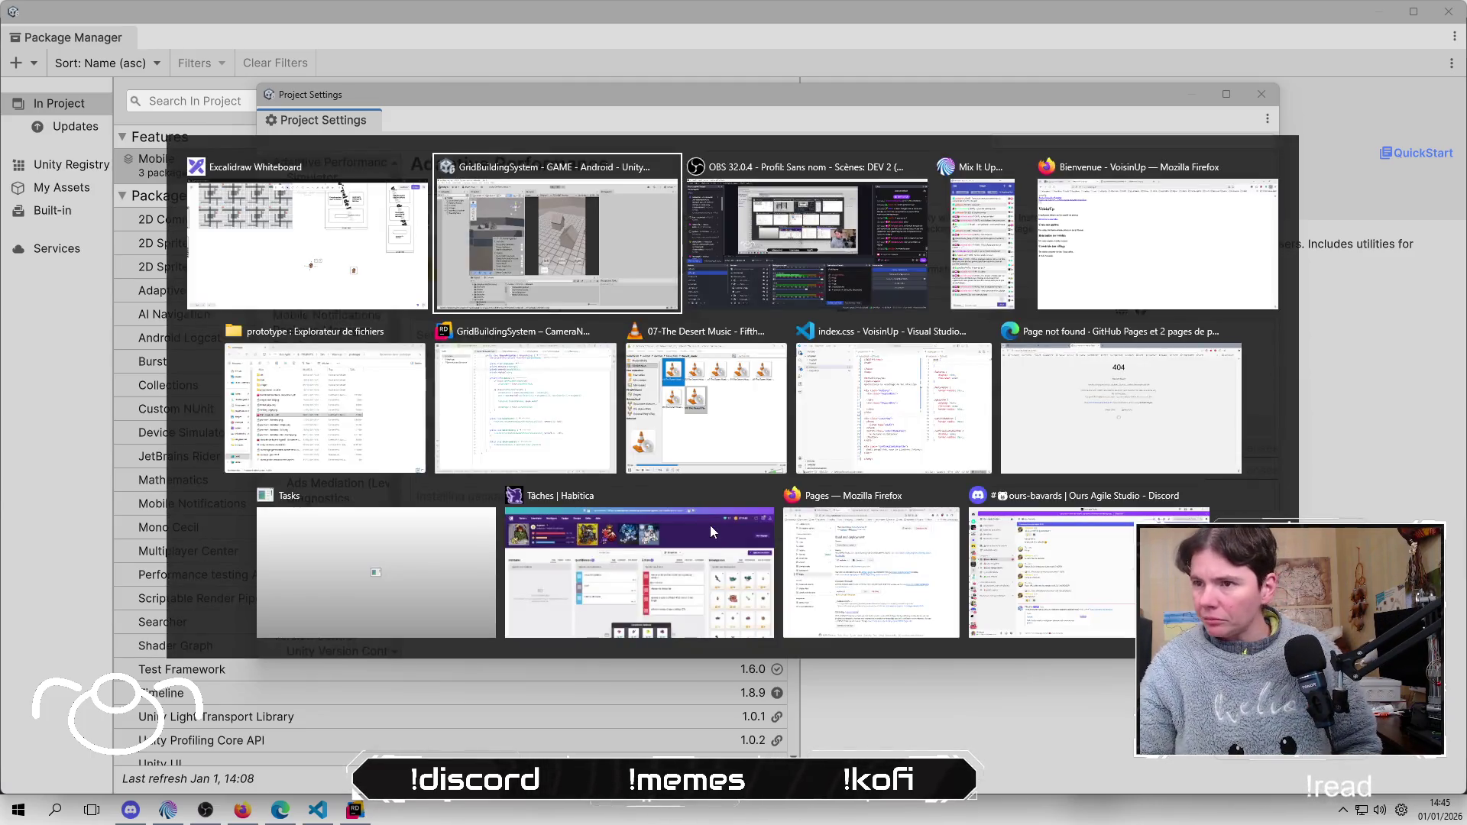
key("alt+Tab")
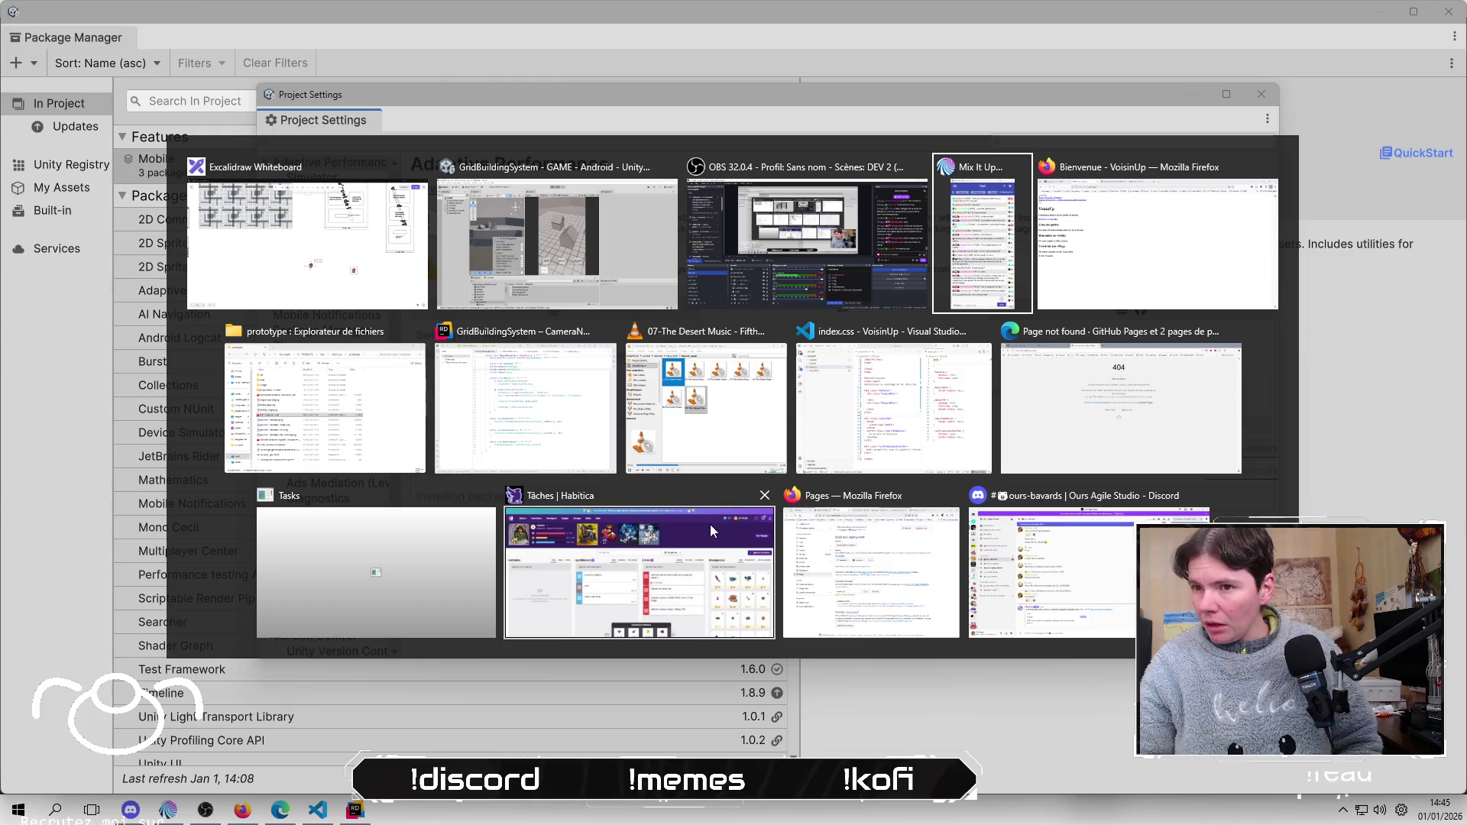
key("alt+shift+Tab")
key("alt+shift+Tab")
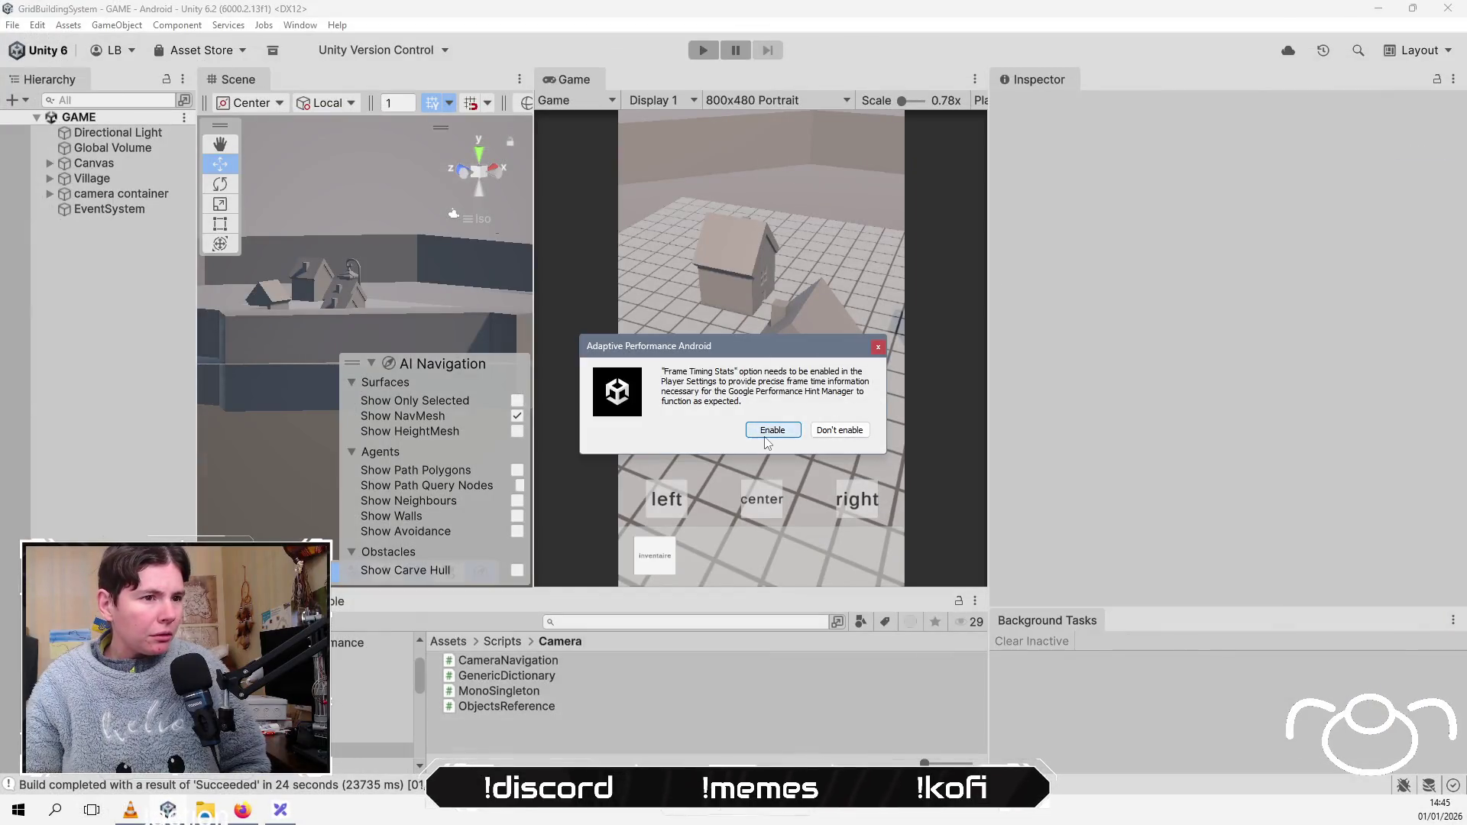
left_click(764, 431)
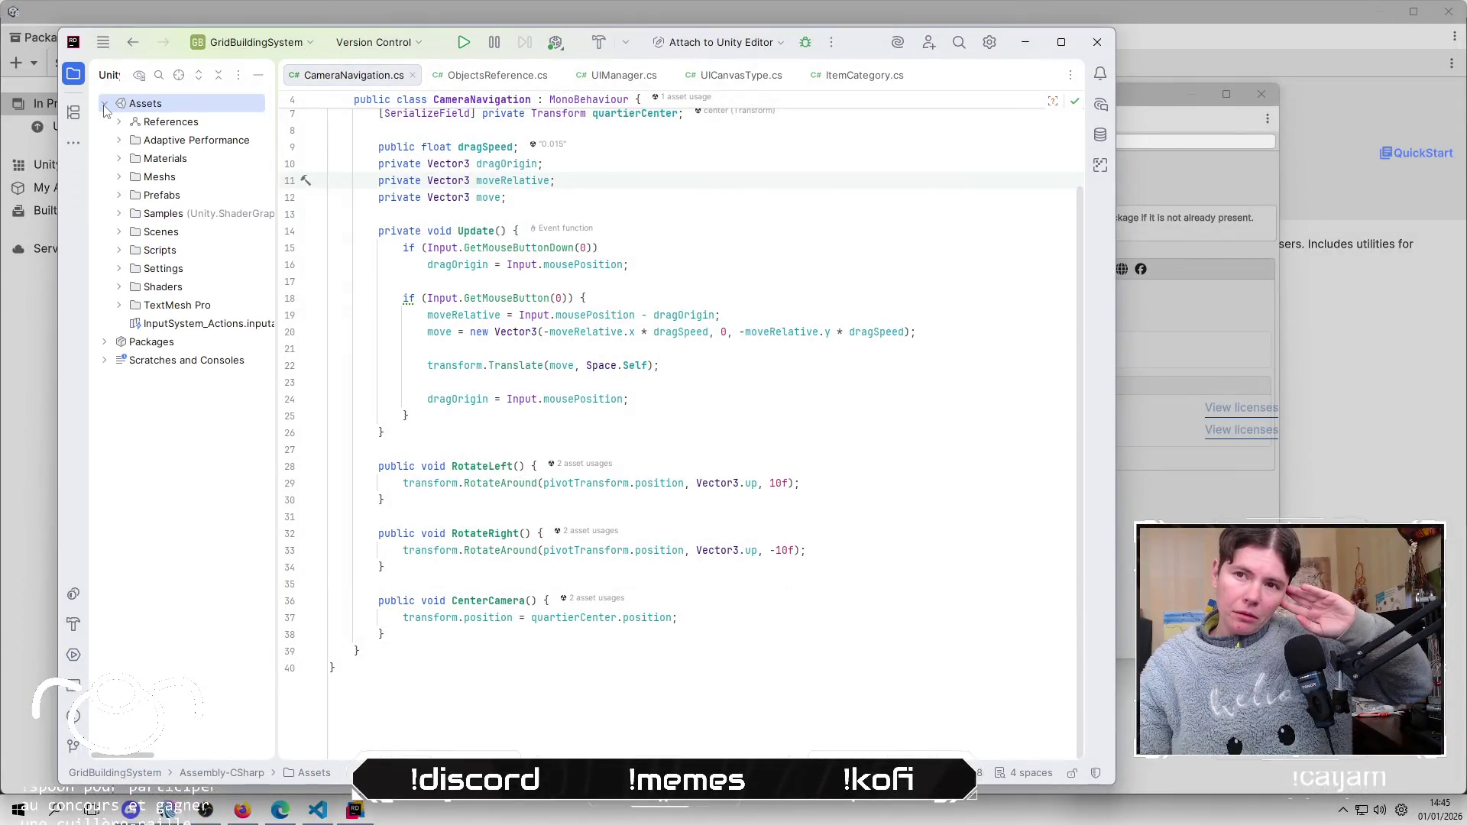
Step: Create a MonoBehaviour script named 'Builder' in the Assets/Scripts folder
left_click(118, 250)
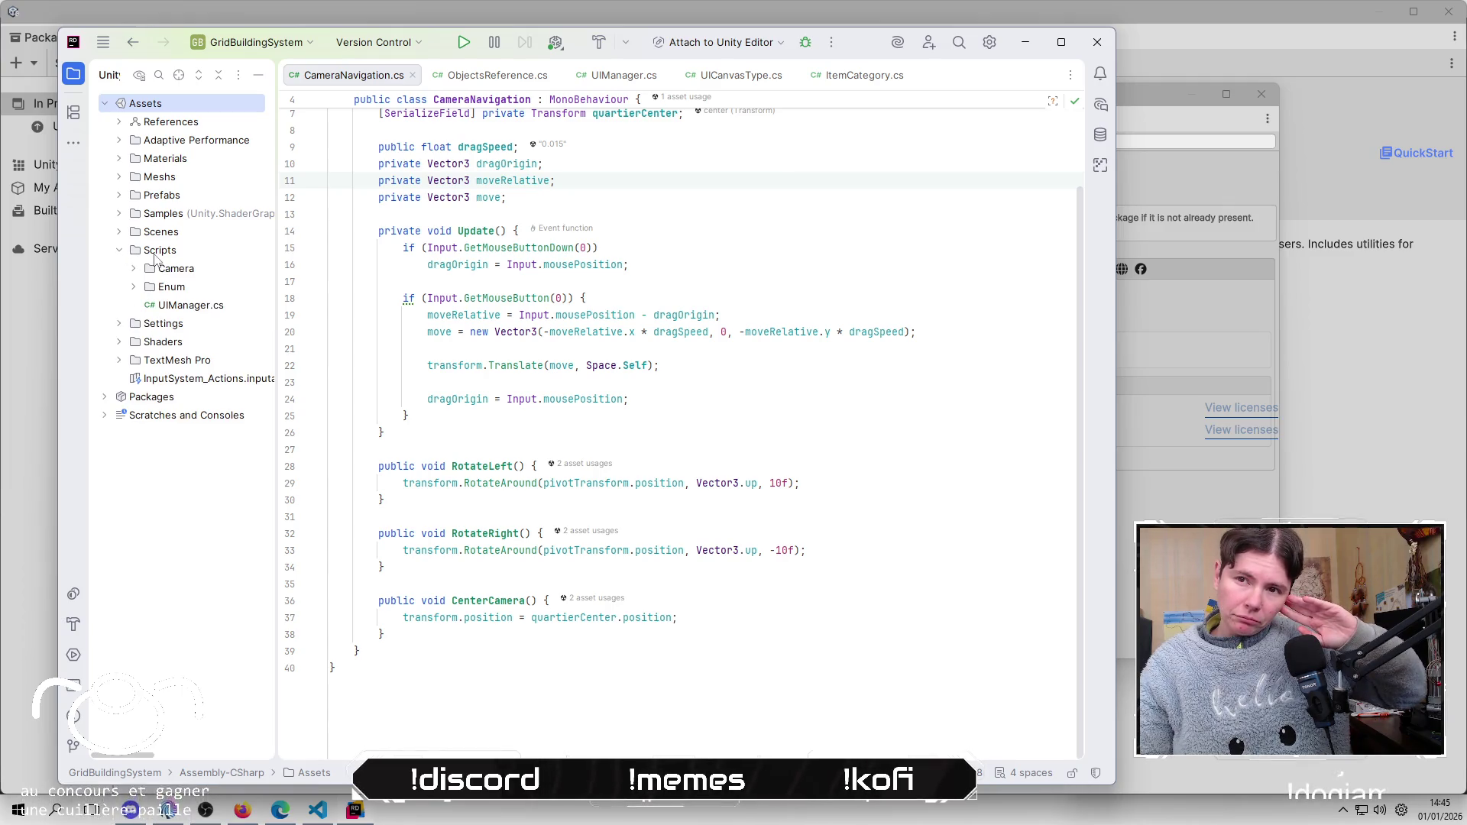
left_click(152, 250)
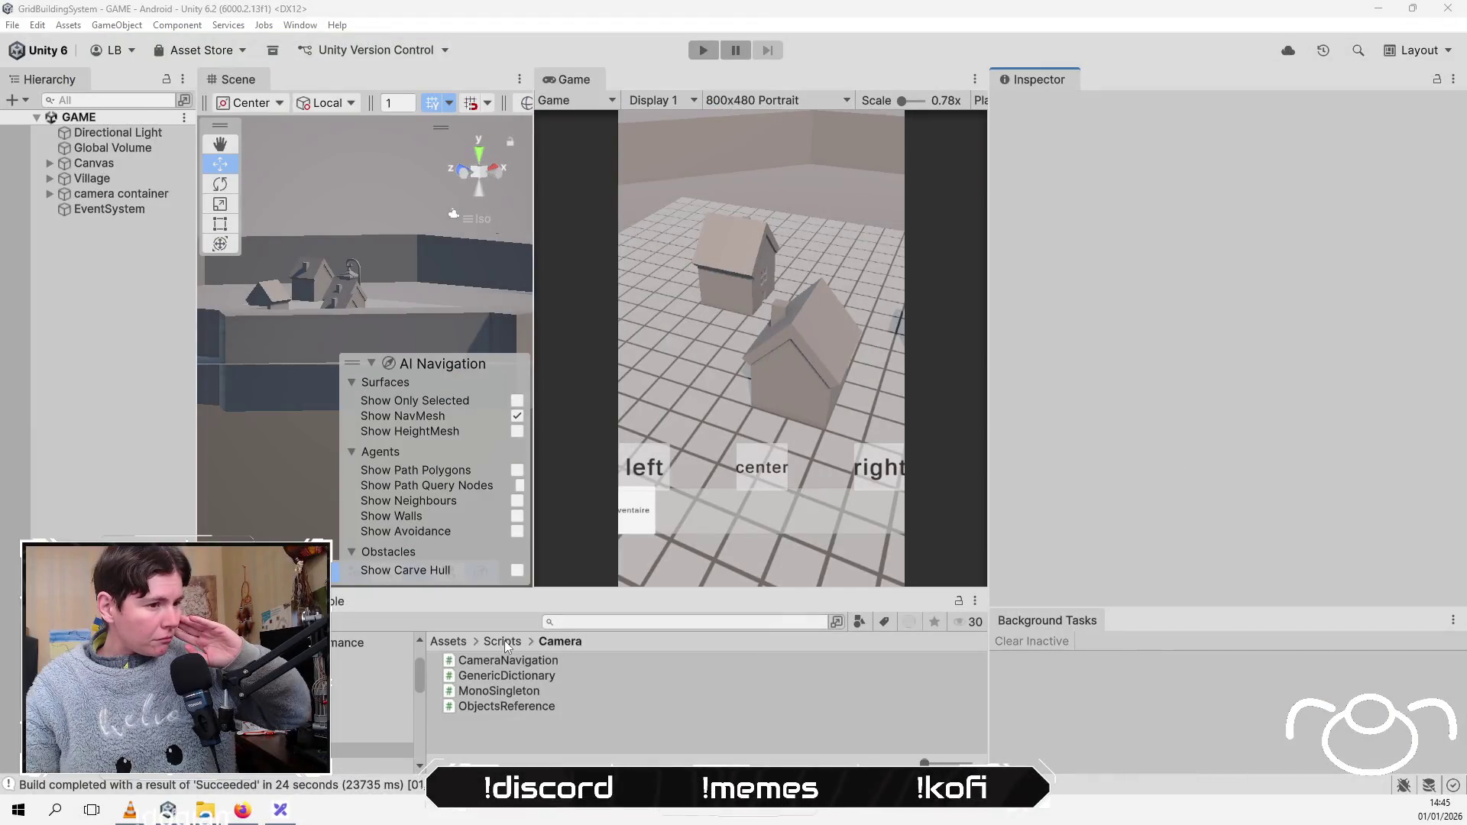
left_click(505, 647)
right_click(484, 717)
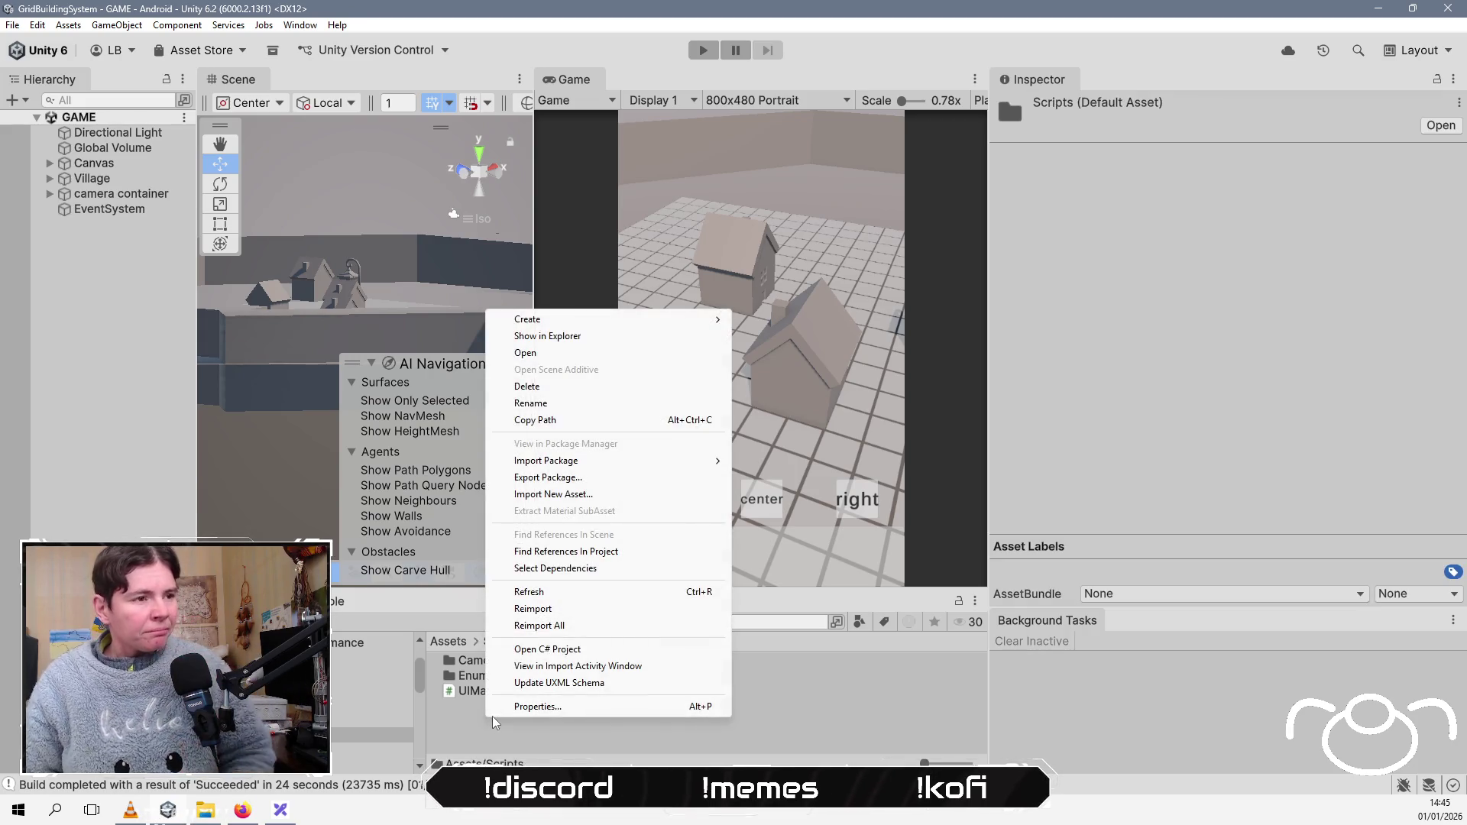
key("Down")
key("Right")
key("Down")
key("Down")
key("Return")
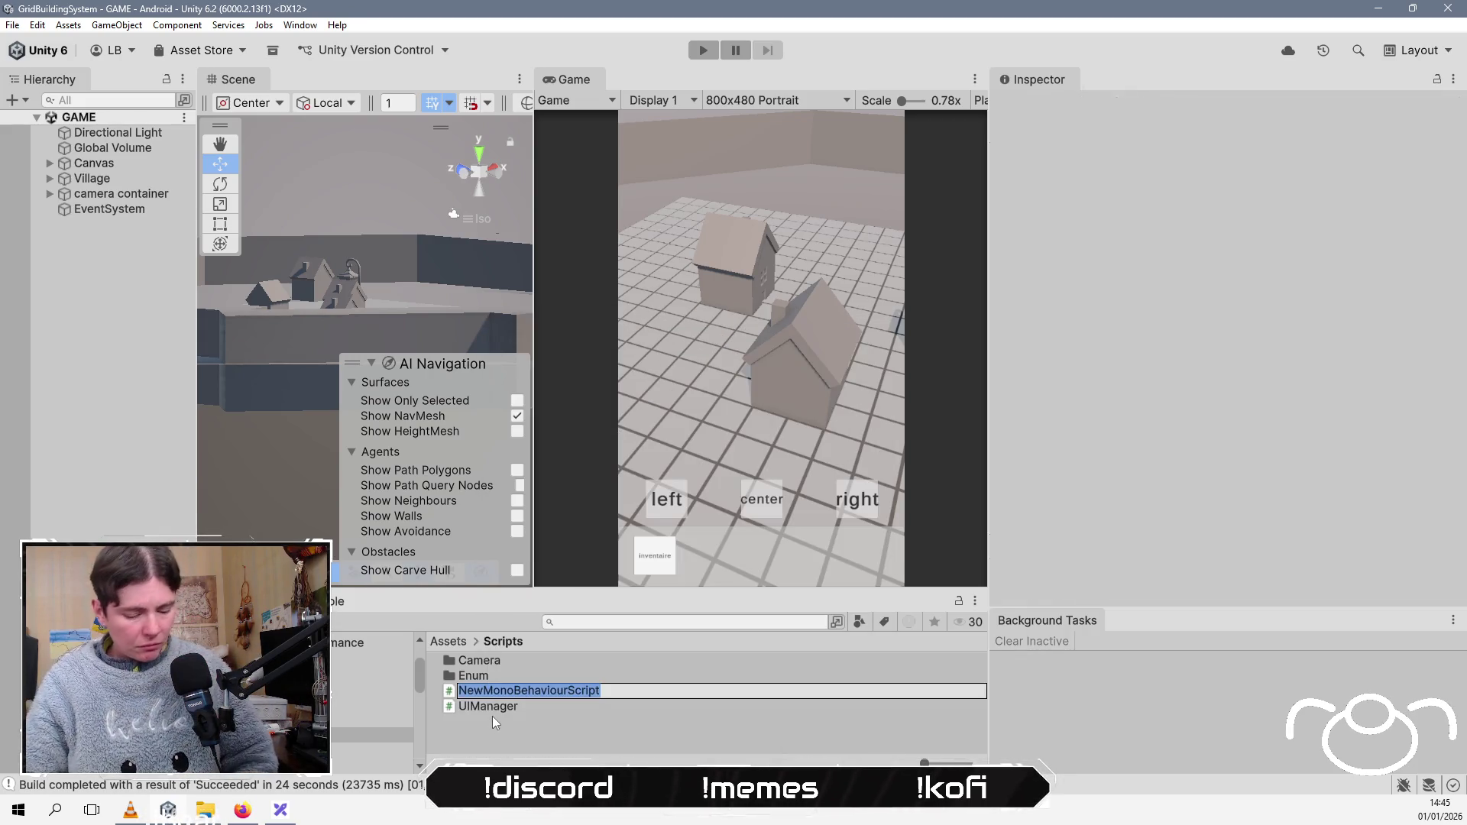
type("Build")
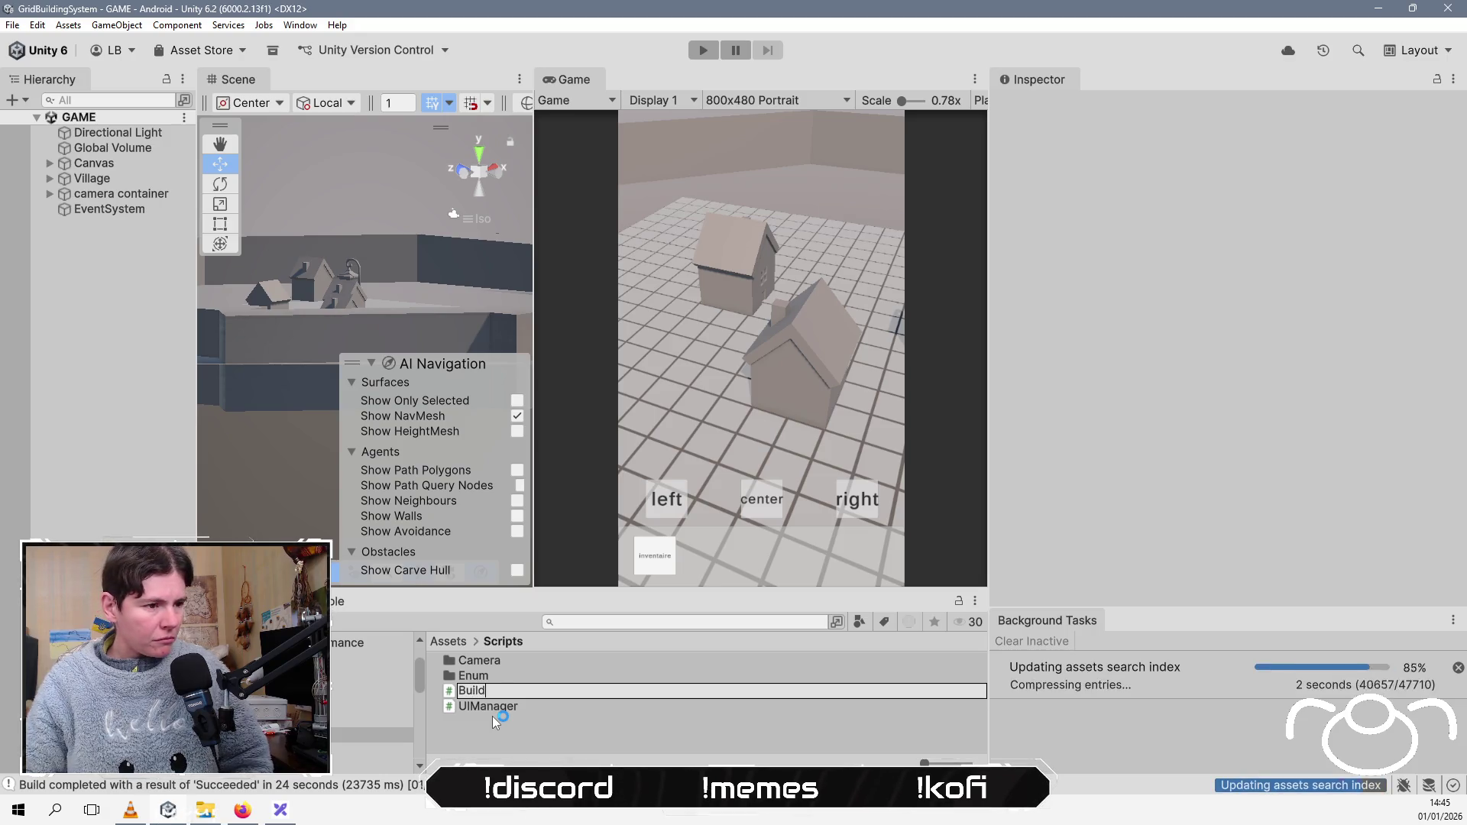
type("er")
key("Return")
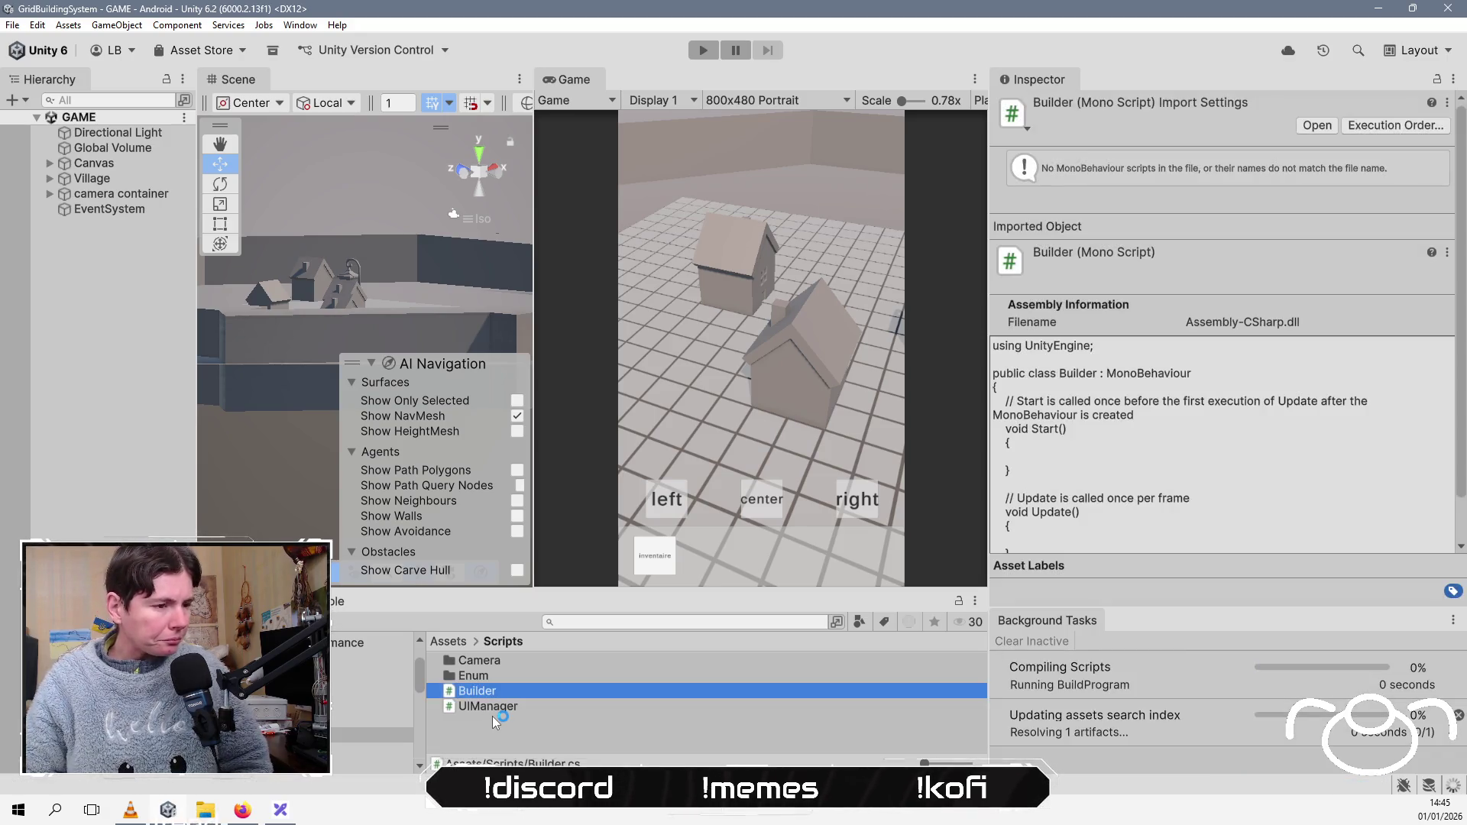
Step: Open Builder.cs and delete the template Start and Update methods
left_click(1317, 125)
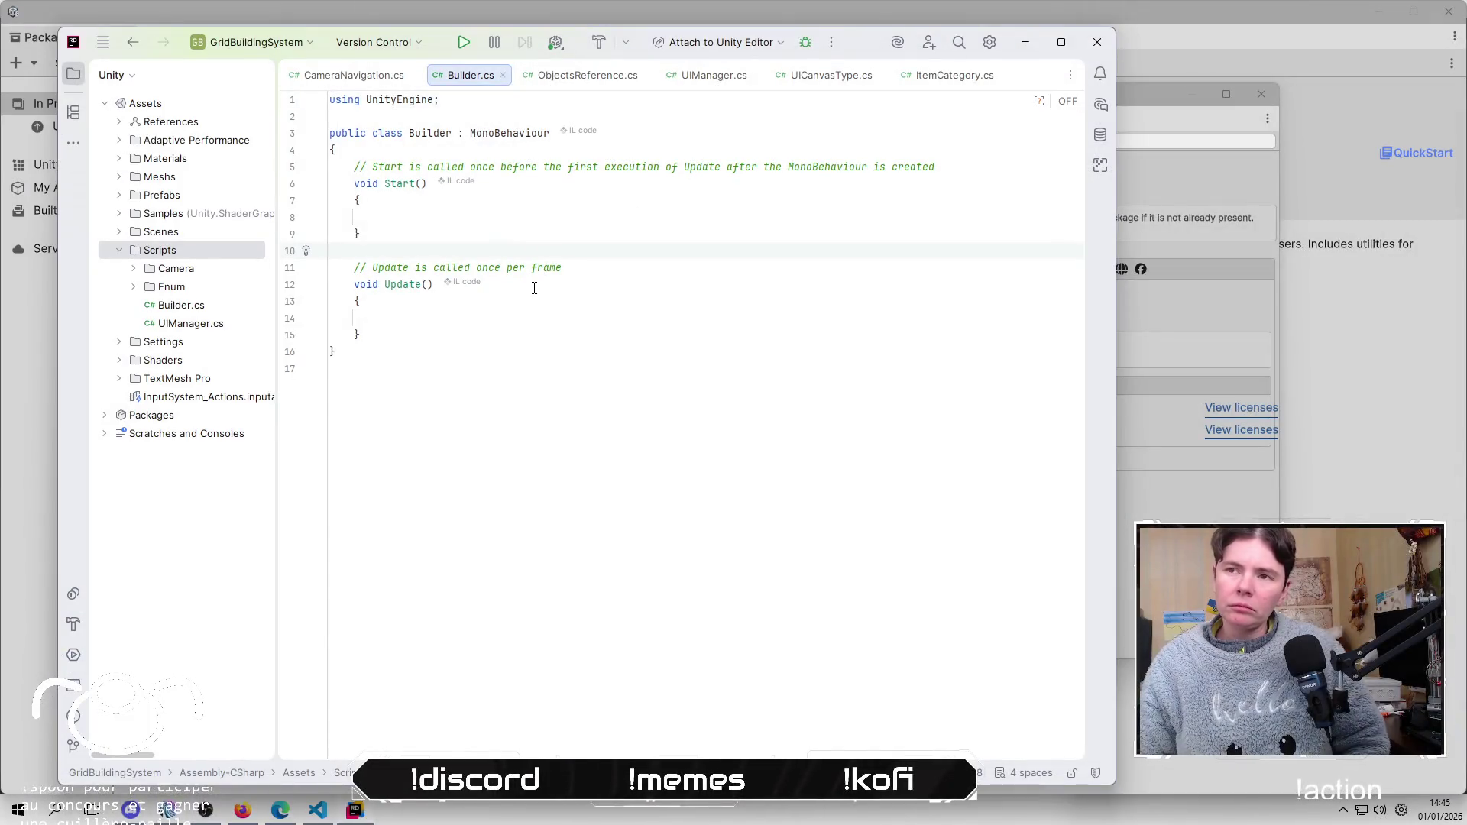
key("Up")
key("Up")
key("Up")
key("Down")
key("Down")
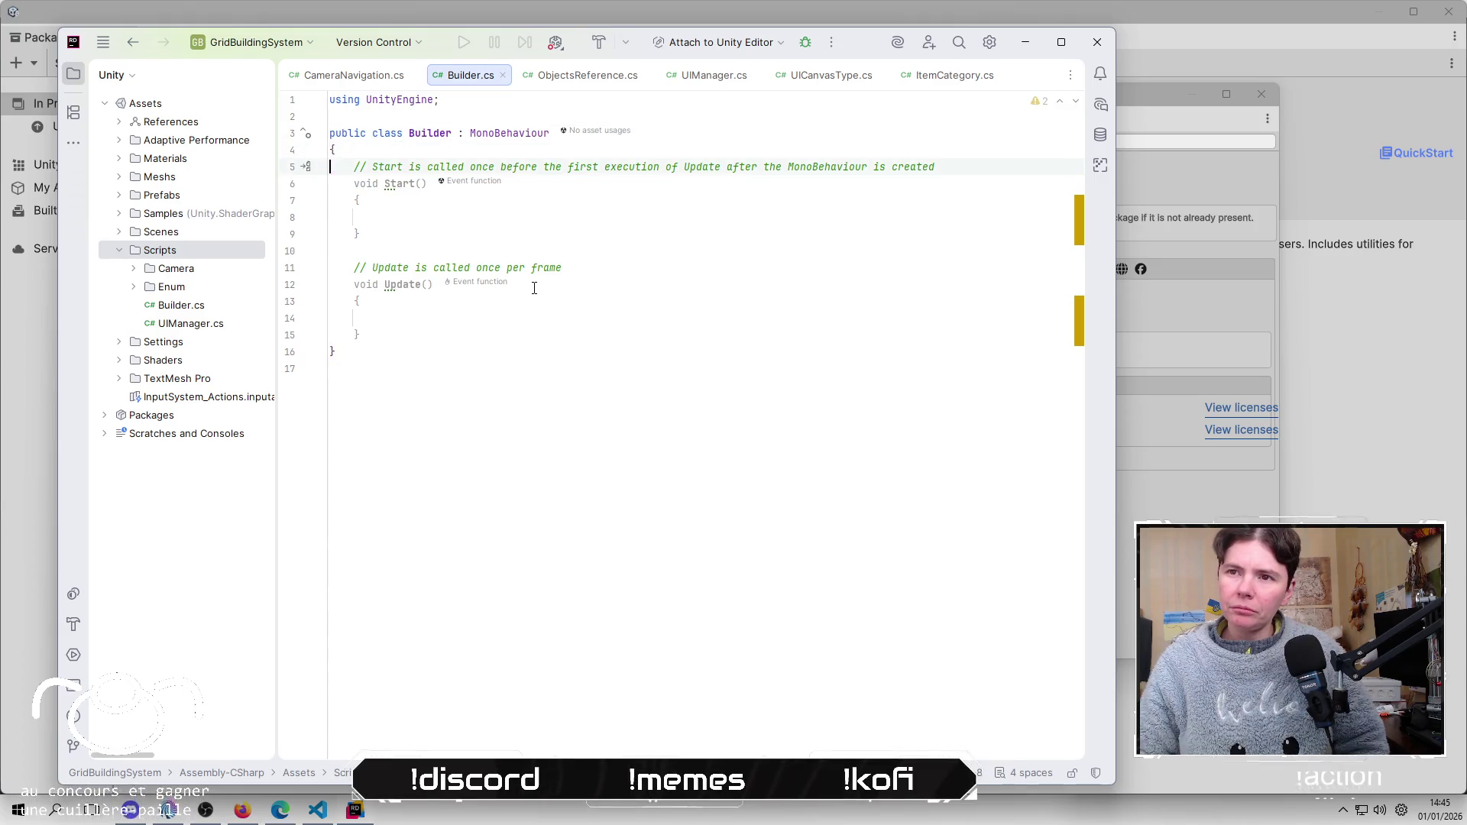
key("shift+Down")
key("shift+Down")
key("shift+Down")
key("shift+Down")
key("BackSpace")
key("BackSpace")
key("BackSpace")
Step: Write a public void Build(GameObject prefab) method that calls Instantiate(prefab)
key("Return")
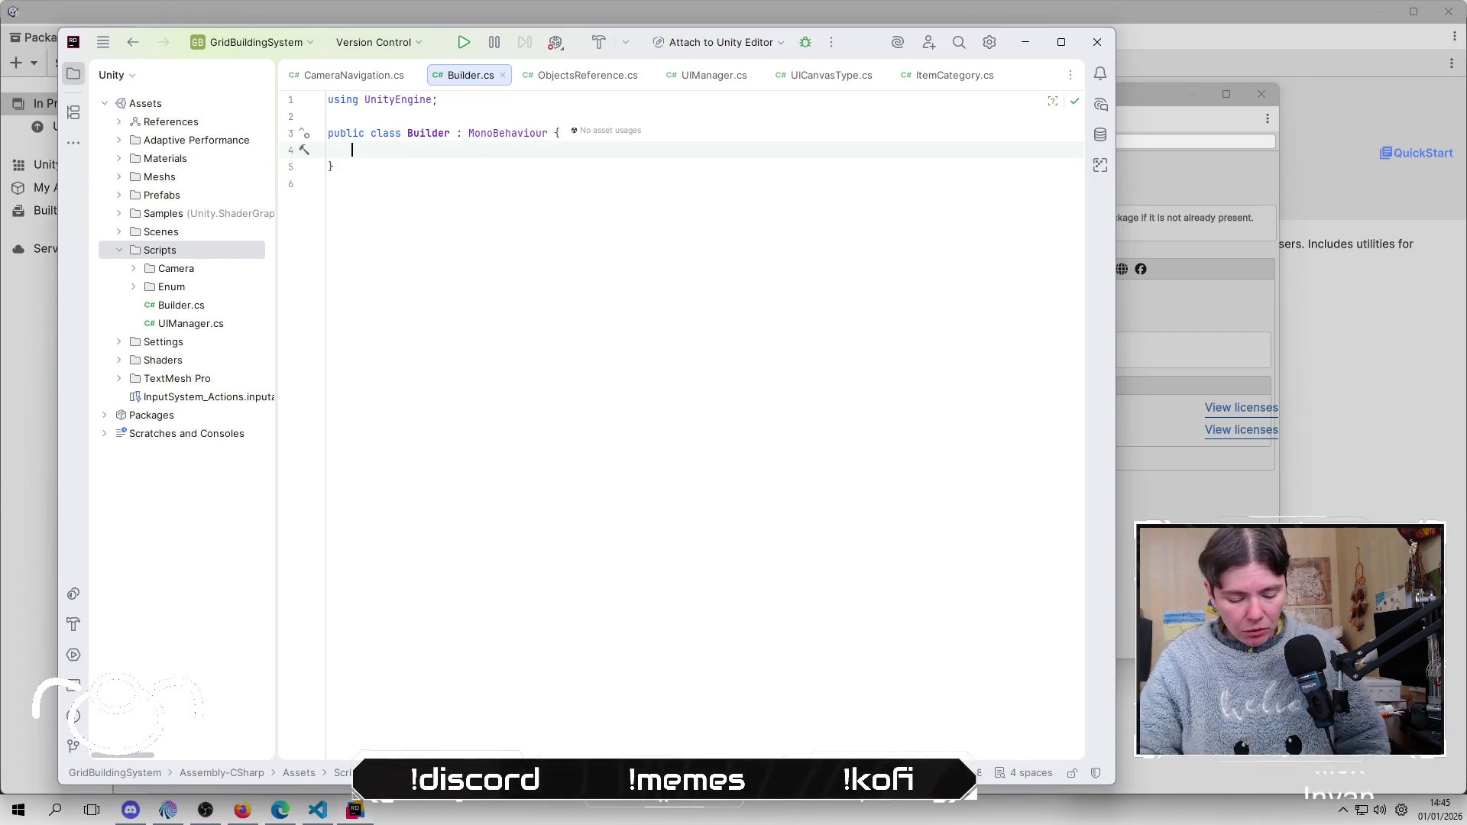
type("public vo")
key("Return")
type("Build(")
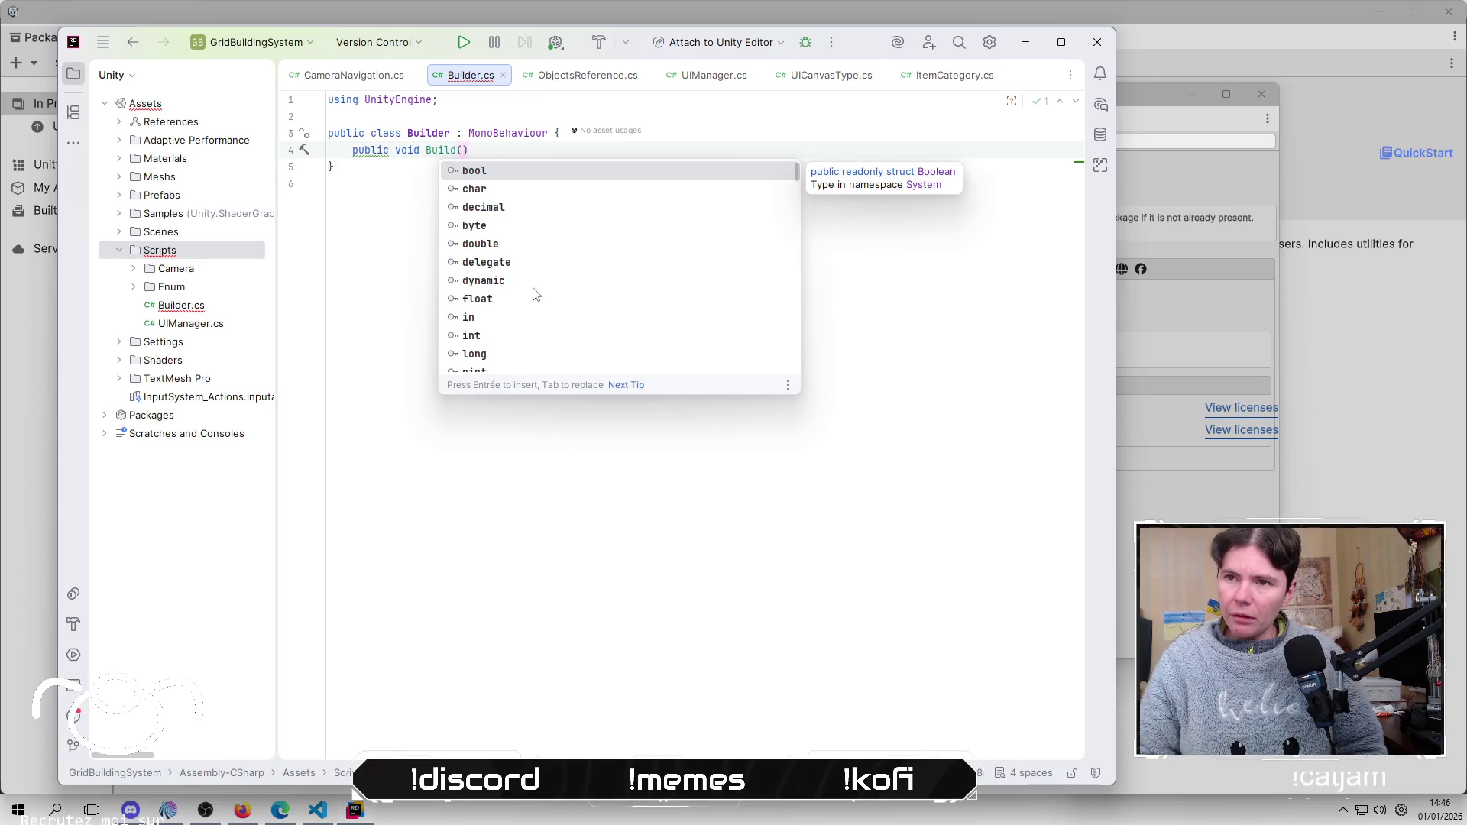
type("Game")
key("Return")
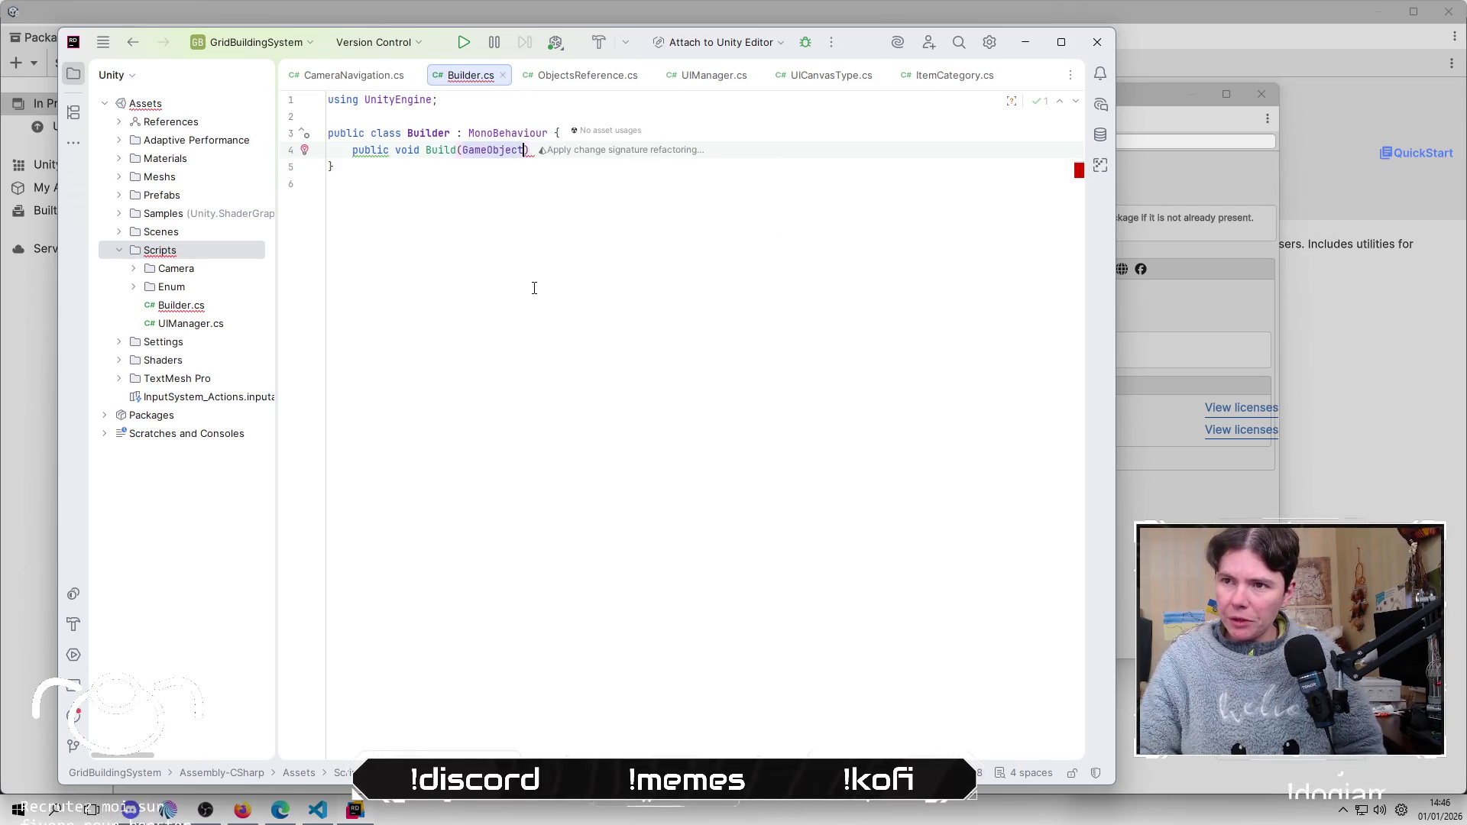
type("prefab) ")
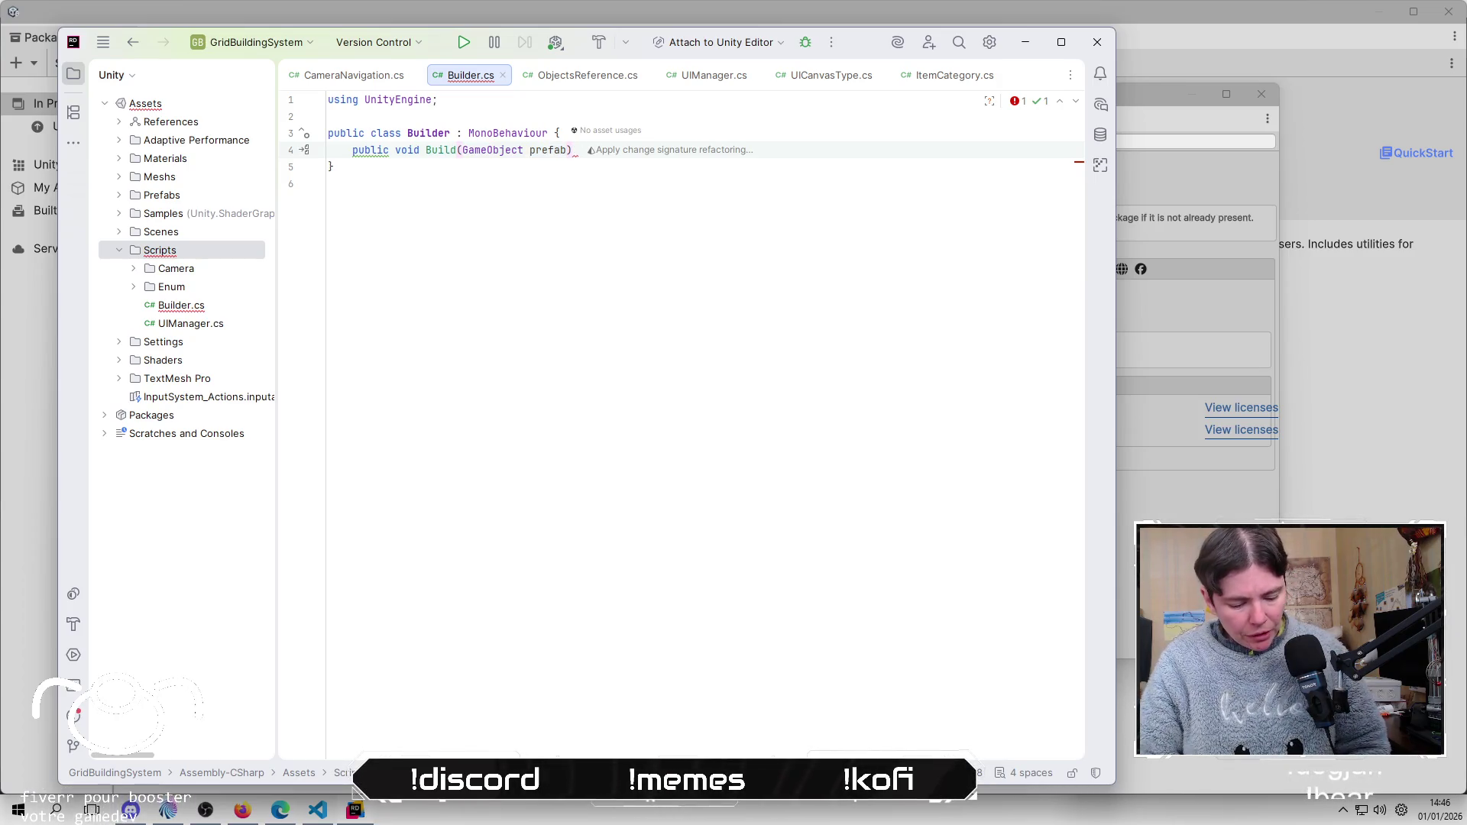
type("{")
key("Return")
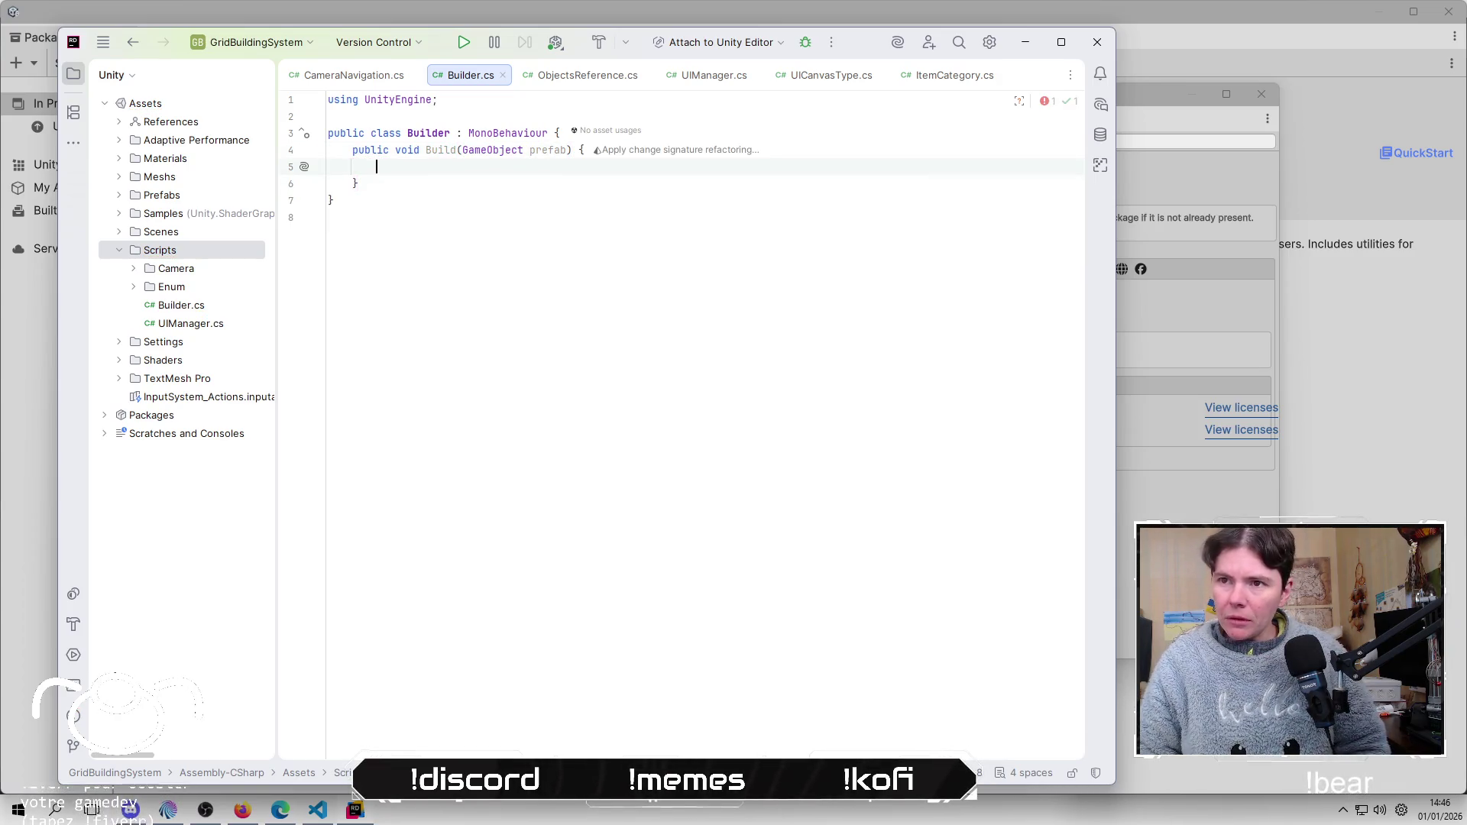
type("Inst")
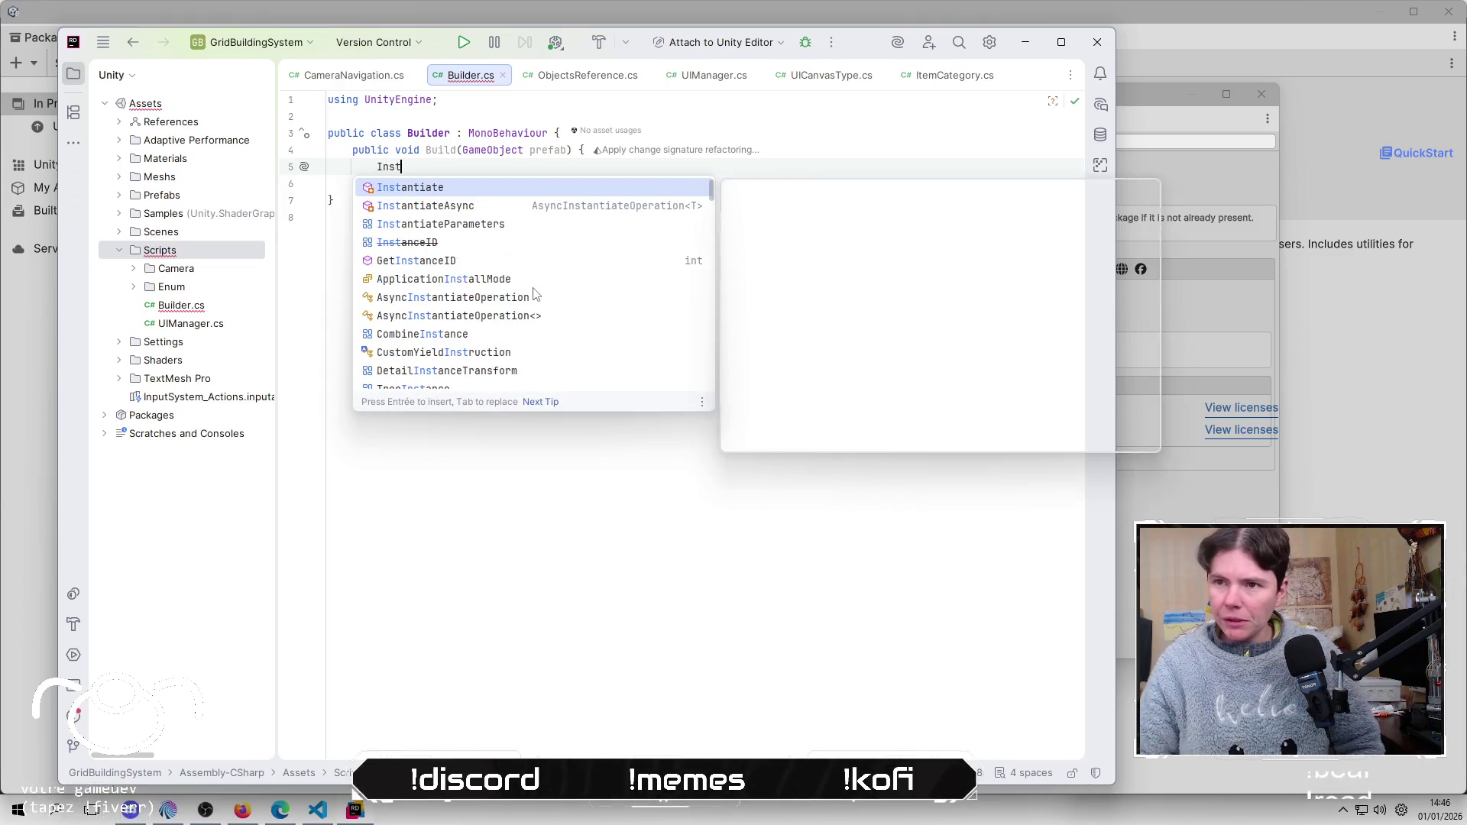
key("Return")
type("pref")
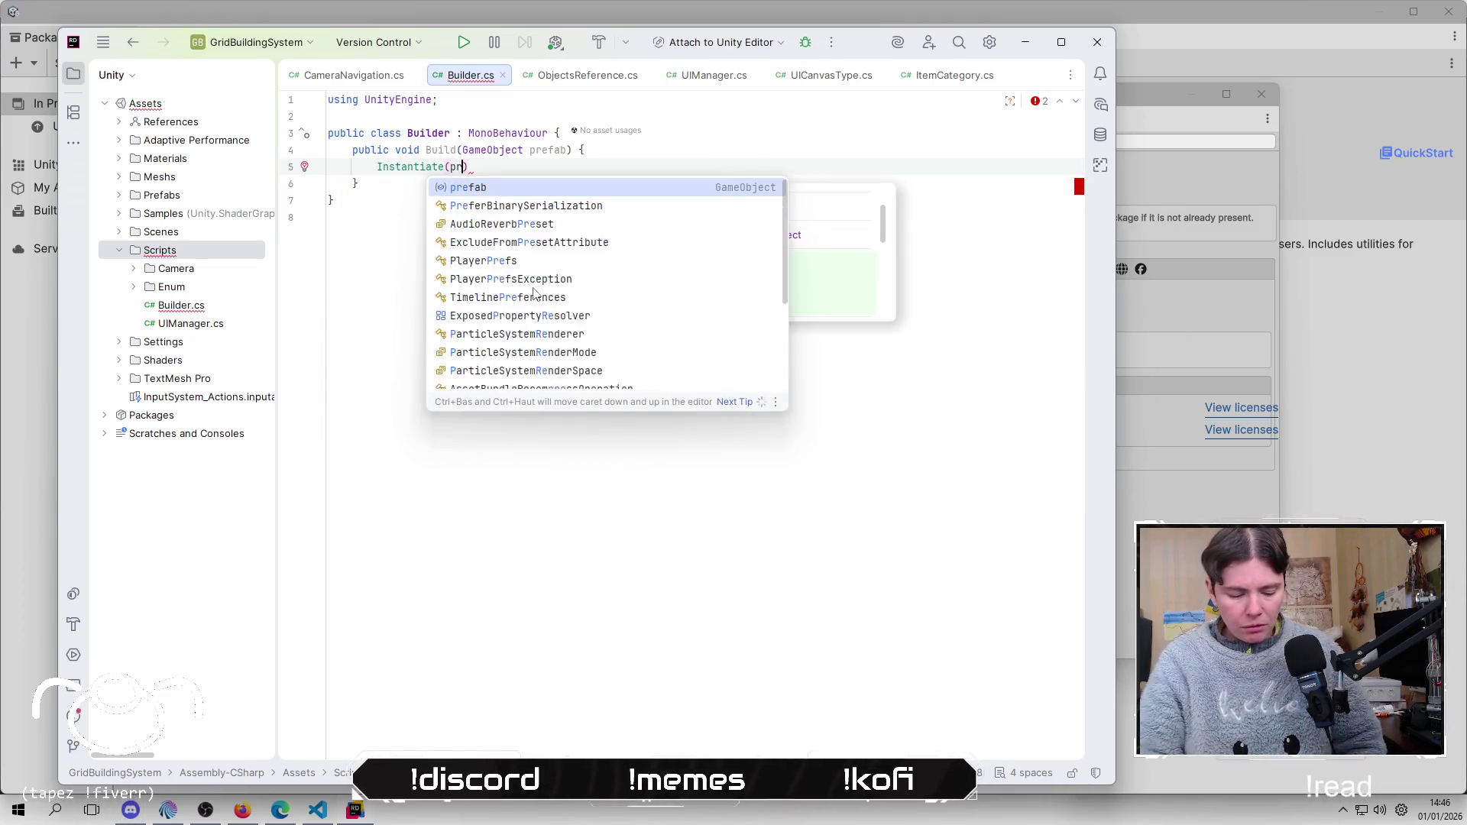
key("Return")
type(")")
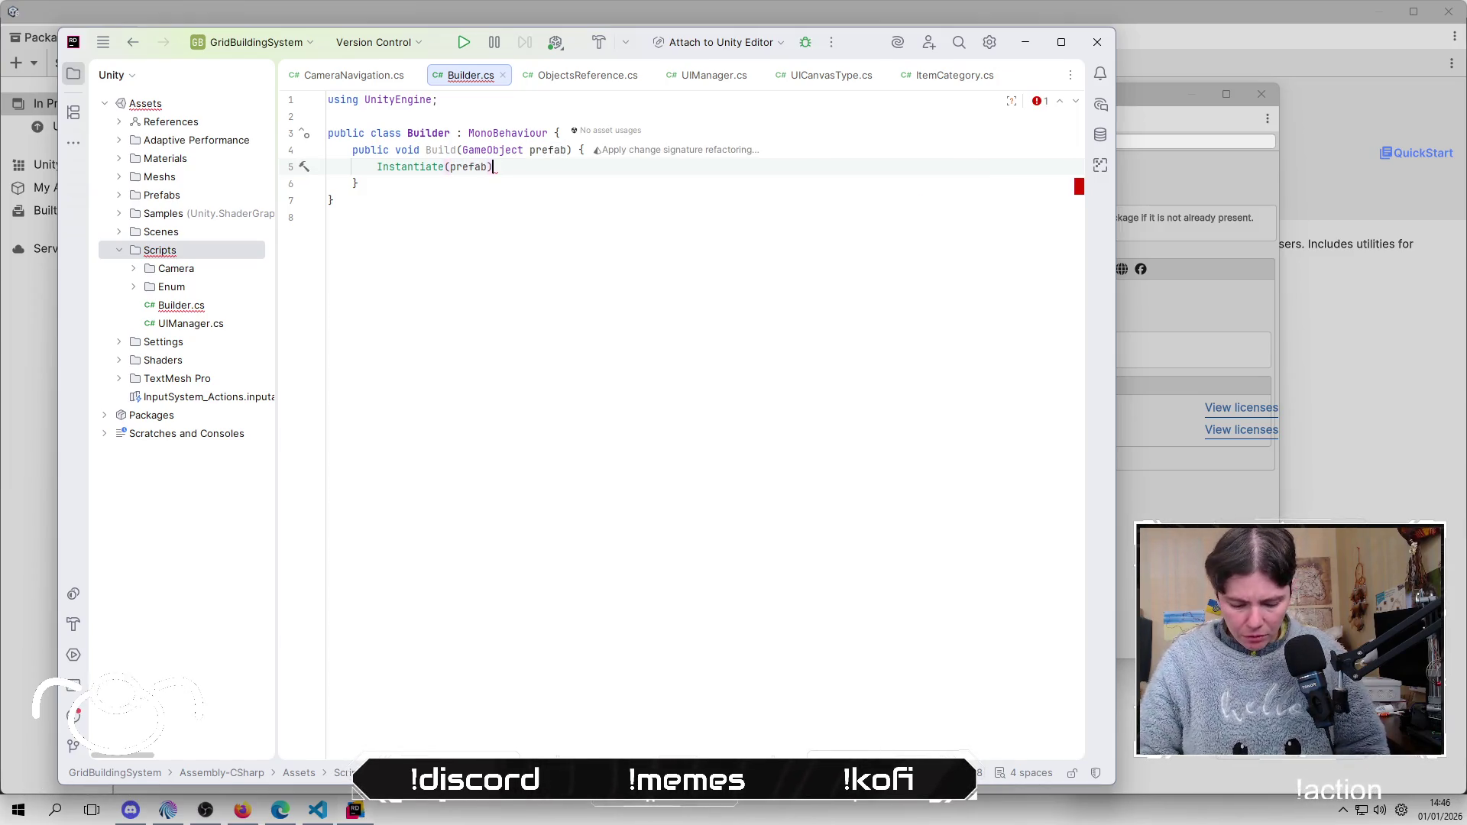
Step: Add a comment about capturing the mouse position above the Instantiate call
key("Home")
key("Return")
key("Return")
key("Up")
key("Up")
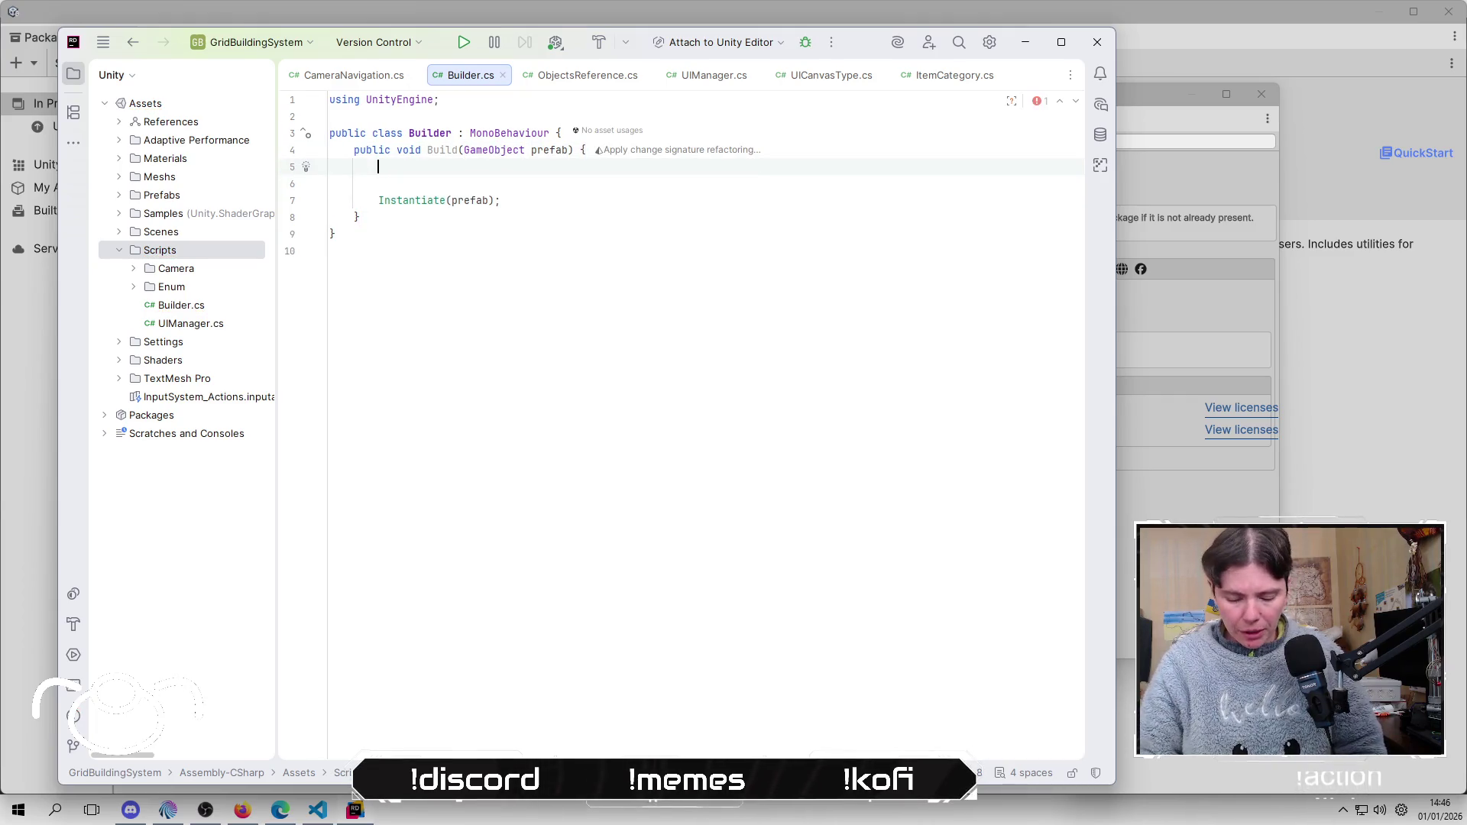
type("aputr")
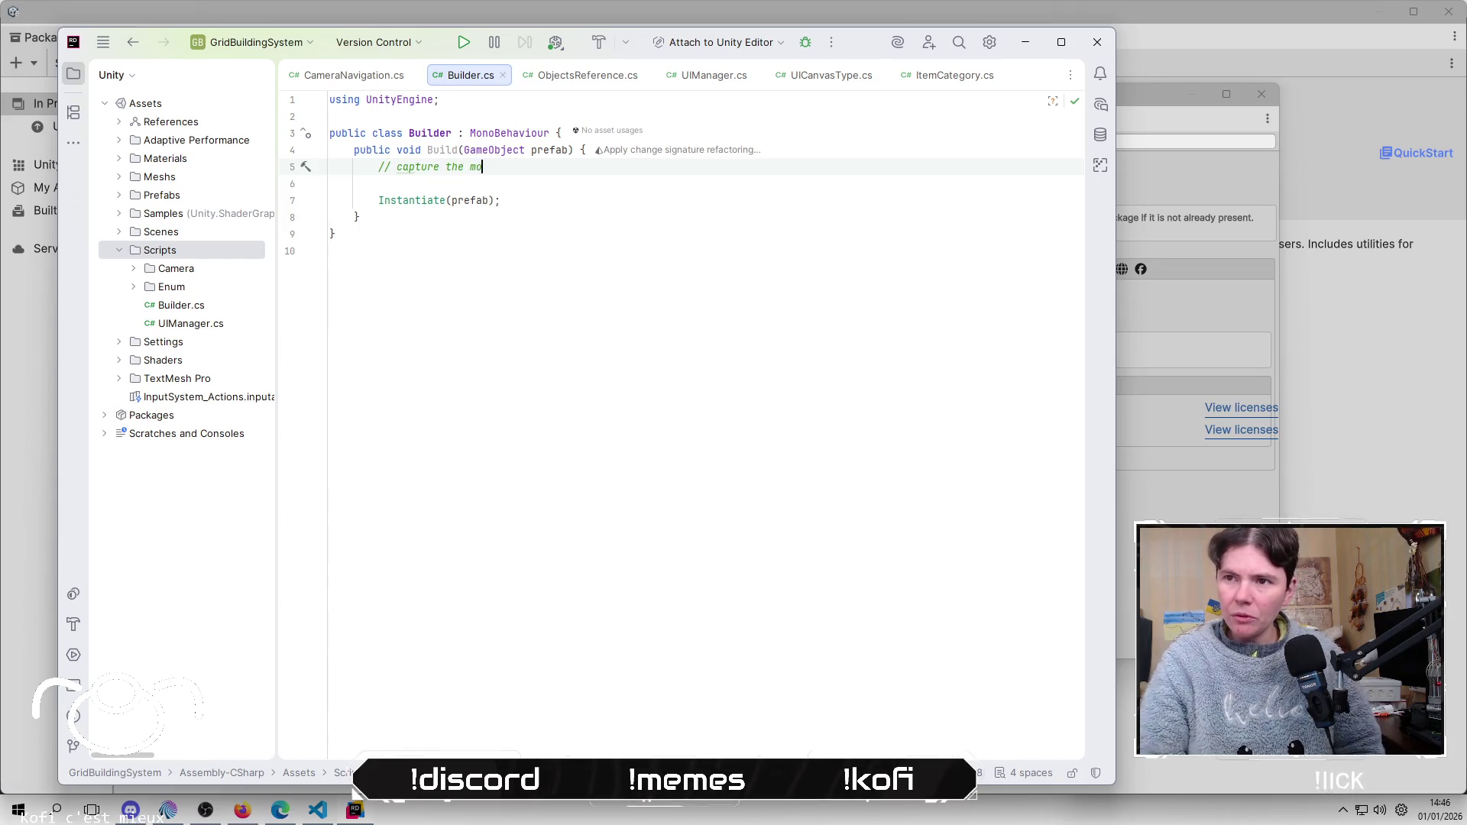
type("iti")
key("Down")
key("Down")
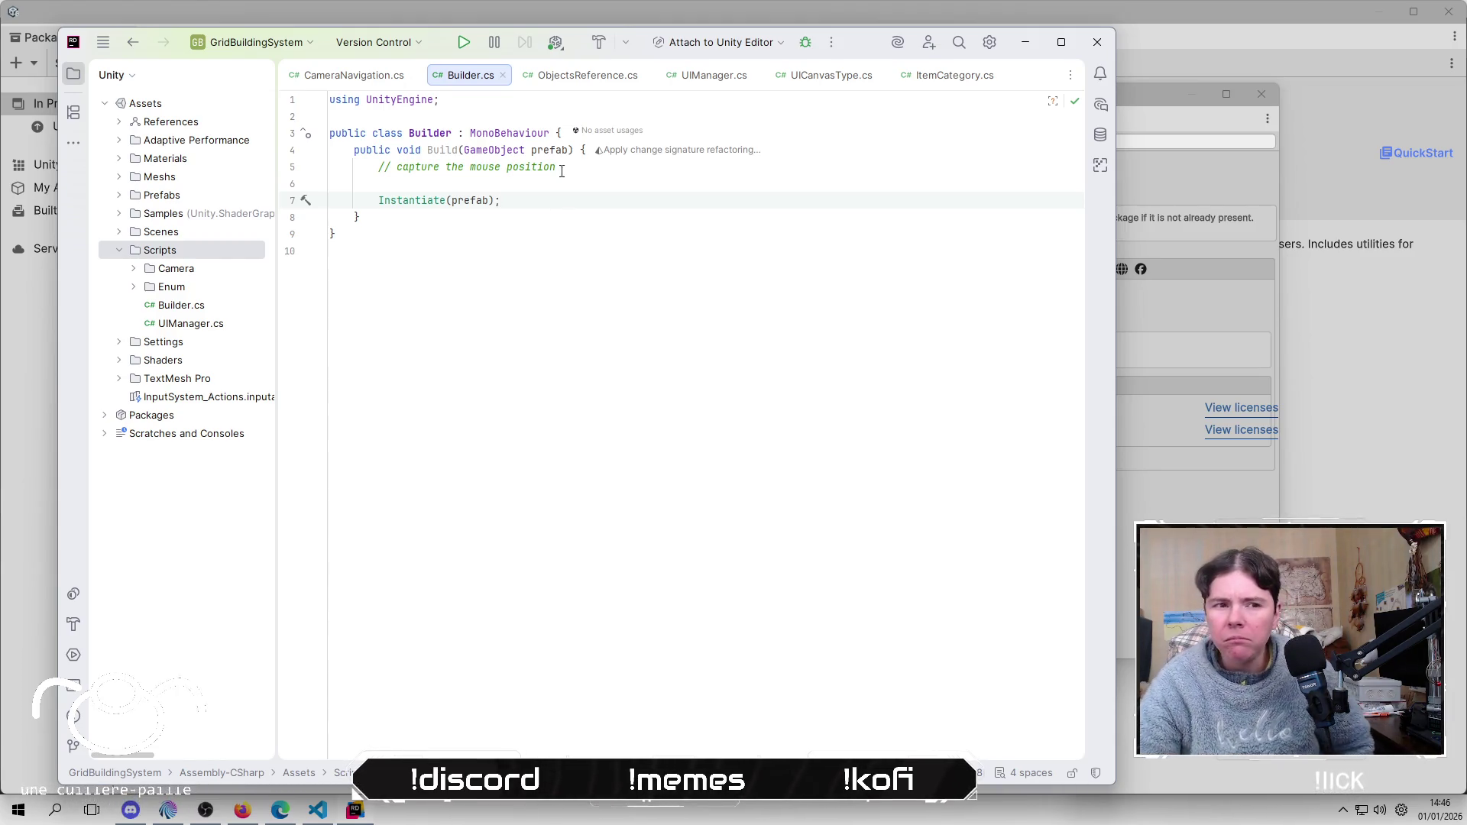
left_click(550, 246)
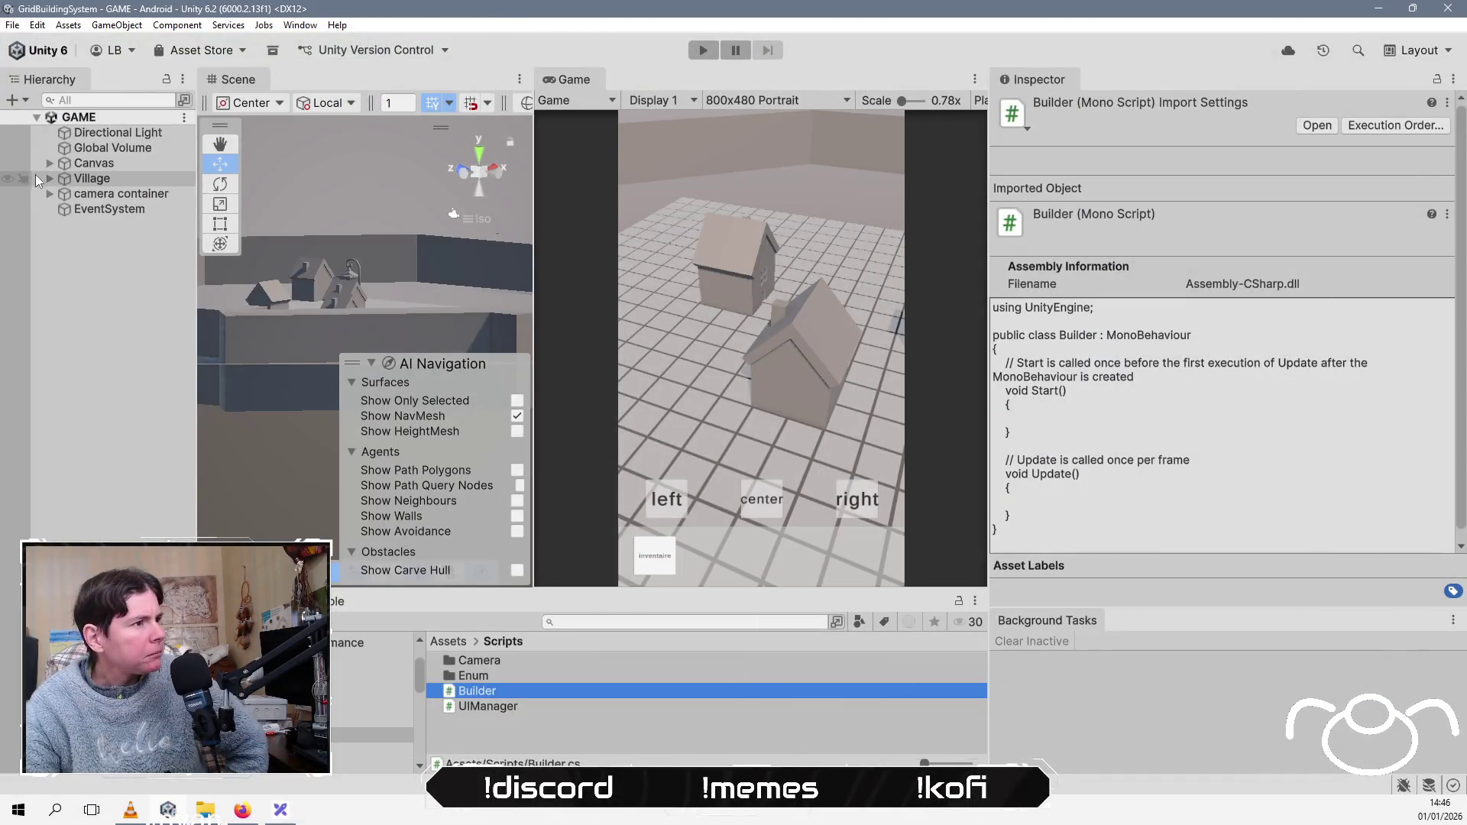
Step: Select contextual item Panel under Canvas and switch the widened Scene view to 2D
left_click(50, 163)
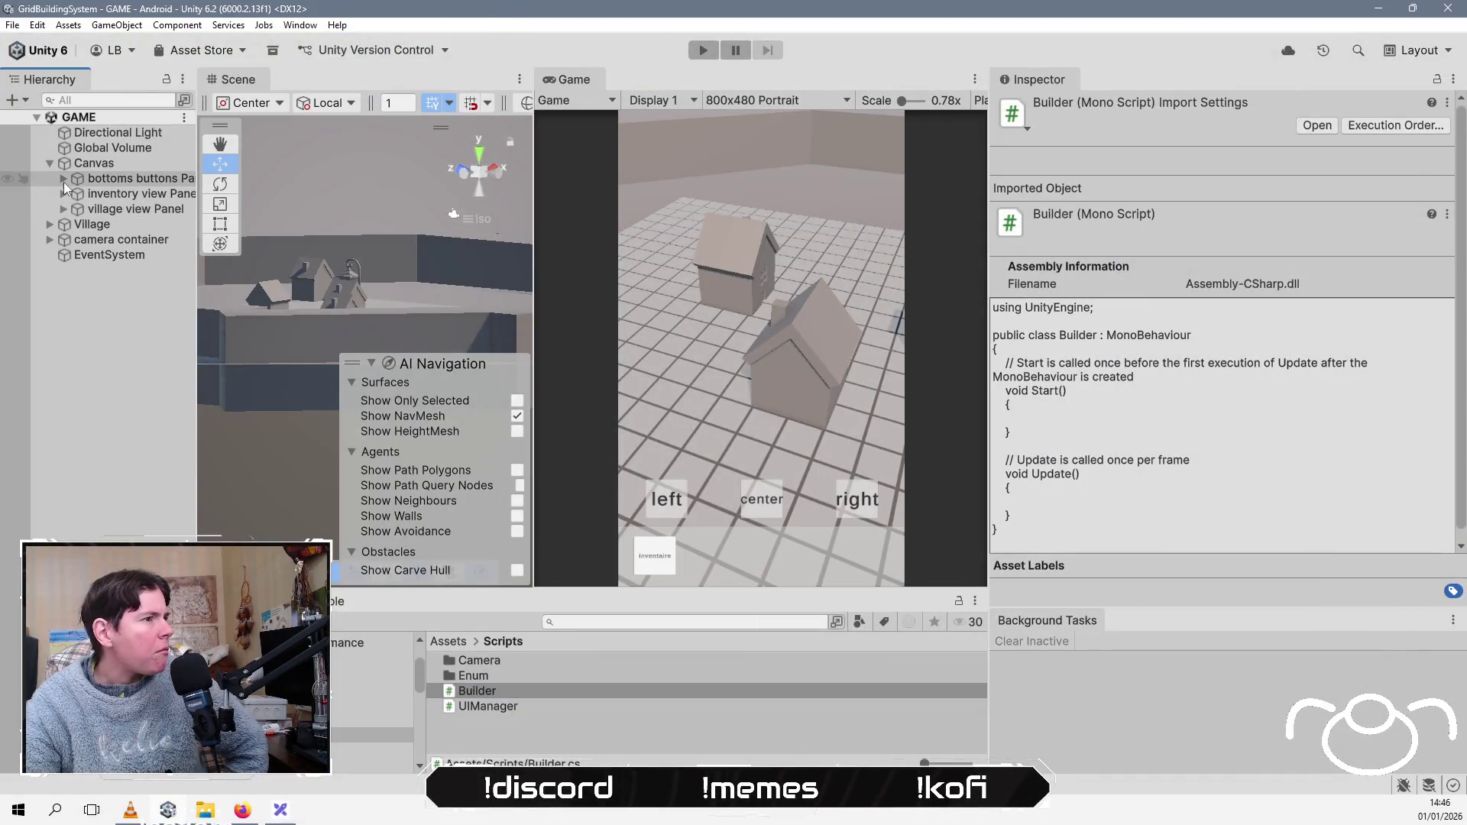
left_click(64, 209)
left_click(130, 224)
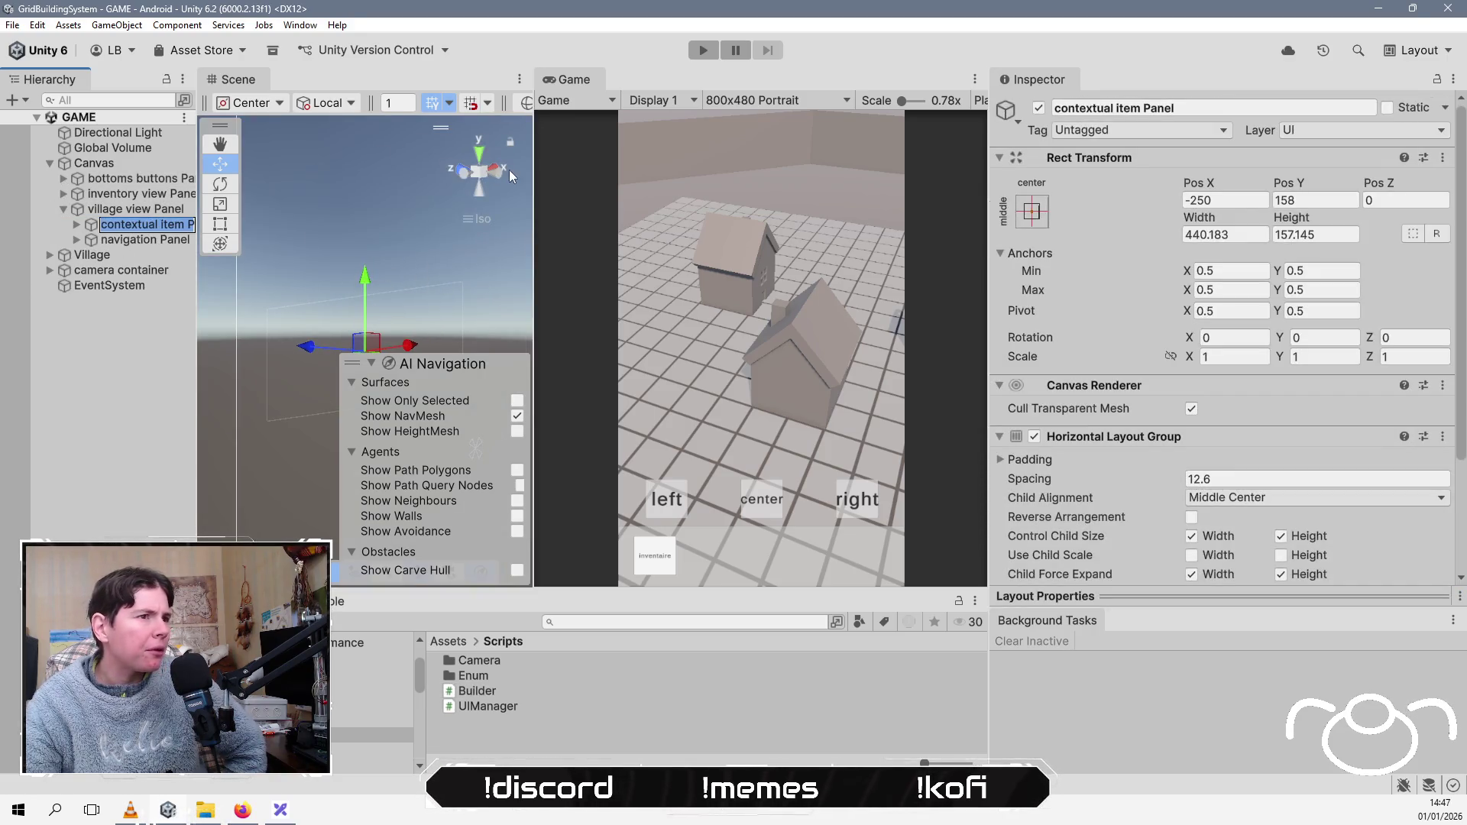
left_click_drag(529, 155, 843, 155)
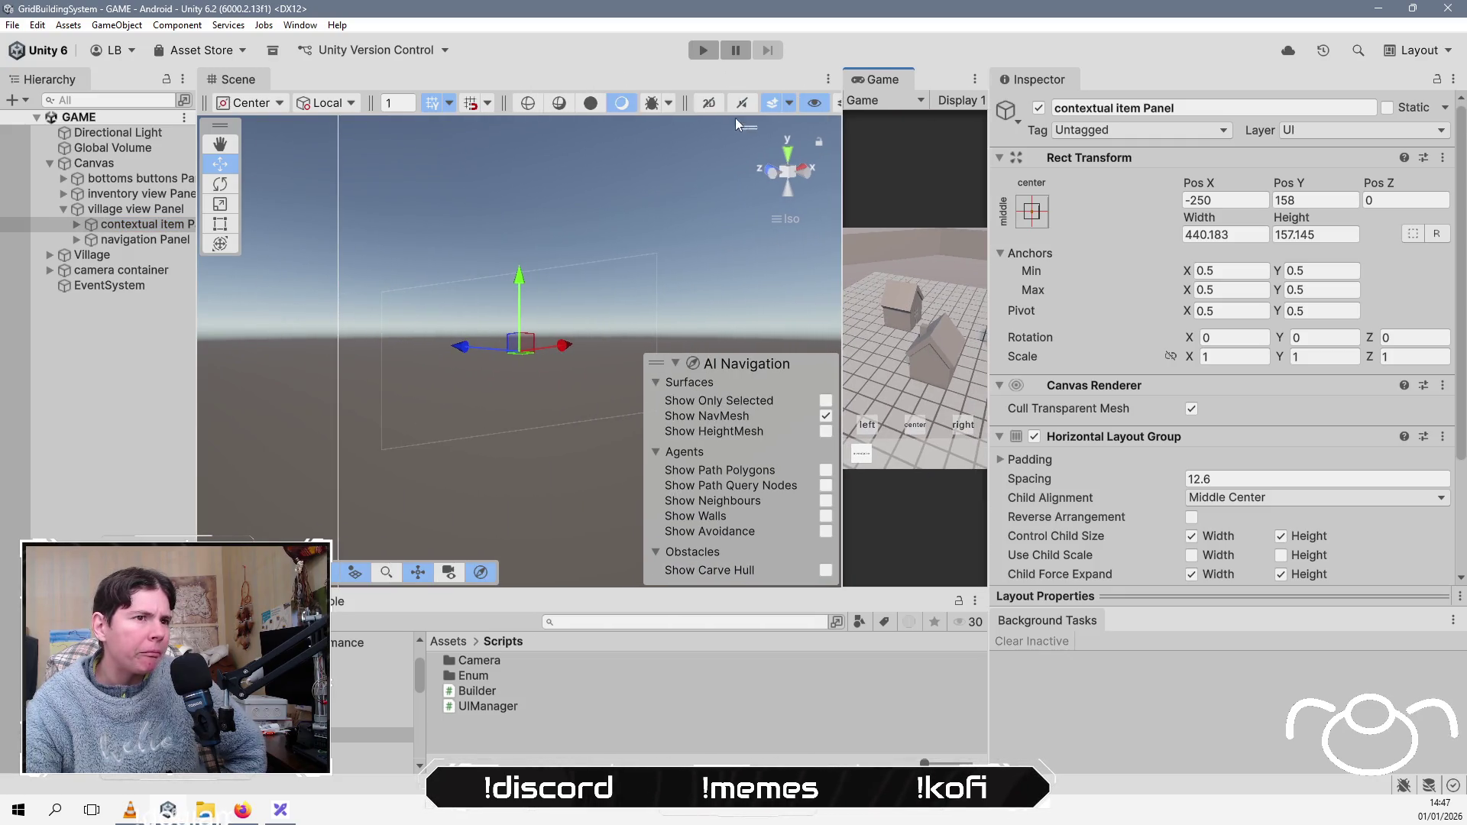
key("t")
left_click(710, 103)
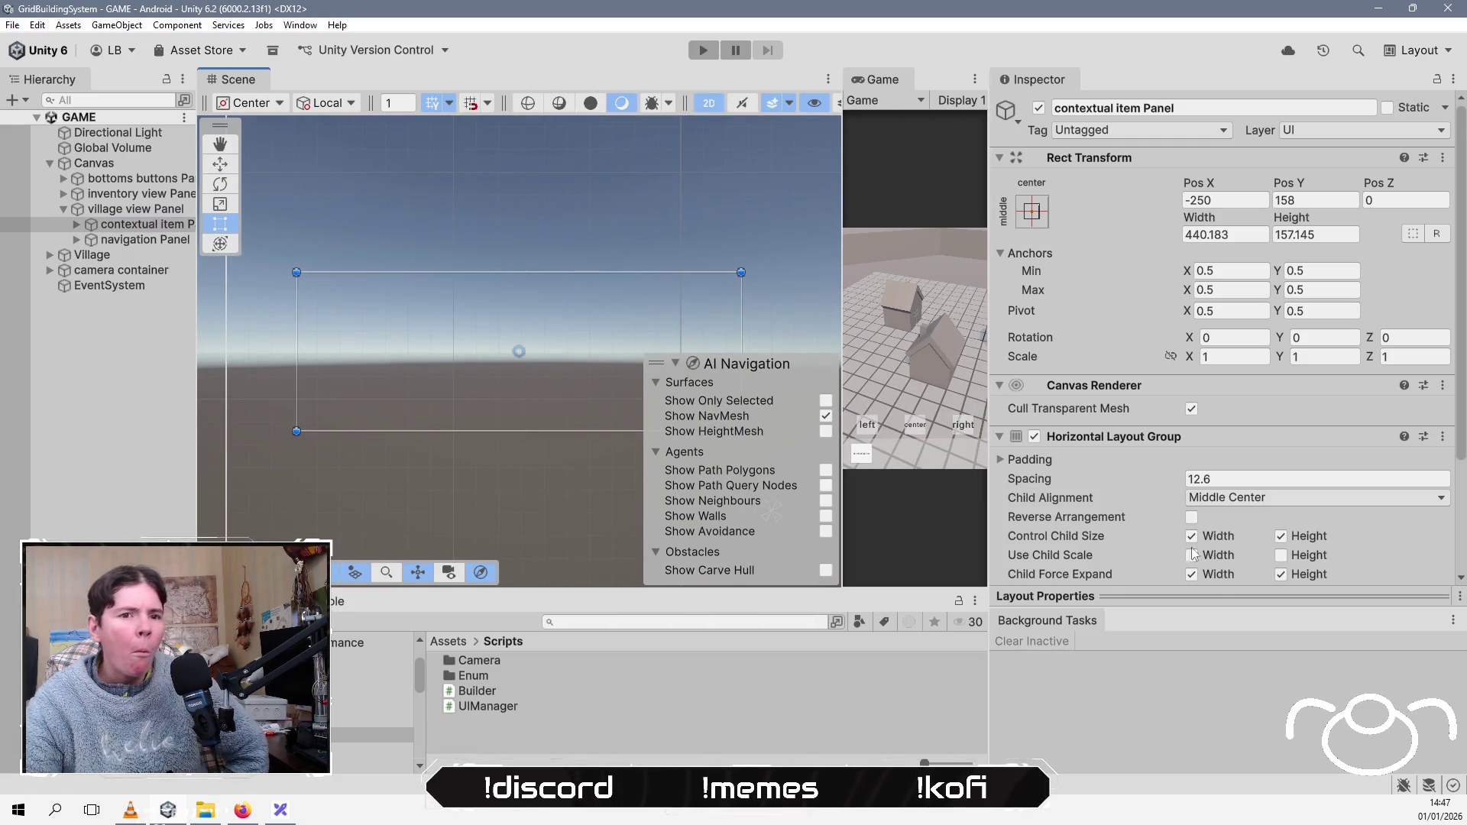
Step: Give the panel a Canvas Group with Interactable and Blocks Raycasts ticked
key("ctrl+z")
left_click(1193, 489)
left_click(1193, 507)
scroll(465, 322, "down", 2)
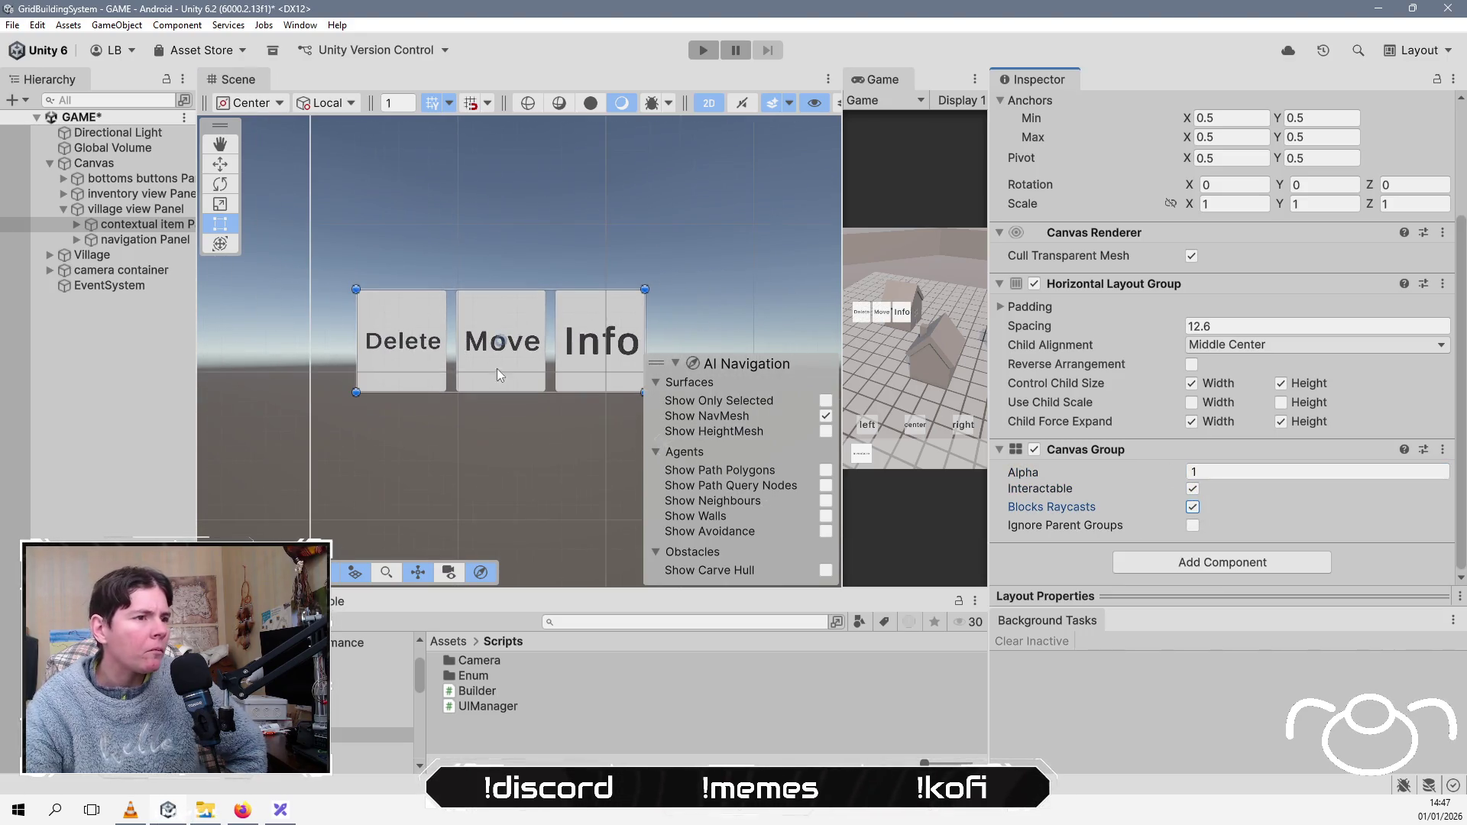
left_click_drag(502, 360, 488, 264)
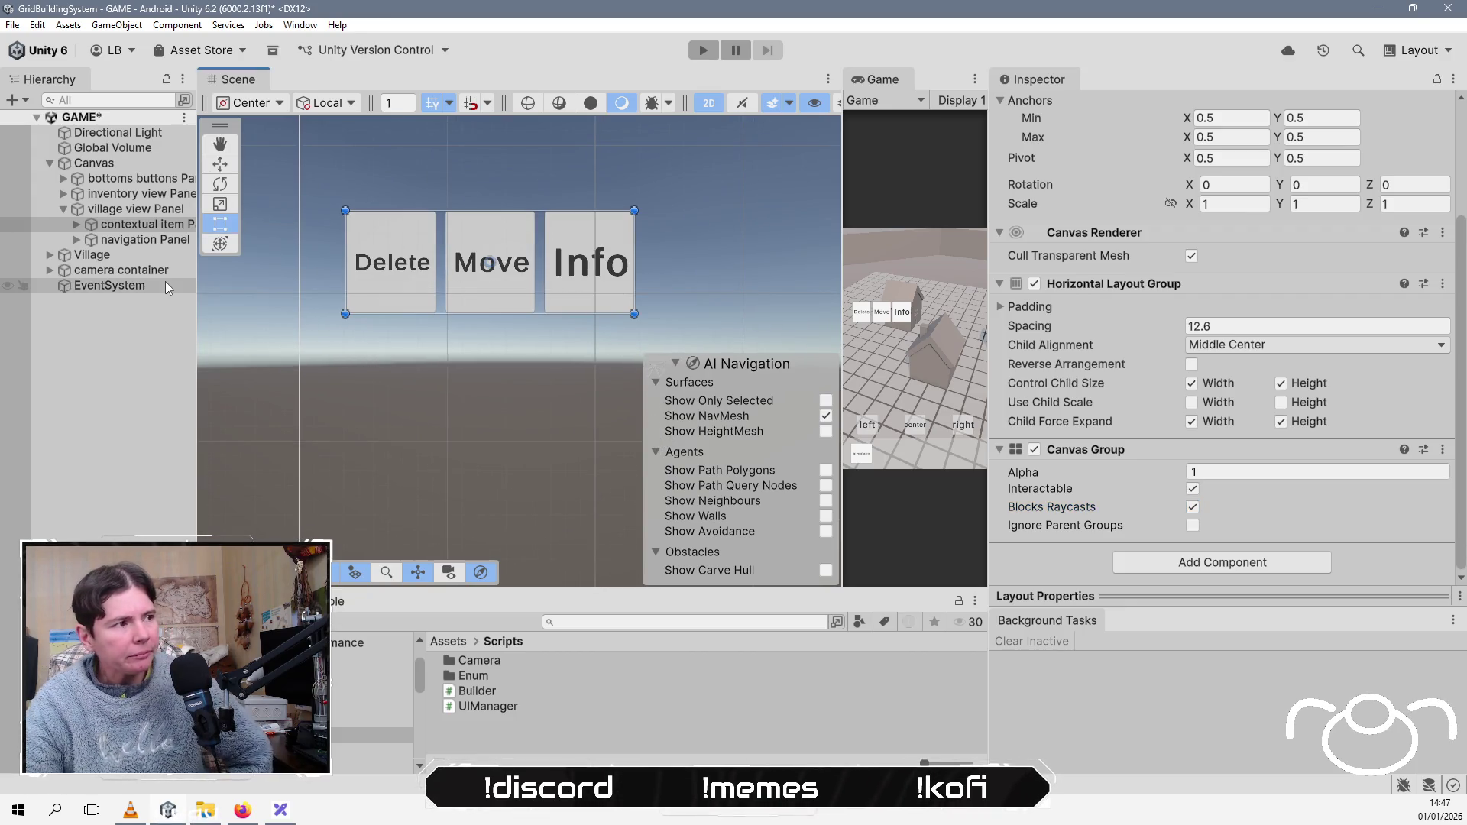
Step: Inspect the panel's button children and Horizontal Layout options, leaving them unchanged
left_click(70, 227)
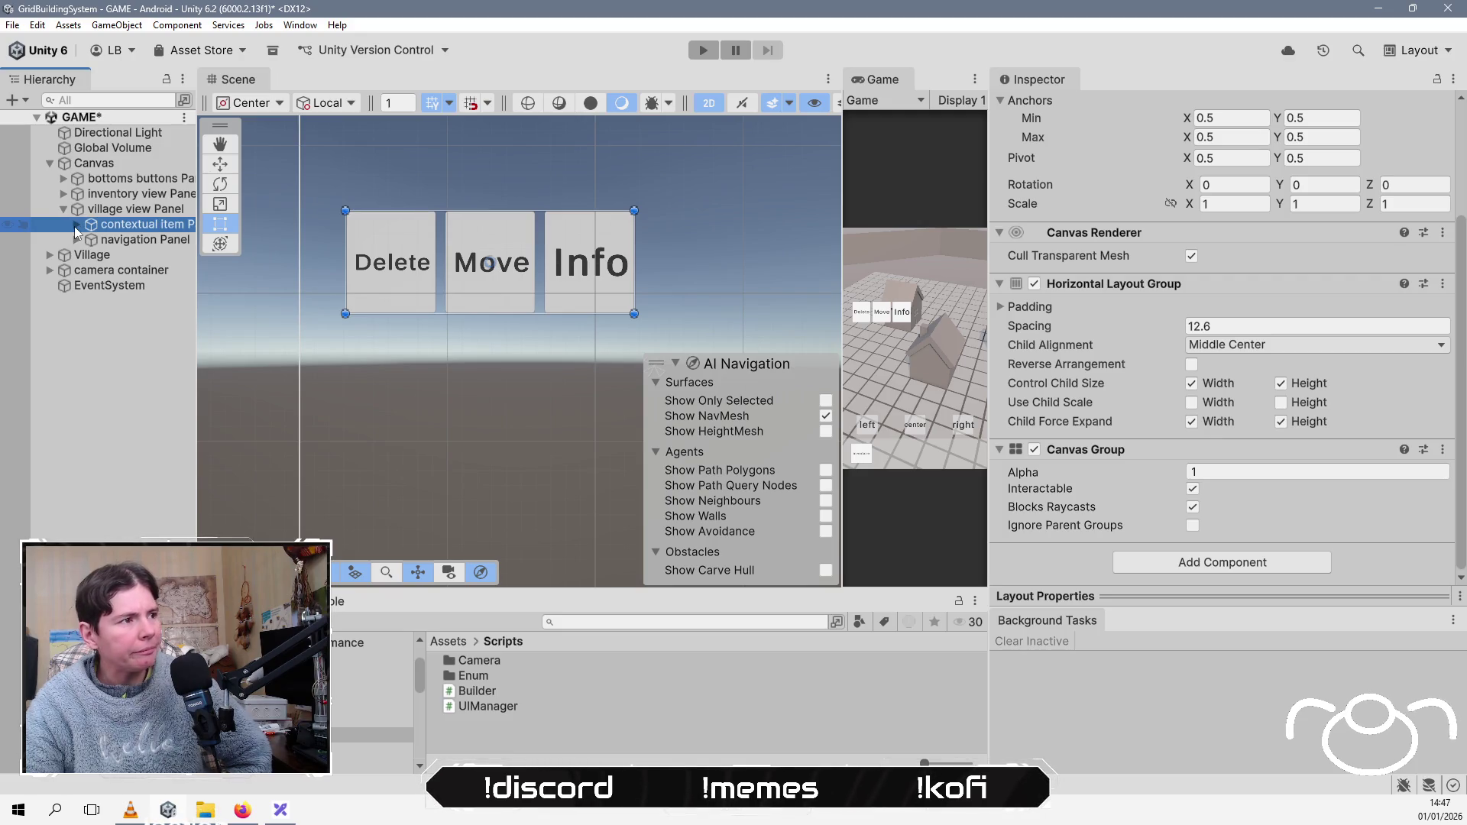
left_click(75, 226)
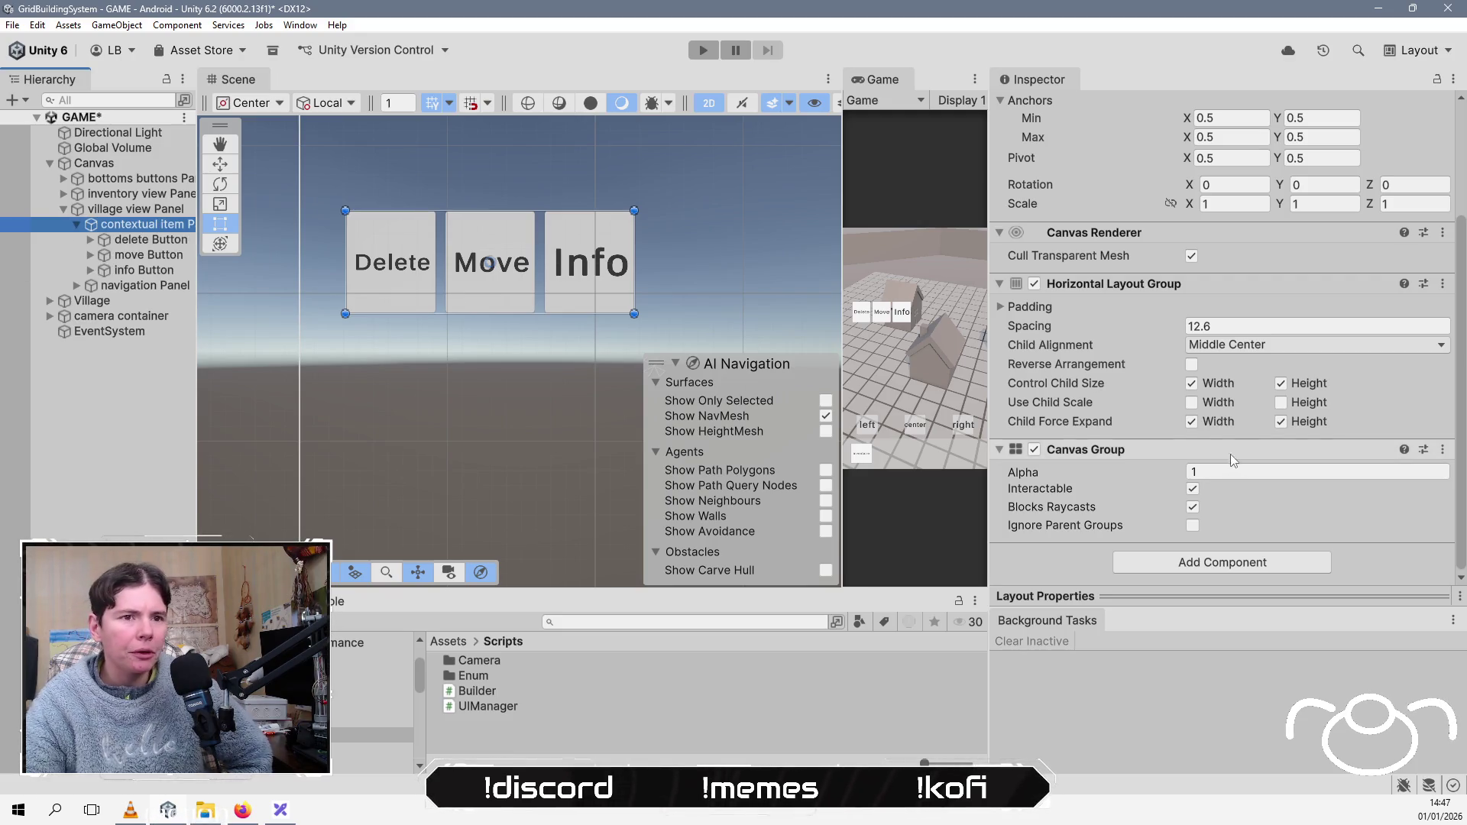
left_click(1442, 284)
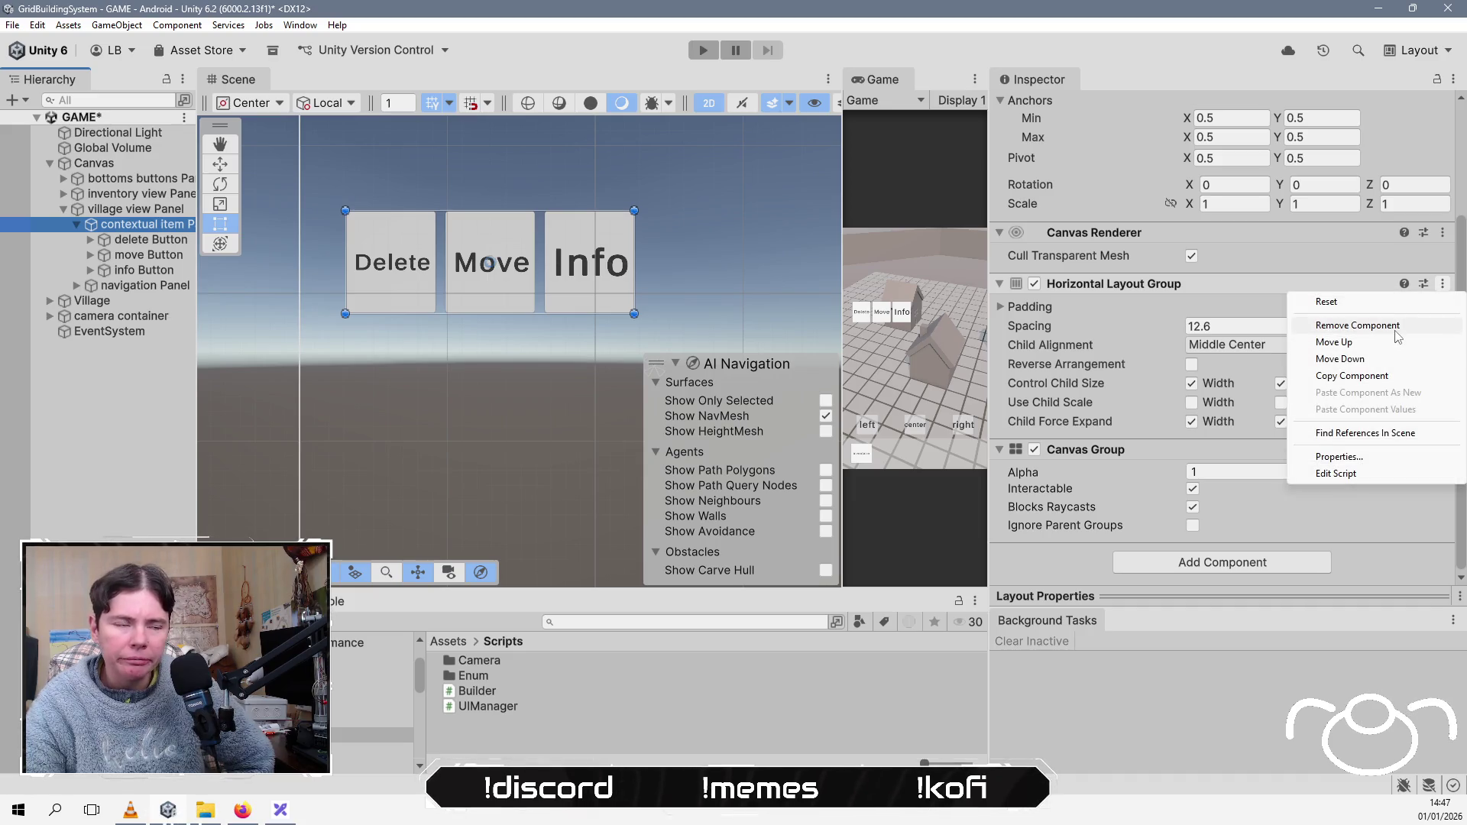
left_click(127, 402)
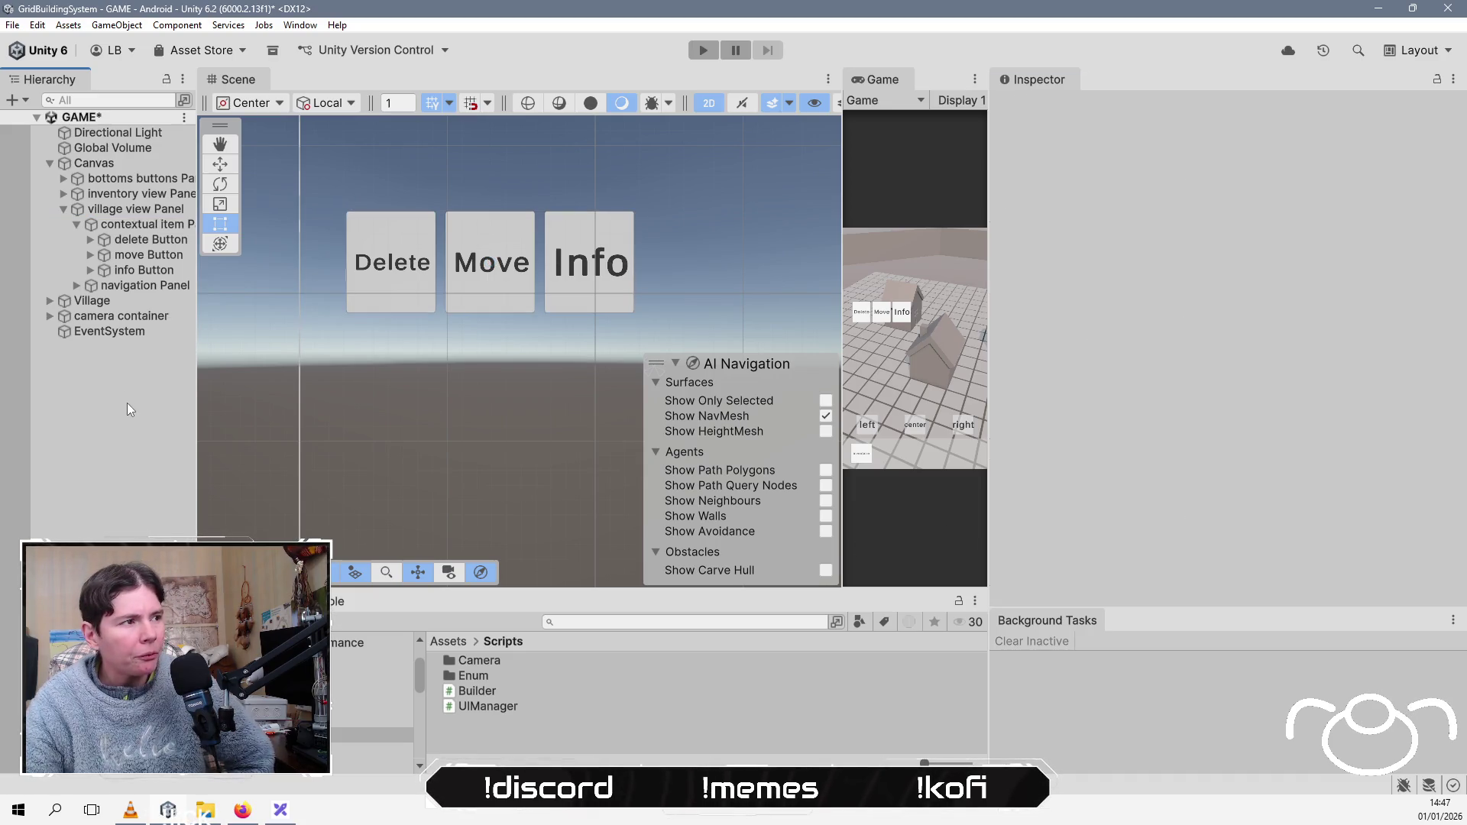
left_click(130, 231)
right_click(131, 233)
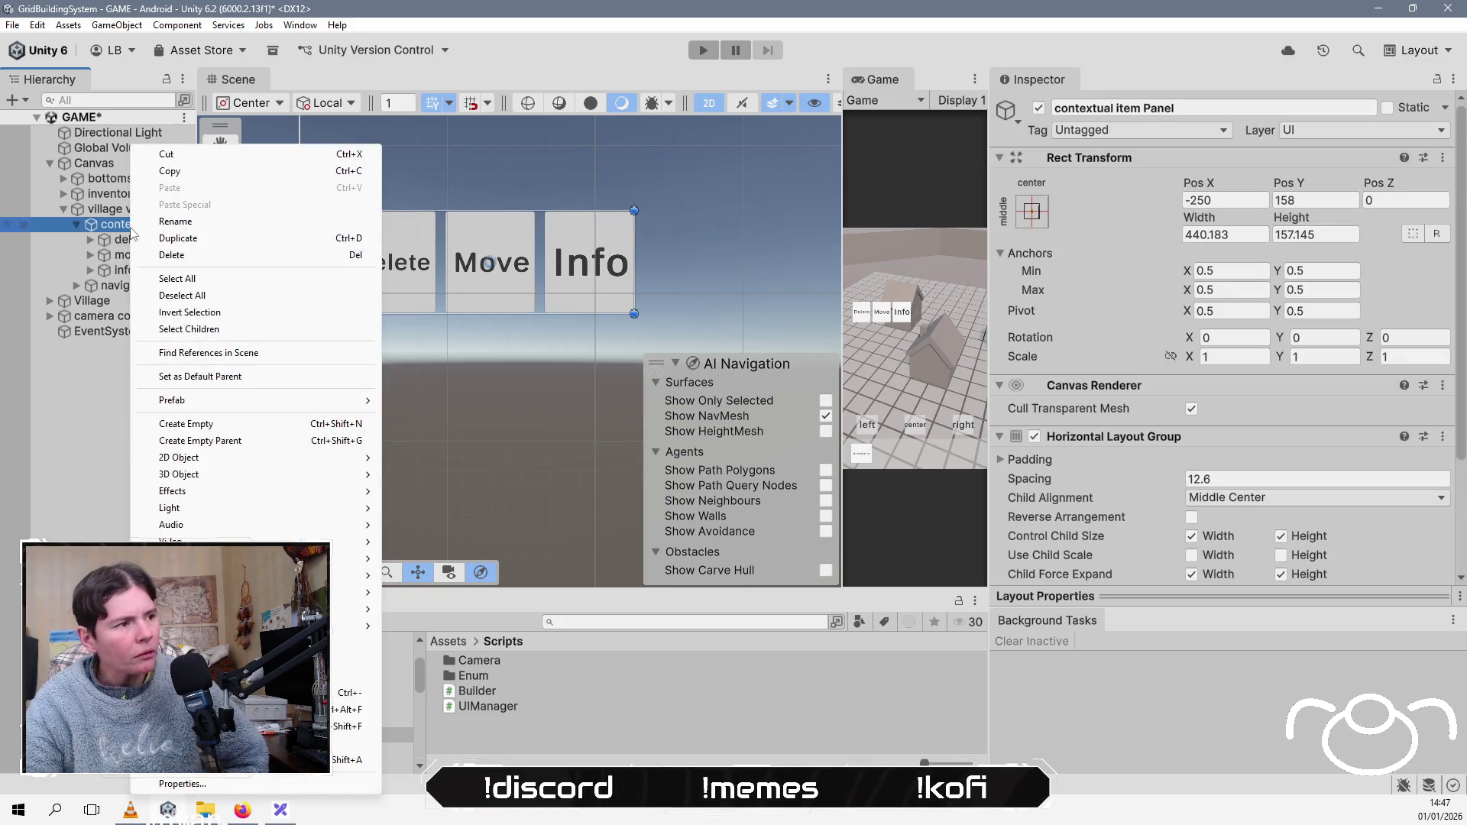
Step: Add an empty child named 'move' under contextual item Panel
left_click(164, 424)
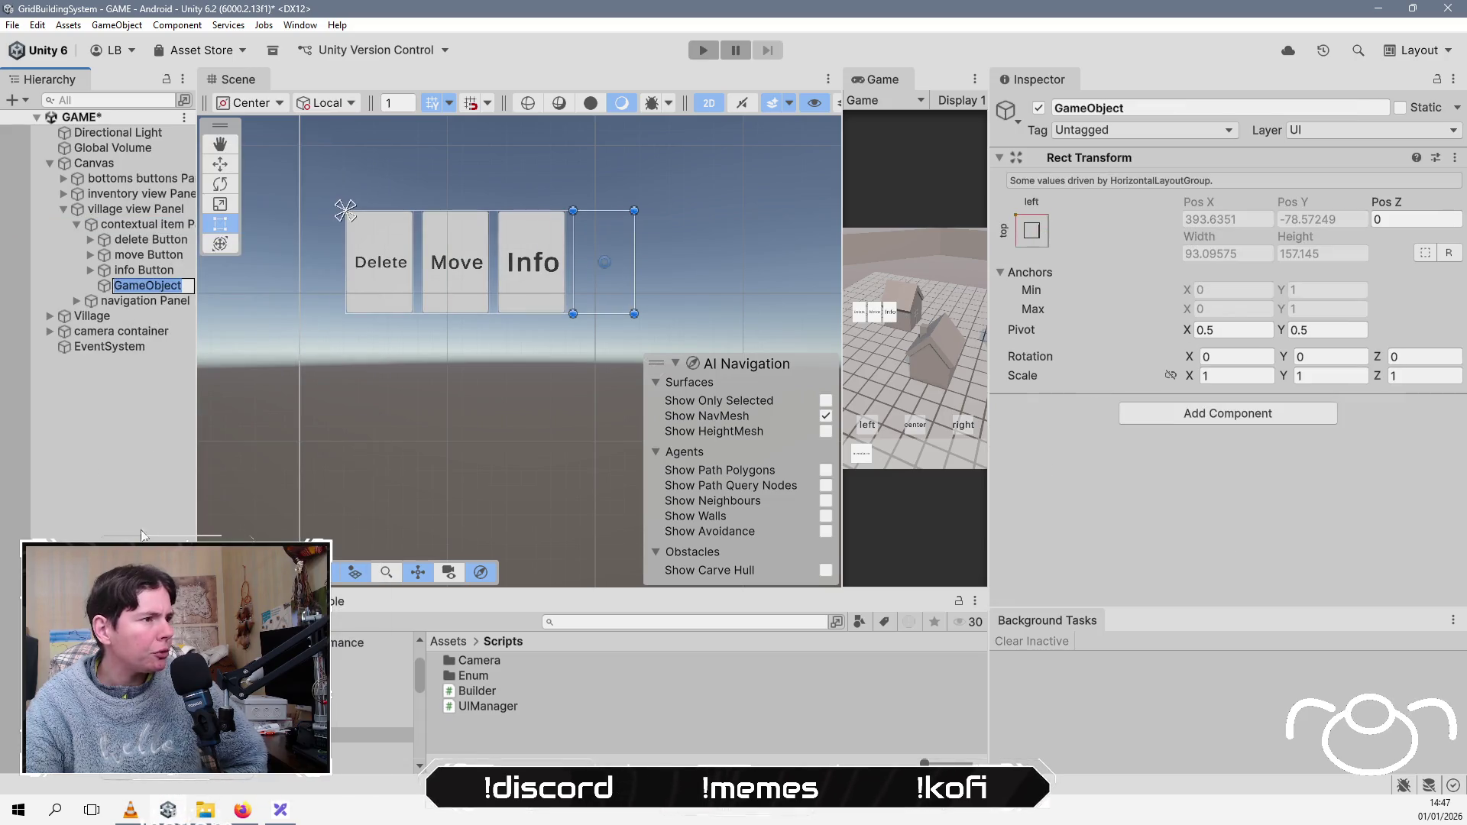
type("move")
key("Return")
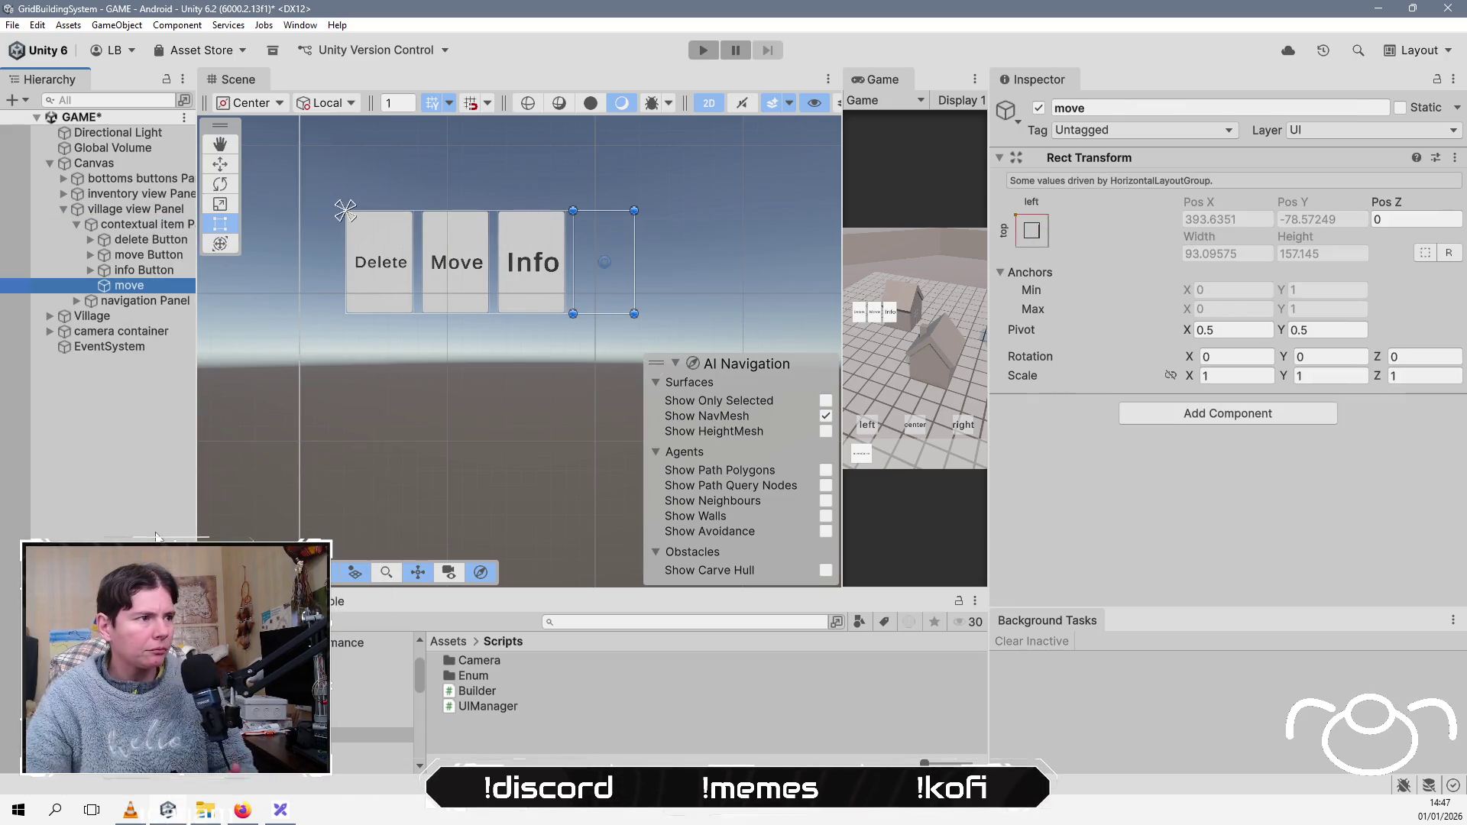
left_click(157, 256)
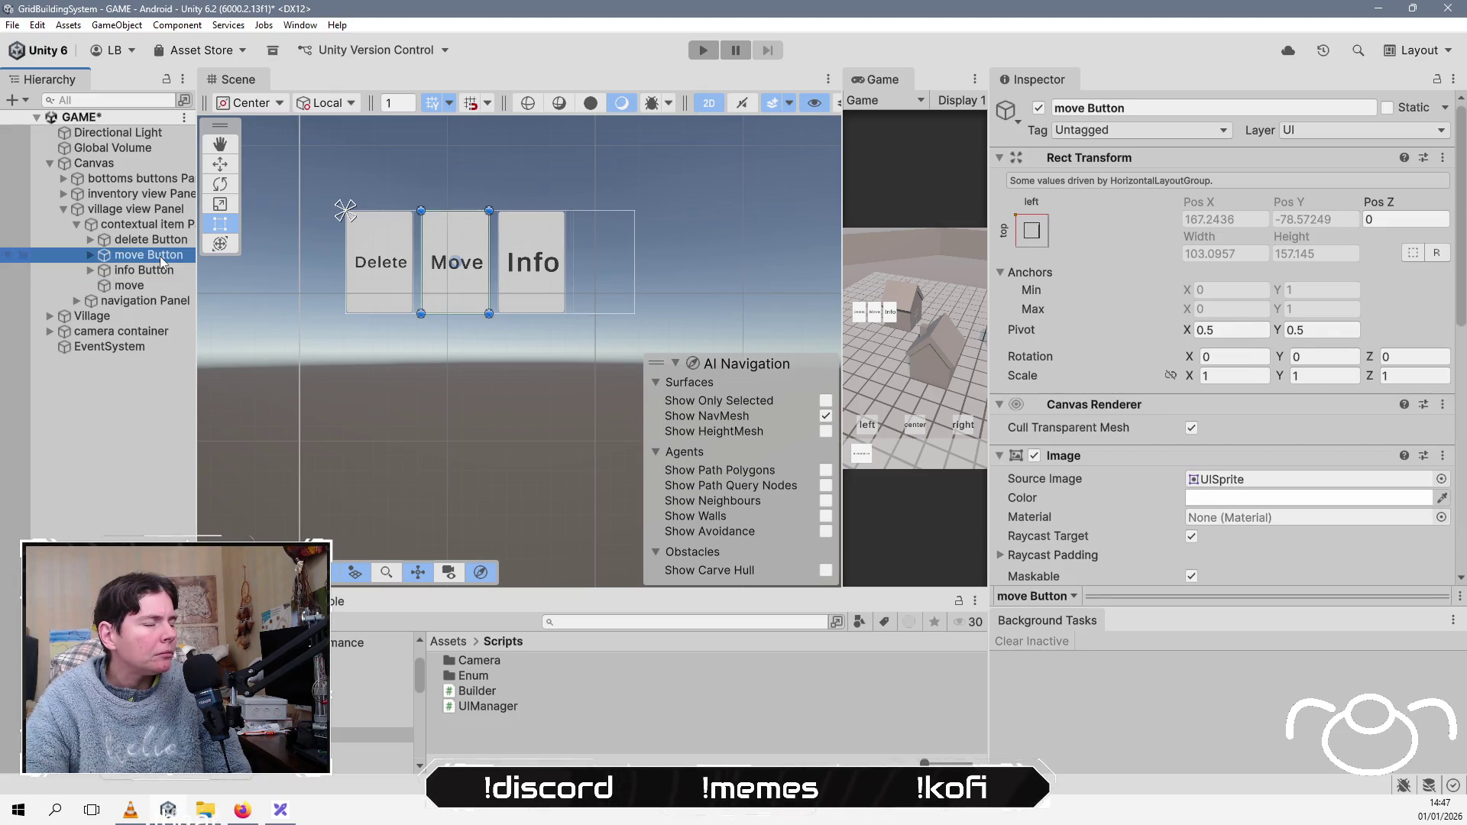
Step: Add a second empty child under the panel named 'validate delete buttons'
left_click(152, 227)
right_click(152, 226)
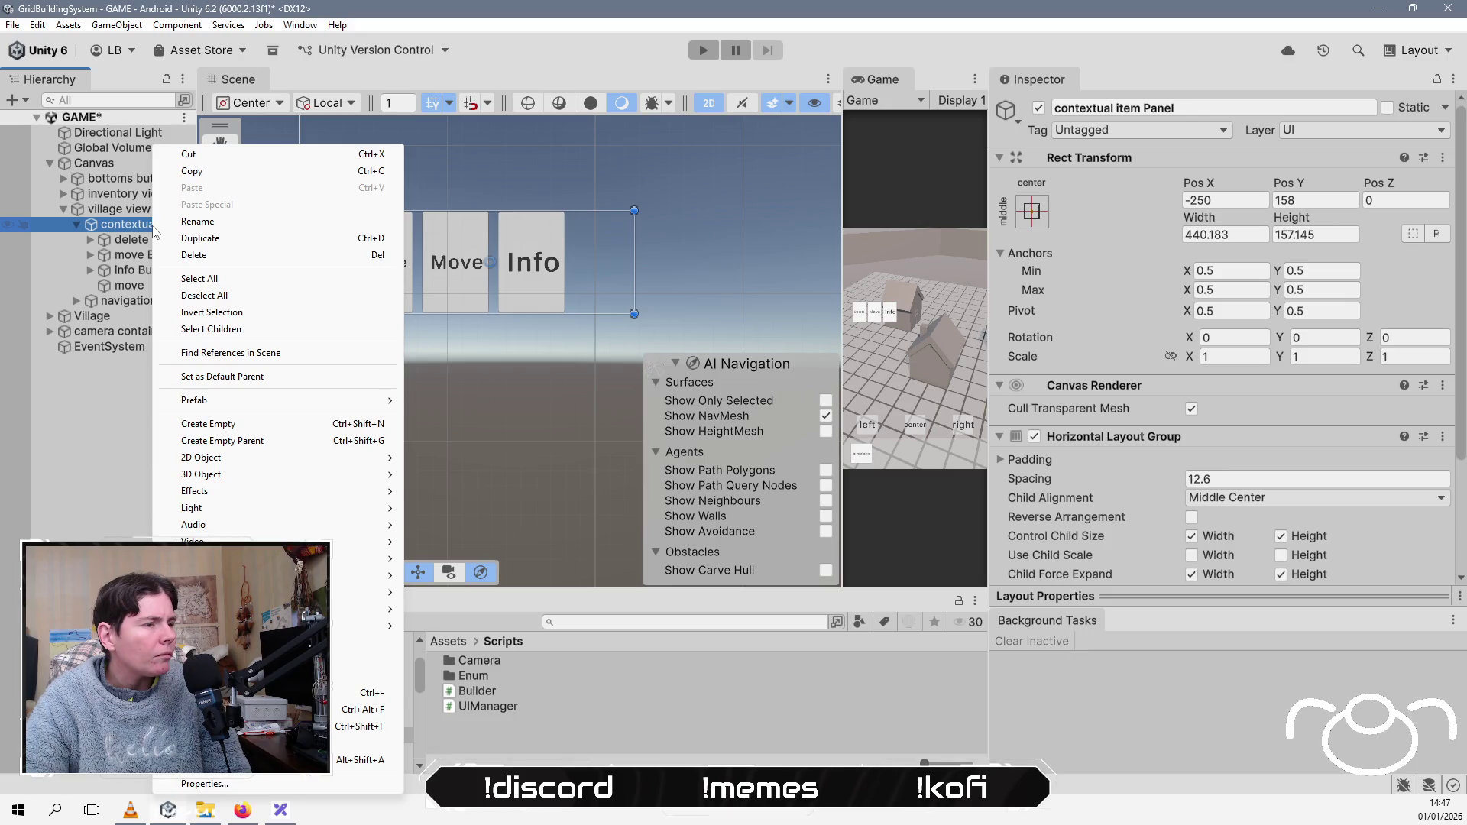
left_click(287, 429)
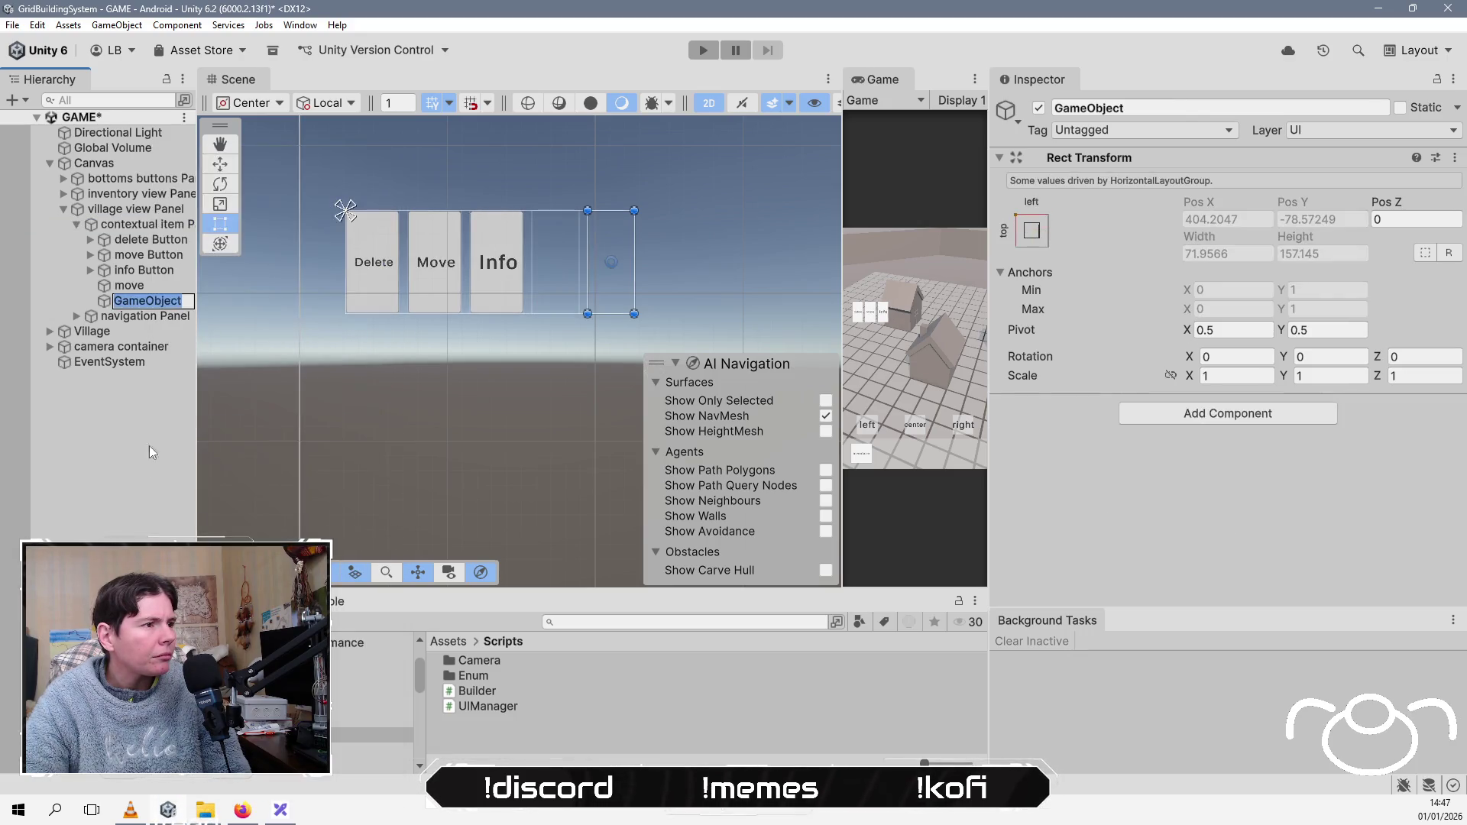
type("val")
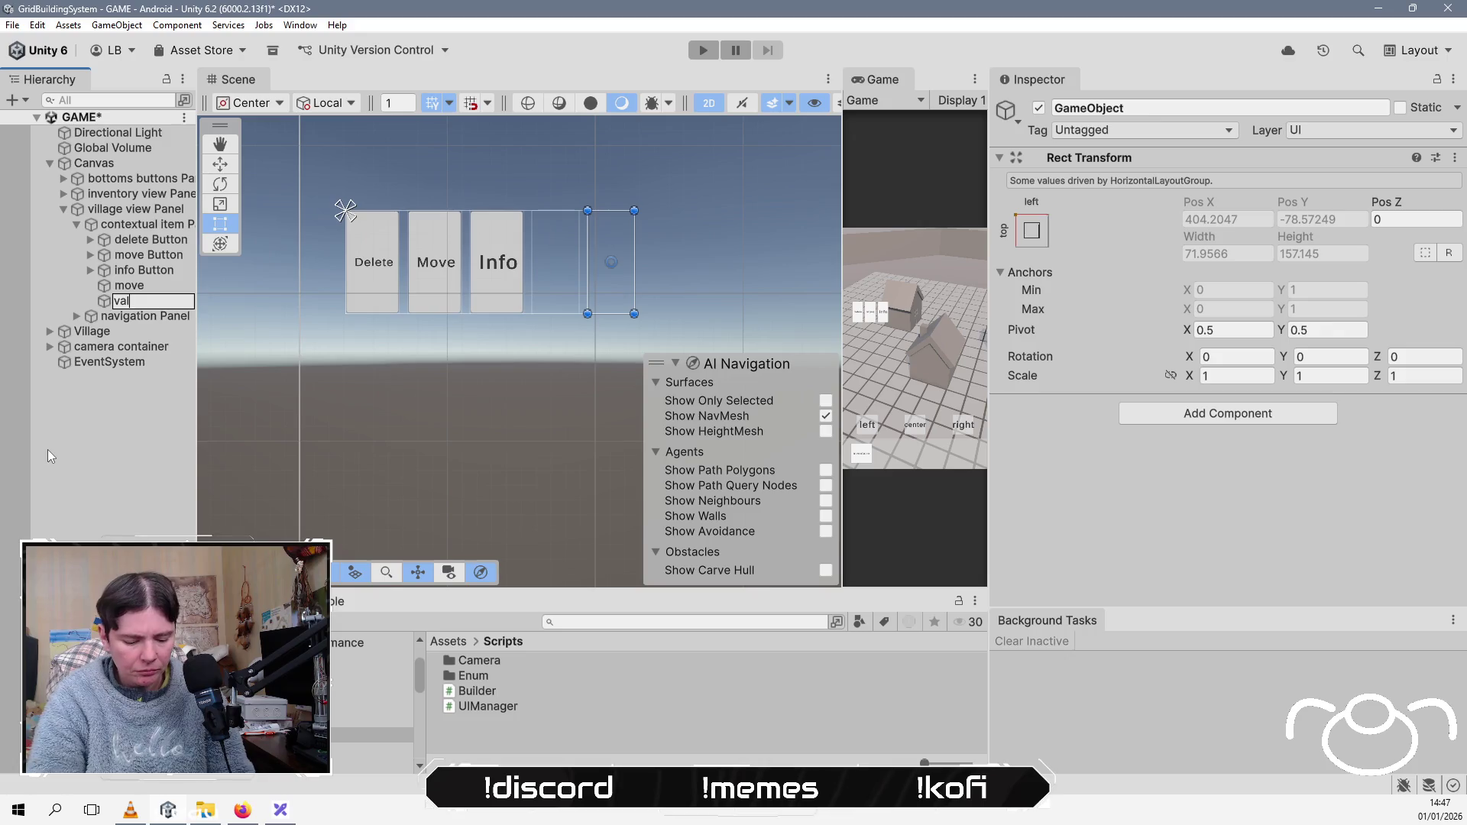
type("idat")
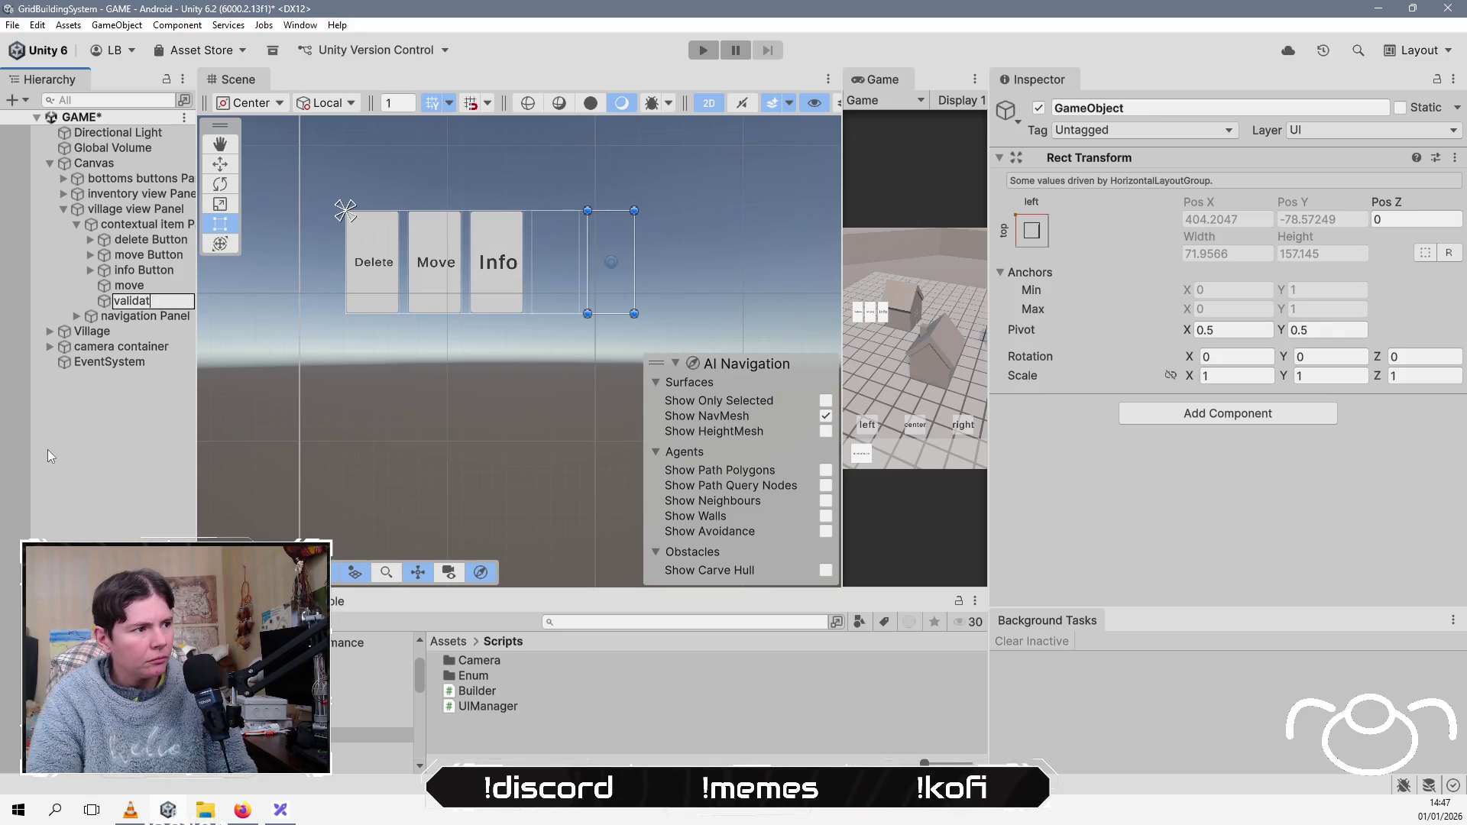
type("e deltet")
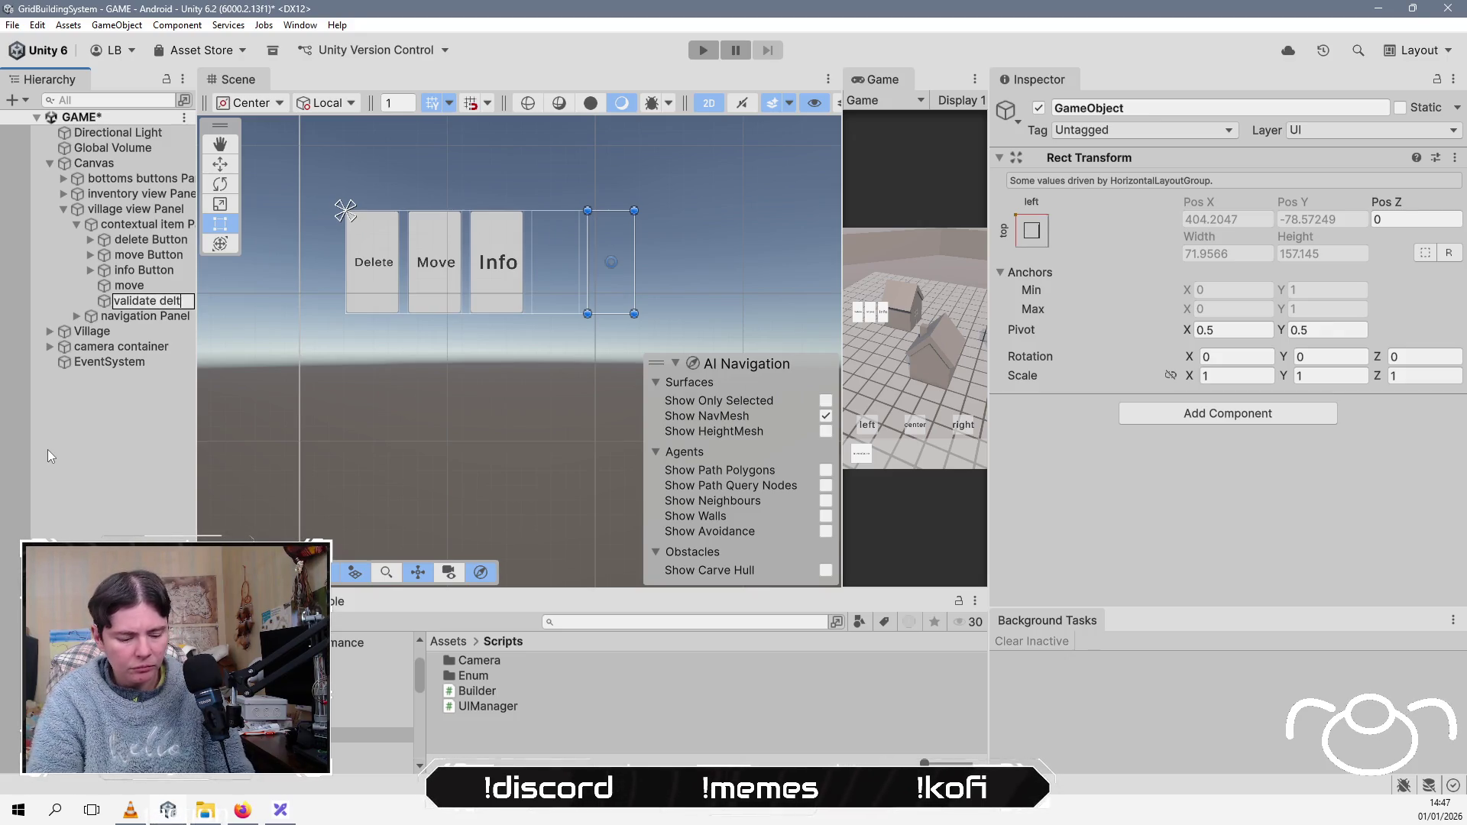
key("BackSpace")
key("BackSpace")
key("BackSpace")
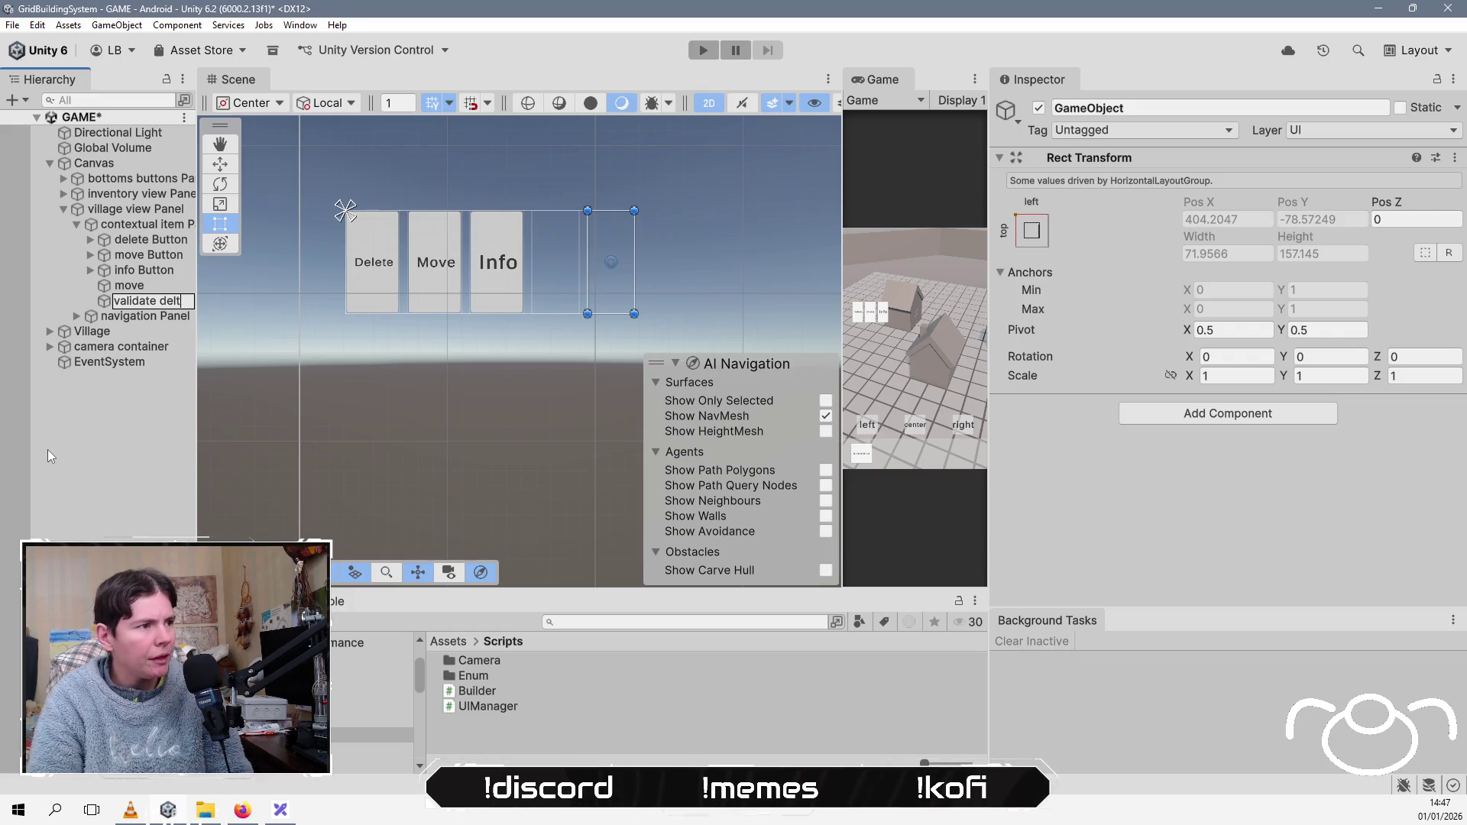
type("ete buttons")
key("Return")
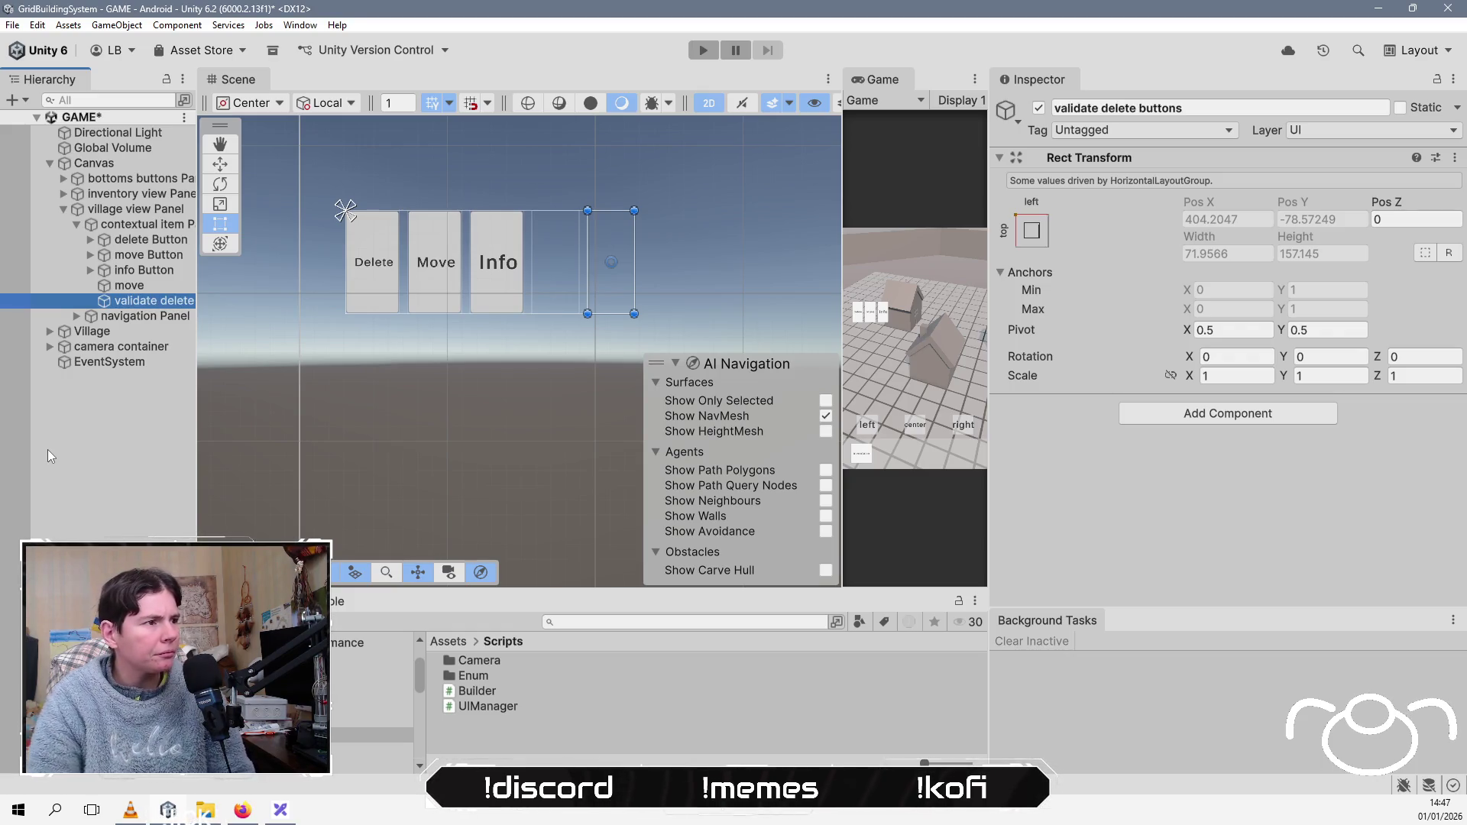
left_click_drag(195, 287, 440, 287)
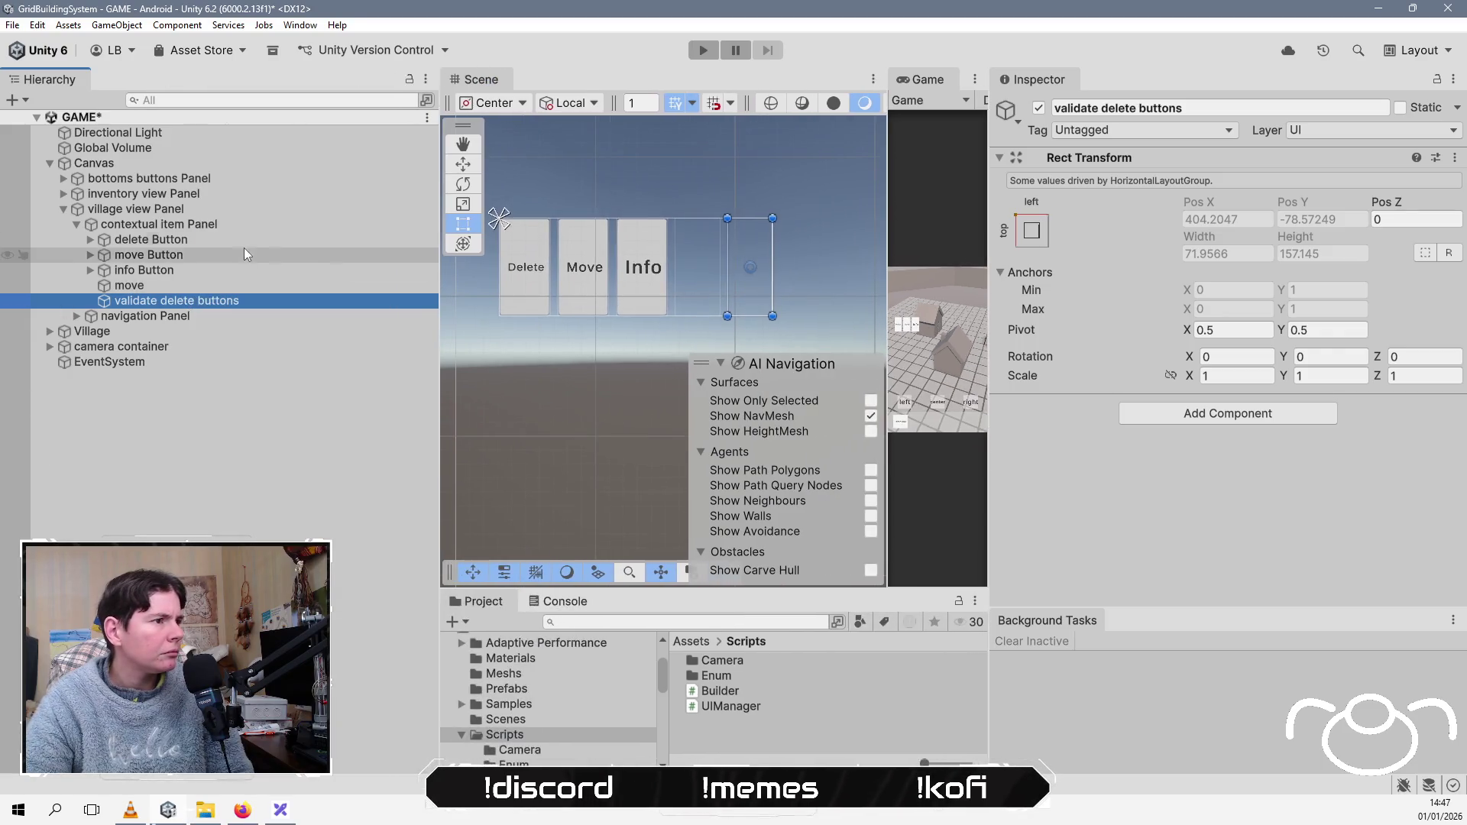
Step: Nest delete and move Buttons under validate delete buttons and delete the info Button
left_click(237, 243)
left_click(227, 255, "ctrl")
left_click_drag(264, 302, 264, 303)
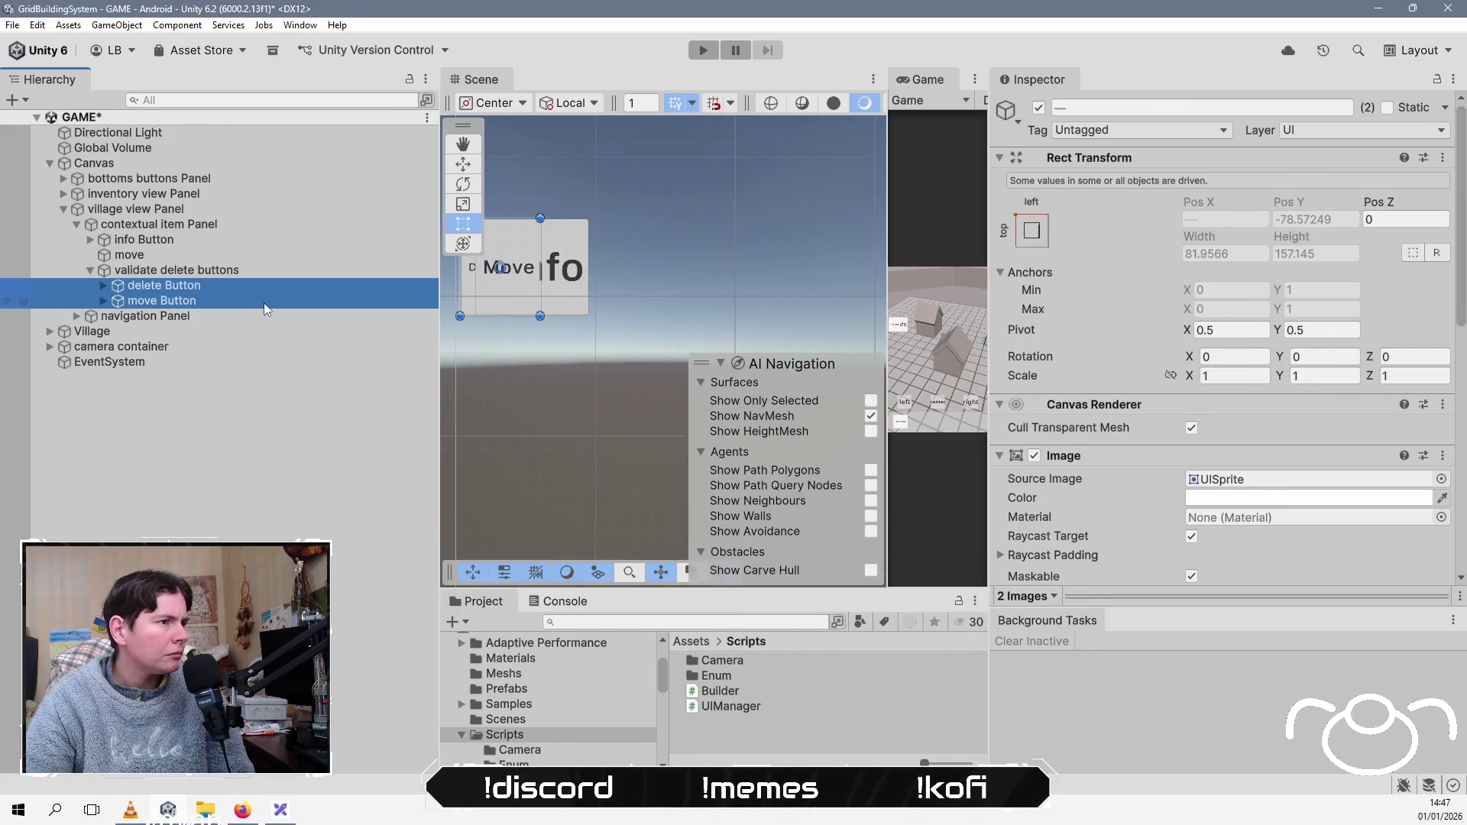
left_click_drag(238, 238, 241, 236)
left_click(193, 288)
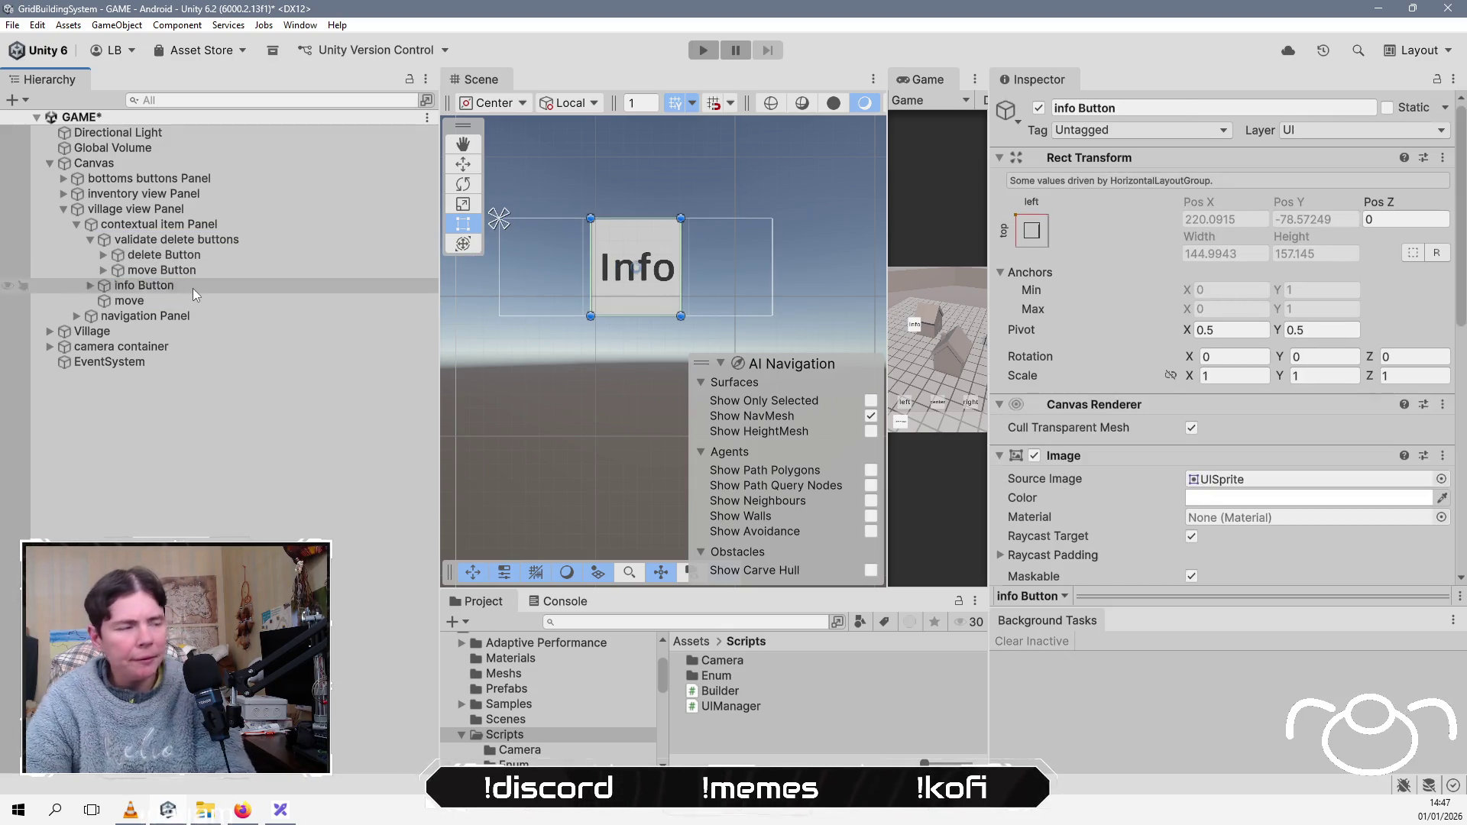
key("Delete")
Step: Move the Horizontal Layout Group from contextual item Panel onto validate delete buttons
left_click(221, 223)
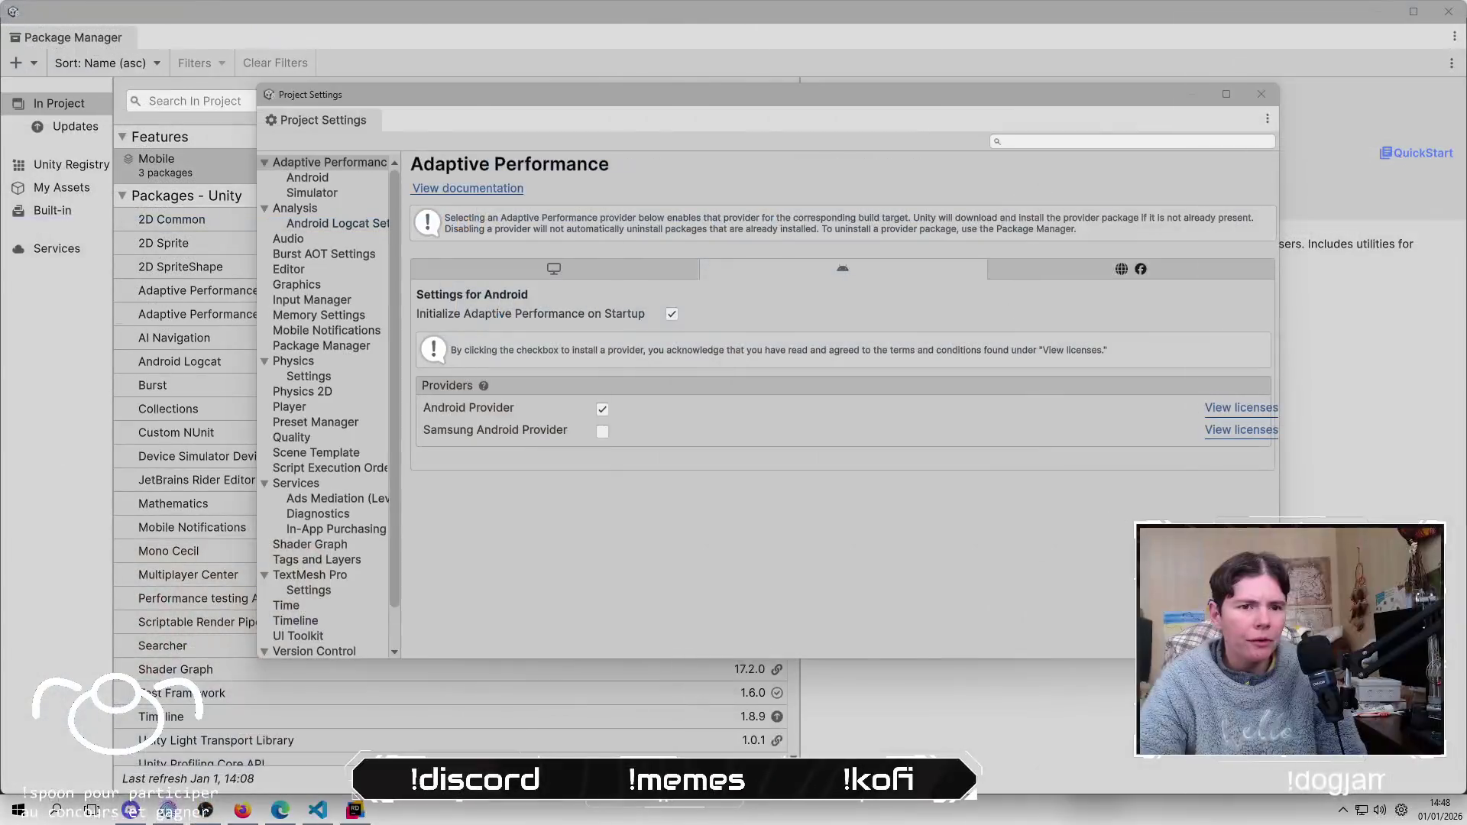
left_click(1284, 585)
right_click(1124, 436)
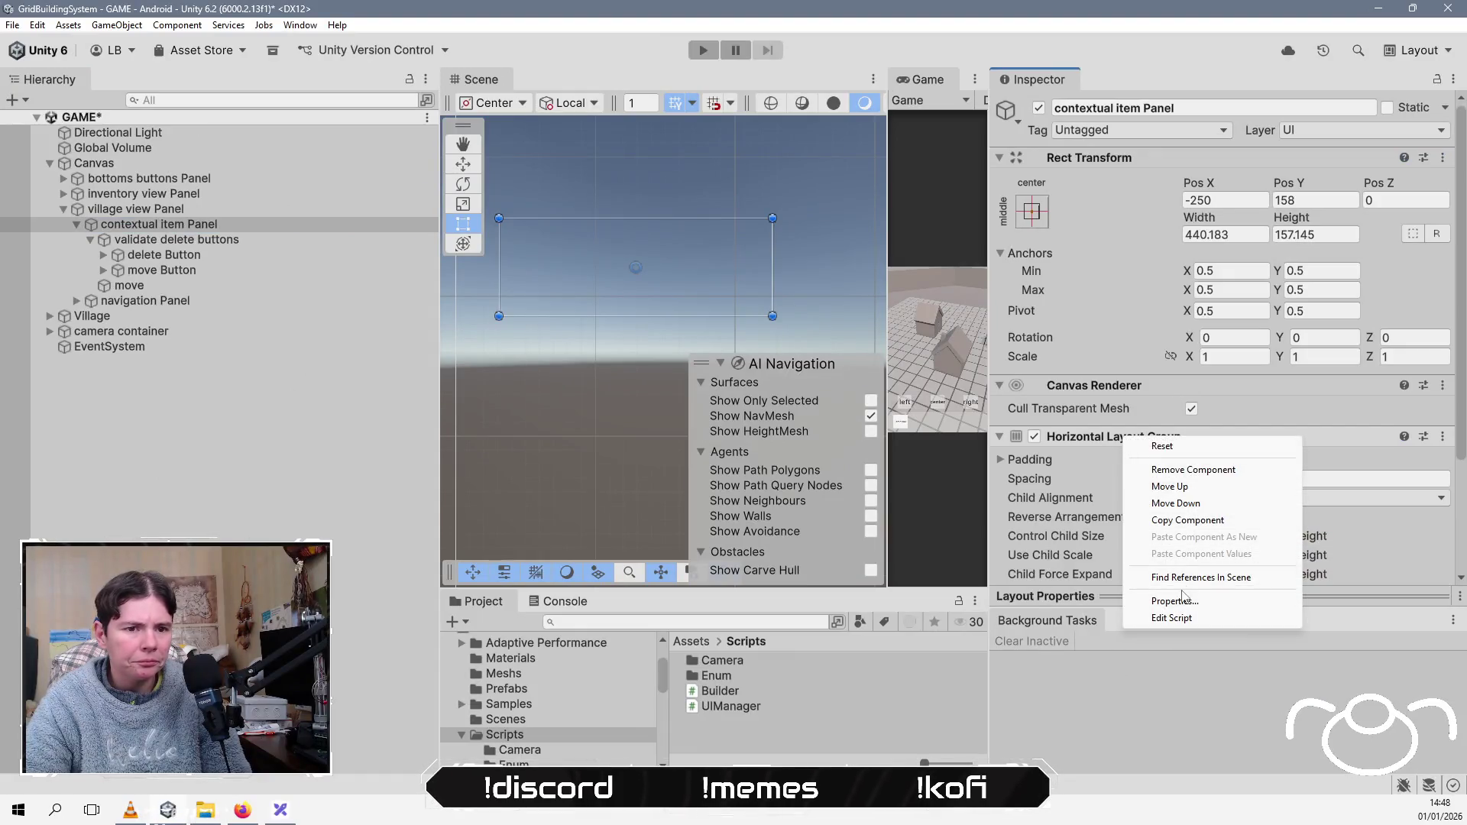
left_click(1188, 519)
left_click(350, 242)
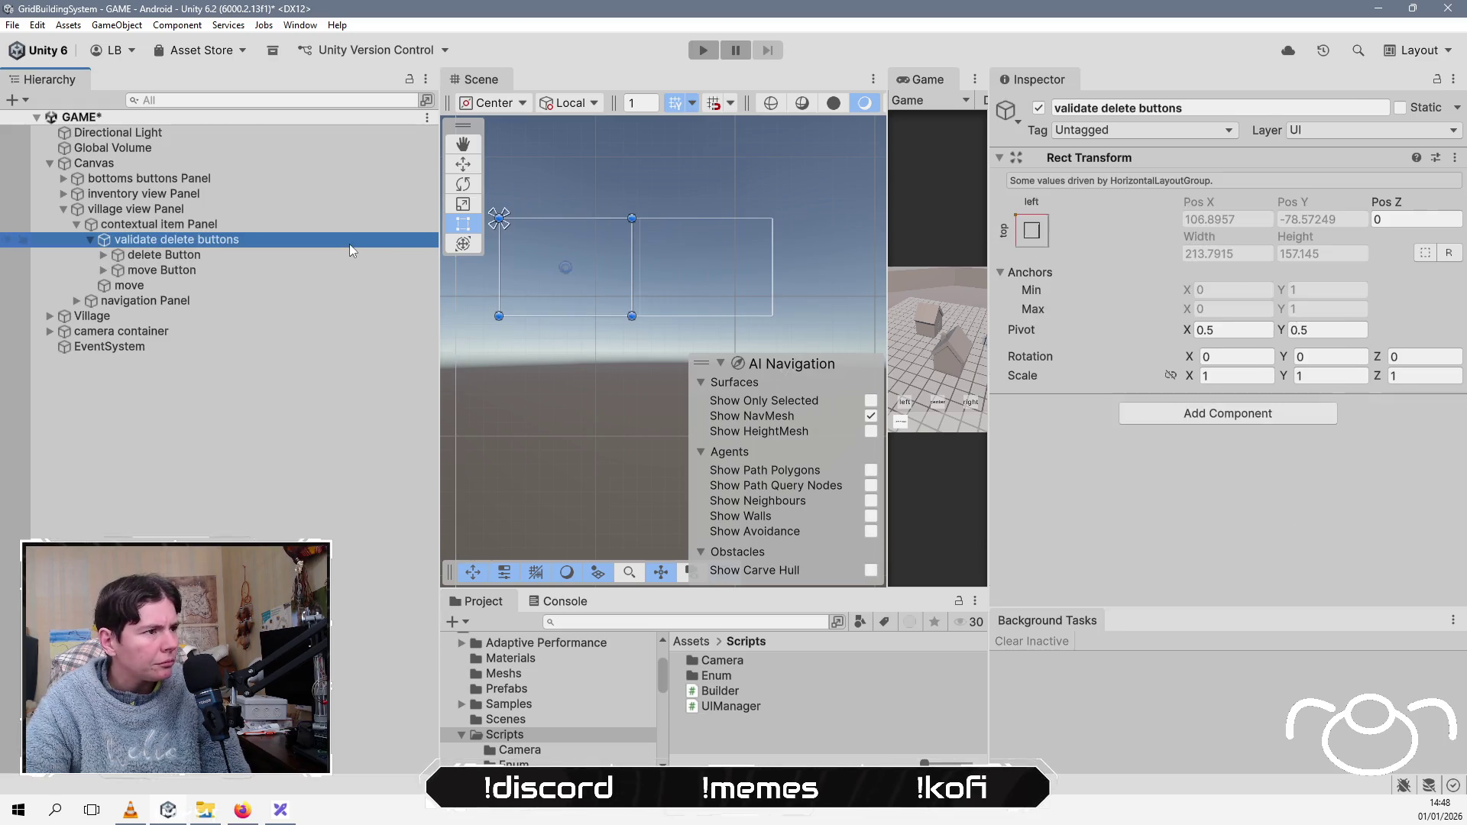
right_click(1149, 155)
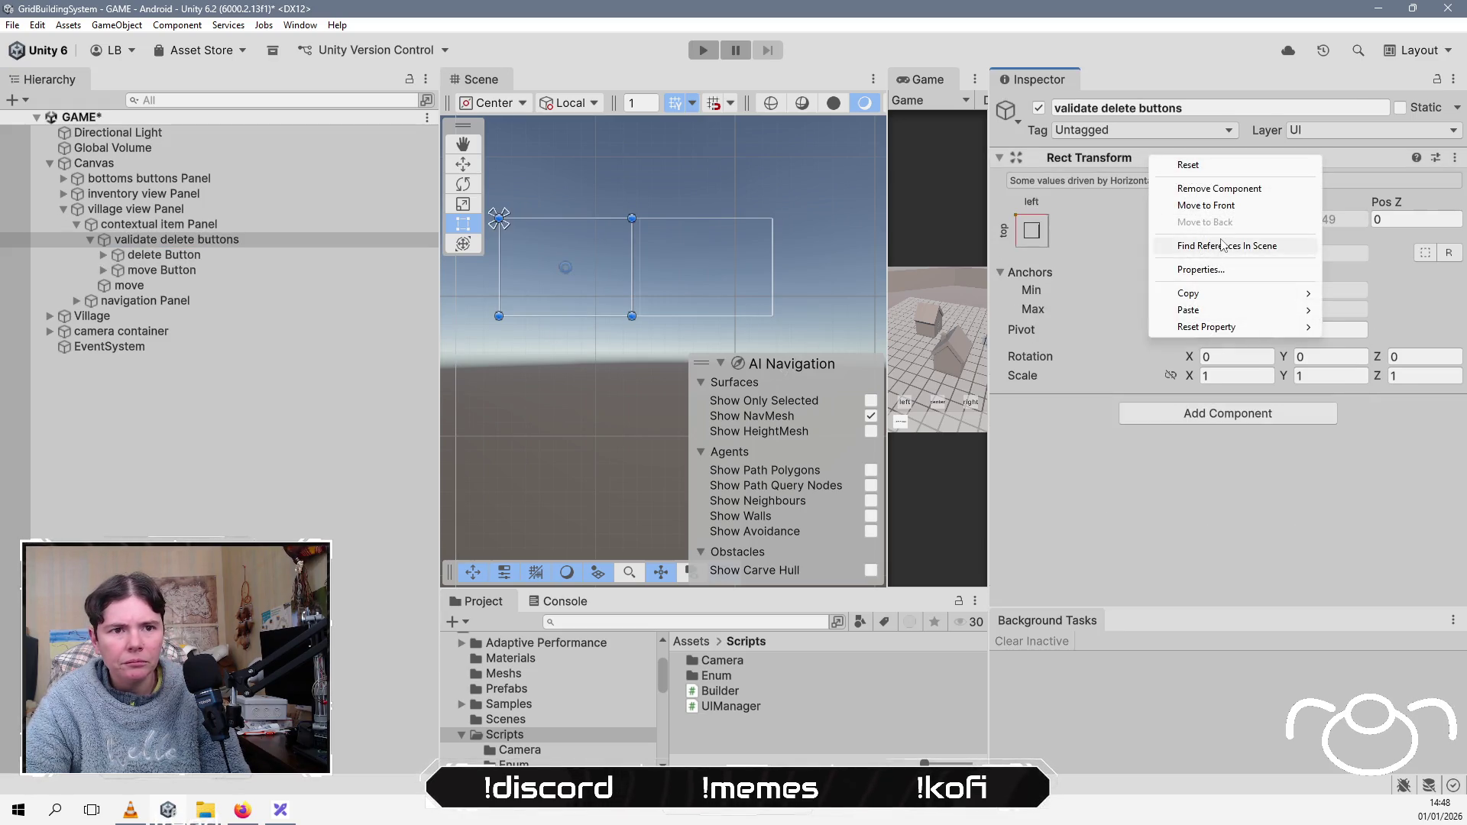
mouse_move(1200, 310)
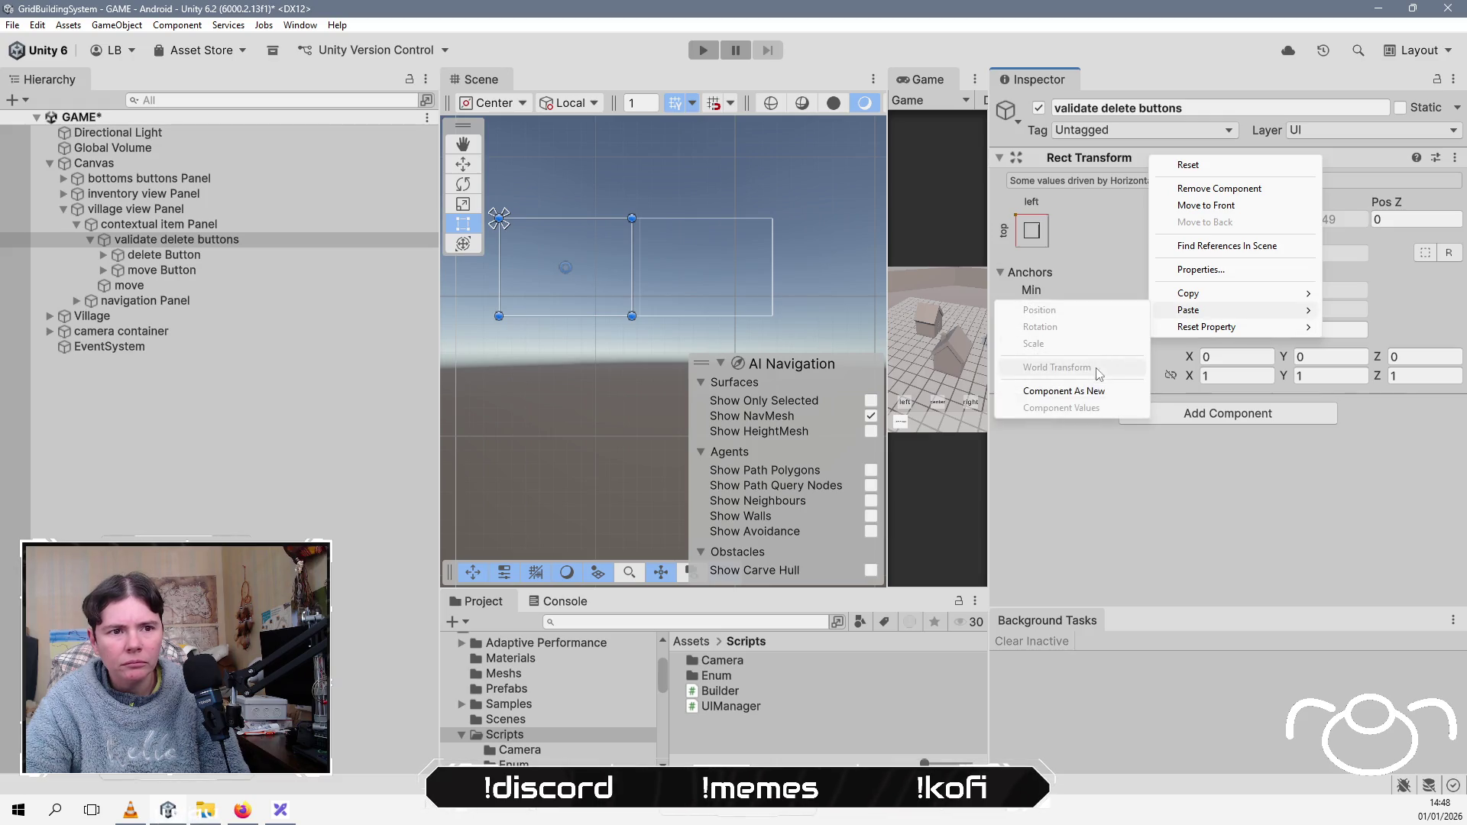
left_click(1077, 394)
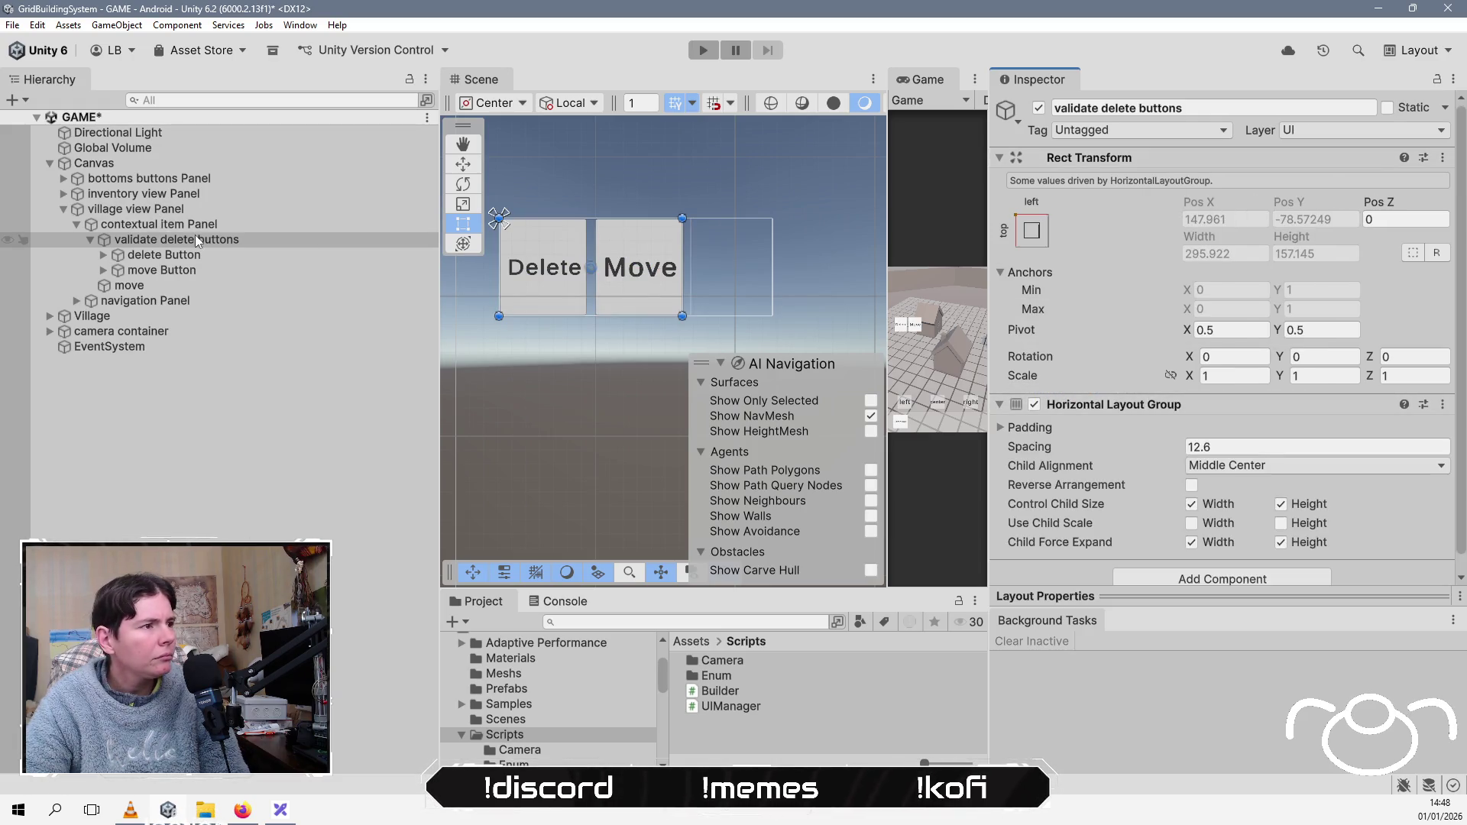
left_click(280, 226)
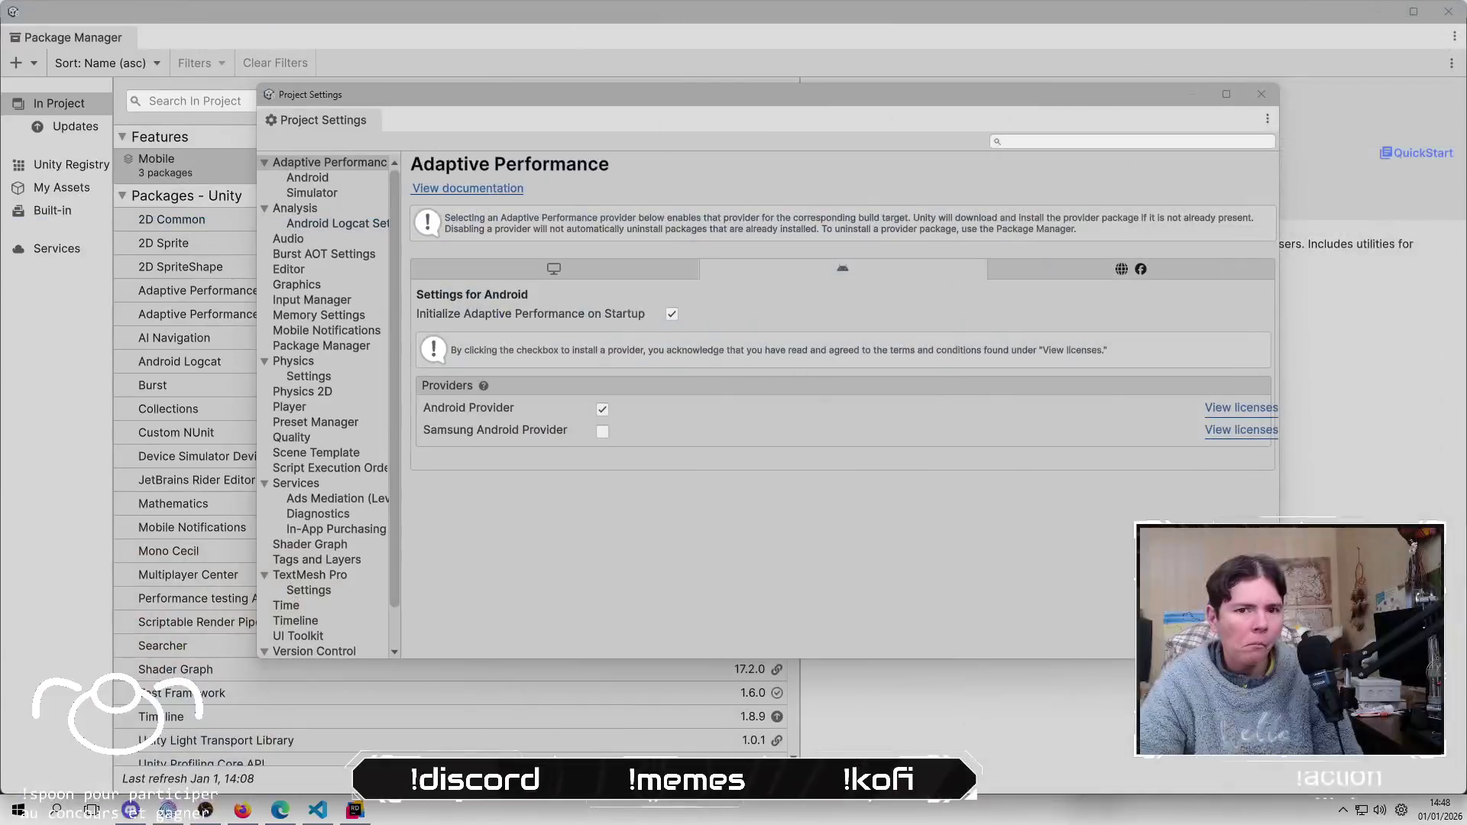
right_click(1374, 438)
left_click(1353, 511)
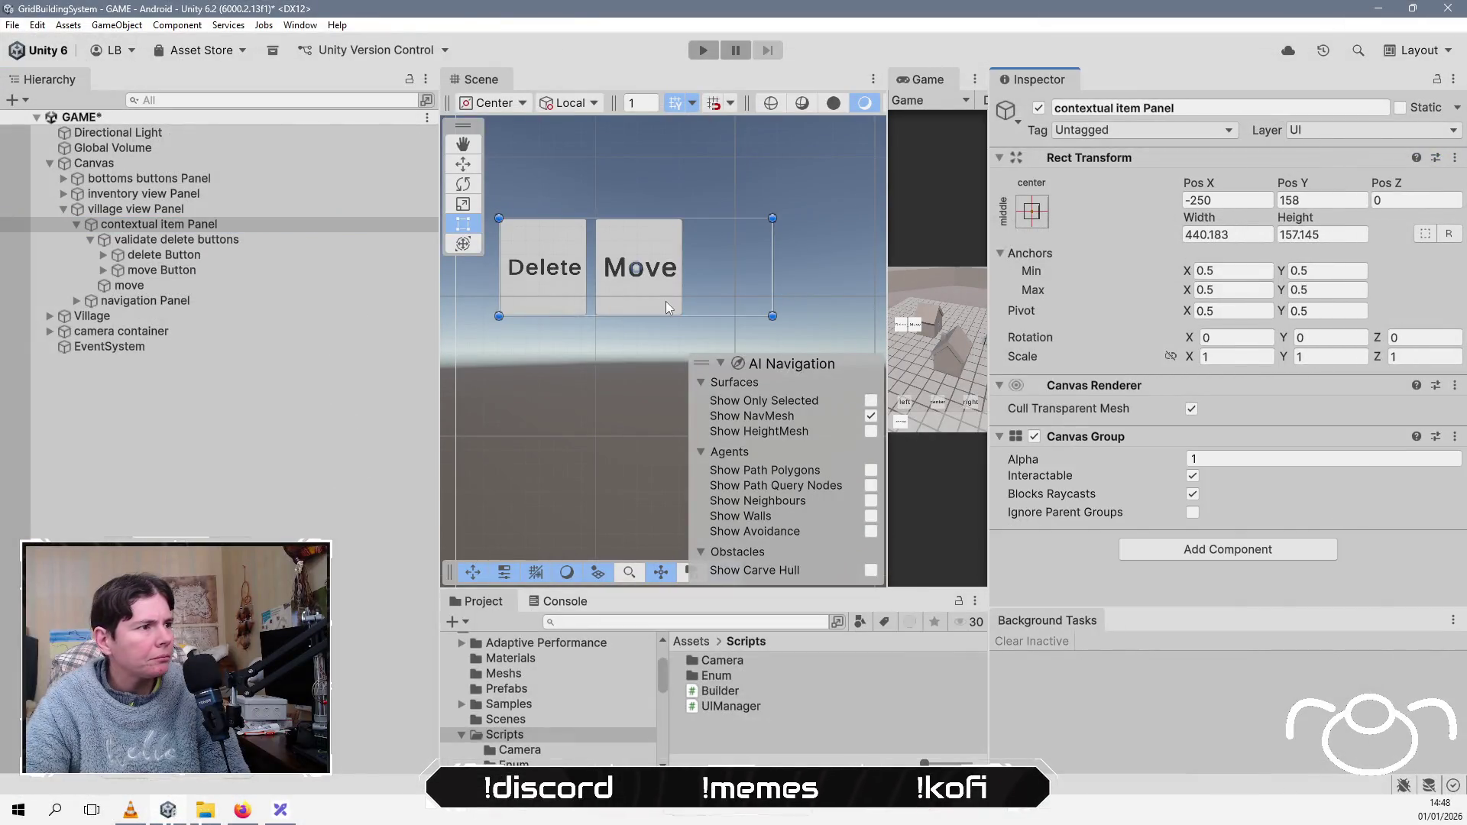
left_click(141, 243)
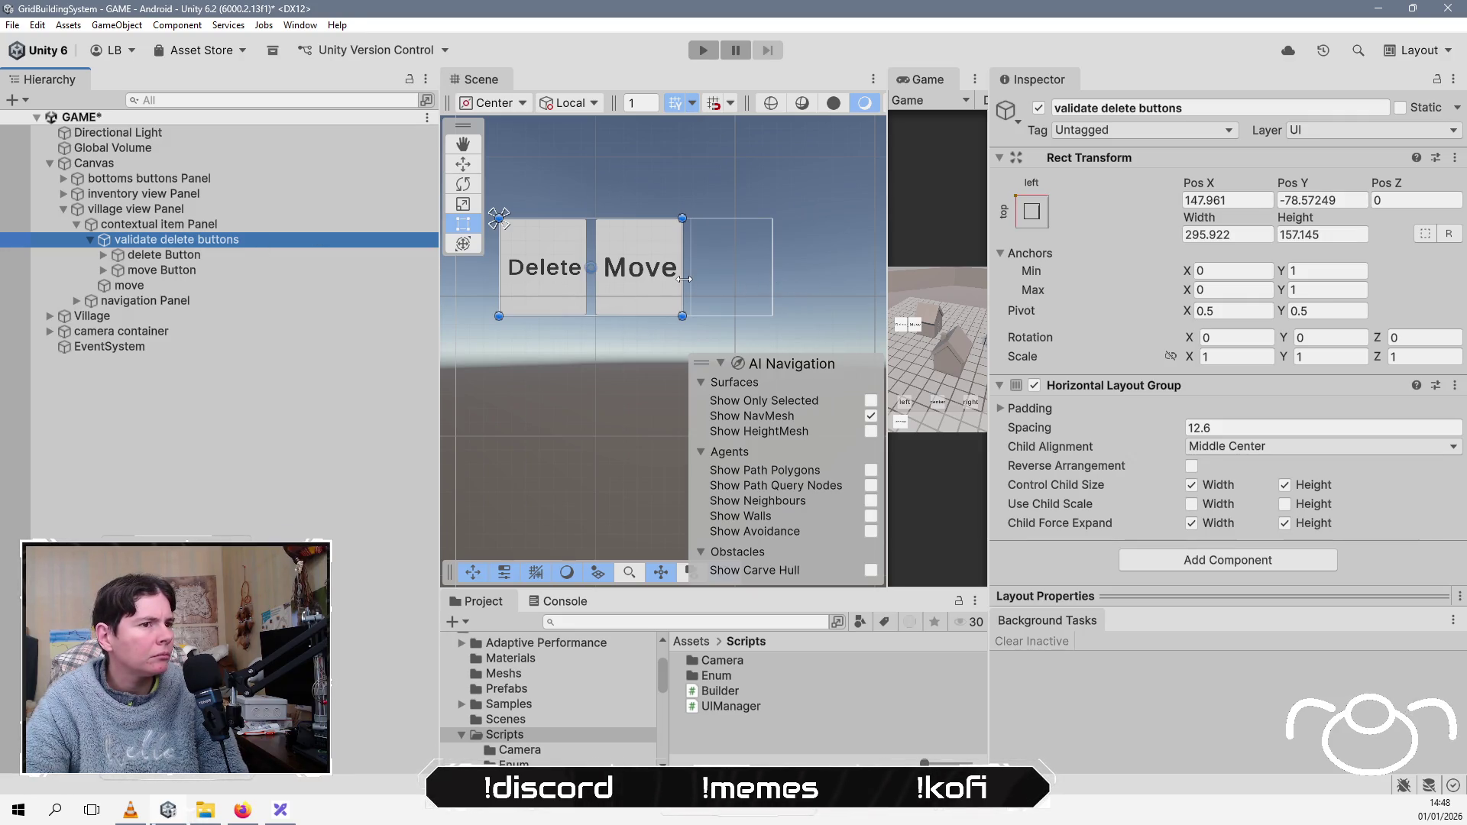
Step: Shift the button group right and stretch contextual item Panel down to about 511.5 high
left_click_drag(564, 282, 653, 282)
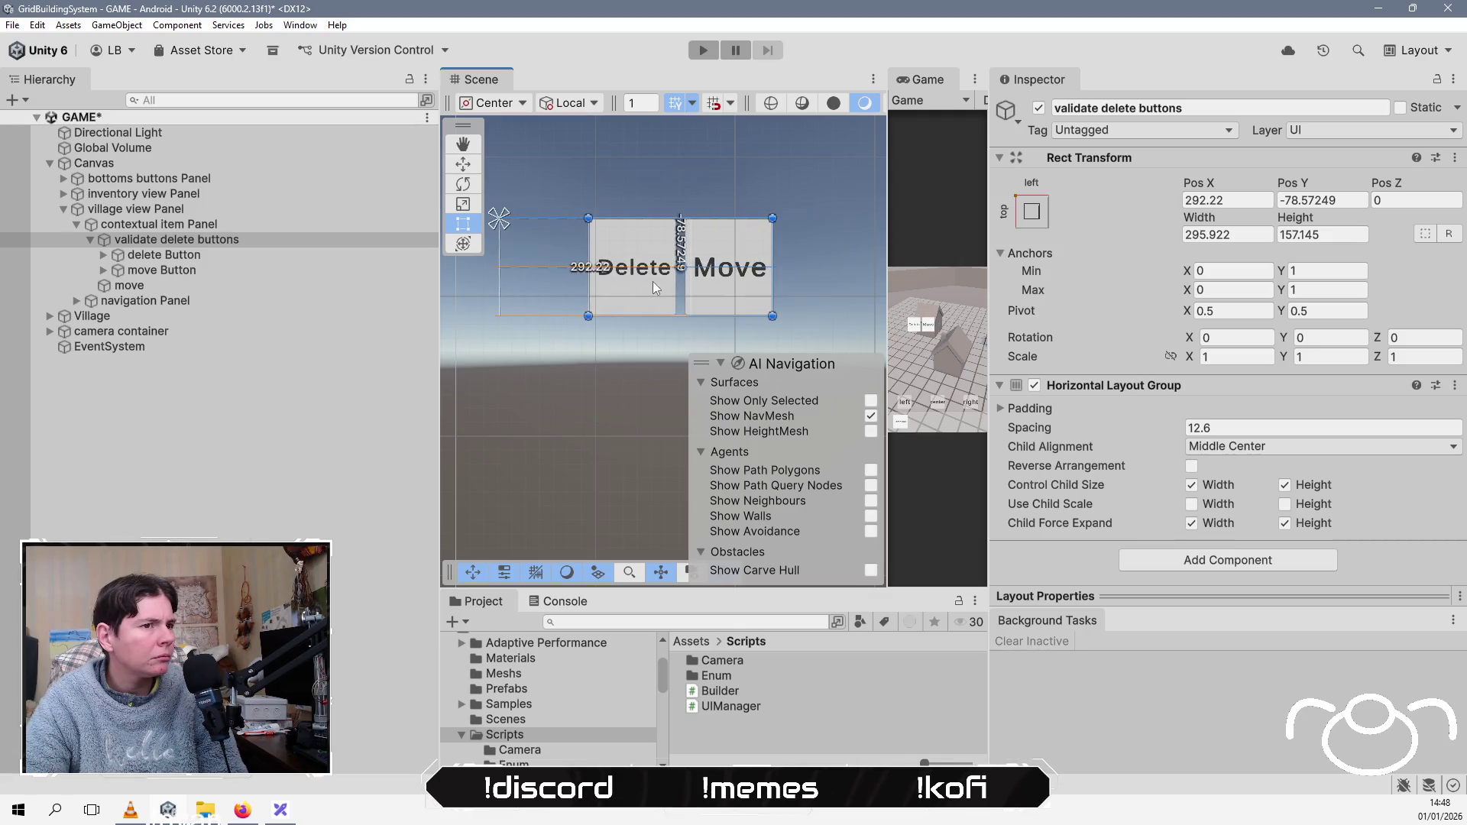
left_click(171, 224)
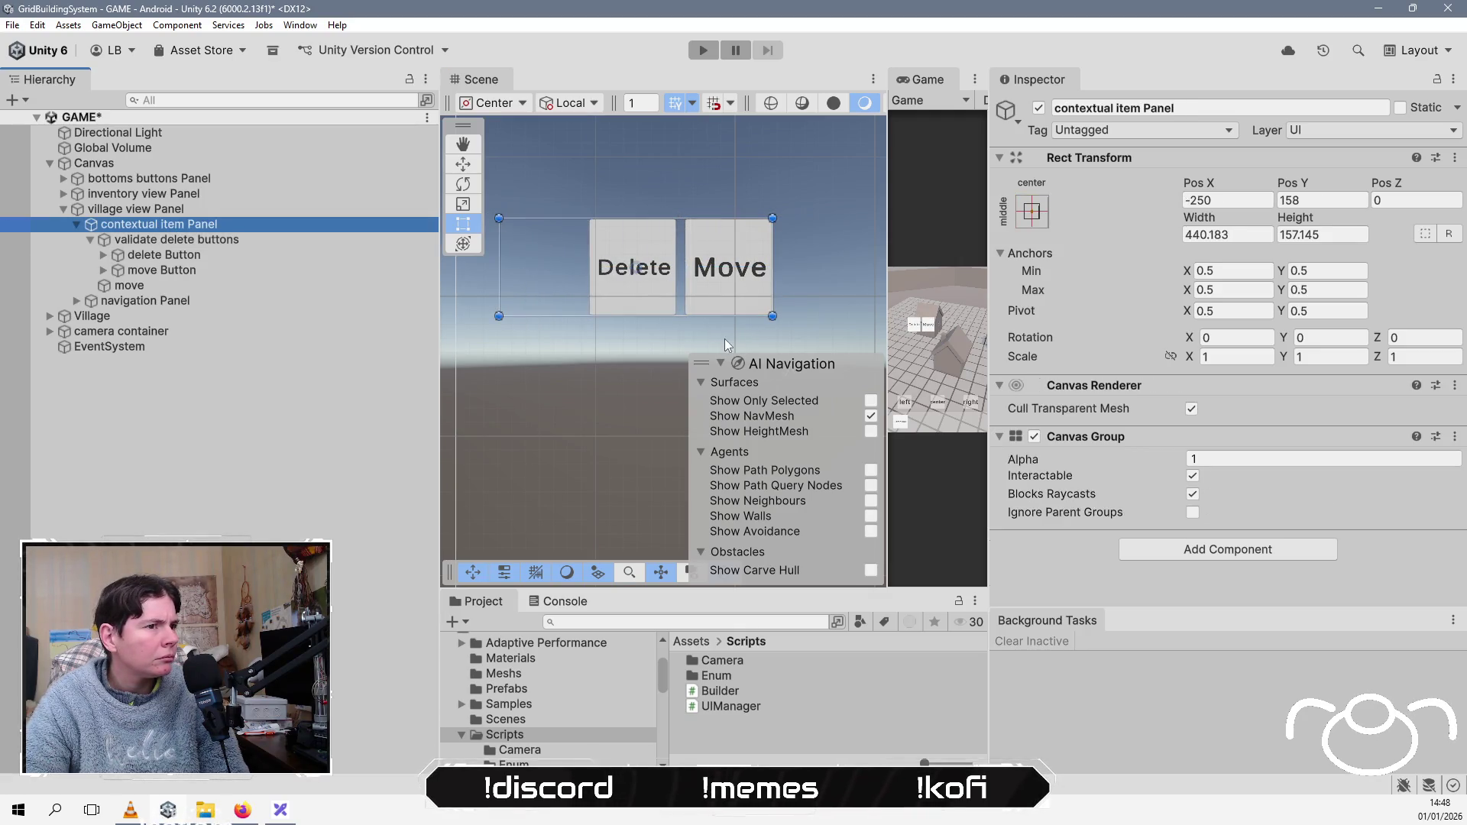
left_click_drag(659, 318, 659, 487)
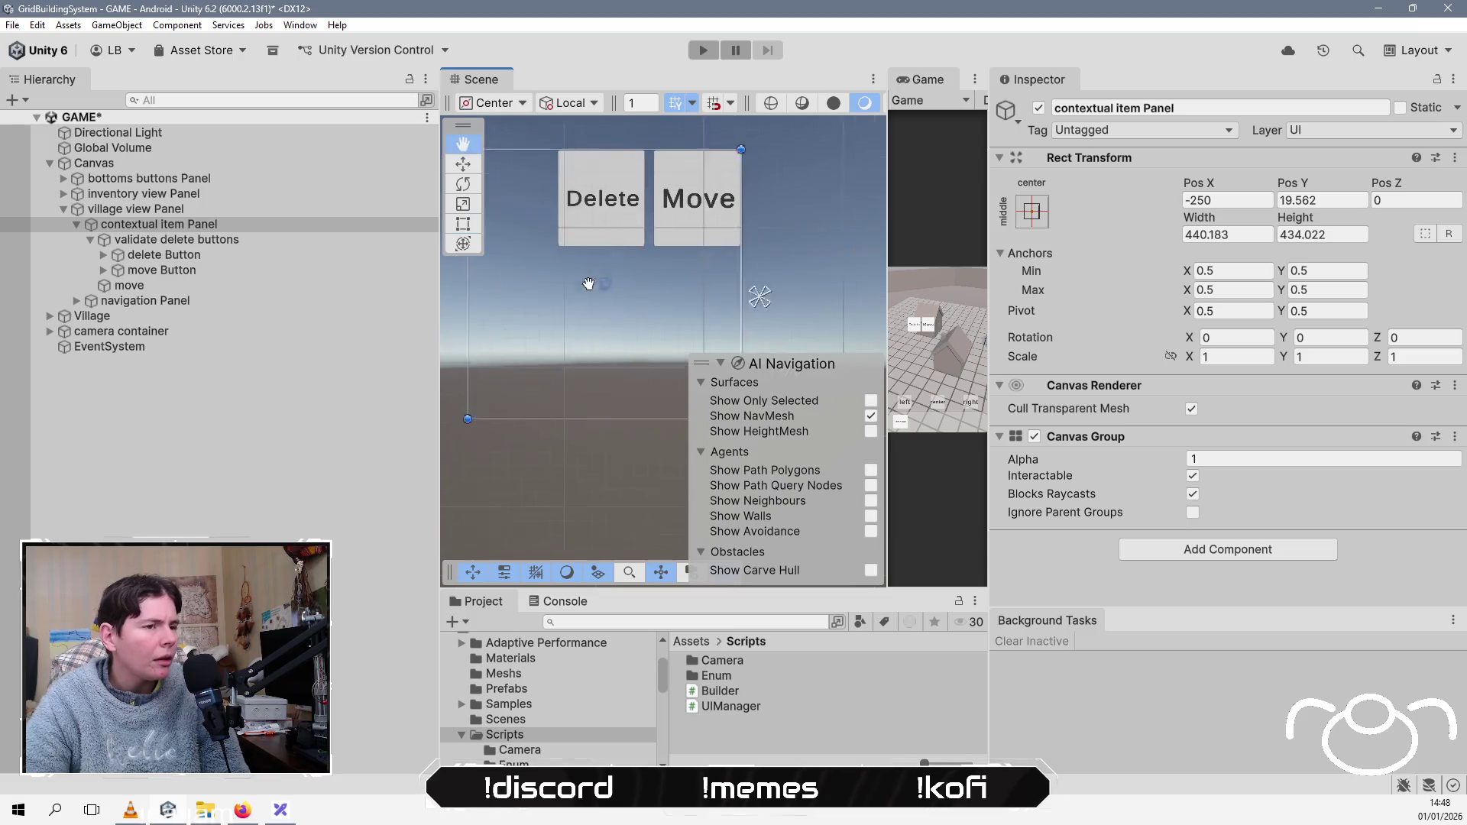
left_click_drag(585, 429, 584, 477)
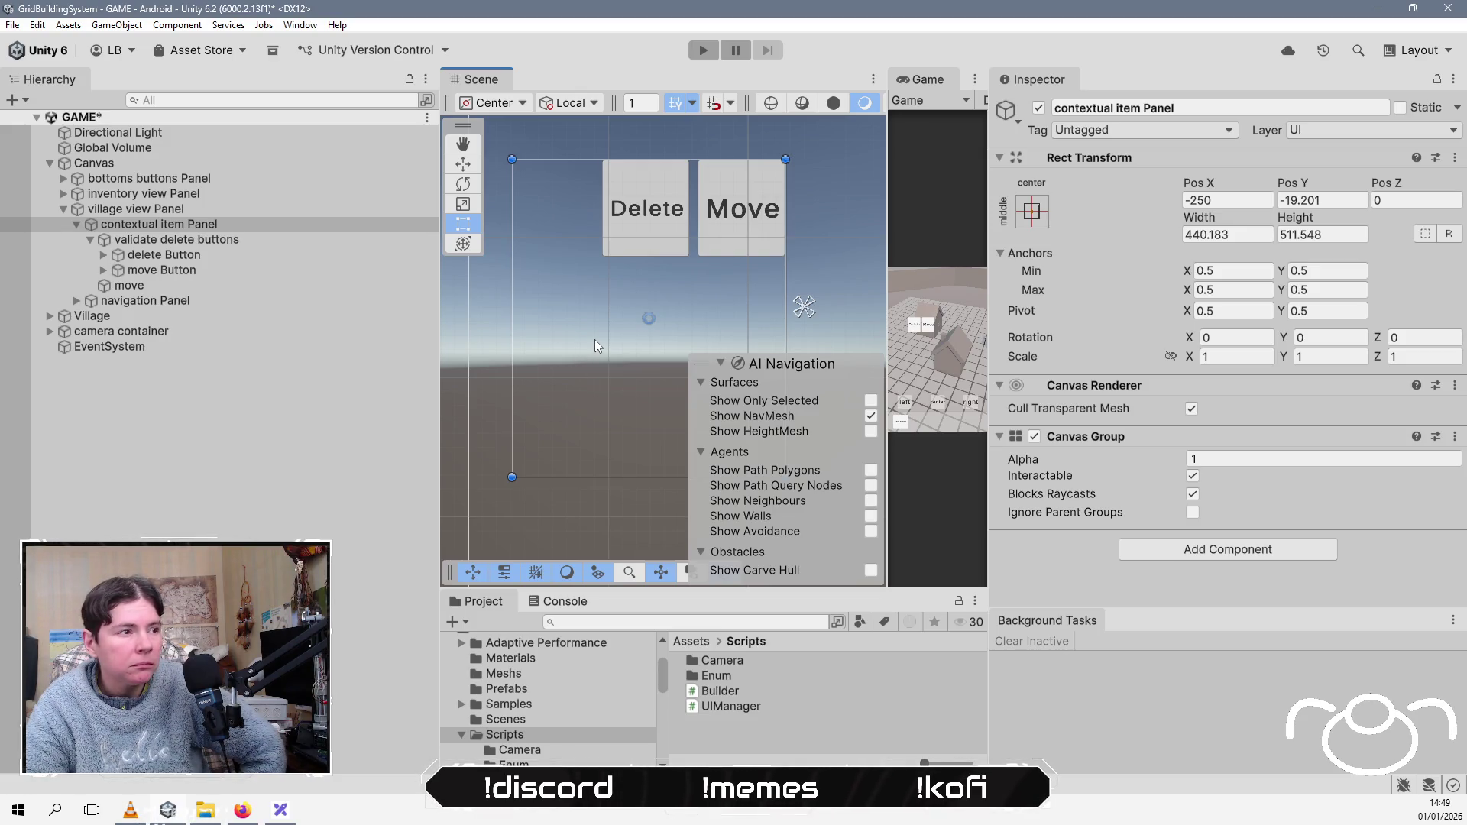
Step: Place the move rect below the Delete button and stretch it to the panel's width
left_click(183, 286)
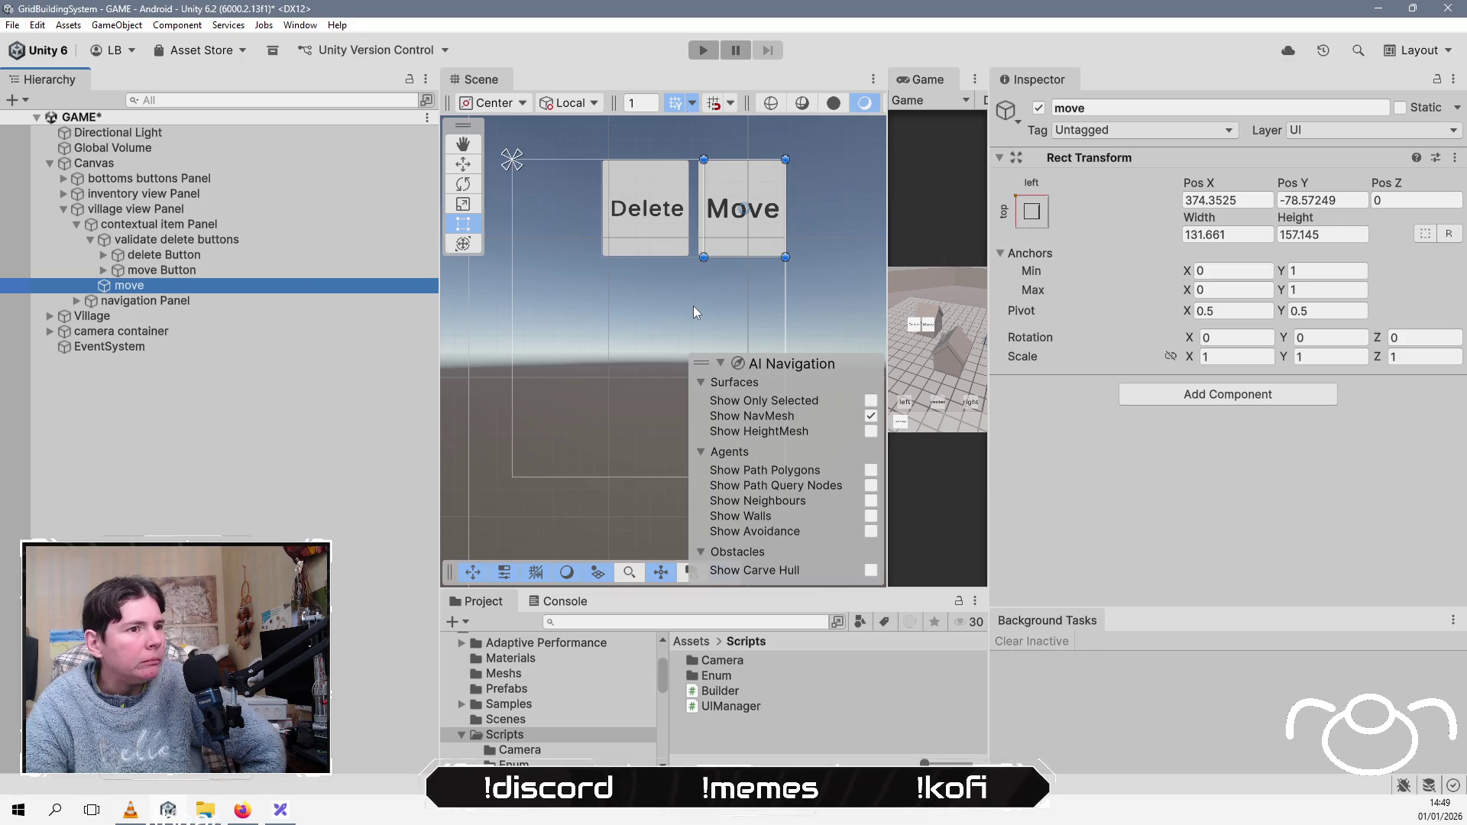
mouse_move(734, 208)
left_mouse_down()
mouse_move(682, 283)
mouse_move(573, 343)
mouse_move(554, 315)
mouse_move(613, 314)
left_mouse_up()
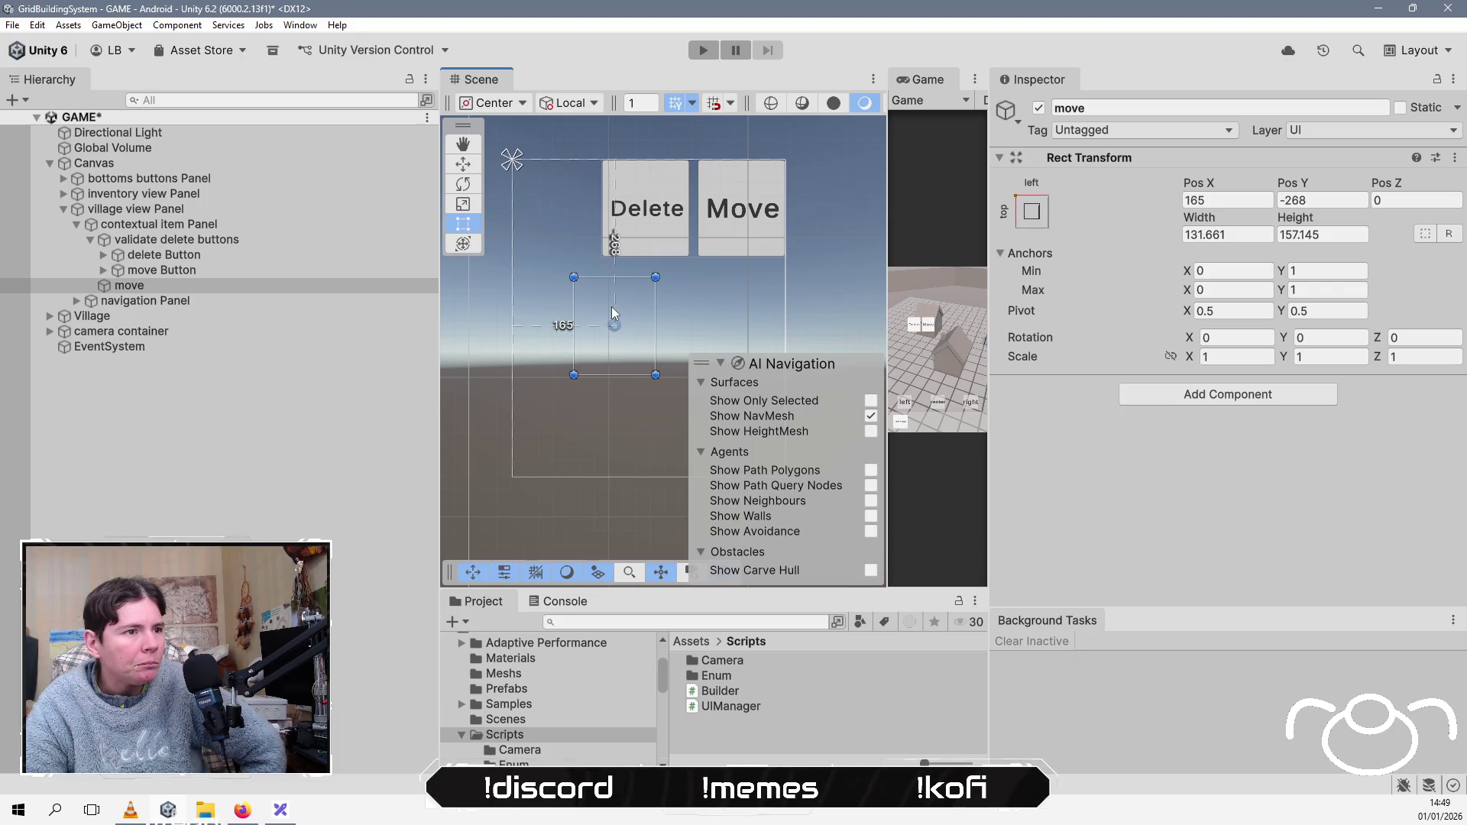
mouse_move(656, 375)
left_mouse_down()
mouse_move(641, 378)
mouse_move(751, 461)
left_mouse_up()
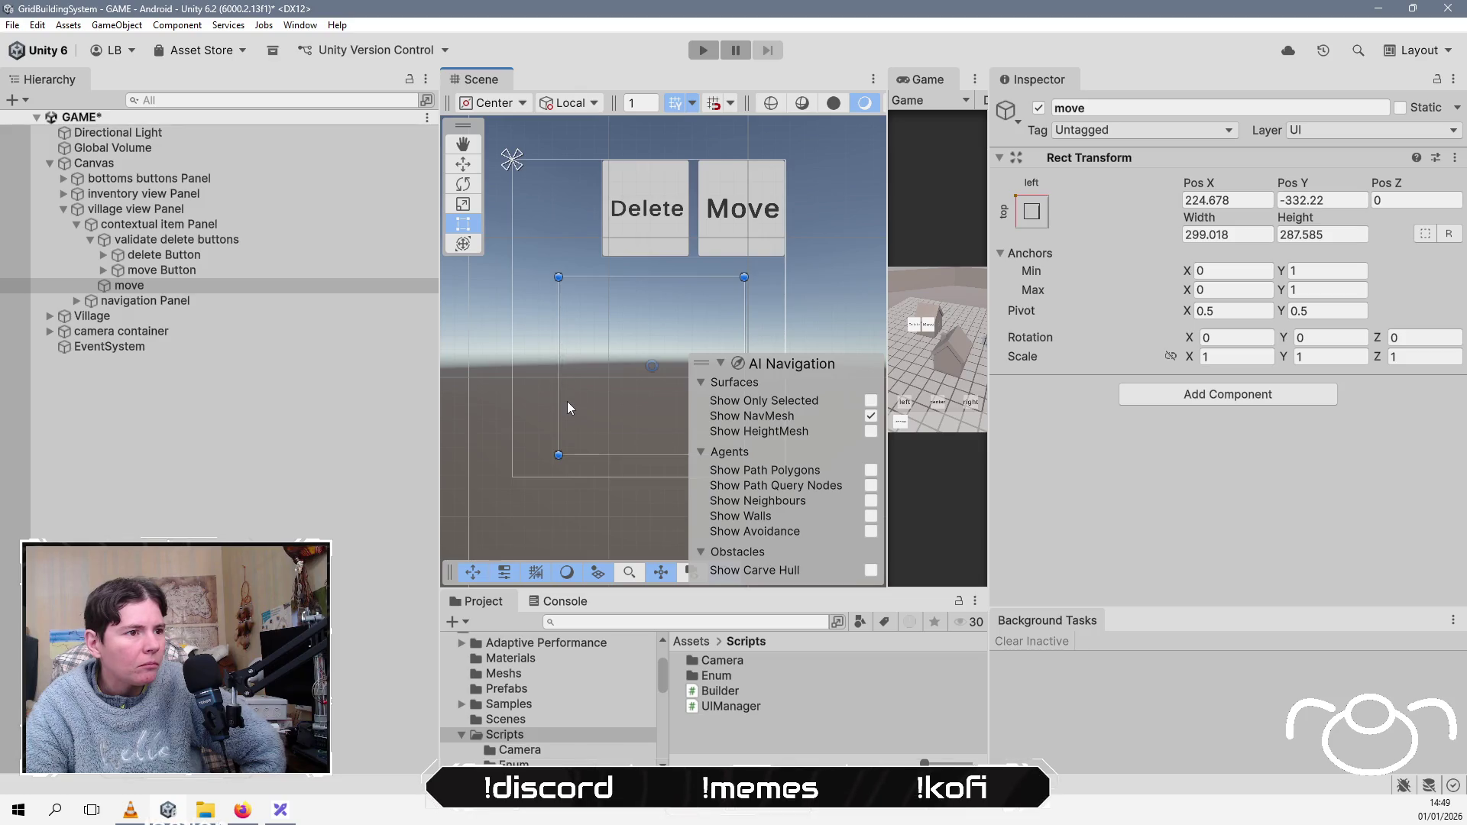
left_click_drag(557, 405, 512, 406)
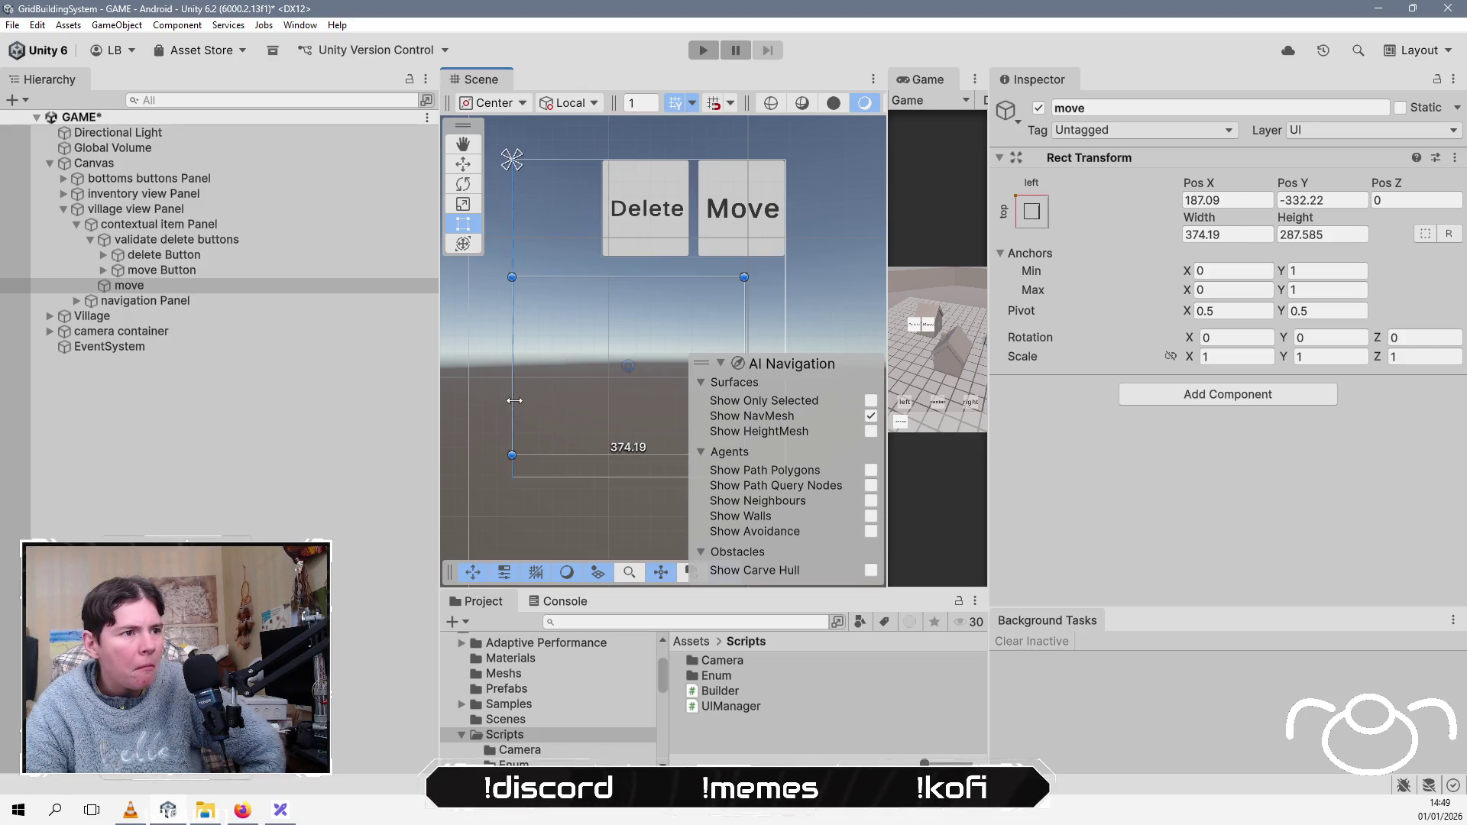
left_click_drag(745, 311, 786, 311)
left_click_drag(628, 456, 628, 477)
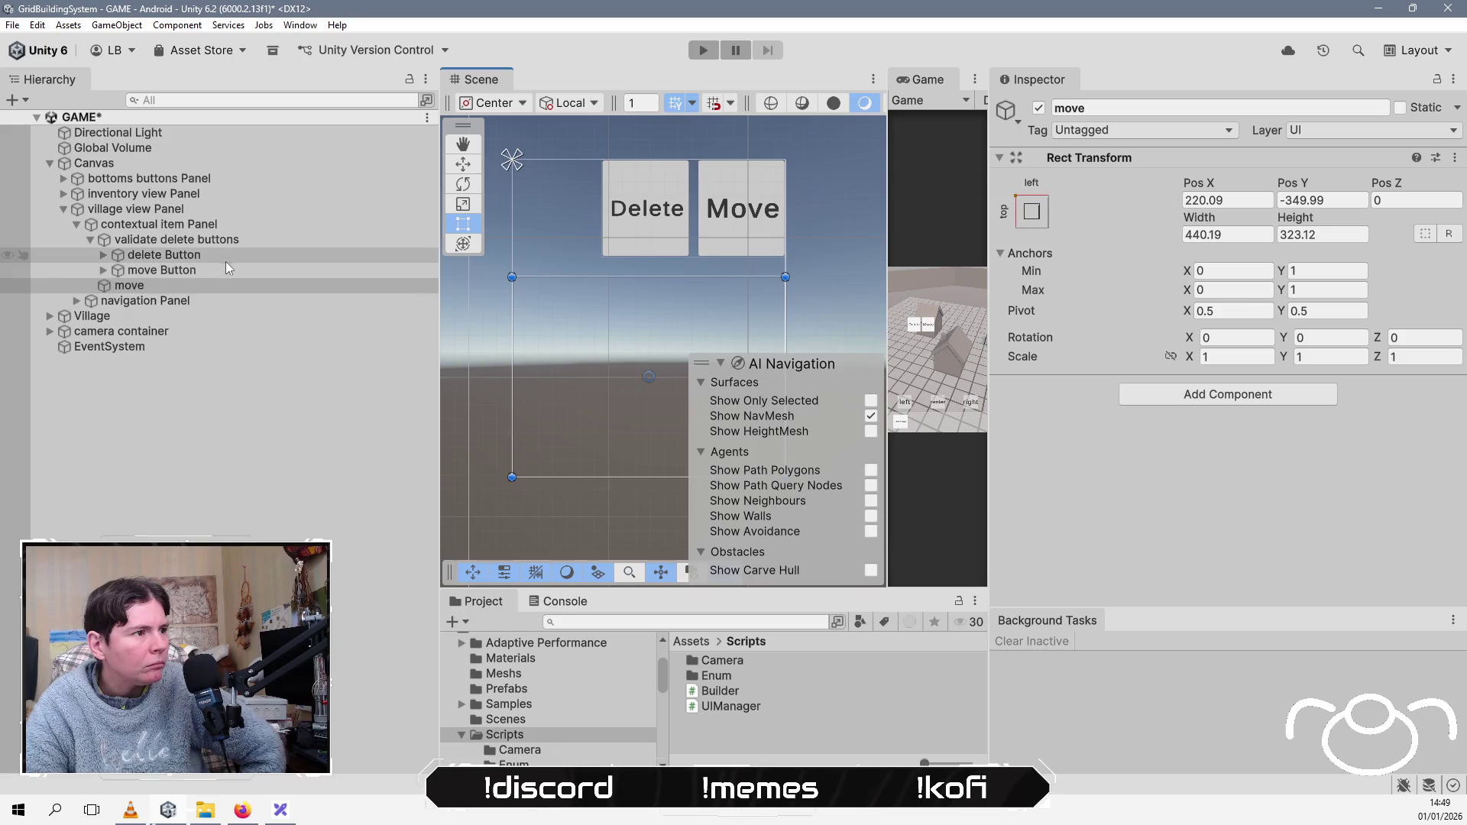
Step: Shrink the validate delete buttons row and extend the move rect up toward it
left_click(235, 241)
left_click_drag(600, 257, 635, 231)
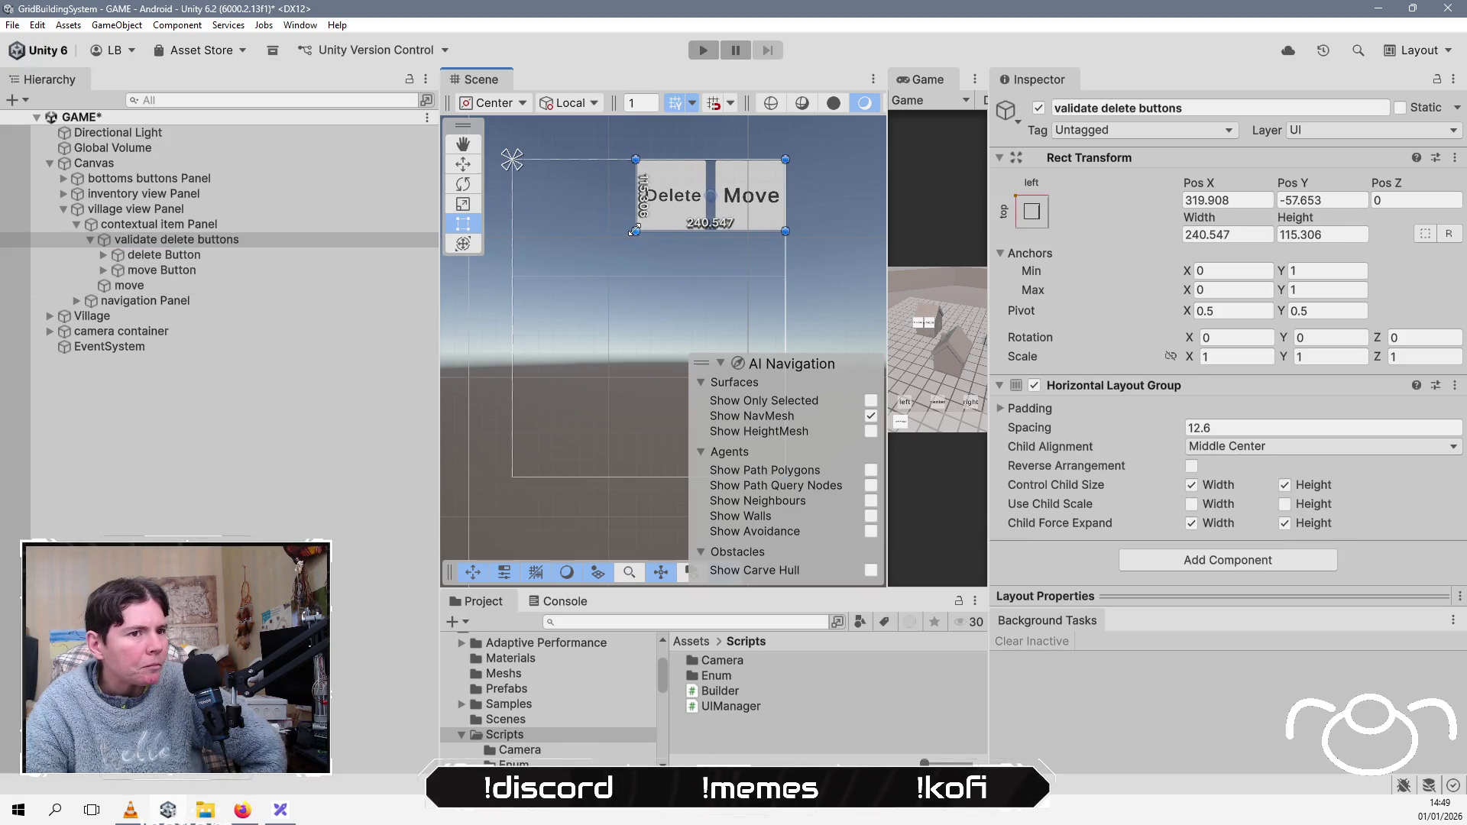
left_click(176, 285)
left_click_drag(588, 278, 600, 230)
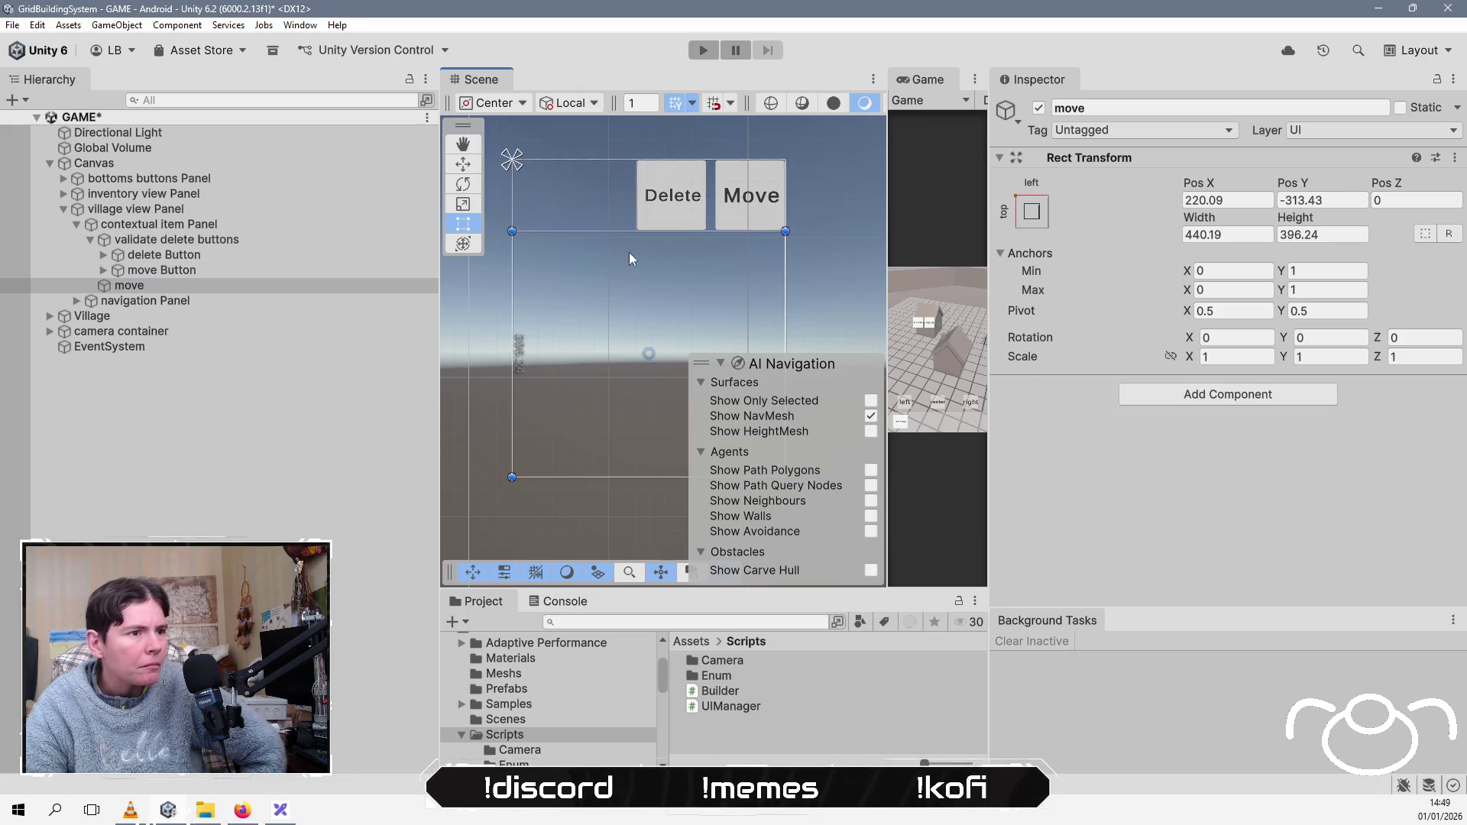
scroll(639, 325, "down", 5)
mouse_move(665, 416)
left_mouse_down()
mouse_move(616, 369)
mouse_move(632, 384)
left_mouse_up()
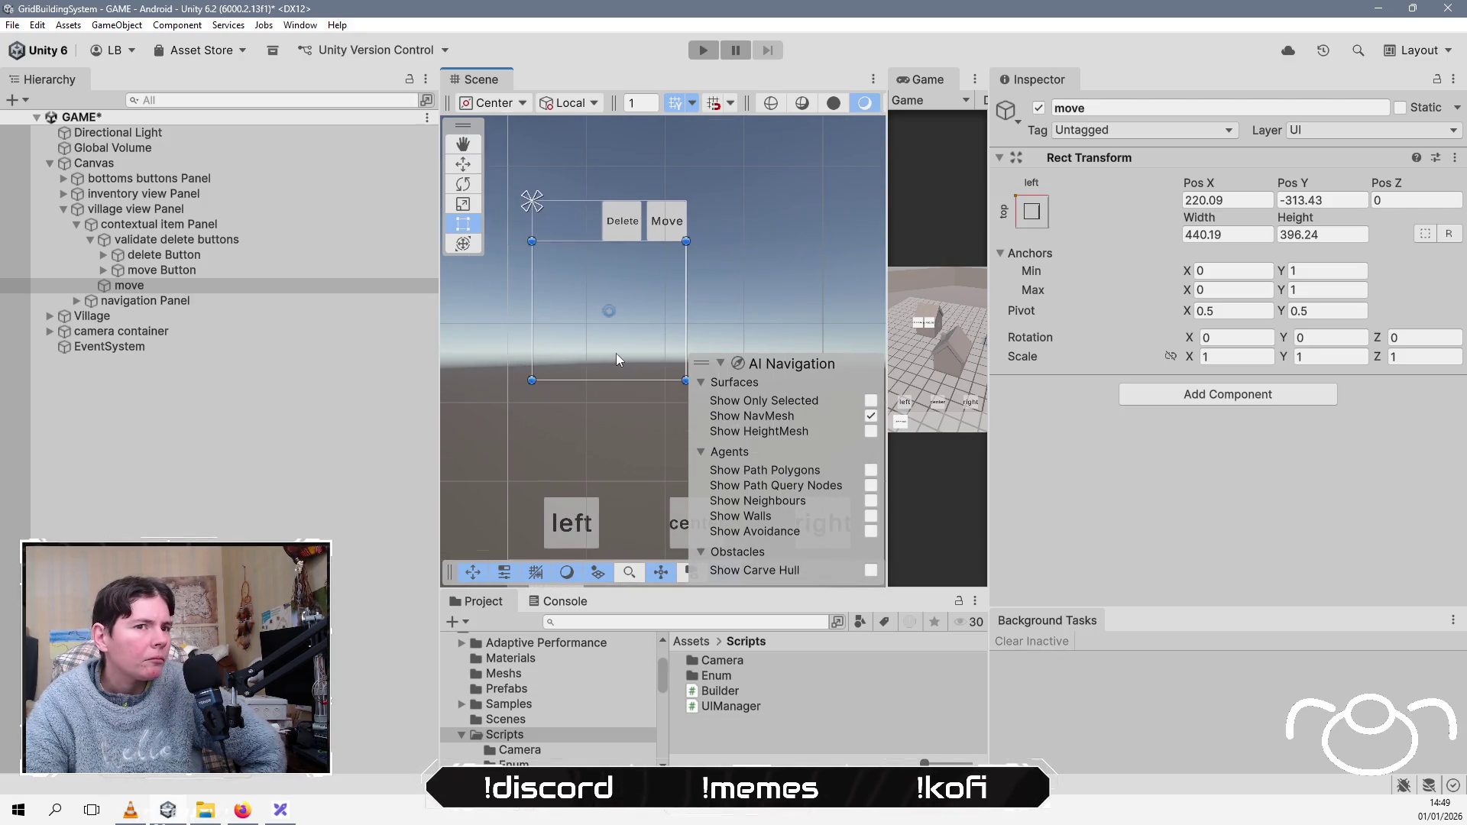
Step: Set the move object's Width and Height to 400
left_click(1225, 235)
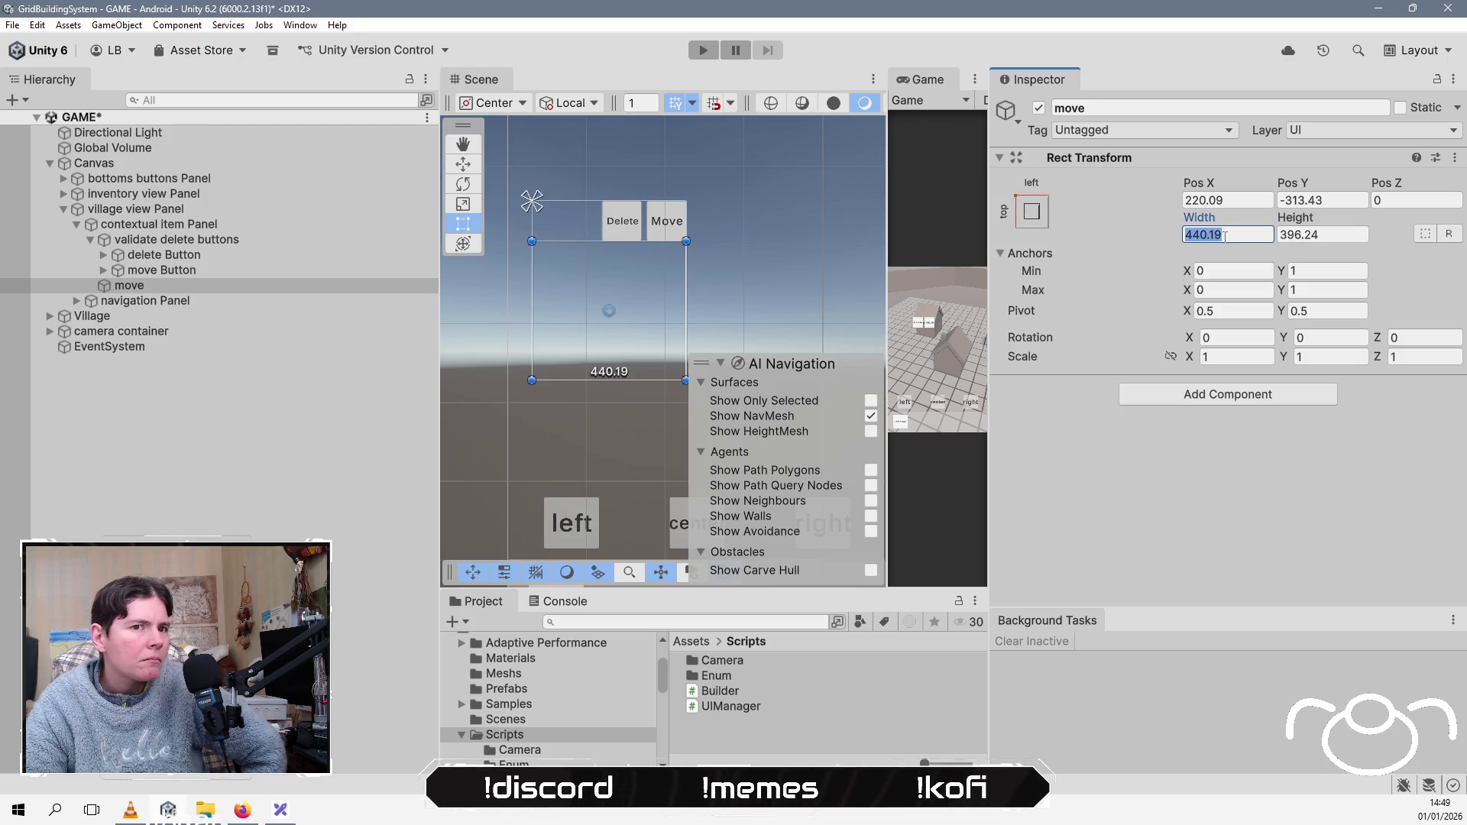
type("400")
key("Tab")
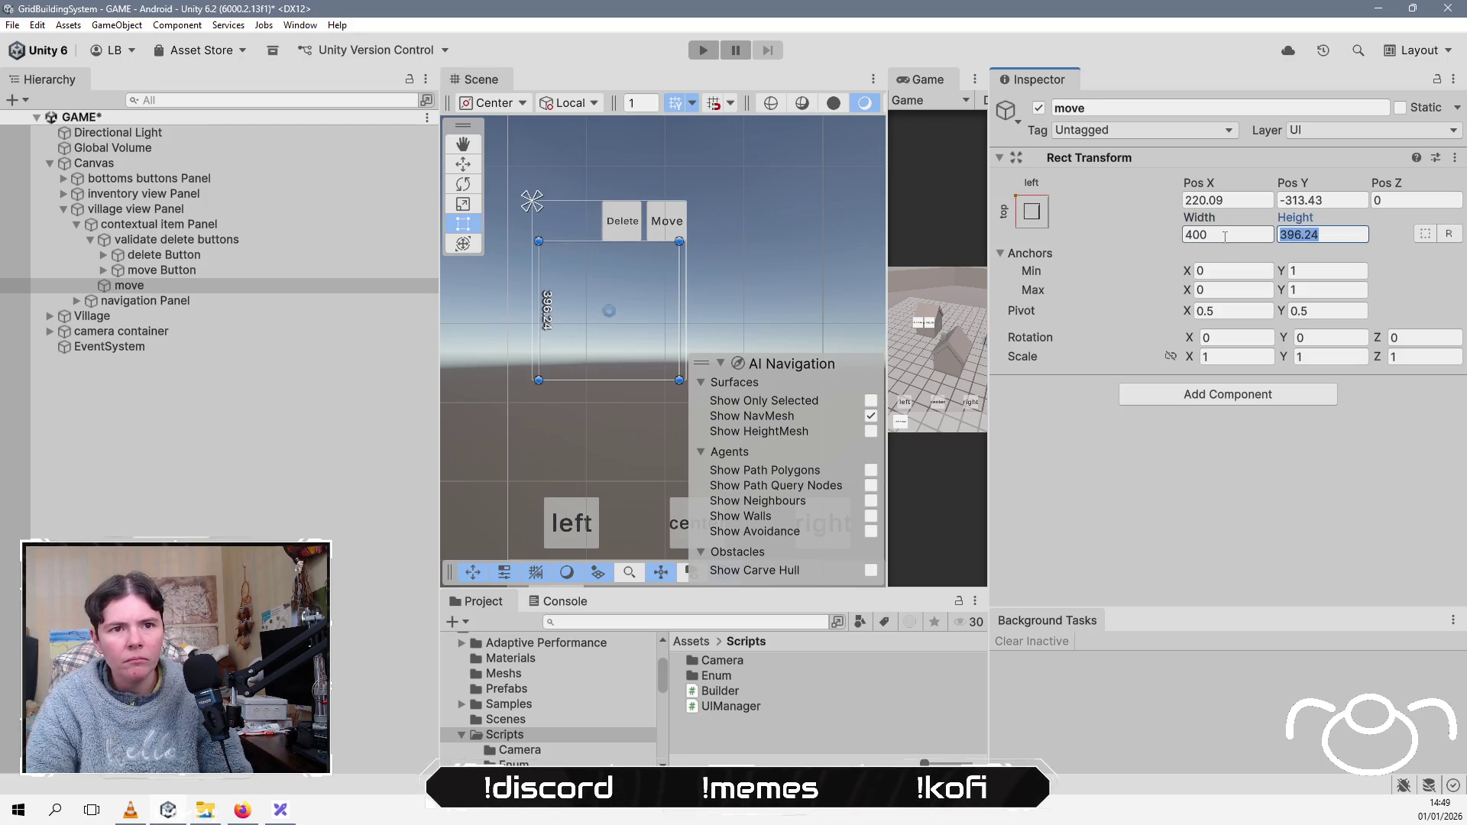
type("400")
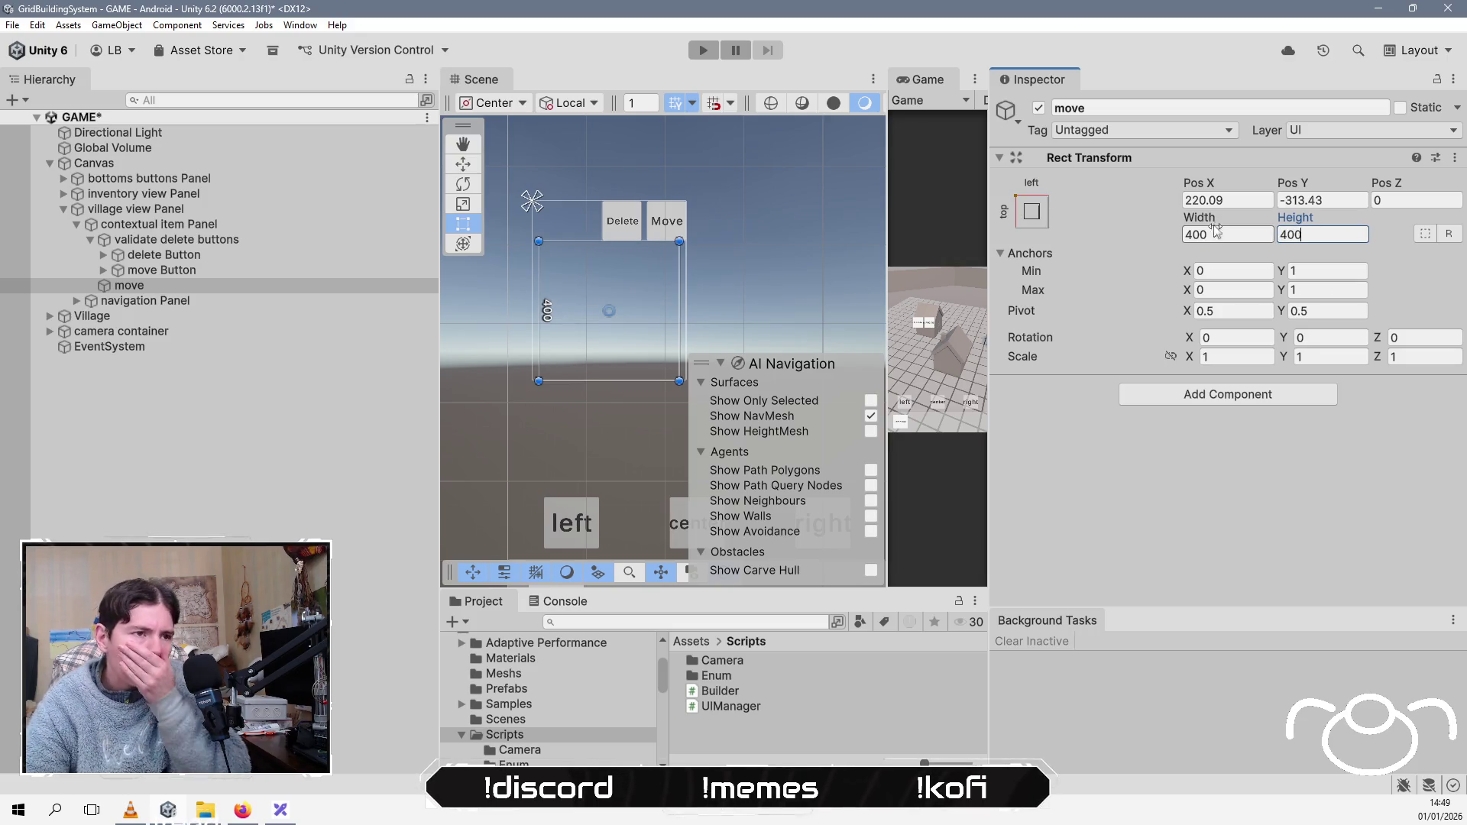
left_click(194, 494)
left_click(237, 273)
left_click(237, 286)
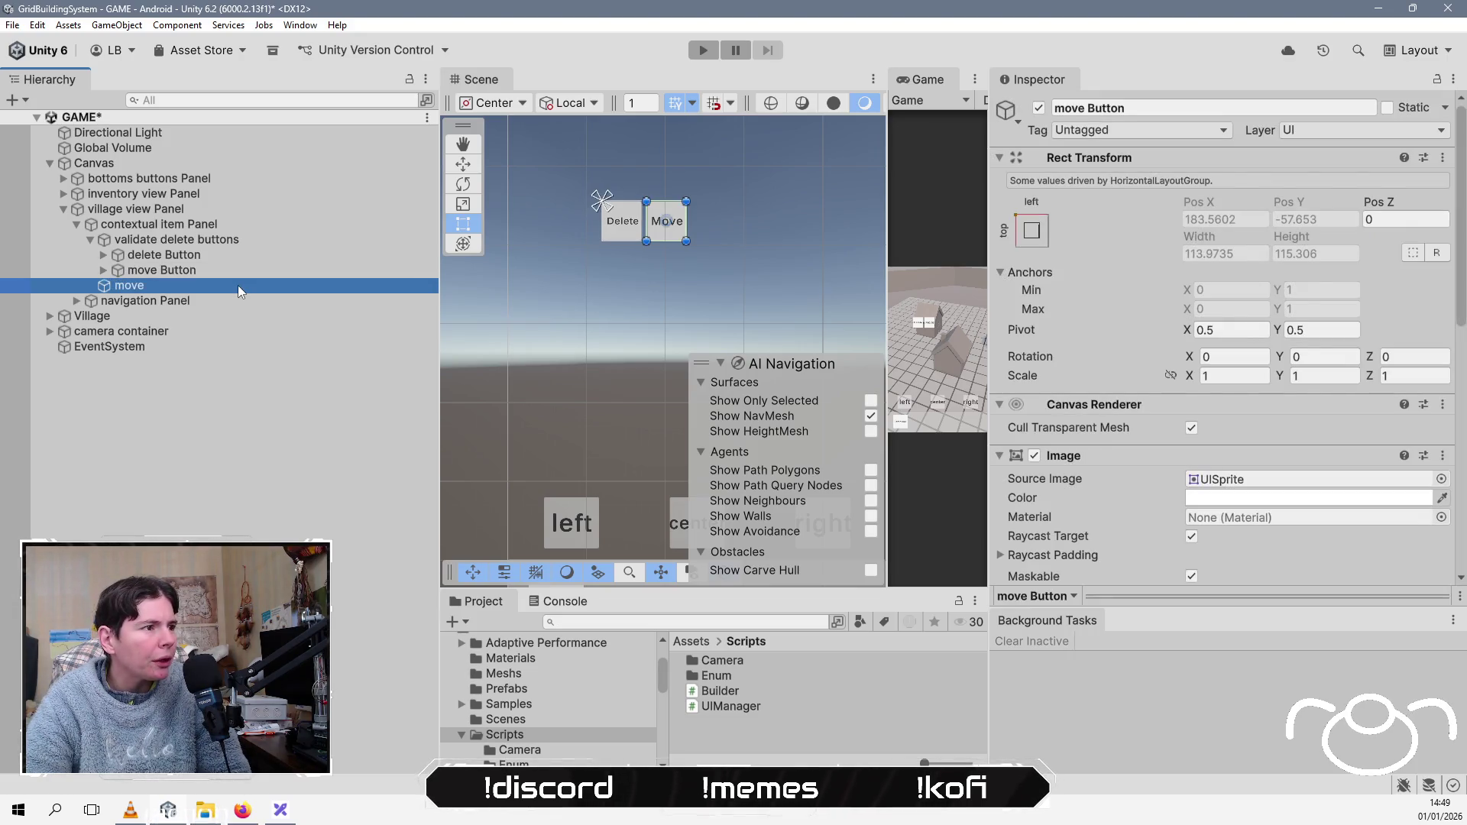
left_click(237, 285)
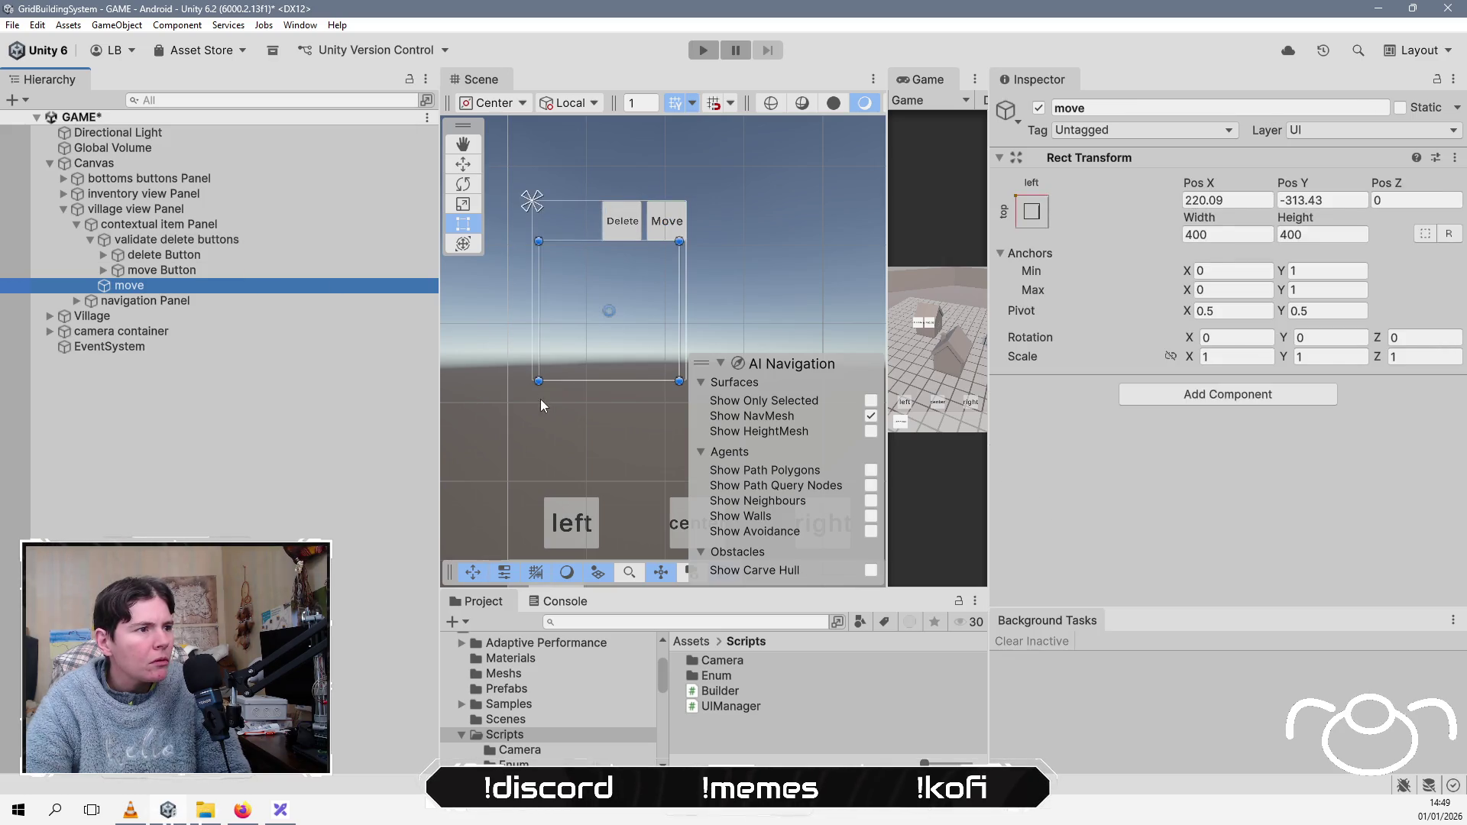
Step: Rename move Button to 'validate Button'
left_click(160, 270)
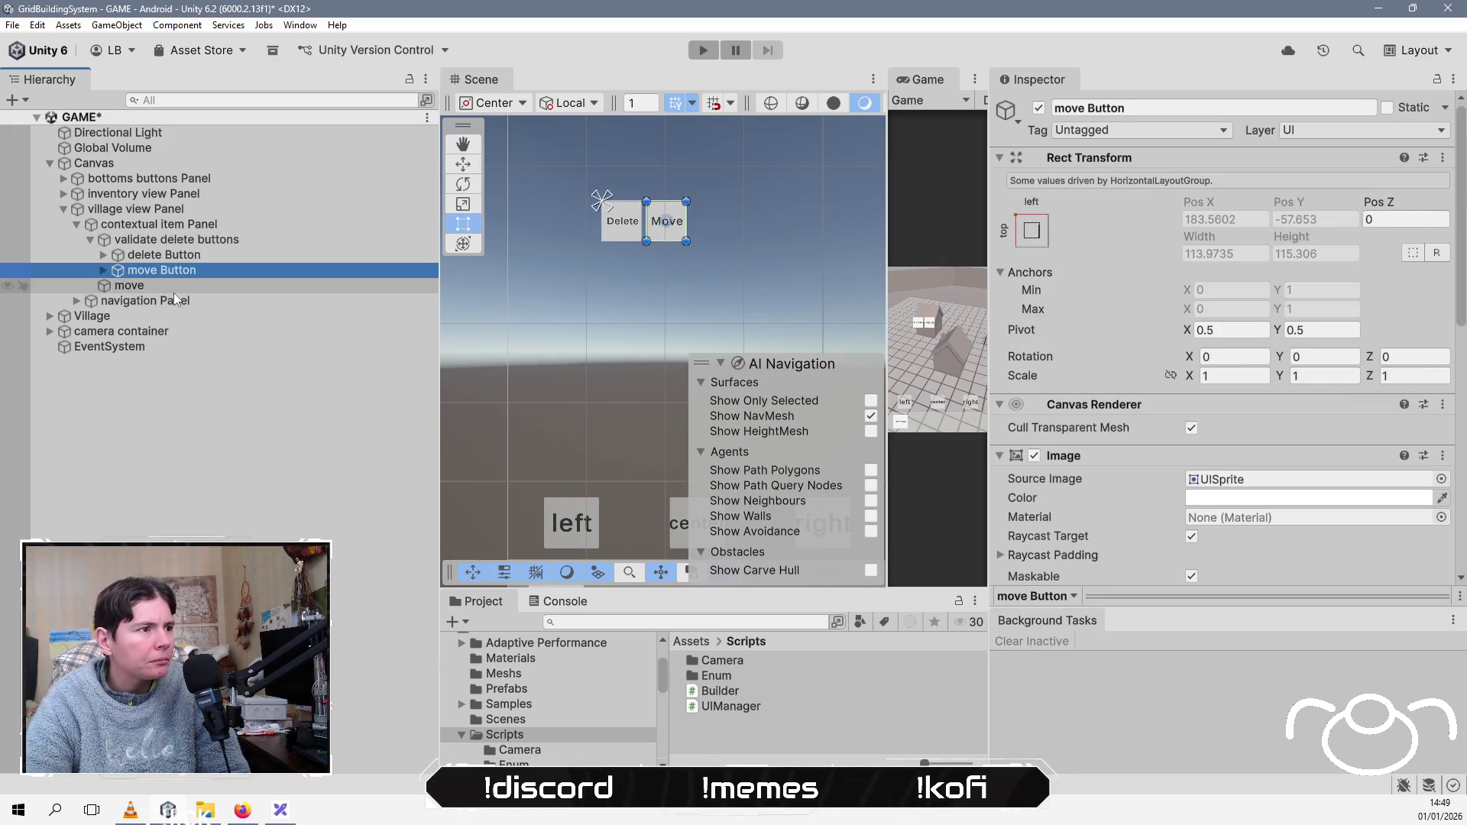
left_click(192, 257)
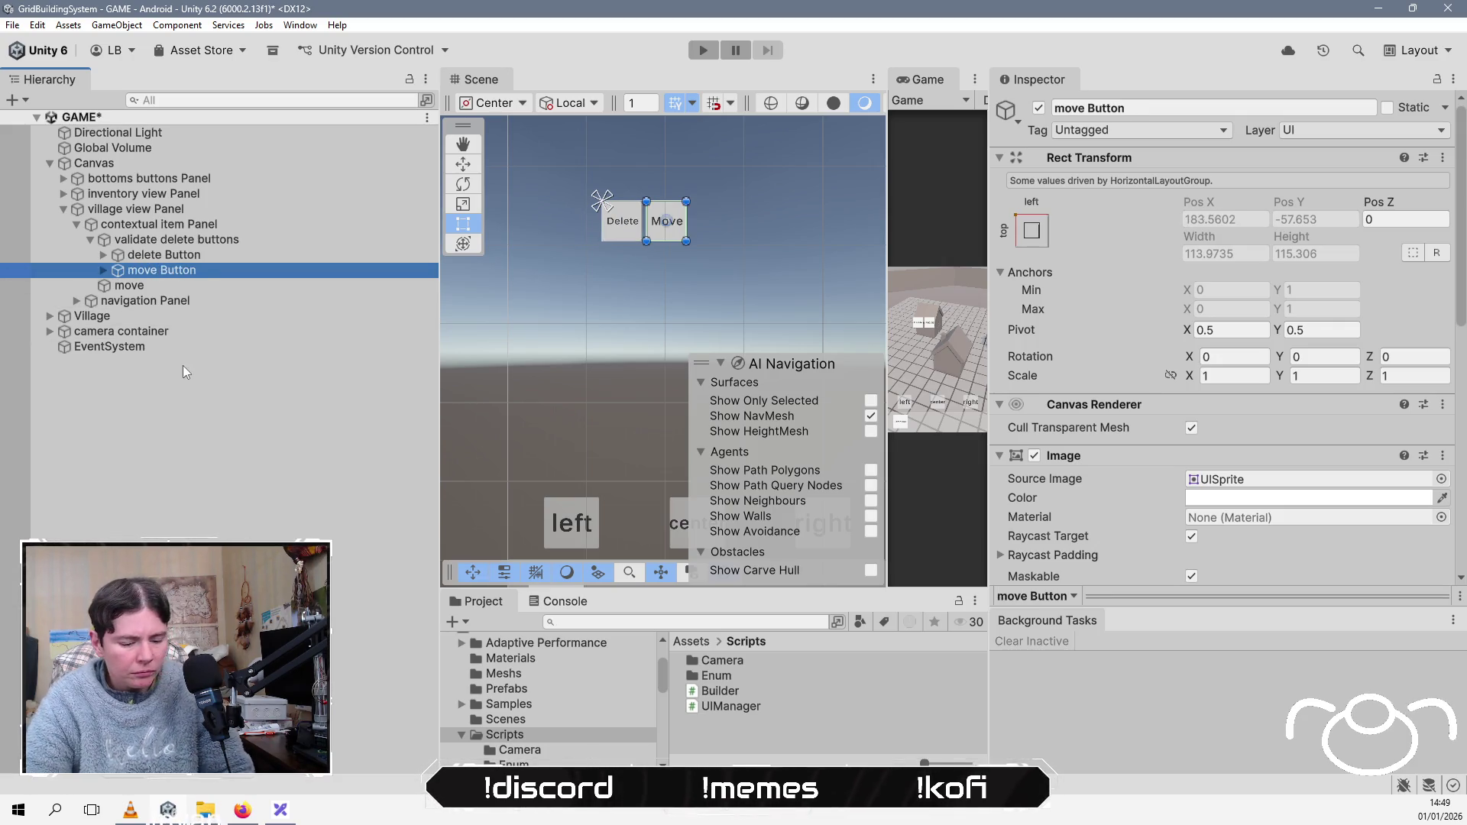
key("F2")
key("Home")
key("shift+Right")
key("shift+Right")
key("shift+Right")
type("validate")
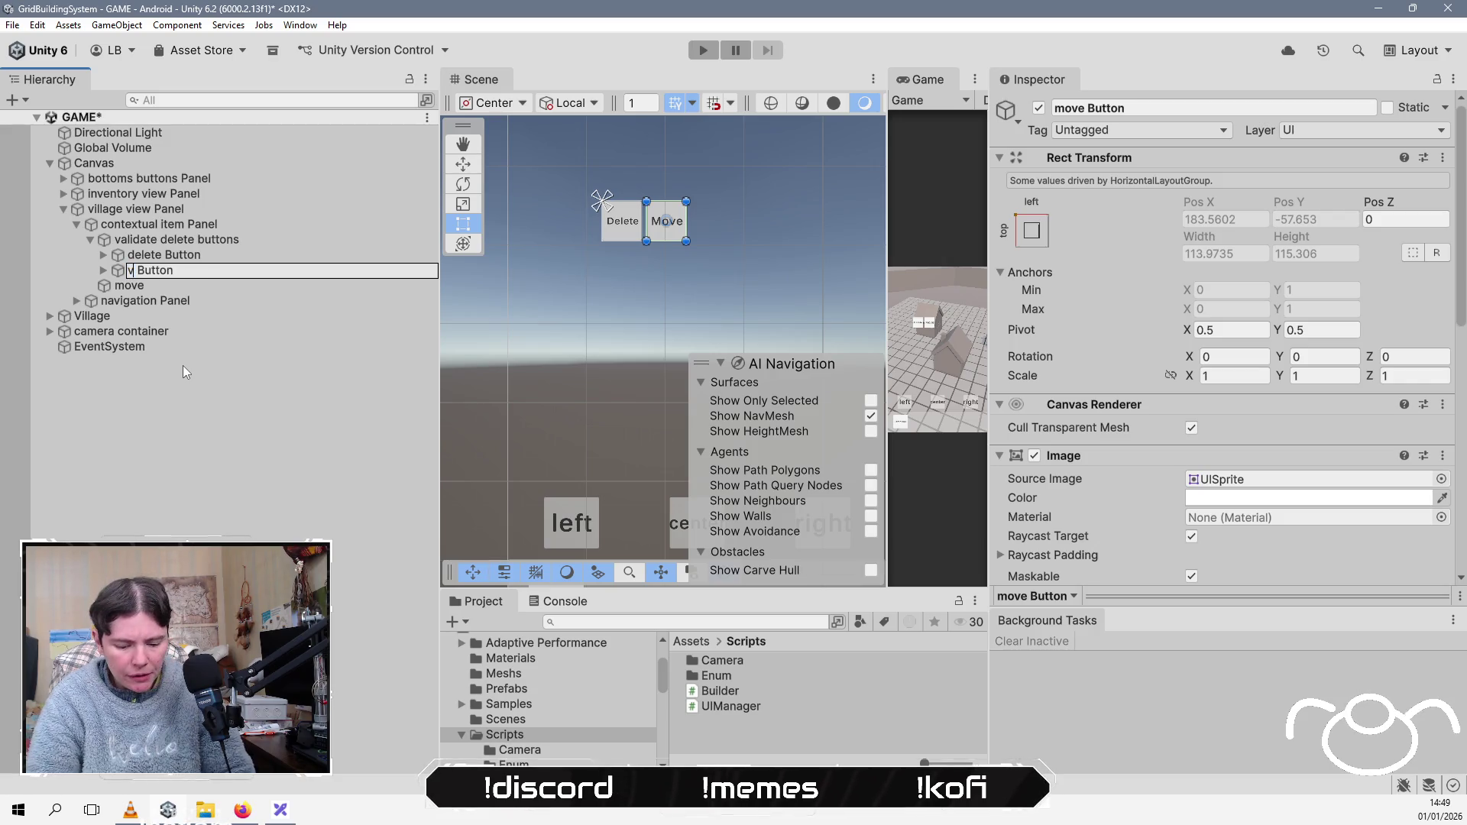
key("Return")
Step: Change the validate Button's label text to V
key("Right")
key("Down")
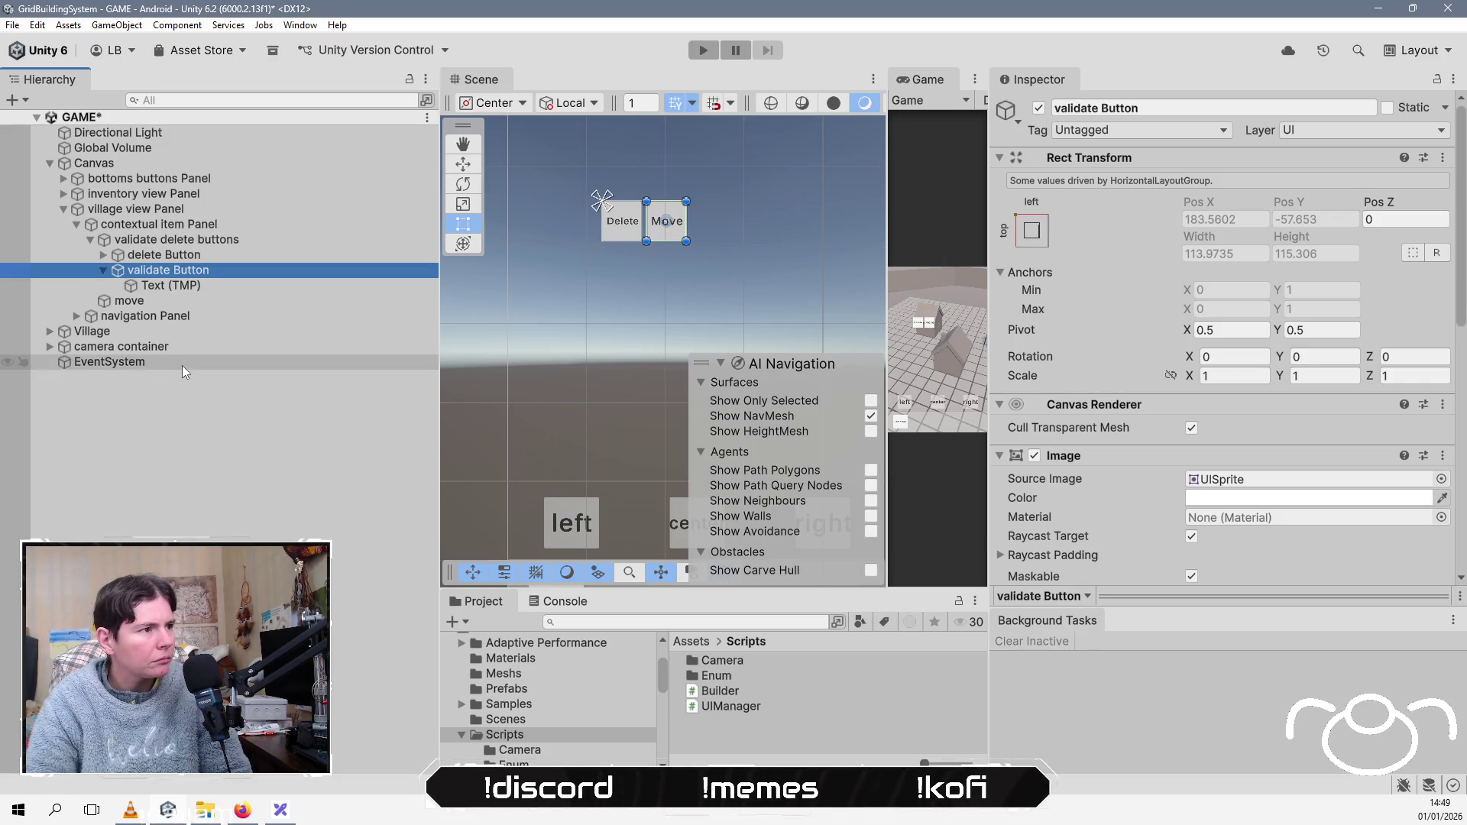
left_click(1245, 547)
type("Validate")
key("ctrl+a")
key("BackSpace")
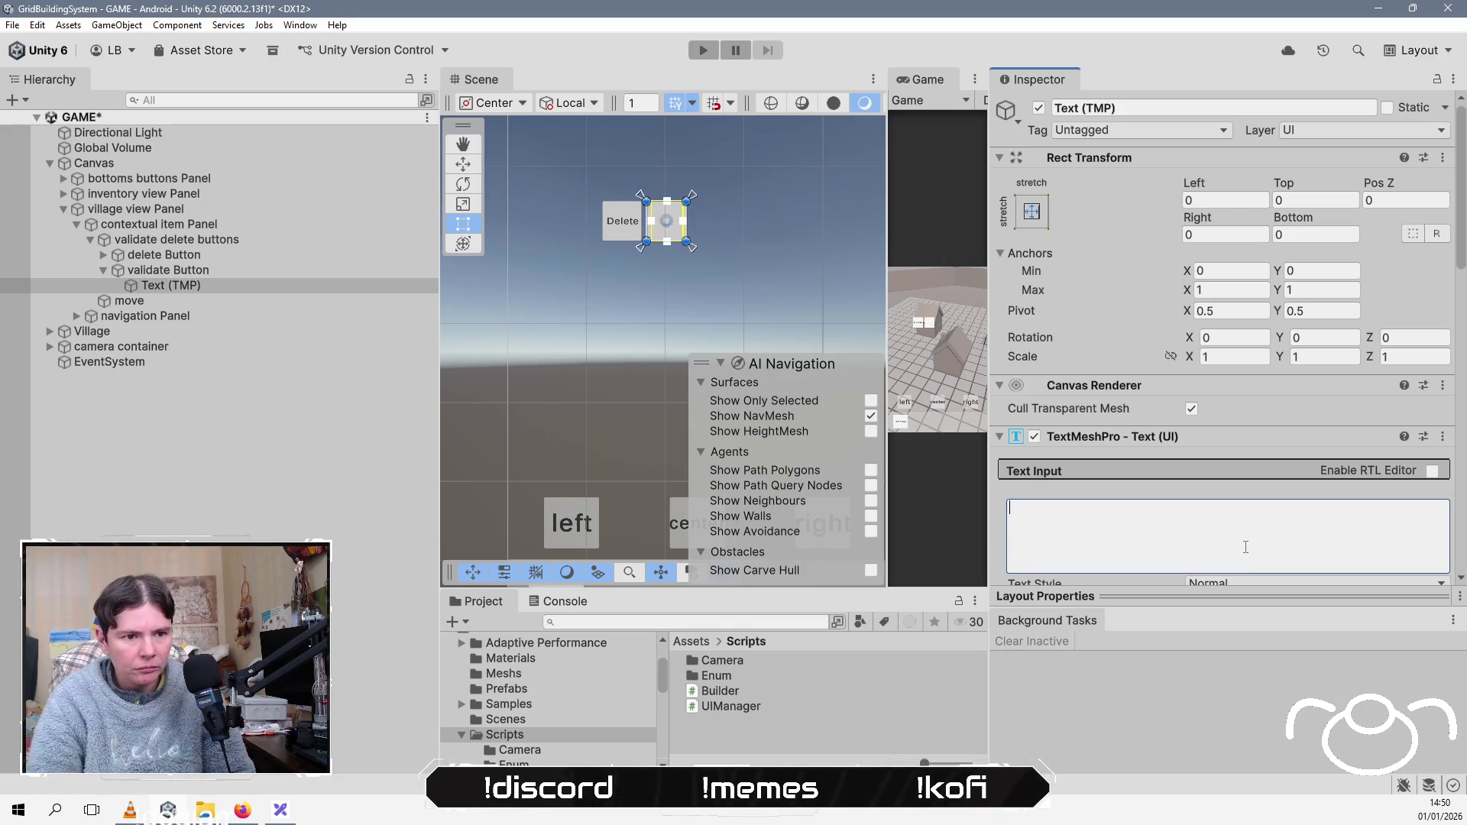
Step: Change the delete Button's label to 'delete' and save the scene
left_click(208, 257)
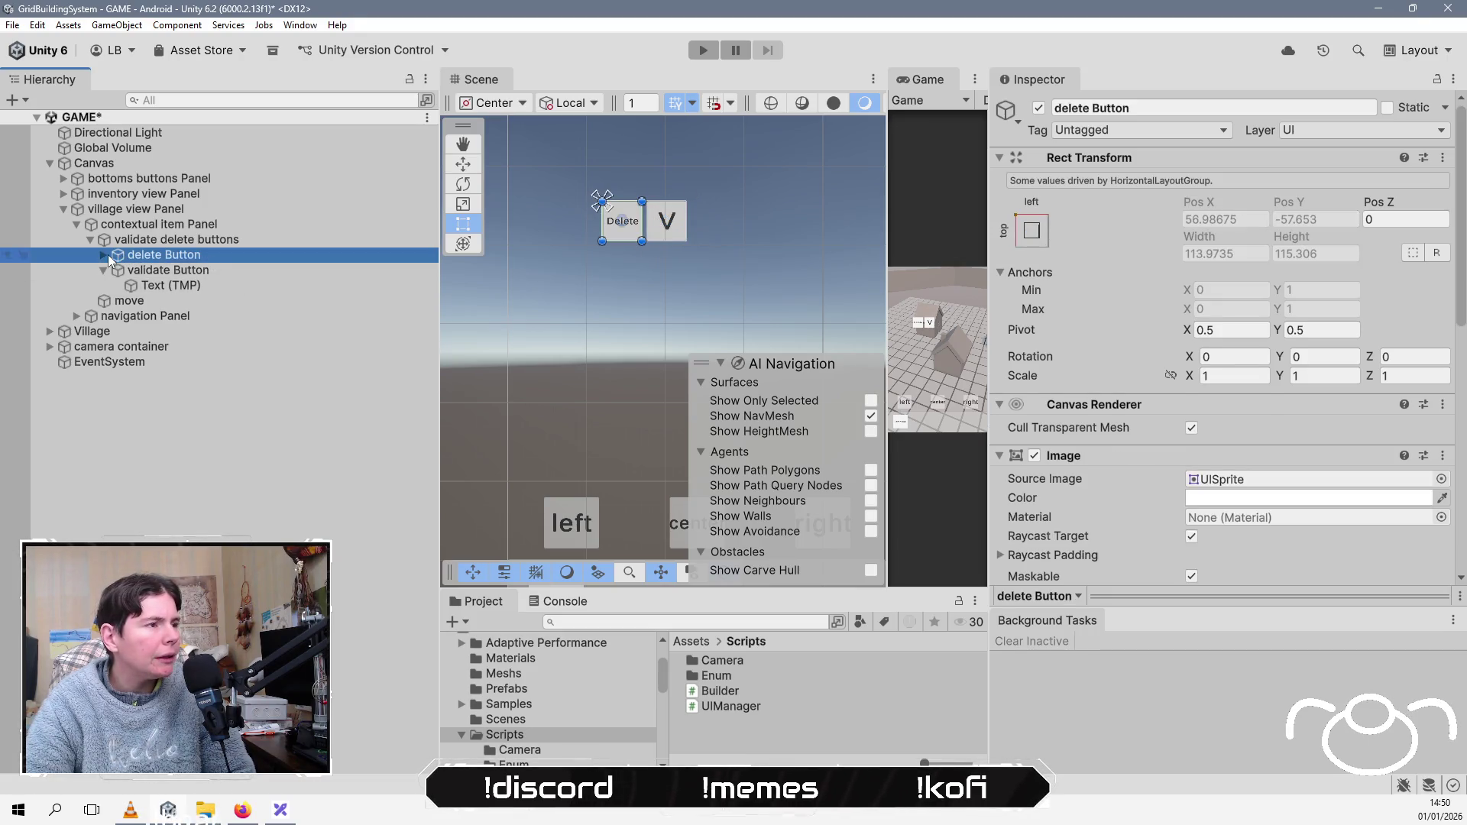
left_click(104, 254)
left_click(191, 271)
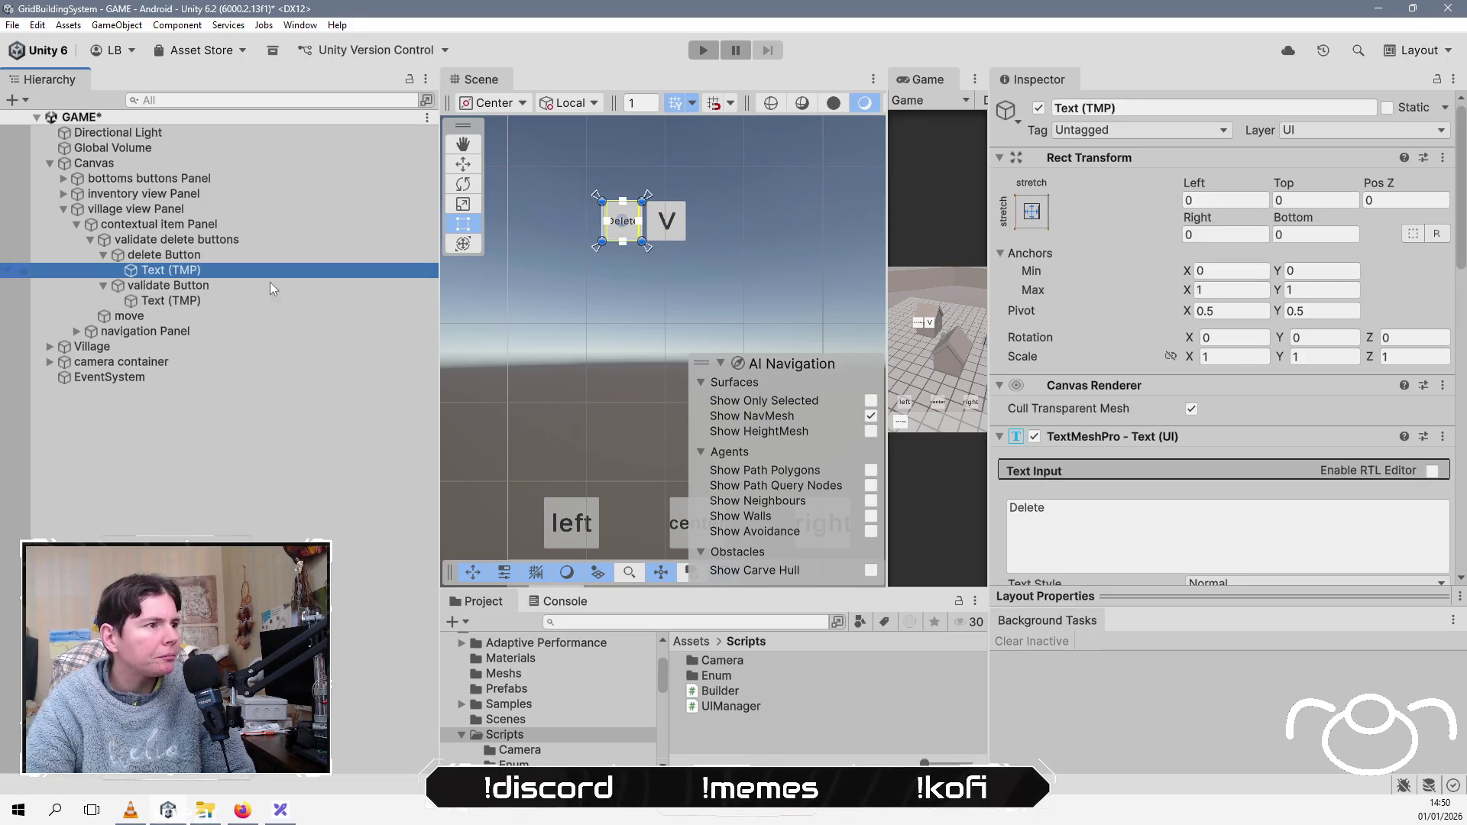
left_click(1317, 540)
type("R")
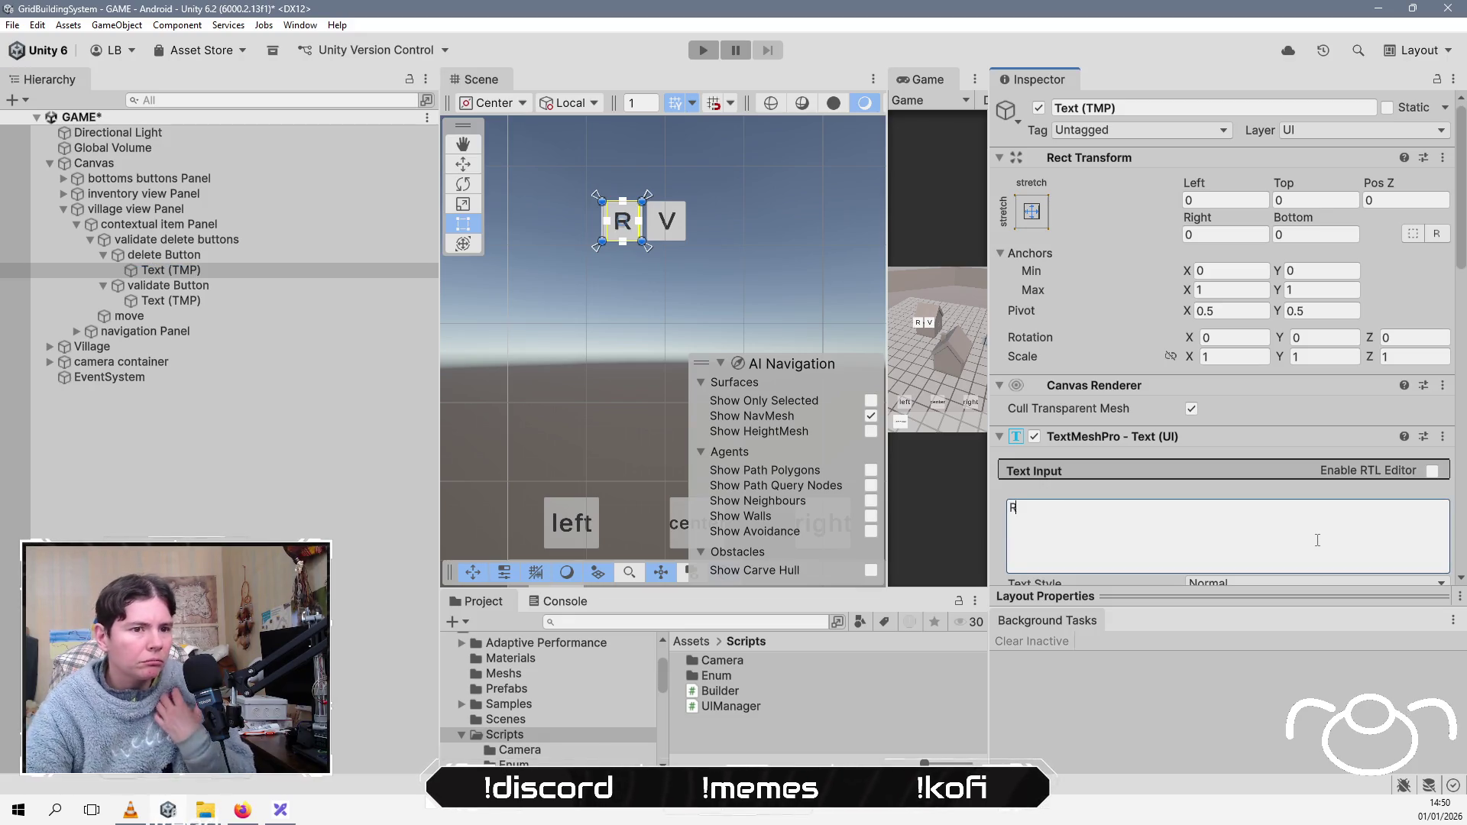
key("BackSpace")
type("D")
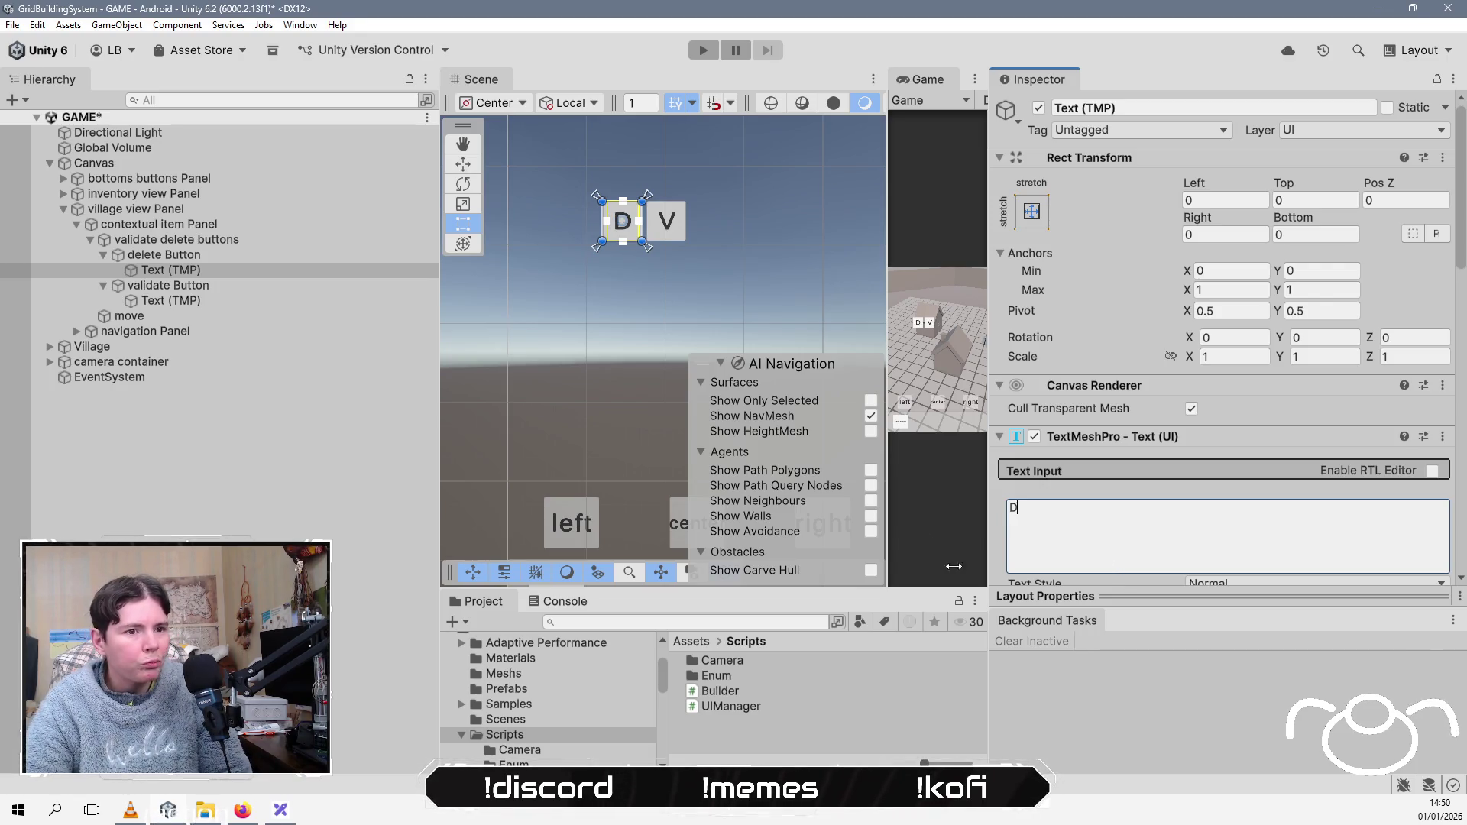
key("BackSpace")
type("delete")
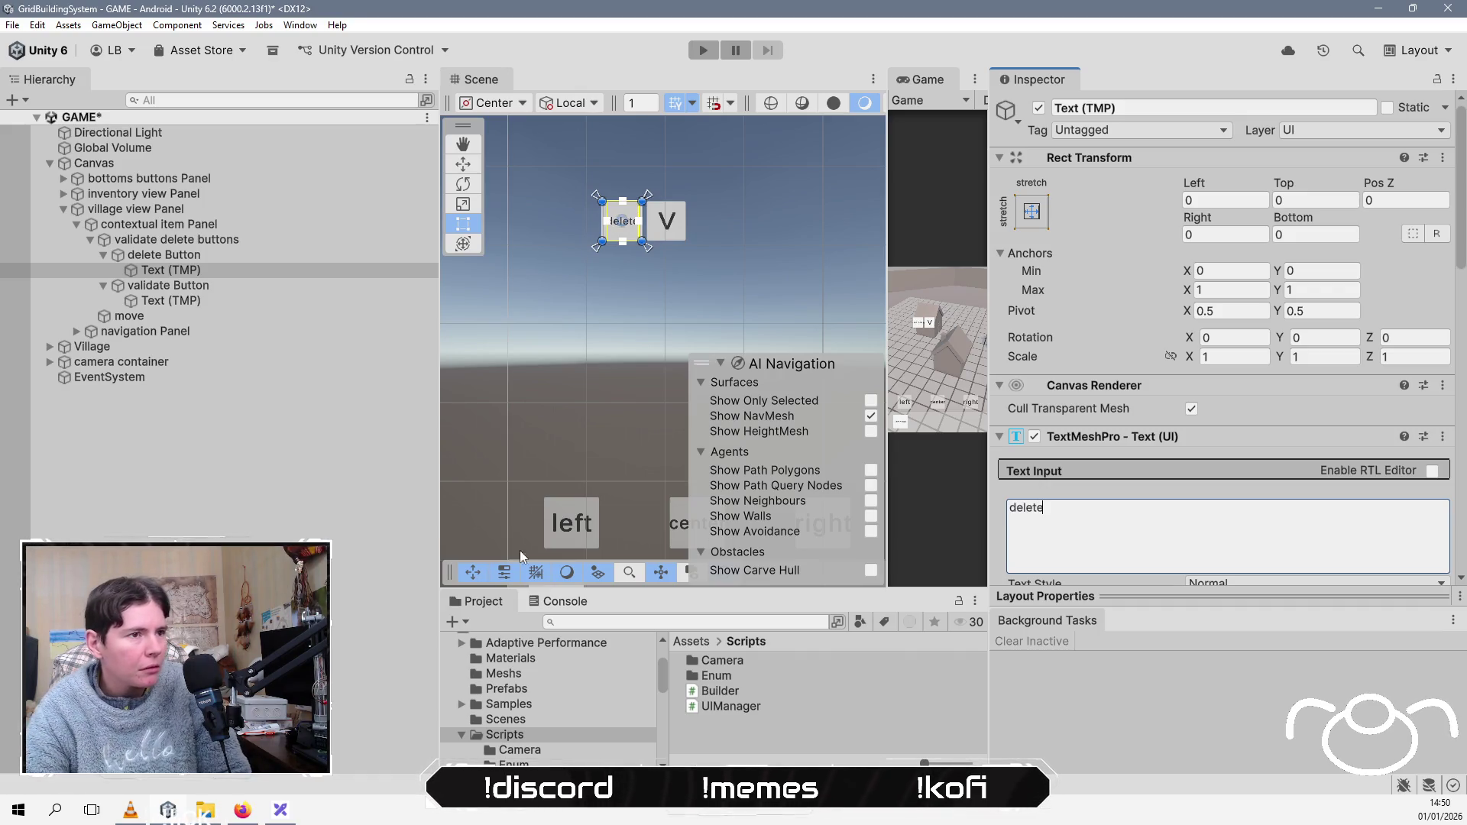
left_click(230, 511)
key("ctrl+s")
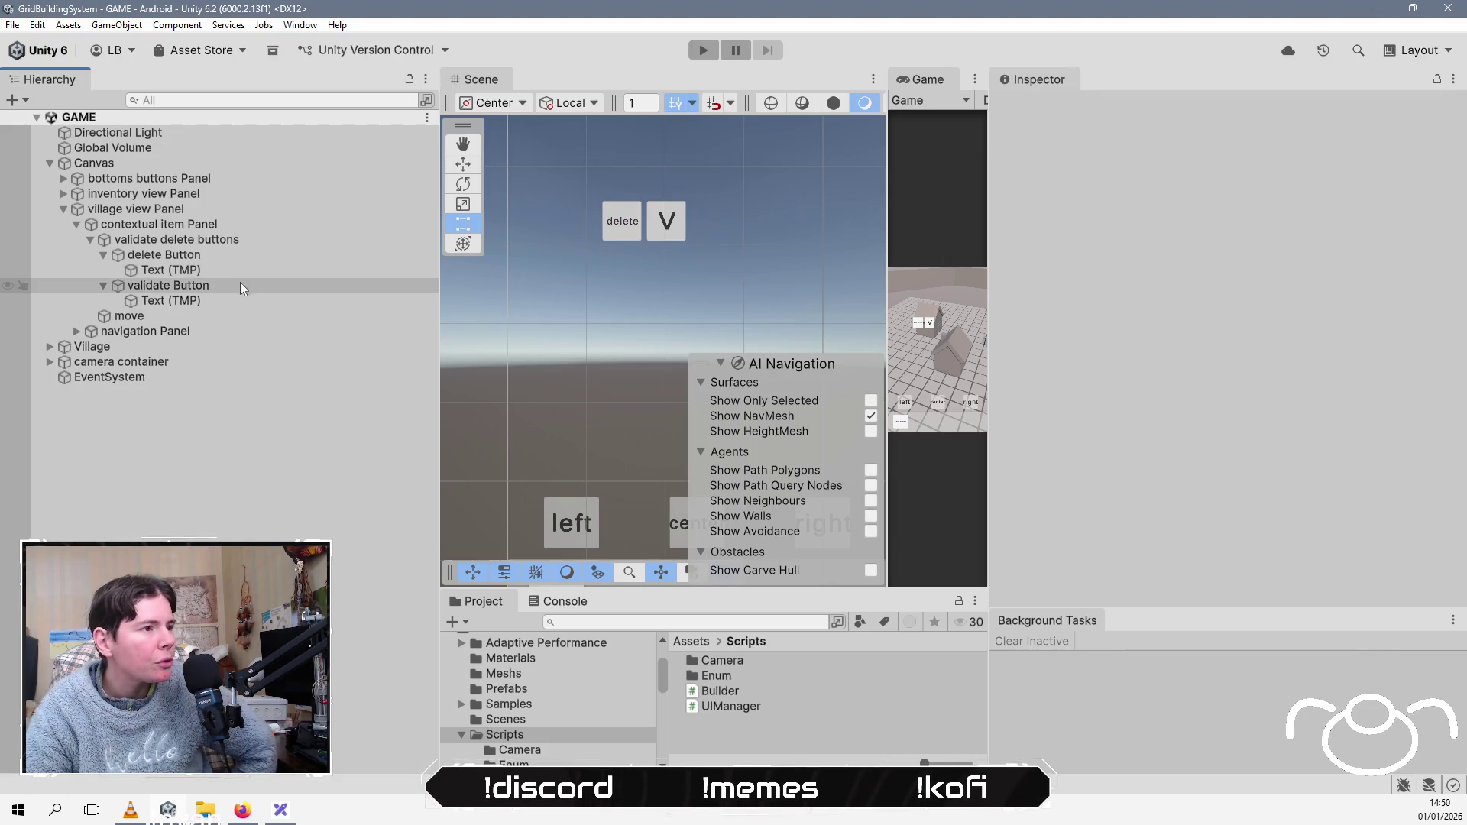
Step: Select the validate Button text and move objects, then show the Assets root in a taller Project panel
left_click(227, 302)
left_click(199, 315)
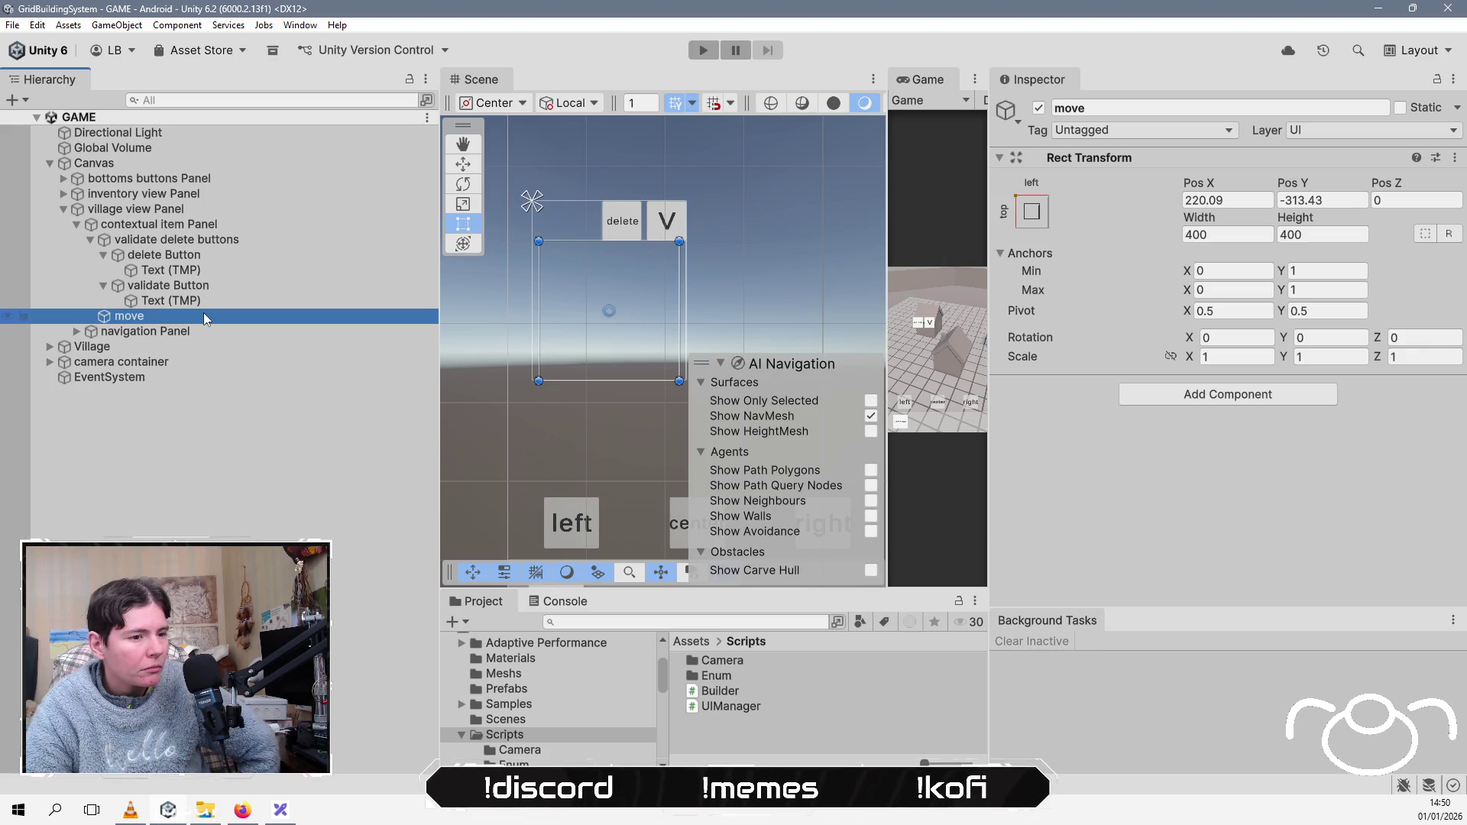
left_click(699, 644)
scroll(729, 730, "down", 2)
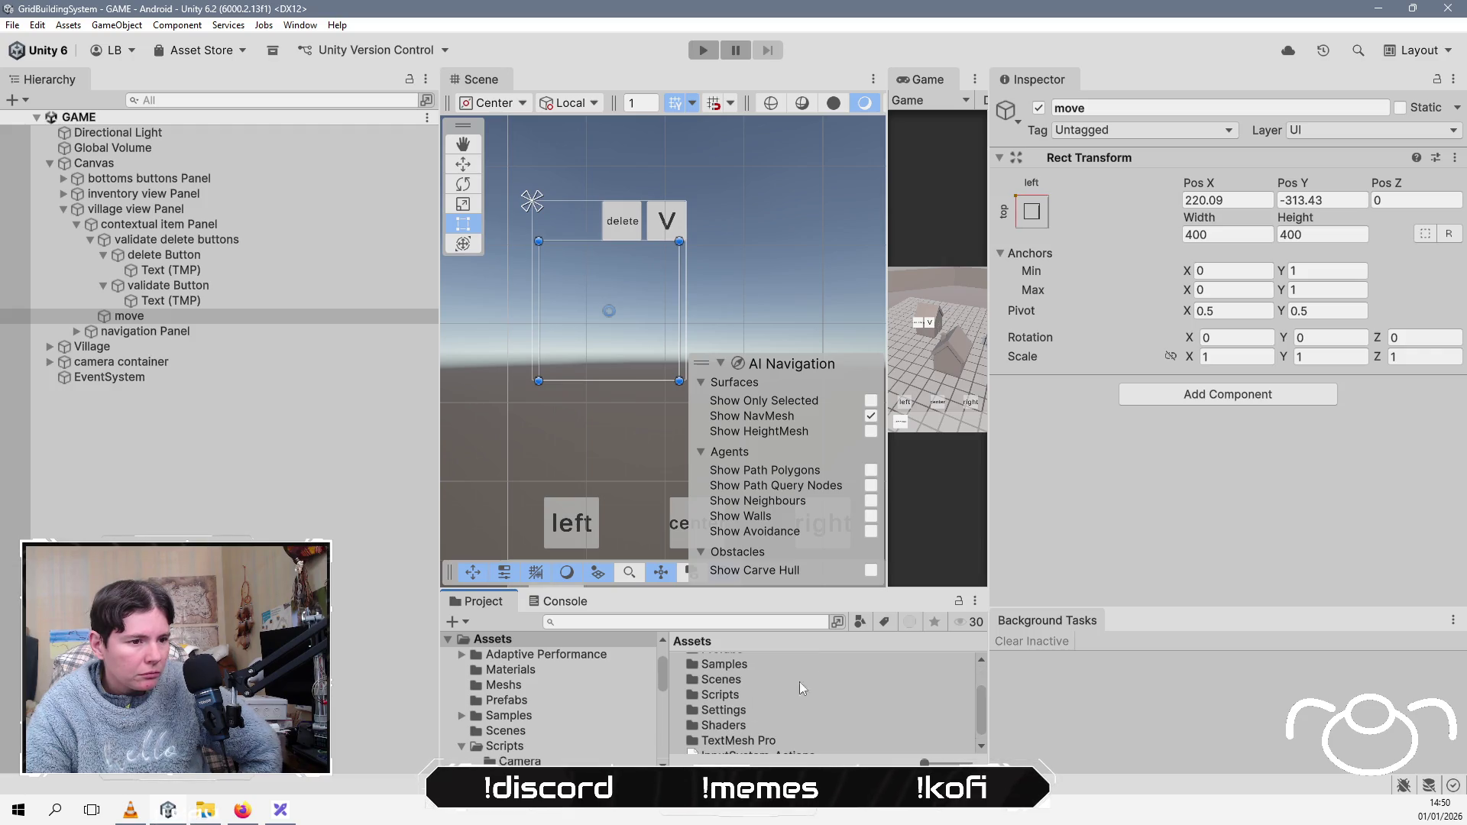
mouse_move(810, 592)
left_mouse_down()
mouse_move(833, 547)
mouse_move(832, 405)
left_mouse_up()
left_click(784, 668)
Step: Create a folder named 'Sprites' under Assets and start importing a new asset into it
right_click(745, 689)
key("Down")
key("Up")
key("Up")
key("Up")
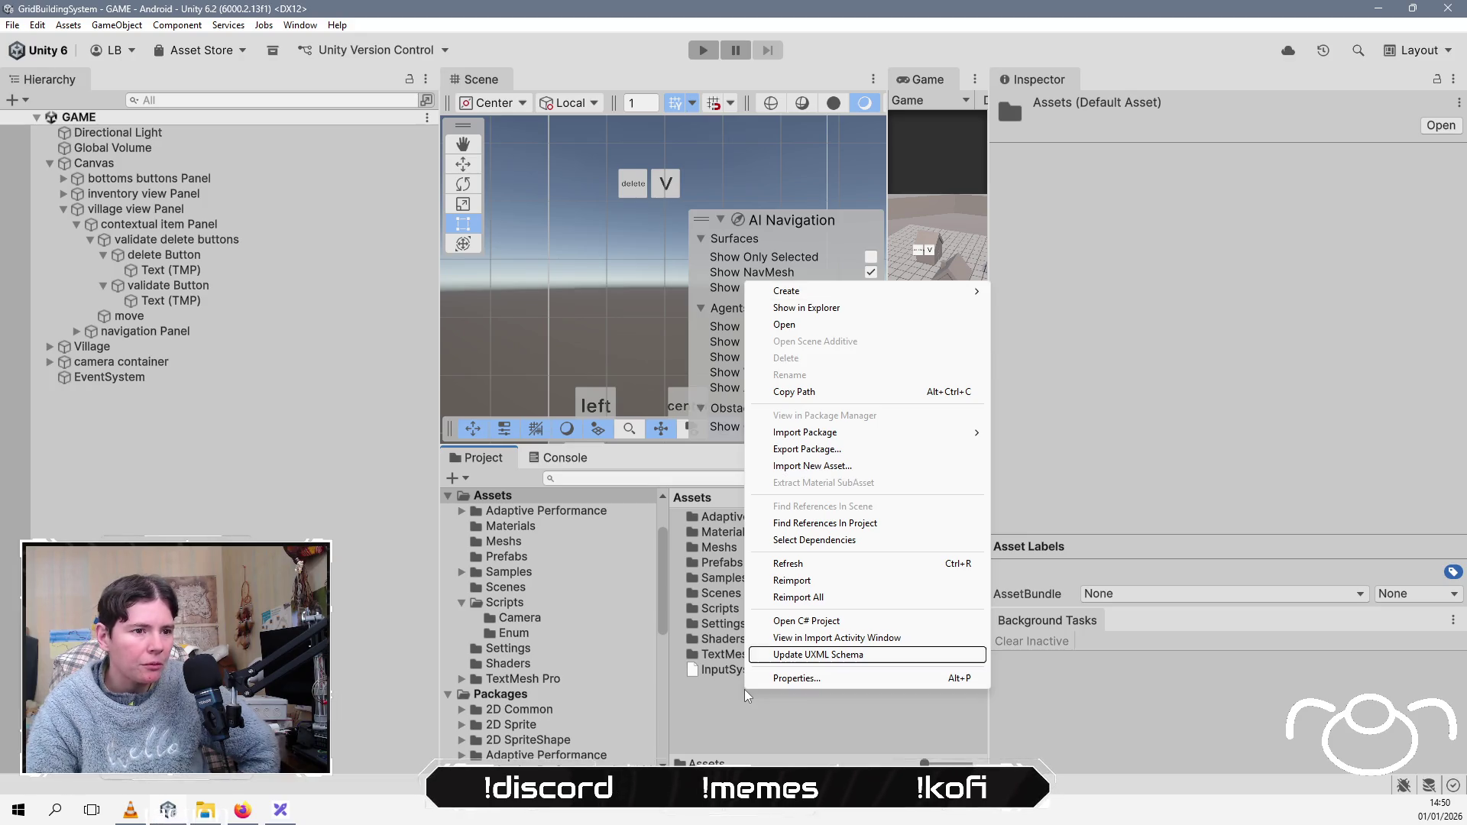
key("Up")
key("Up")
key("Right")
key("Down")
key("Down")
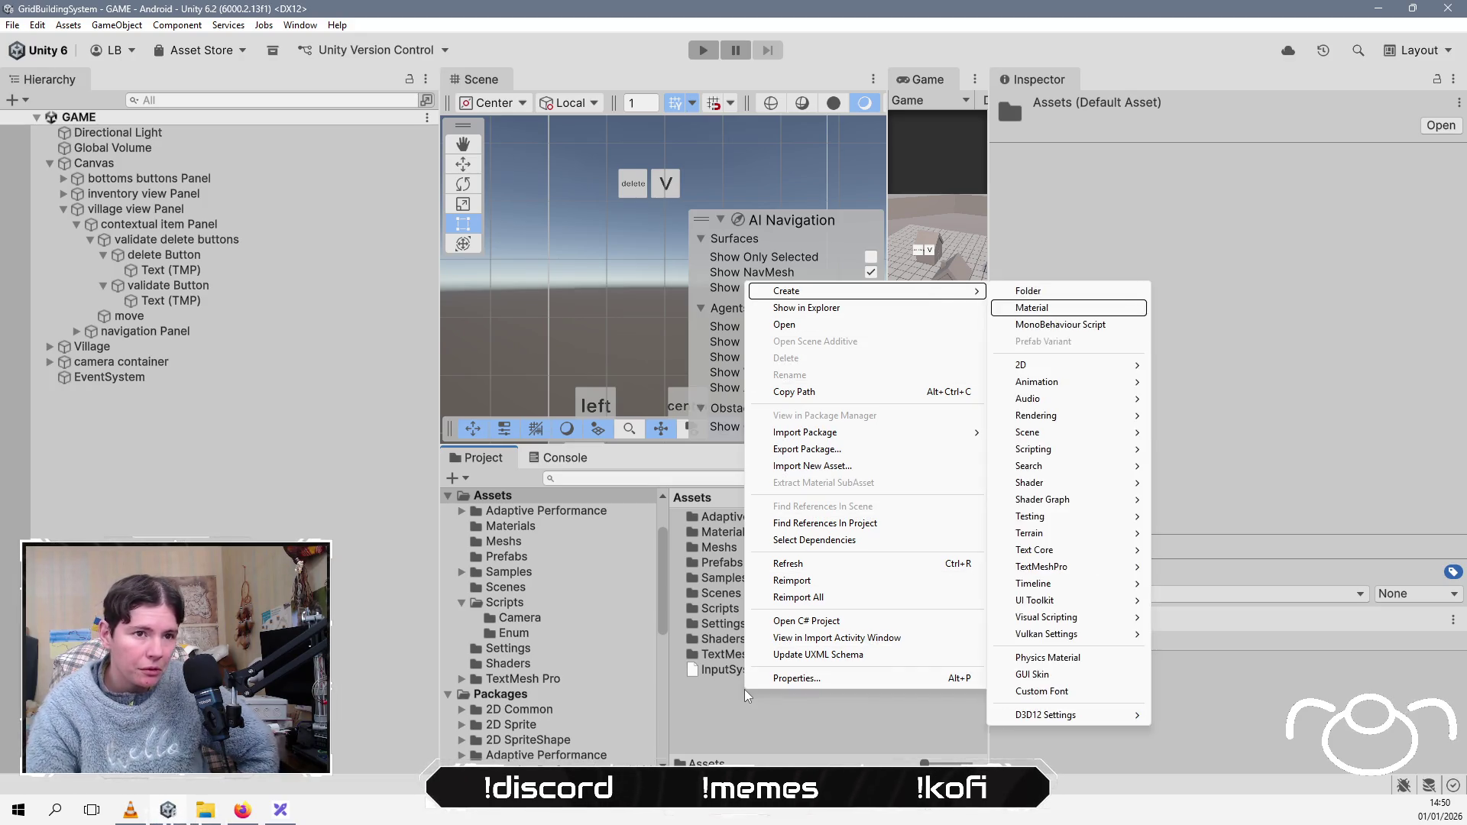
key("Up")
key("Up")
key("Return")
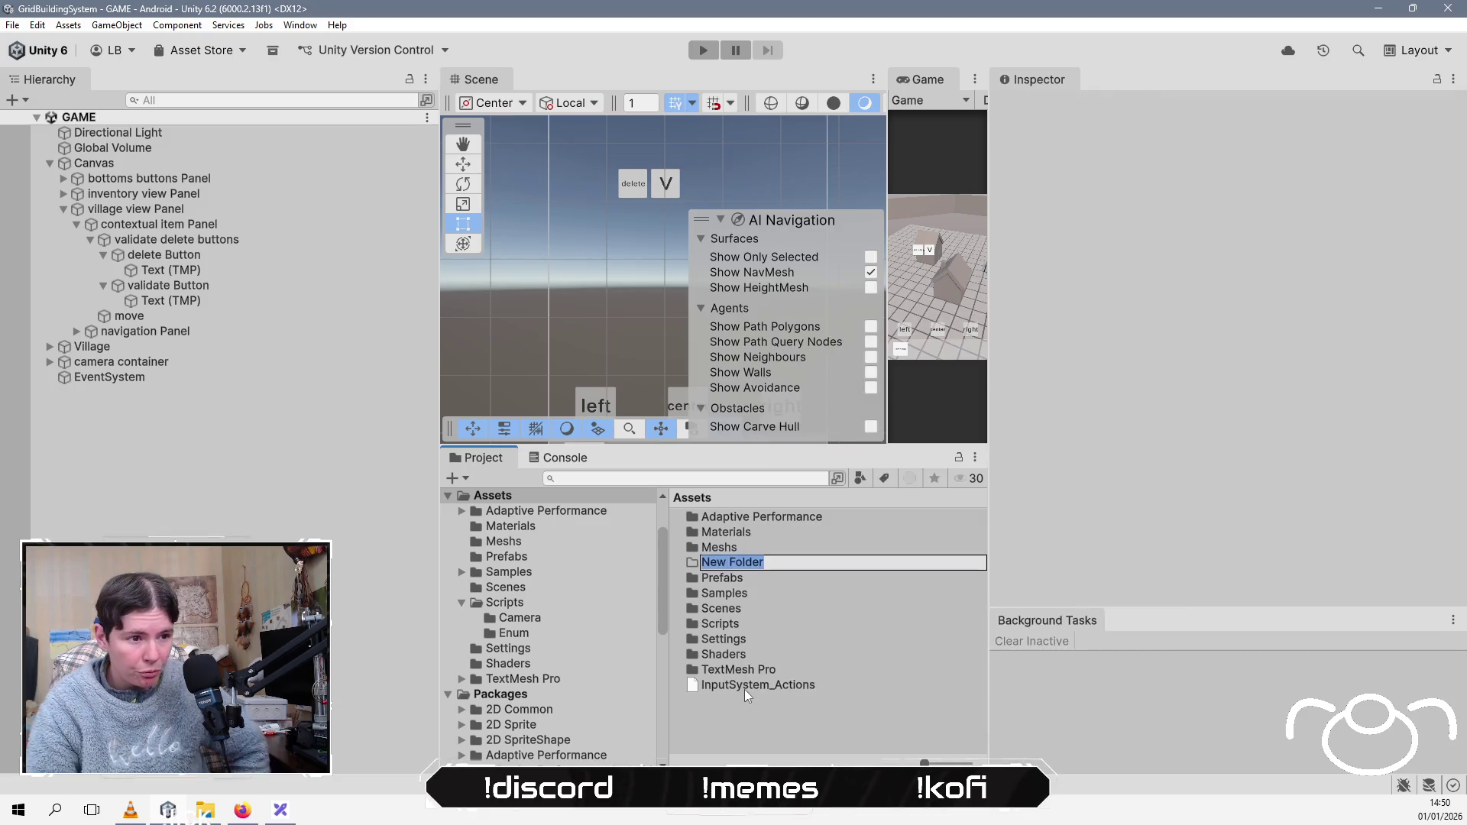
type("Sprites")
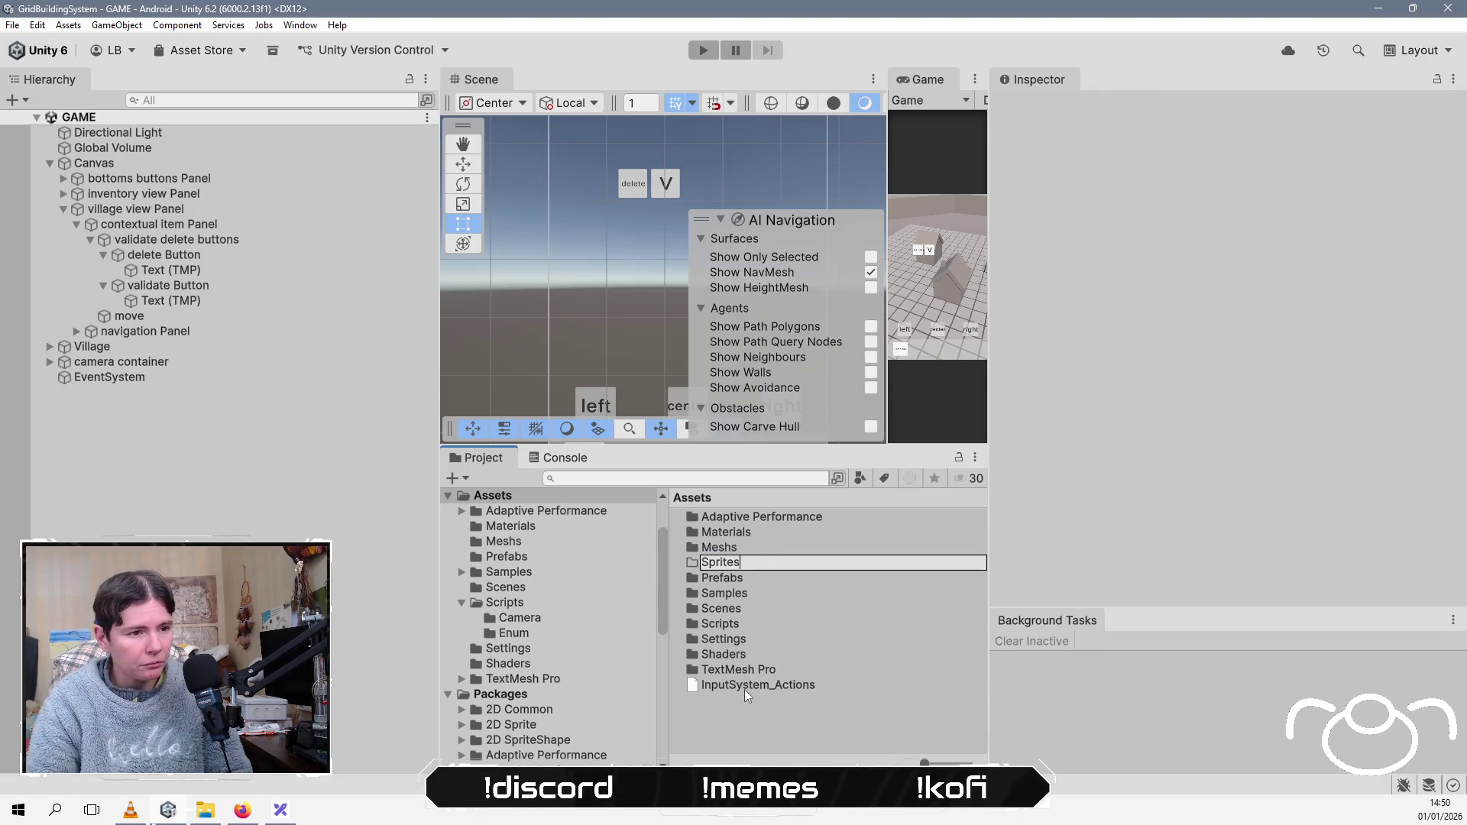
key("Return")
key("Return")
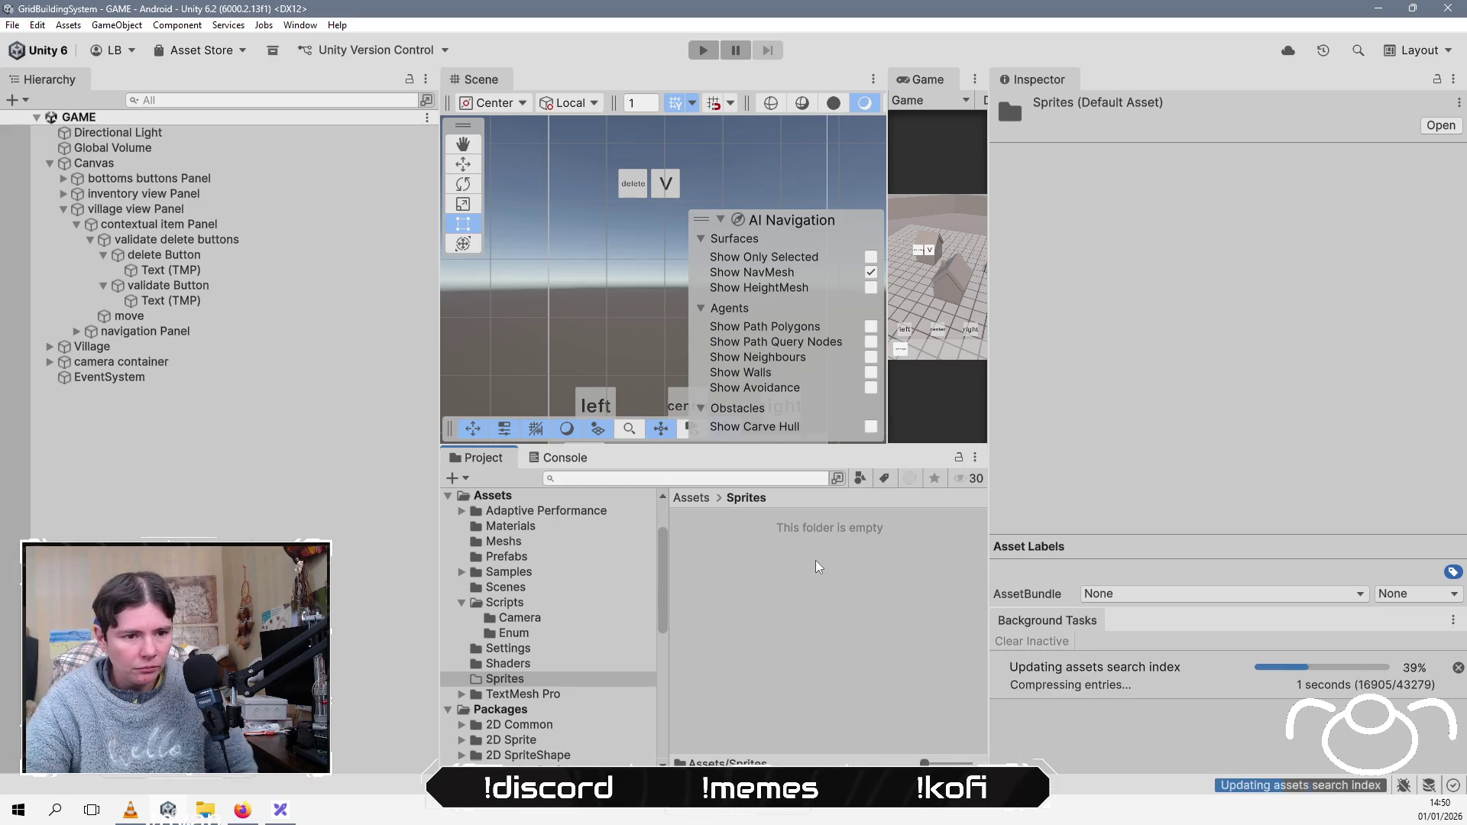
right_click(814, 561)
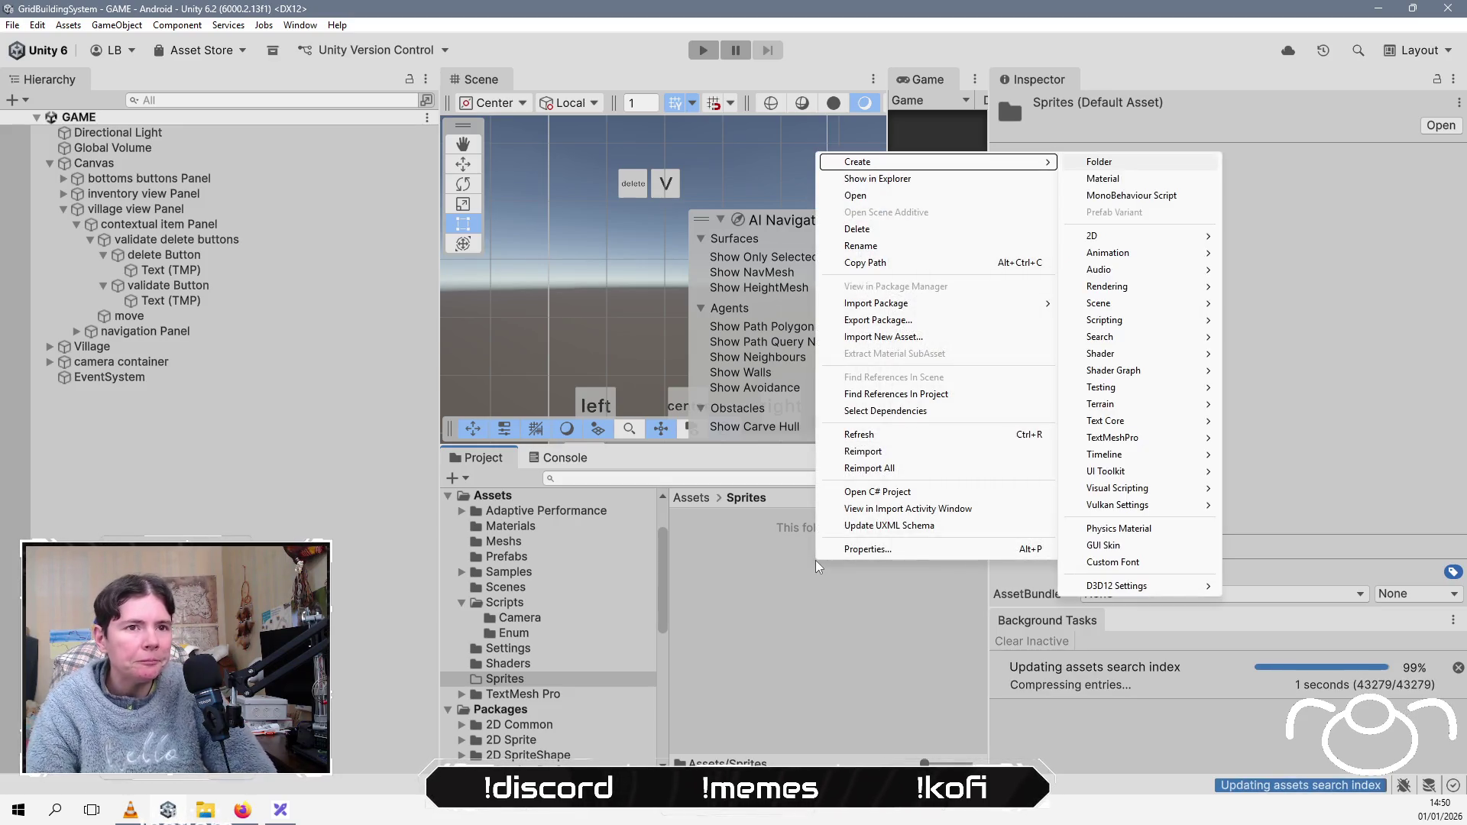
left_click(881, 336)
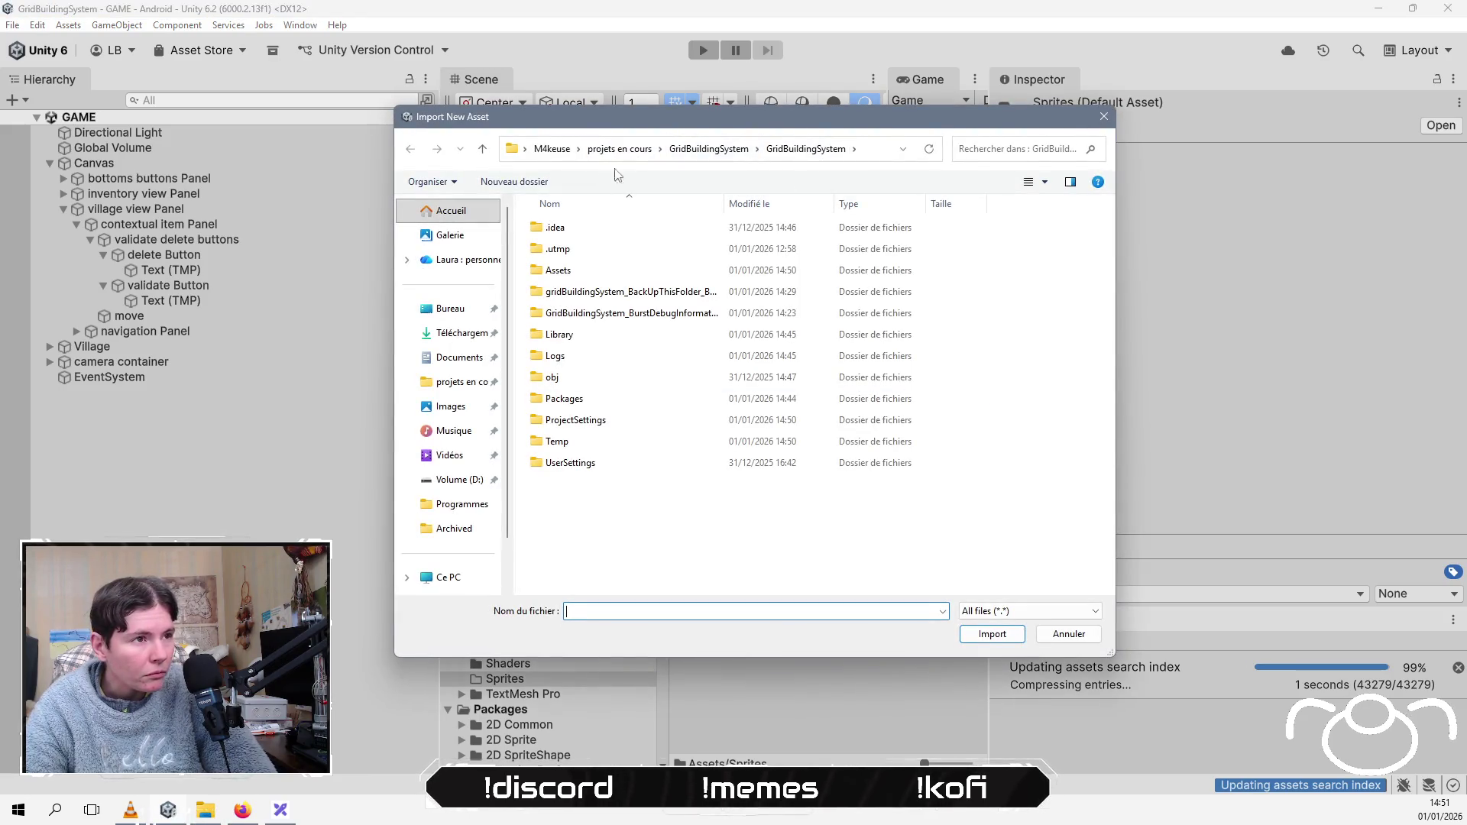
Step: Import white_arrow.png from VoisinUP/Assets/Sprites/icons into the Sprites folder
left_click(605, 149)
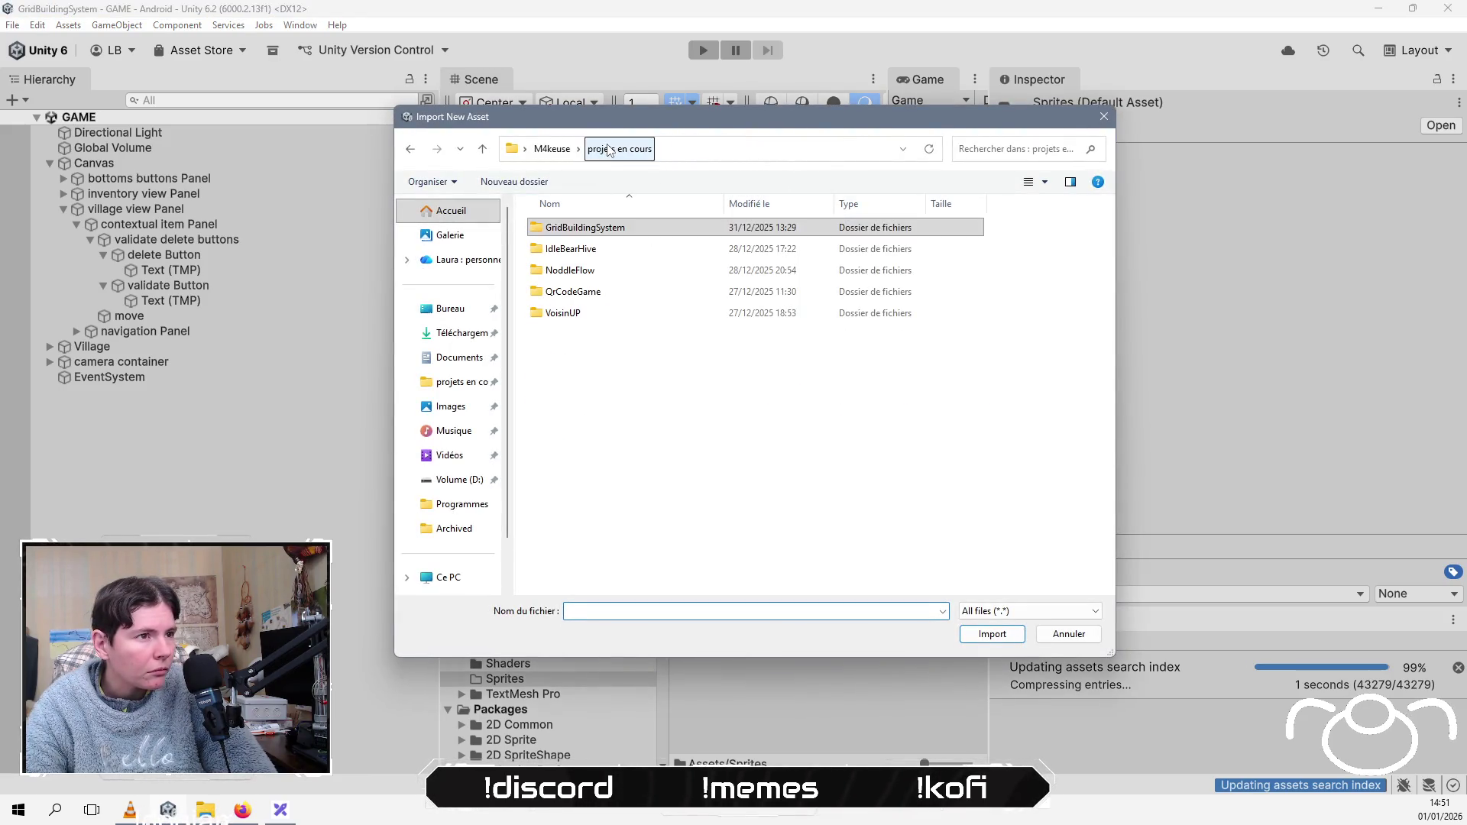
double_click(575, 312)
double_click(562, 291)
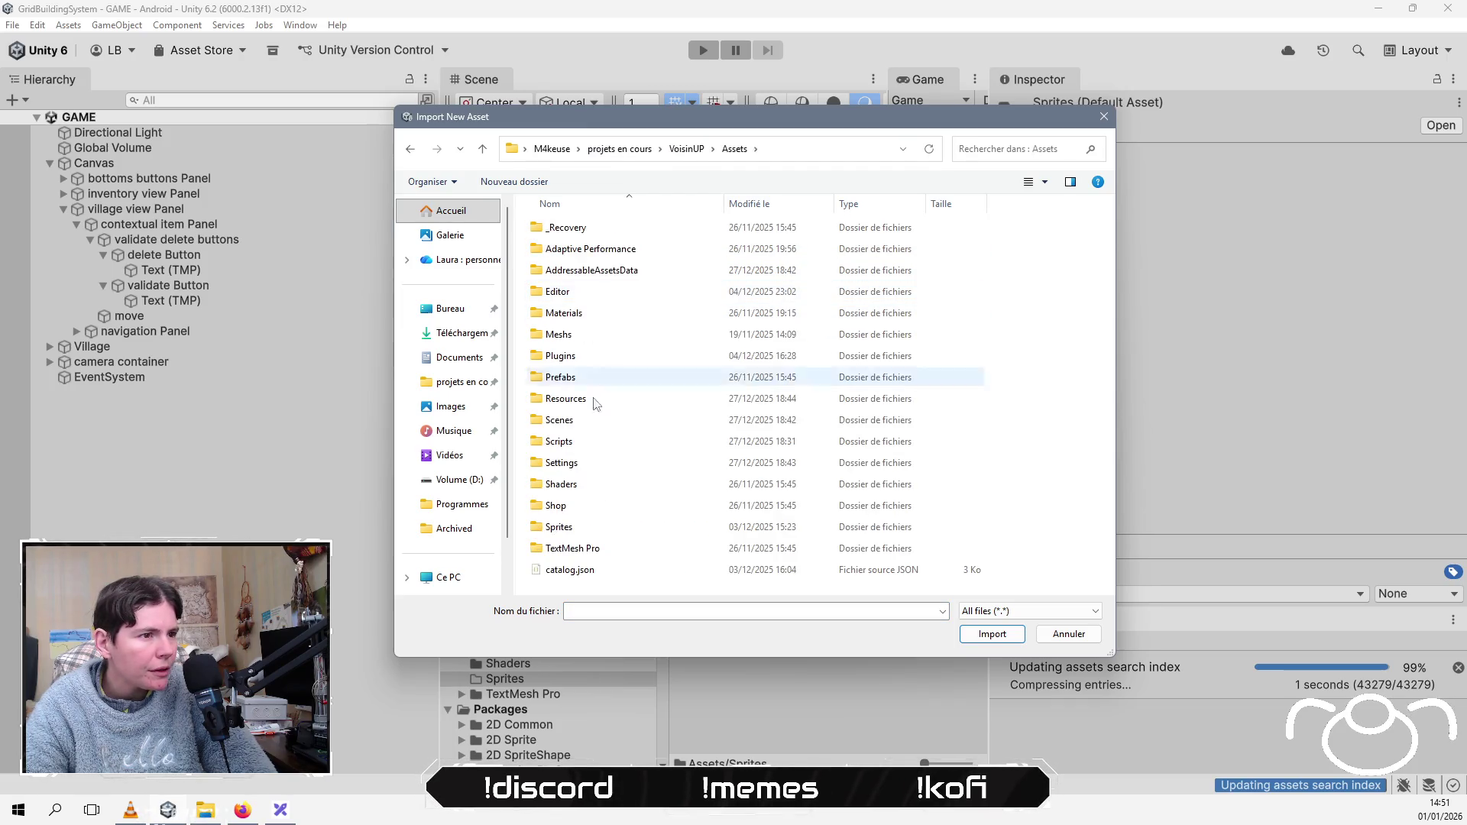
left_click(582, 527)
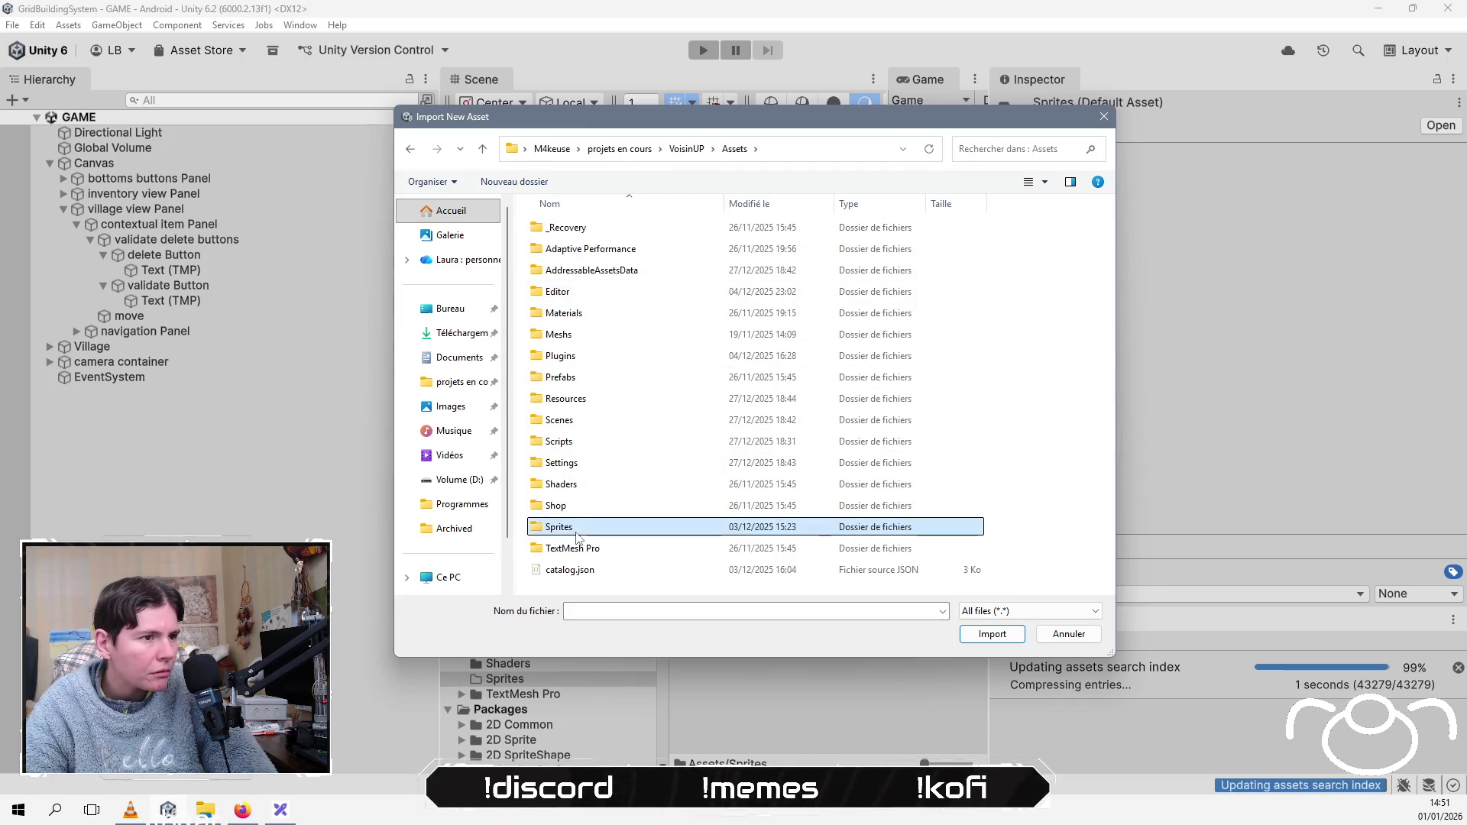
double_click(583, 533)
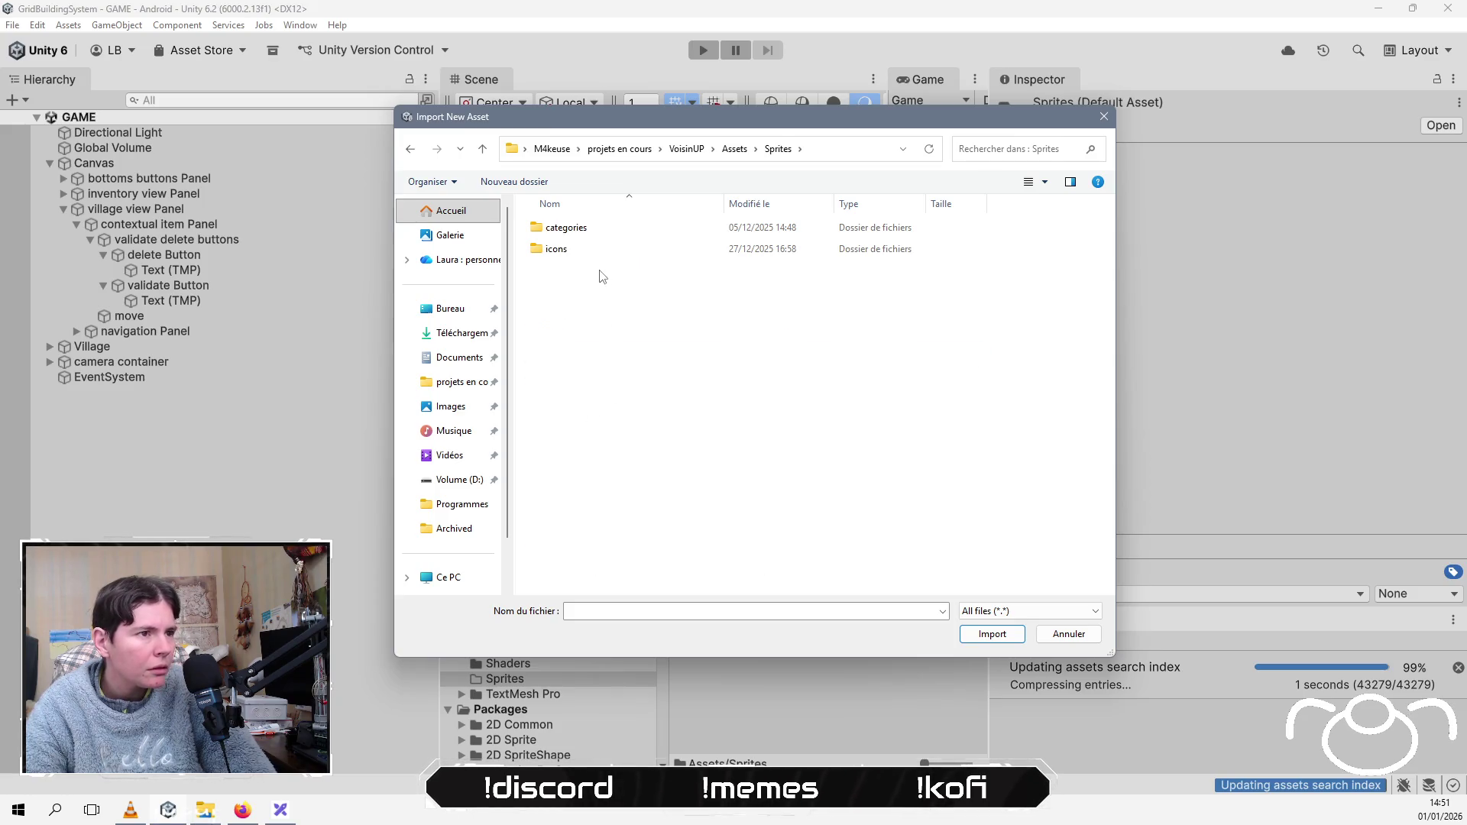
double_click(606, 250)
left_click(546, 266)
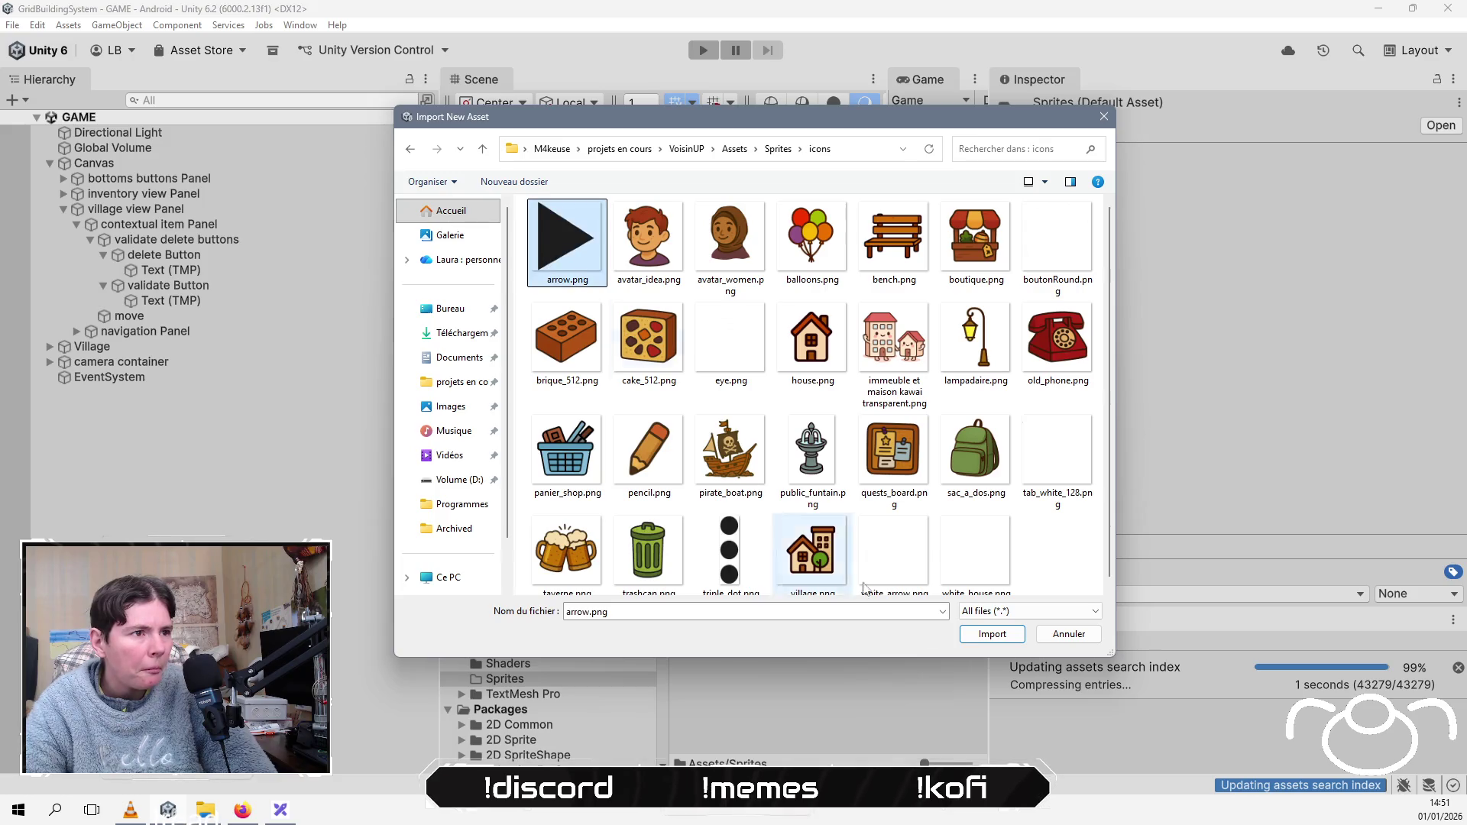
double_click(894, 555)
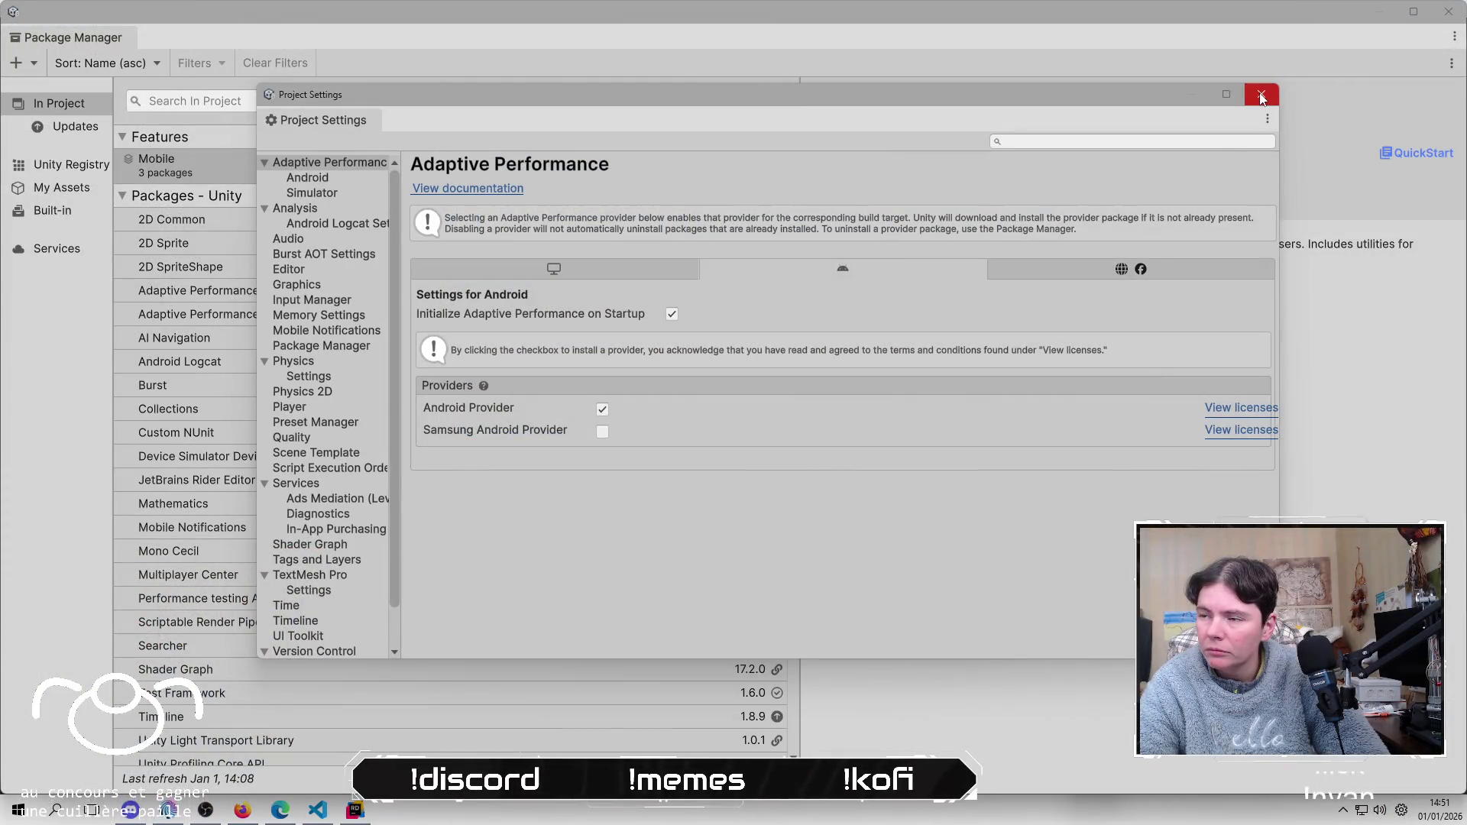
Step: Apply Texture Type Sprite (2D and UI) with Sprite Mode Single to white_arrow
left_click(1261, 95)
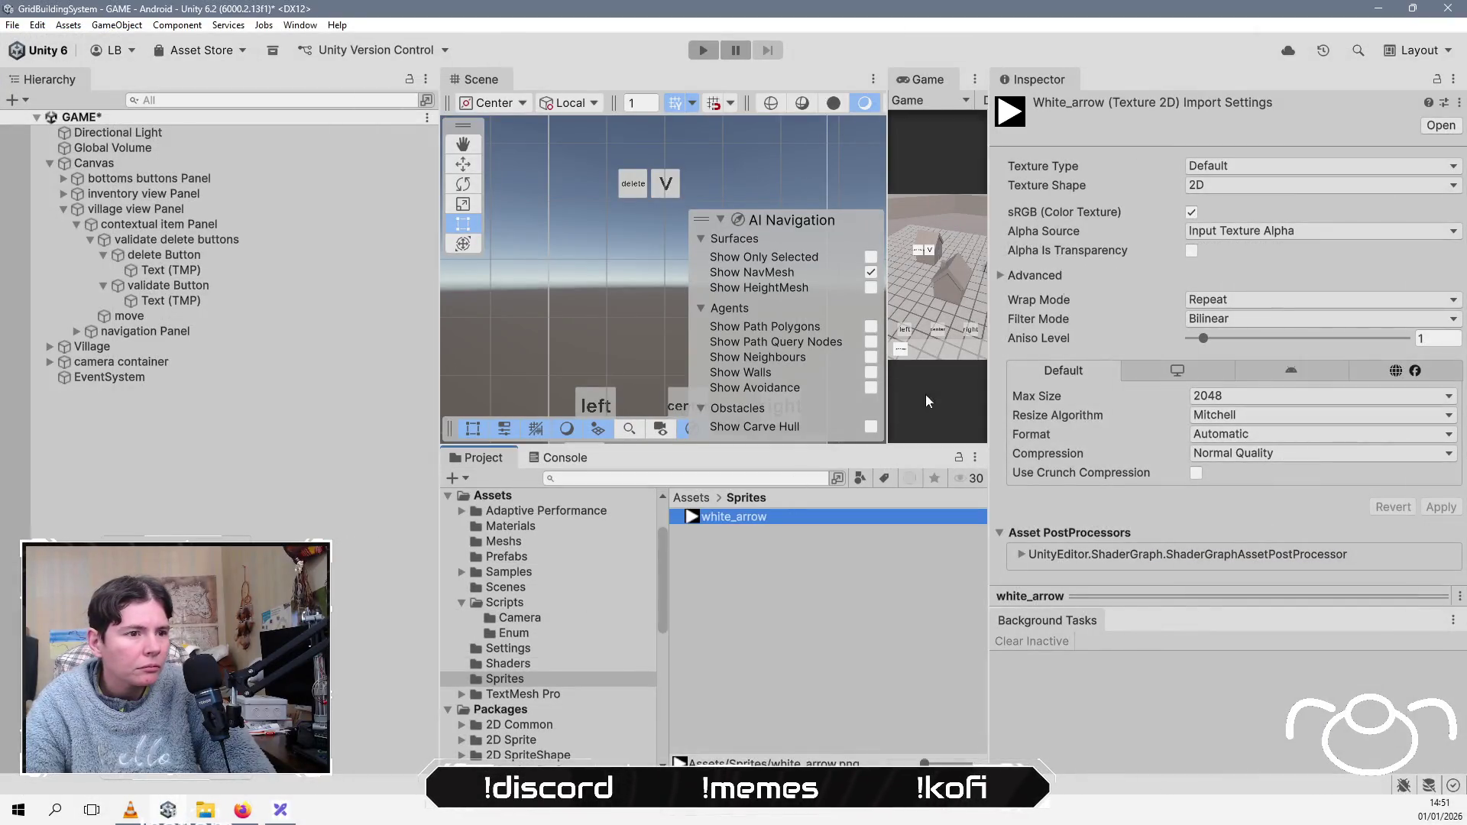
left_click(1206, 168)
left_click(1228, 237)
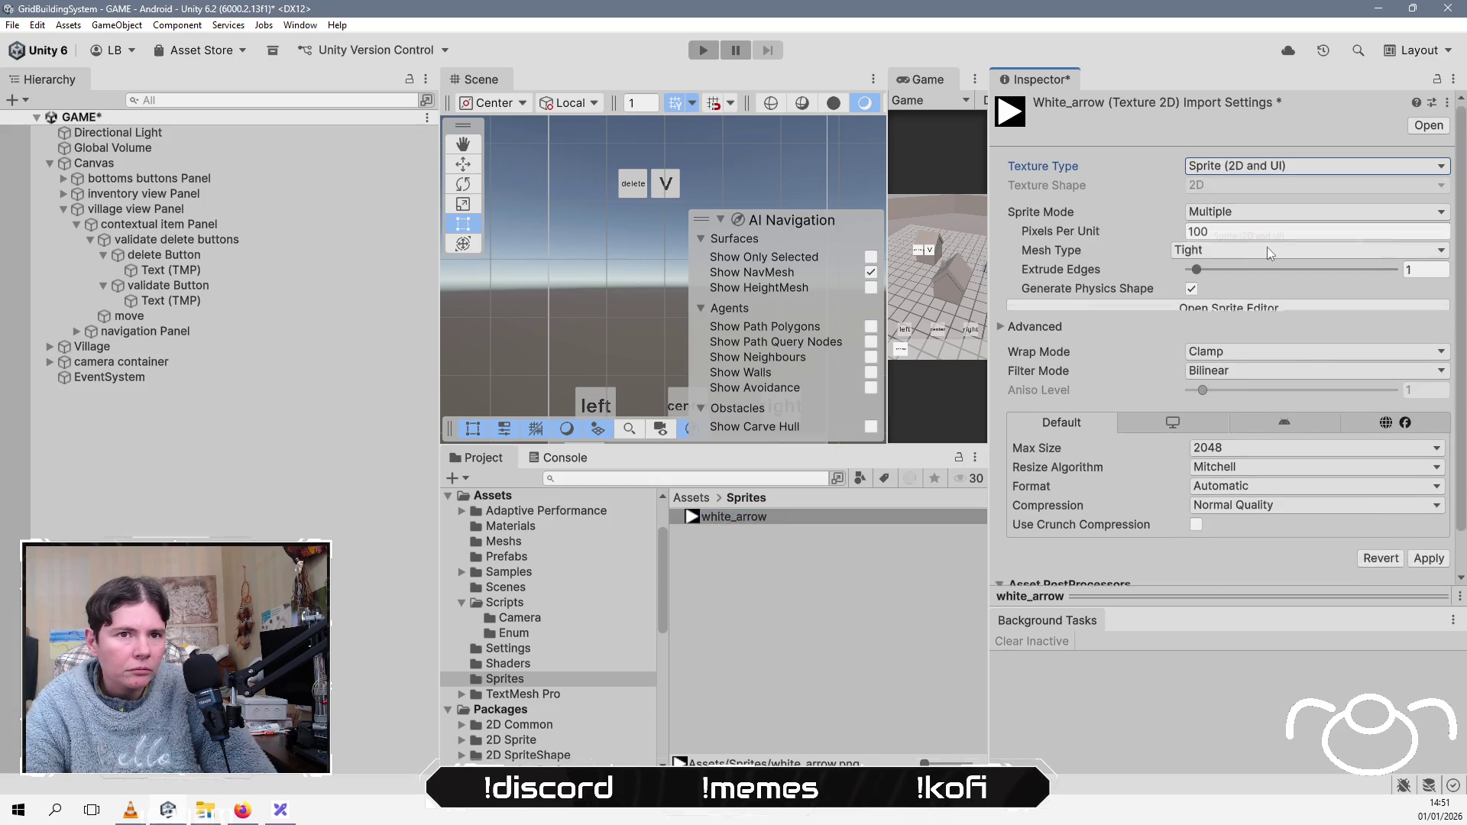
left_click(1285, 216)
left_click(1228, 231)
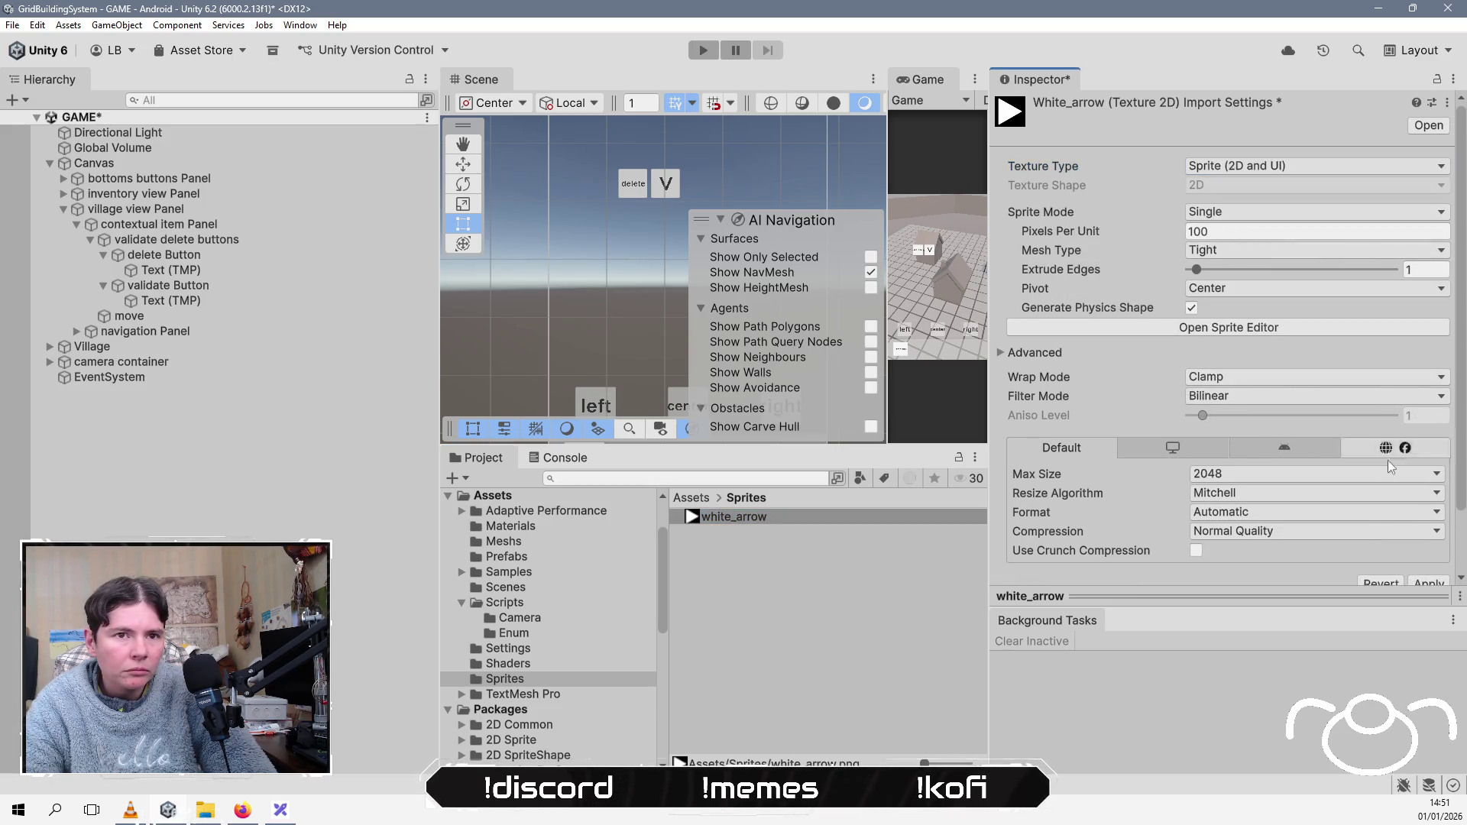
left_click(1424, 584)
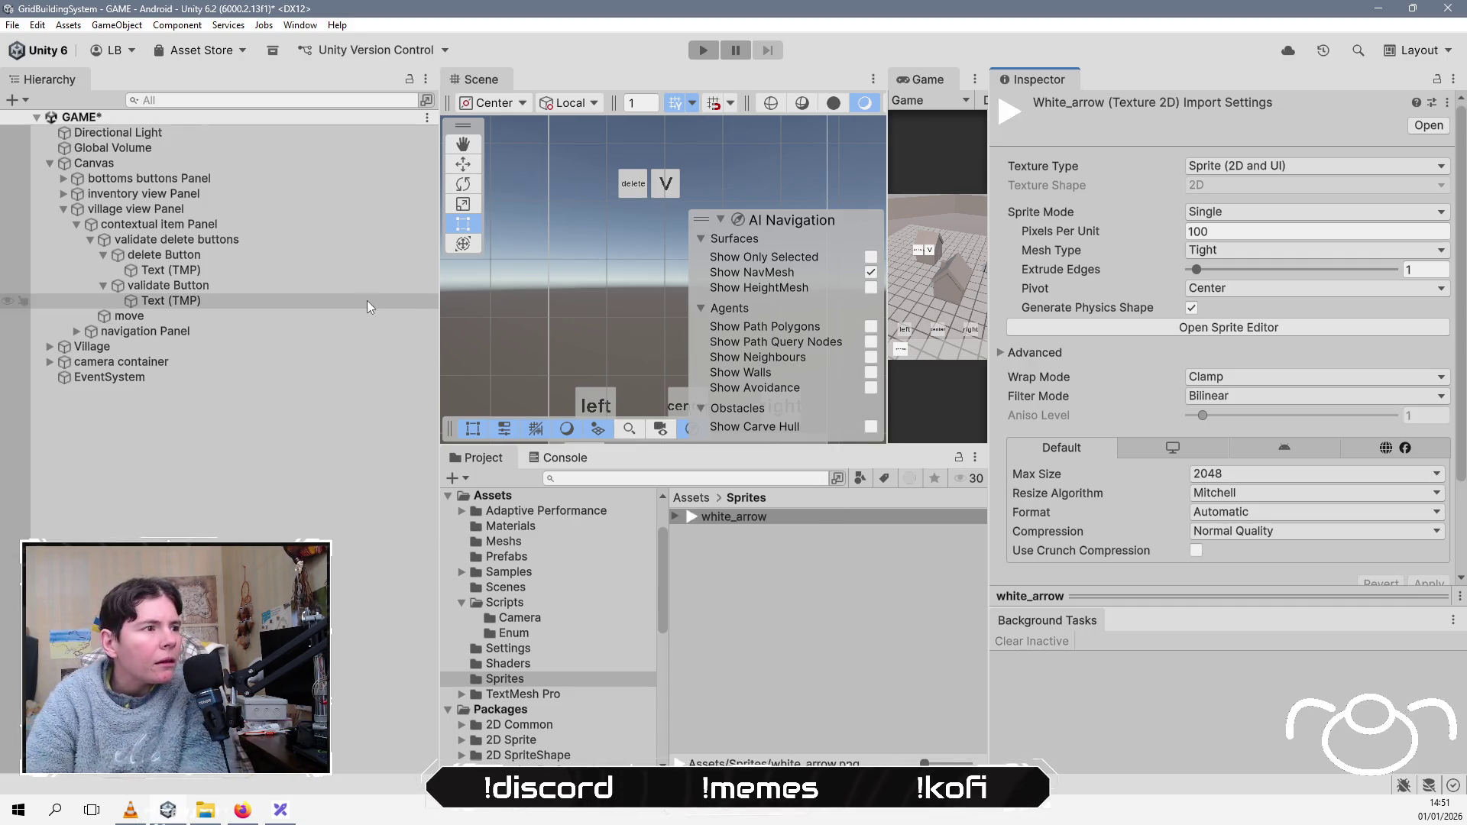
left_click(226, 315)
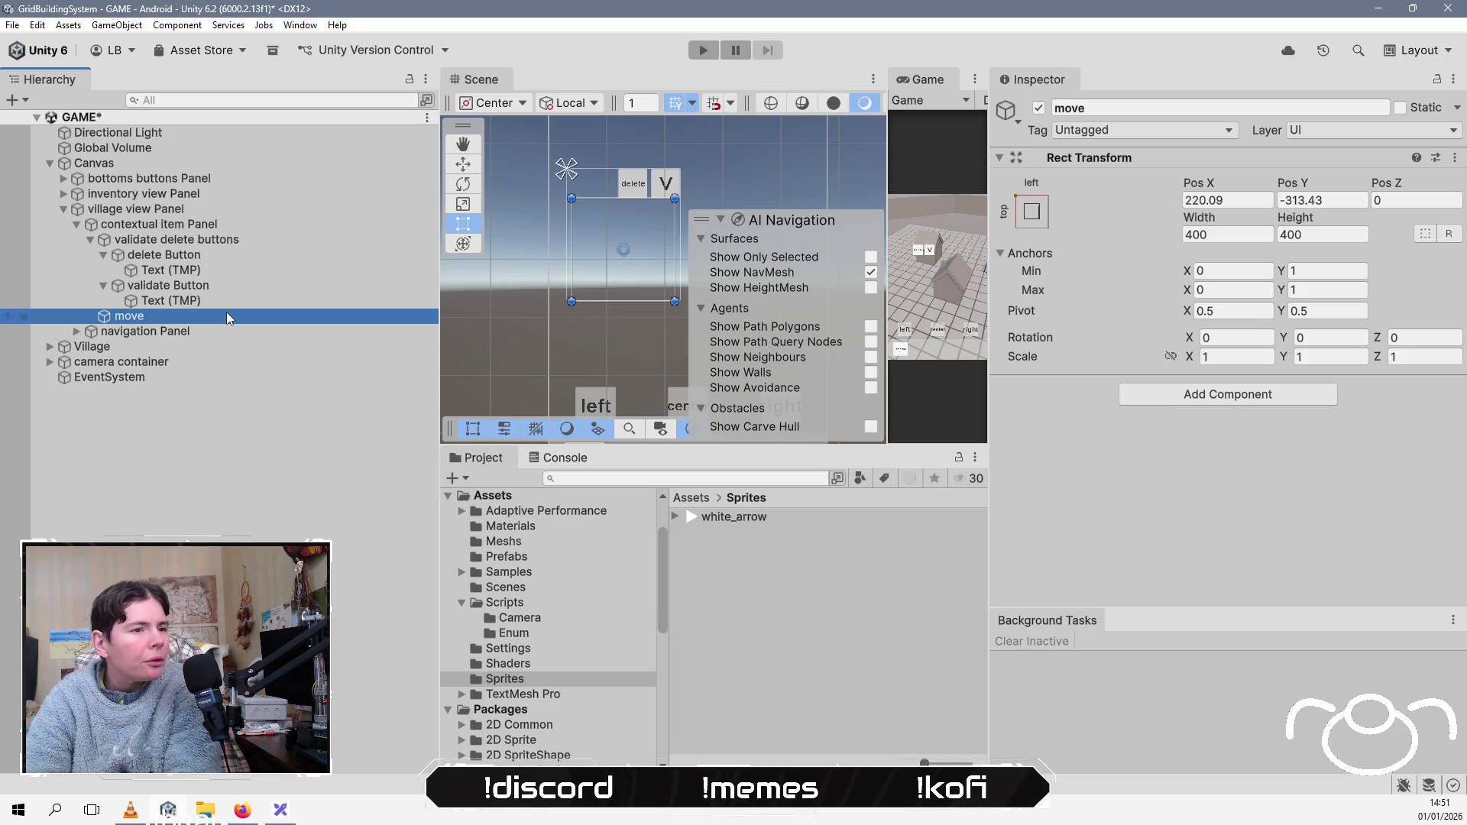
mouse_move(733, 517)
left_mouse_down()
mouse_move(311, 347)
mouse_move(315, 316)
left_mouse_up()
left_click(315, 316)
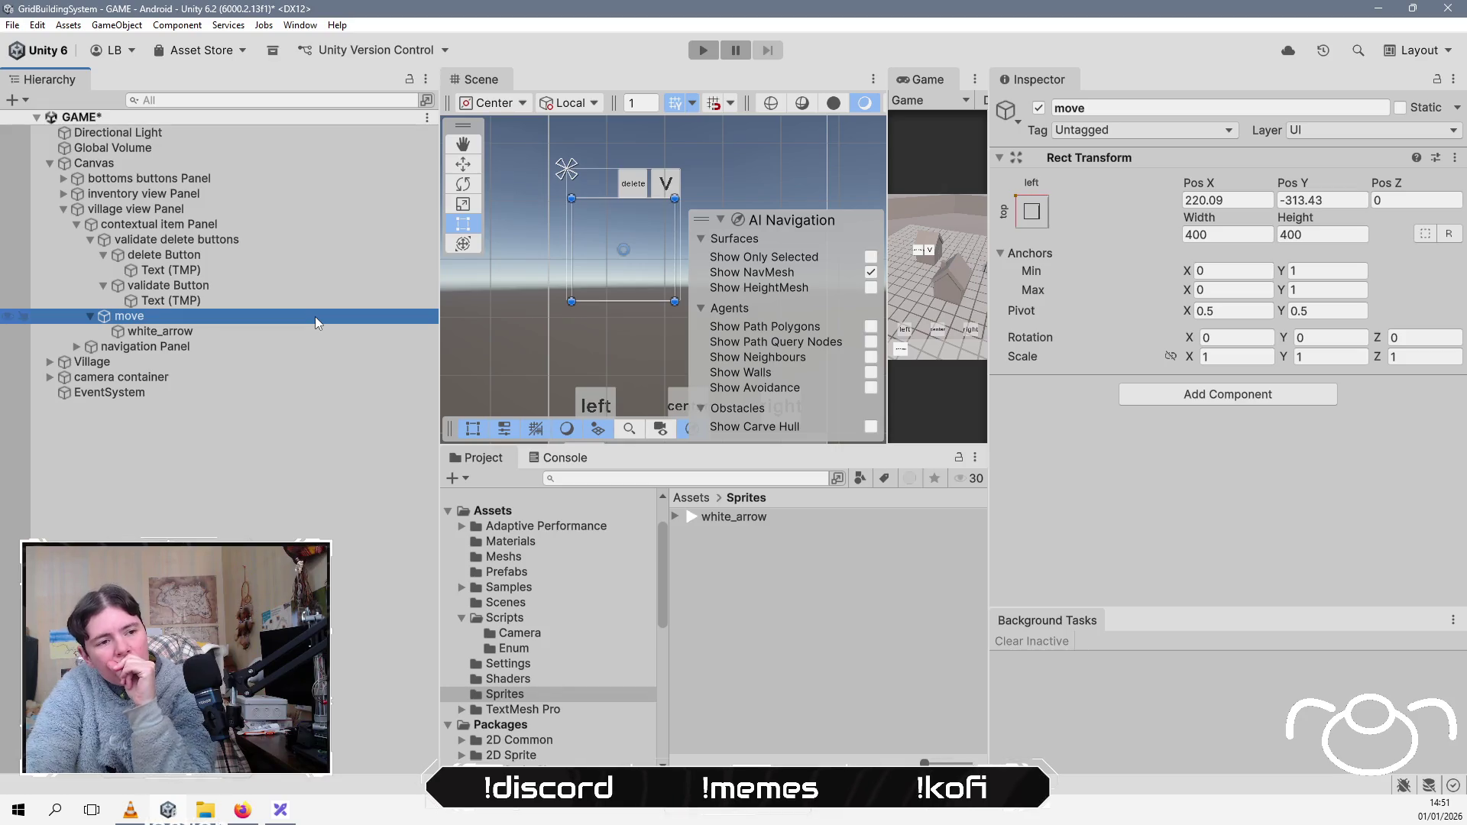
left_click(293, 331)
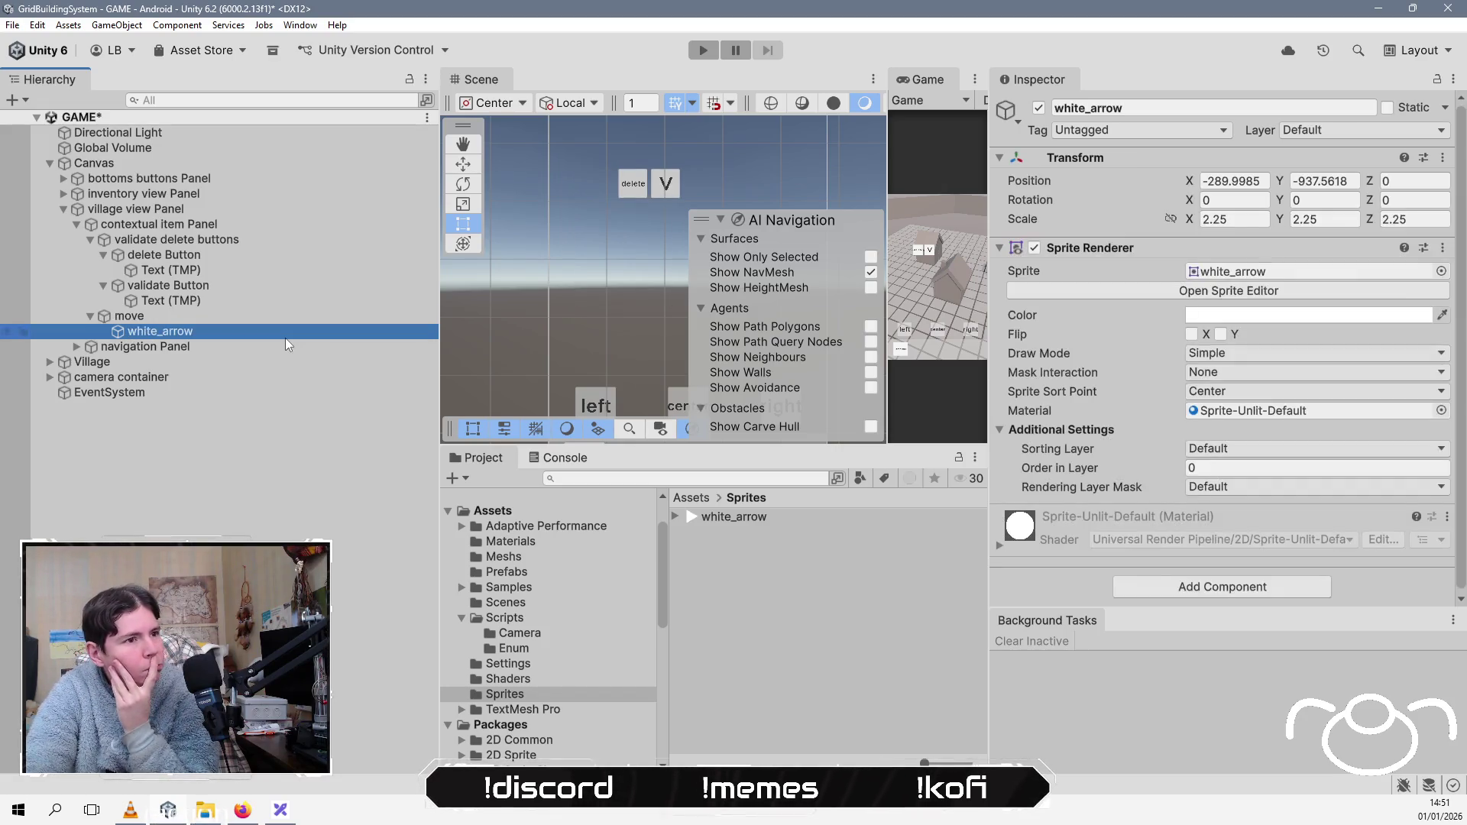
left_click(1254, 181)
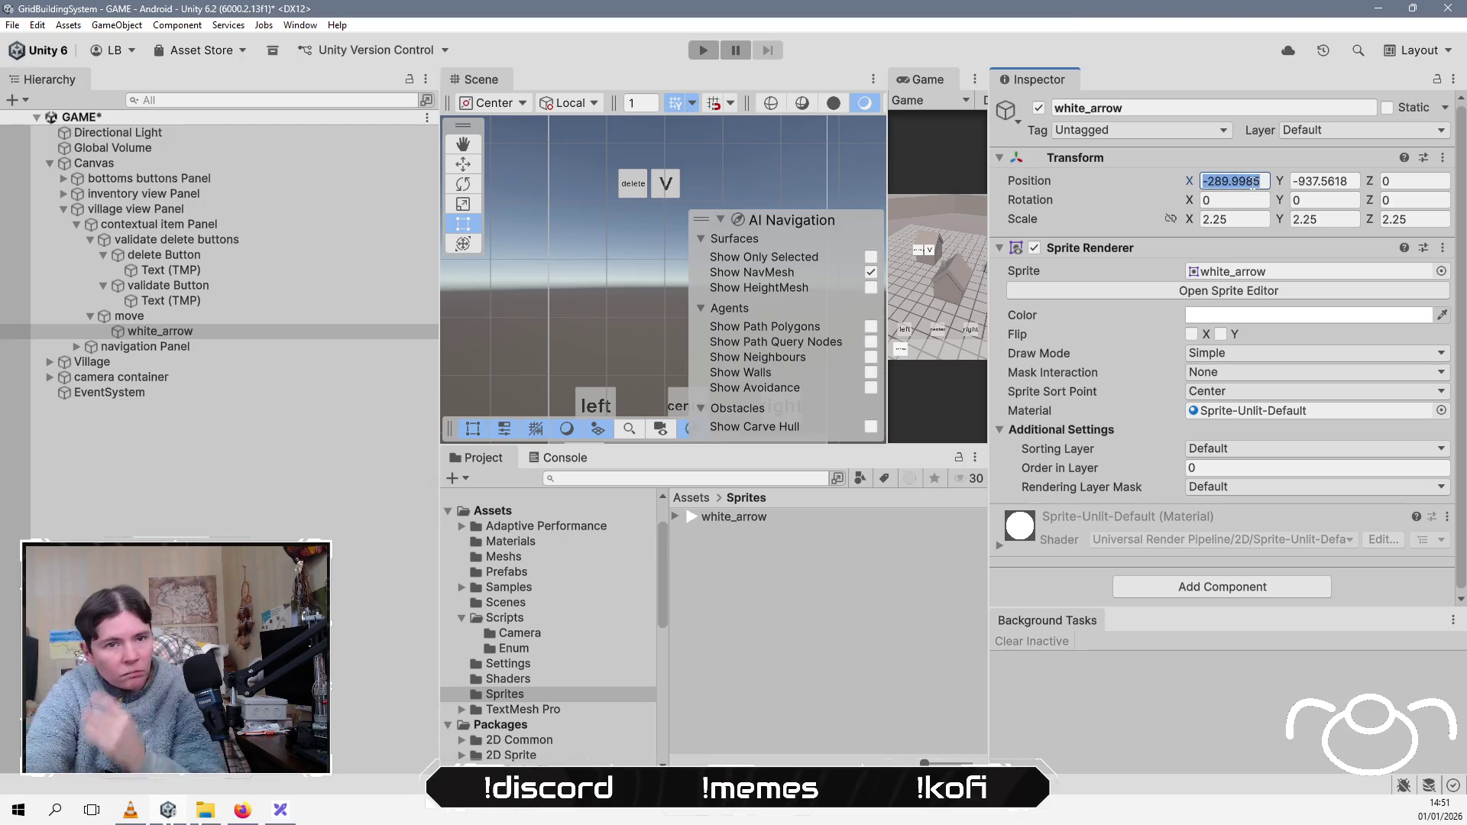
type("0")
left_click(1344, 181)
type("0")
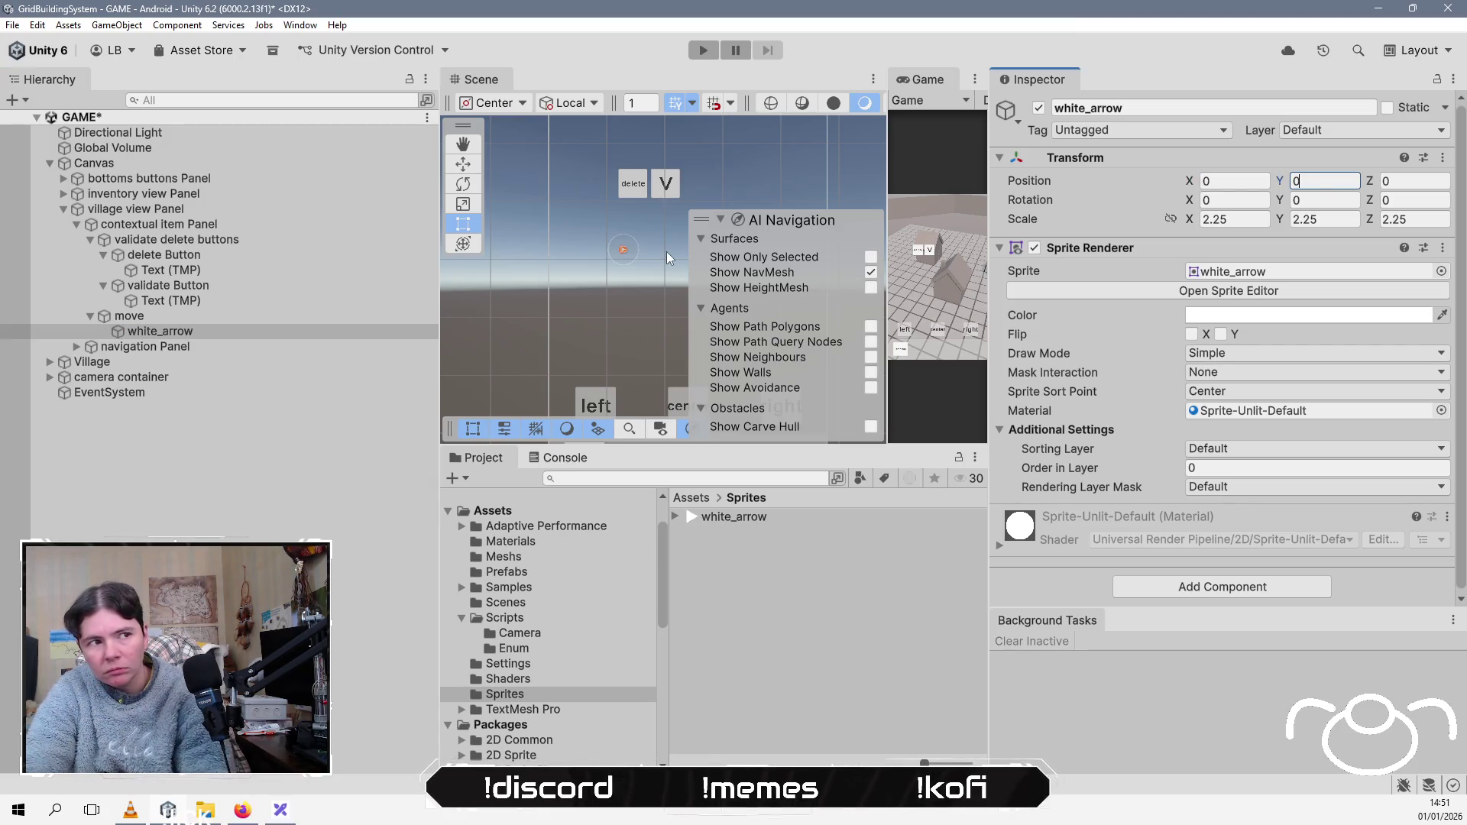
left_click(258, 330)
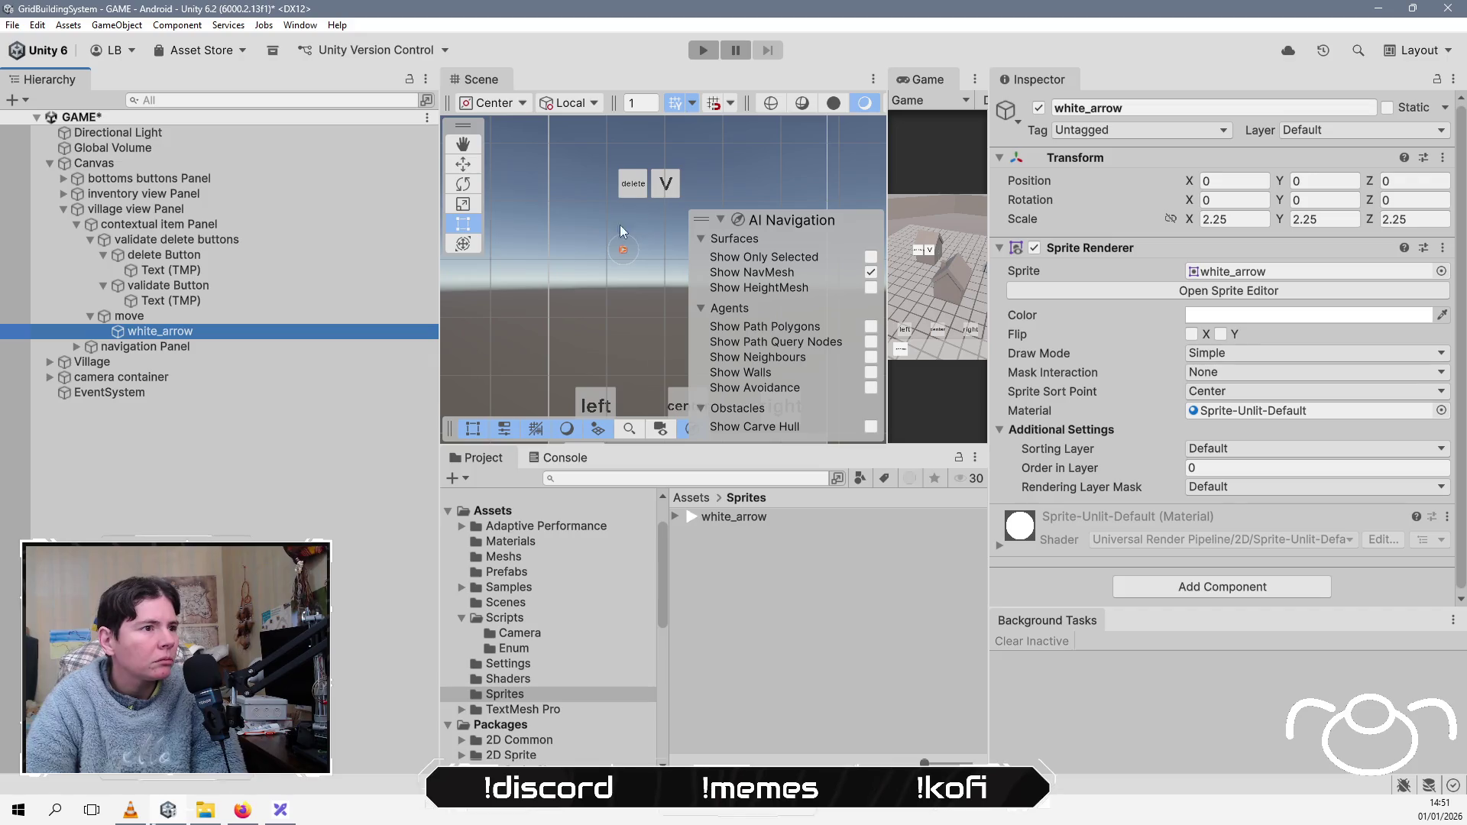
left_click(463, 205)
mouse_move(624, 250)
left_mouse_down()
mouse_move(677, 208)
mouse_move(851, 139)
left_mouse_up()
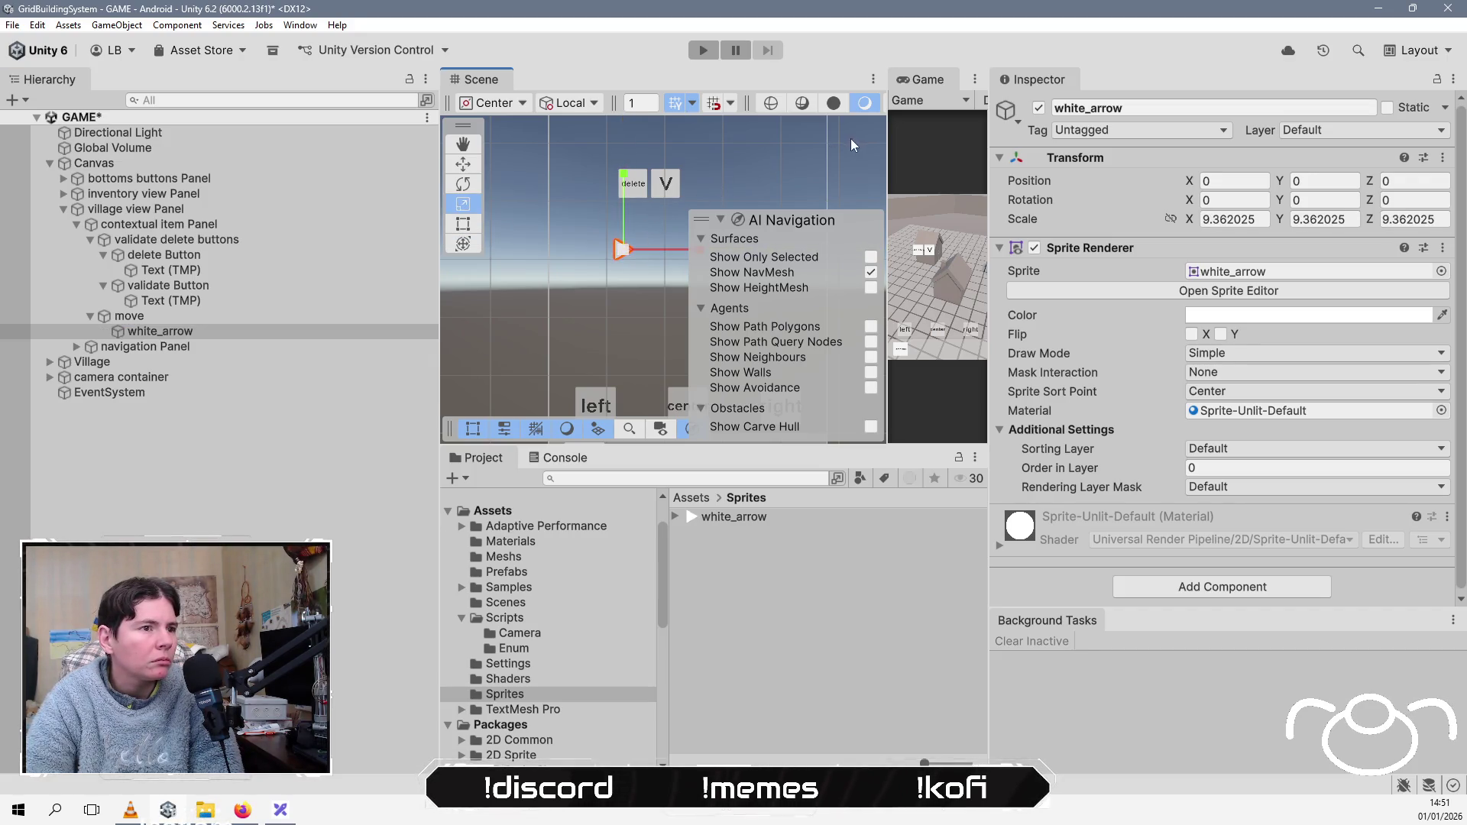
left_click_drag(627, 254, 621, 261)
scroll(625, 260, "down", 3)
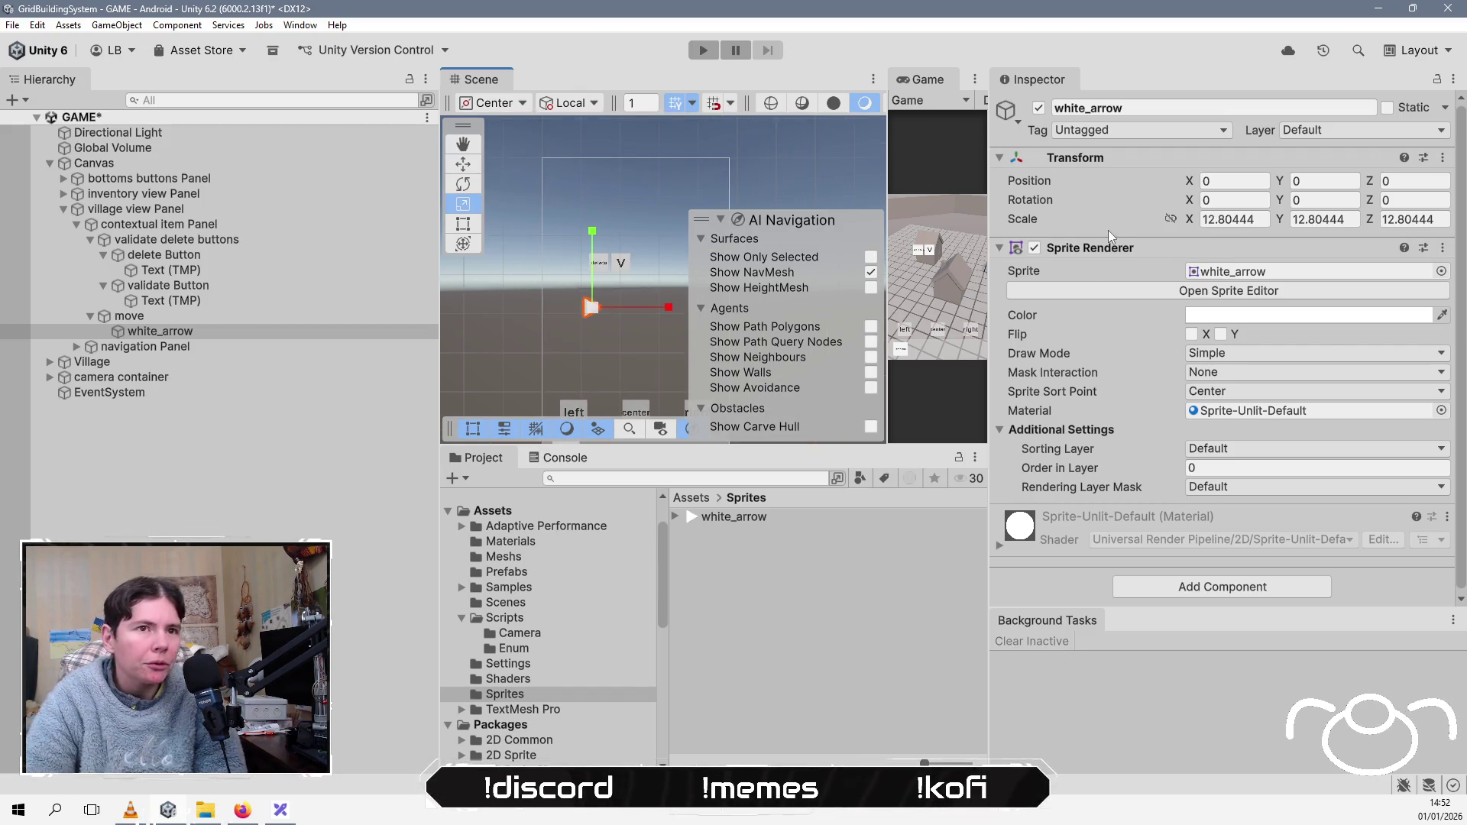
left_click(169, 316)
left_click(168, 331)
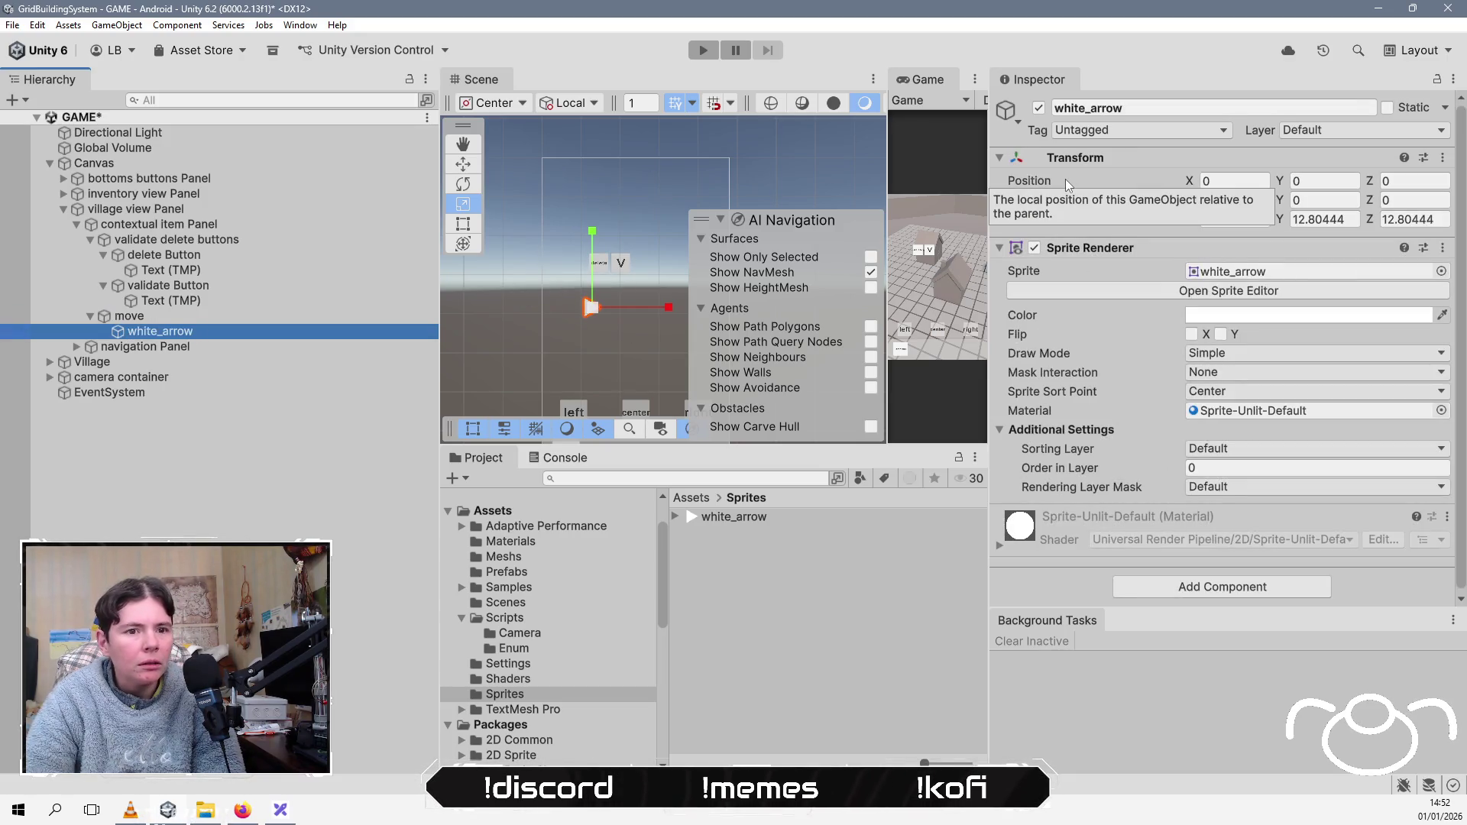
left_click(218, 320)
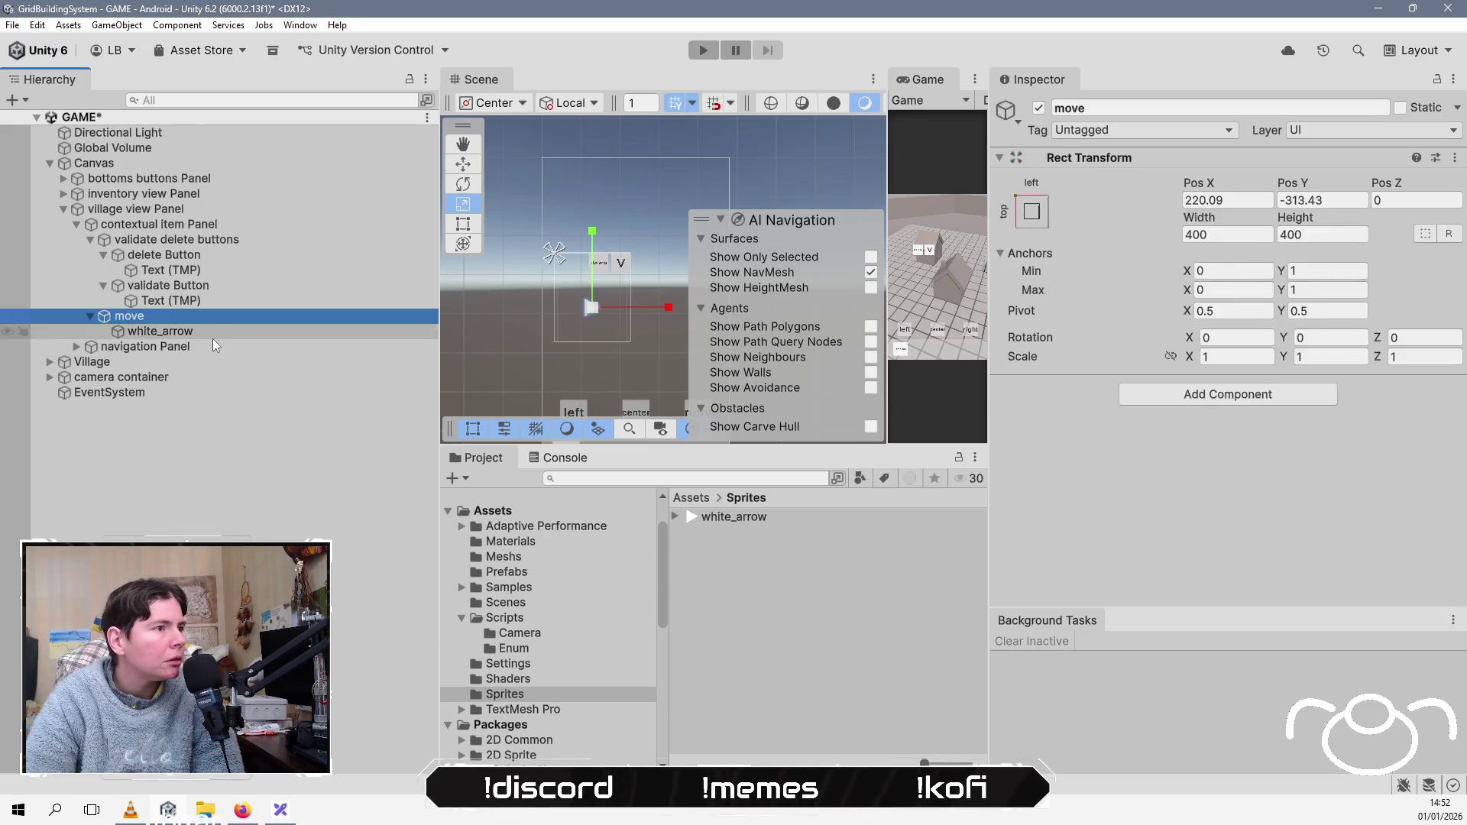
left_click(212, 336)
key("Delete")
left_click(213, 338)
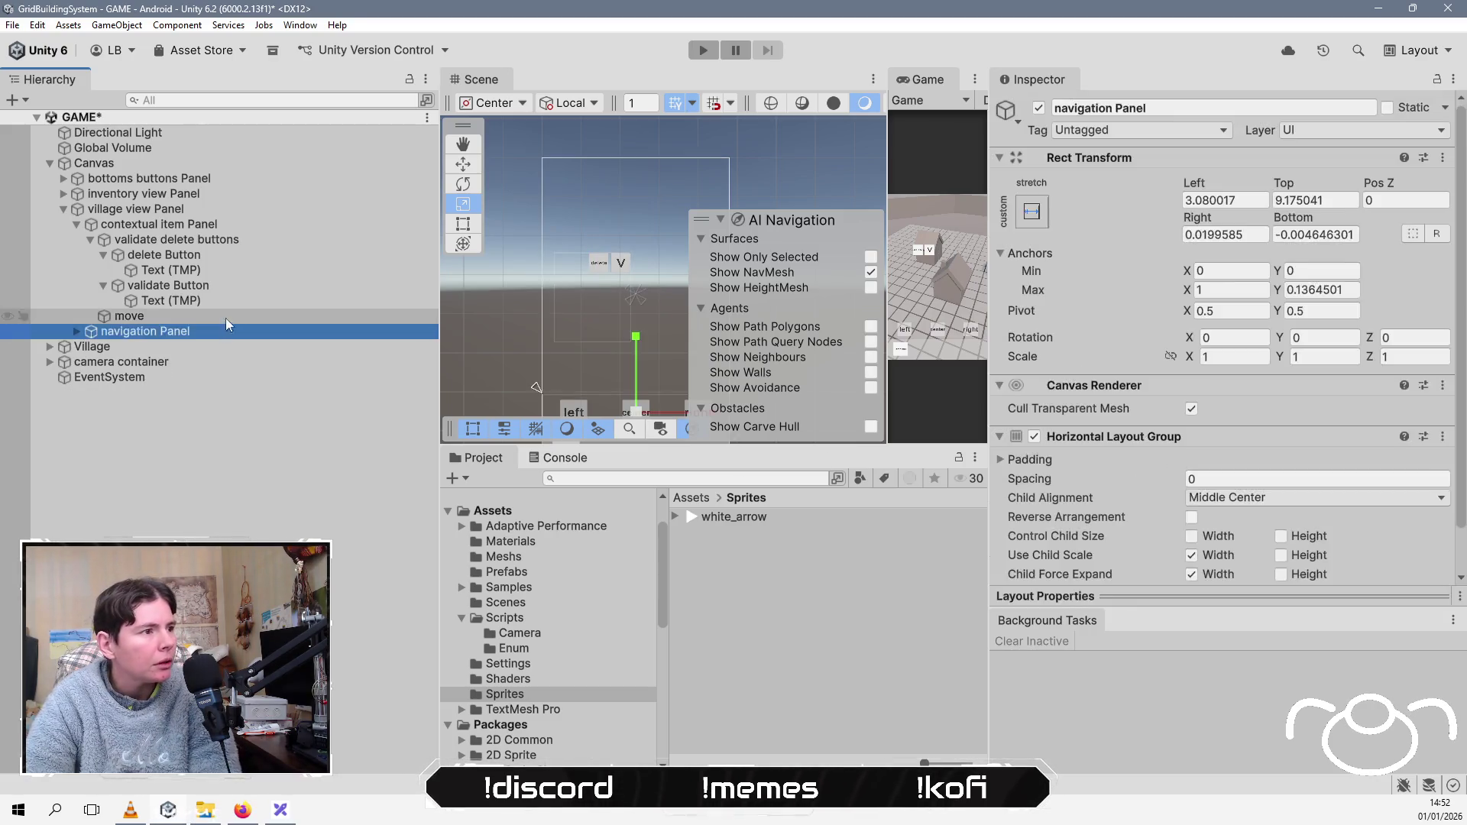
left_click(229, 316)
Step: Add a UI Image under move and give it white_arrow as its source sprite
right_click(232, 314)
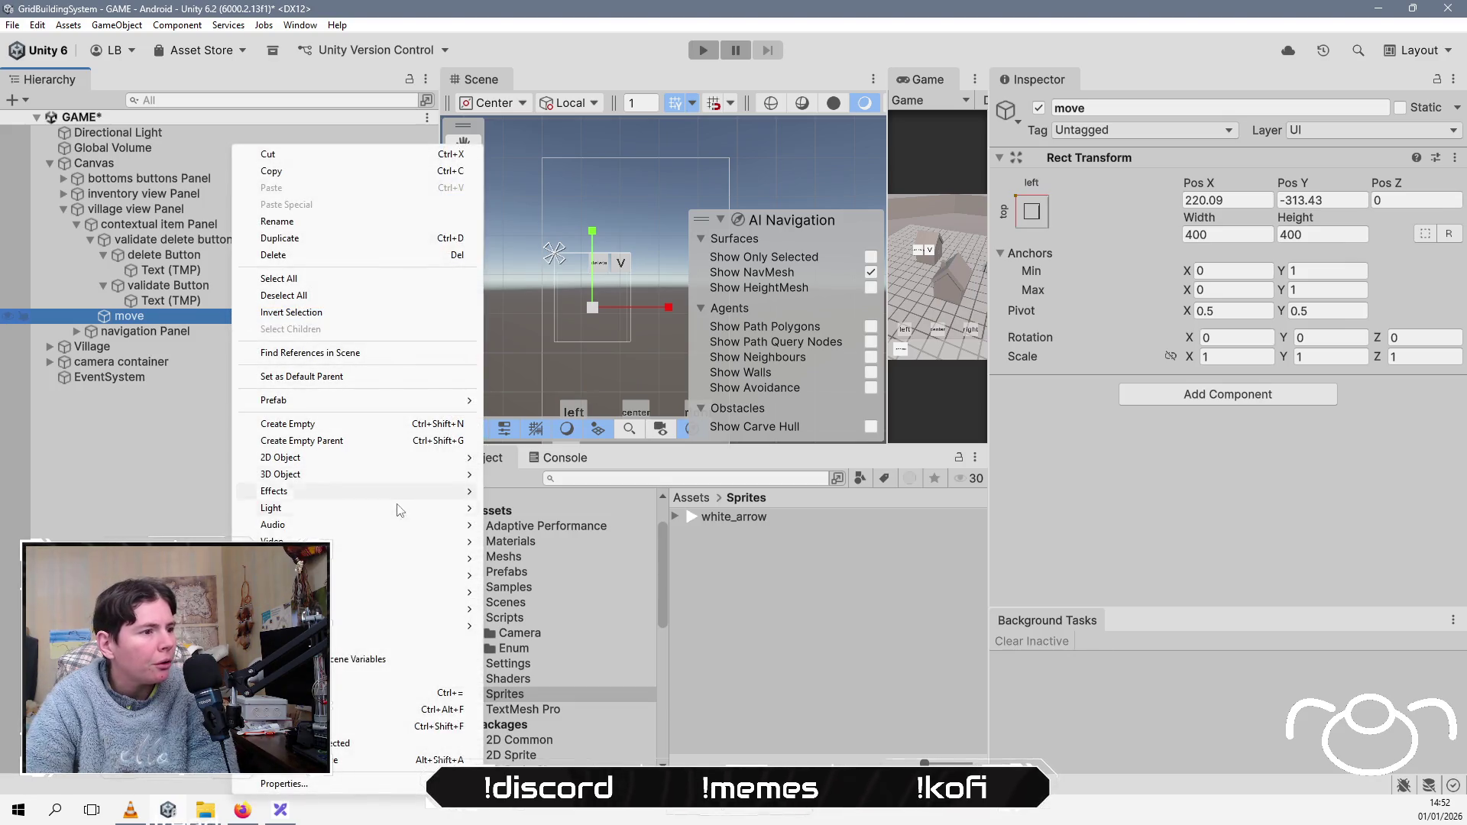
mouse_move(397, 559)
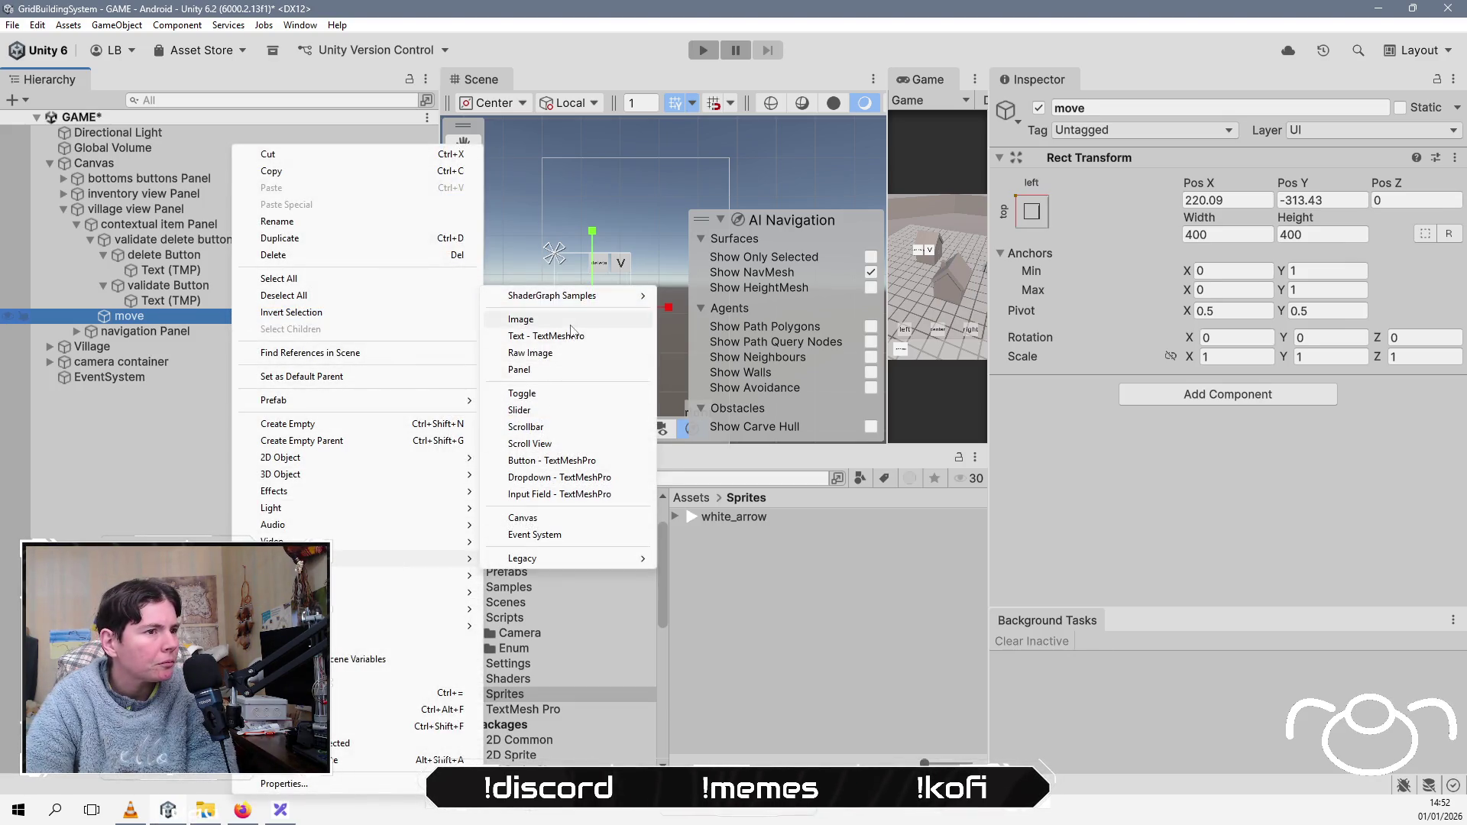
left_click(570, 324)
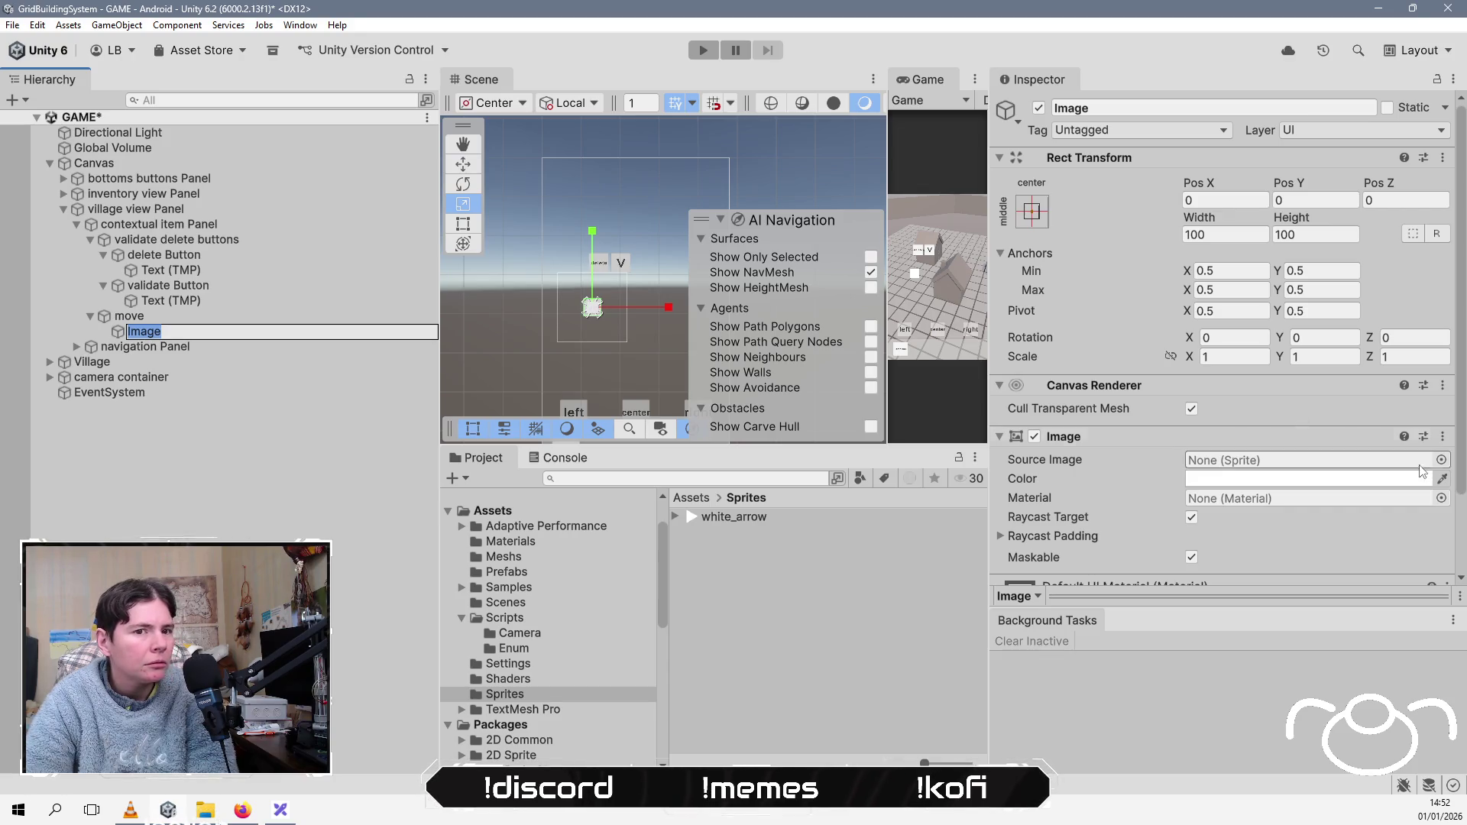
left_click(871, 525)
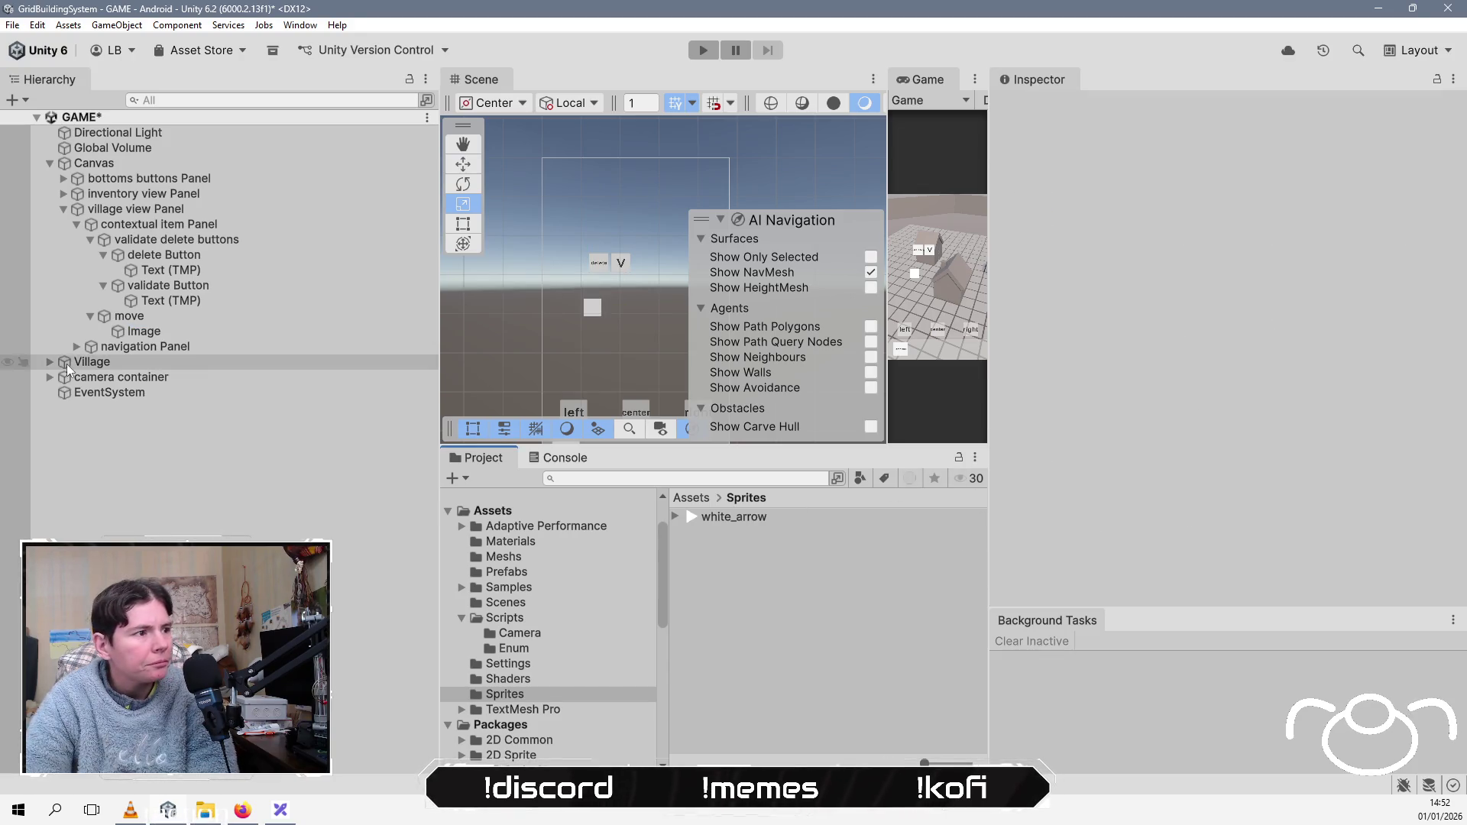
left_click(144, 331)
mouse_move(755, 520)
left_mouse_down()
mouse_move(1146, 419)
mouse_move(1299, 460)
left_mouse_up()
scroll(534, 310, "up", 5)
scroll(603, 332, "down", 2)
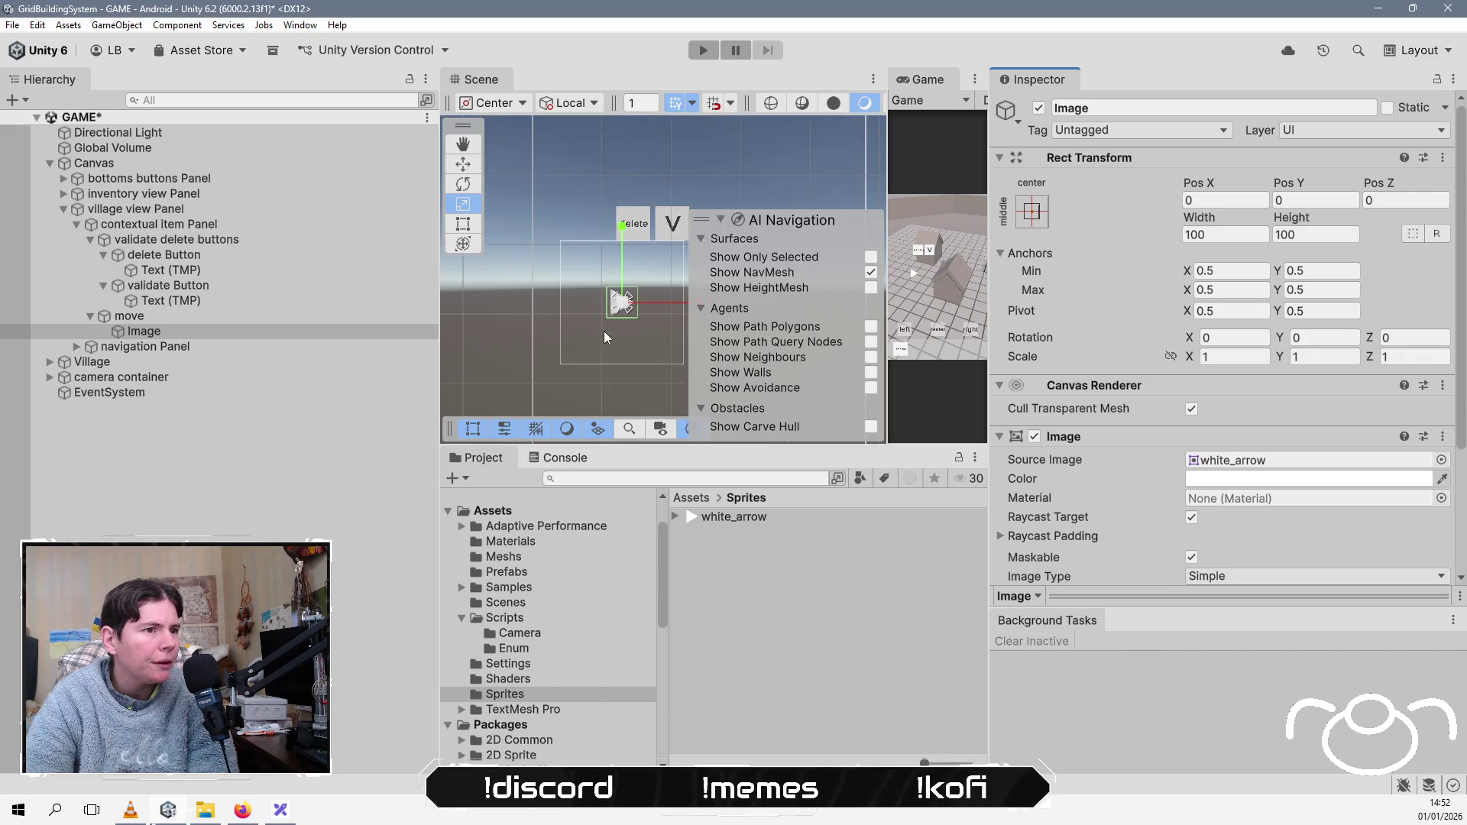
Step: Move the arrow to the right edge, anchor it middle-right, and duplicate it
left_click(462, 164)
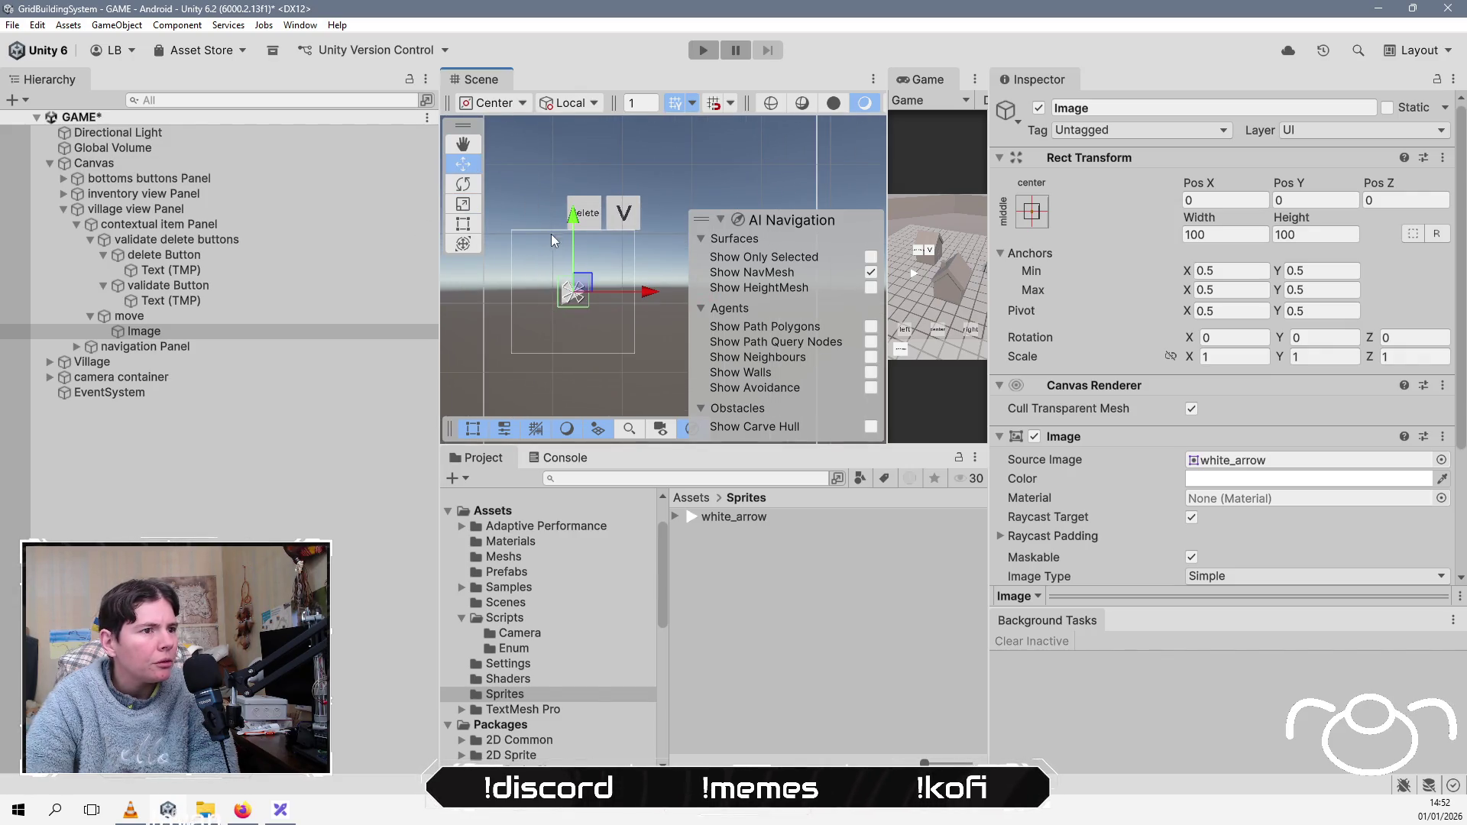
mouse_move(584, 282)
left_mouse_down()
mouse_move(644, 287)
mouse_move(638, 298)
left_mouse_up()
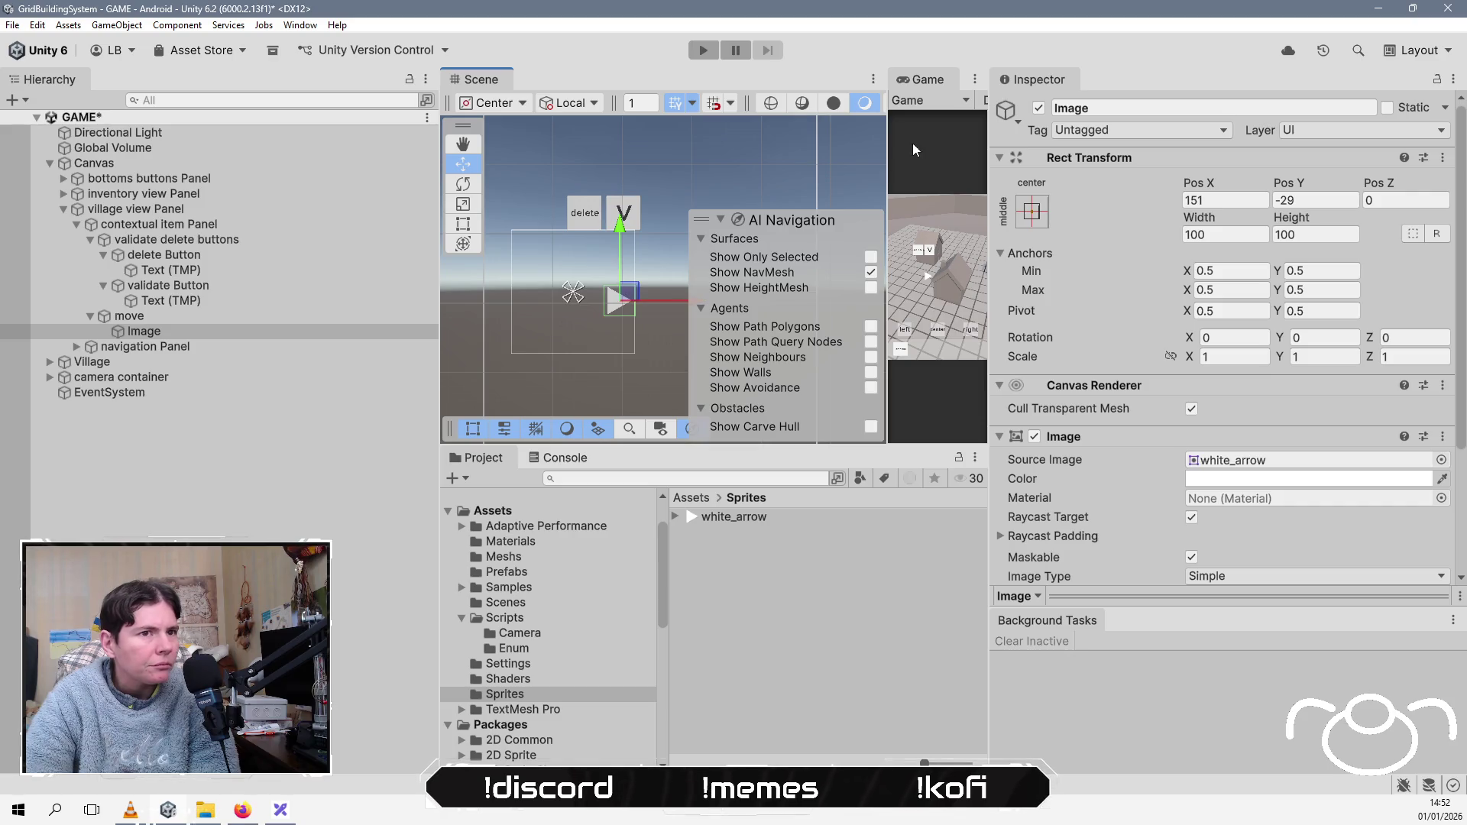
left_click(1032, 211)
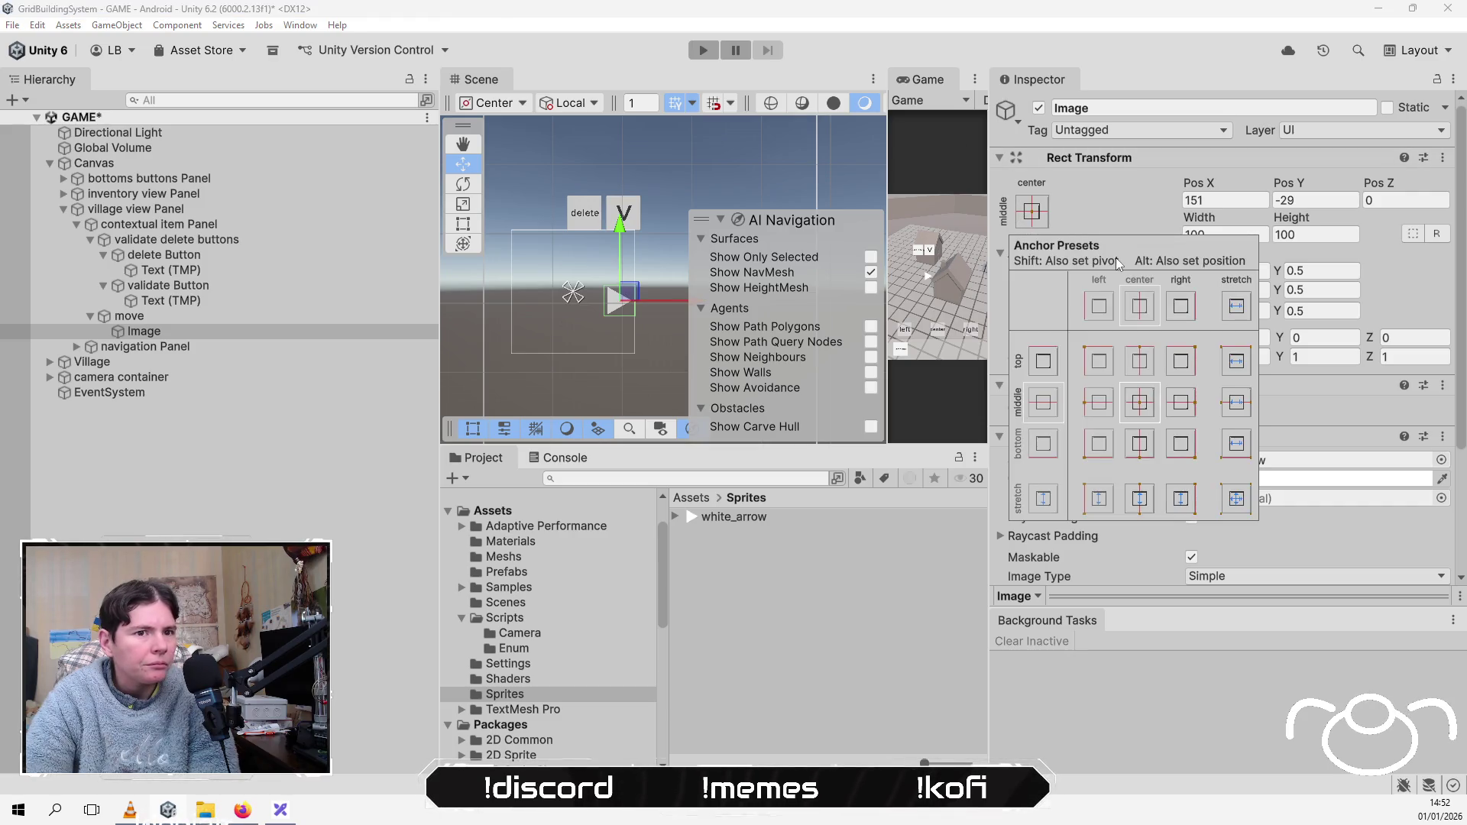
left_click(1186, 411)
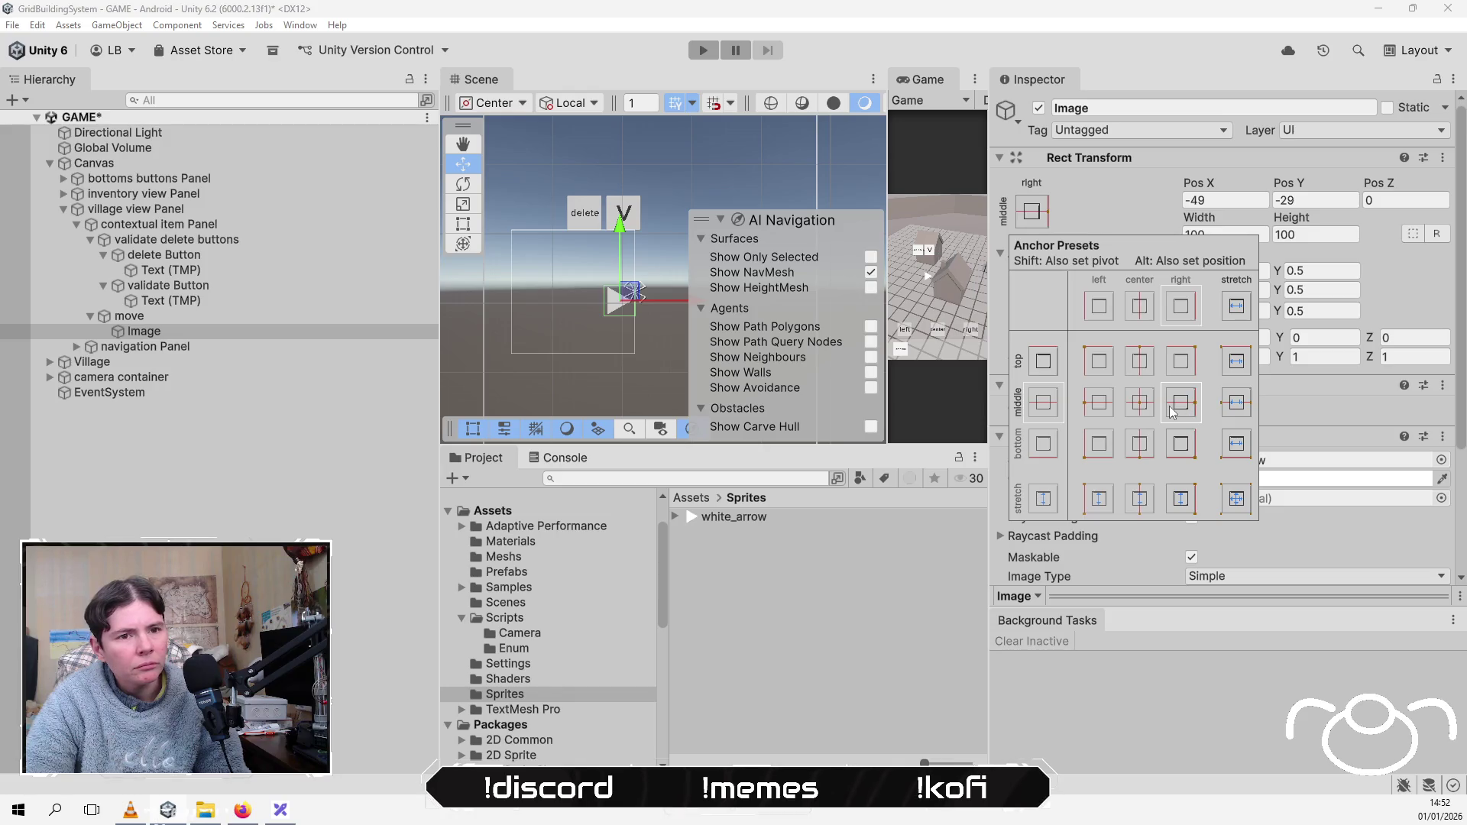
mouse_move(627, 296)
left_mouse_down()
mouse_move(636, 282)
mouse_move(625, 294)
left_mouse_up()
scroll(642, 271, "up", 2)
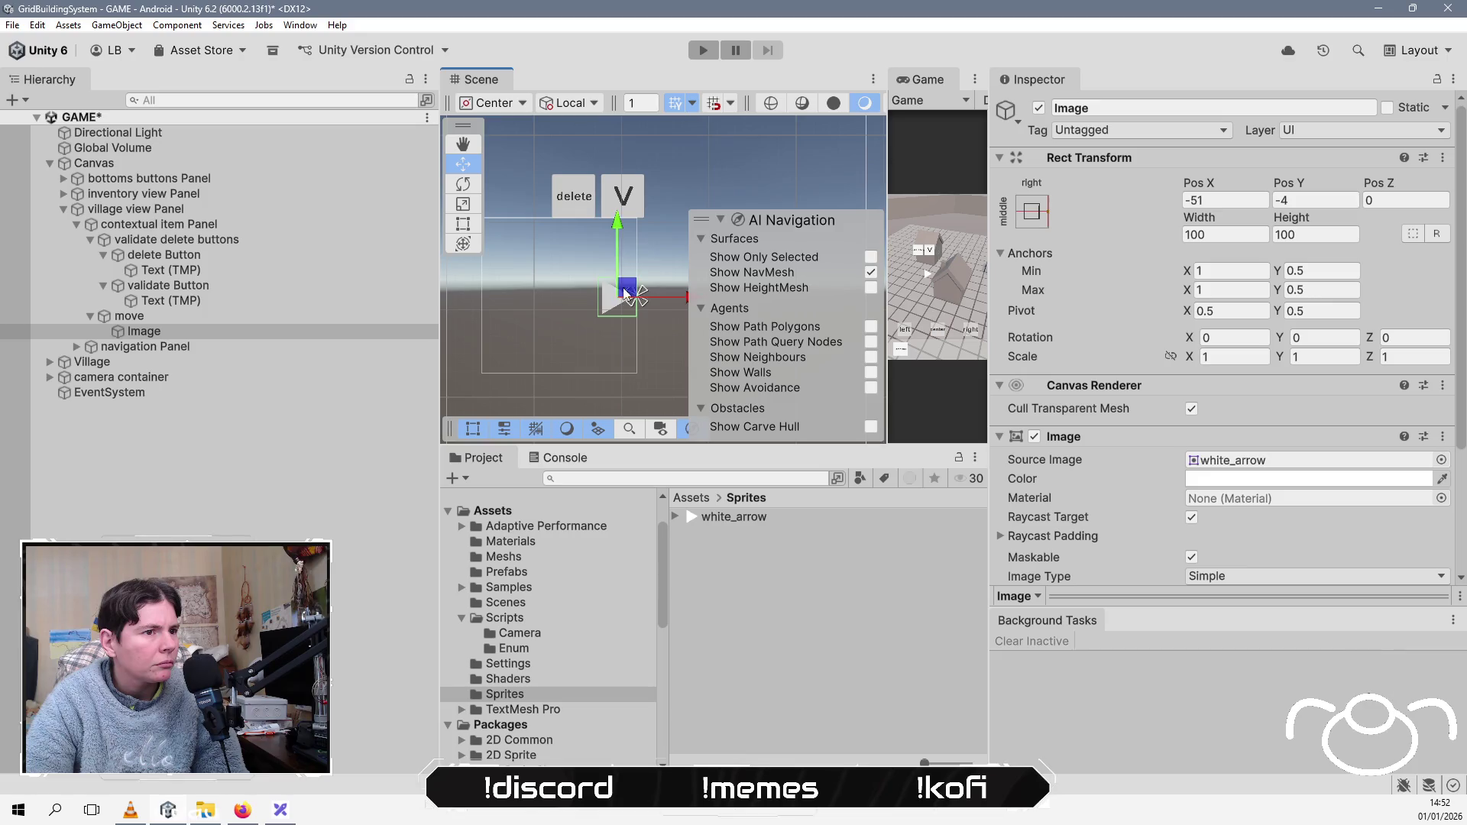
left_click(173, 330)
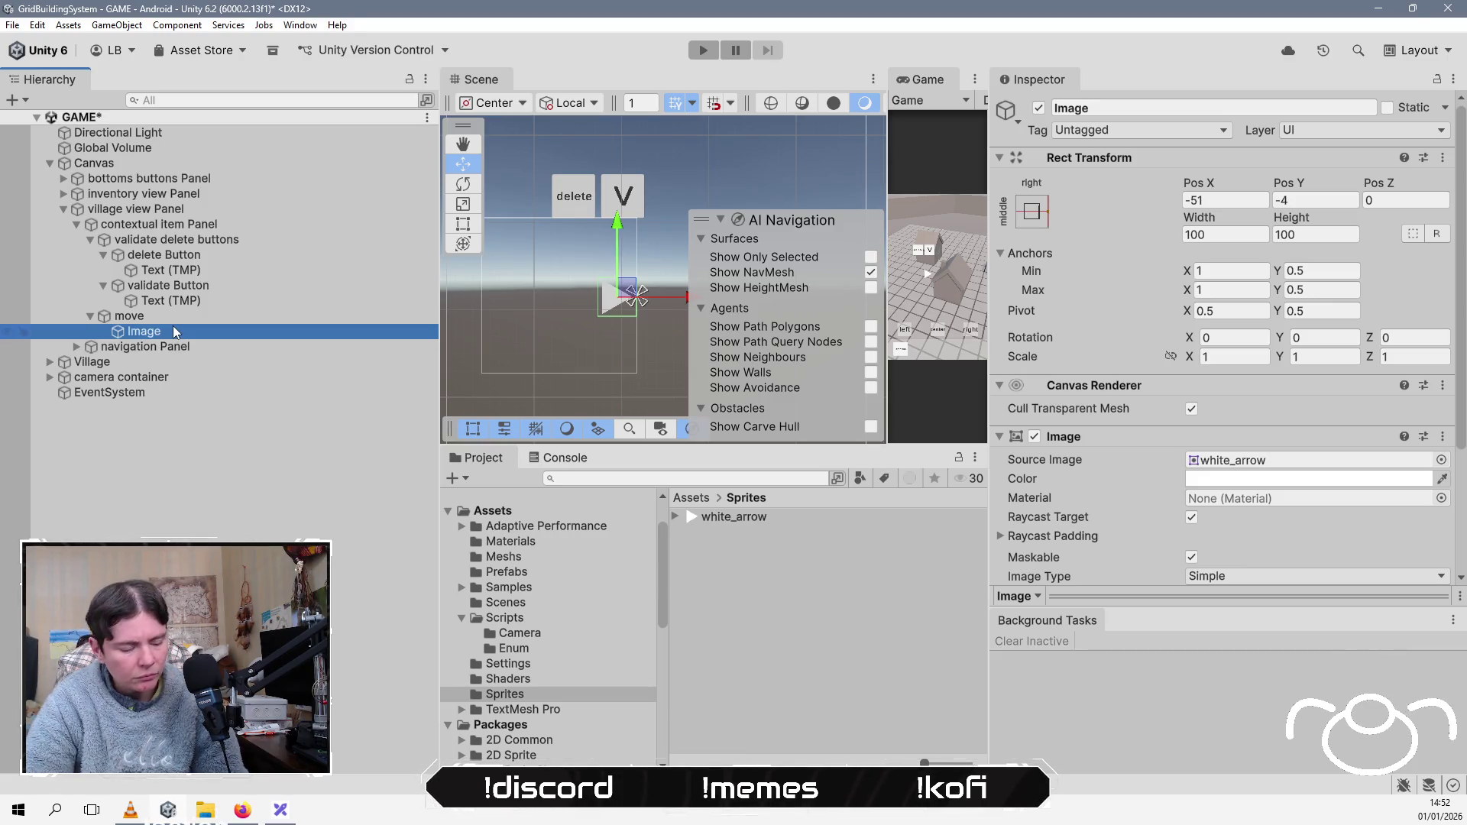
key("ctrl+d")
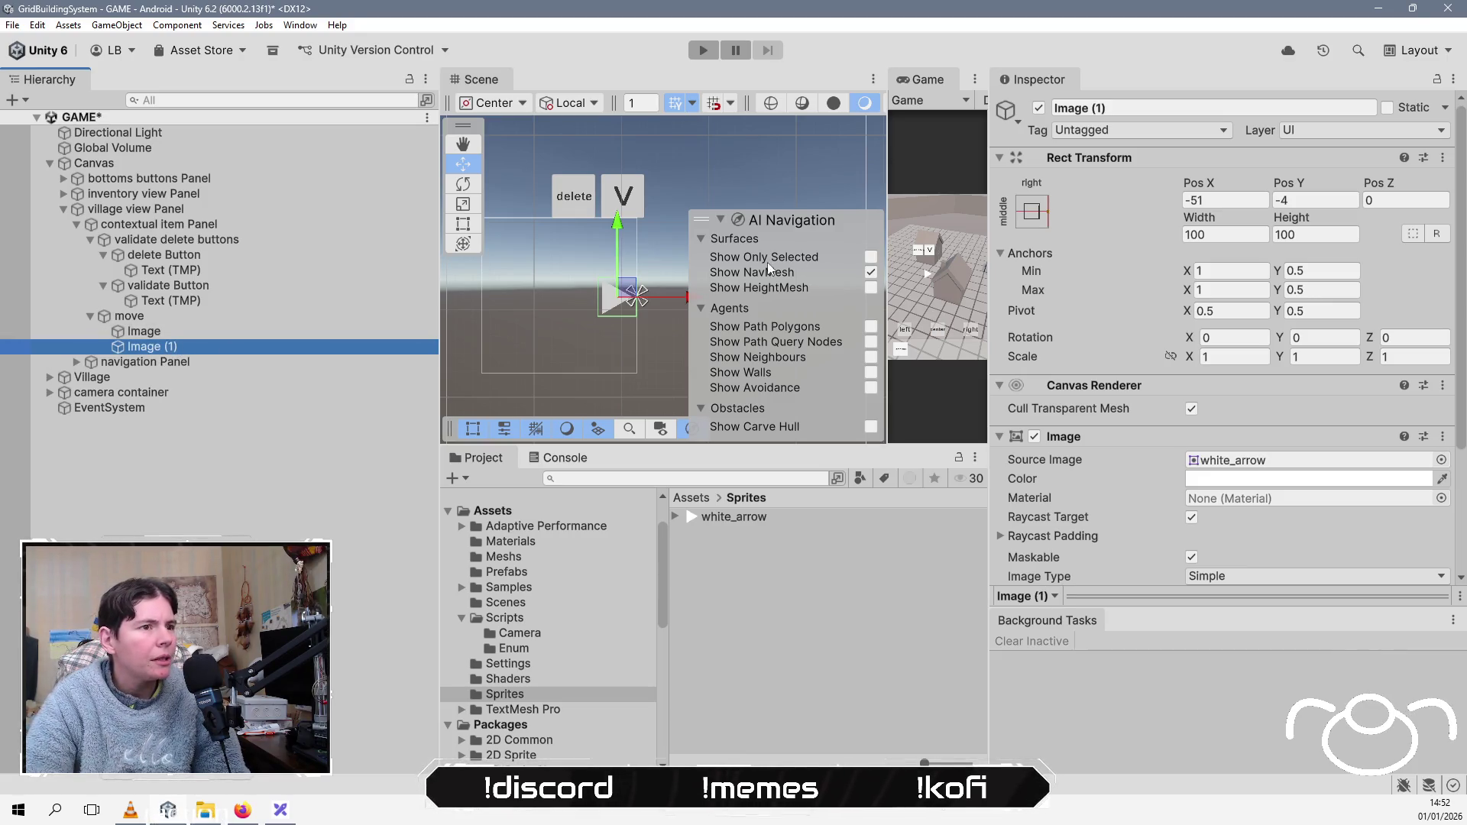
Step: Rotate the copied arrow to point the other way and slide it to the left
left_click(463, 183)
mouse_move(583, 365)
left_mouse_down()
mouse_move(657, 360)
mouse_move(946, 236)
mouse_move(1192, 292)
left_mouse_up()
left_click(463, 163)
mouse_move(497, 316)
left_mouse_down()
mouse_move(591, 290)
mouse_move(521, 331)
left_mouse_up()
scroll(605, 286, "down", 3)
Step: Duplicate both arrows and rotate the two new copies by 90 degrees
left_click(153, 334)
left_click(182, 347, "shift")
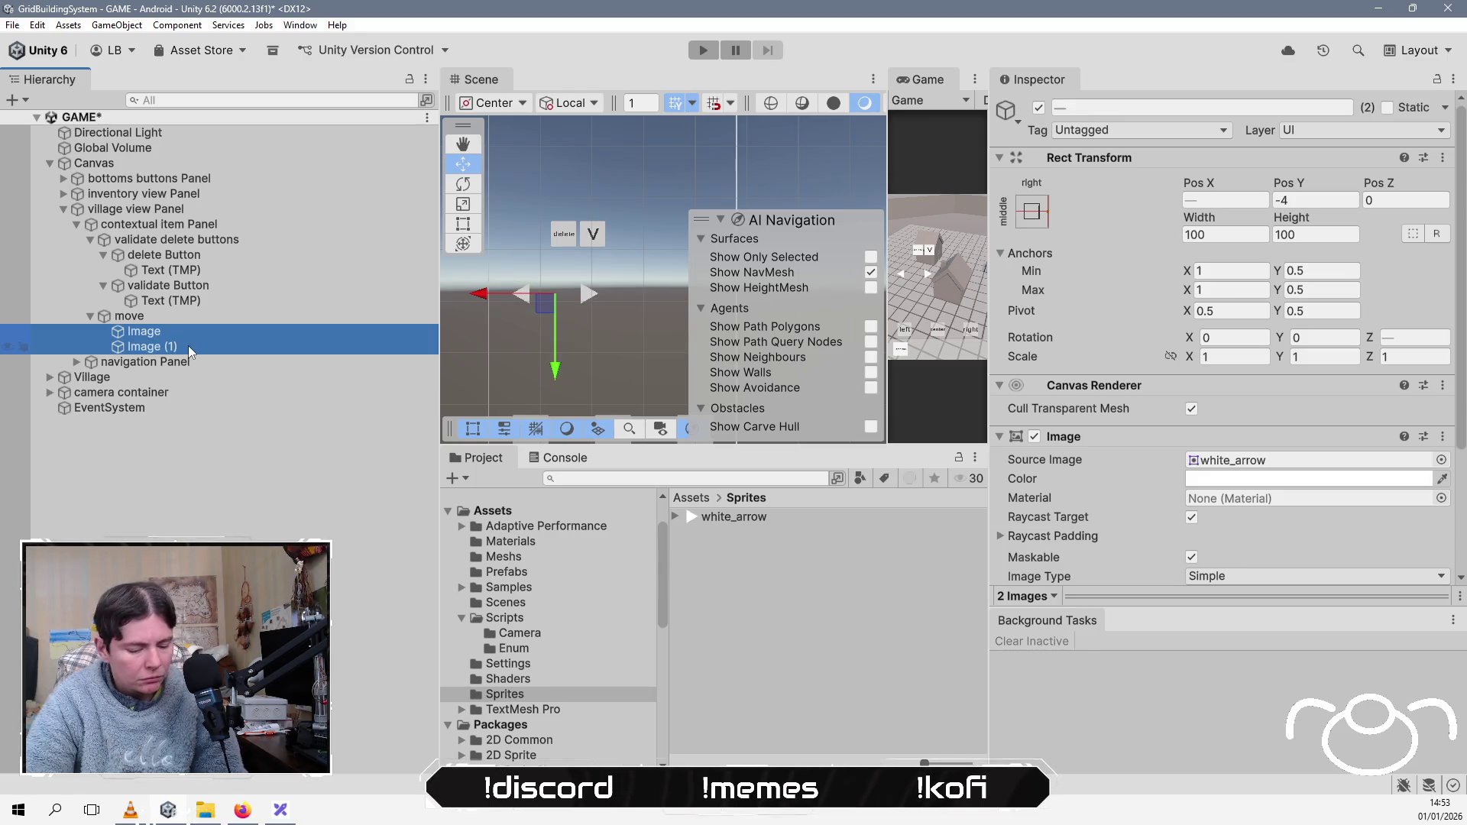
key("ctrl+d")
left_click(463, 185)
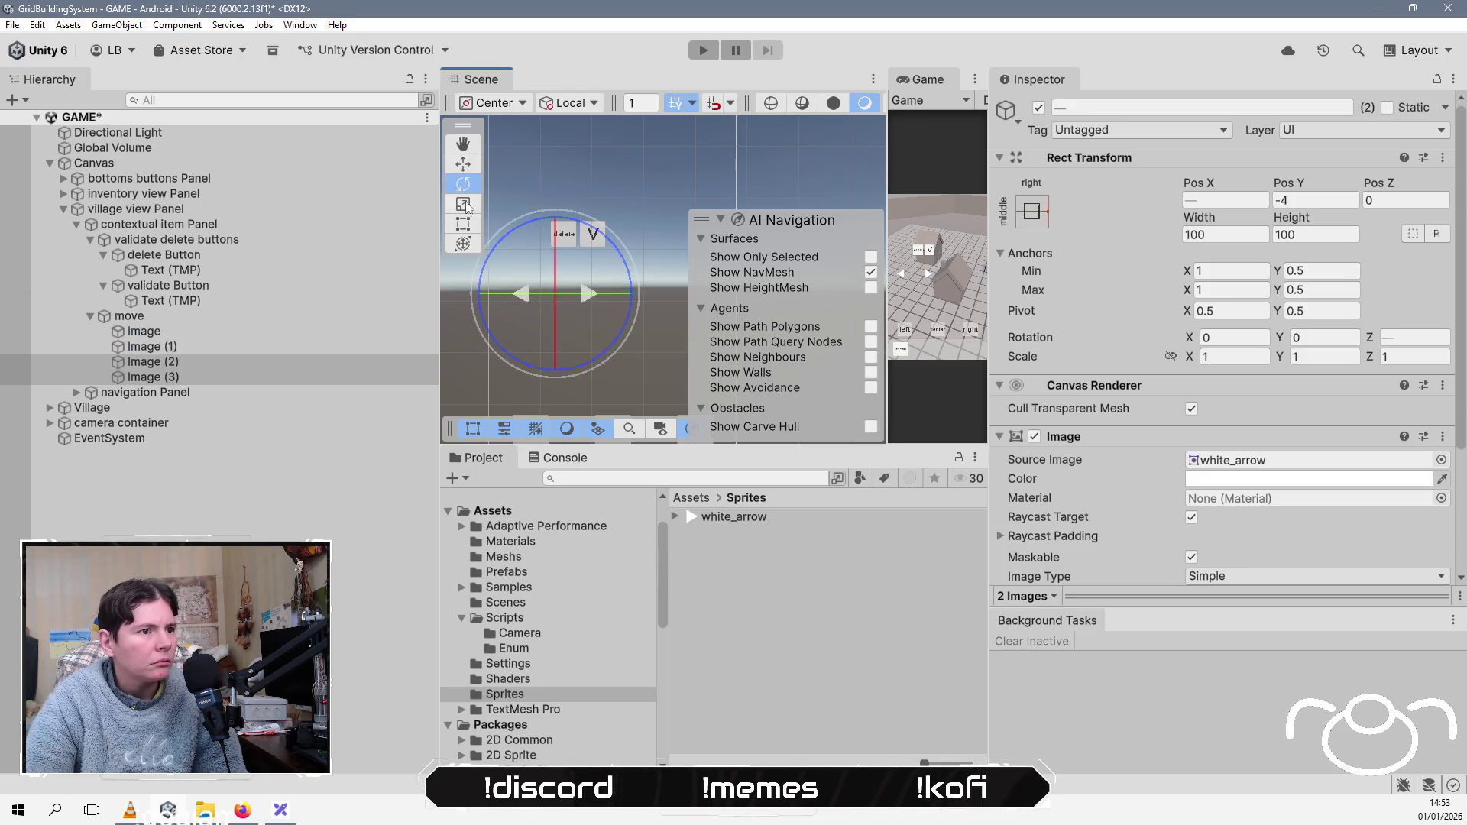
mouse_move(503, 240)
left_mouse_down()
mouse_move(657, 205)
mouse_move(790, 200)
left_mouse_up()
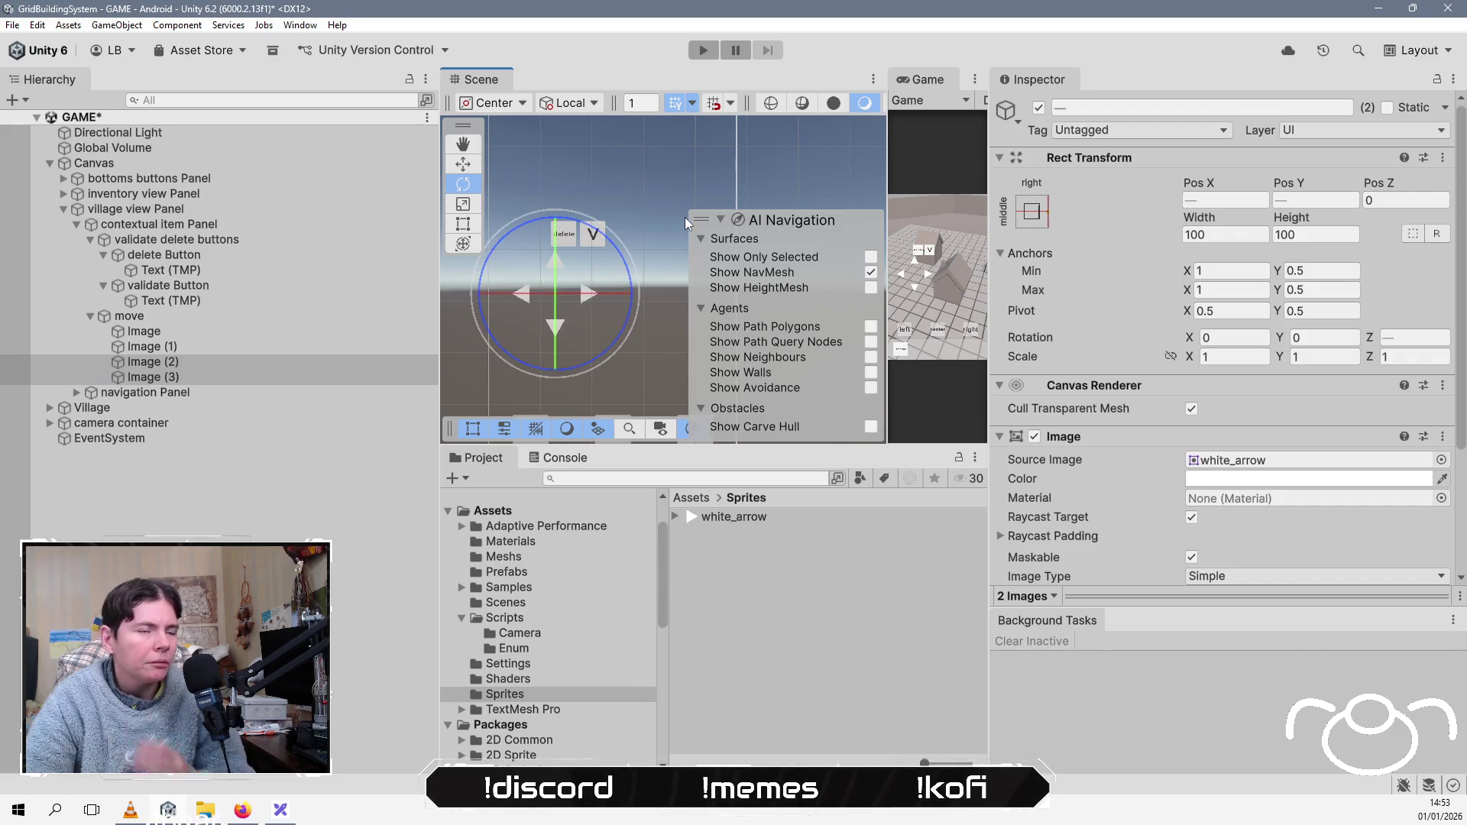
Step: Anchor Image (1) middle-left, Image (2) top centre, Image (3) bottom centre, and save the scene
left_click(202, 318)
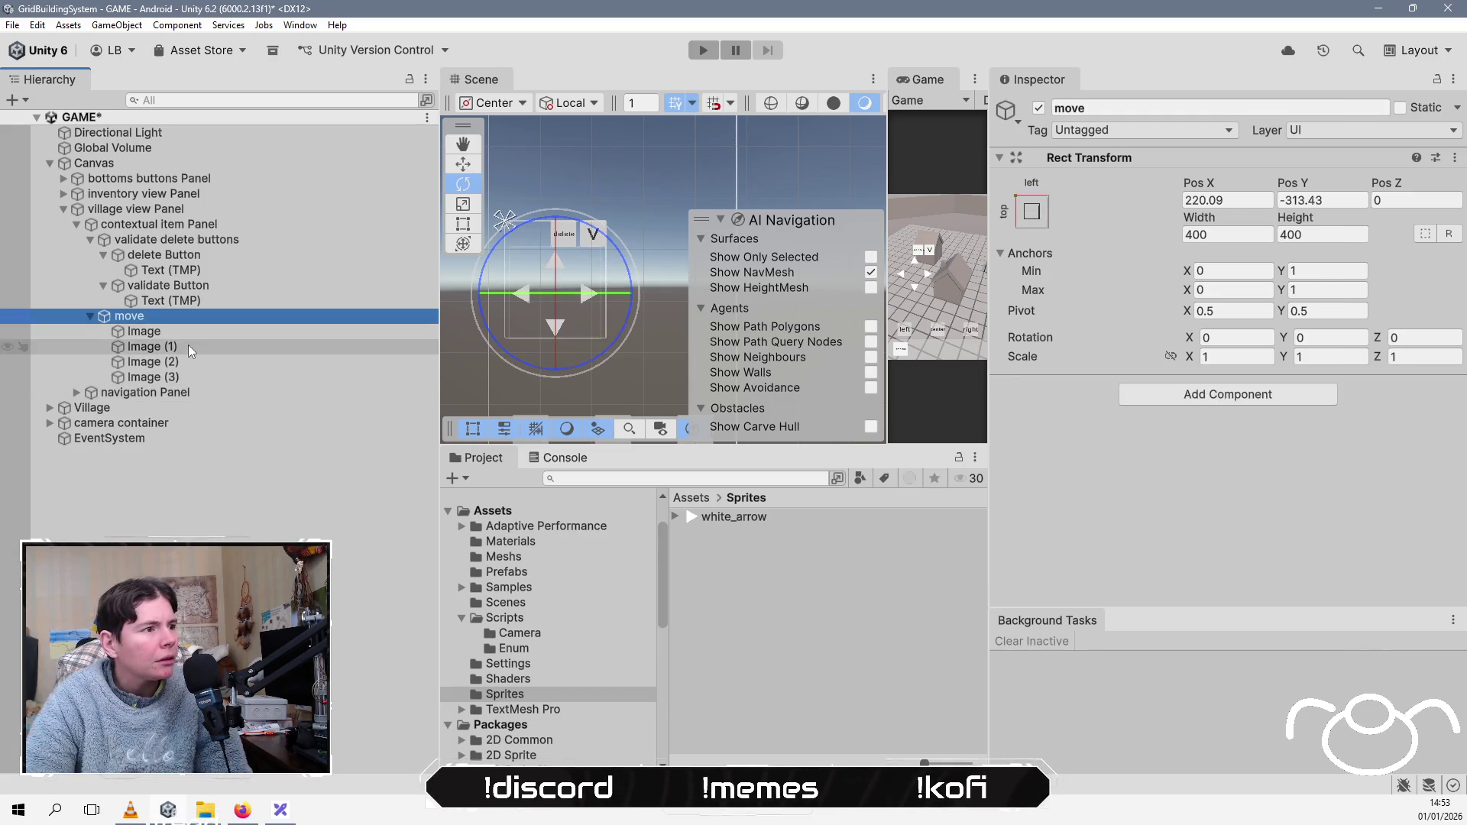
left_click(184, 347)
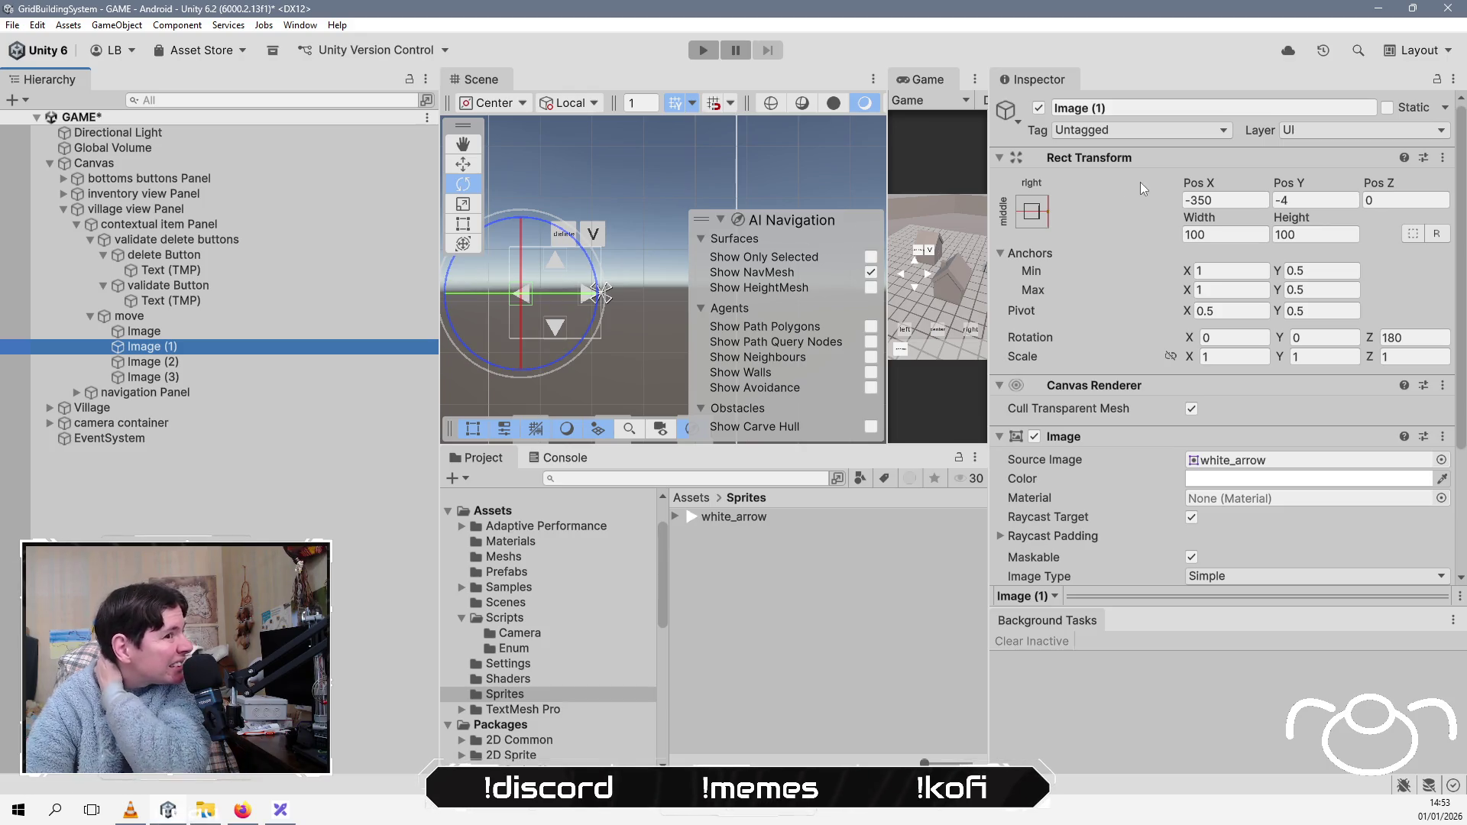
left_click(1028, 211)
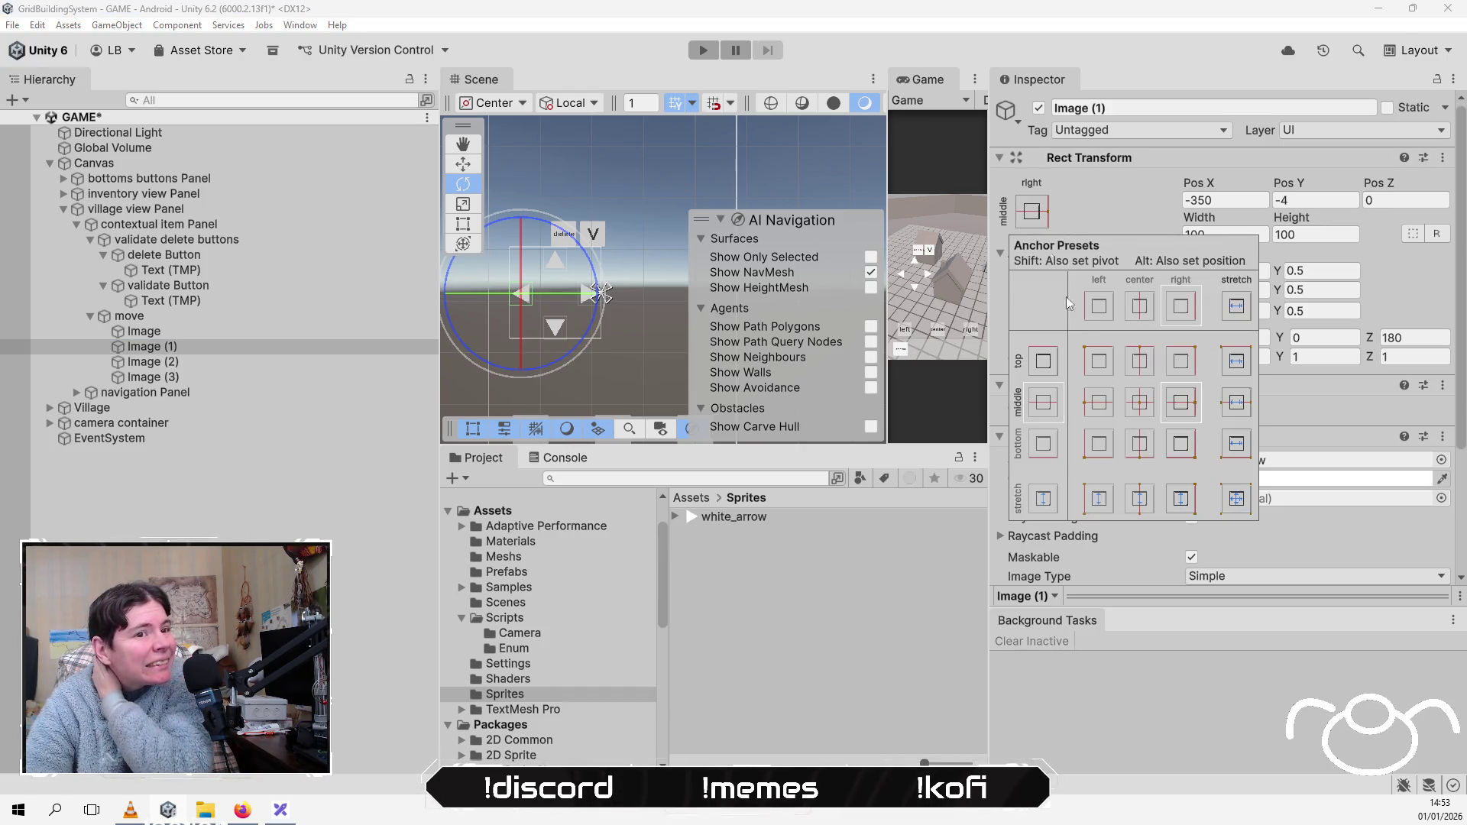
left_click(1098, 404)
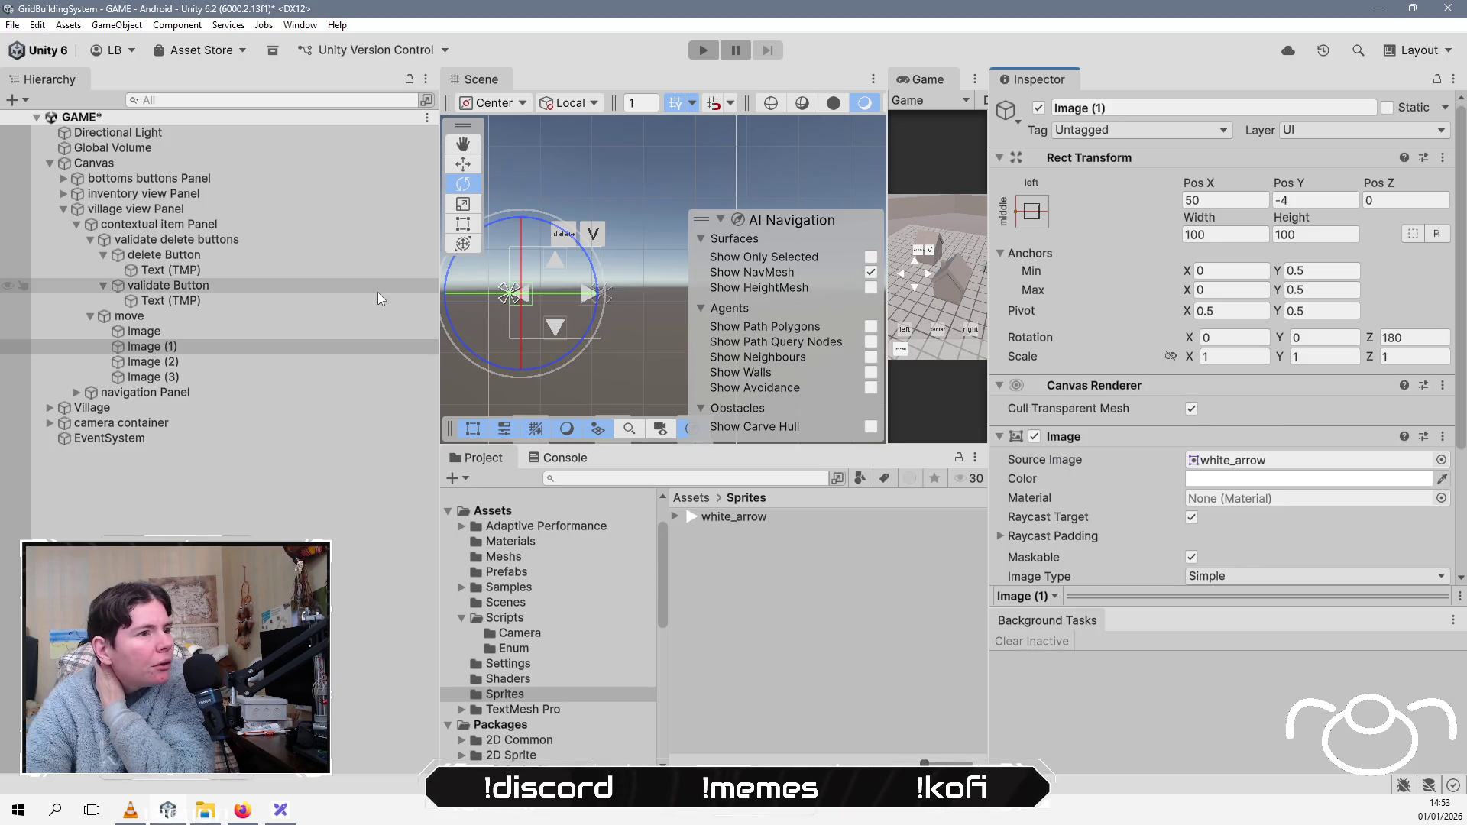
left_click(240, 363)
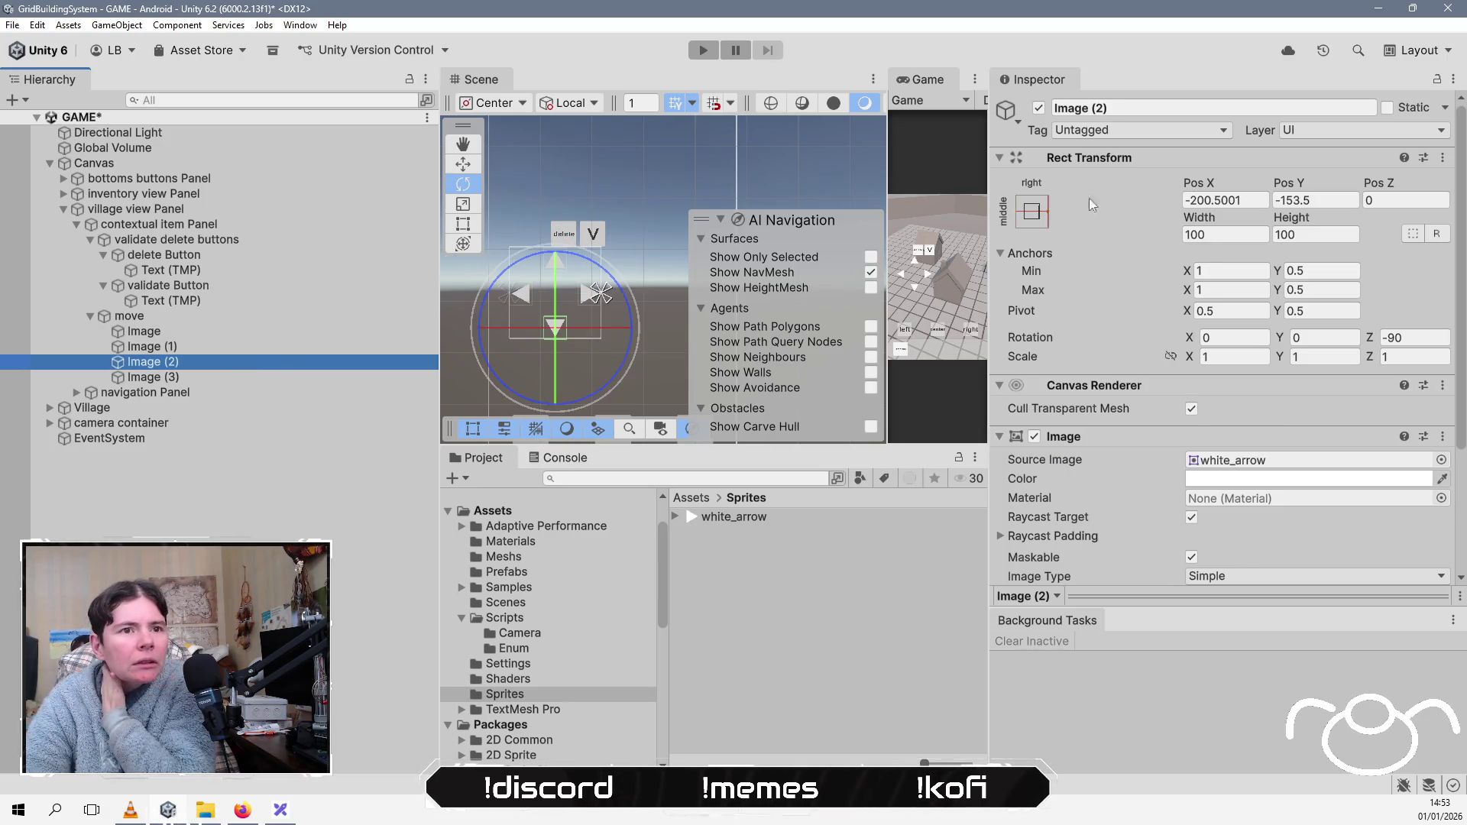
left_click(1036, 212)
left_click(1140, 361)
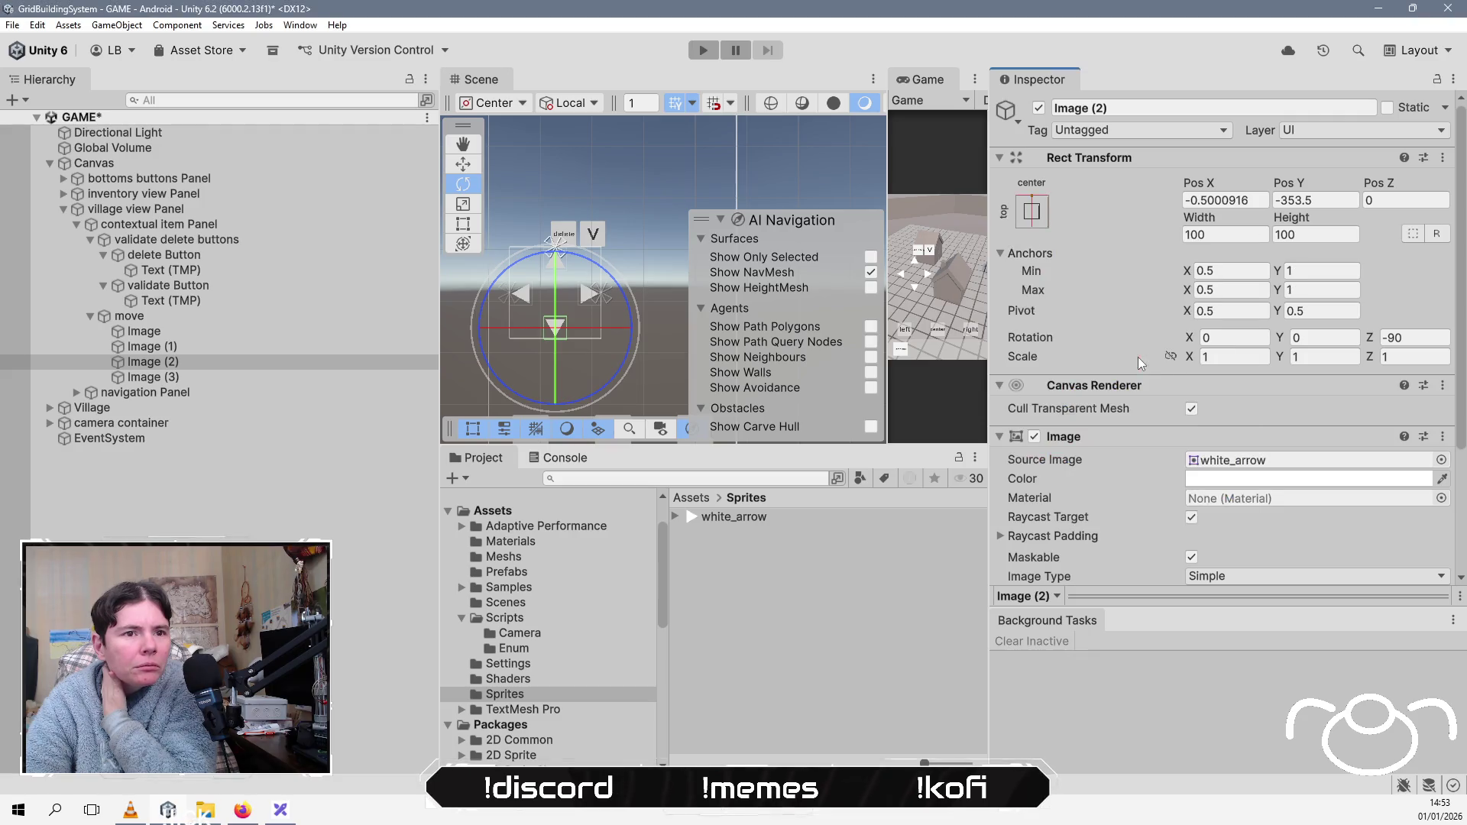
left_click(307, 377)
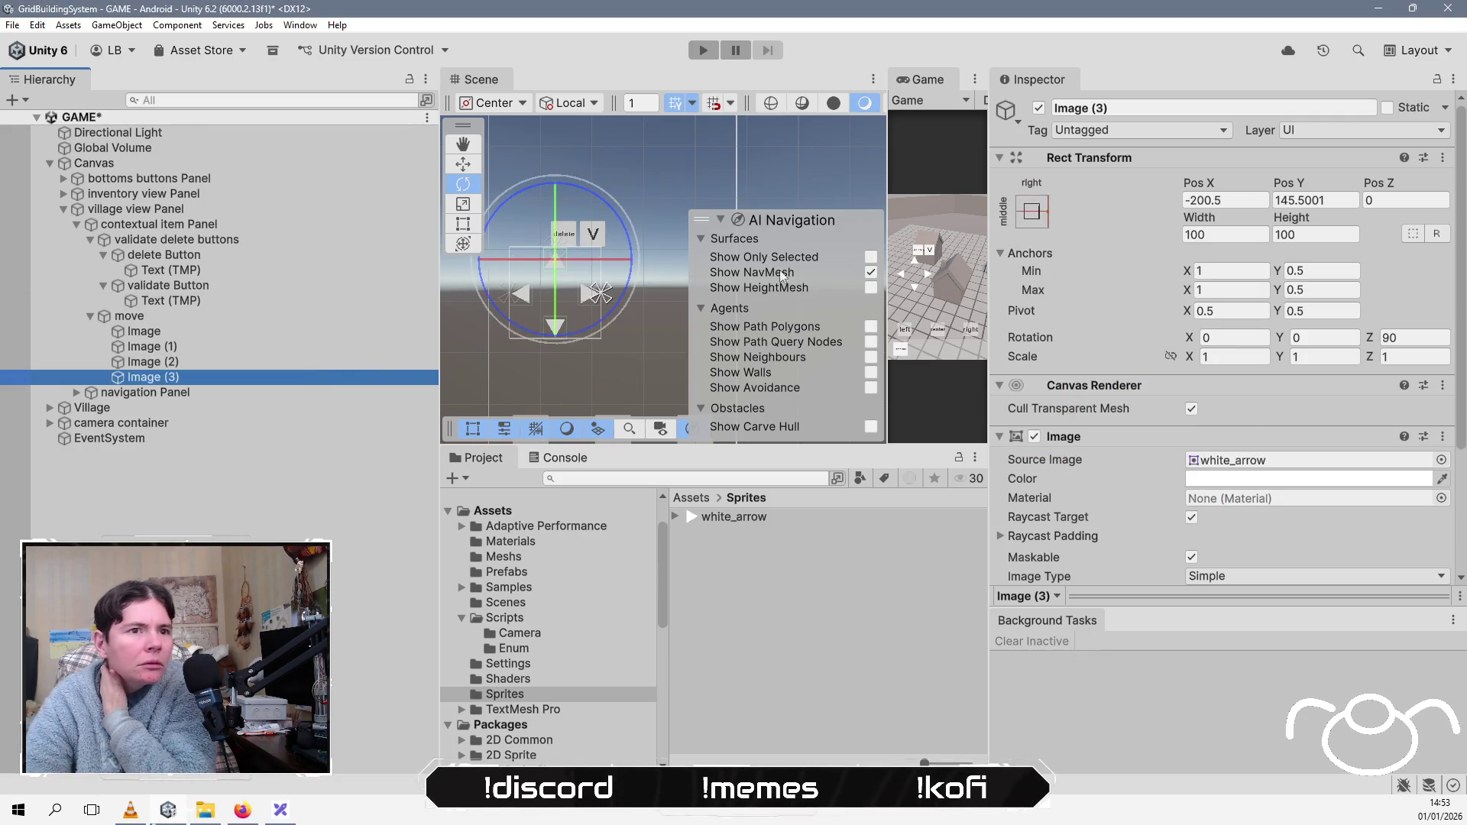
left_click(1040, 214)
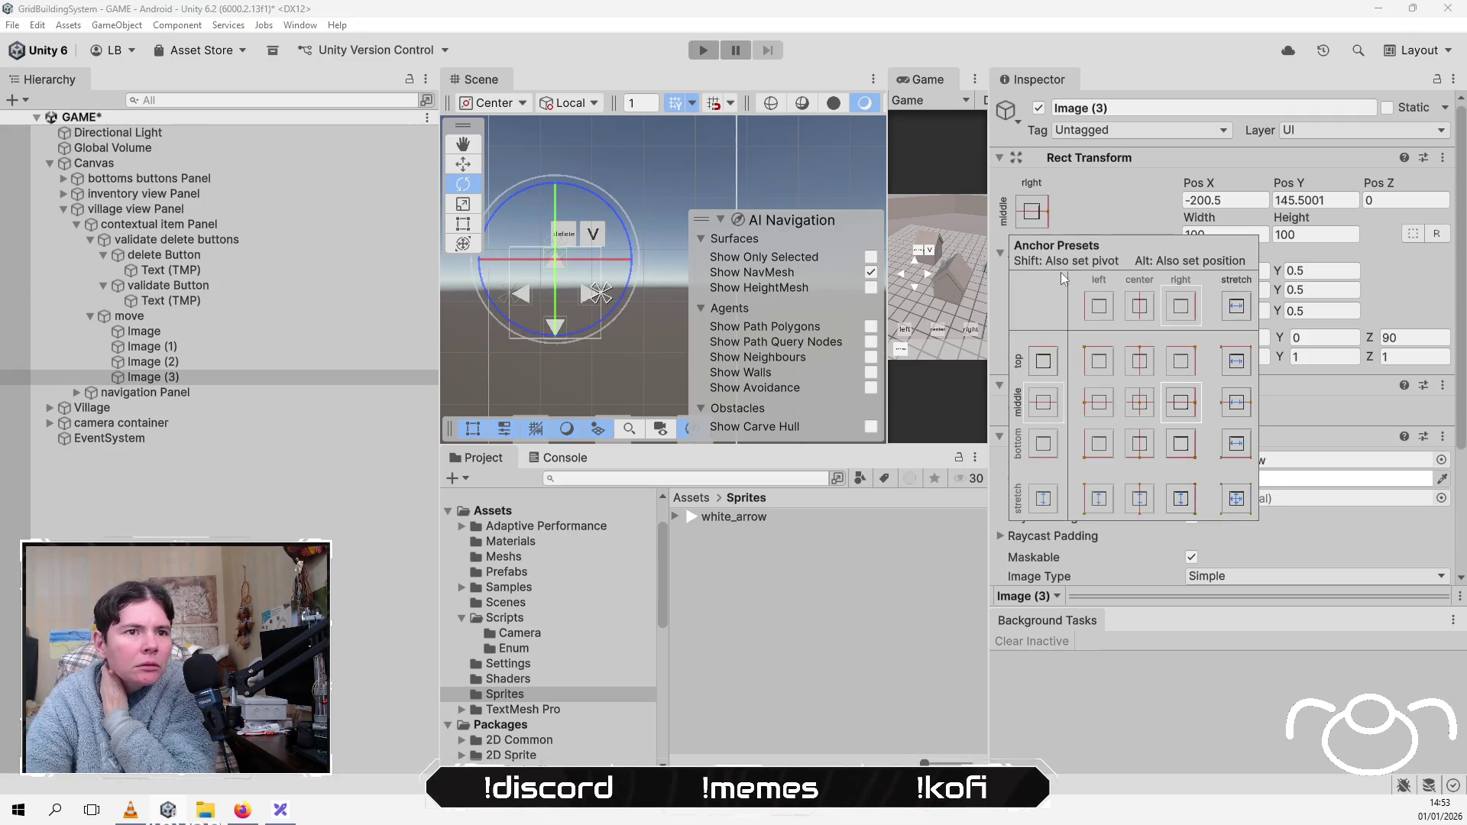
left_click(1139, 444)
key("ctrl+s")
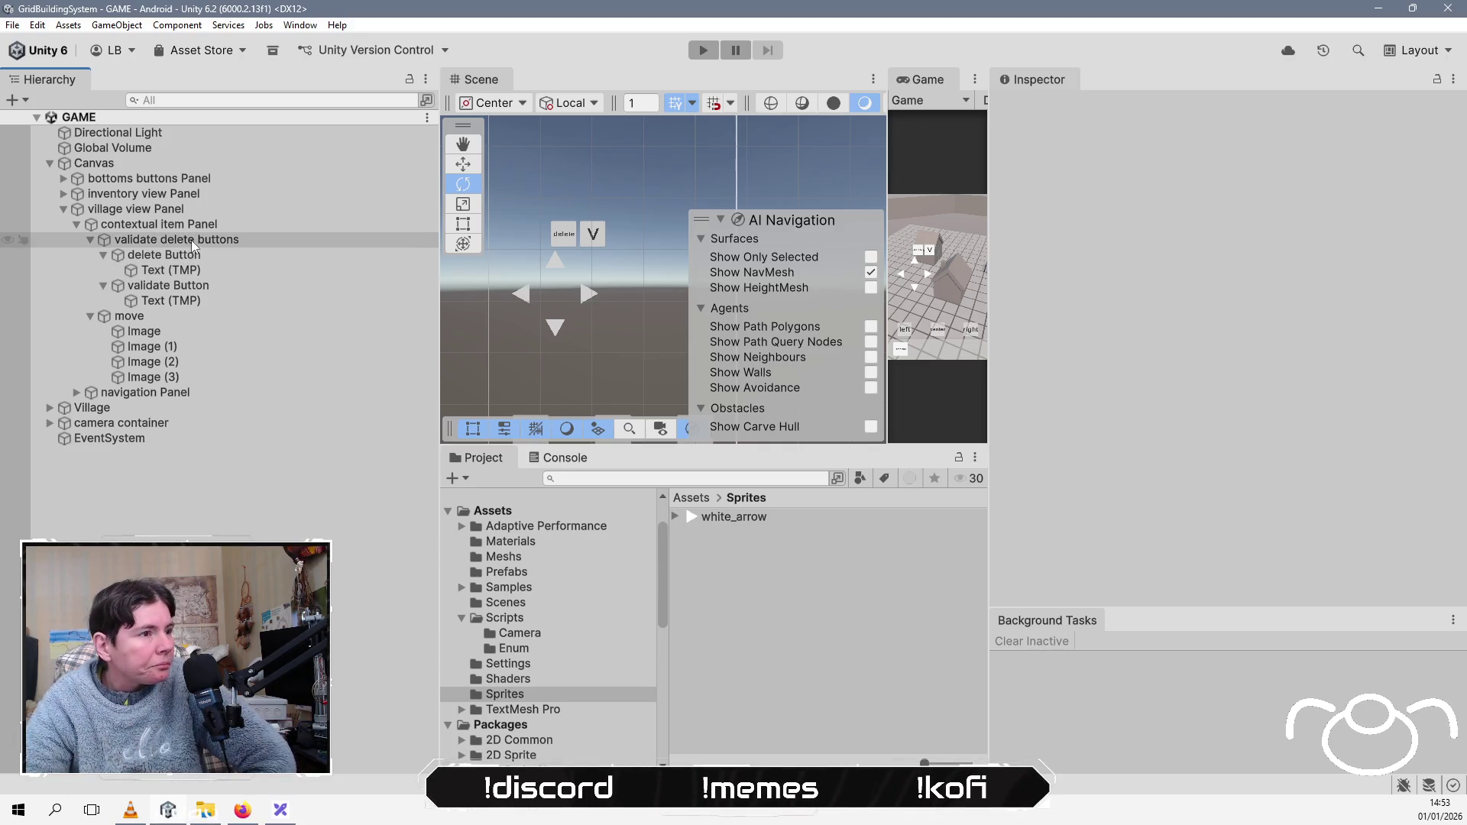
Step: Resize the contextual item Panel with the Rect Tool to about 583 by 584
left_click(234, 241)
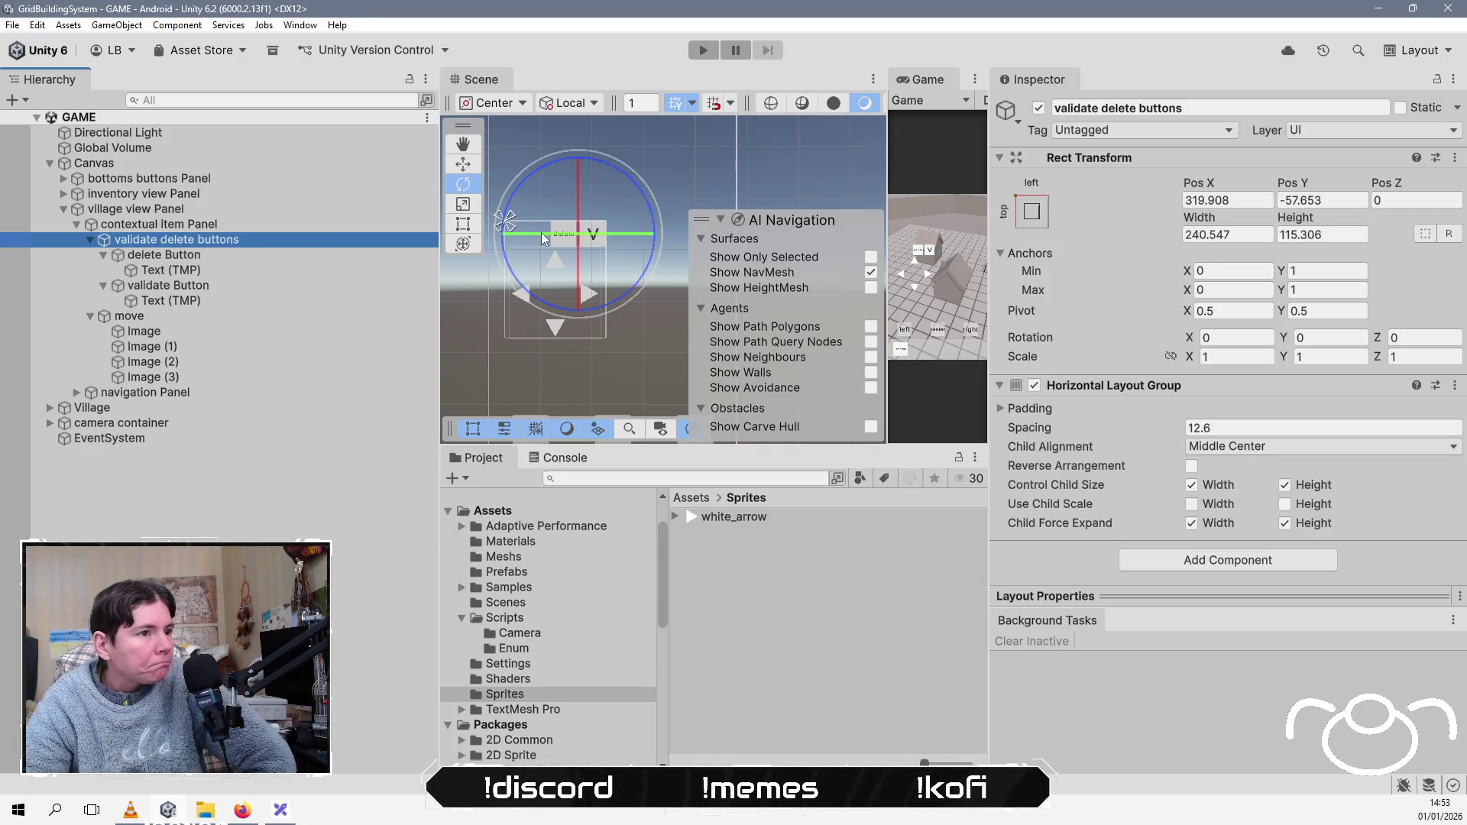
left_click(464, 165)
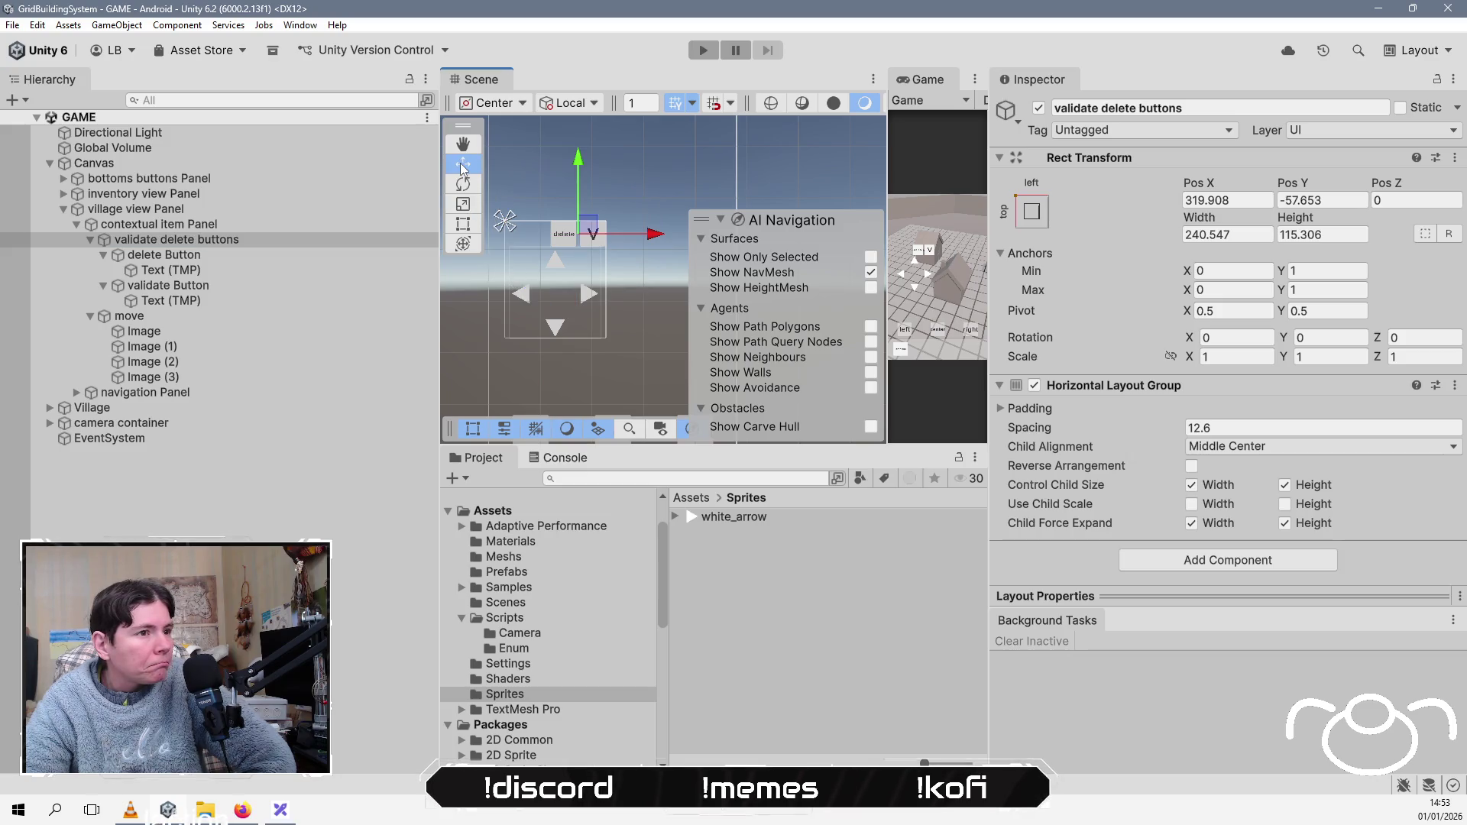
left_click(319, 226)
left_click(463, 224)
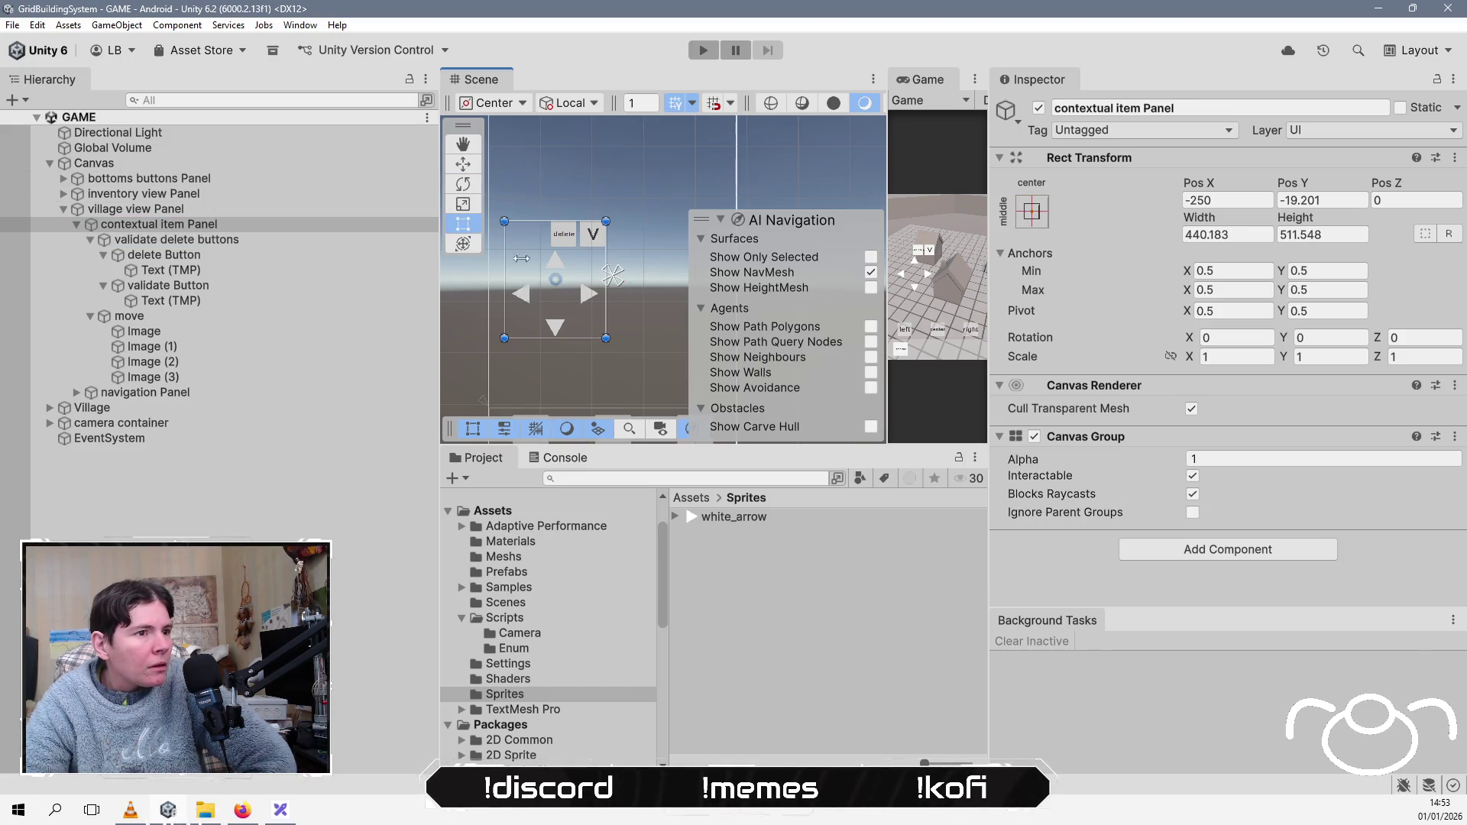
left_click_drag(602, 339, 607, 339)
left_click_drag(629, 346, 636, 354)
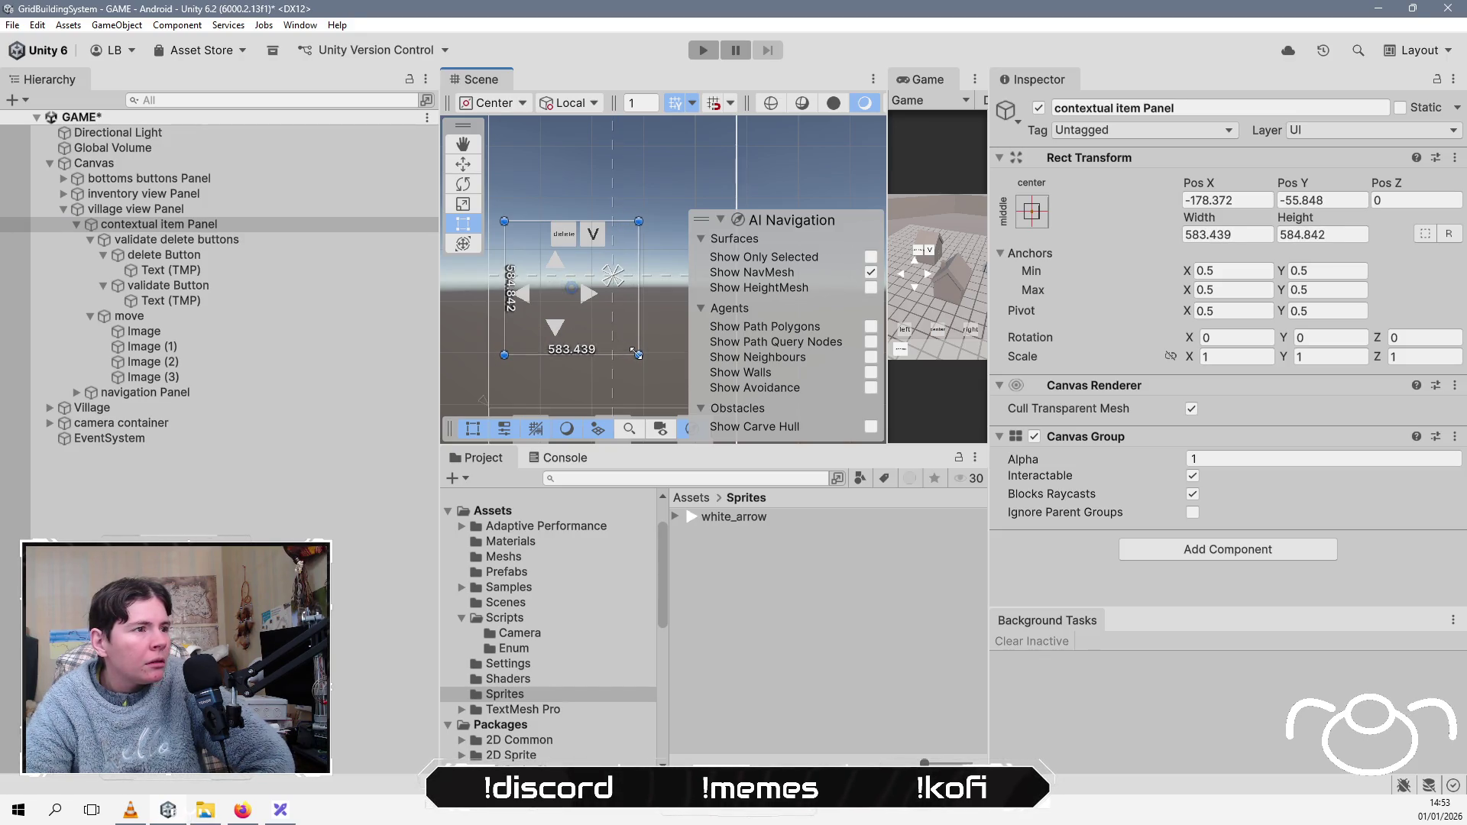
Step: Shift the validate delete buttons group to the right and save the scene
left_click(158, 241)
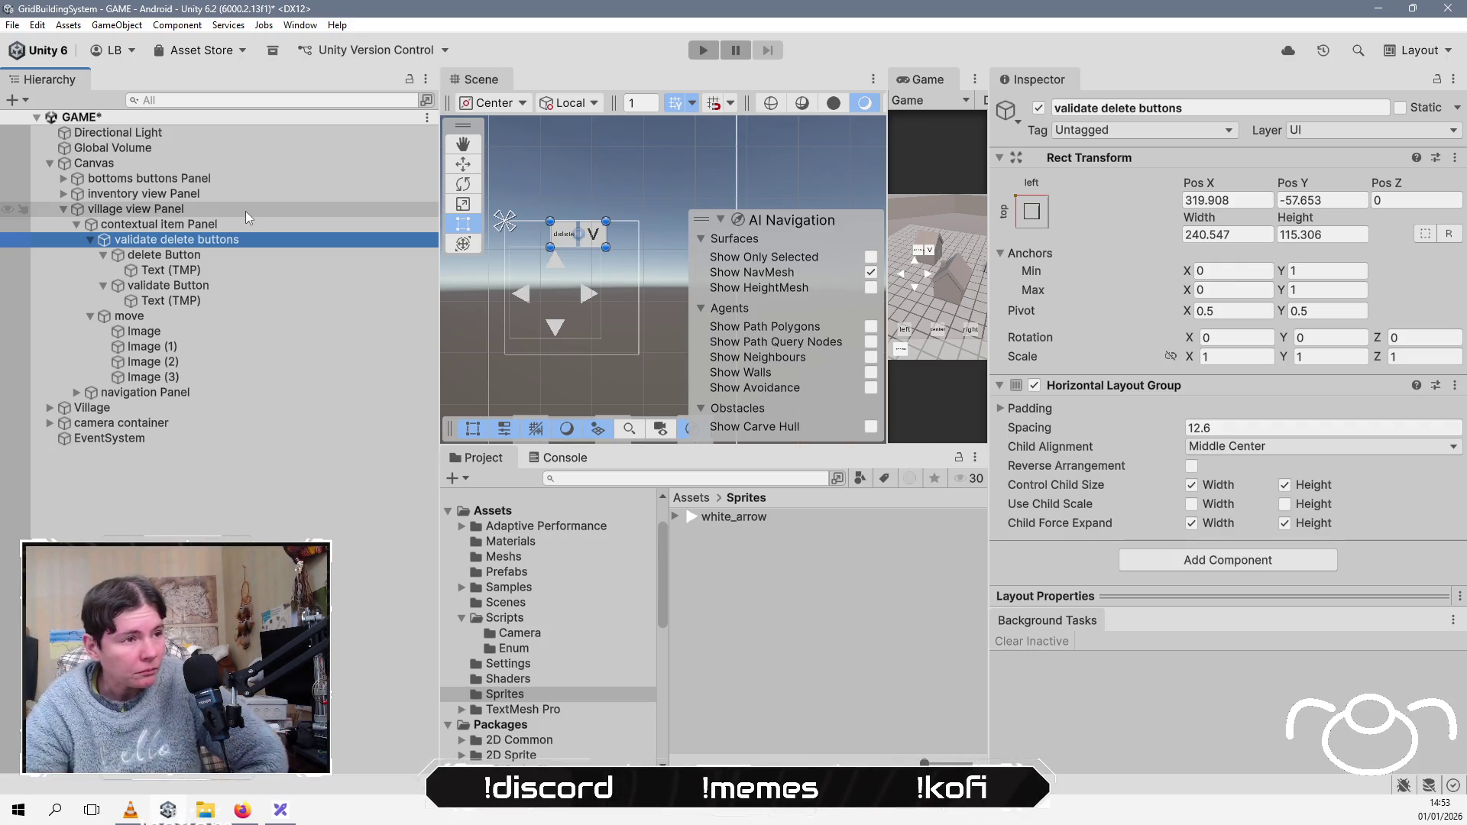
left_click_drag(567, 245, 600, 245)
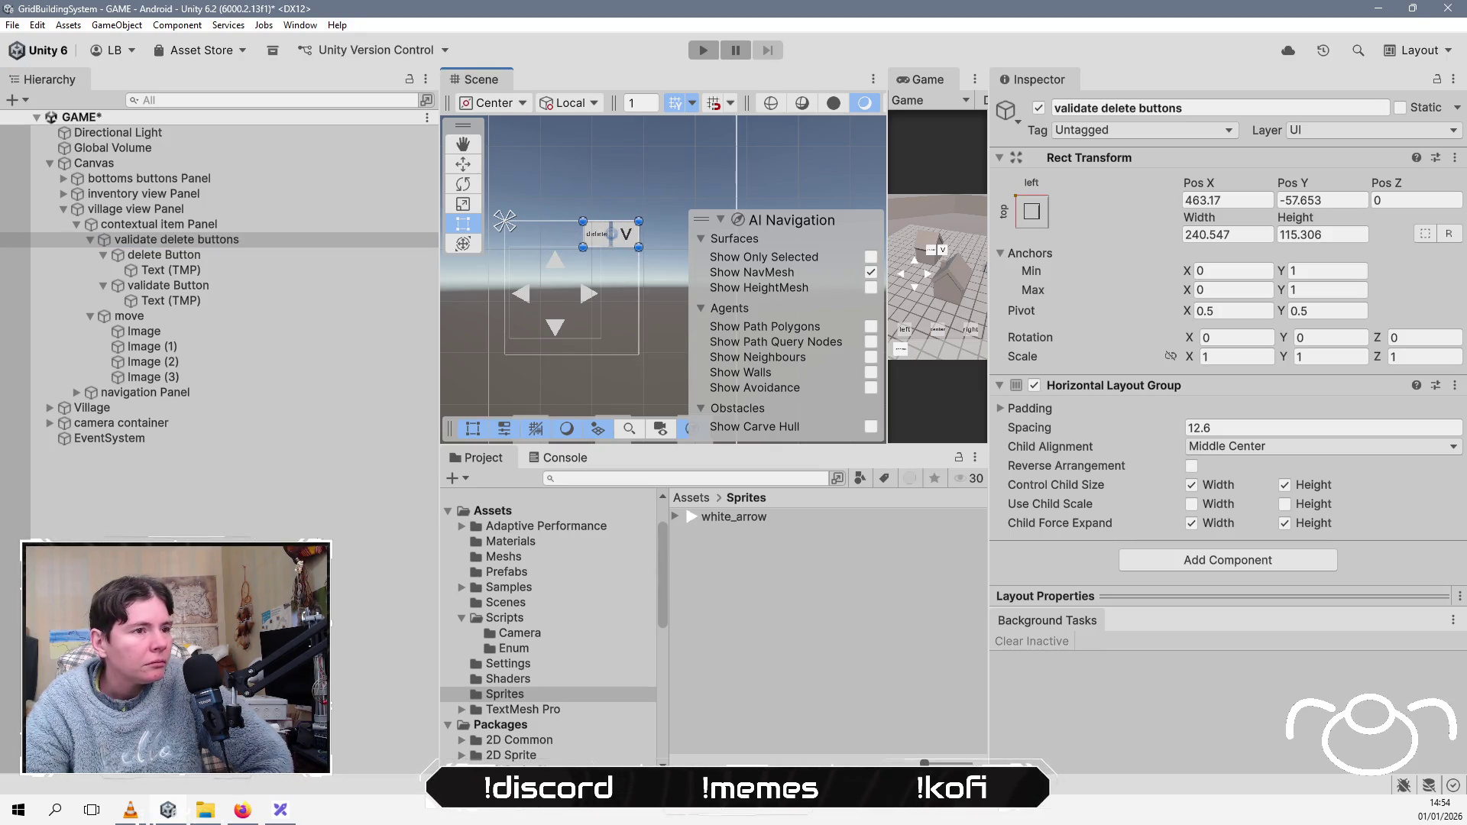
left_click(303, 533)
key("ctrl+s")
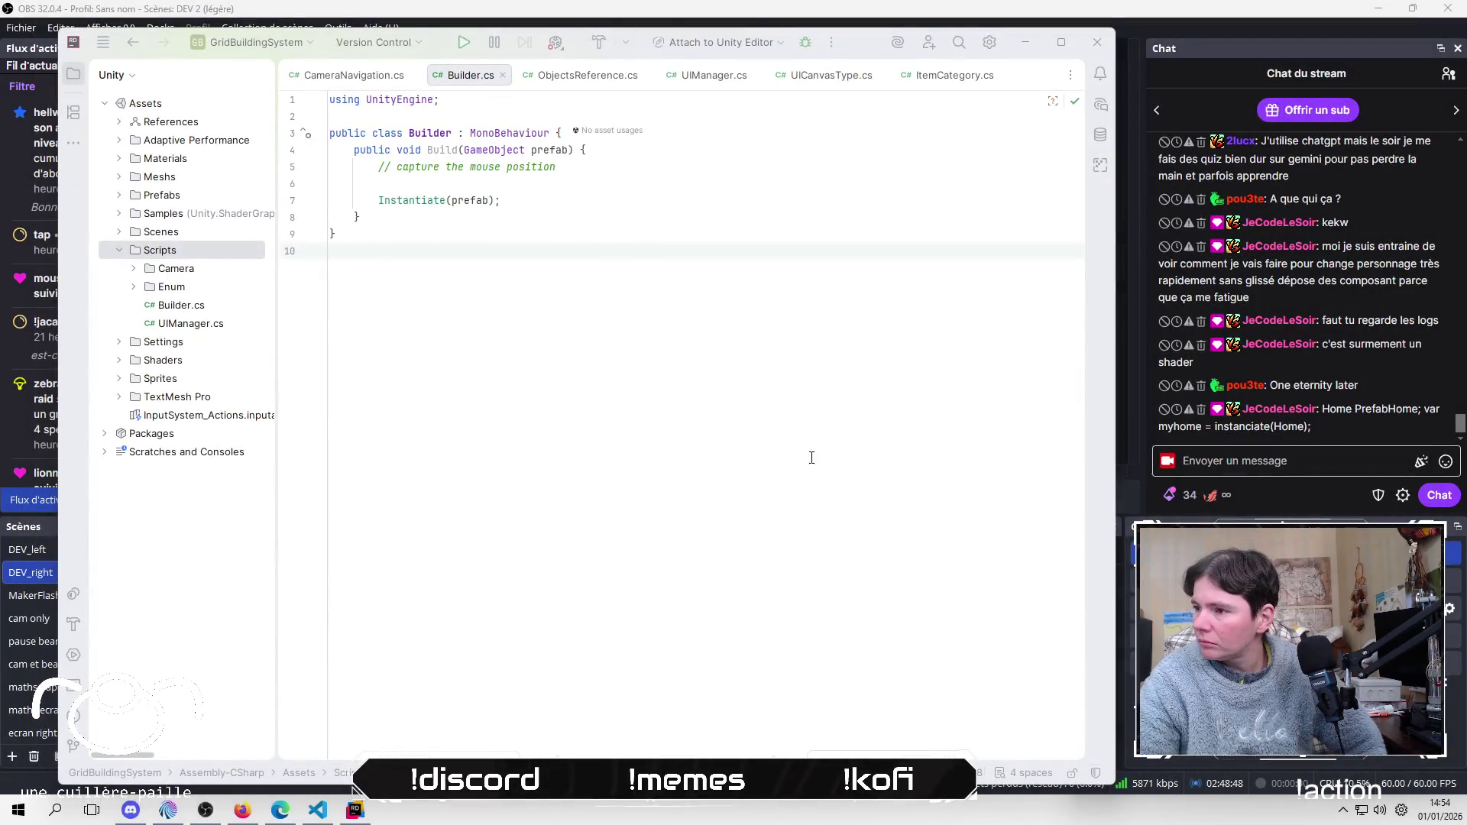
Step: Focus Rider on Builder.cs to read through its Build method
left_click(471, 518)
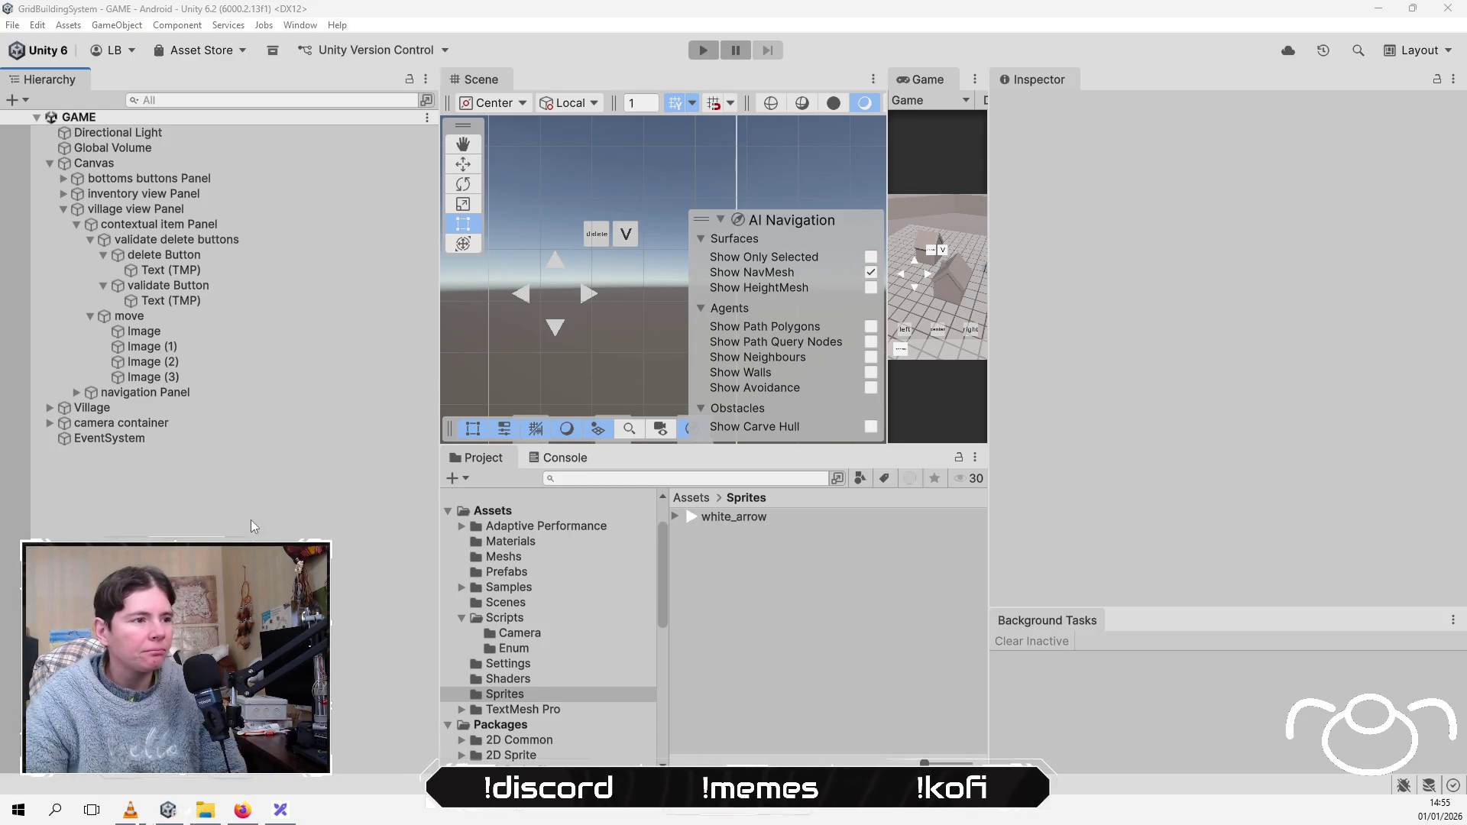
Step: Select the move container, switch to the Rotate tool and widen the Scene view panel
left_click(183, 312)
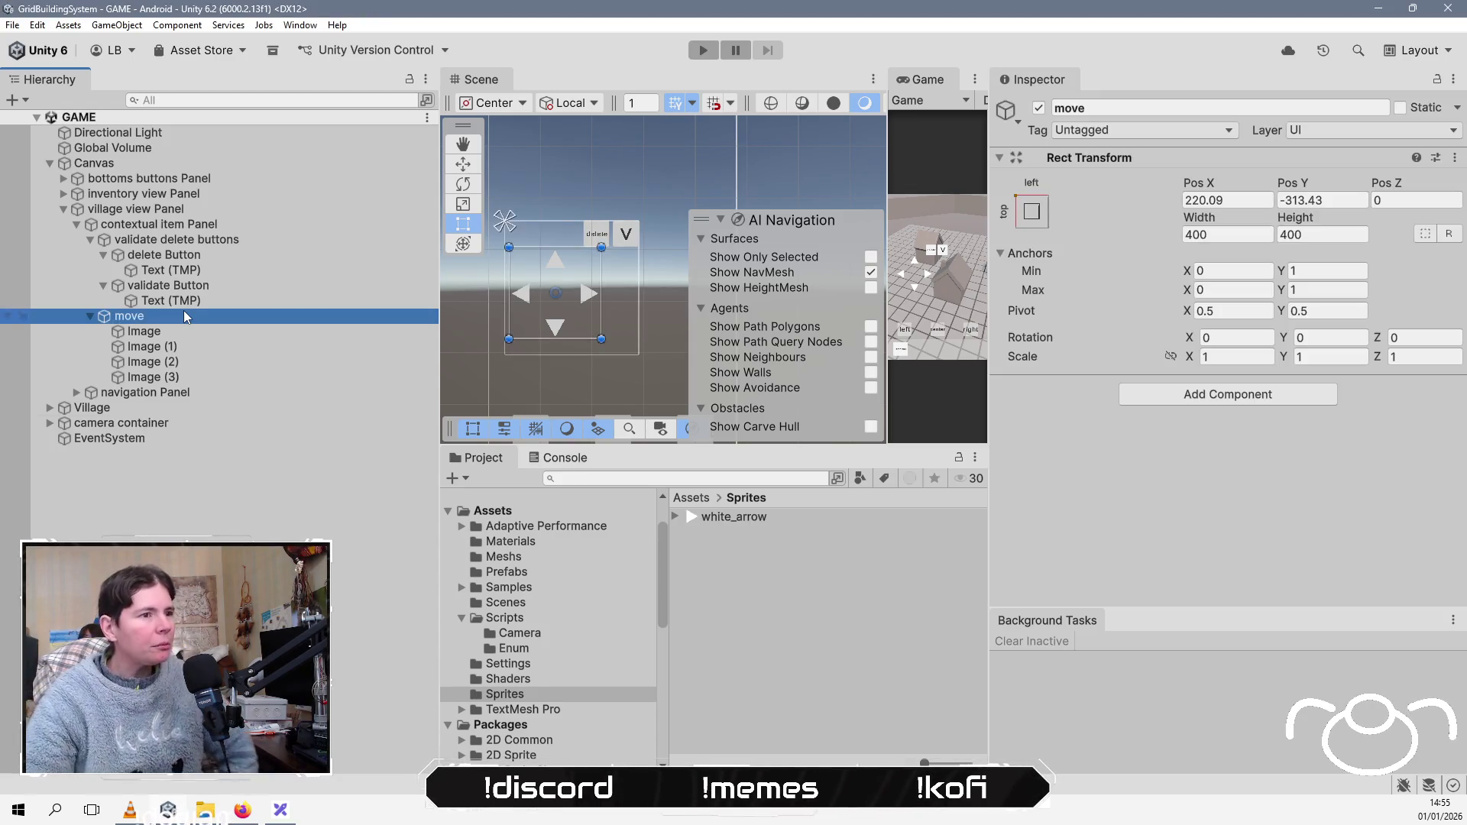
scroll(556, 293, "up", 2)
mouse_move(631, 297)
left_mouse_down()
mouse_move(539, 318)
mouse_move(646, 297)
left_mouse_up()
key("e")
mouse_move(883, 162)
left_mouse_down()
mouse_move(942, 123)
mouse_move(993, 162)
mouse_move(1248, 164)
left_mouse_up()
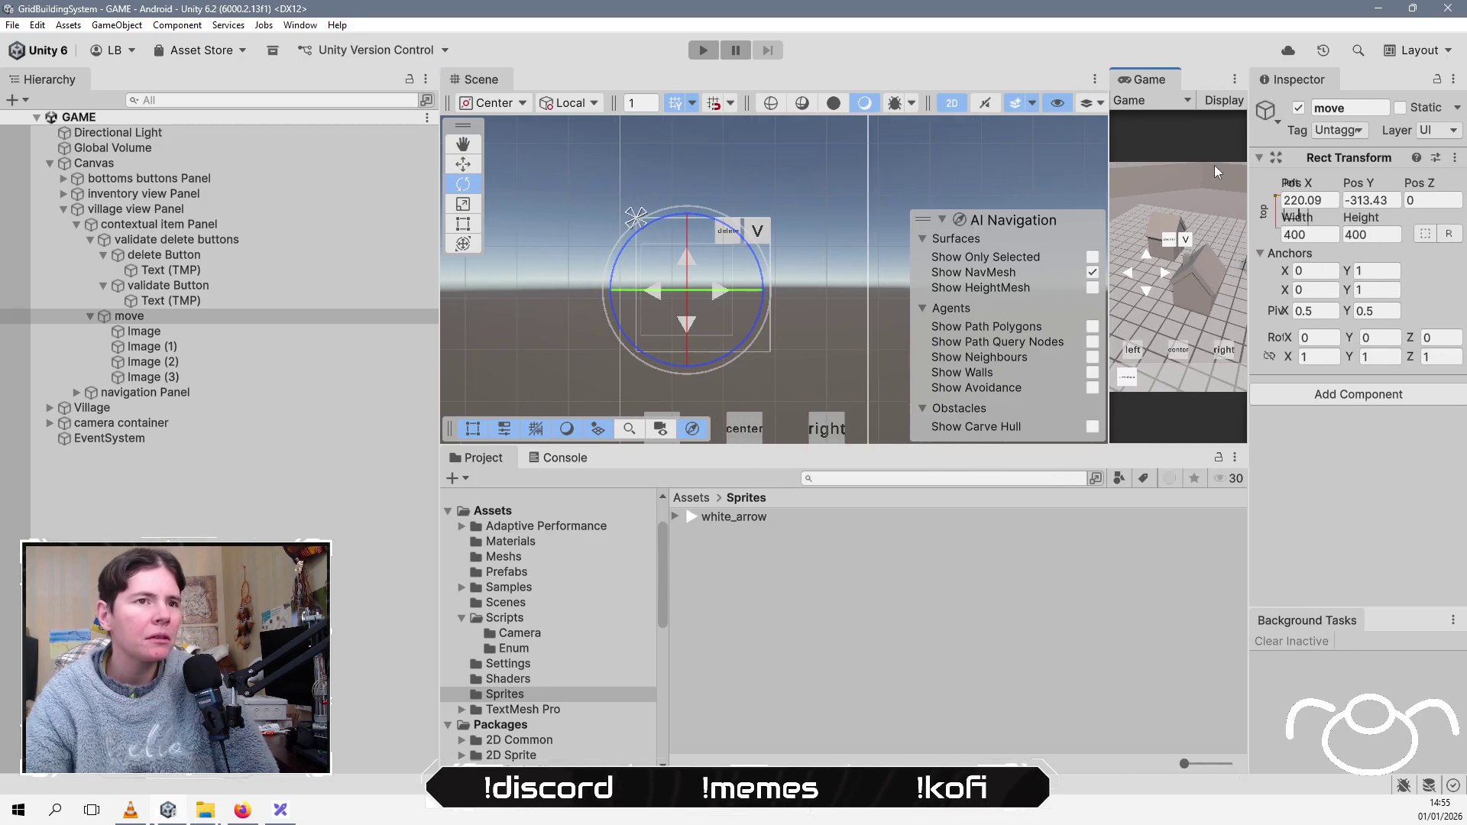
Step: In 3D view, tilt move to about X 38.5, Y 9.3, Z -23.85 and widen the Game view
left_click(951, 103)
mouse_move(714, 260)
left_mouse_down()
mouse_move(616, 312)
mouse_move(776, 355)
mouse_move(831, 269)
mouse_move(815, 281)
left_mouse_up()
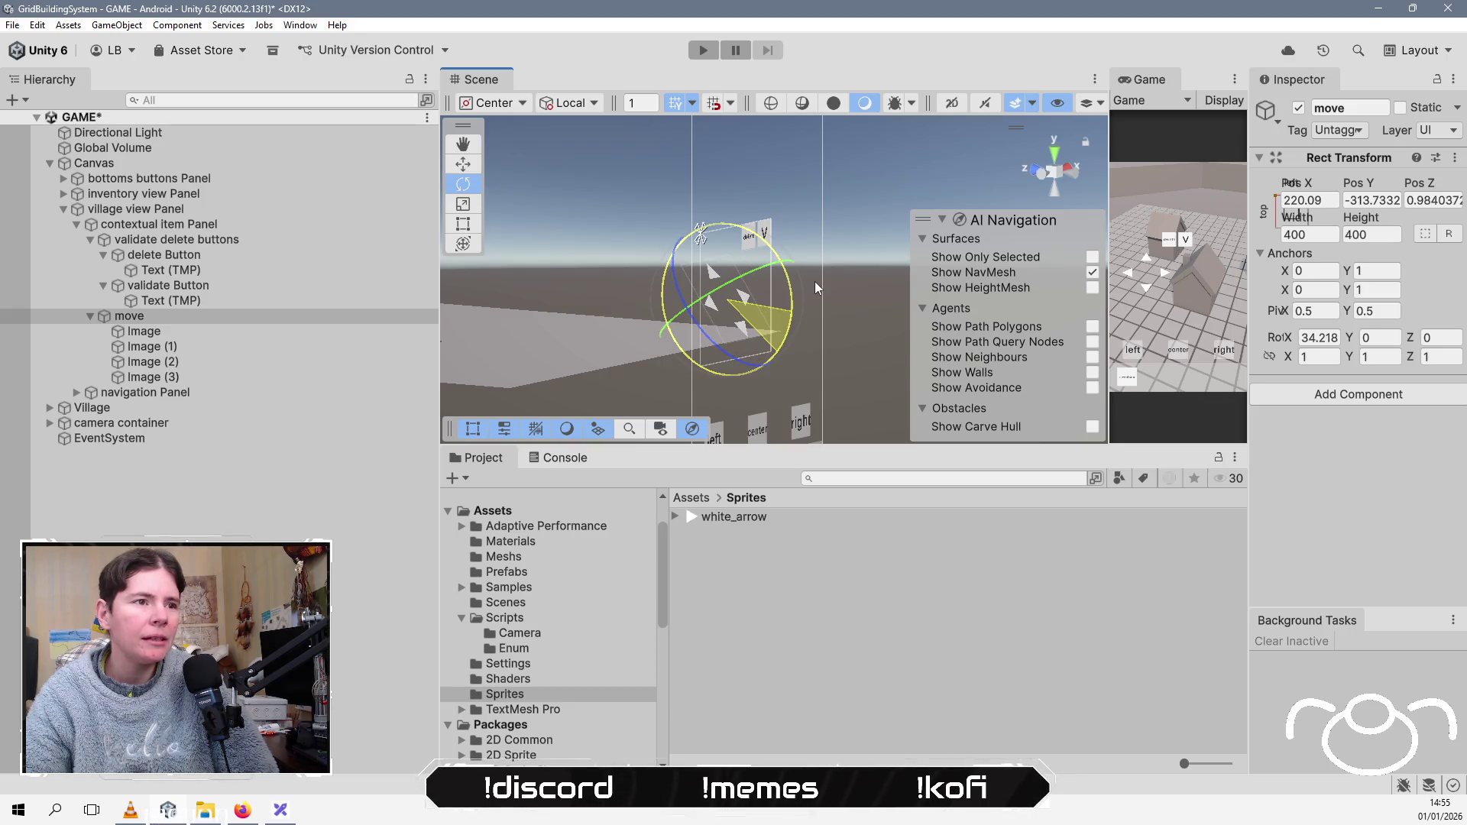
left_click_drag(722, 352, 645, 318)
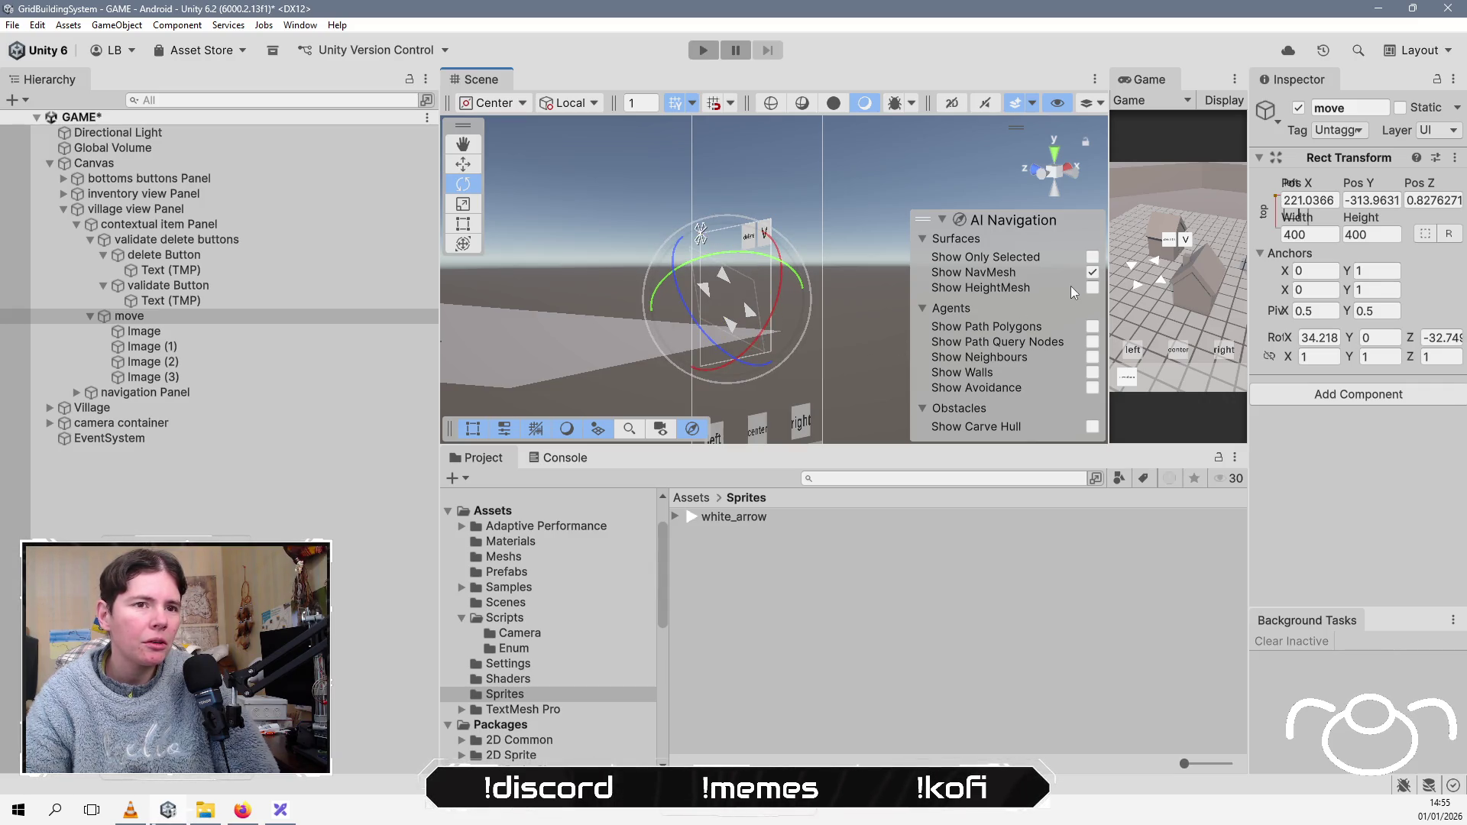
mouse_move(757, 268)
left_mouse_down()
mouse_move(743, 300)
mouse_move(732, 248)
mouse_move(704, 344)
left_mouse_up()
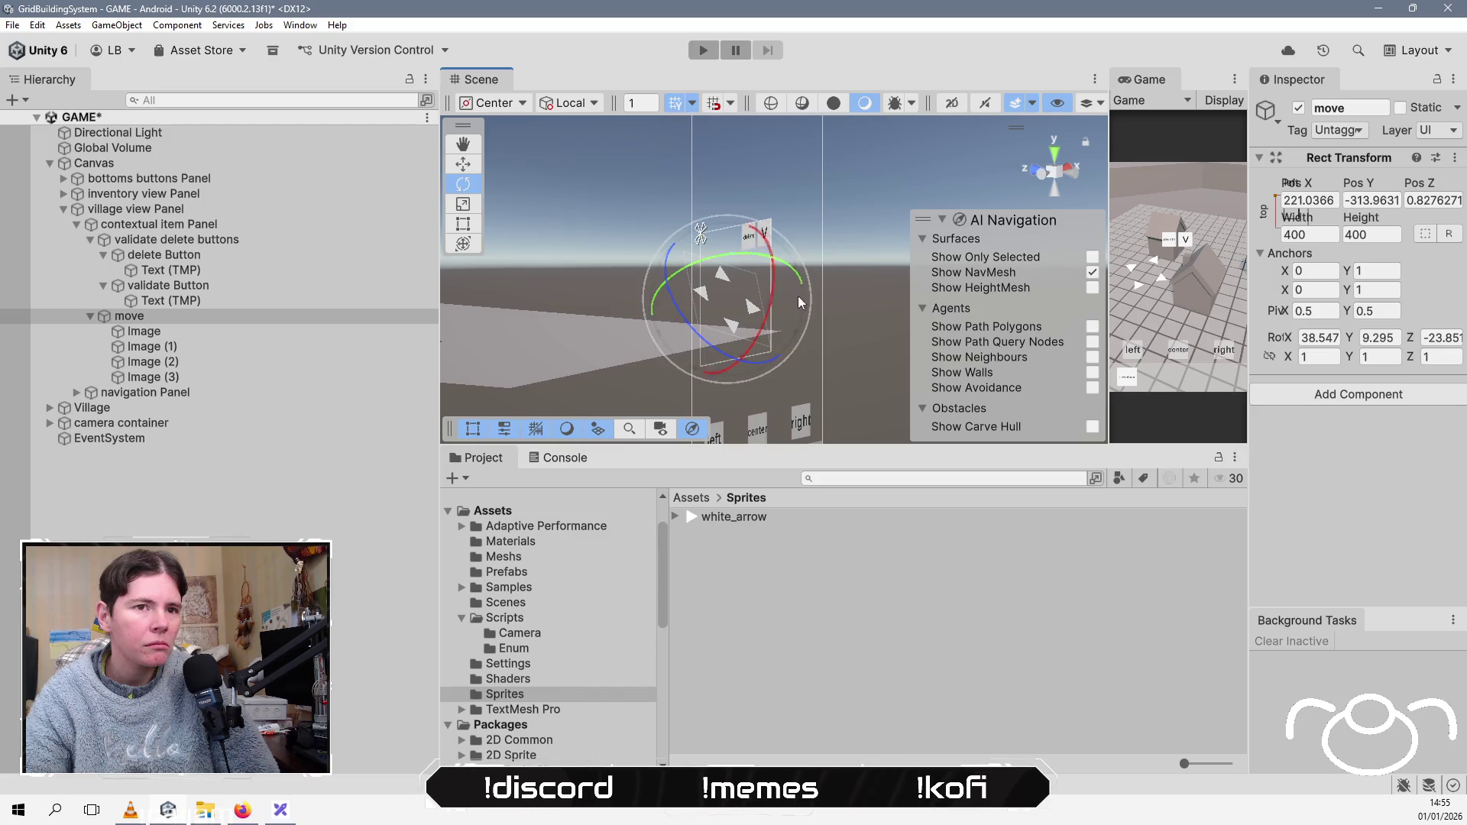
left_click_drag(1105, 284, 797, 298)
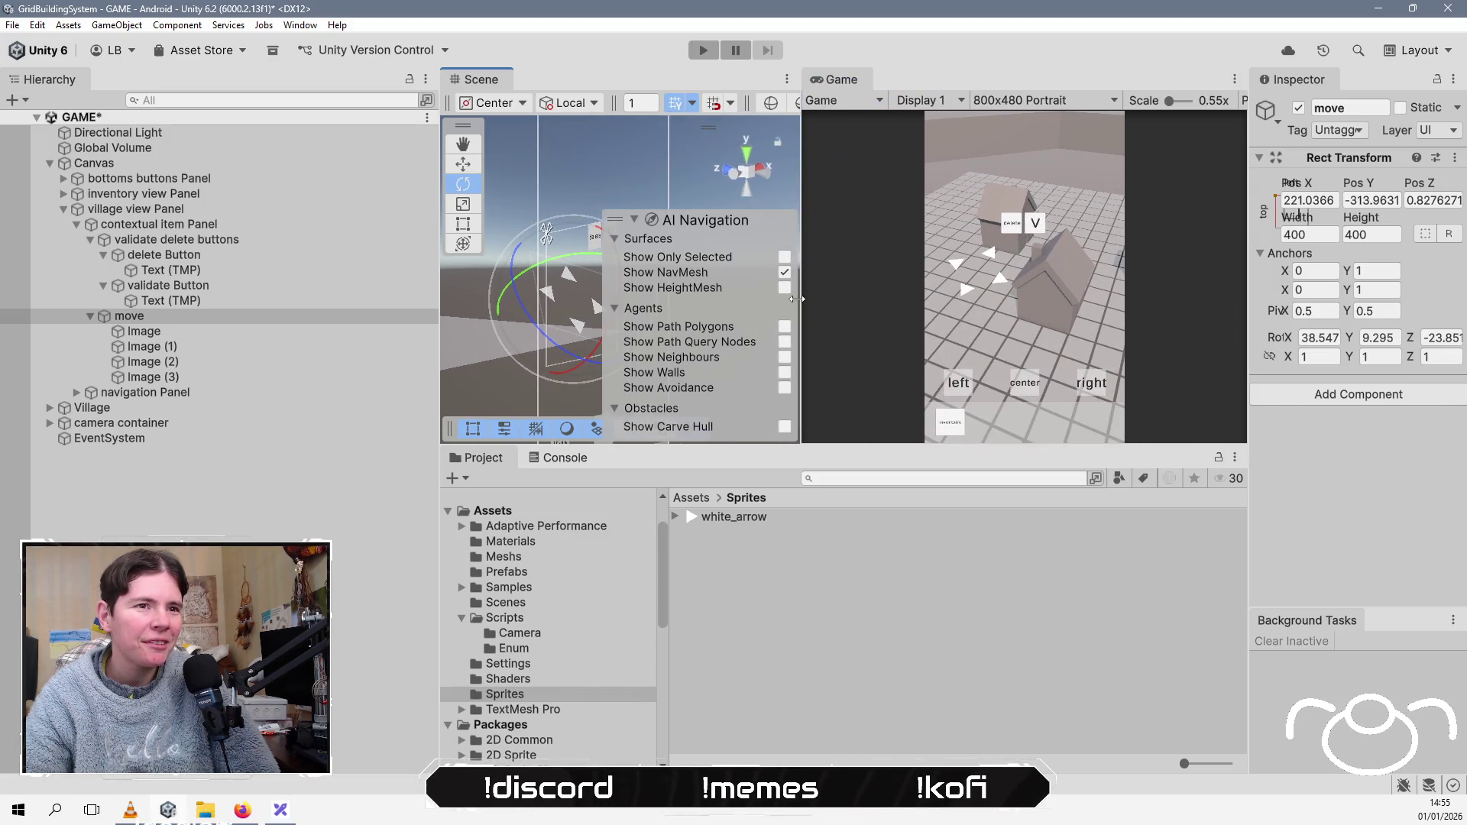
Step: Clear the selection, collapse move's image children and expand inventory view Panel
left_click(306, 478)
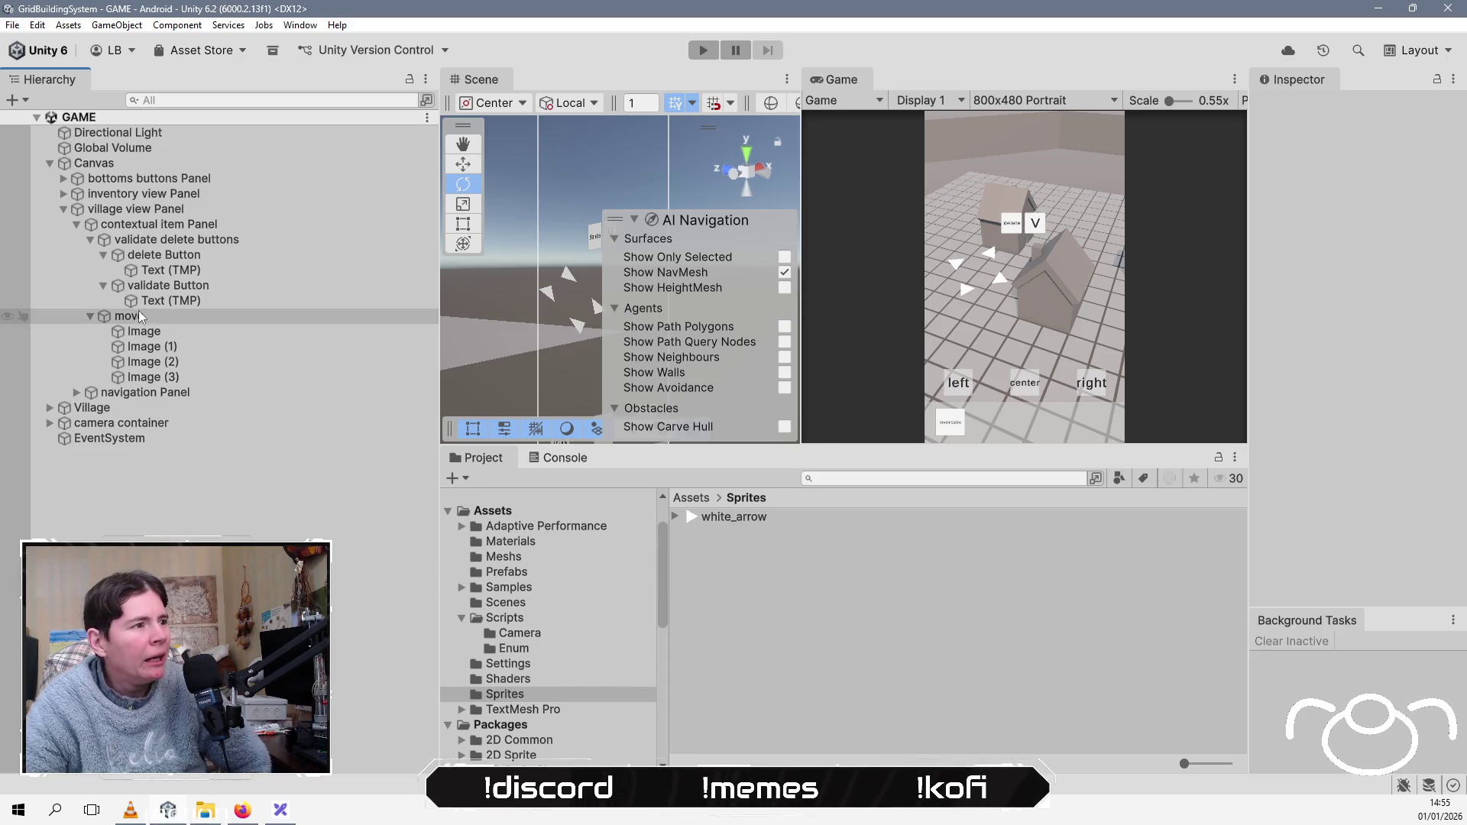
left_click(88, 316)
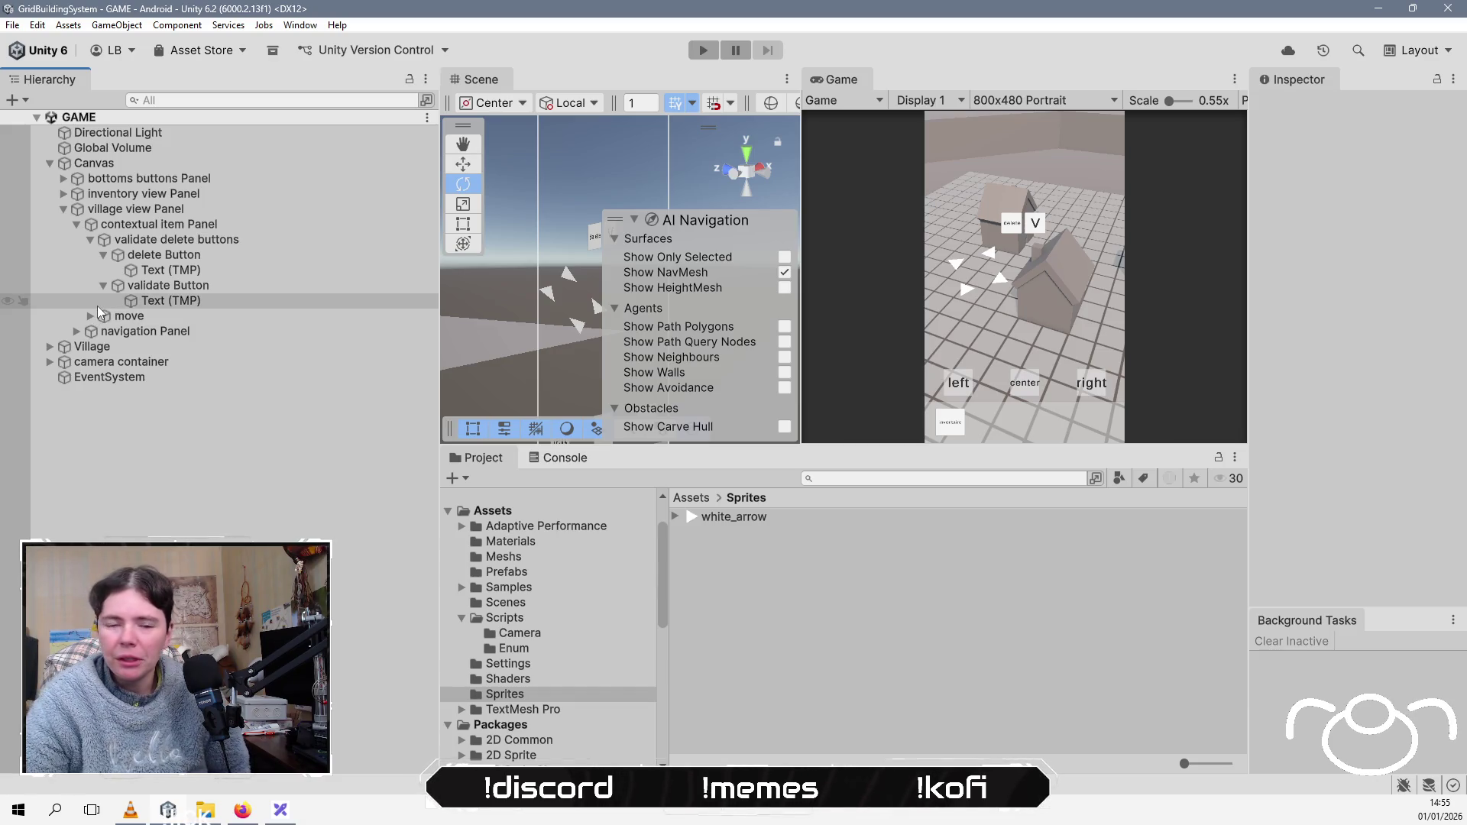
left_click(63, 195)
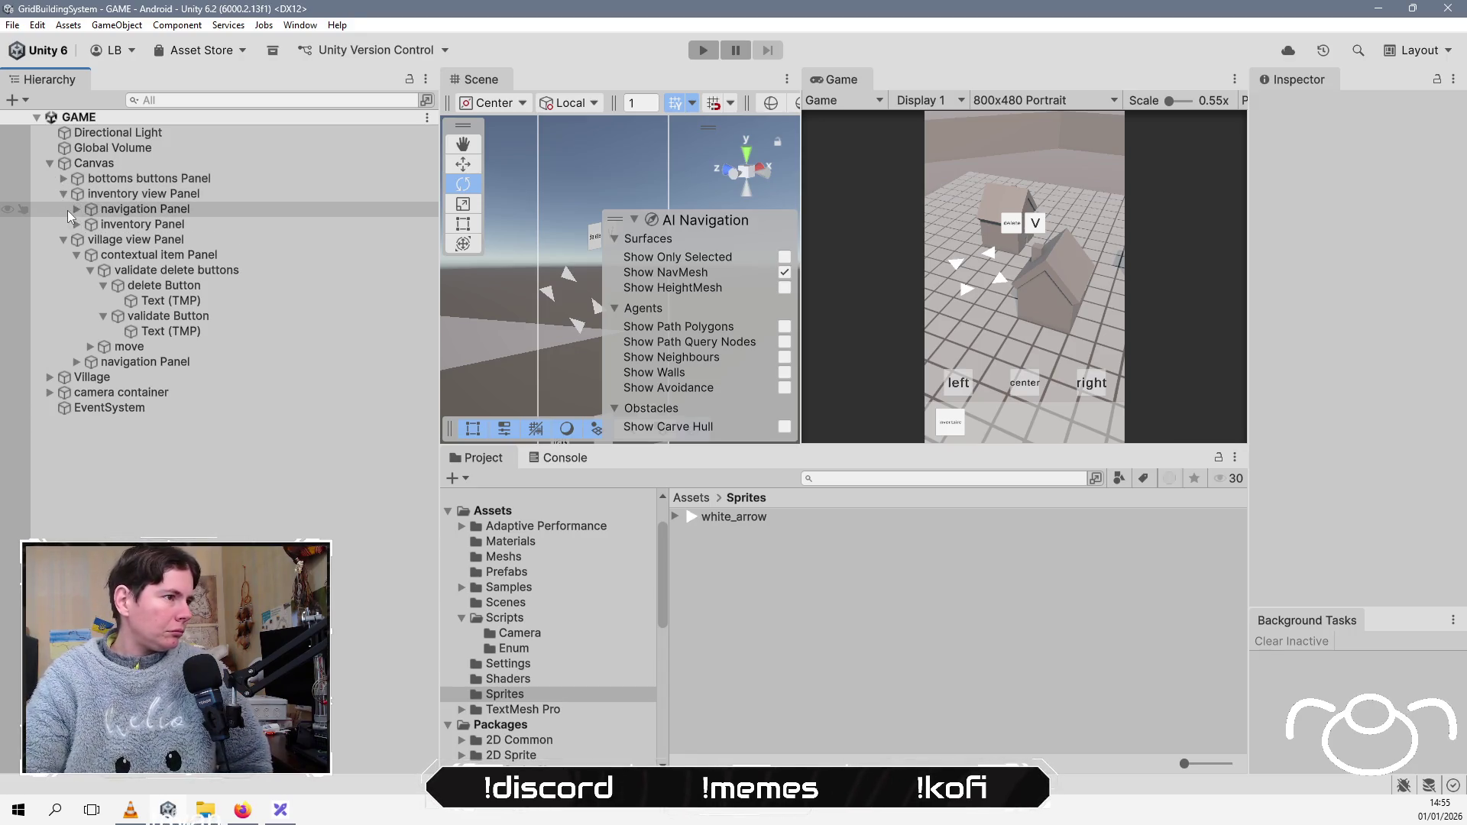
Step: Expand inventory Panel > category 1 Scroll View > Viewport > Content and select the first item Button
left_click(76, 224)
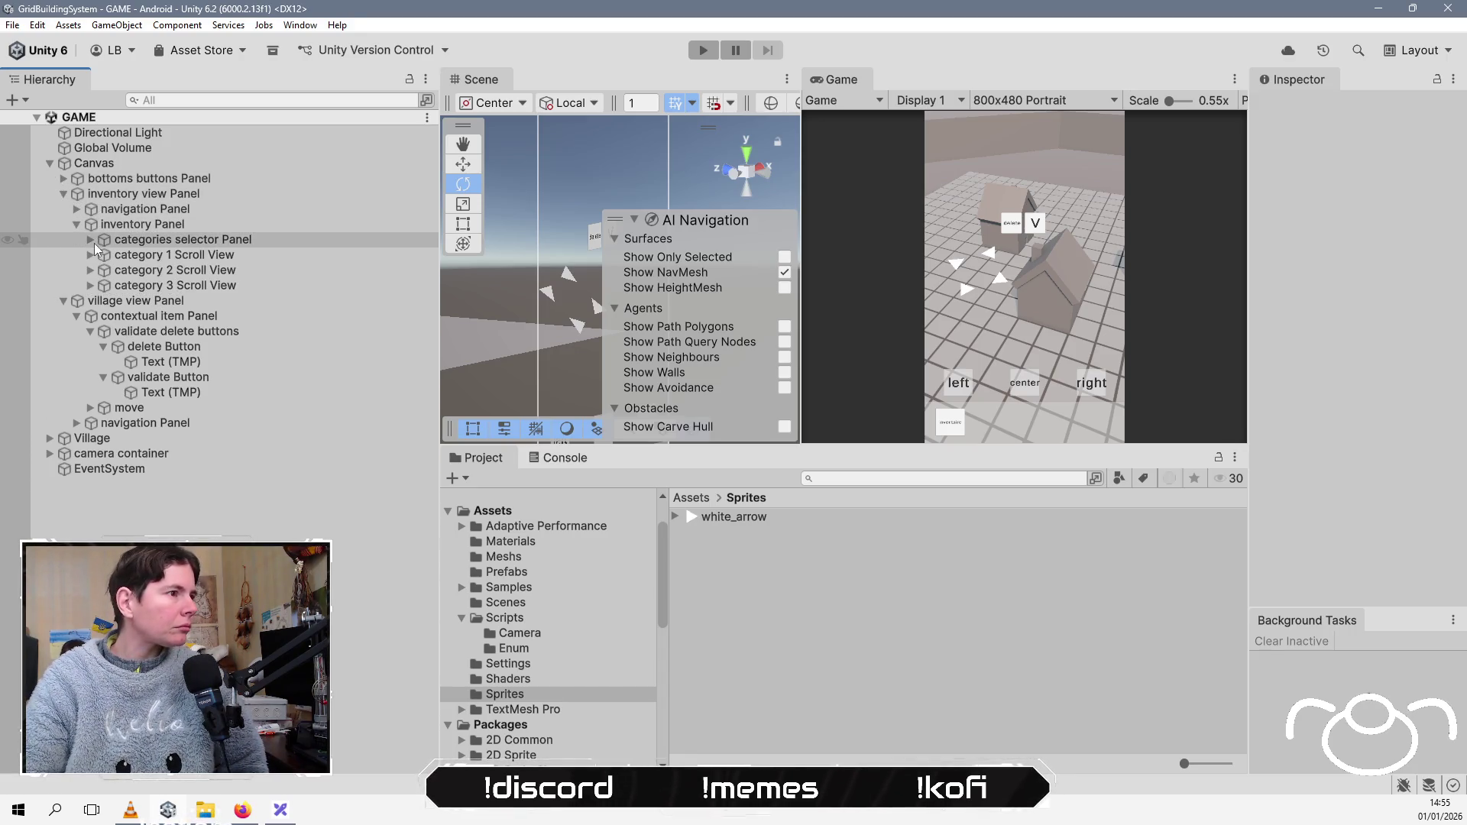
left_click(89, 254)
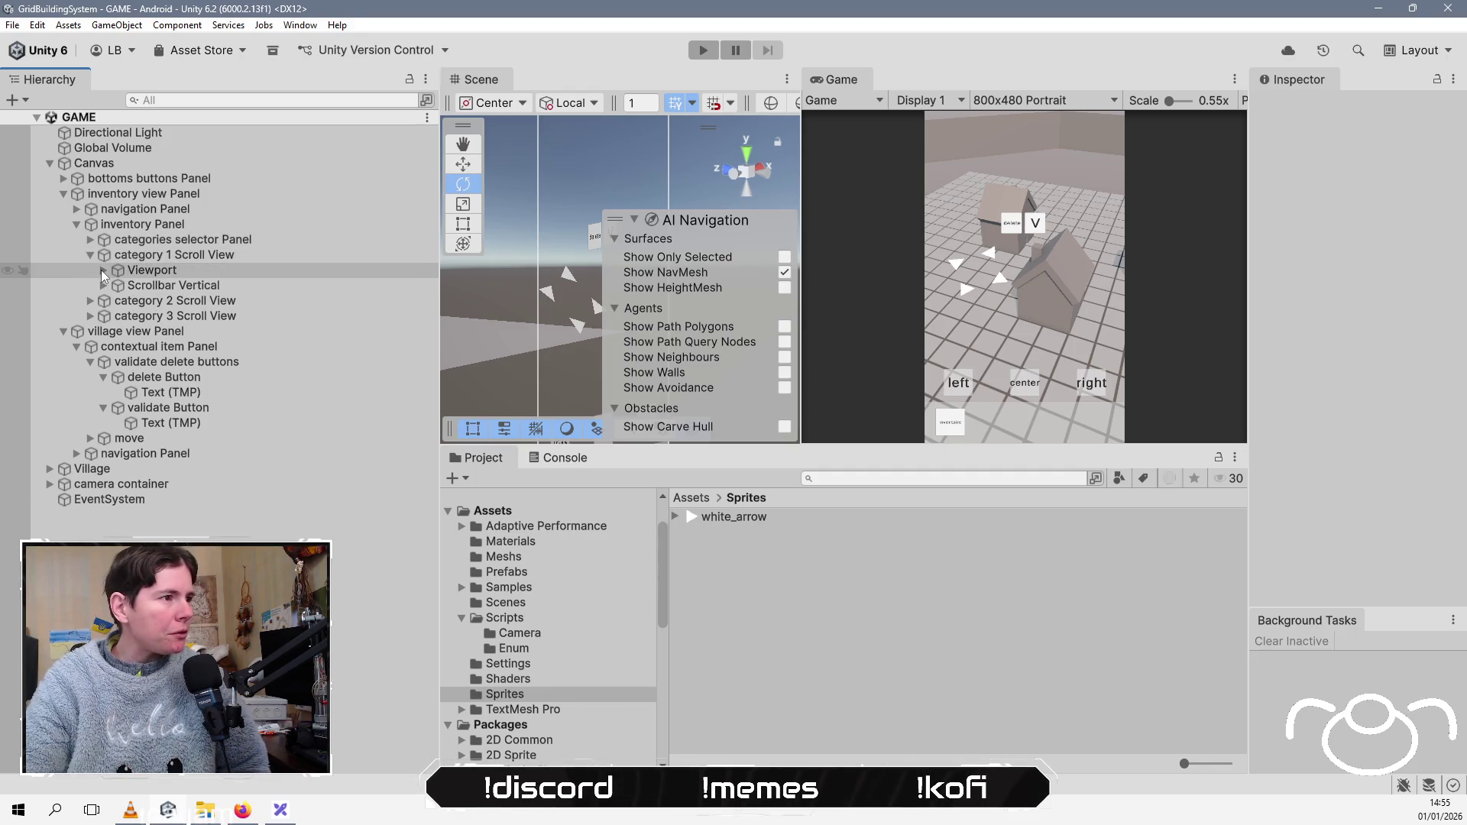
left_click(103, 270)
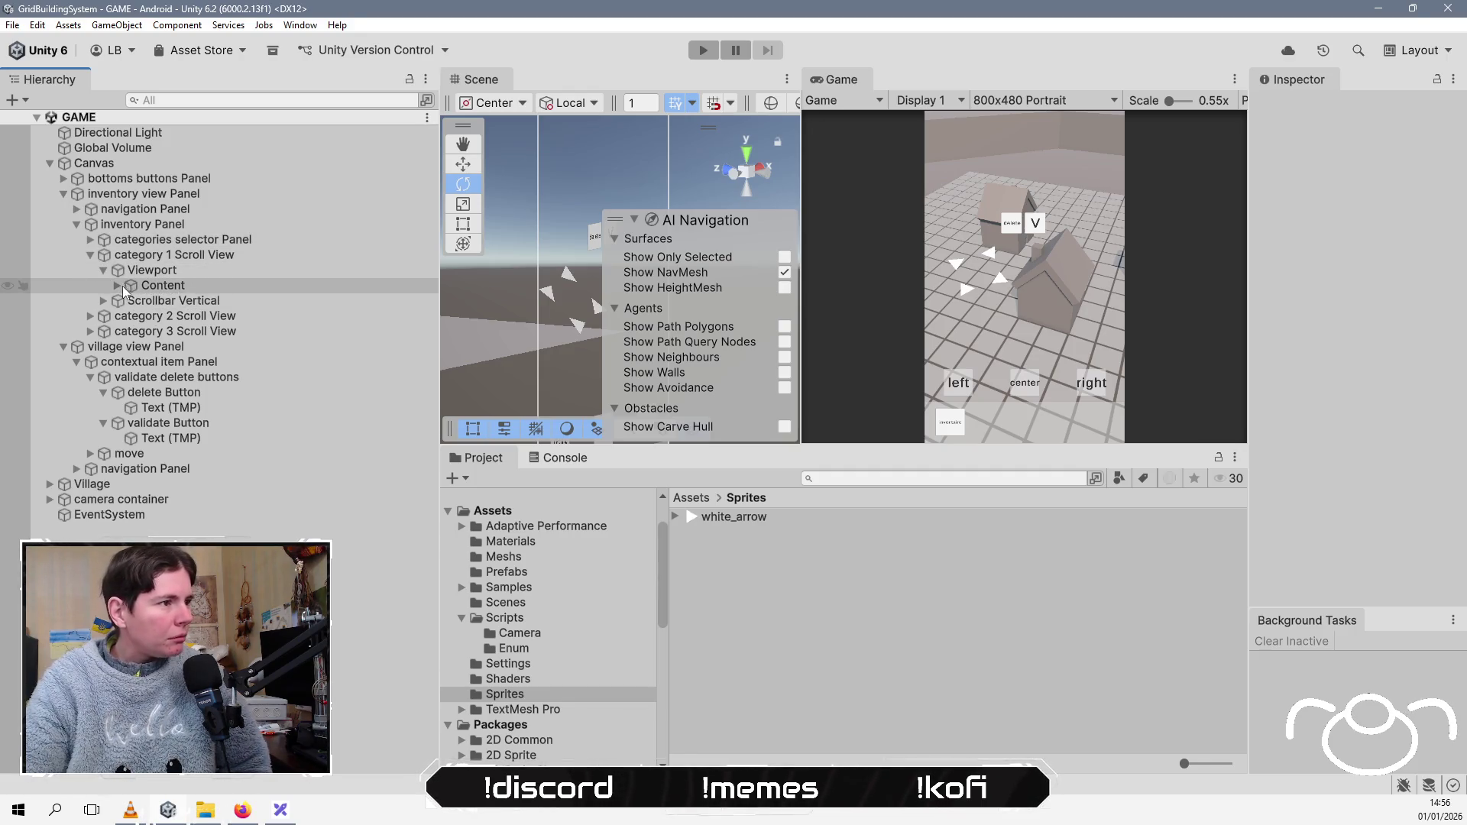
left_click(118, 285)
left_click(218, 306)
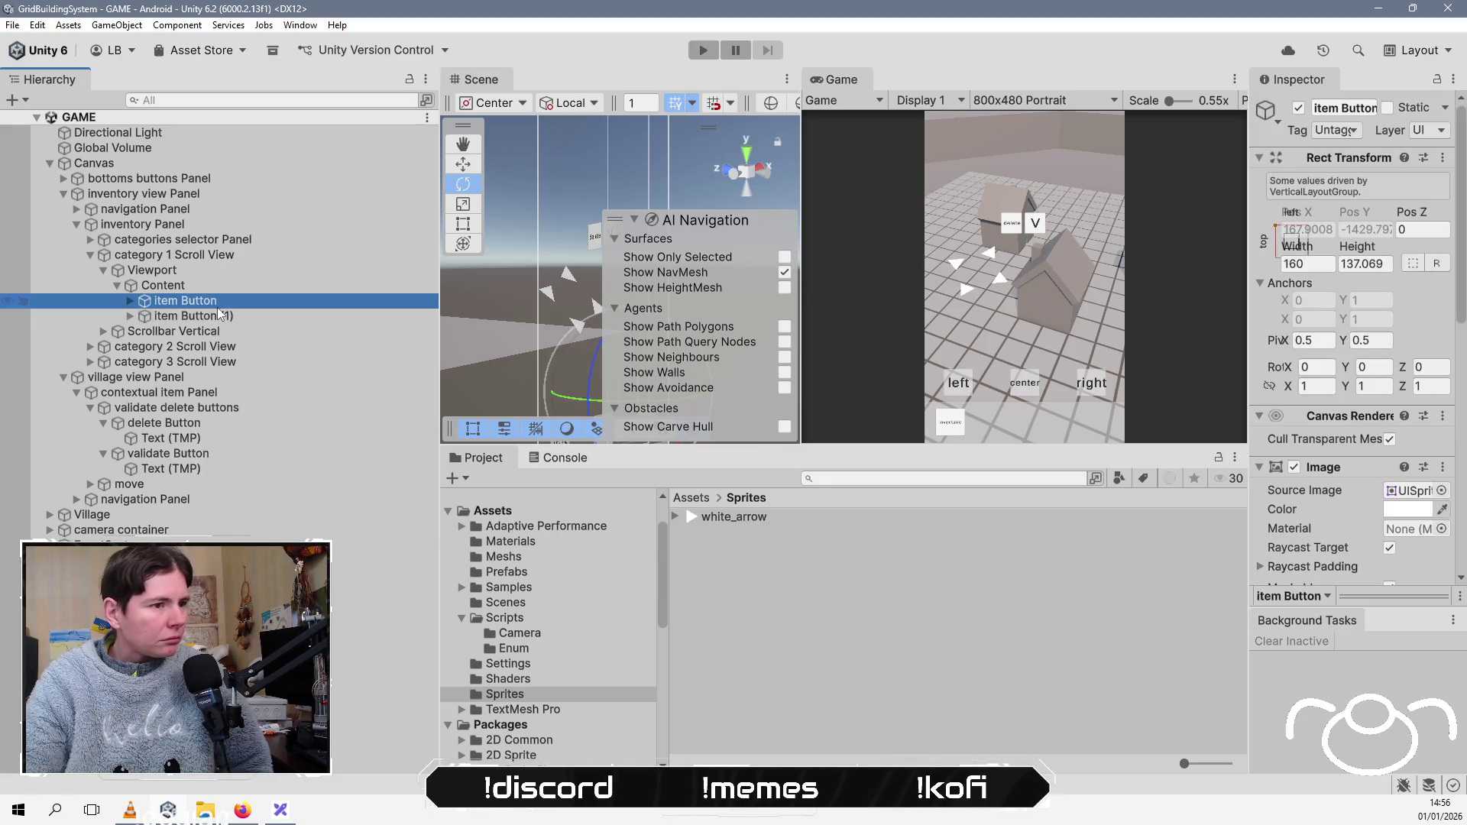
Step: Open Assets/Prefabs, select inventory Panel, and make the Scene and Game views taller
left_click(692, 500)
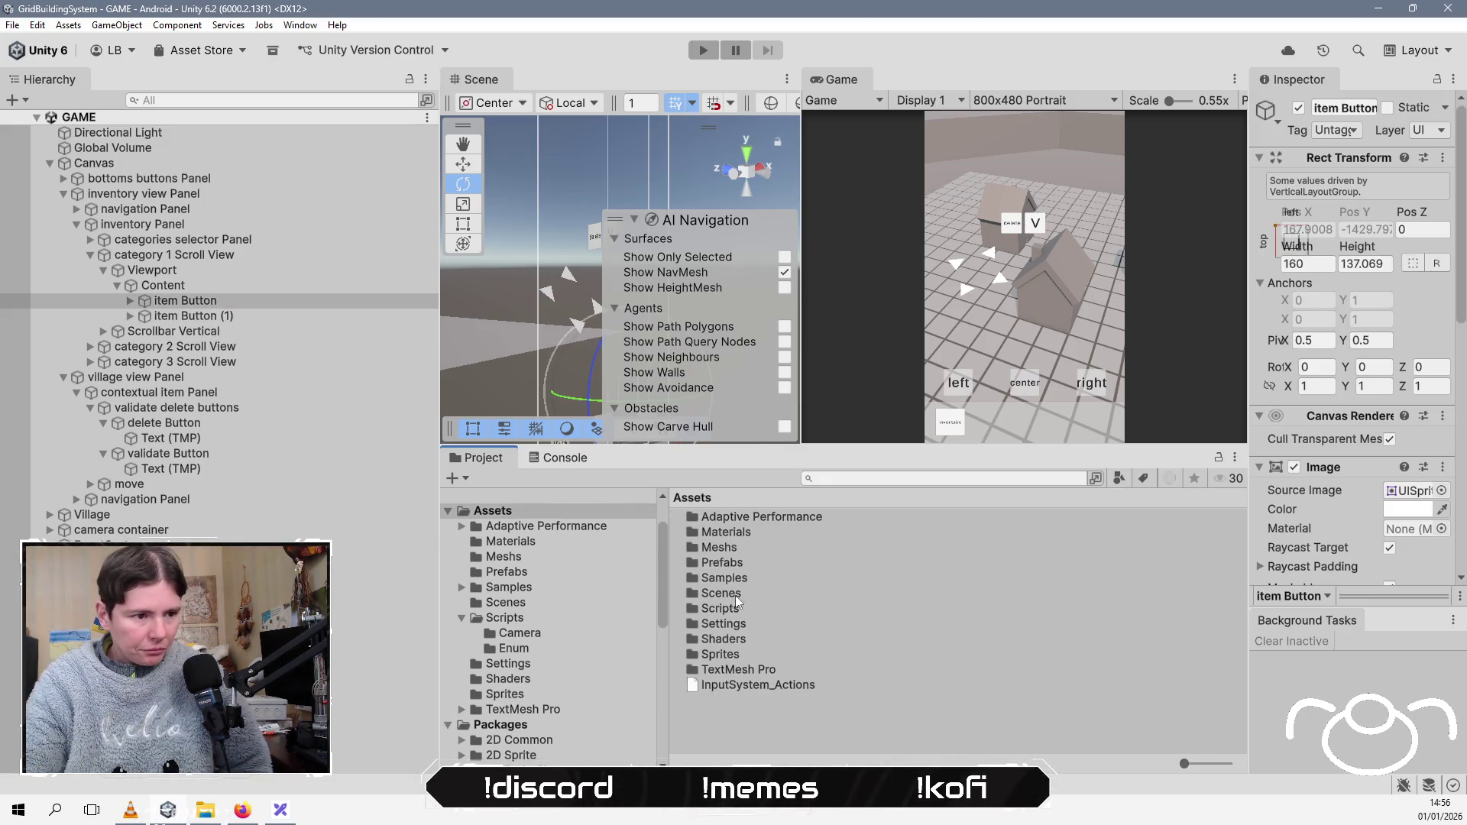
left_click(730, 565)
double_click(726, 565)
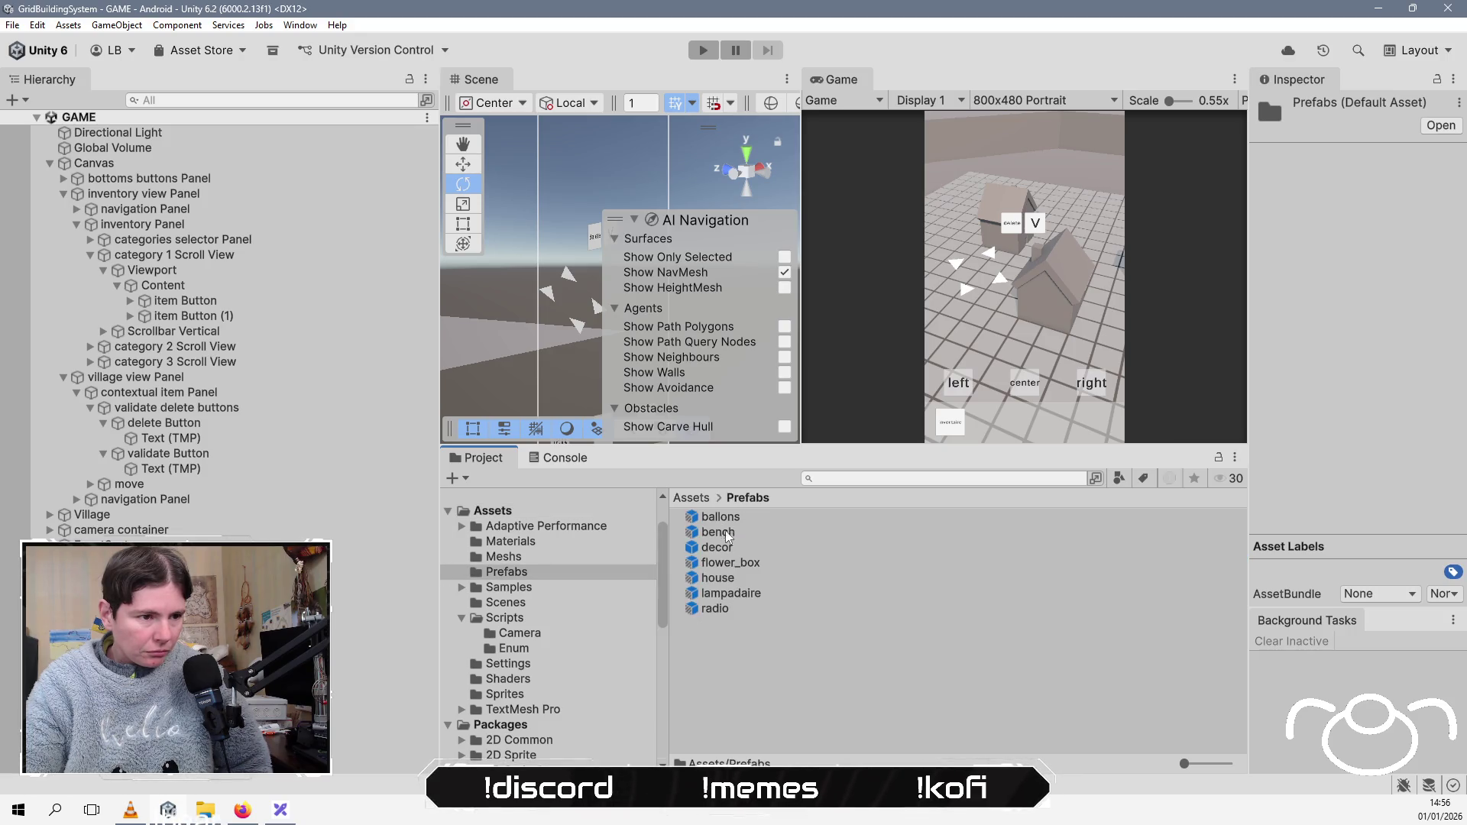
left_click(283, 304)
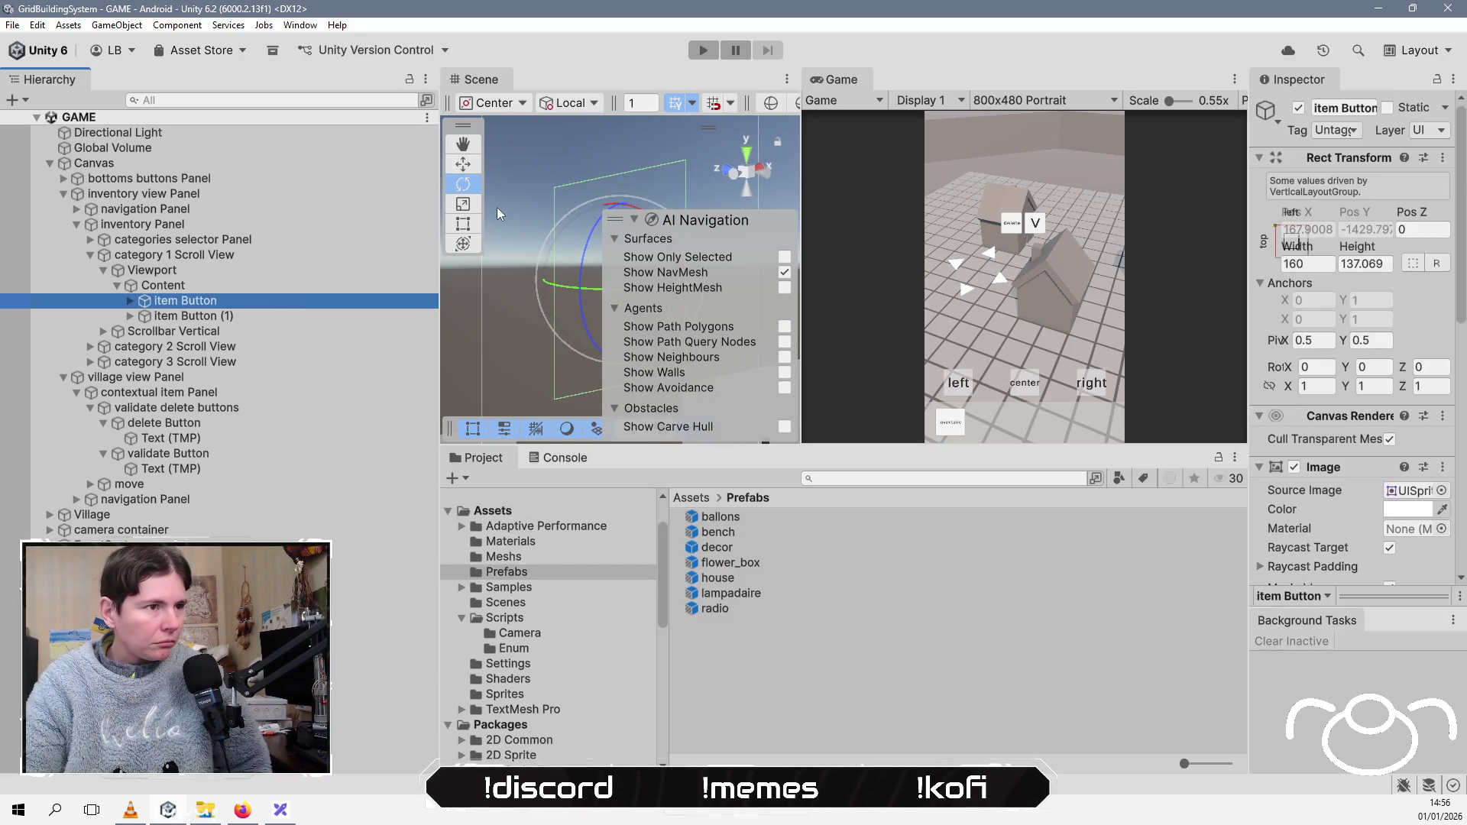
left_click(293, 225)
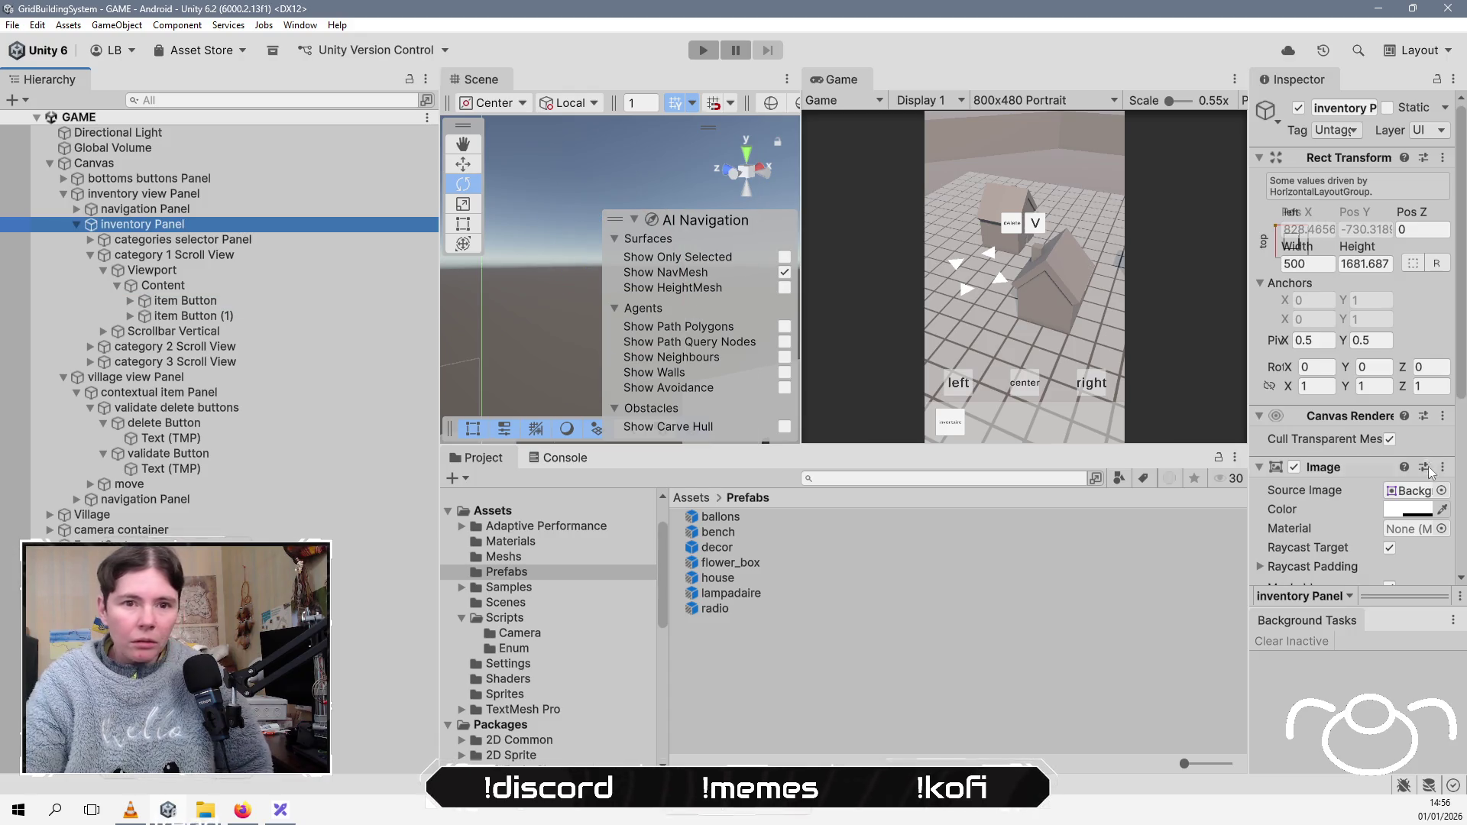
scroll(1261, 415, "down", 5)
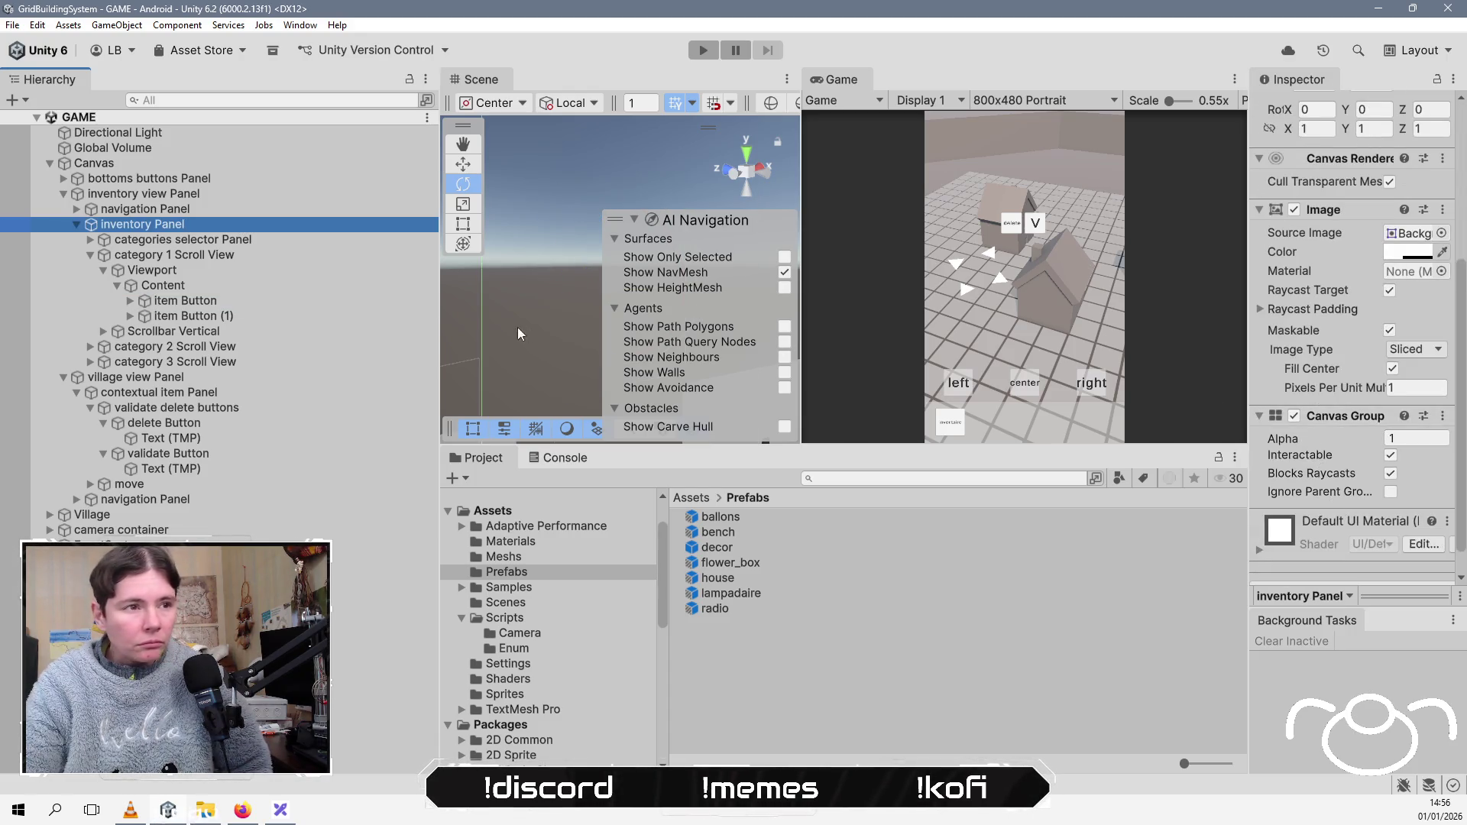
mouse_move(776, 447)
left_mouse_down()
mouse_move(776, 642)
mouse_move(776, 622)
left_mouse_up()
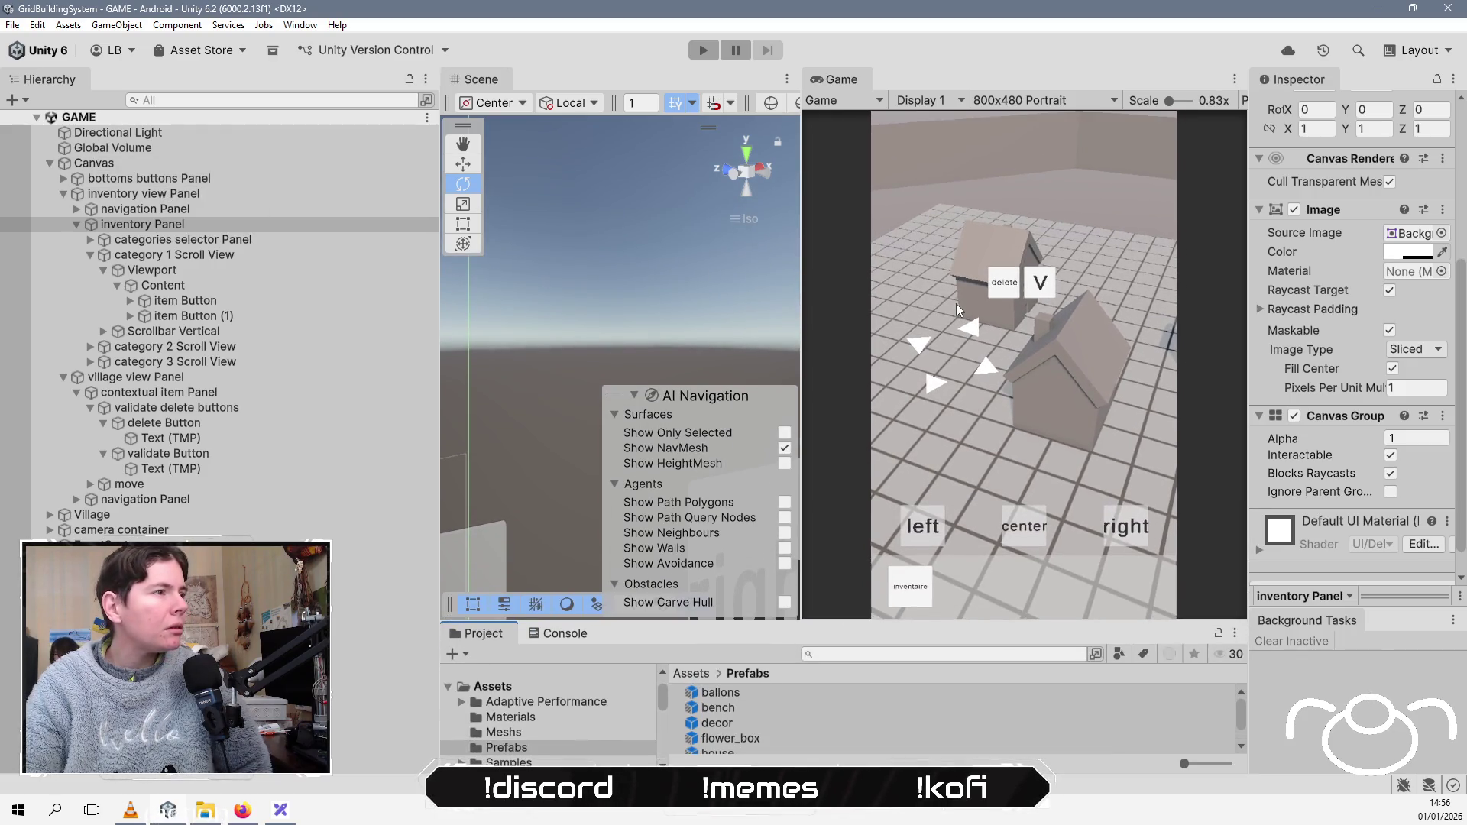
Step: Remove inventory Panel's Canvas Group and set inventory view Panel's alpha to 1
left_click(1443, 416)
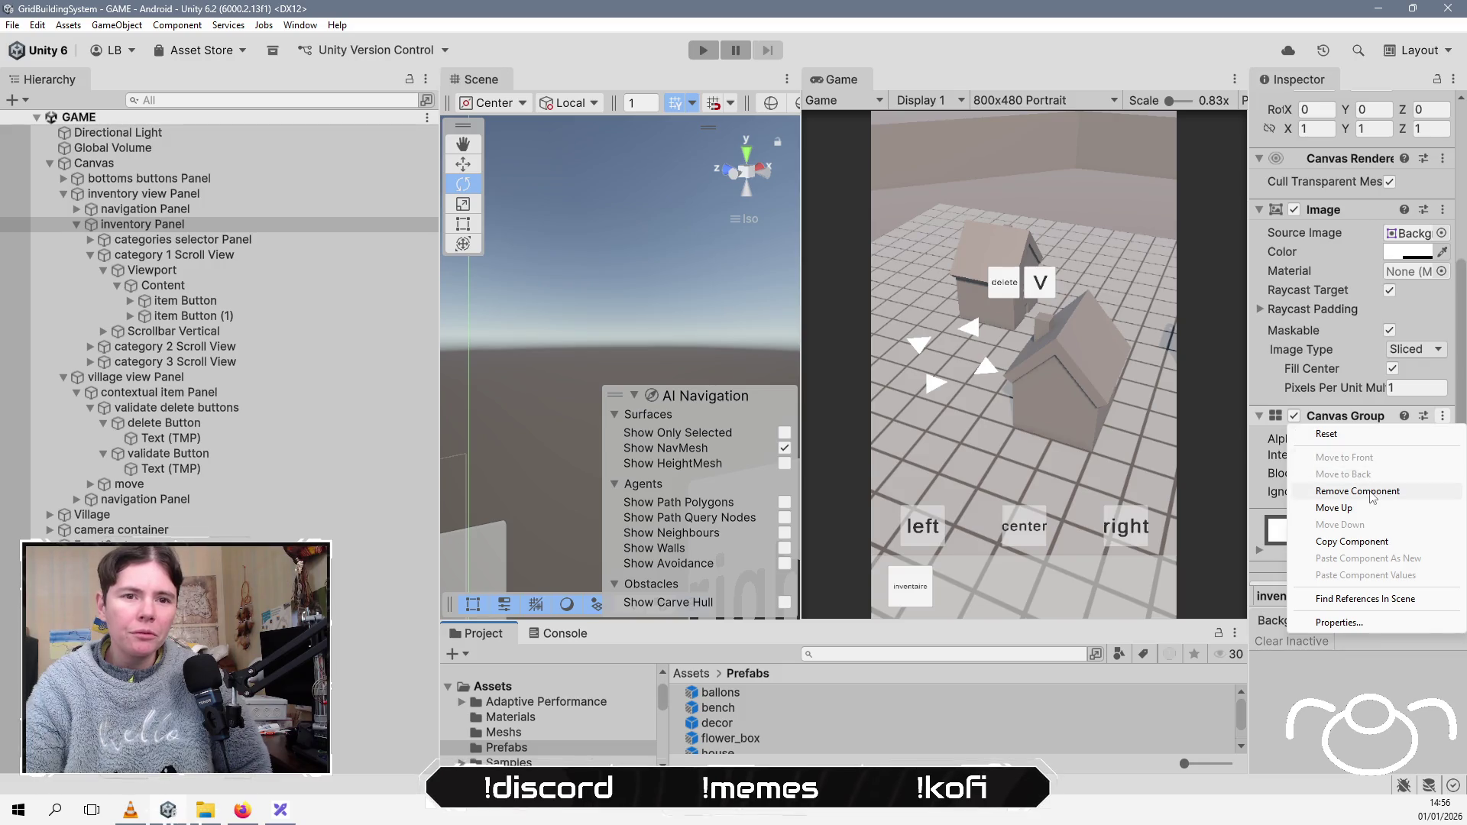
left_click(1371, 491)
left_click(152, 200)
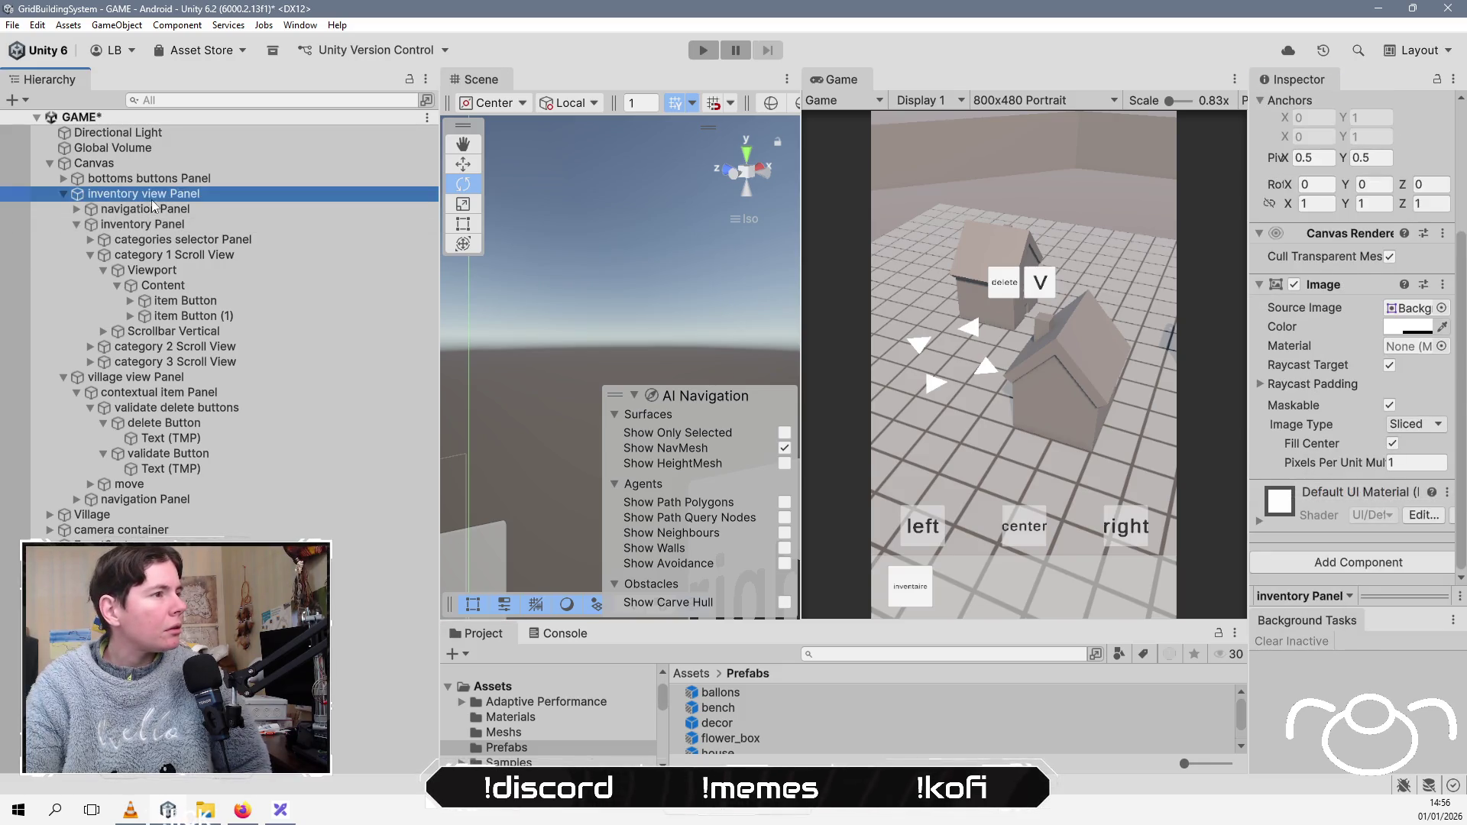
left_click(1418, 472)
type("1")
key("Return")
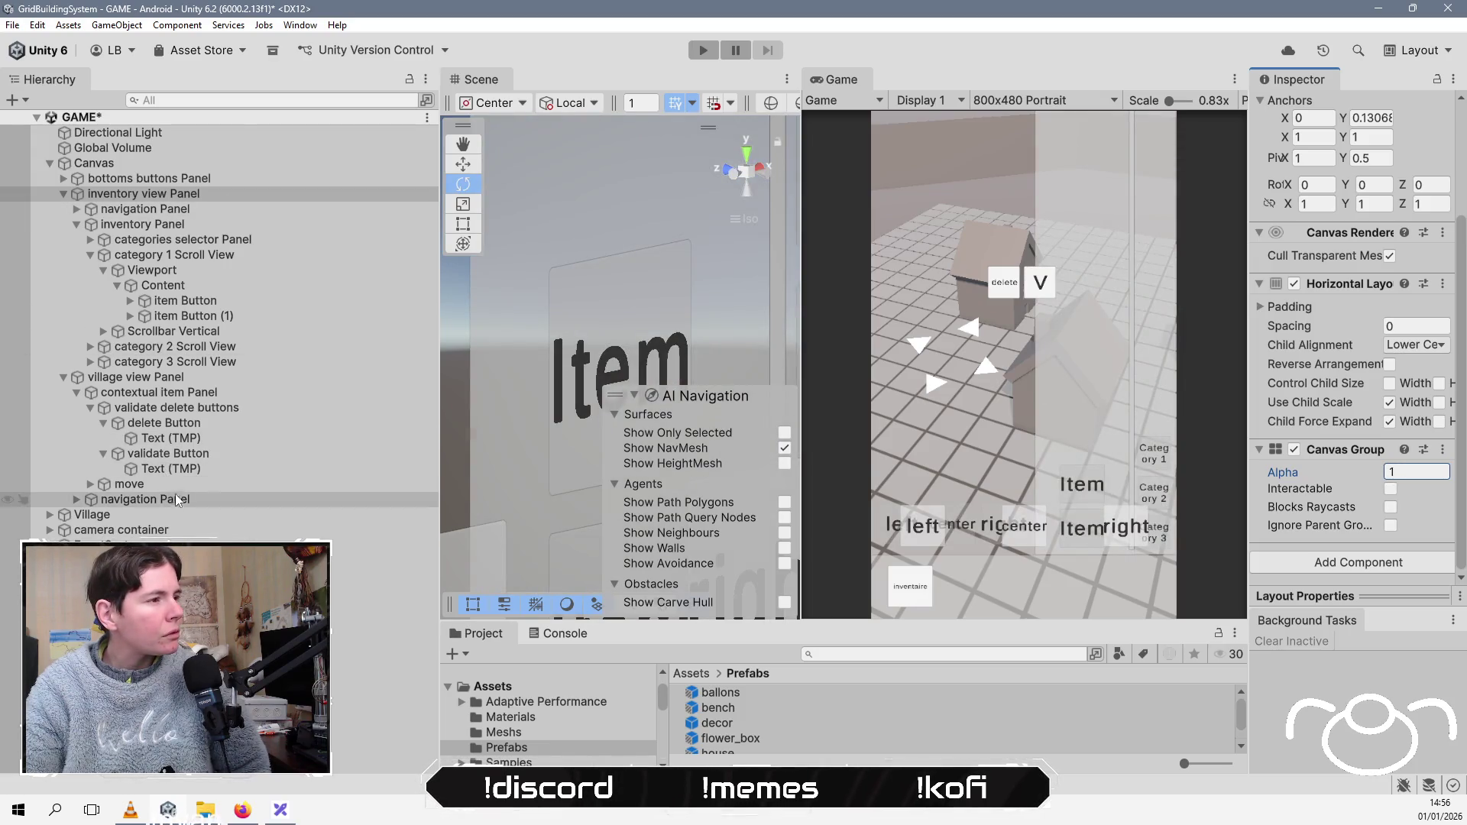
Step: Set village view Panel alpha to 0 with Interactable and Blocks Raycasts off
left_click(191, 378)
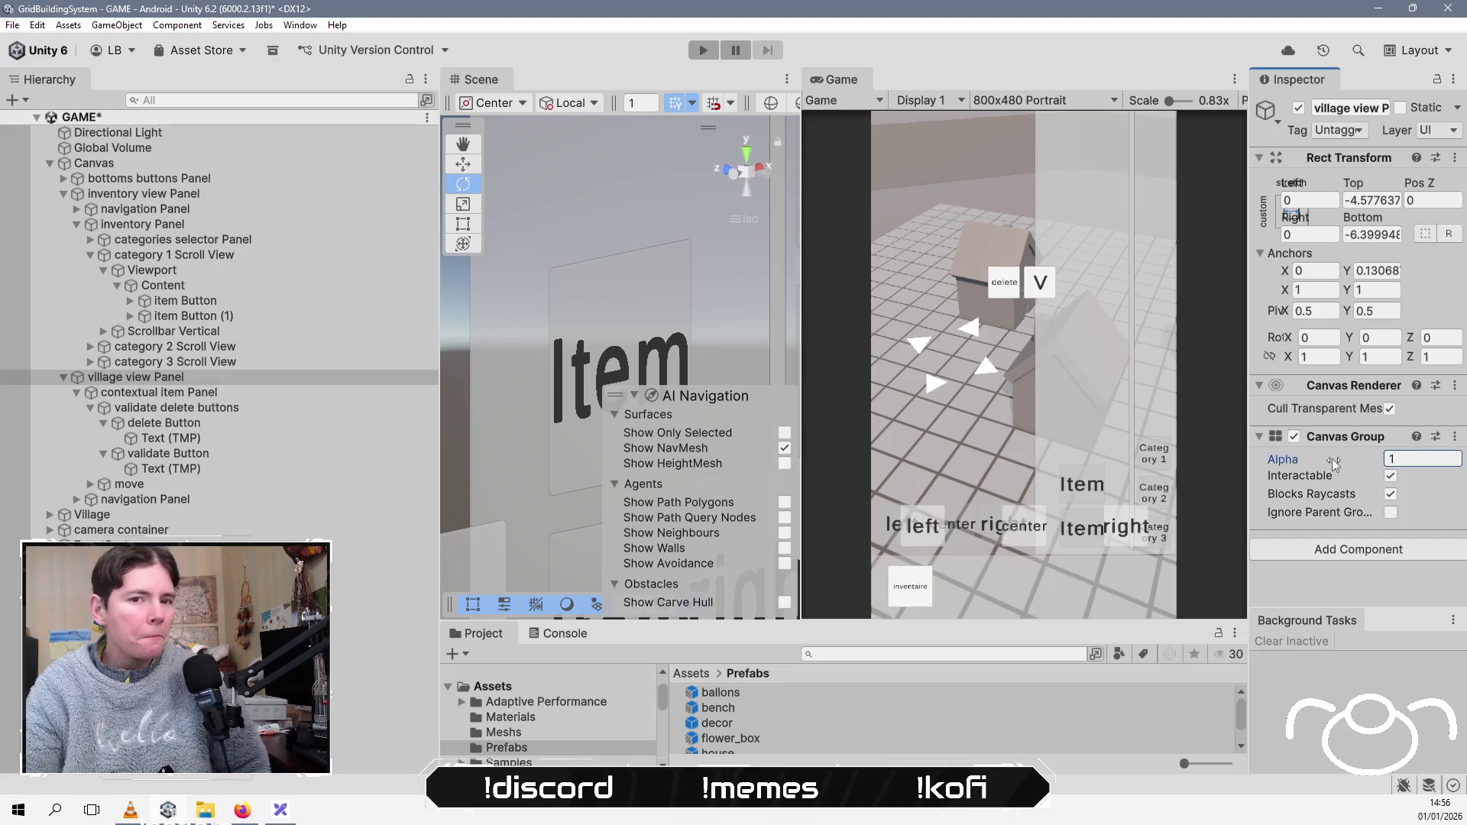
type("0")
left_click(1391, 475)
left_click(1391, 494)
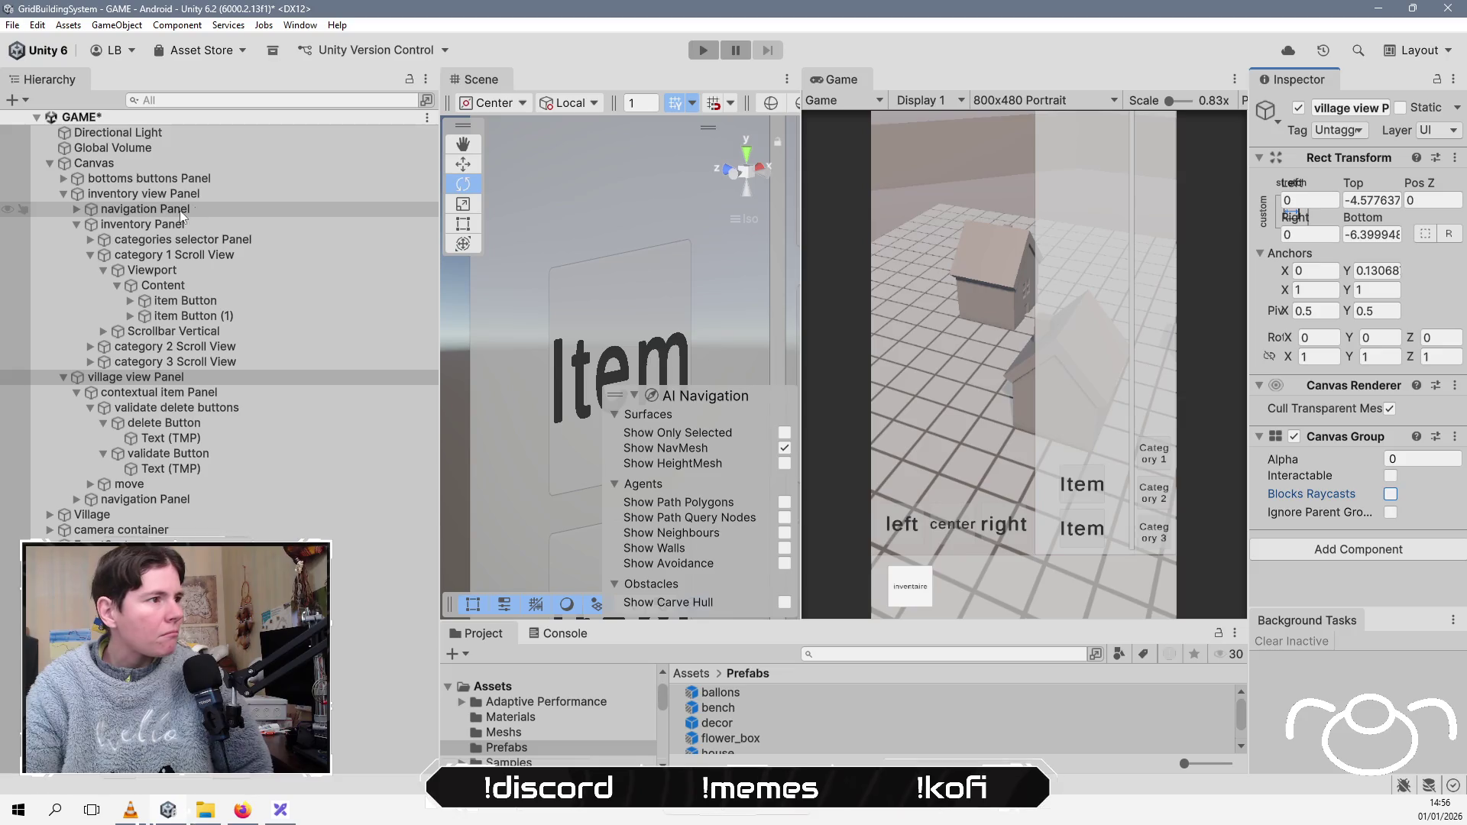
Step: Turn on Interactable and Blocks Raycasts for inventory view Panel, then select the first item Button
left_click(203, 196)
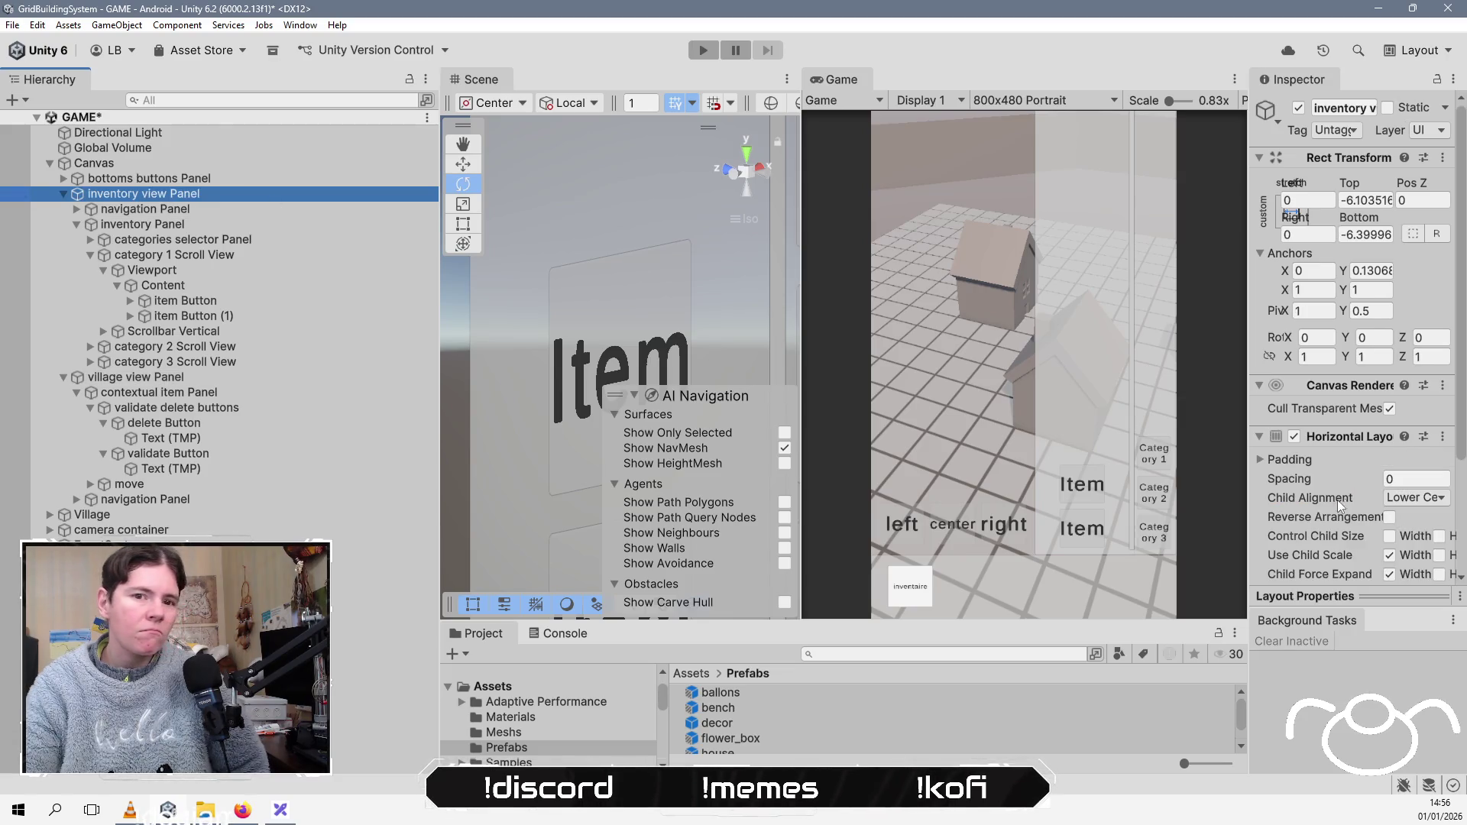
scroll(1373, 509, "down", 3)
left_click(1391, 489)
left_click(1391, 507)
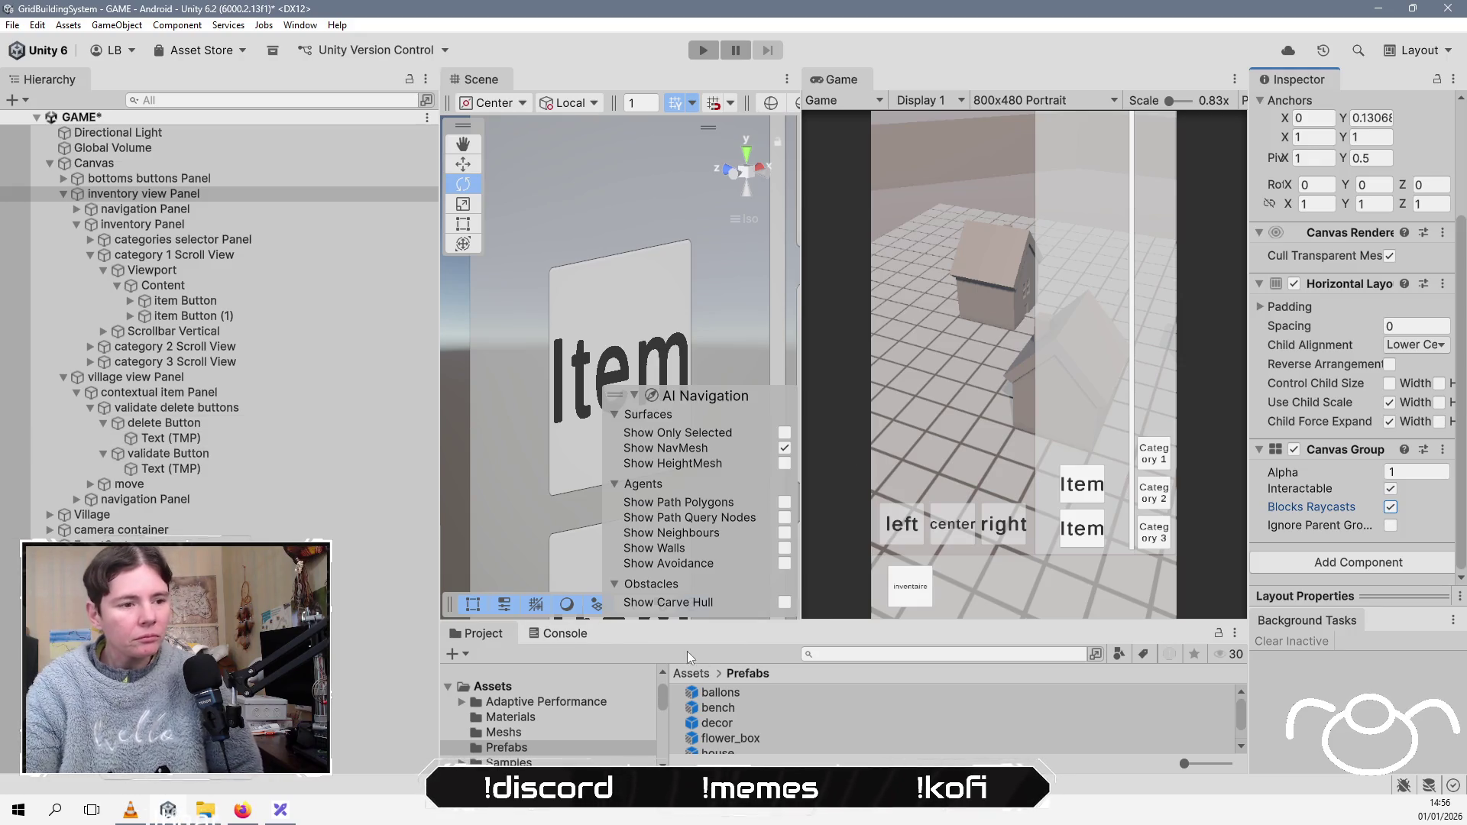
left_click_drag(939, 624, 902, 563)
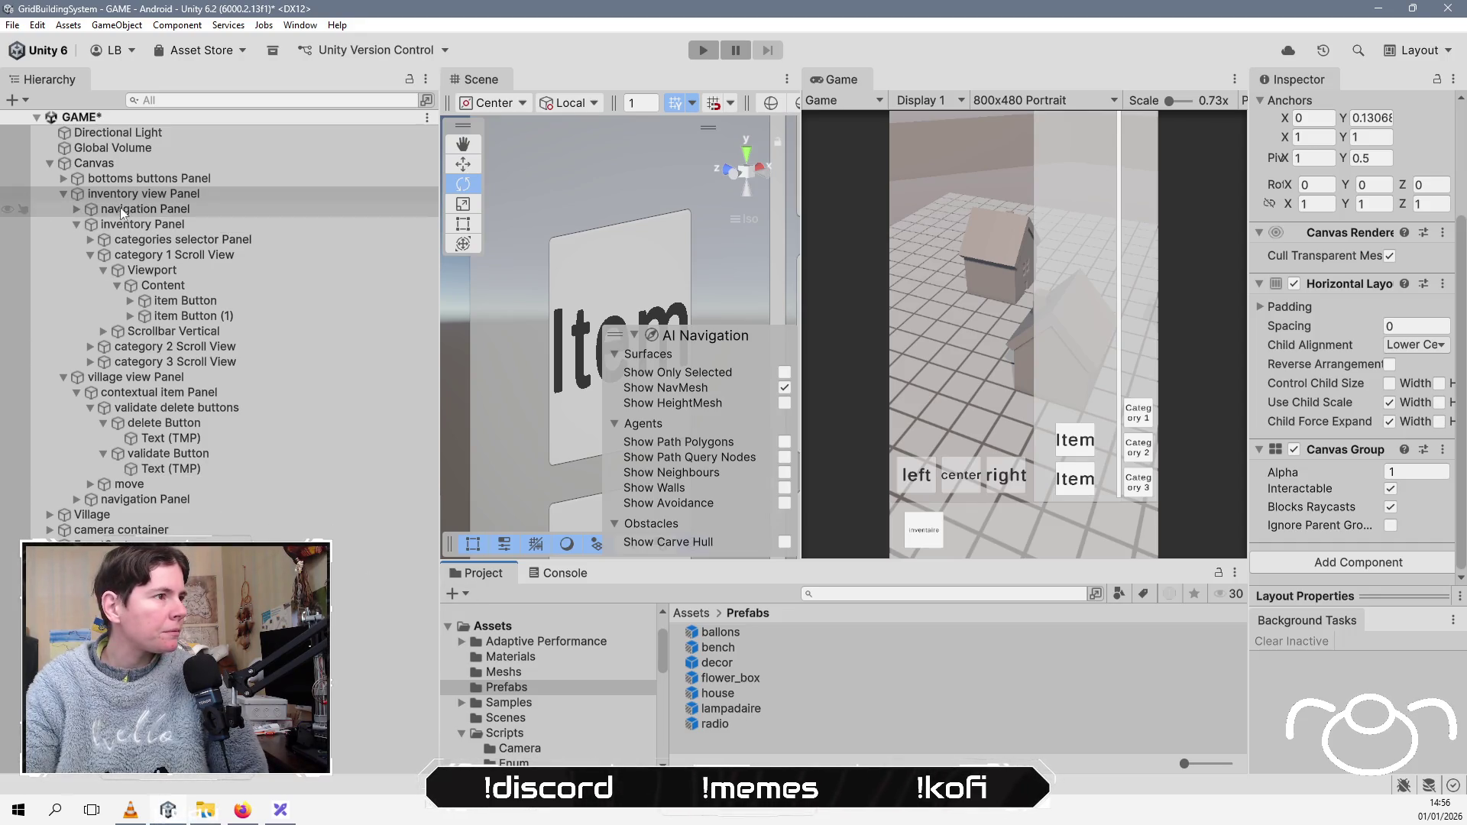
left_click(218, 301)
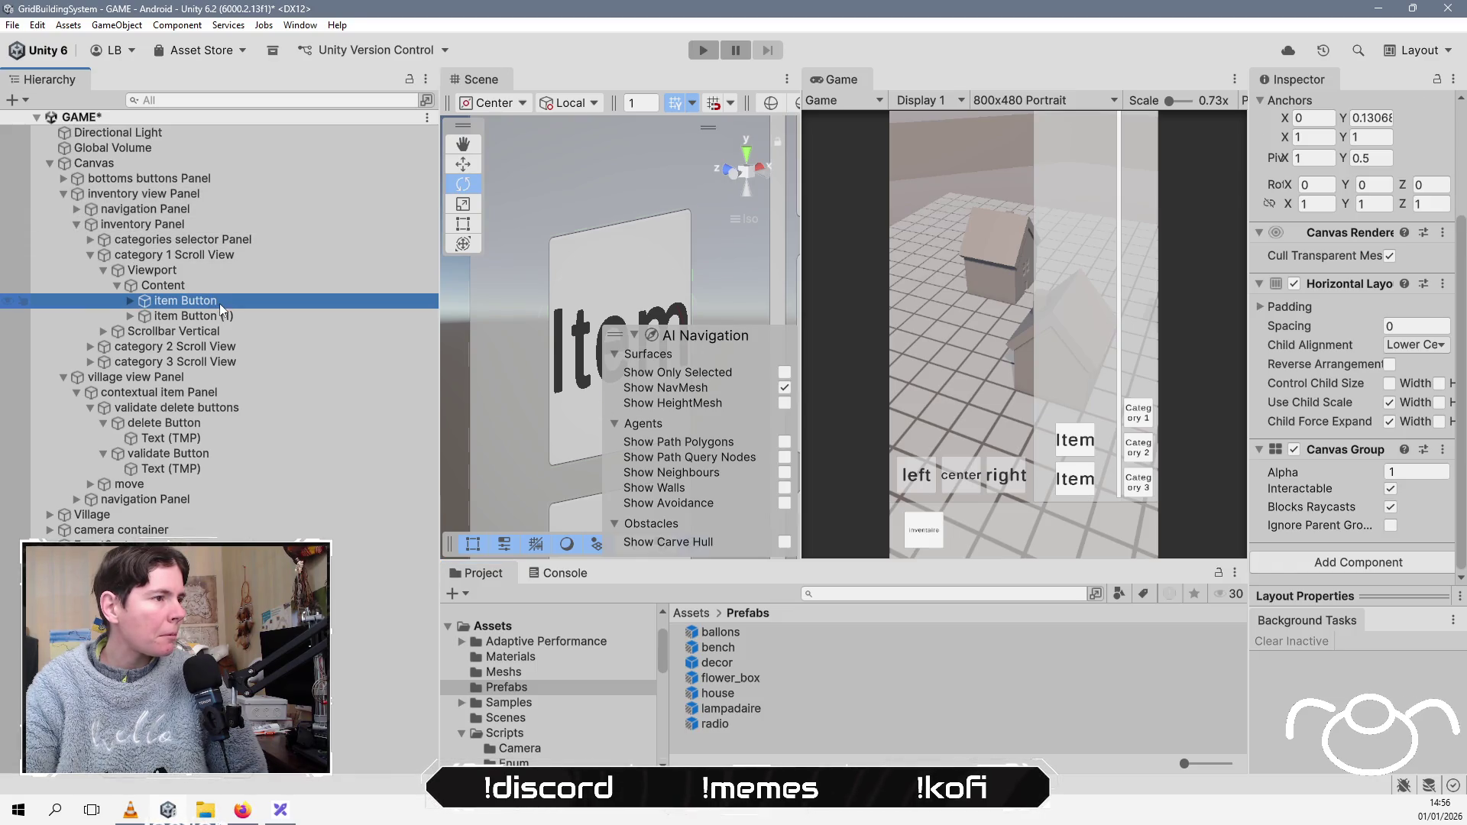
Step: Relabel the first two item buttons' Text (TMP) as 'house' and 'lampadaire'
left_click(129, 300)
left_click(211, 319)
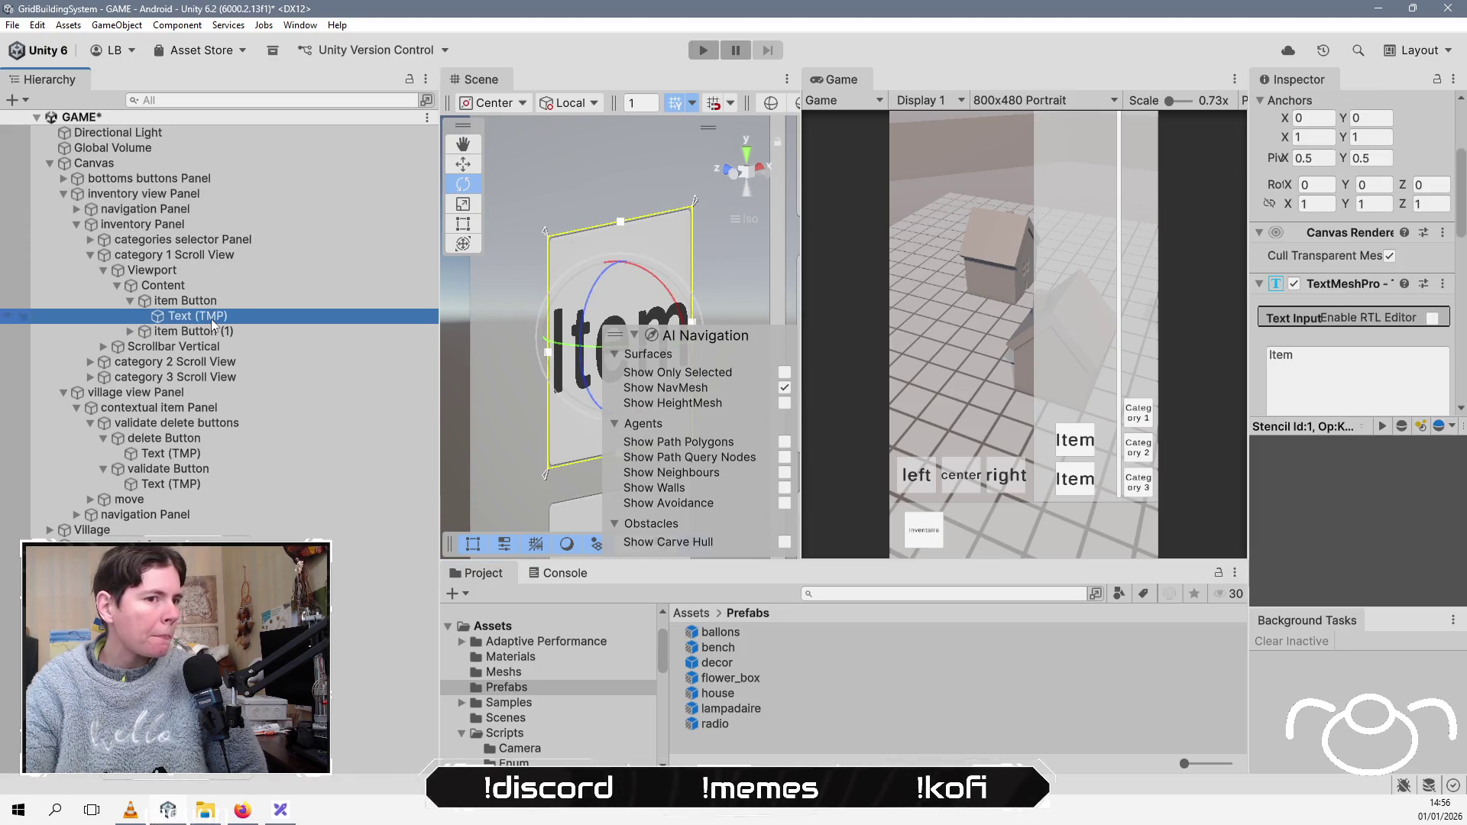
double_click(1338, 358)
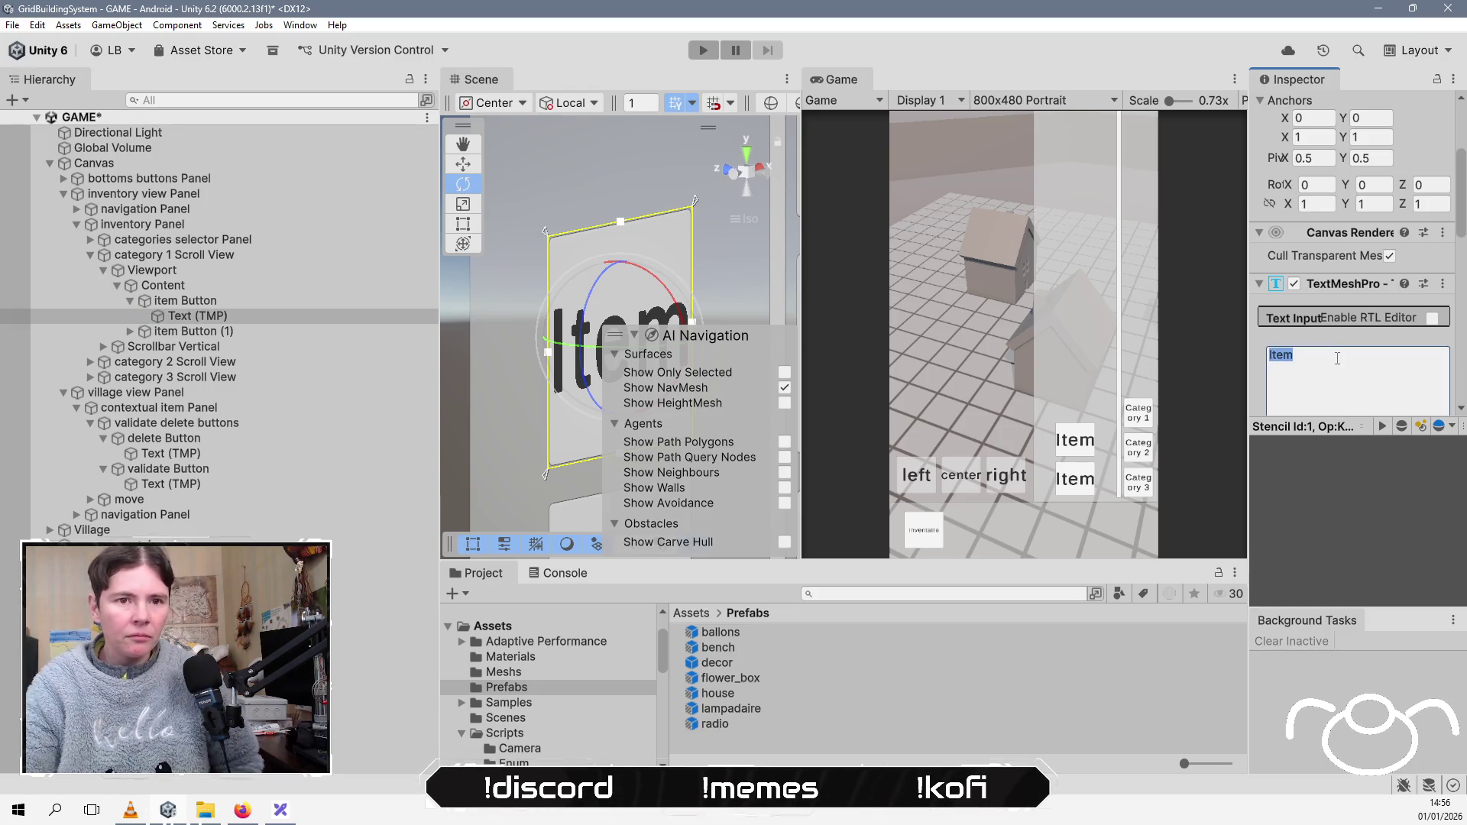
type("house")
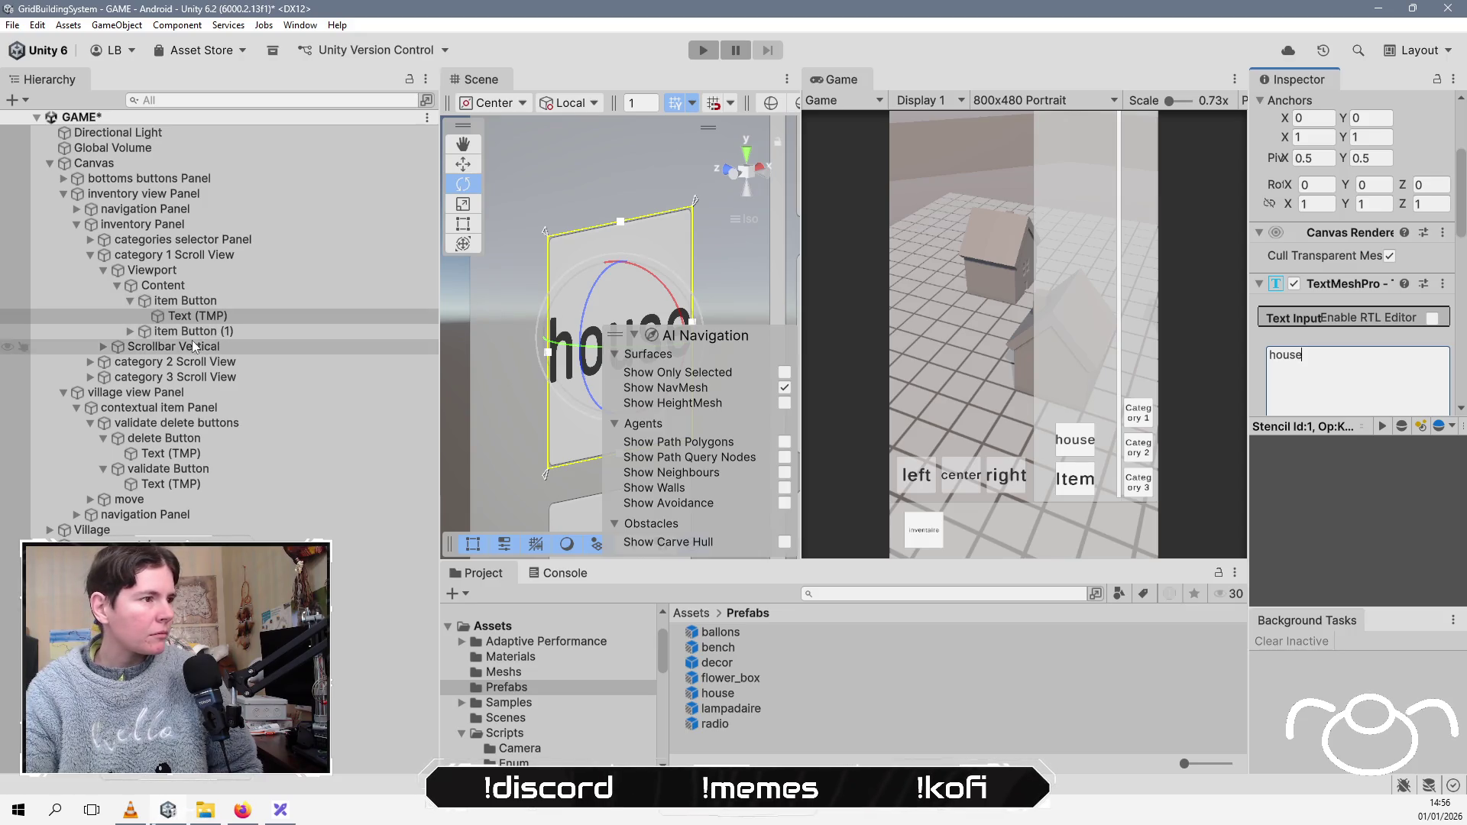
left_click(129, 331)
left_click(187, 347)
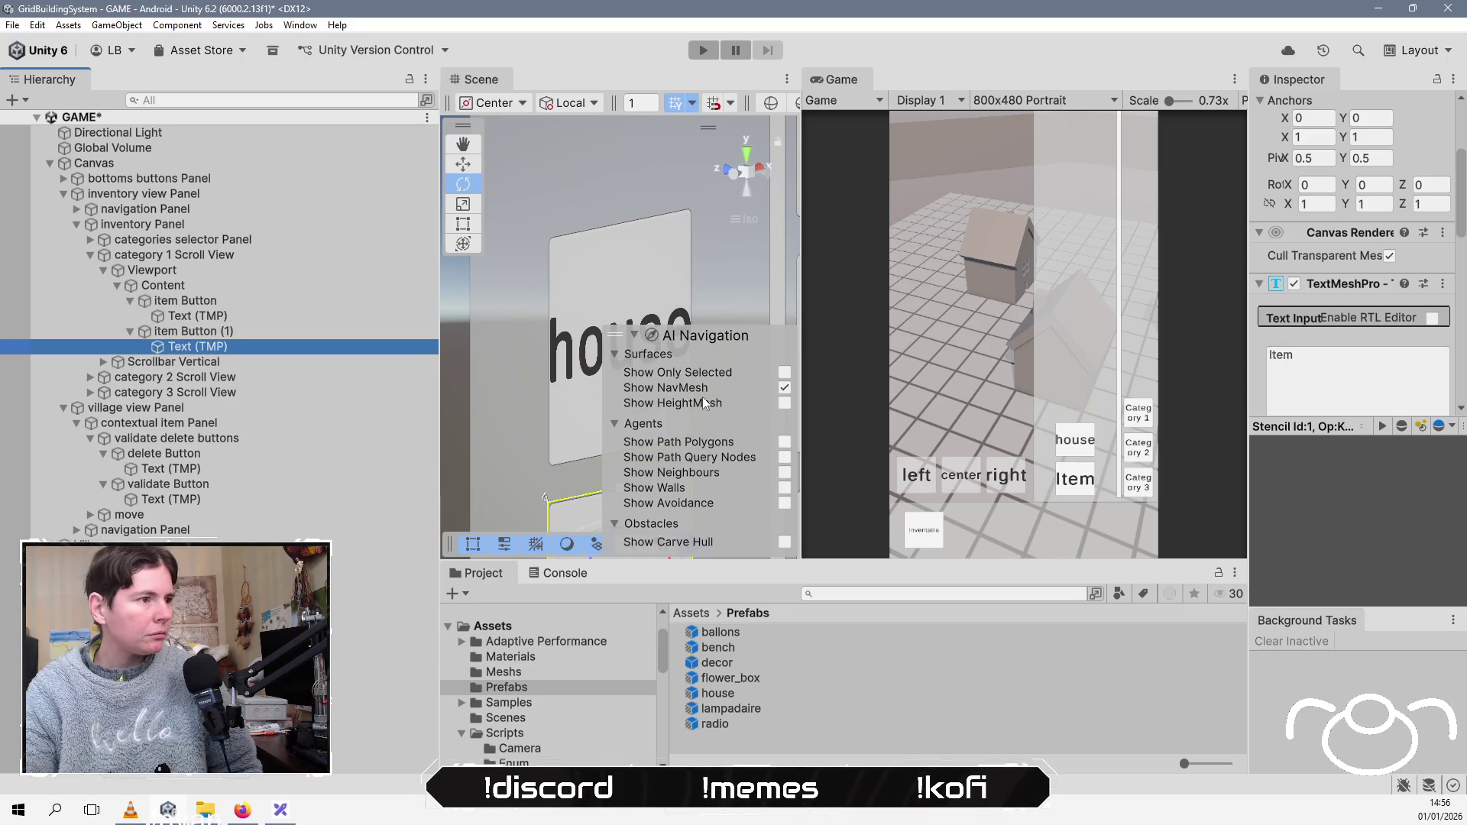
left_click(1343, 388)
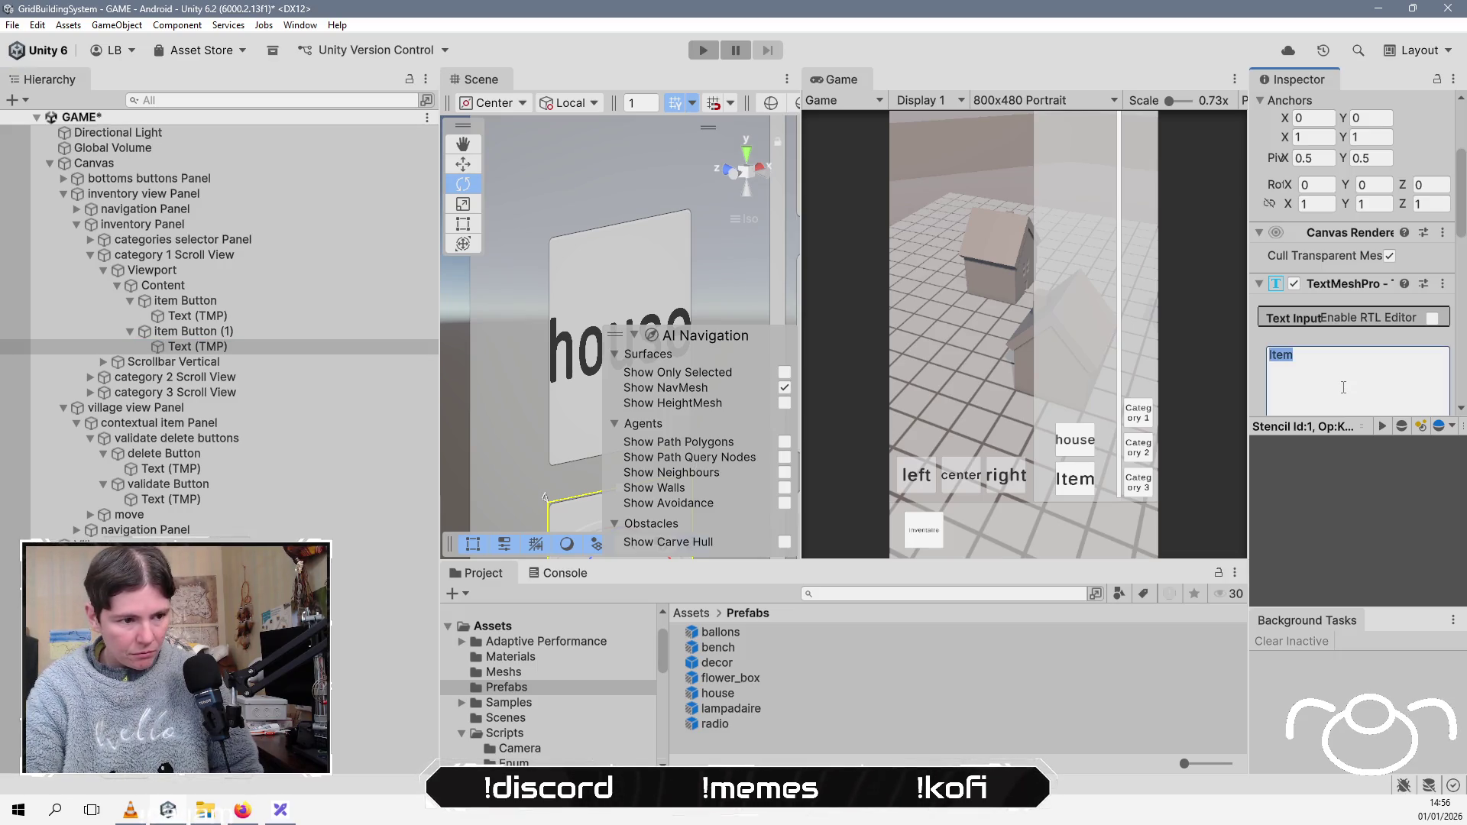
type("lam")
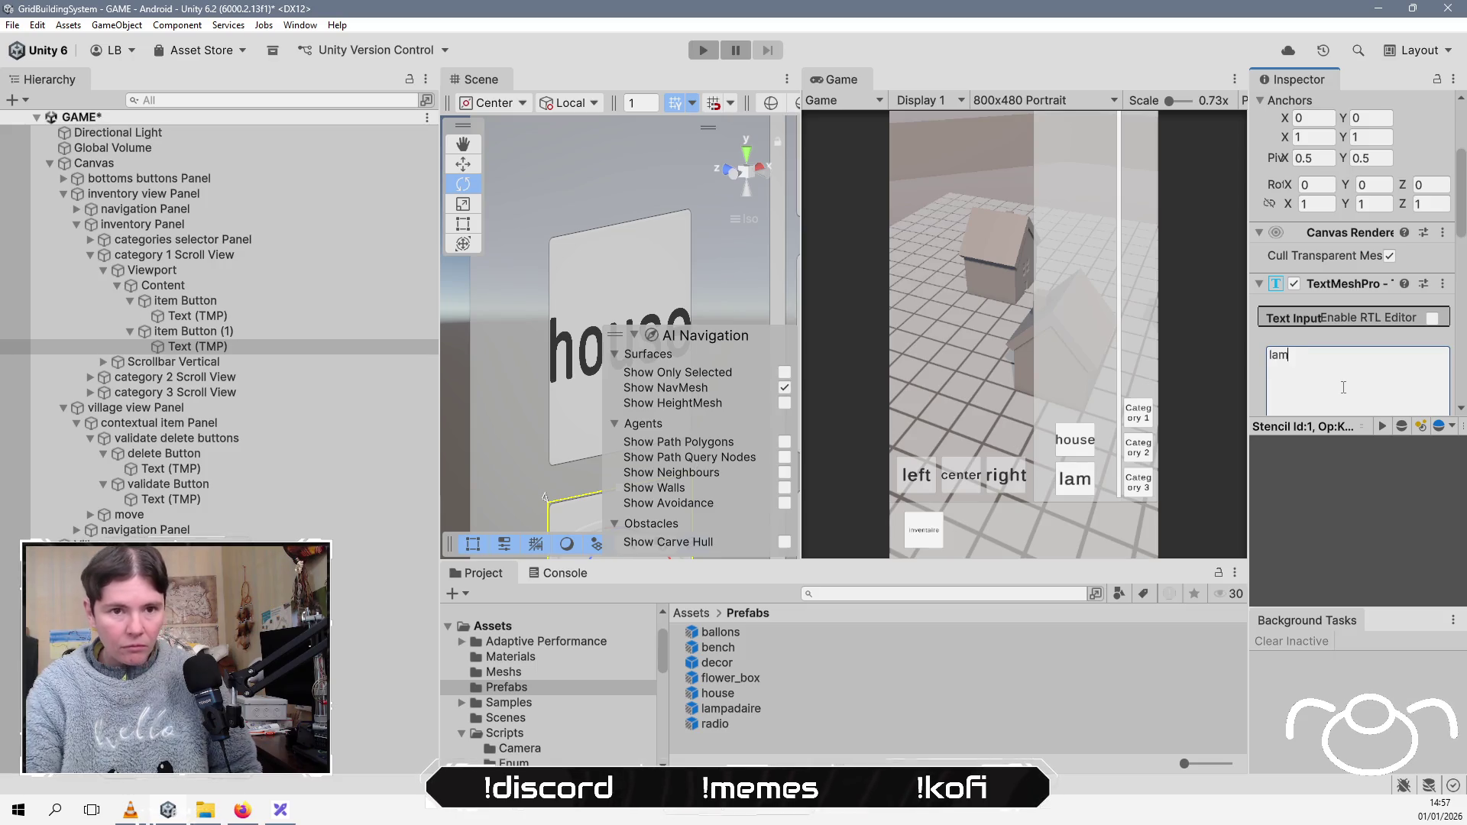
type("padaire")
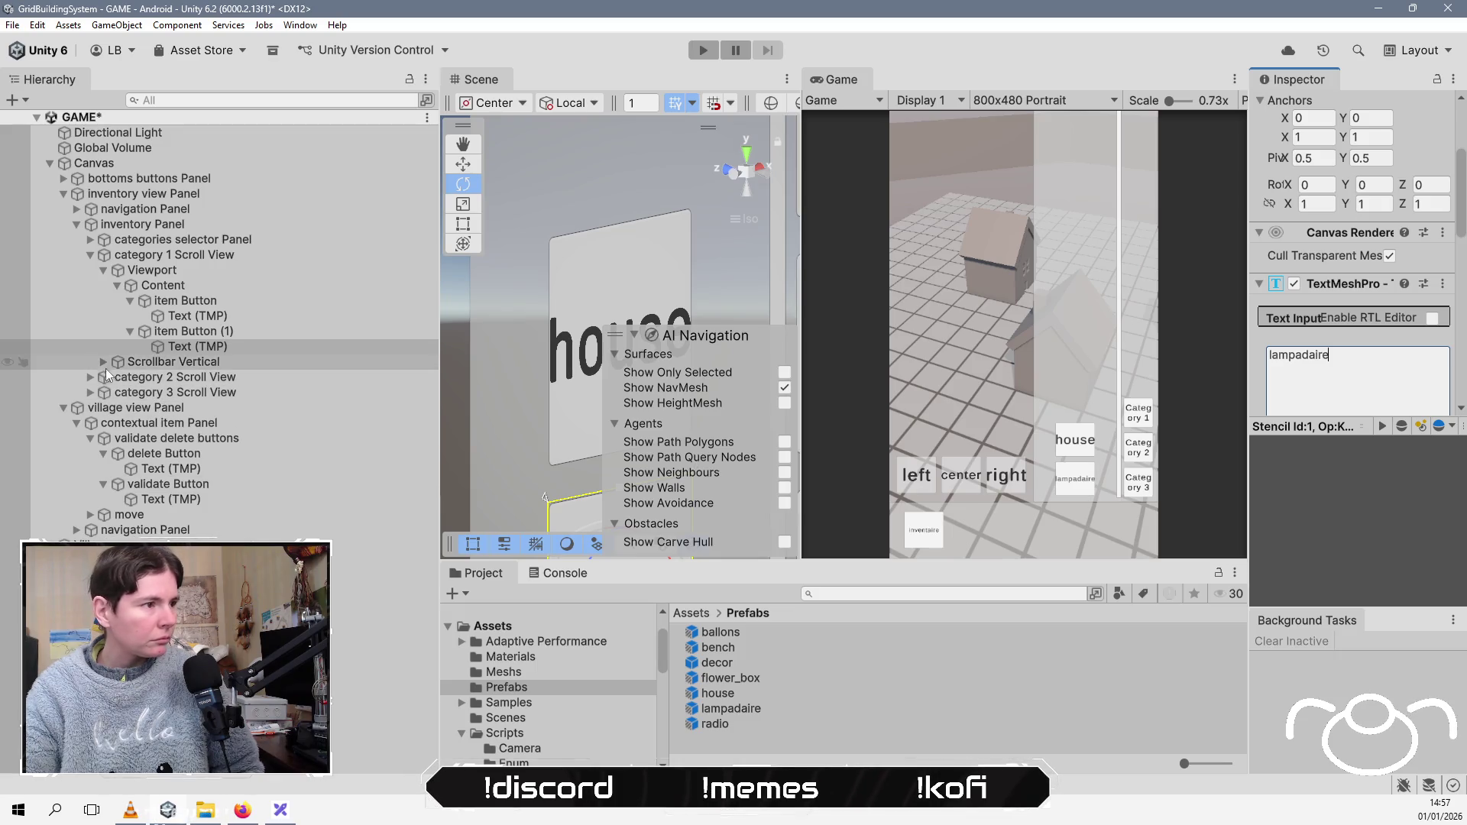
Step: Label the two category 2 buttons 'radio' and 'ballons'
left_click(90, 377)
left_click(105, 392)
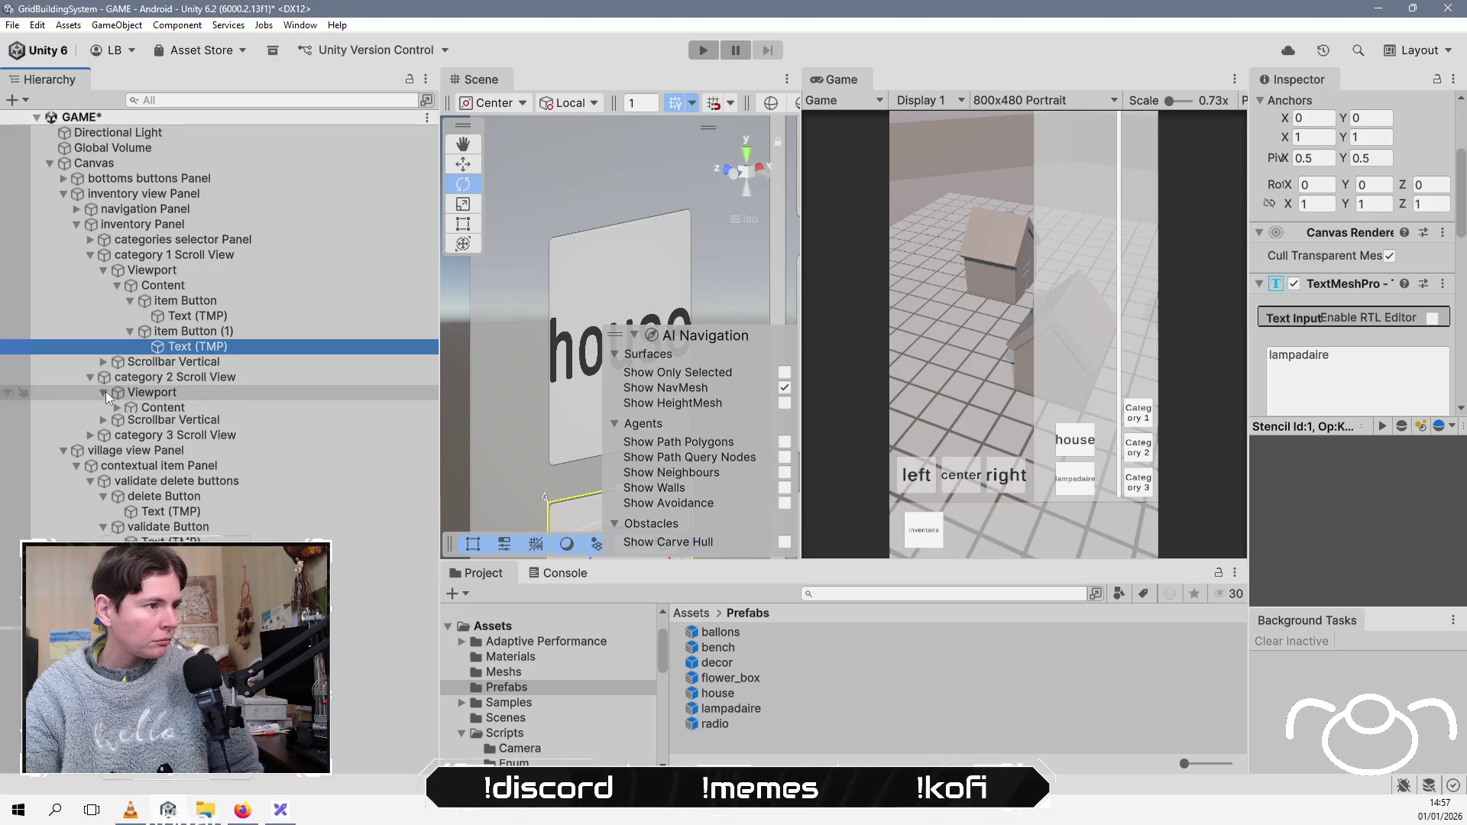
left_click(119, 408)
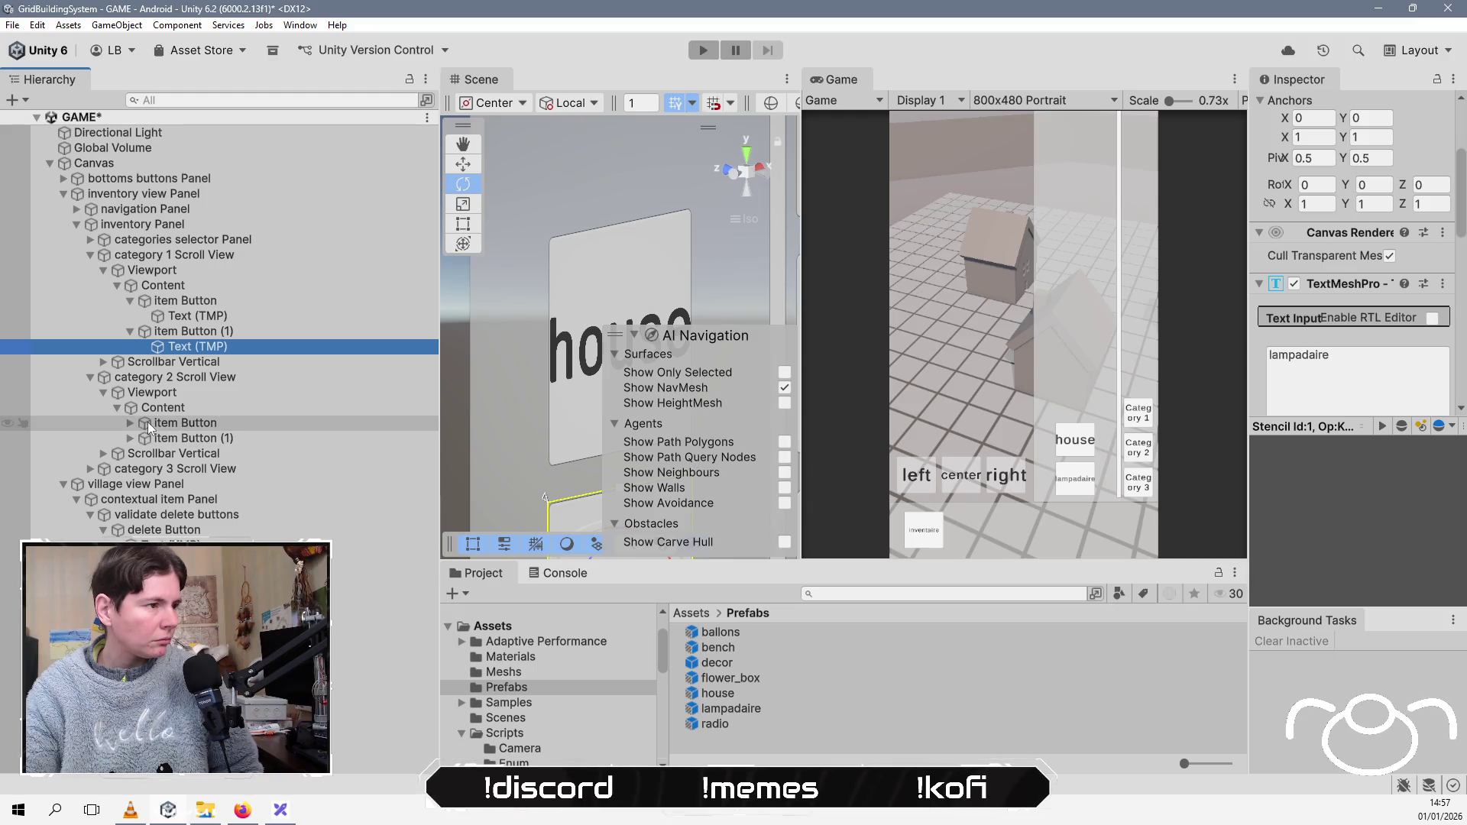
left_click(125, 424)
left_click(230, 439)
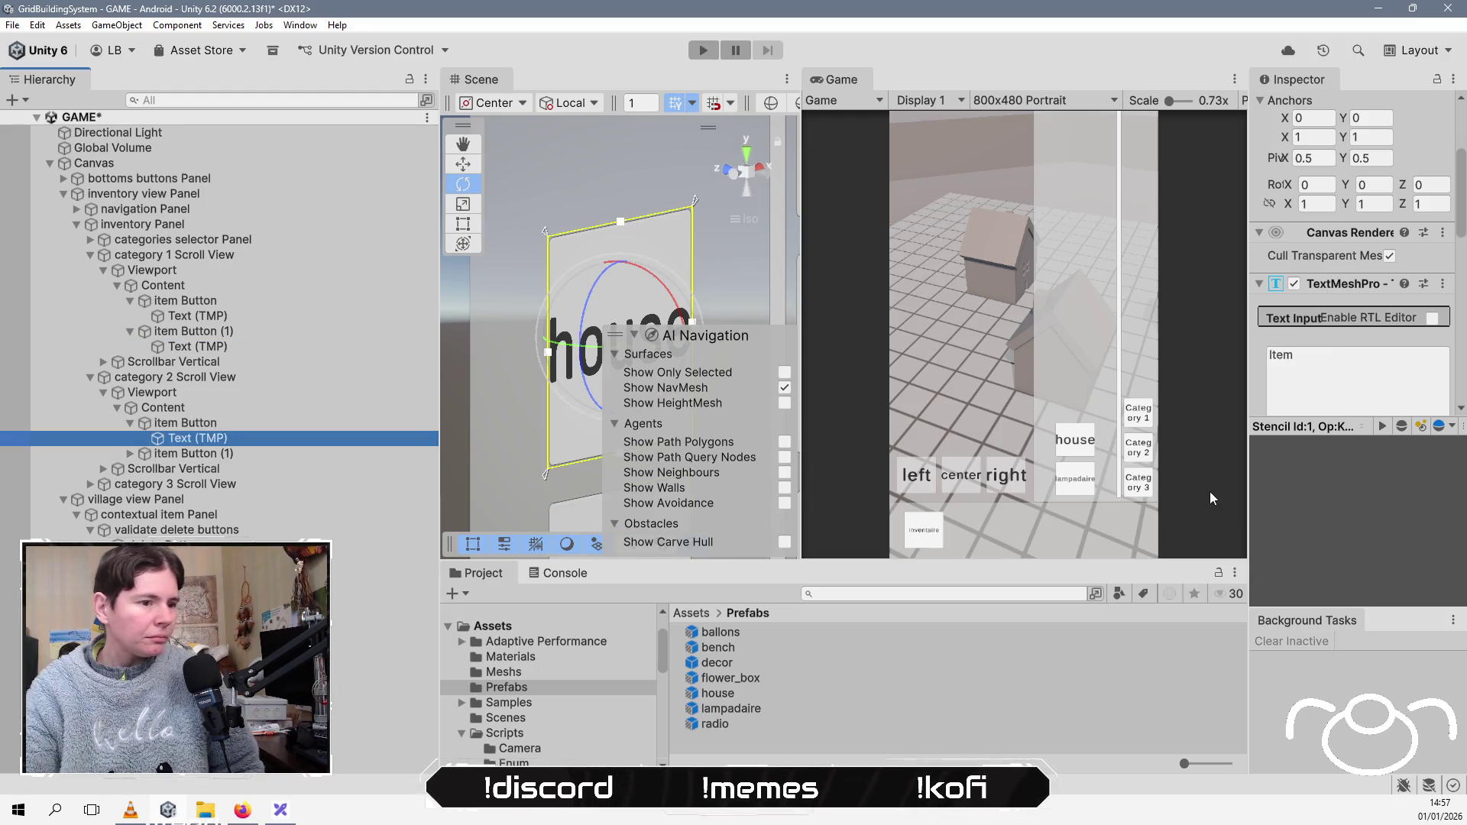
double_click(1347, 384)
type("radio")
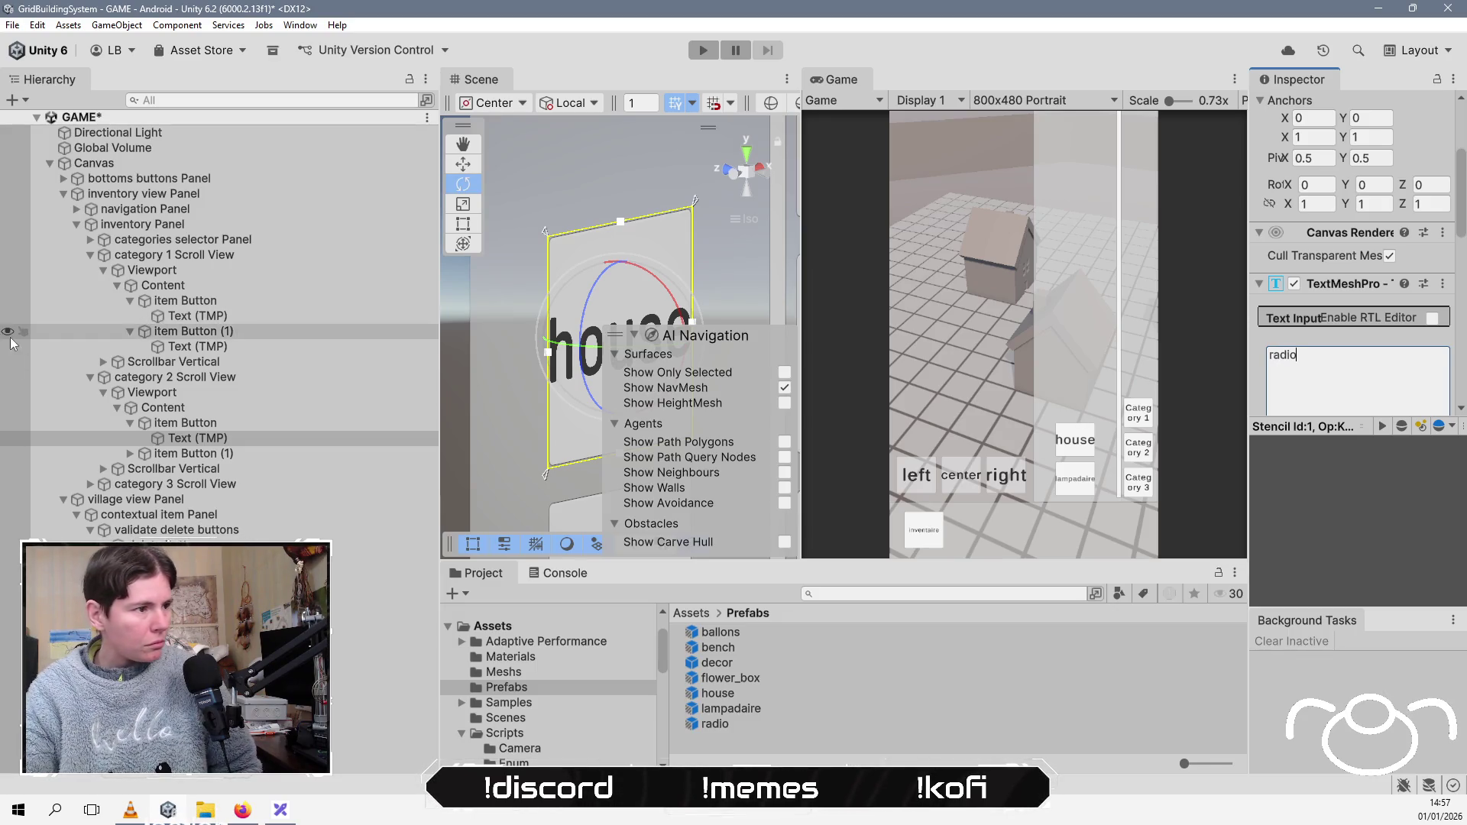
left_click(128, 454)
left_click(191, 469)
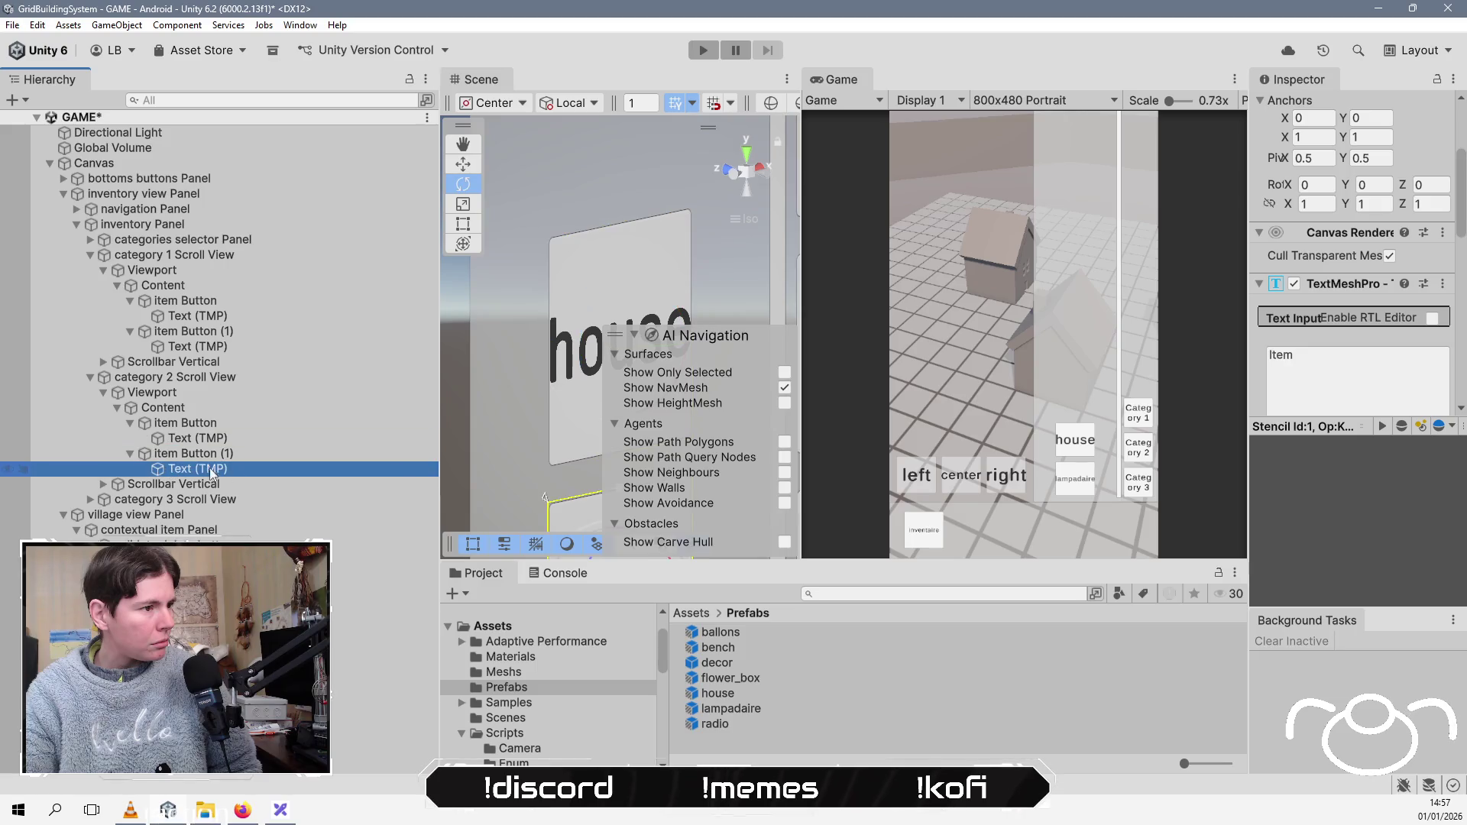
double_click(1343, 376)
type("b")
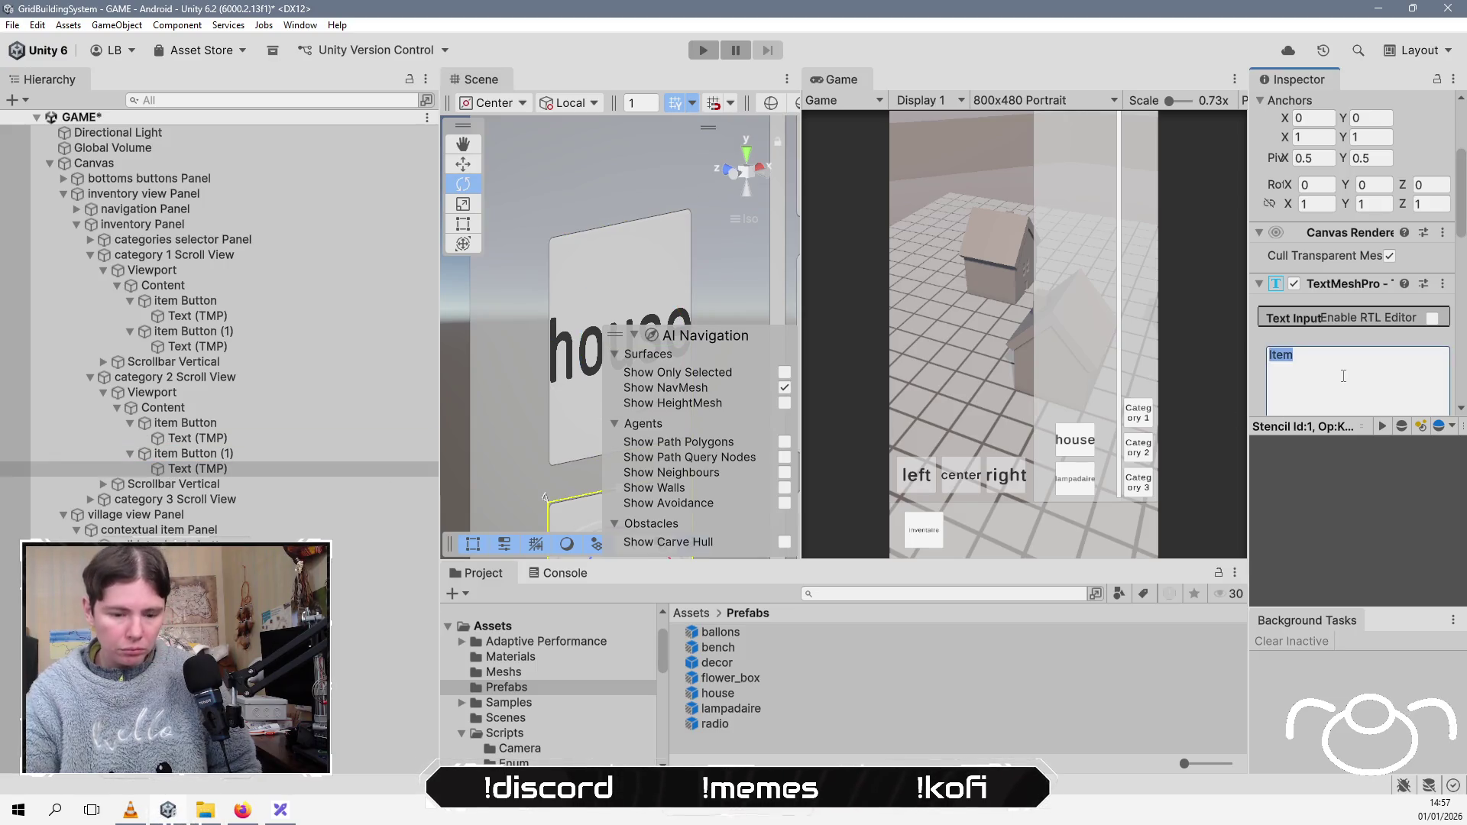
type("allons")
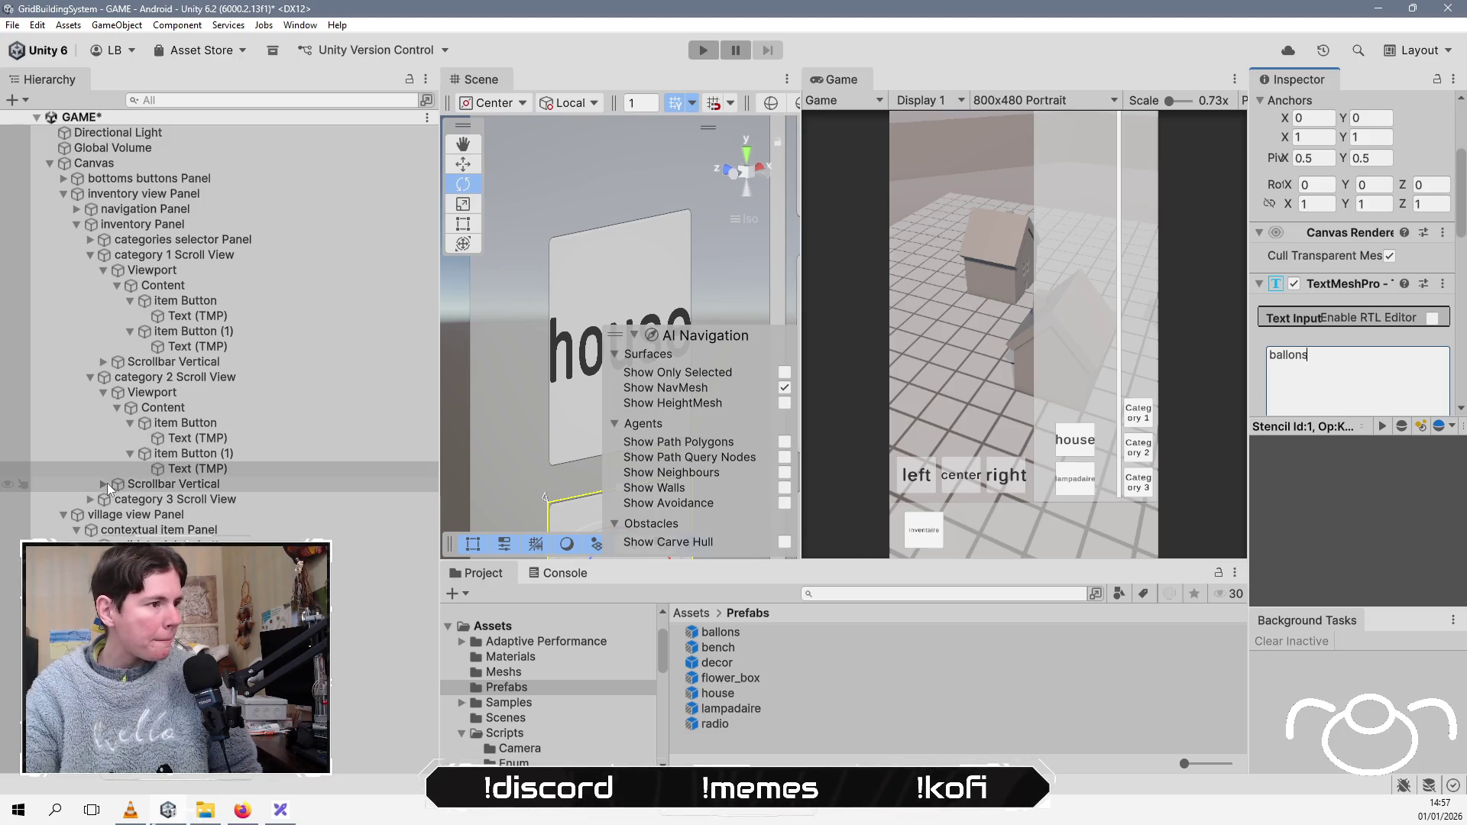
Step: Label the category 3 buttons 'bench' and 'flower', then save the scene with Ctrl+S
left_click(103, 485)
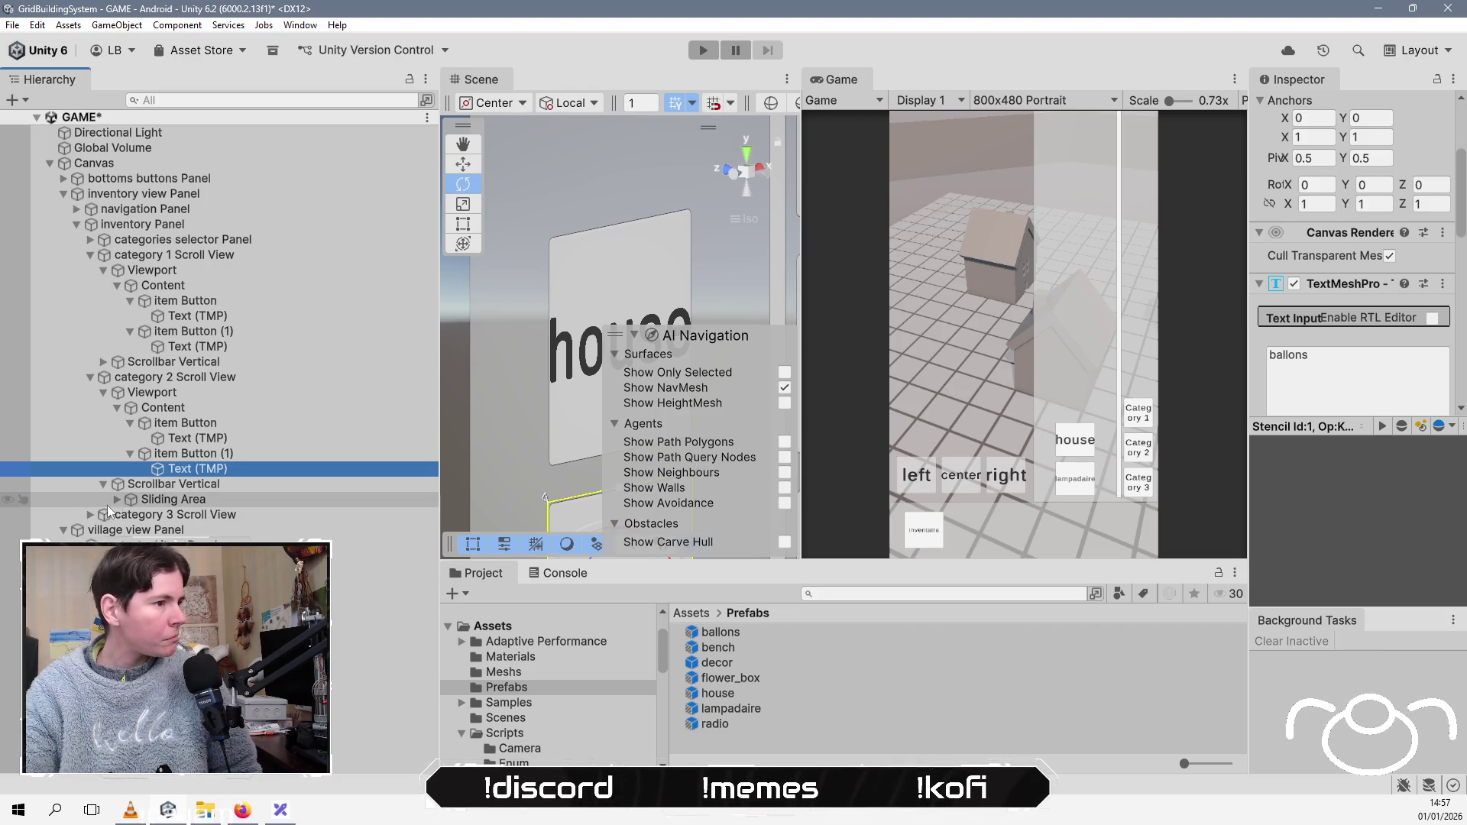
left_click(90, 515)
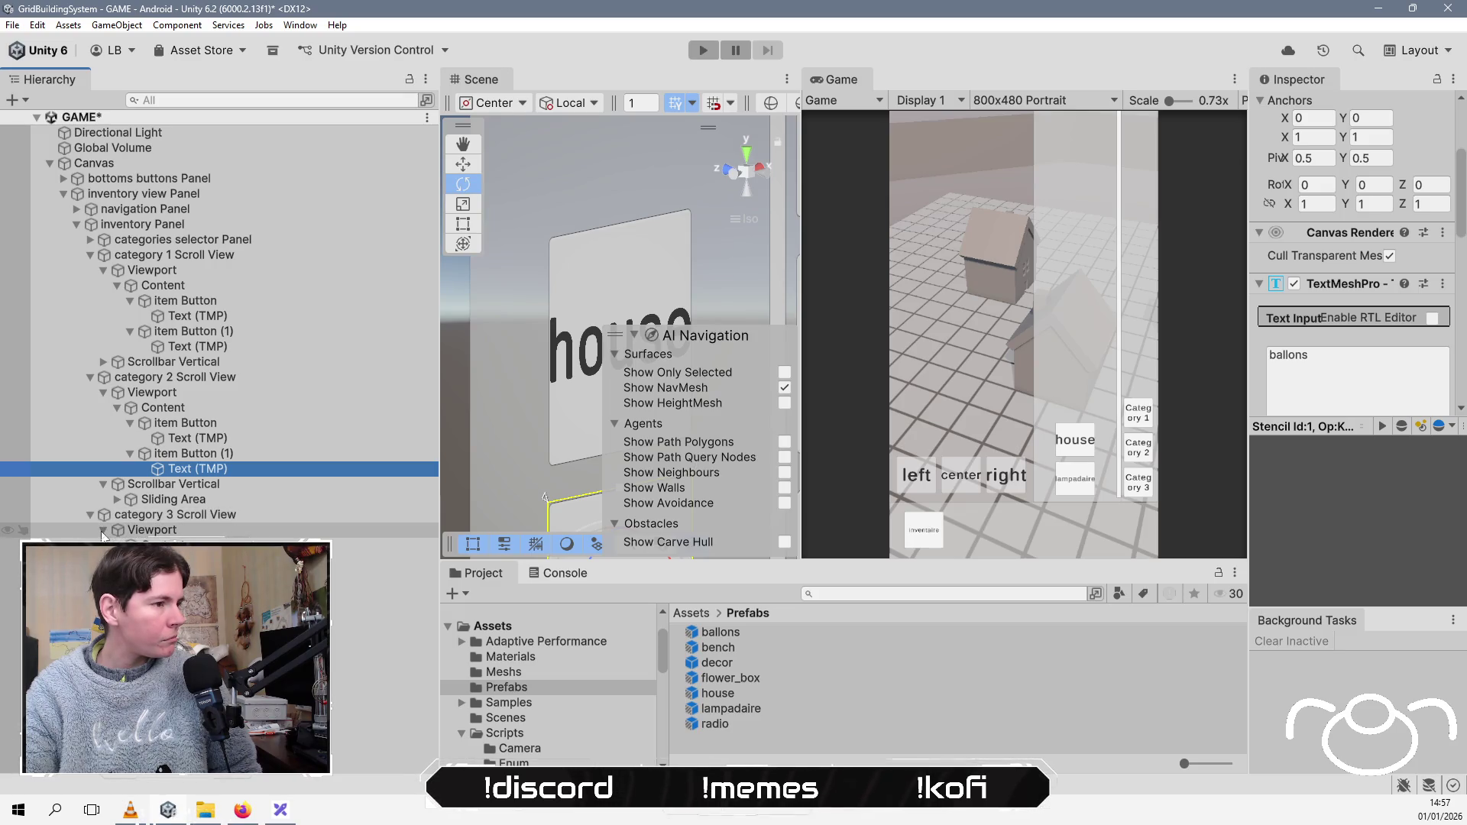
left_click(117, 545)
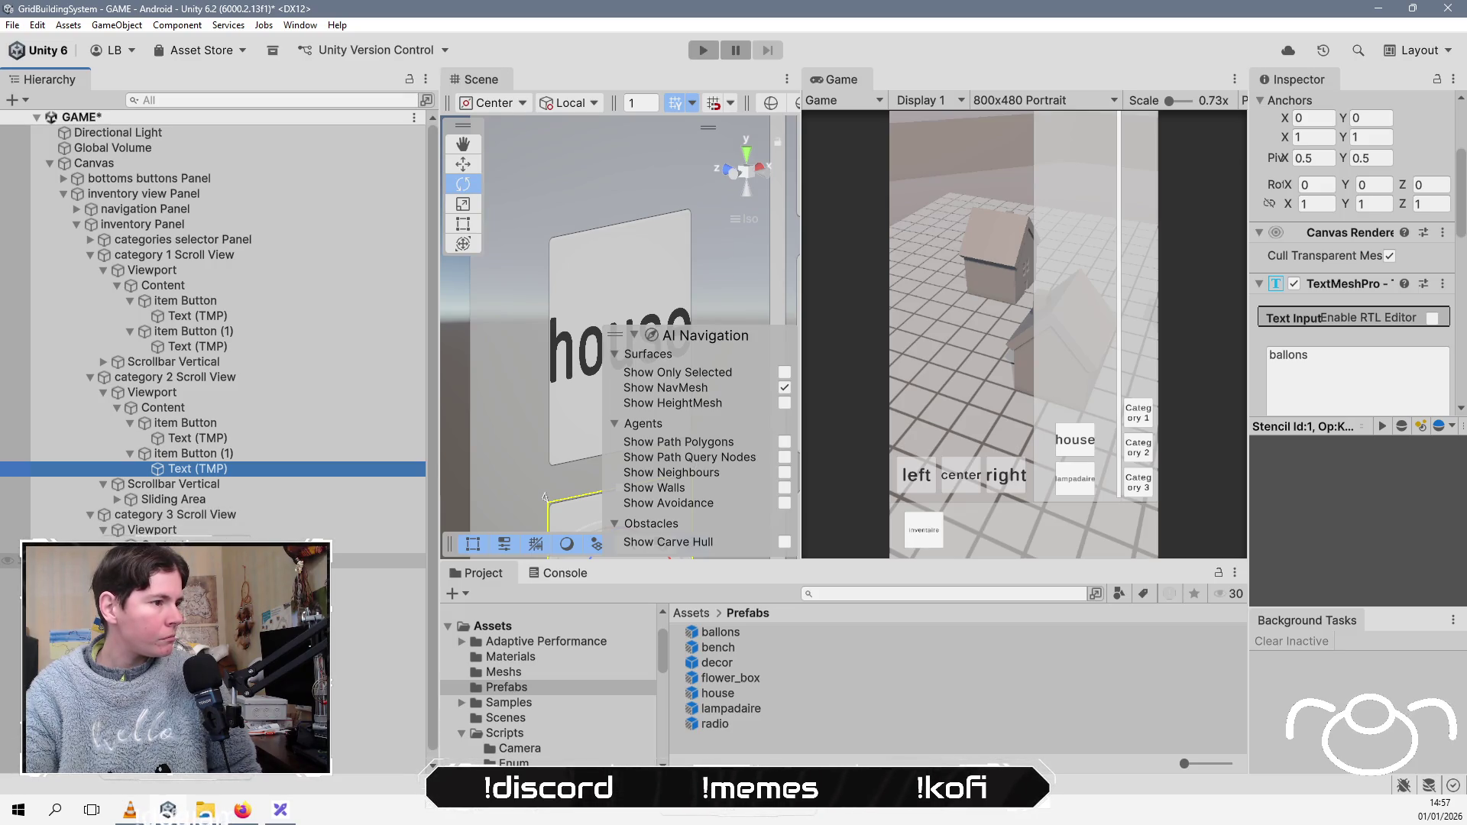
left_click(366, 577)
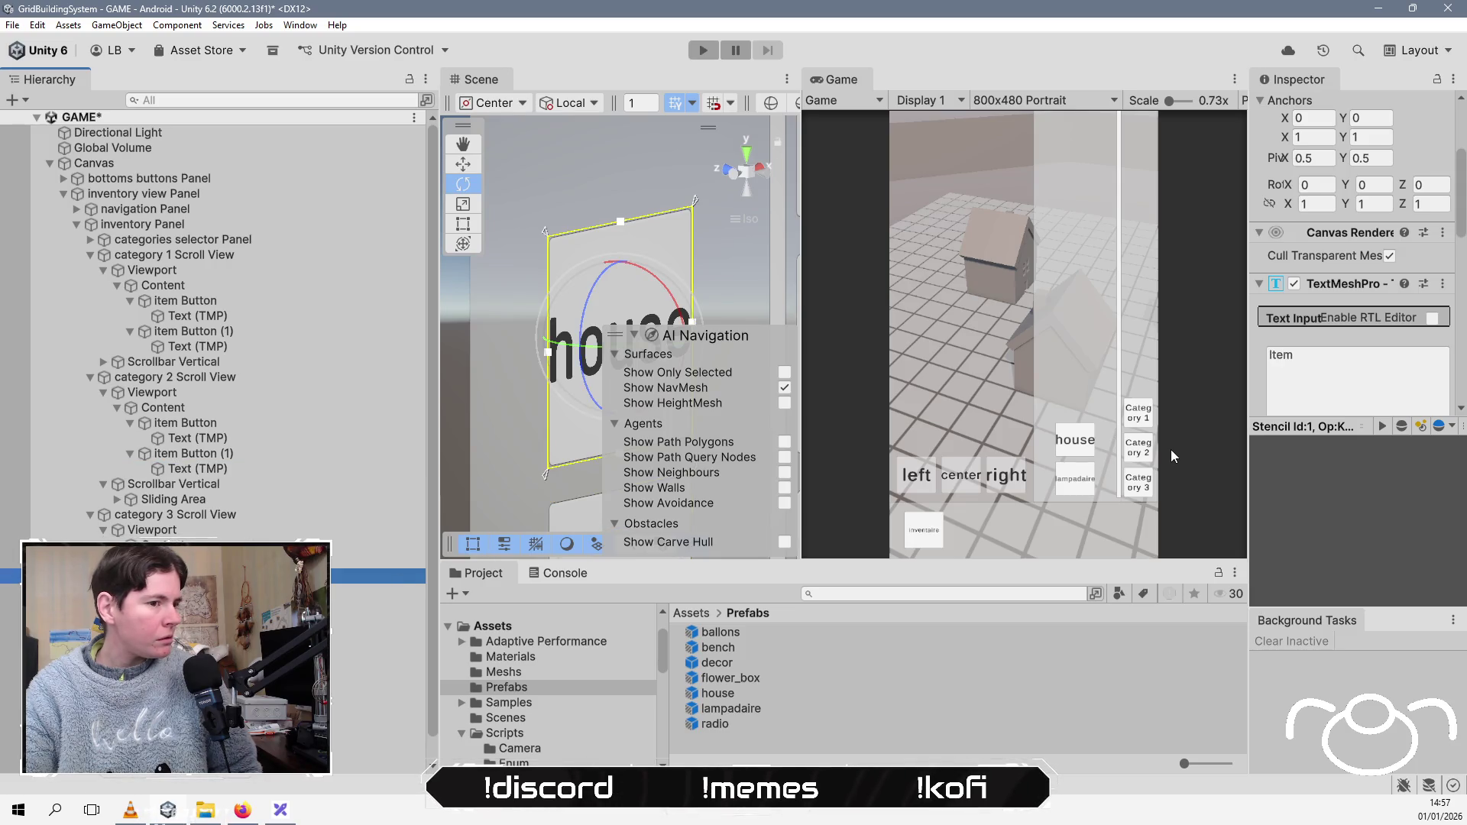
left_click(1374, 383)
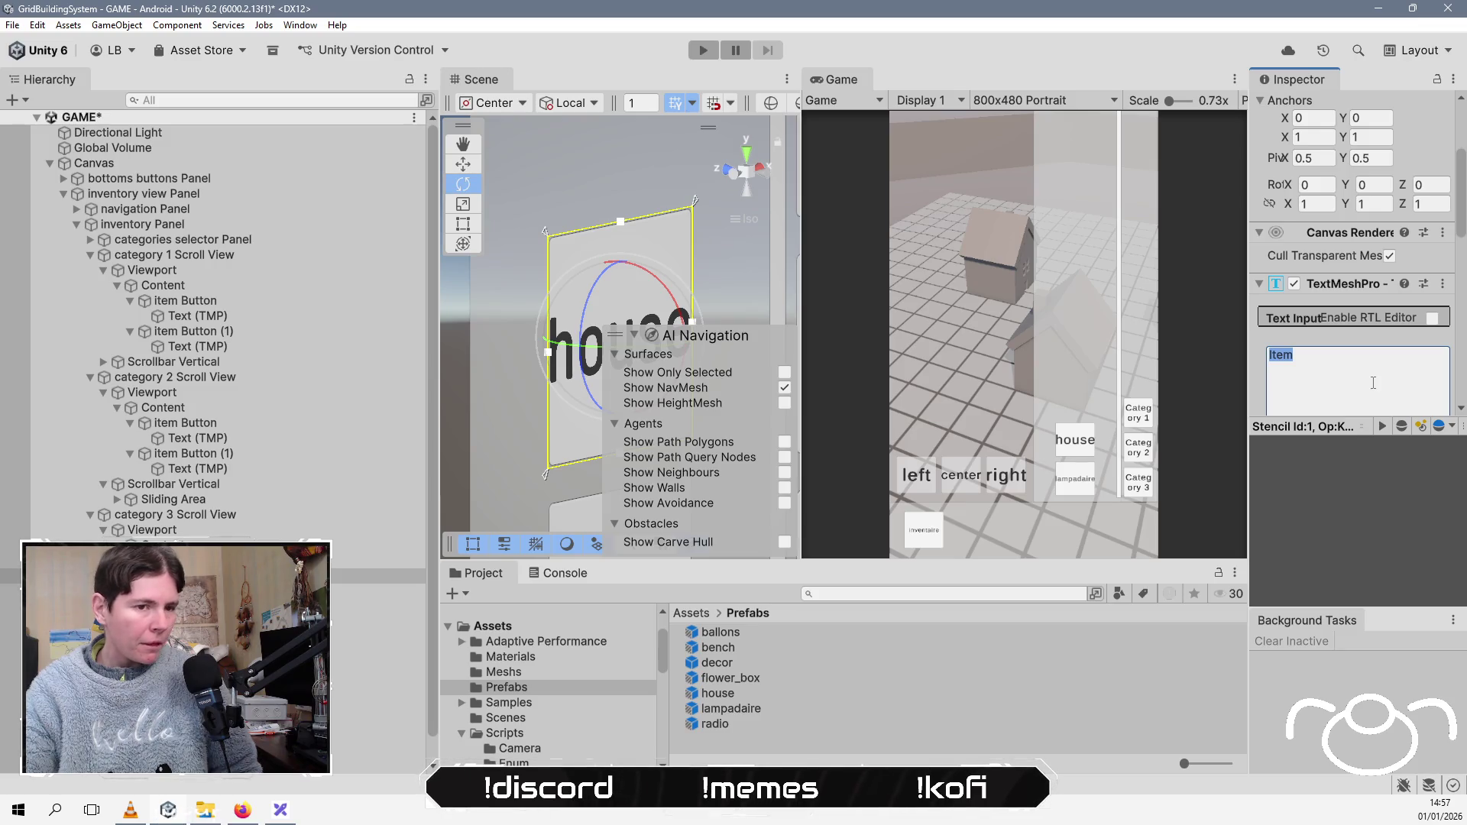
type("bench")
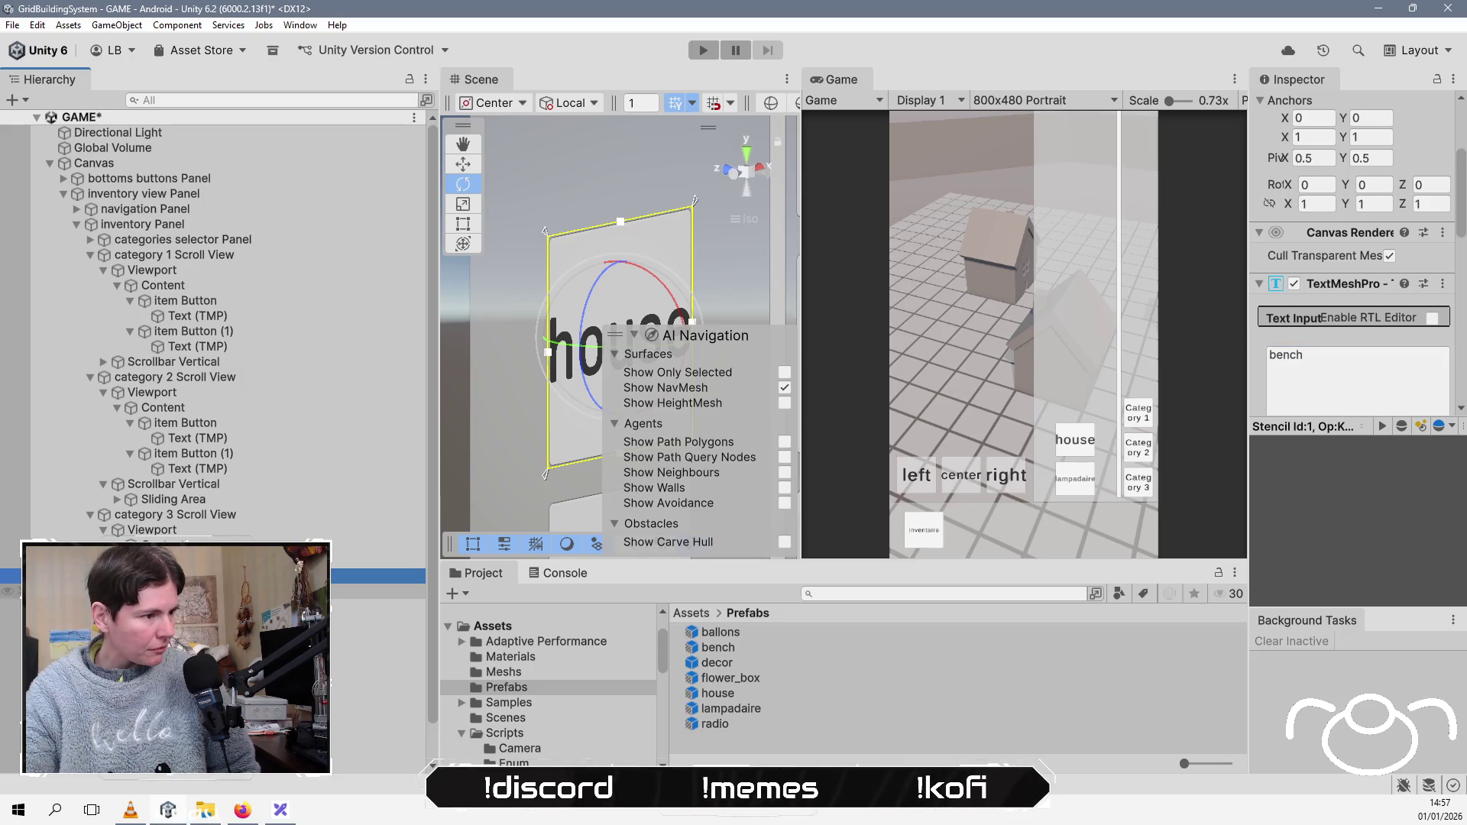
left_click(378, 606)
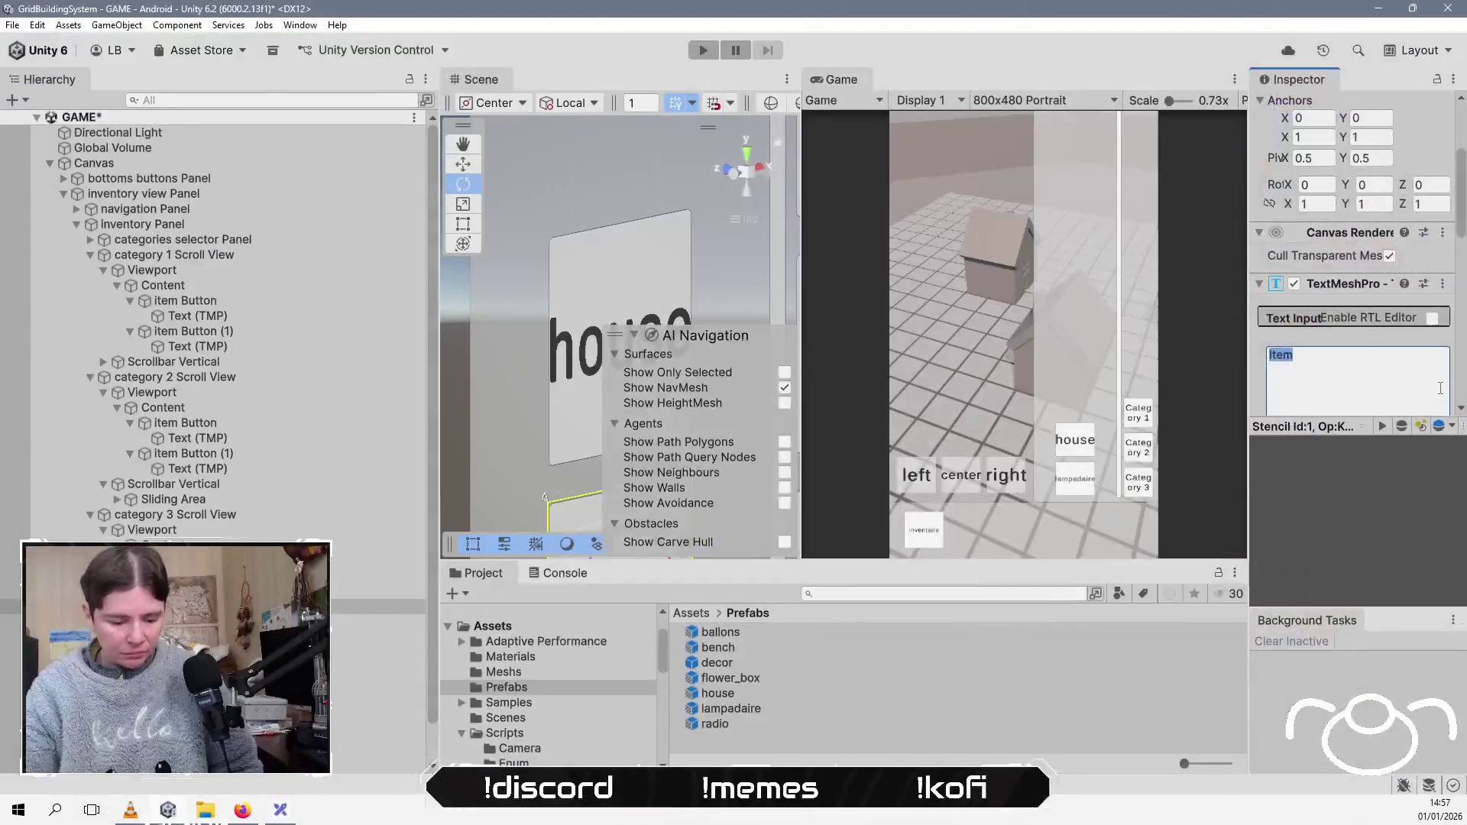
left_click(1439, 388)
type("flower")
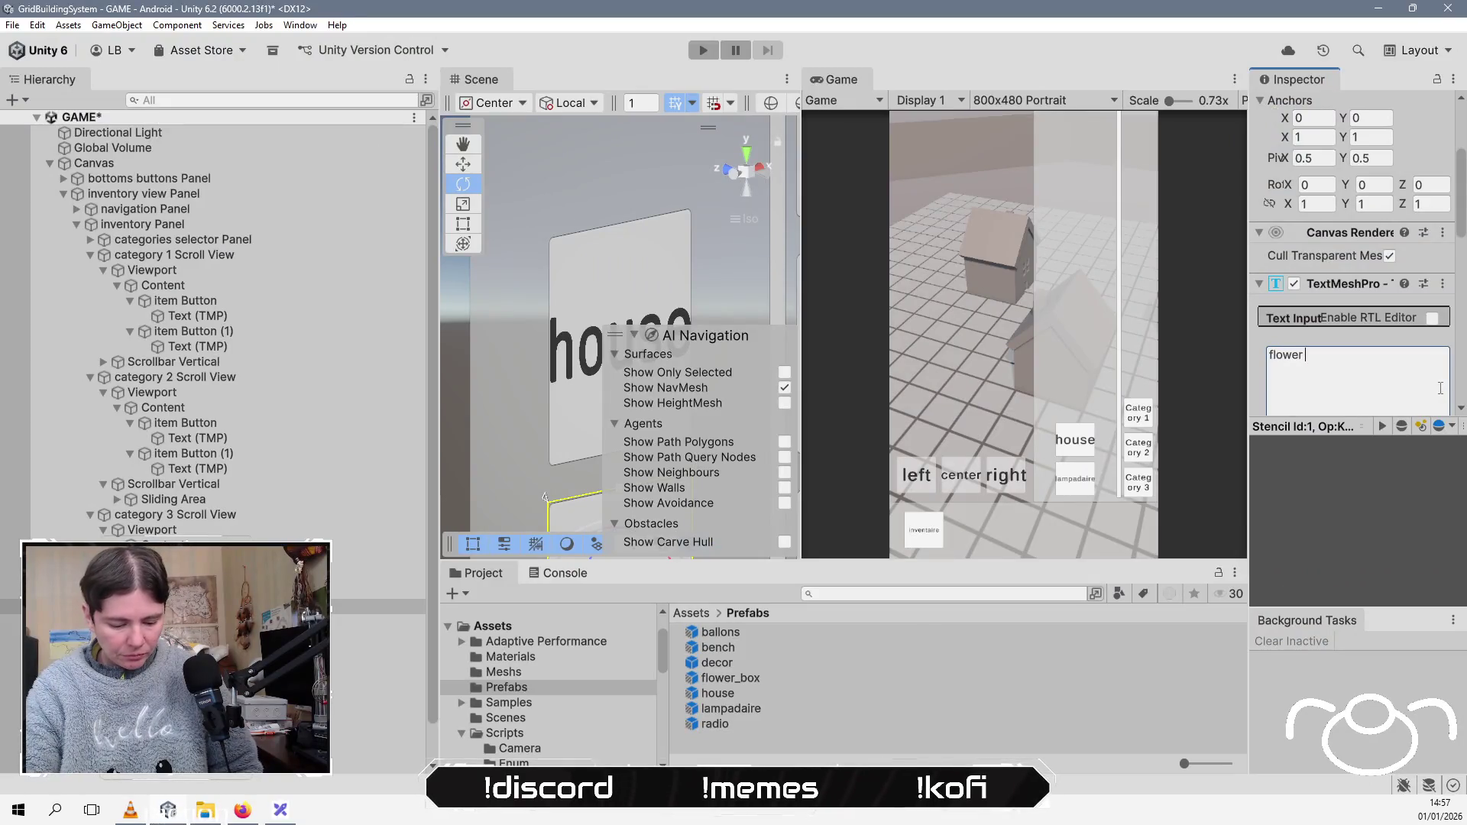
key("ctrl+s")
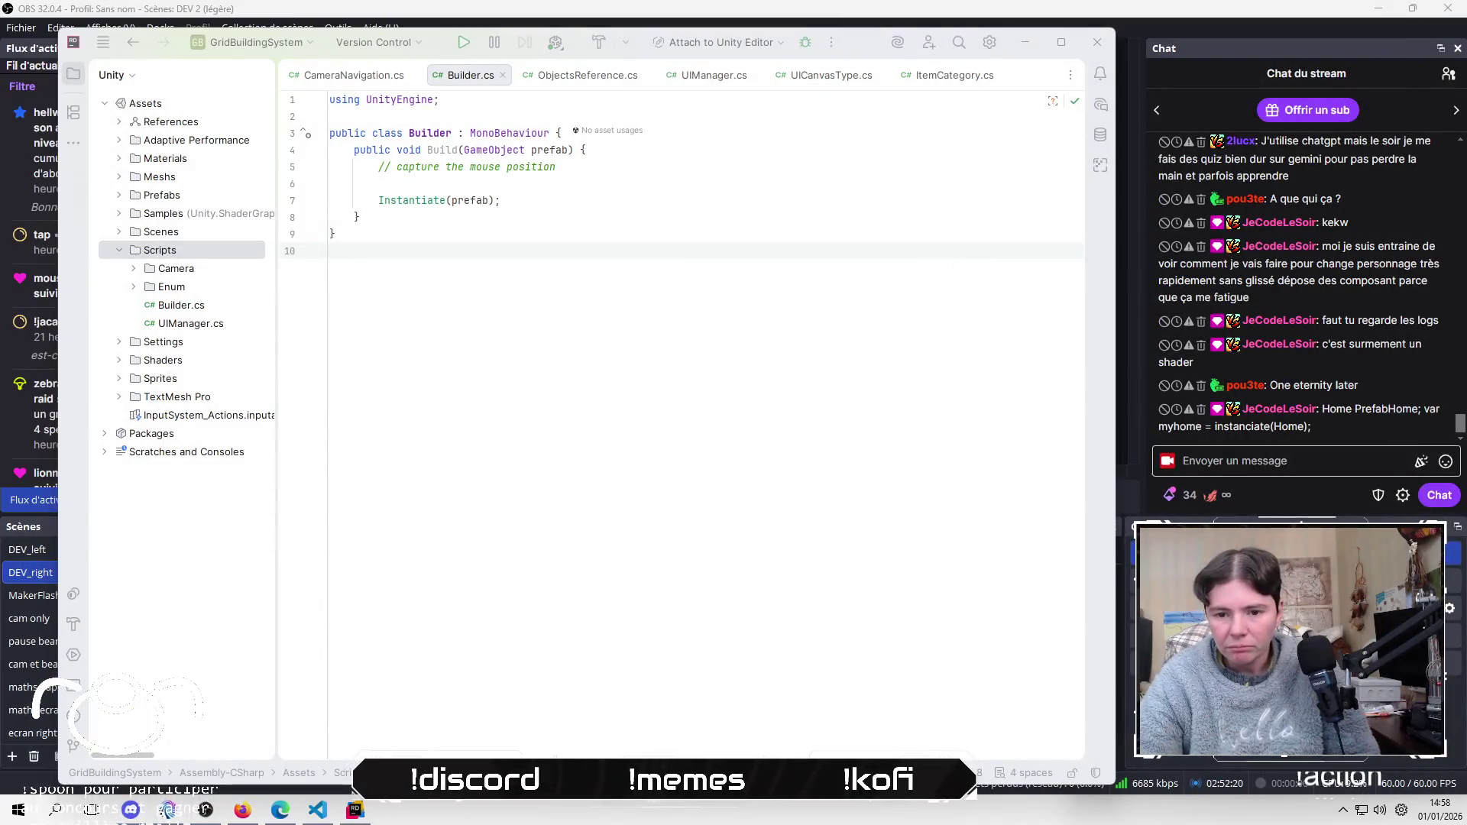
Step: Search Windows Start for 'blender' to find Blender 5.0
key("super")
type("blender")
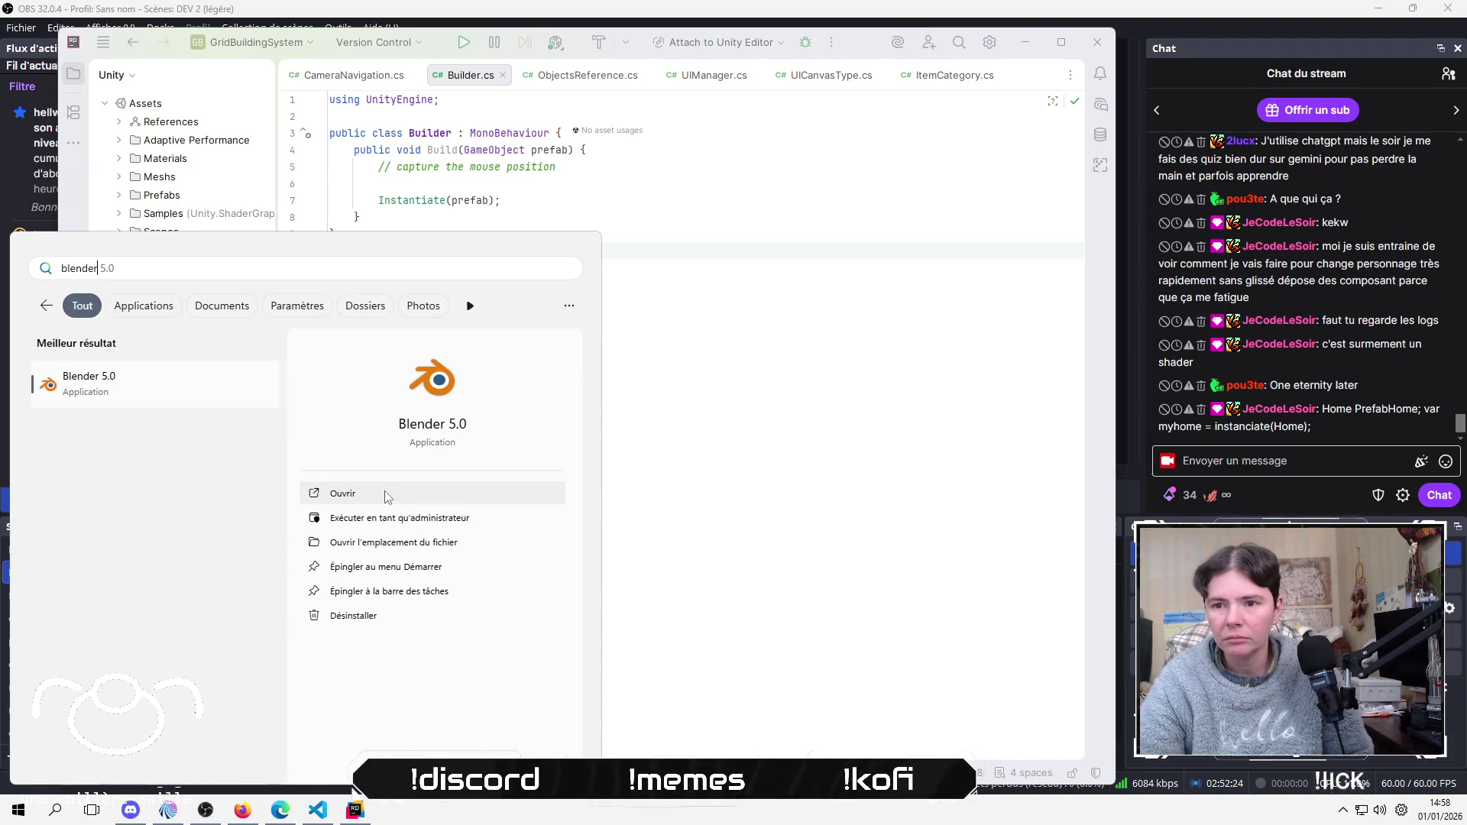
Step: Launch Blender 5.0 from the Start search results
left_click(385, 494)
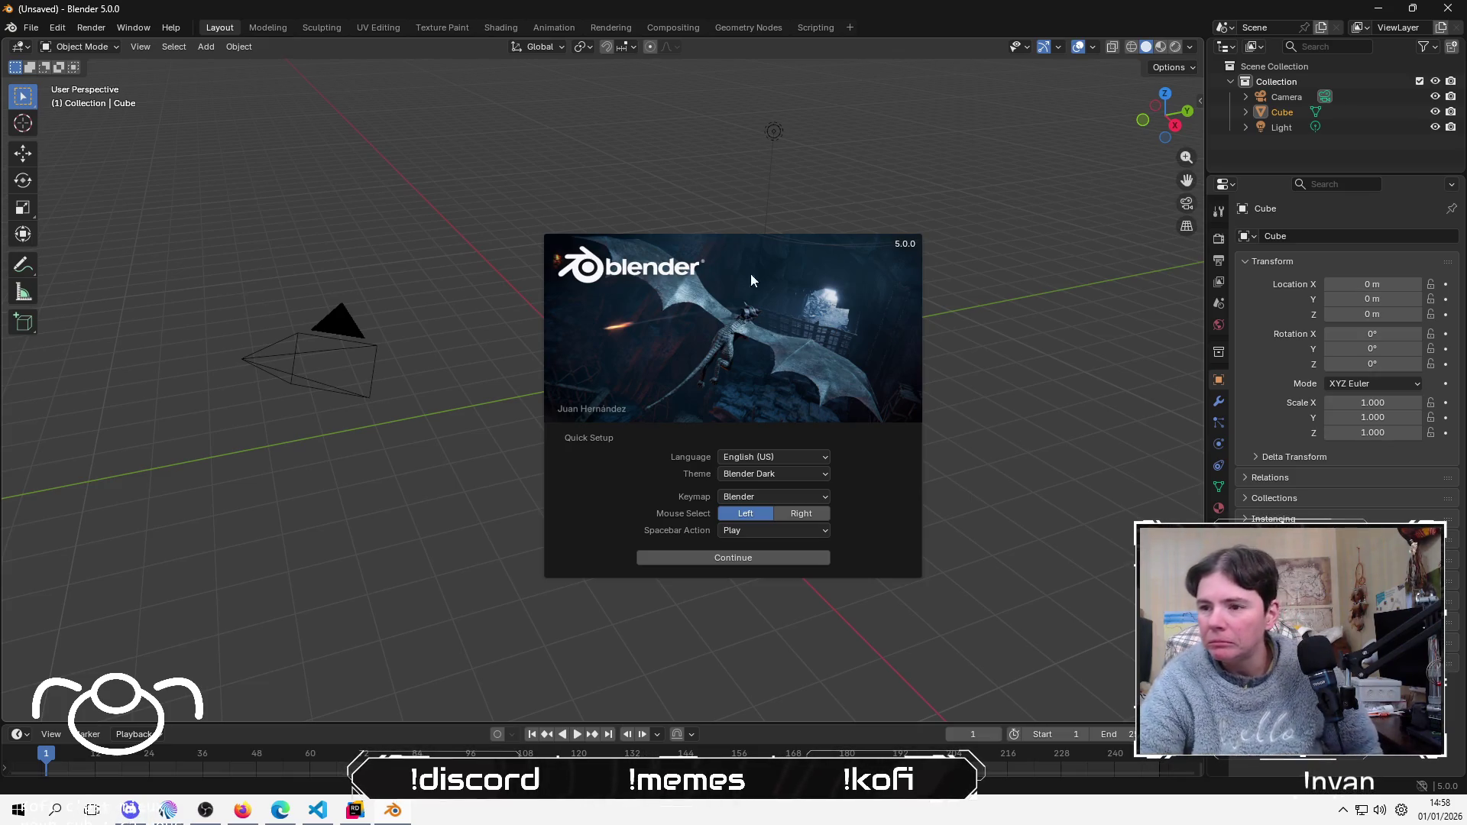
Step: Pick the Blender Light theme in Quick Setup, continue, and dismiss the splash screen
left_click(778, 474)
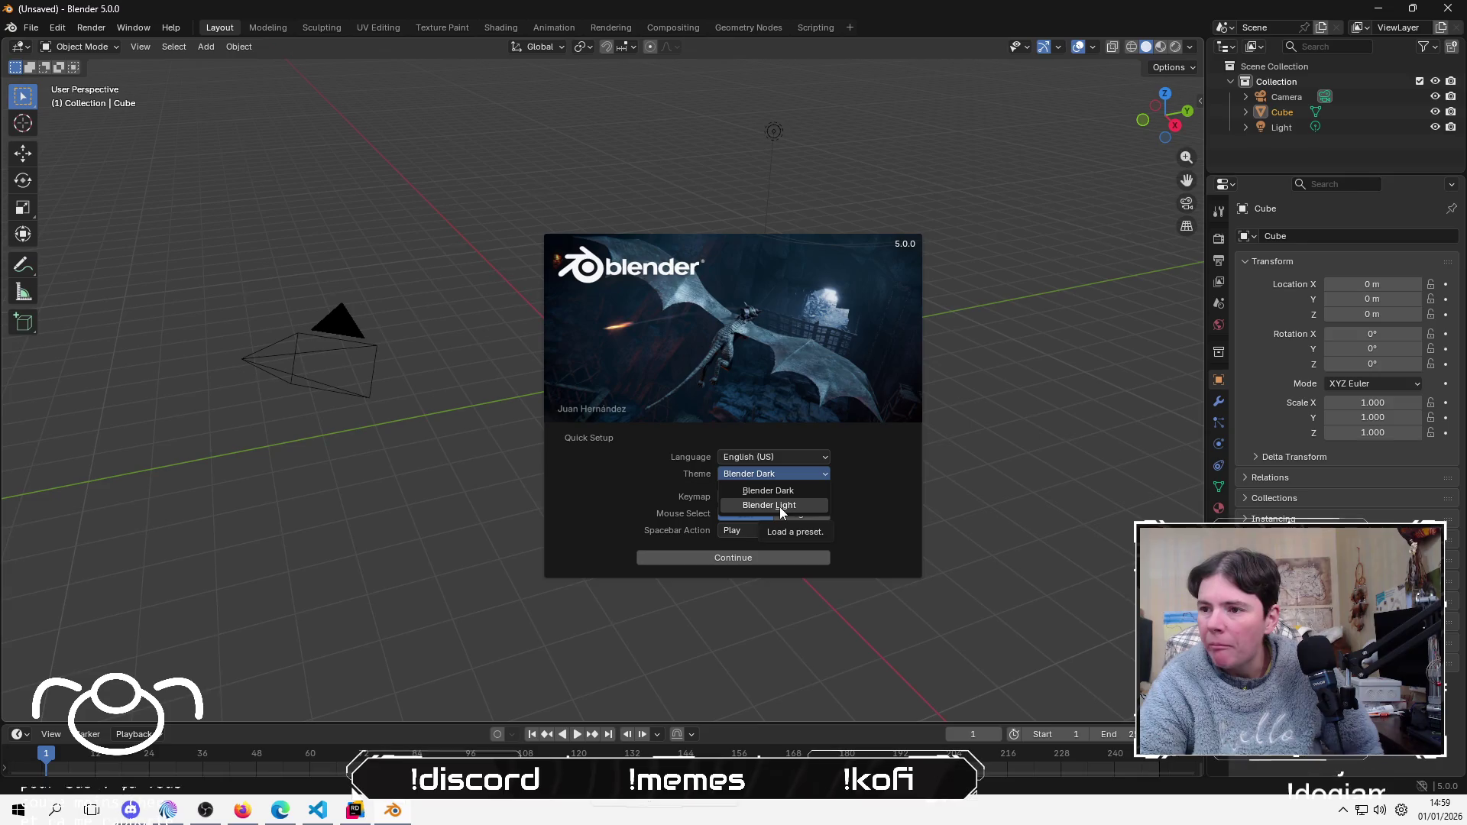
left_click(779, 507)
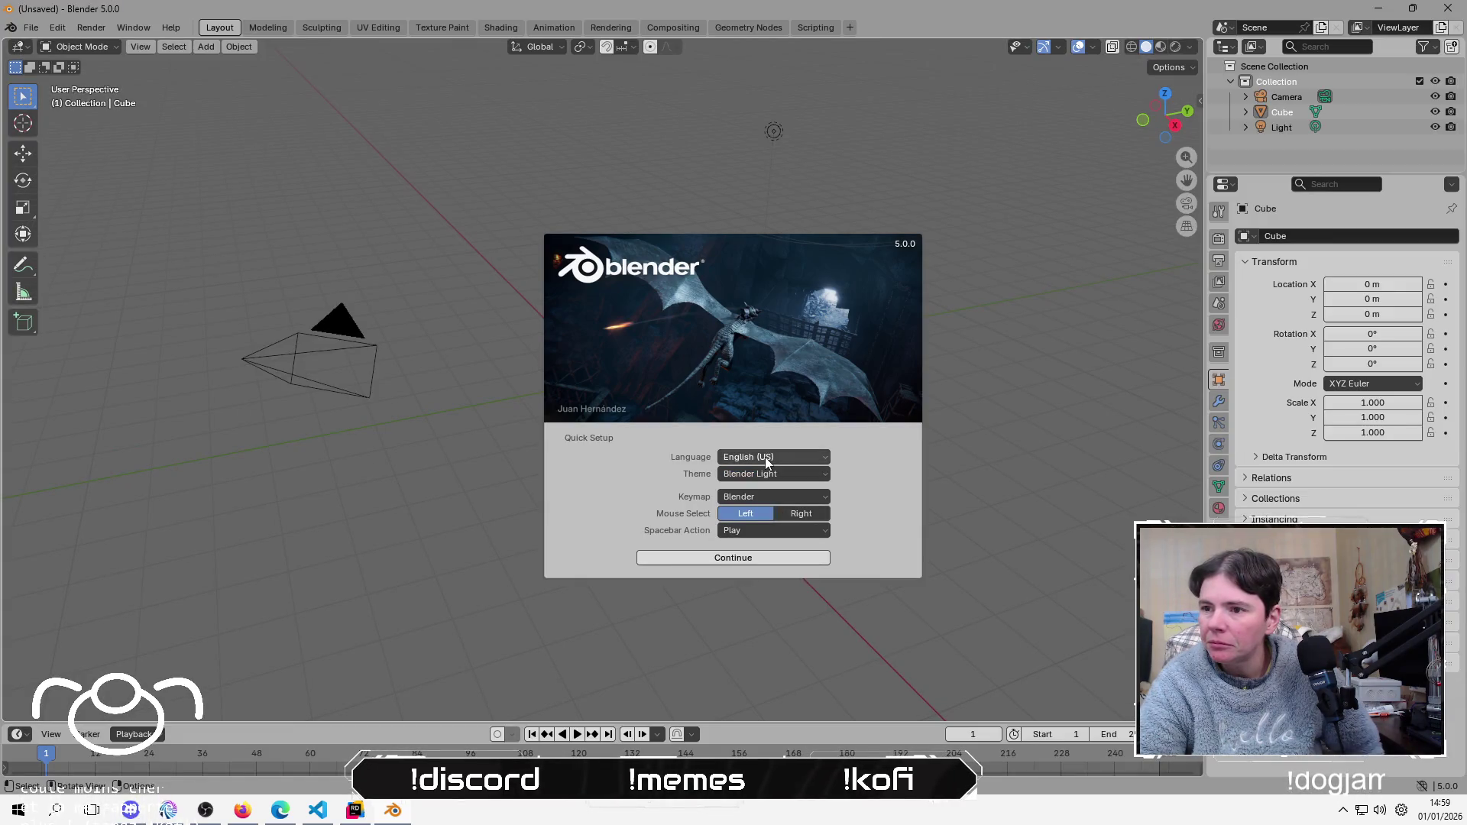
left_click(803, 475)
left_click(726, 561)
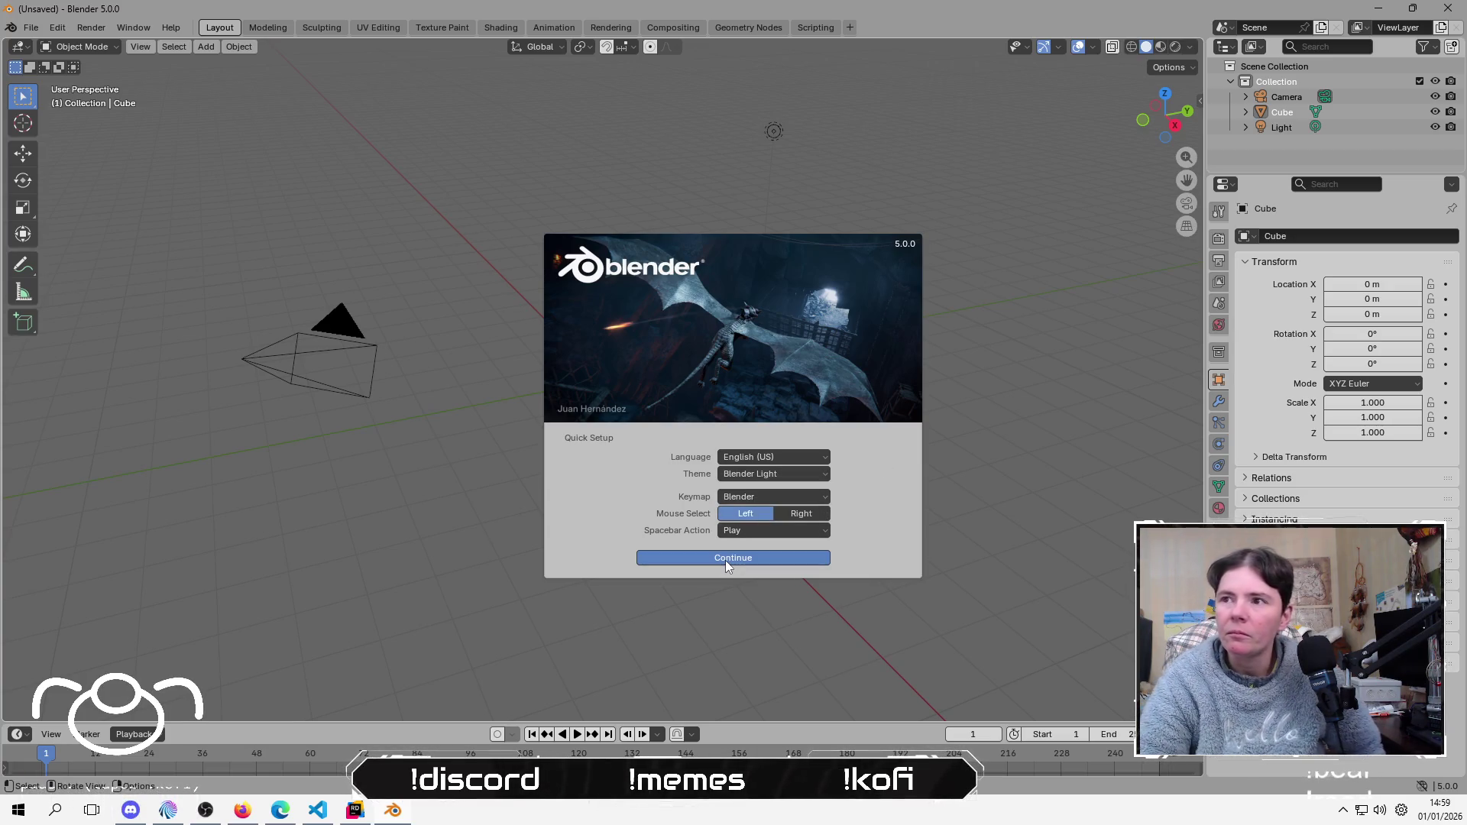
left_click(726, 561)
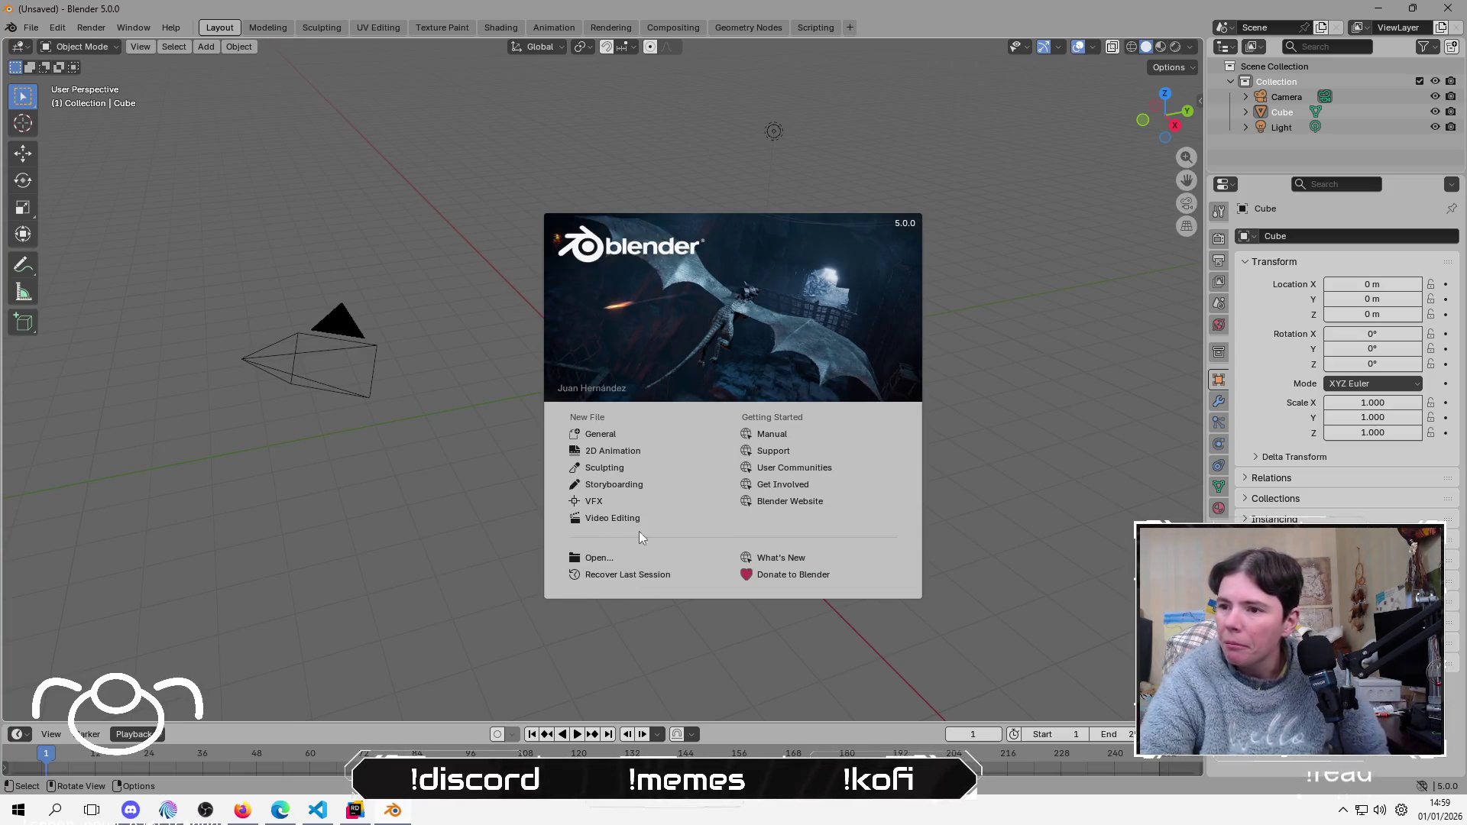
left_click(464, 341)
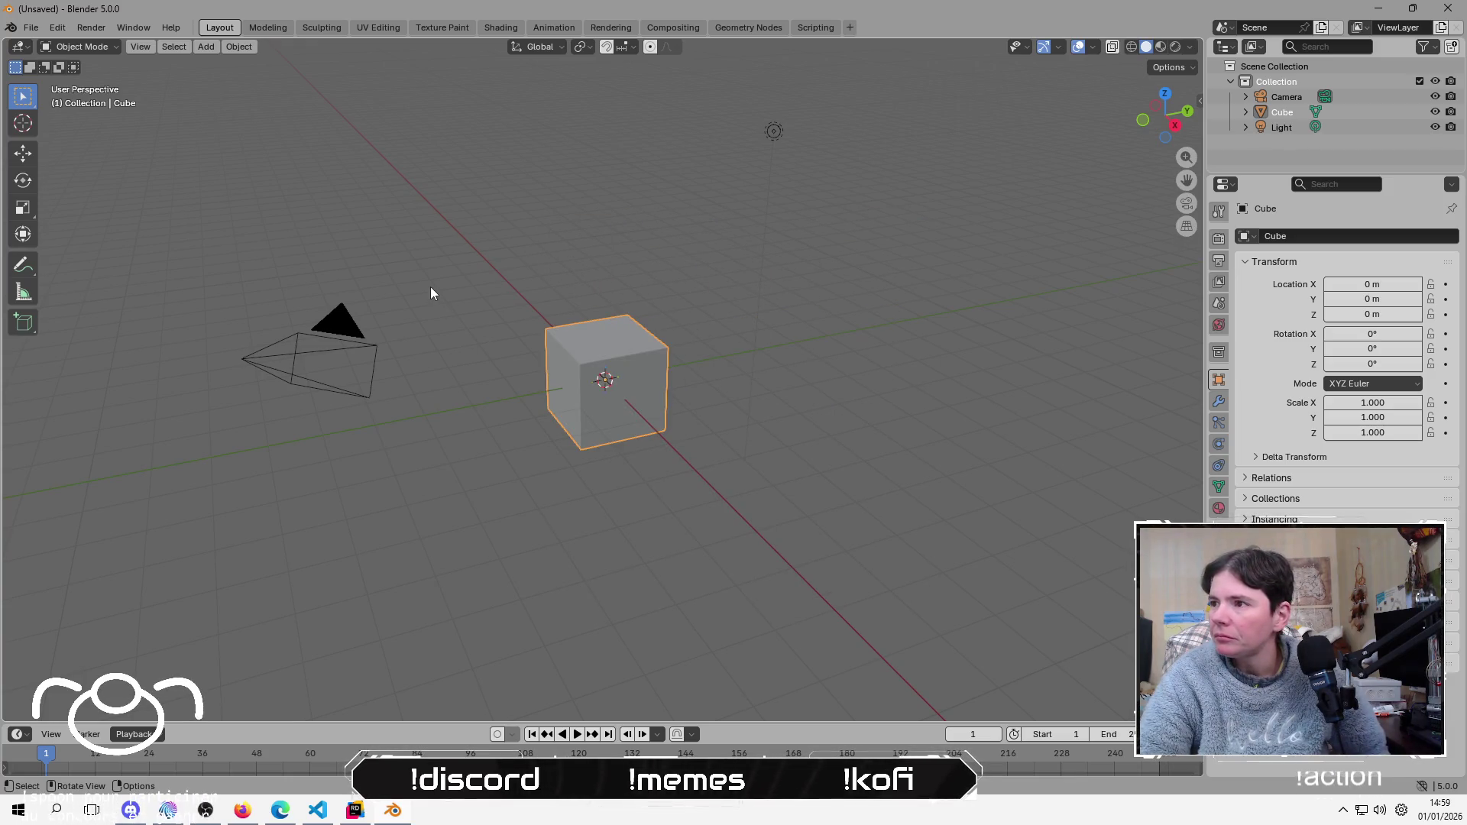
Step: Deselect the cube and go to the Themes page of Blender Preferences
left_click(240, 205)
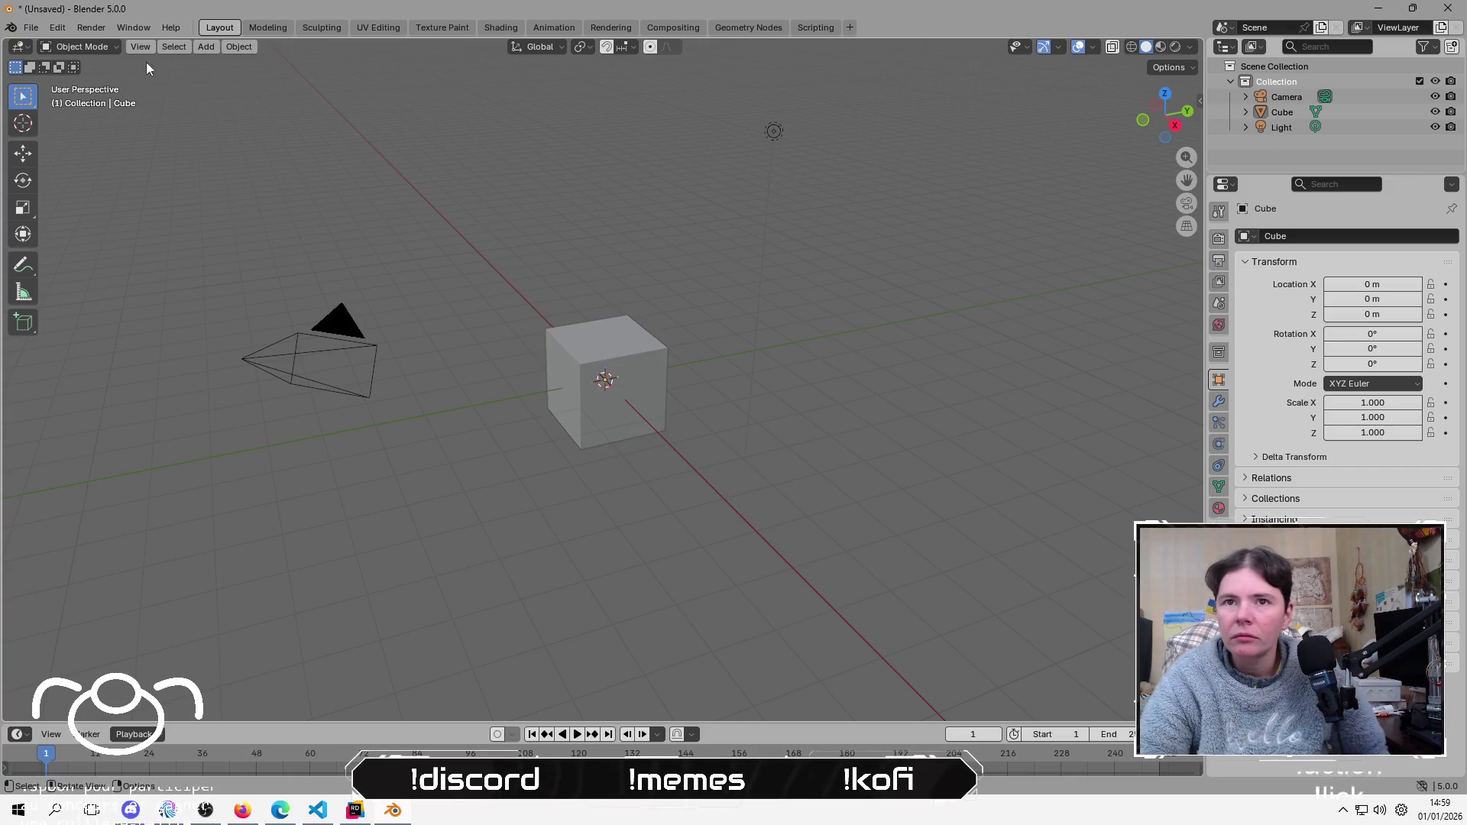
left_click(31, 28)
mouse_move(57, 28)
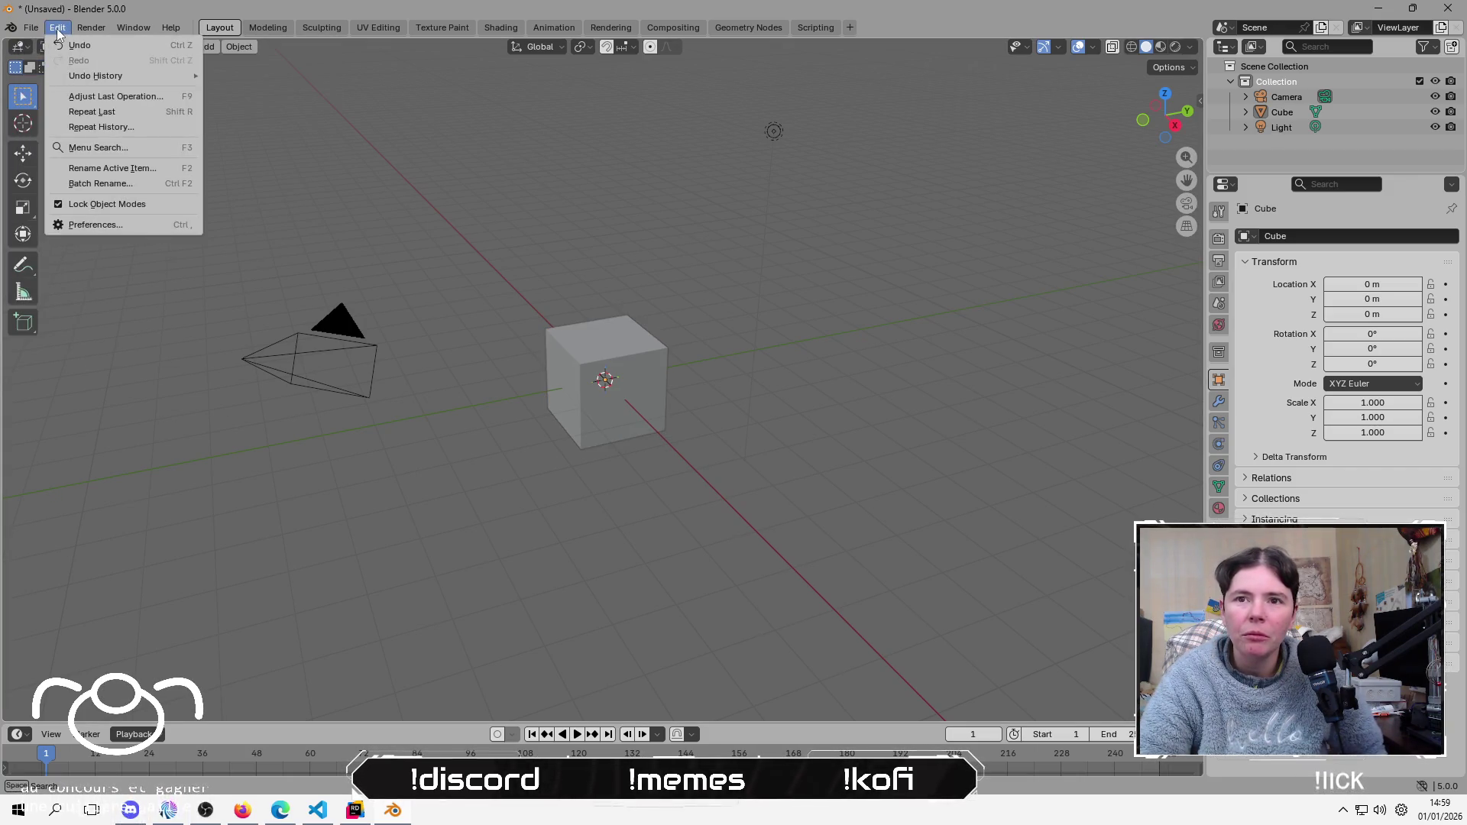
left_click(102, 225)
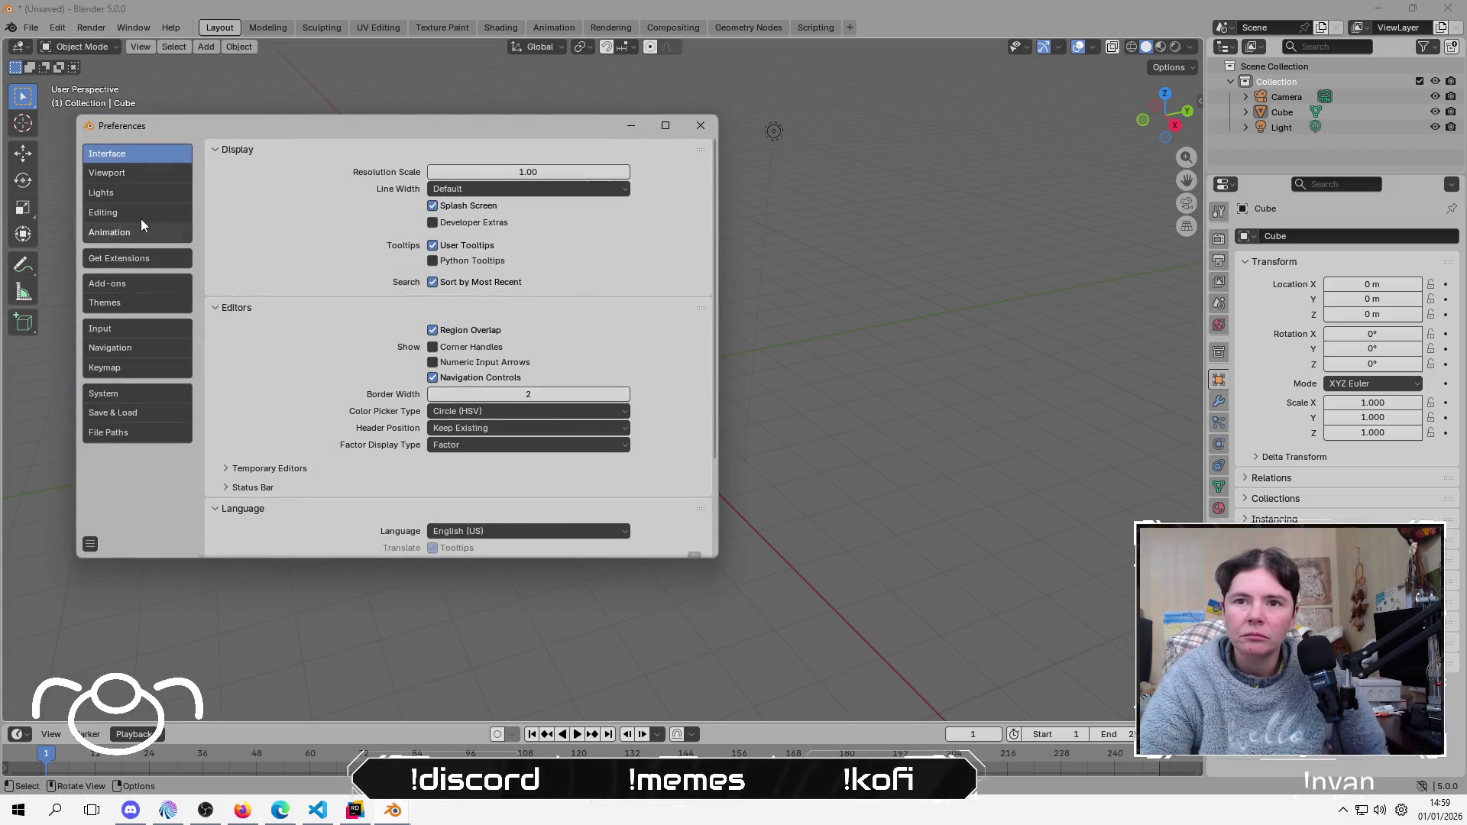
scroll(352, 341, "down", 4)
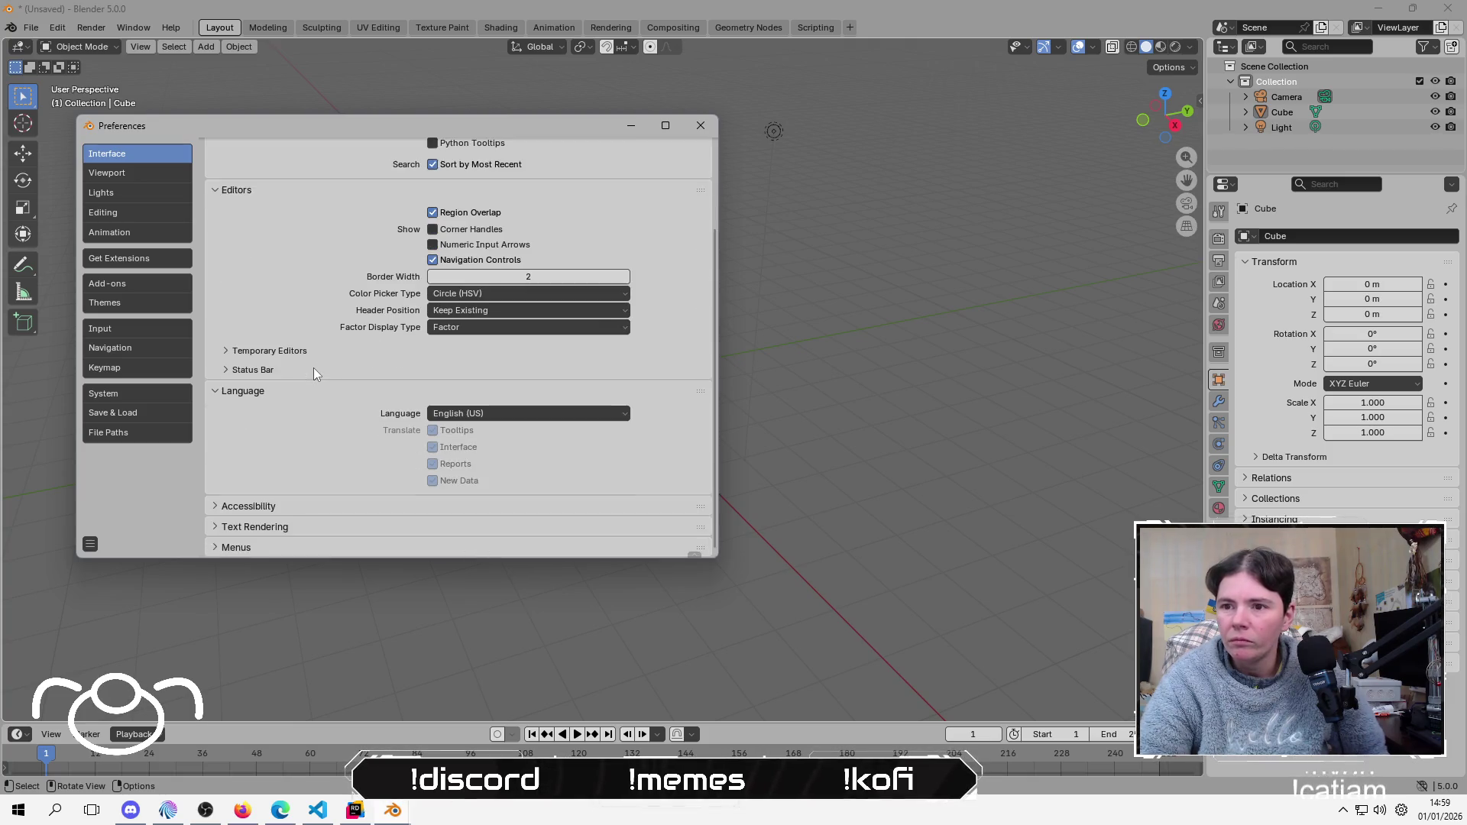
scroll(313, 368, "up", 4)
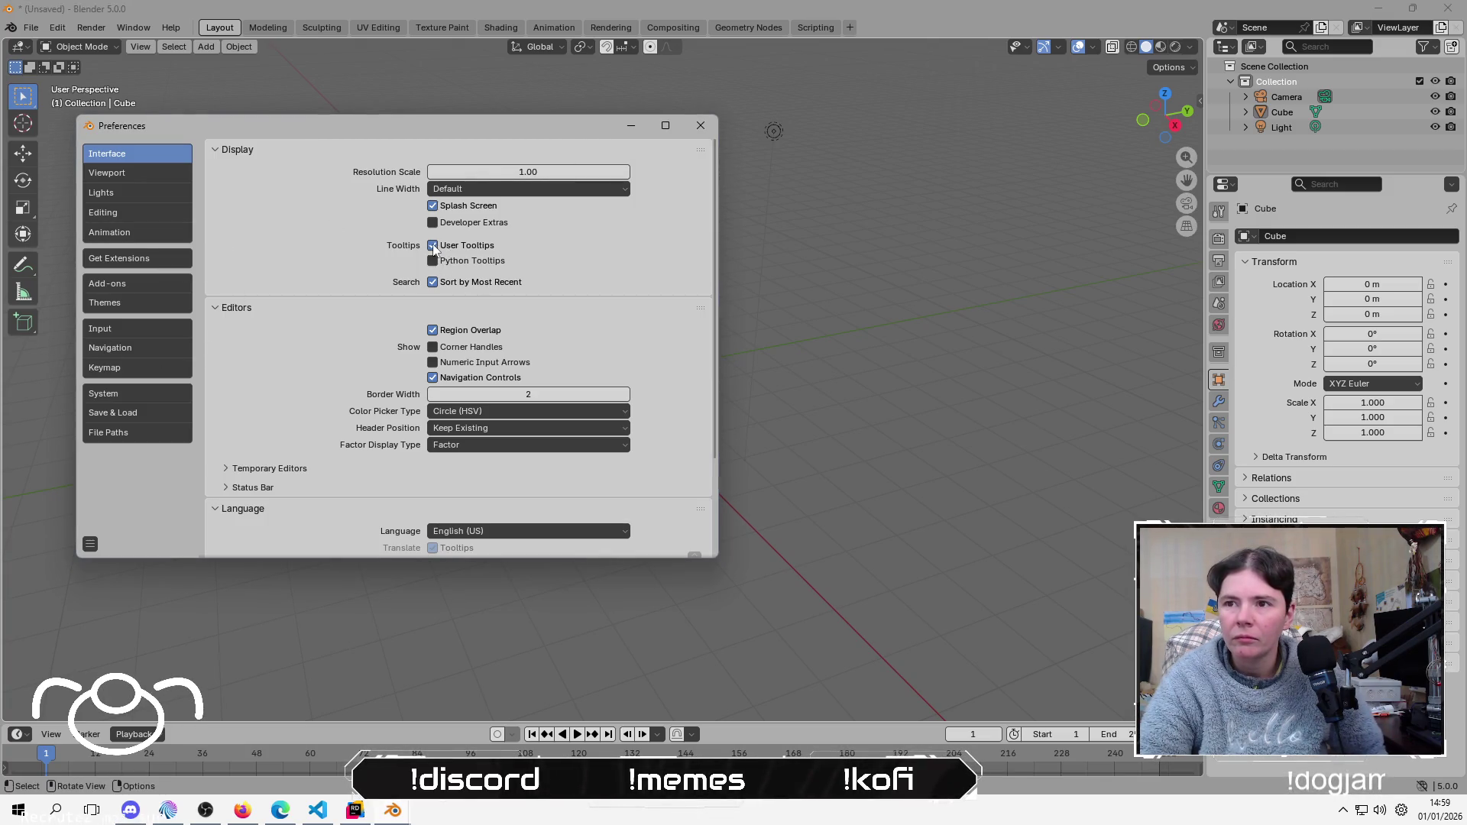
left_click(144, 186)
left_click(120, 303)
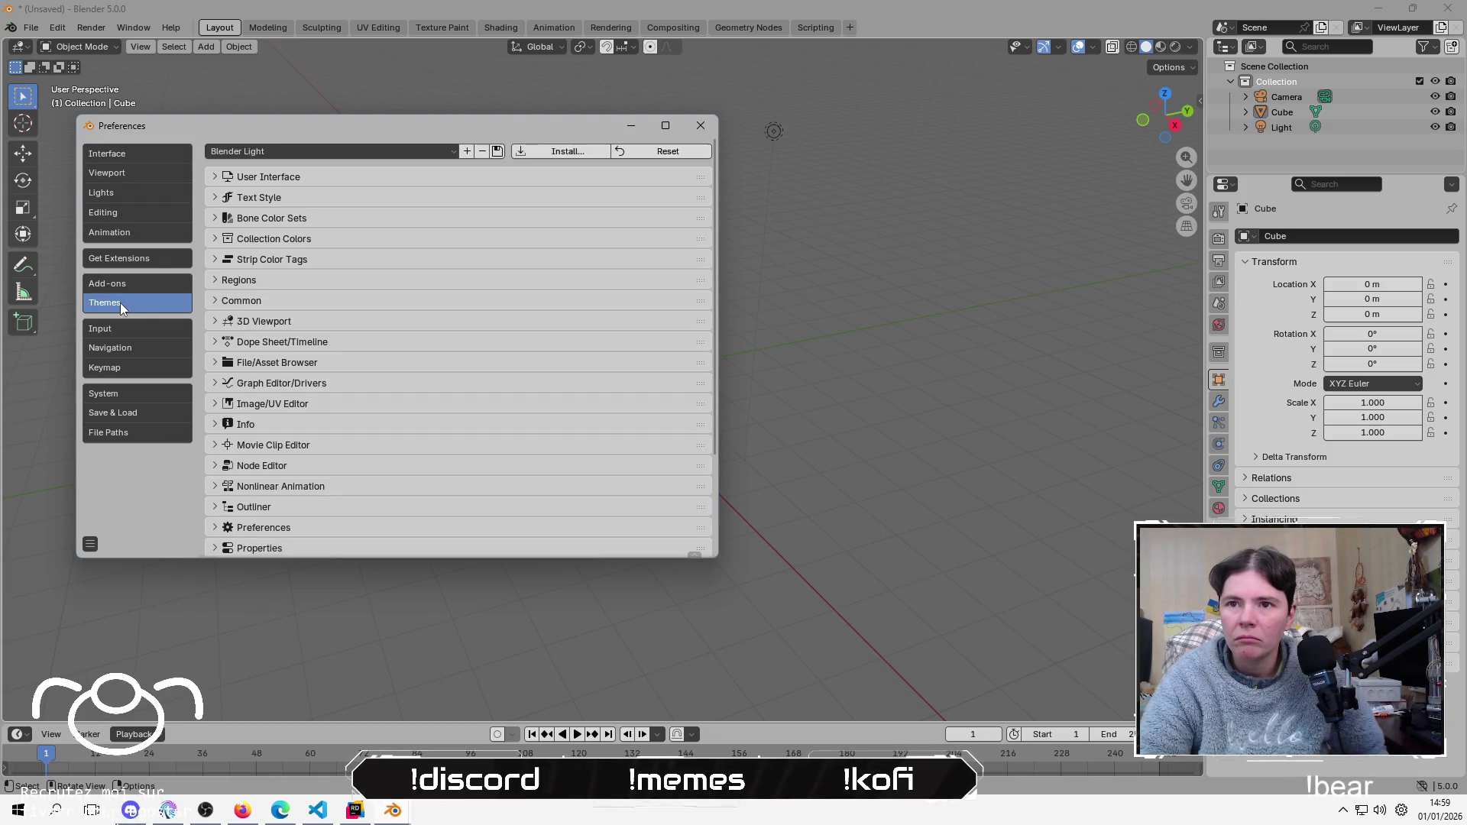
Step: Look over the theme presets, then cancel adding a custom theme and installing from file
left_click(438, 155)
left_click(438, 155)
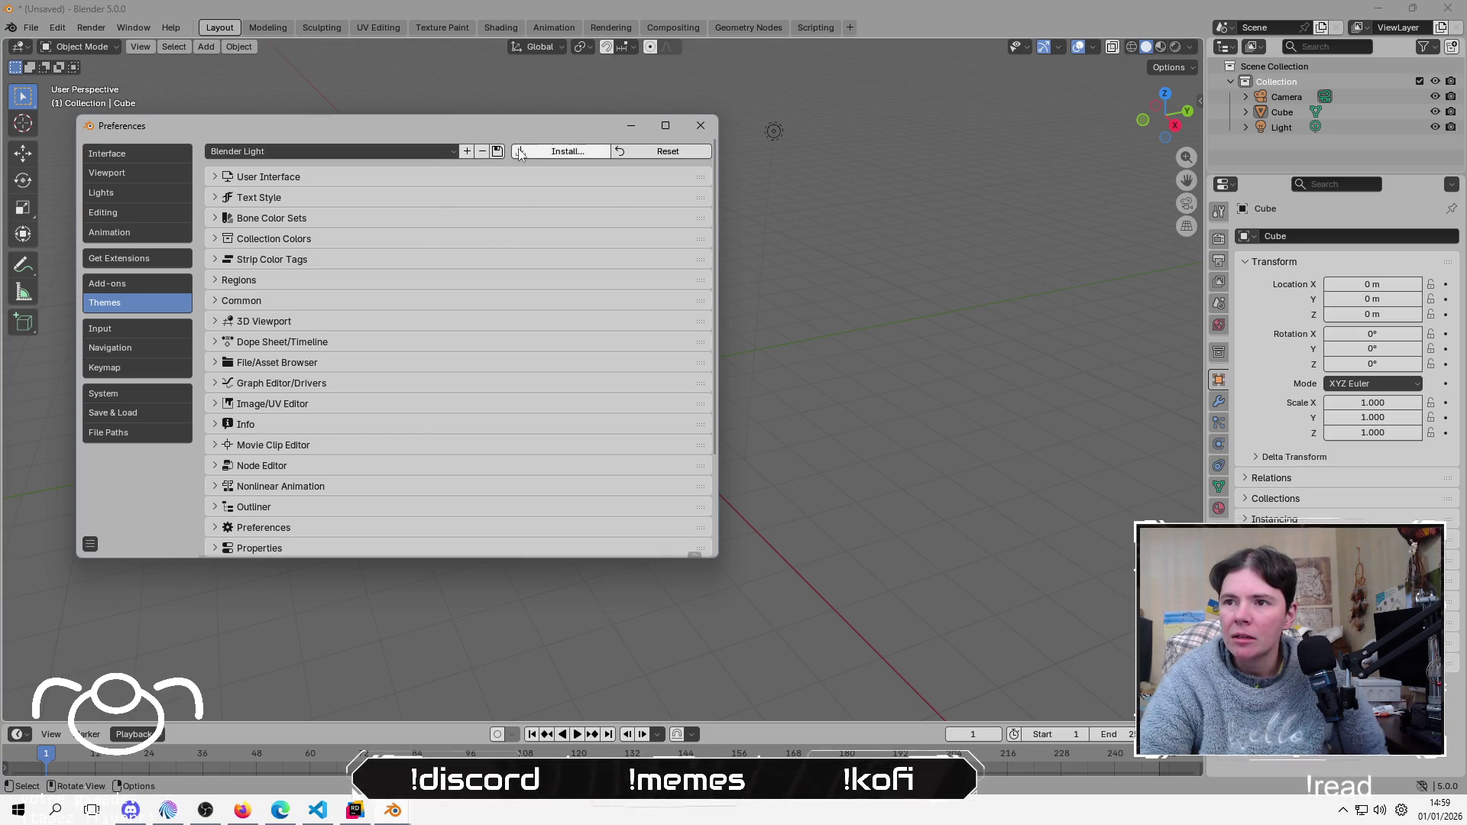
left_click(467, 152)
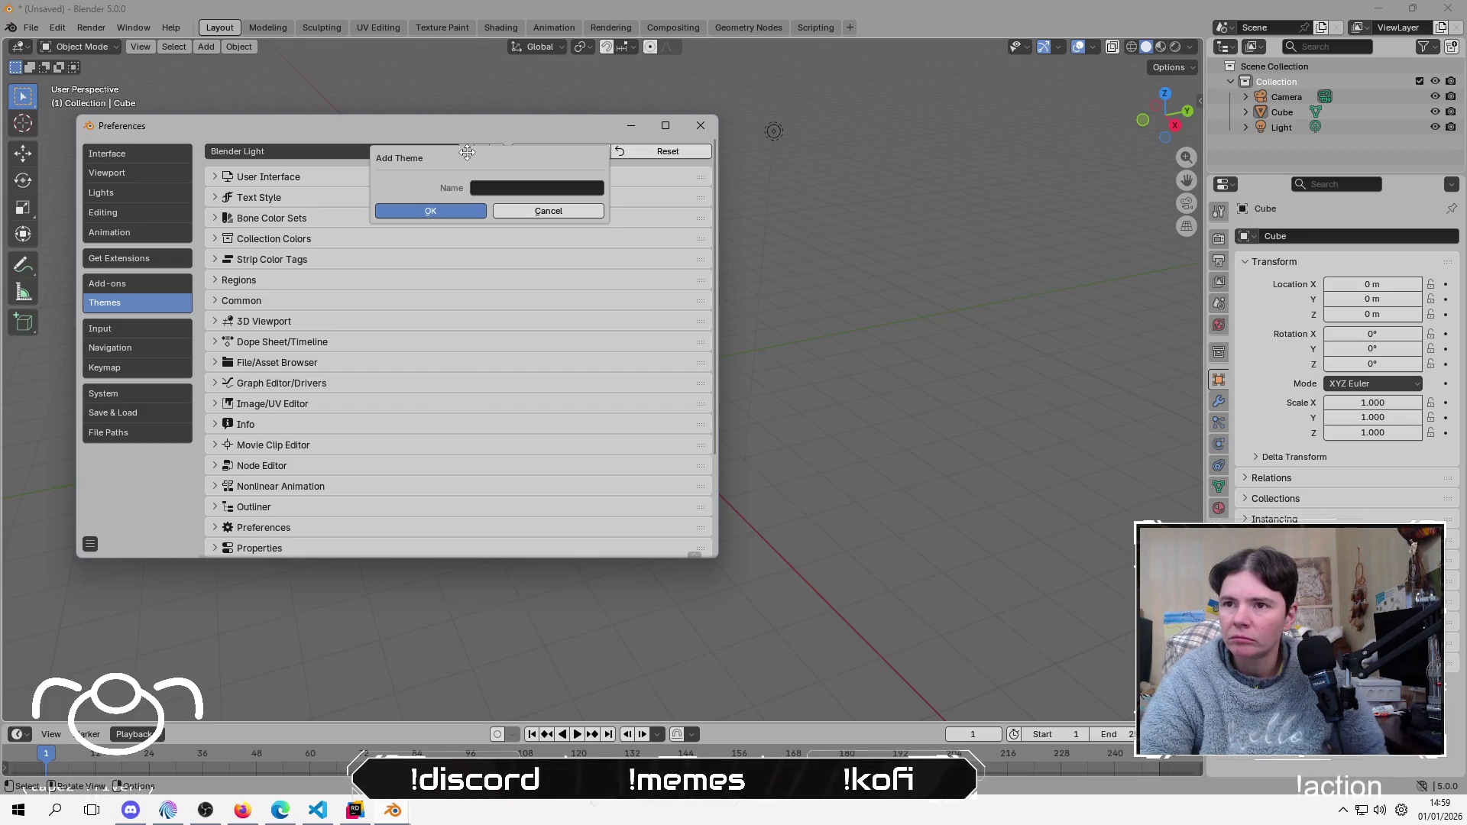
left_click(558, 212)
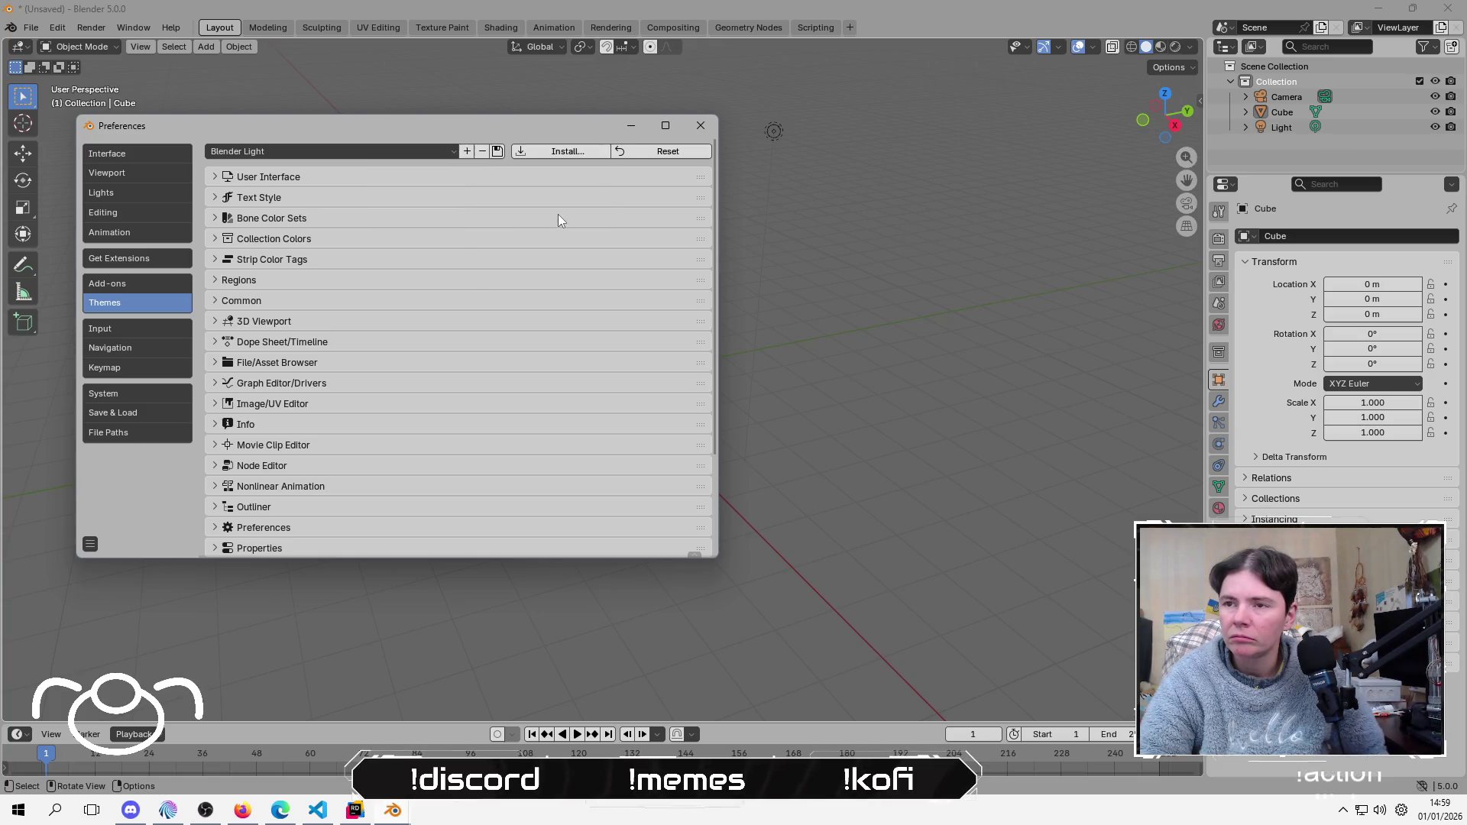
left_click(566, 151)
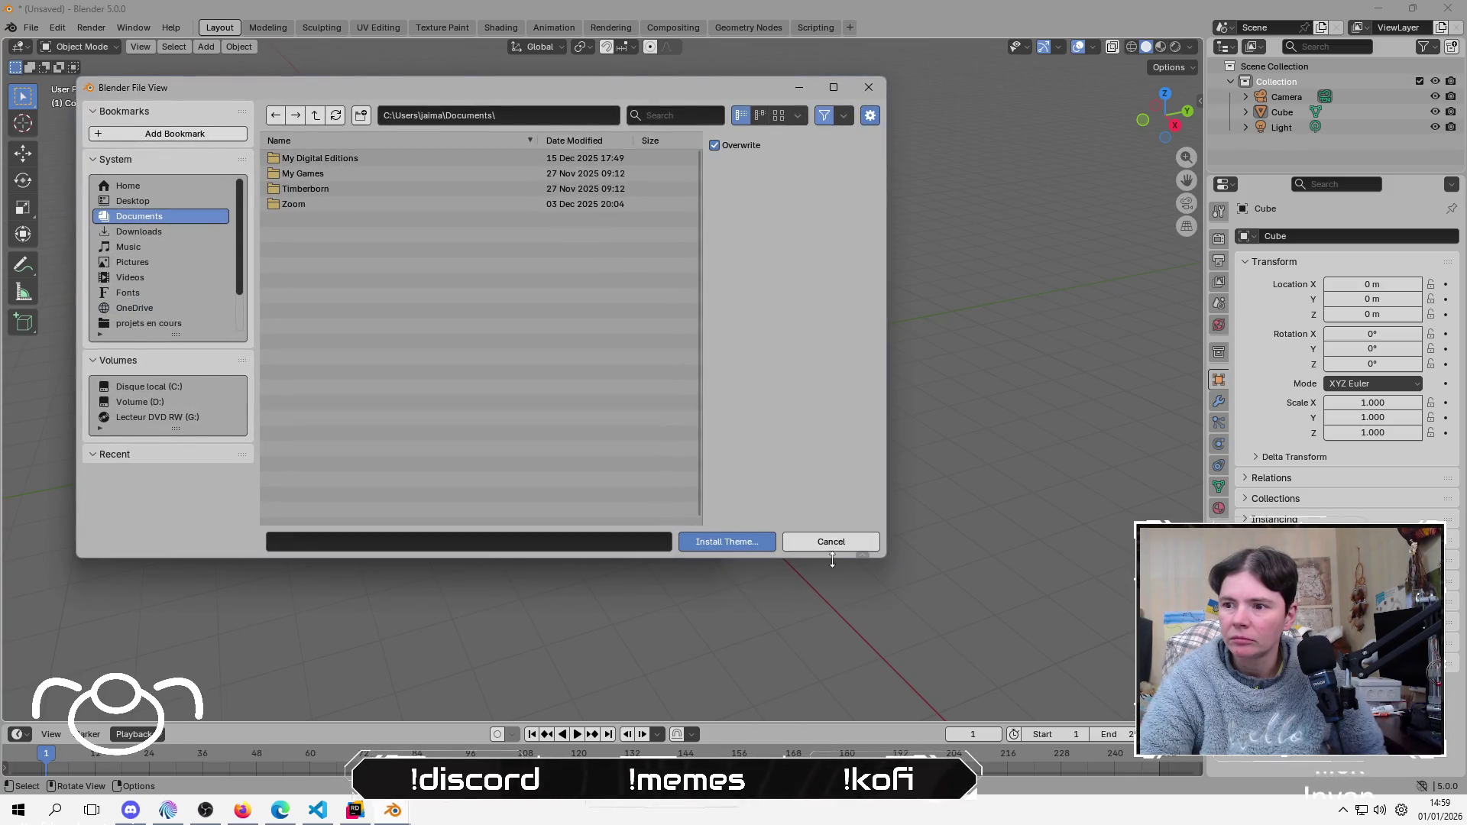
left_click(833, 542)
Step: Switch to the Interface preferences page and close the Preferences window
scroll(329, 314, "down", 3)
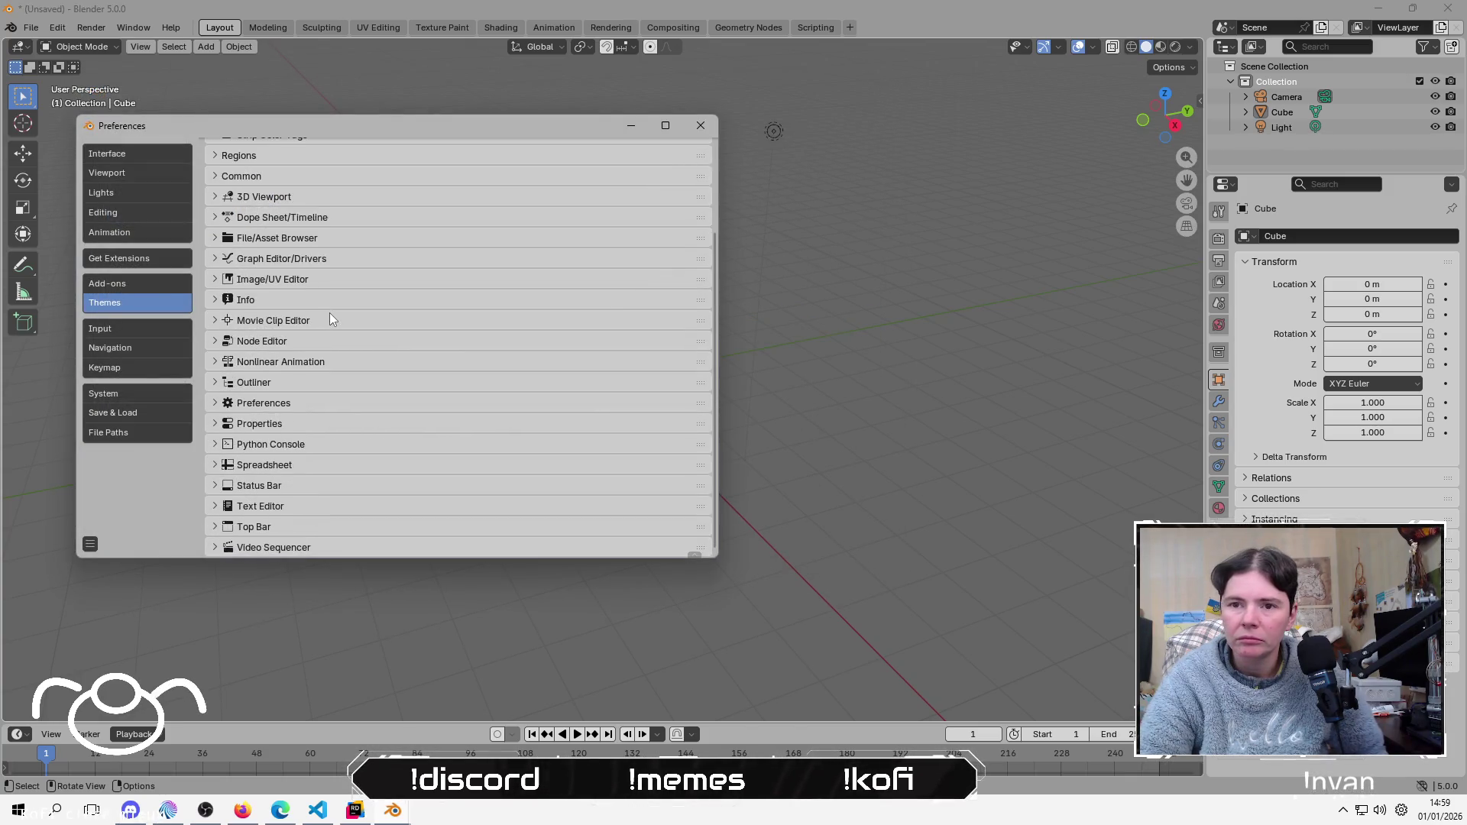
scroll(329, 313, "up", 3)
left_click(138, 153)
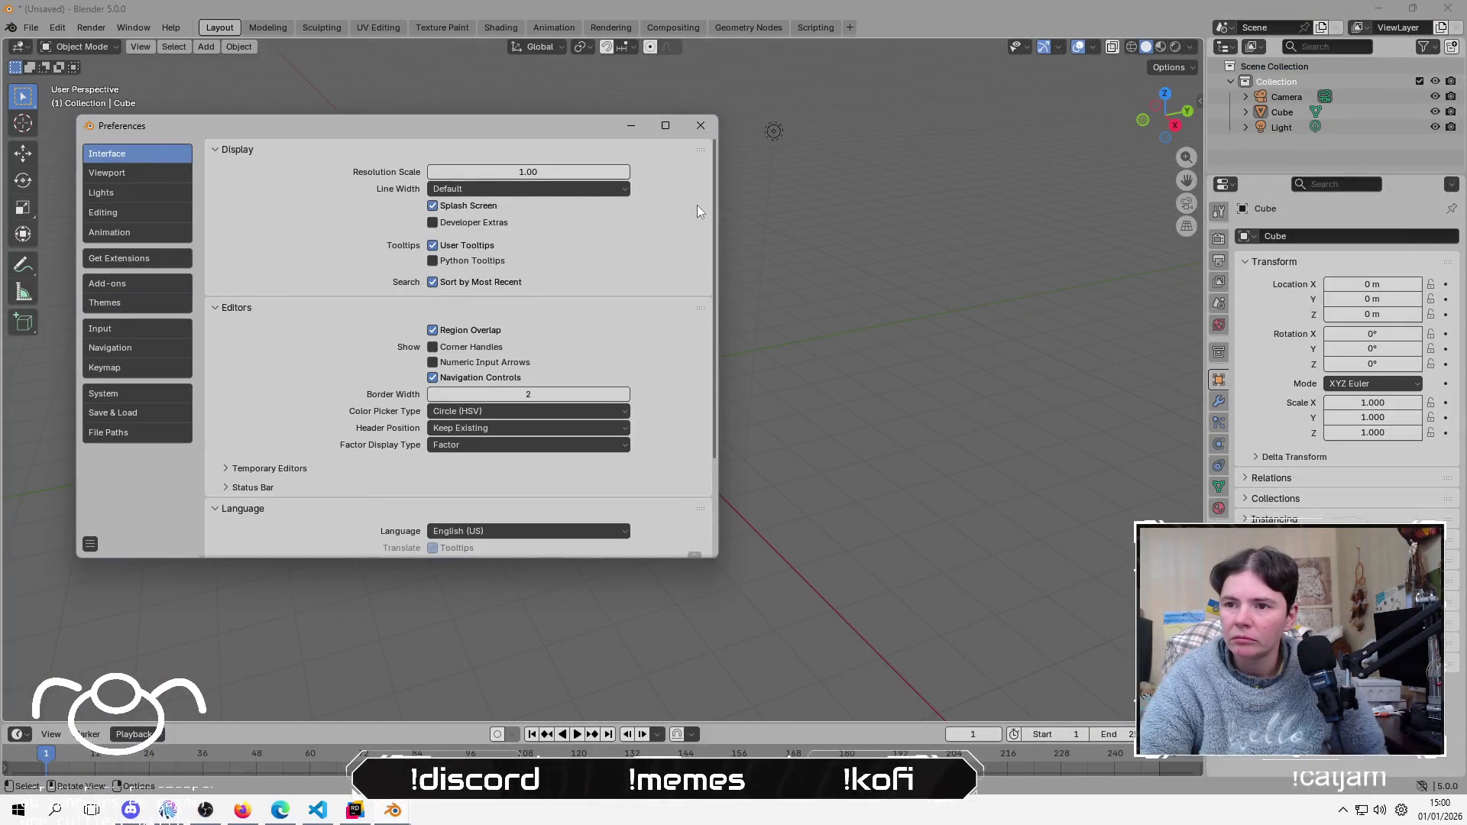
scroll(697, 205, "down", 4)
scroll(639, 325, "up", 4)
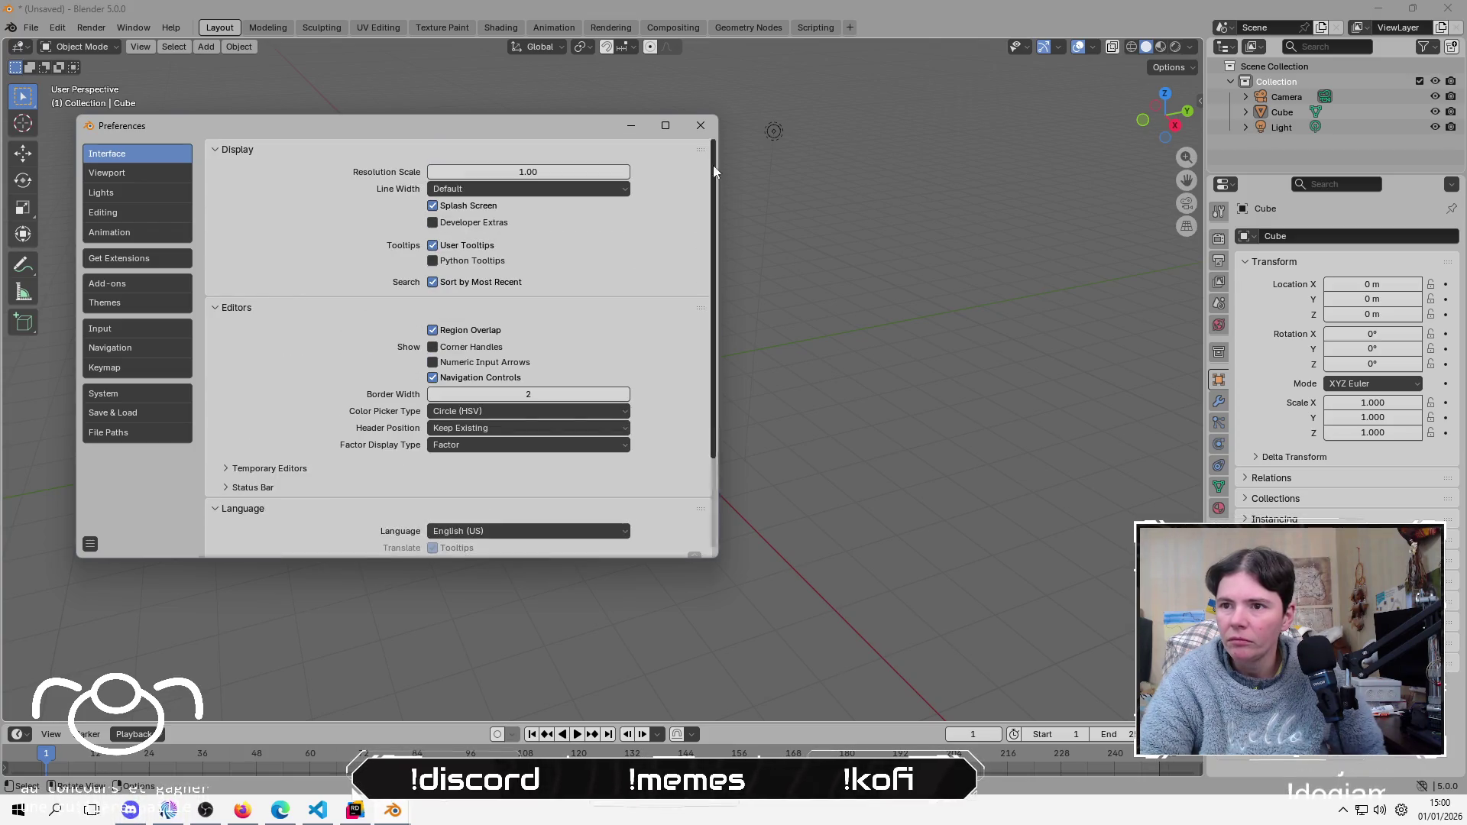
left_click(702, 126)
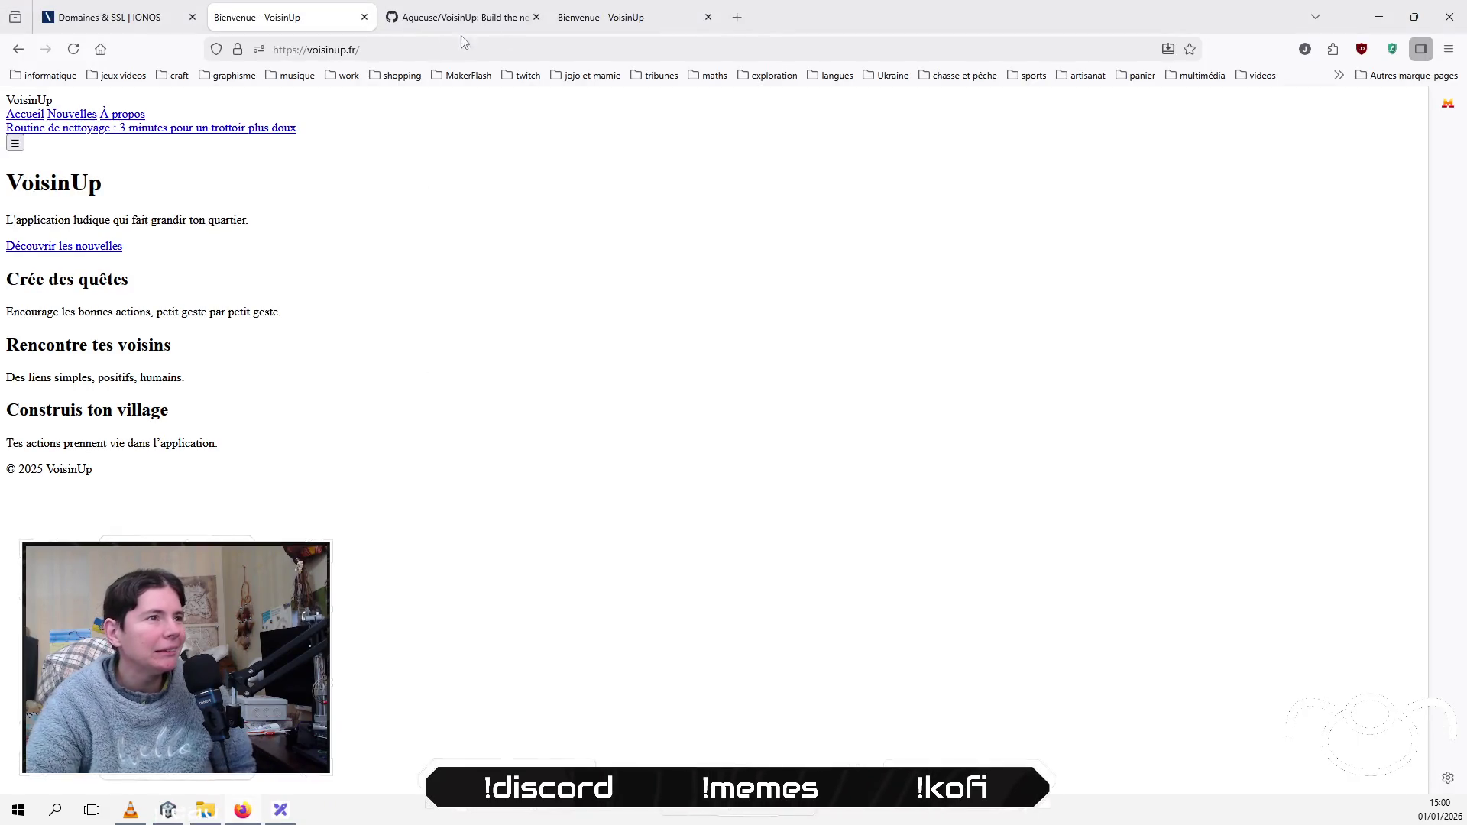
Step: Web-search 'blender light theme' in a new tab and open the Blender Extensions Themes catalogue
left_click(737, 17)
type("a")
key("BackSpace")
type("blender light the")
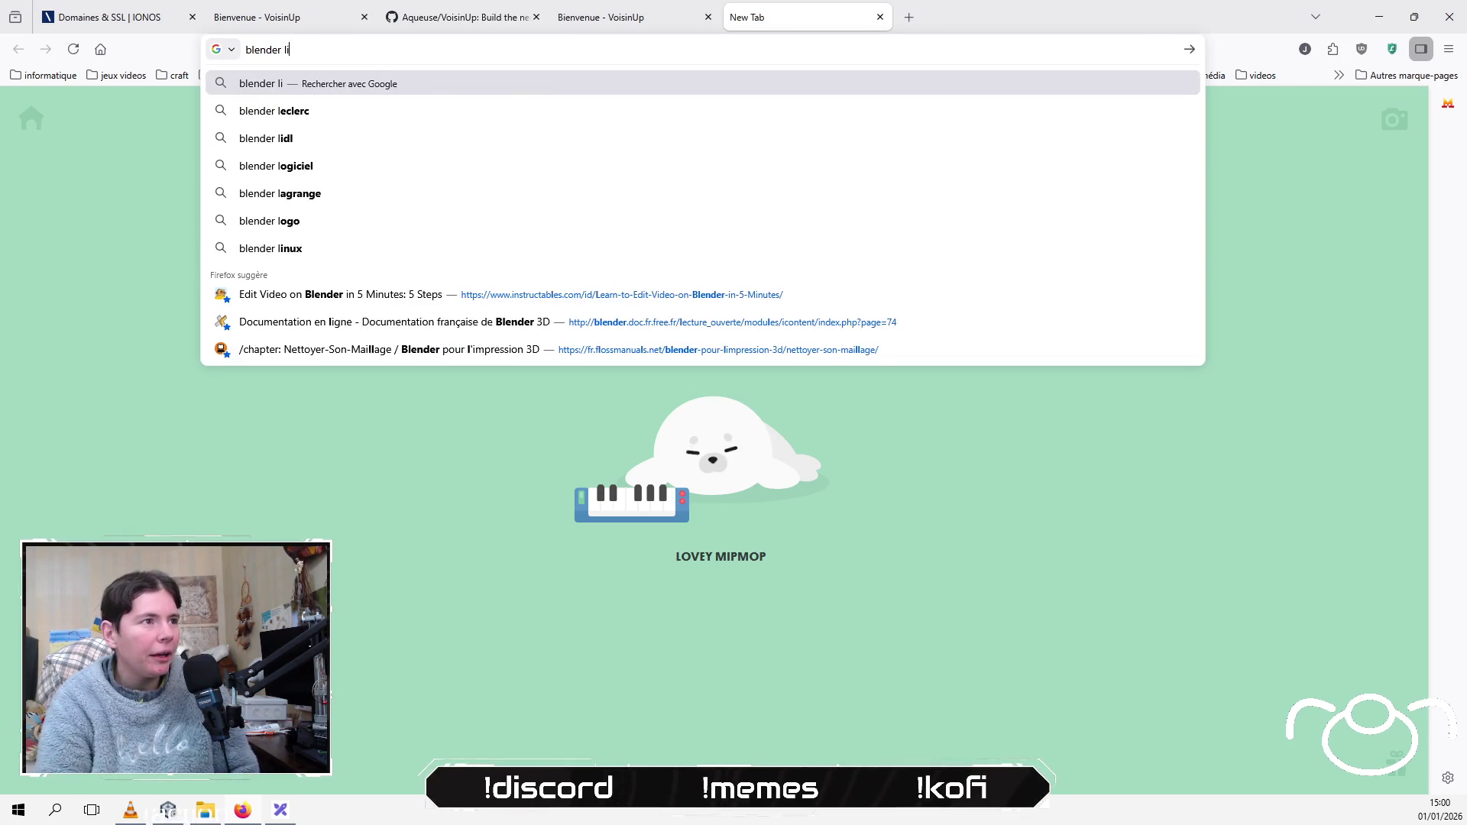
type("me")
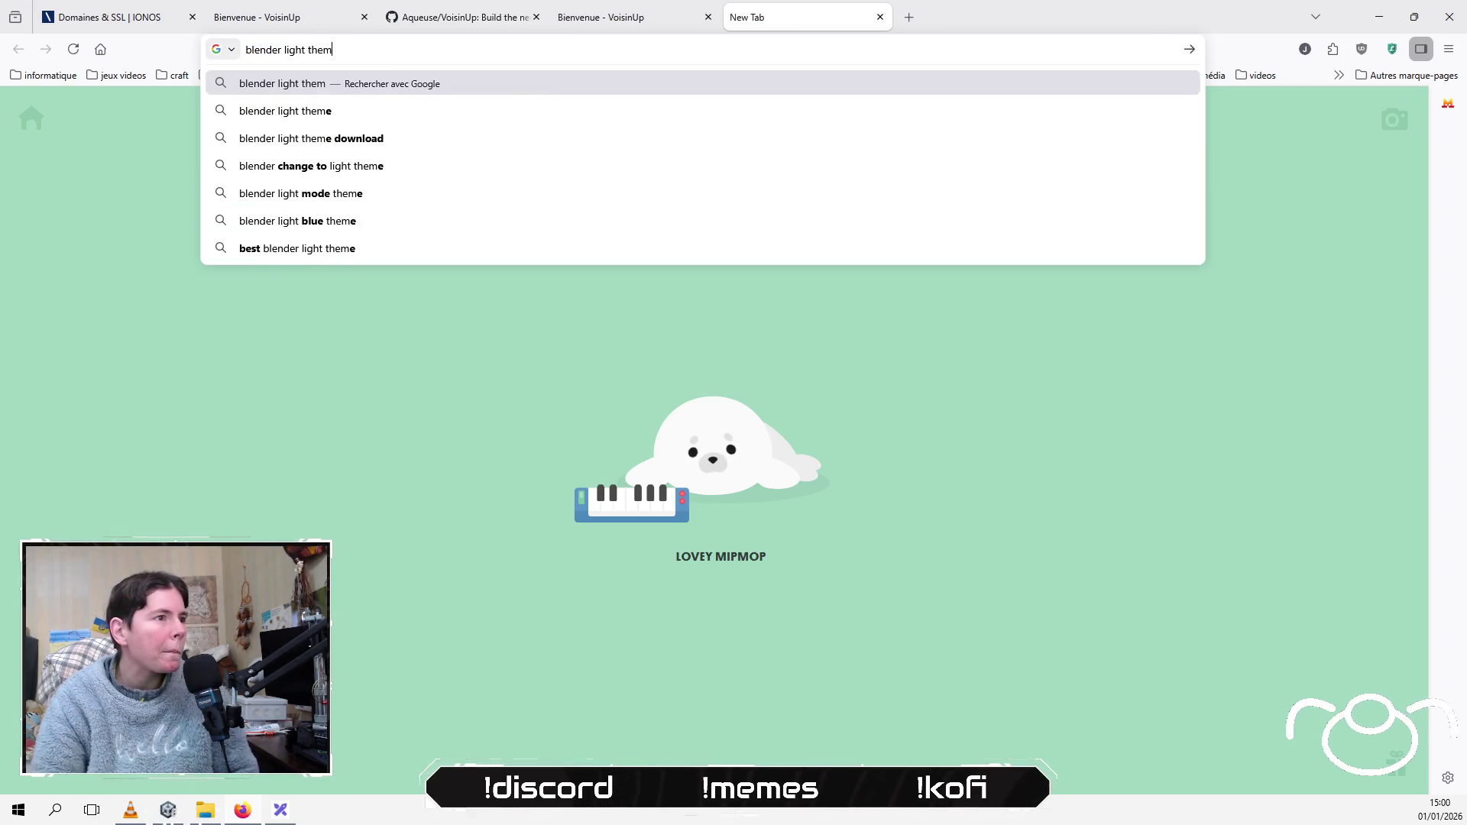
key("Return")
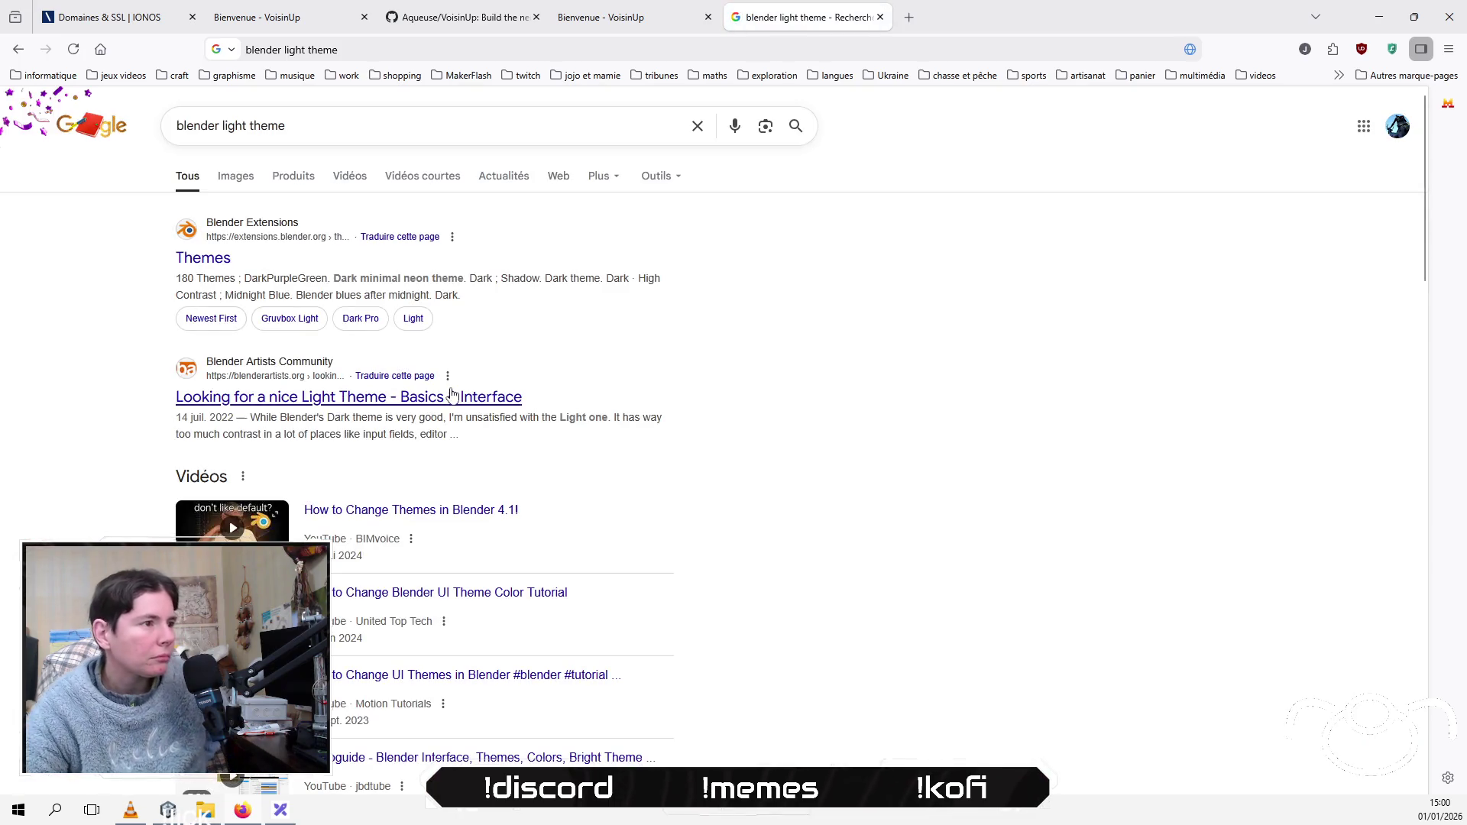
left_click(219, 260)
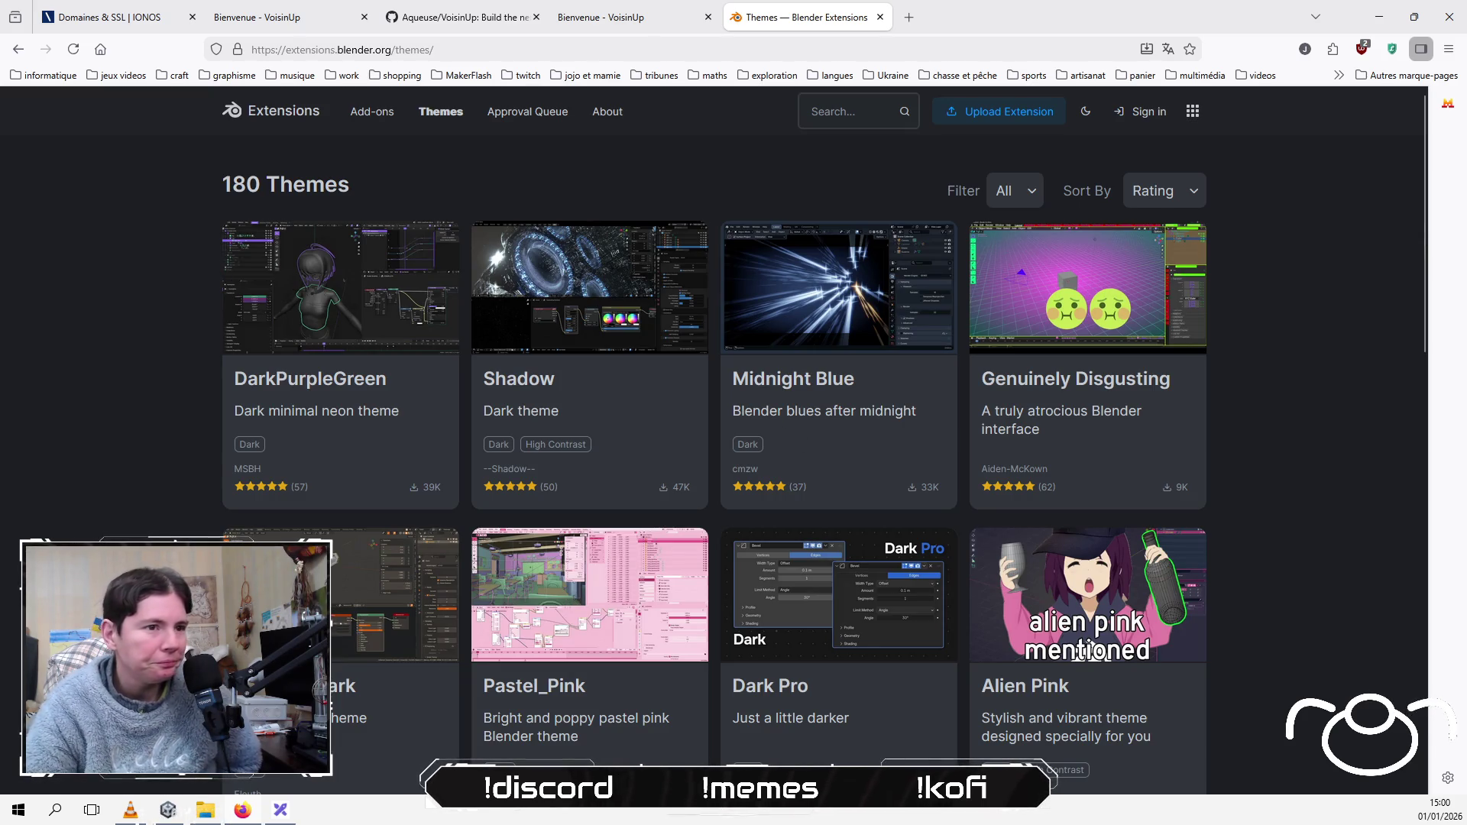
Step: Page through the themes list to page 4
scroll(383, 612, "down", 6)
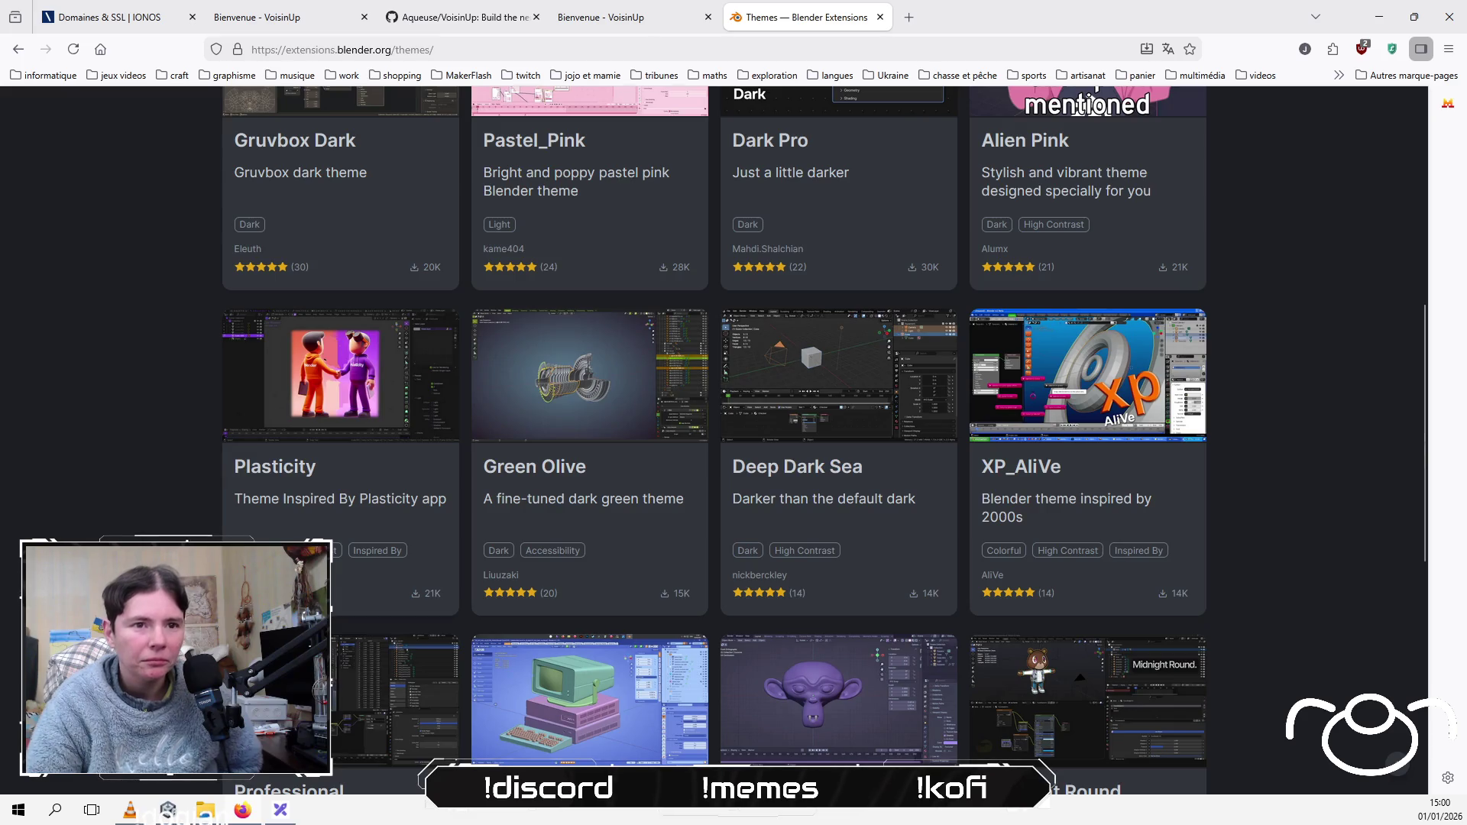
scroll(717, 440, "down", 1)
scroll(600, 571, "down", 5)
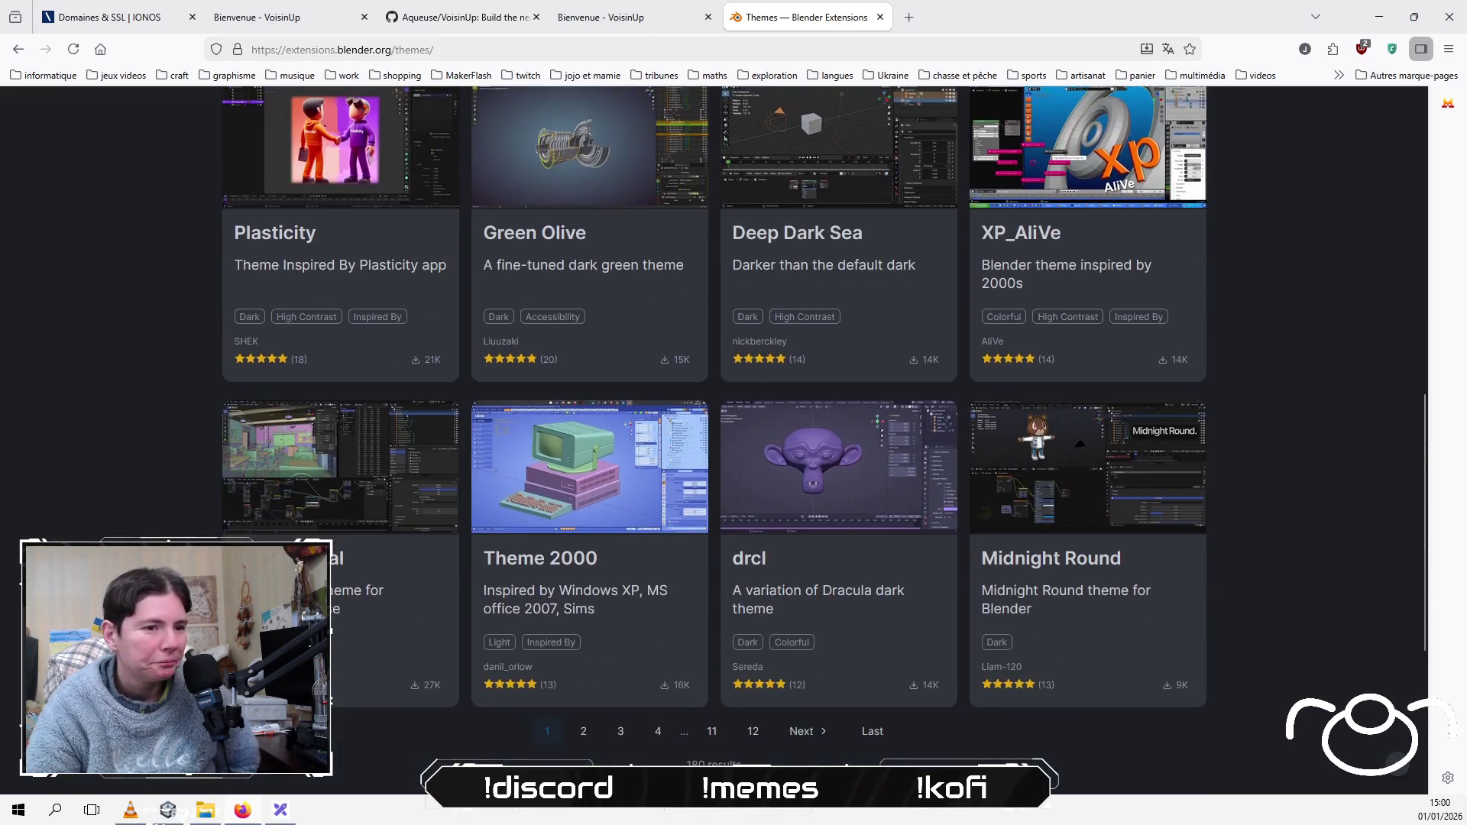
left_click(585, 499)
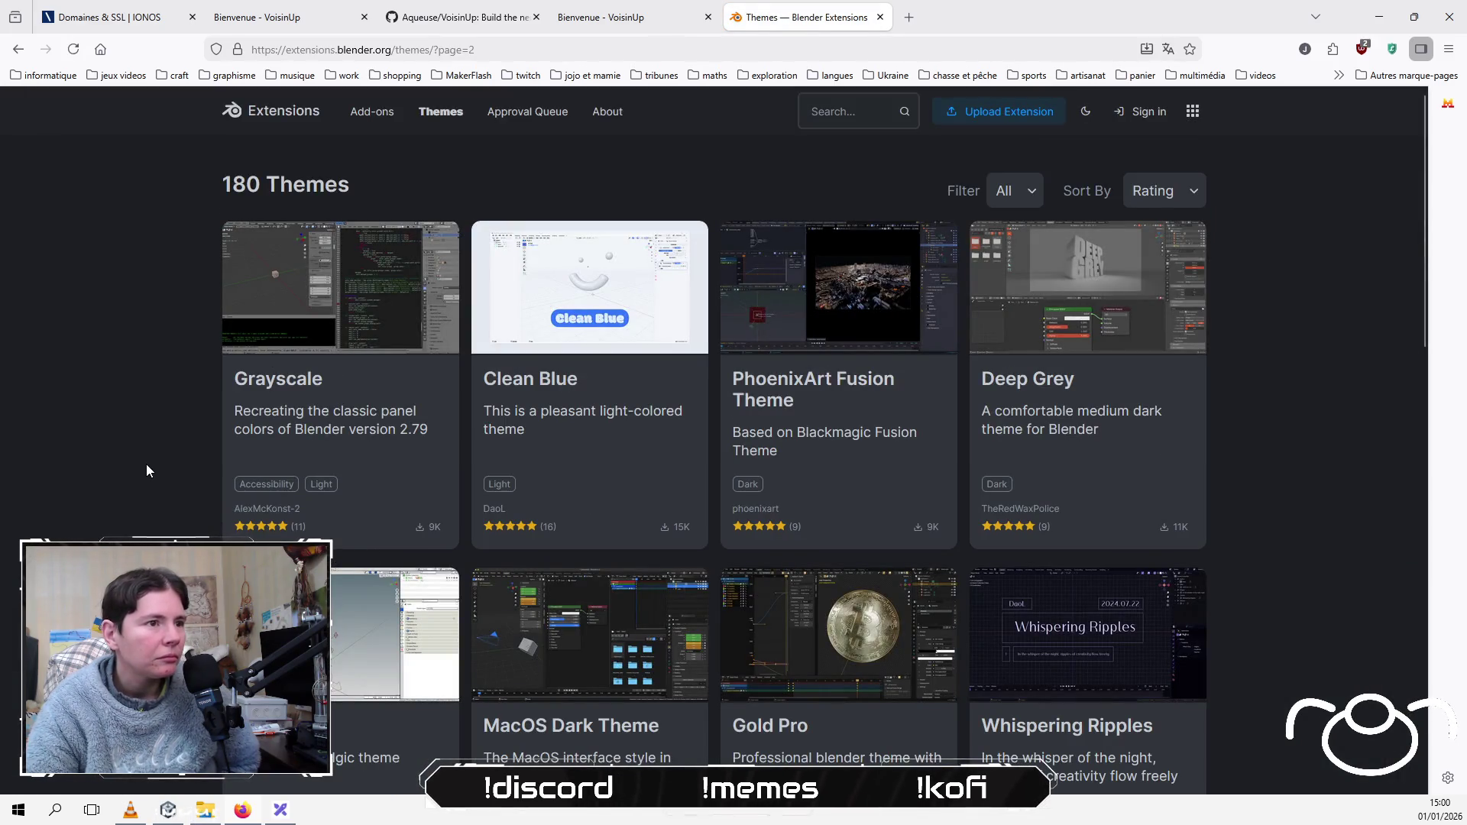
scroll(147, 466, "down", 6)
scroll(147, 466, "down", 2)
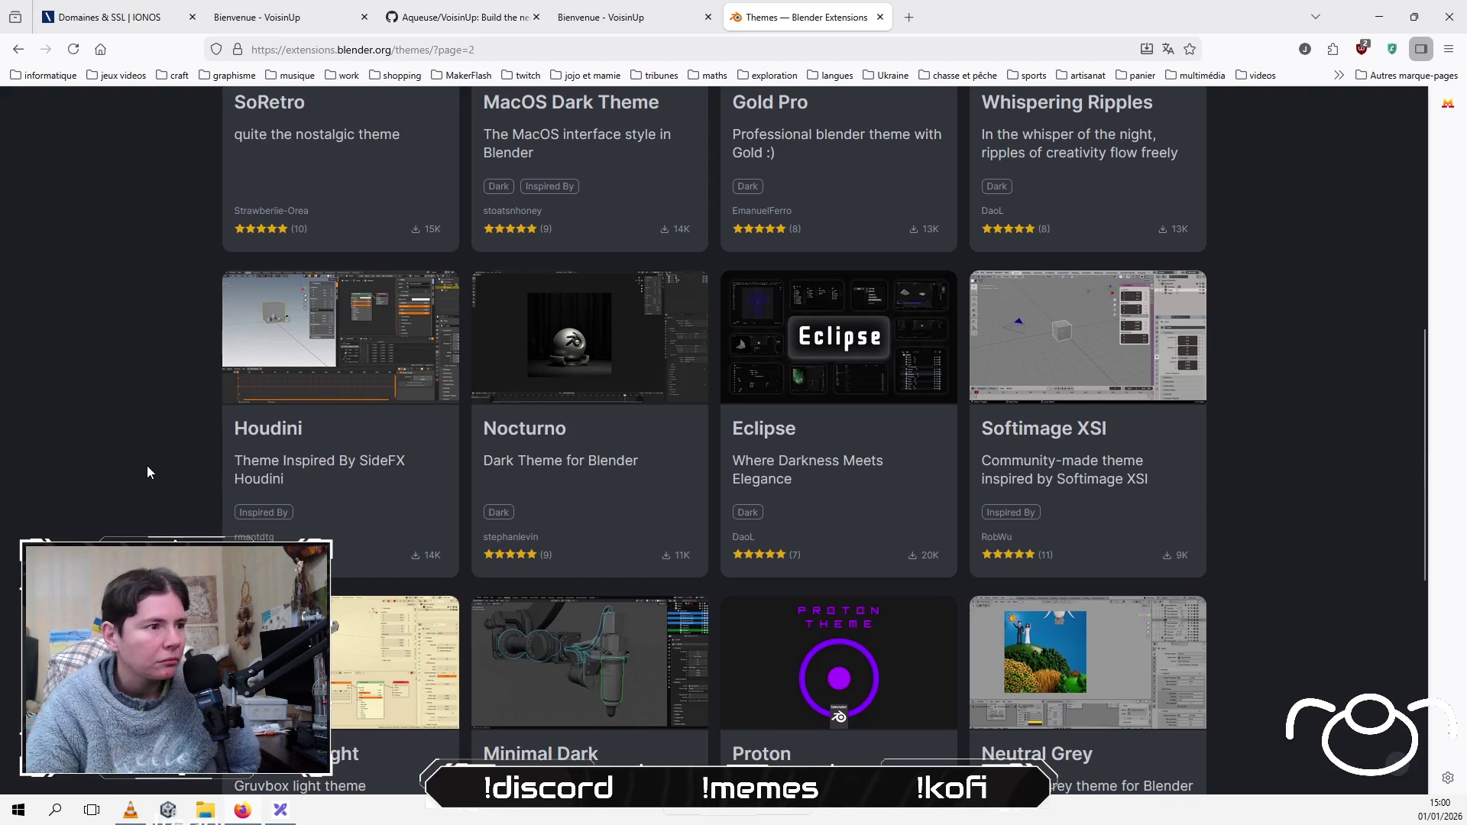
scroll(146, 466, "down", 4)
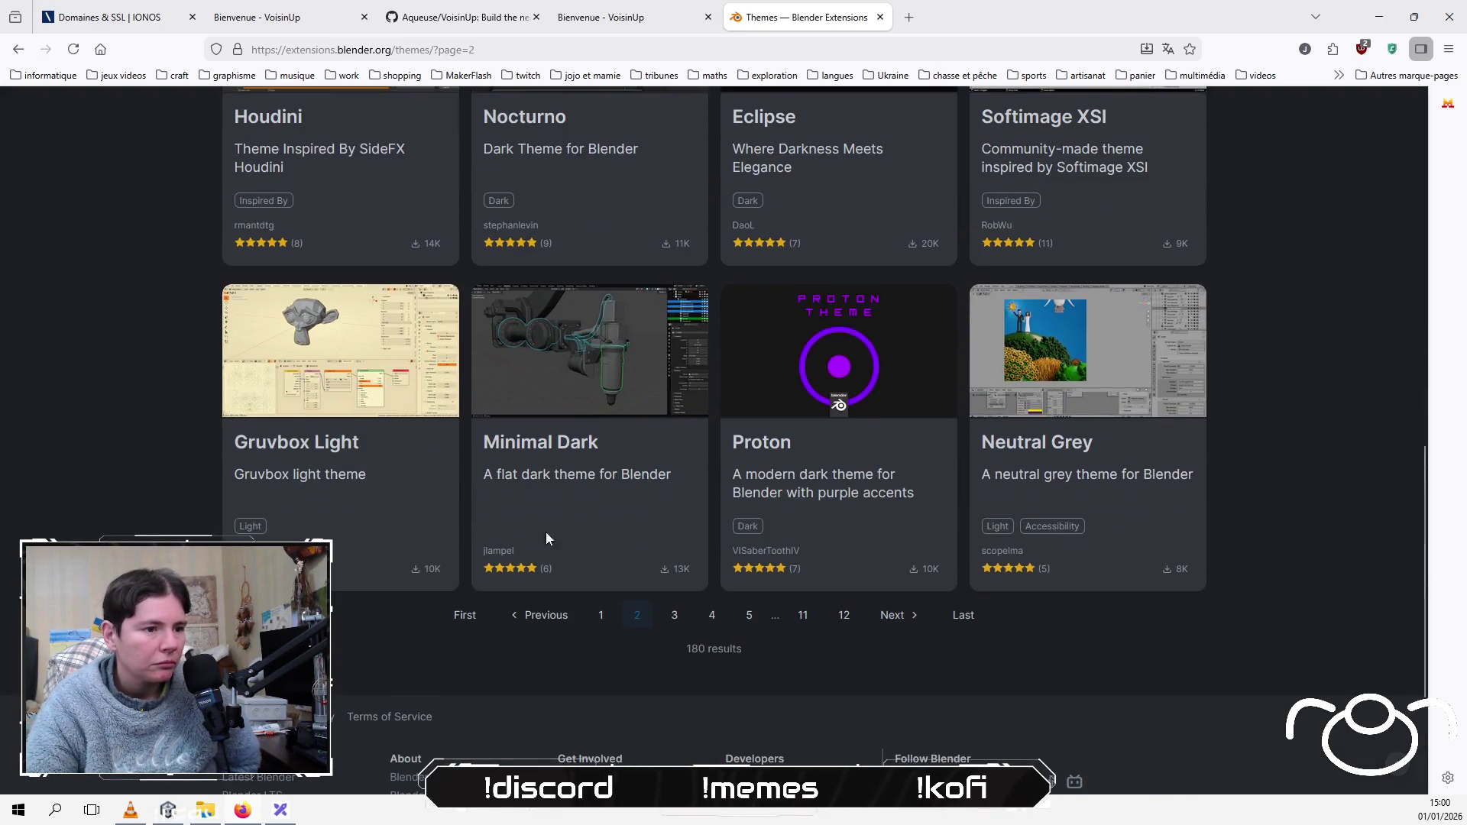
left_click(674, 615)
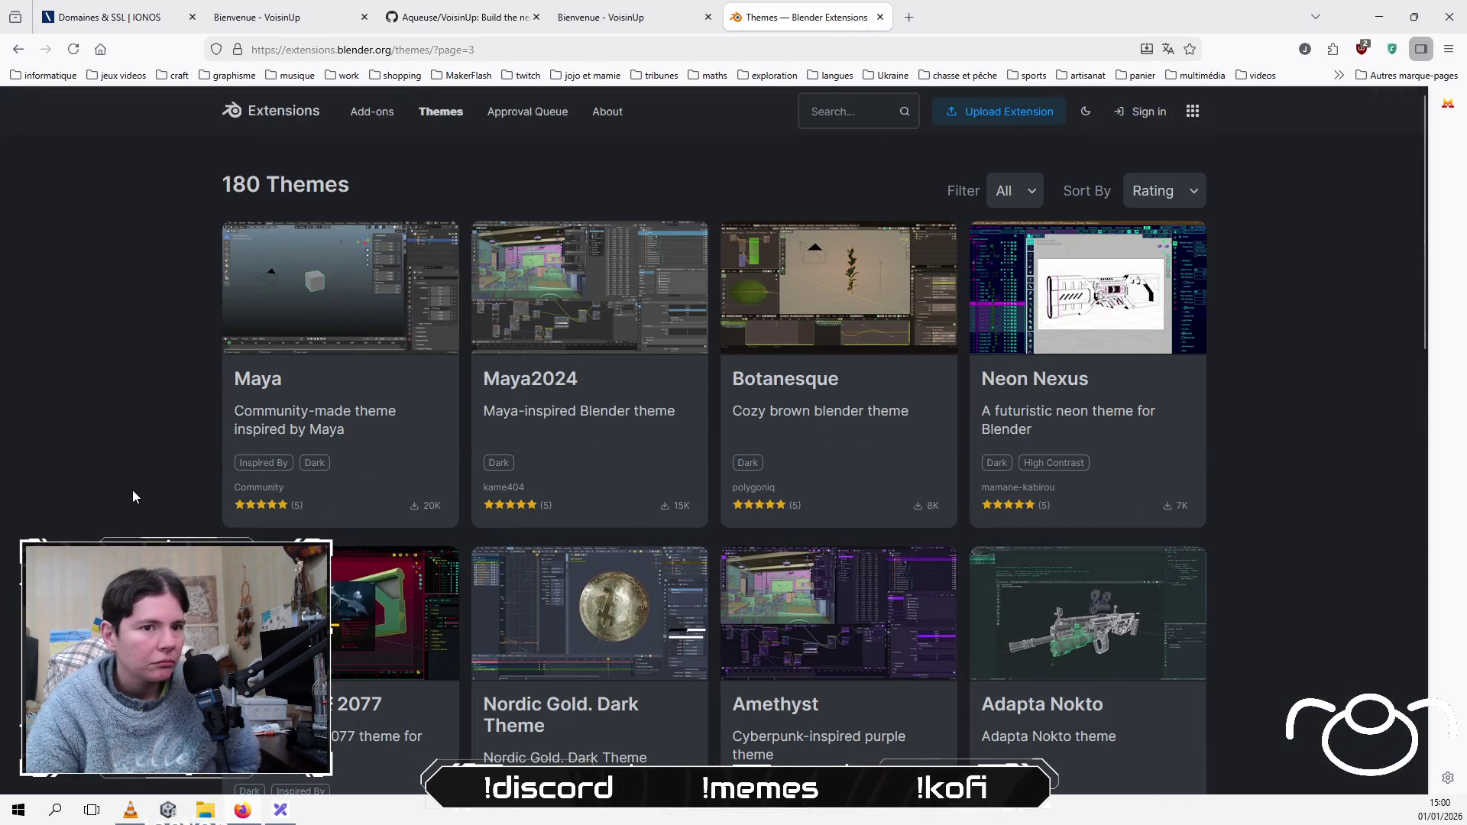
scroll(132, 489, "down", 5)
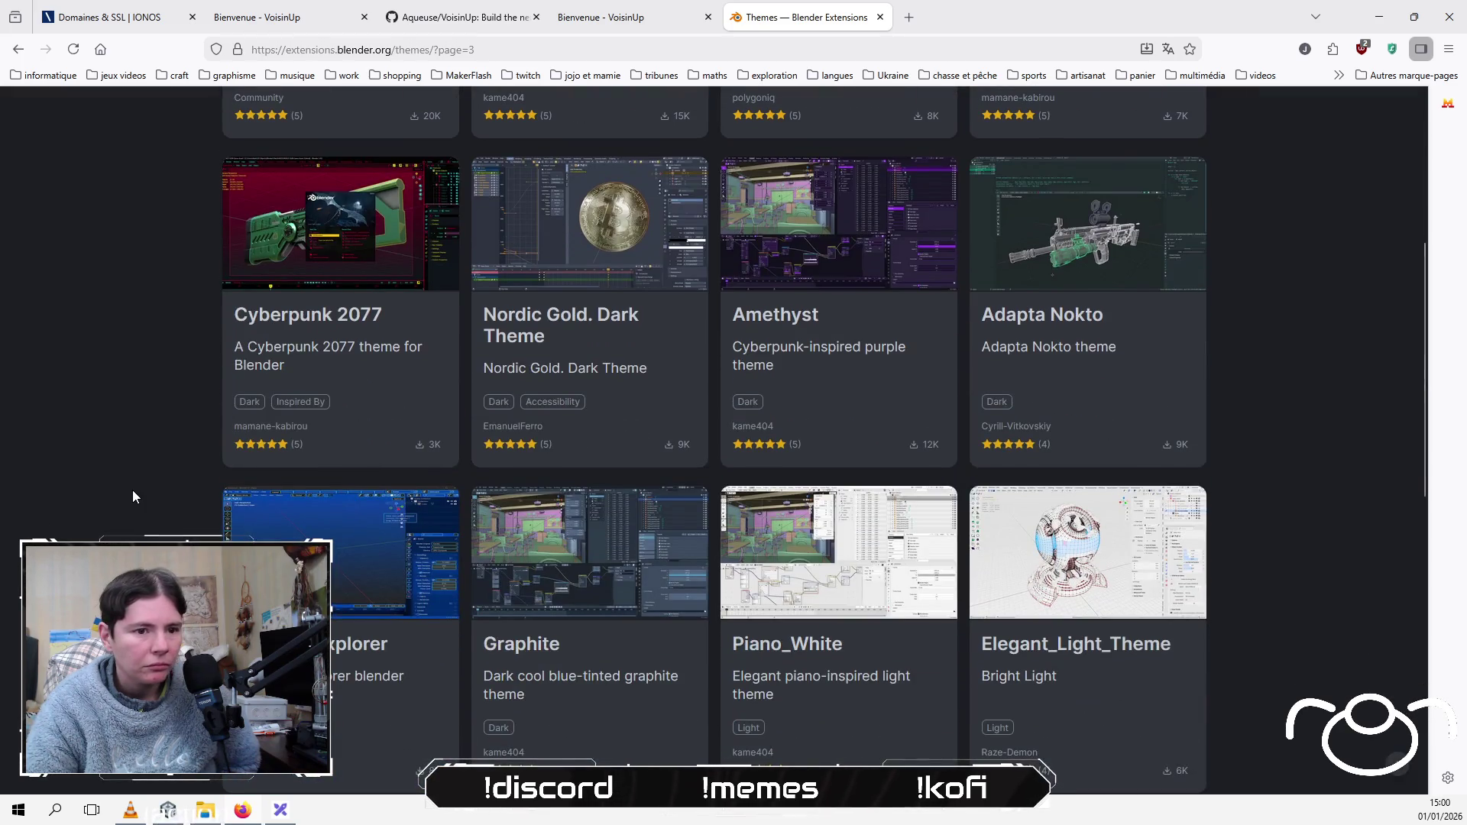
scroll(131, 489, "down", 3)
scroll(132, 497, "down", 3)
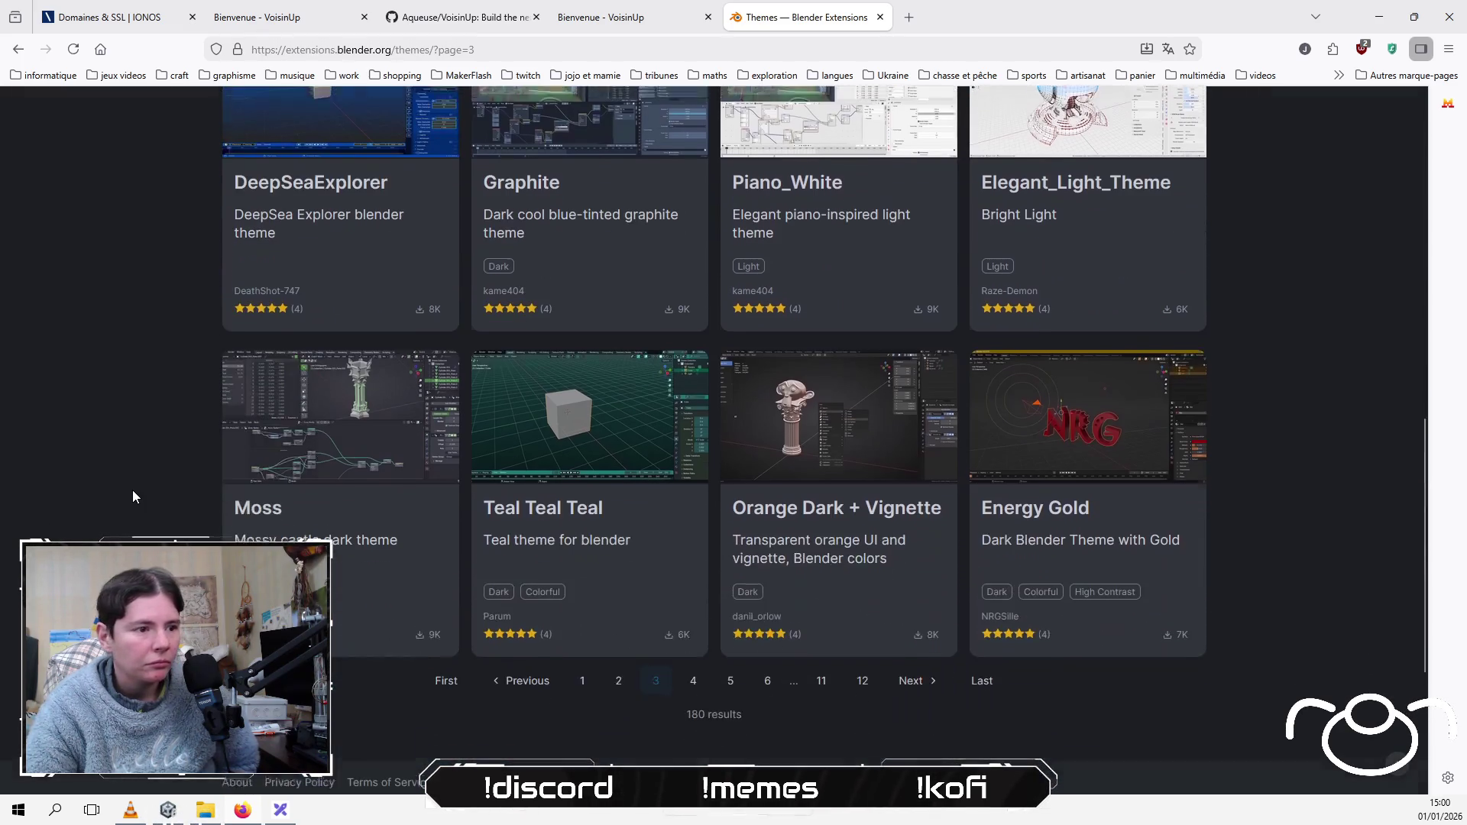
left_click(693, 677)
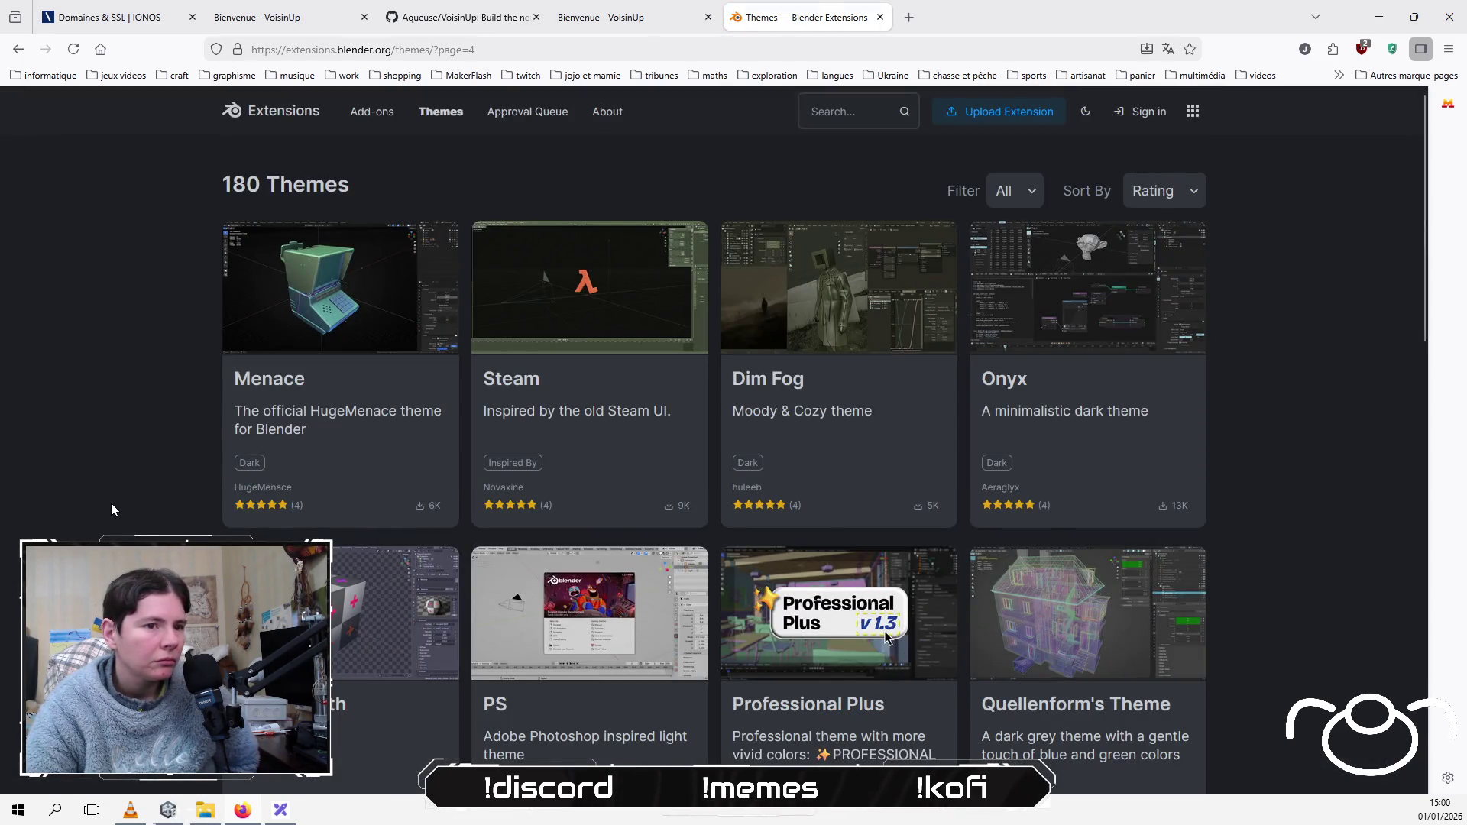
scroll(57, 522, "down", 7)
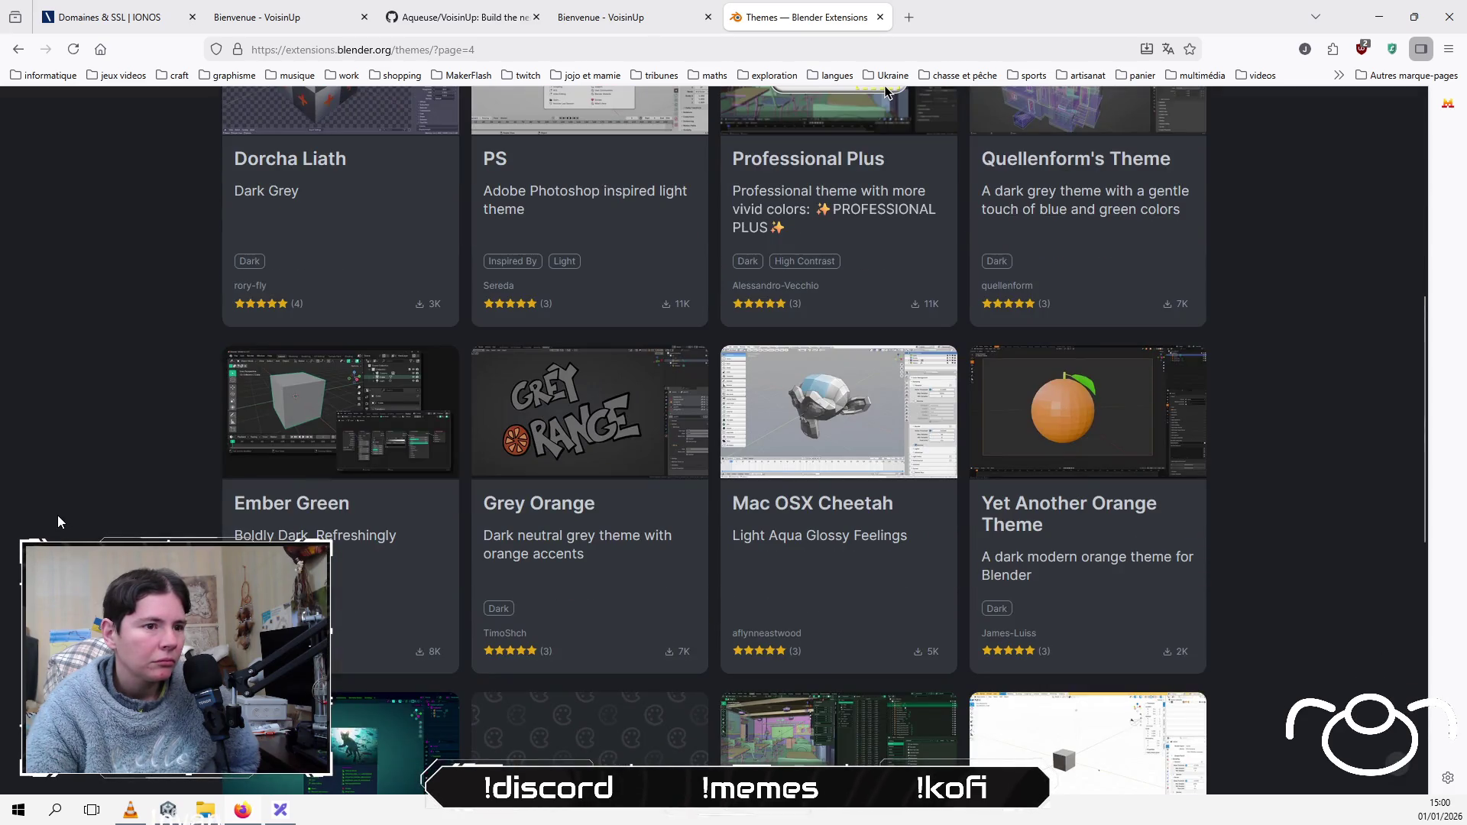
scroll(58, 522, "down", 5)
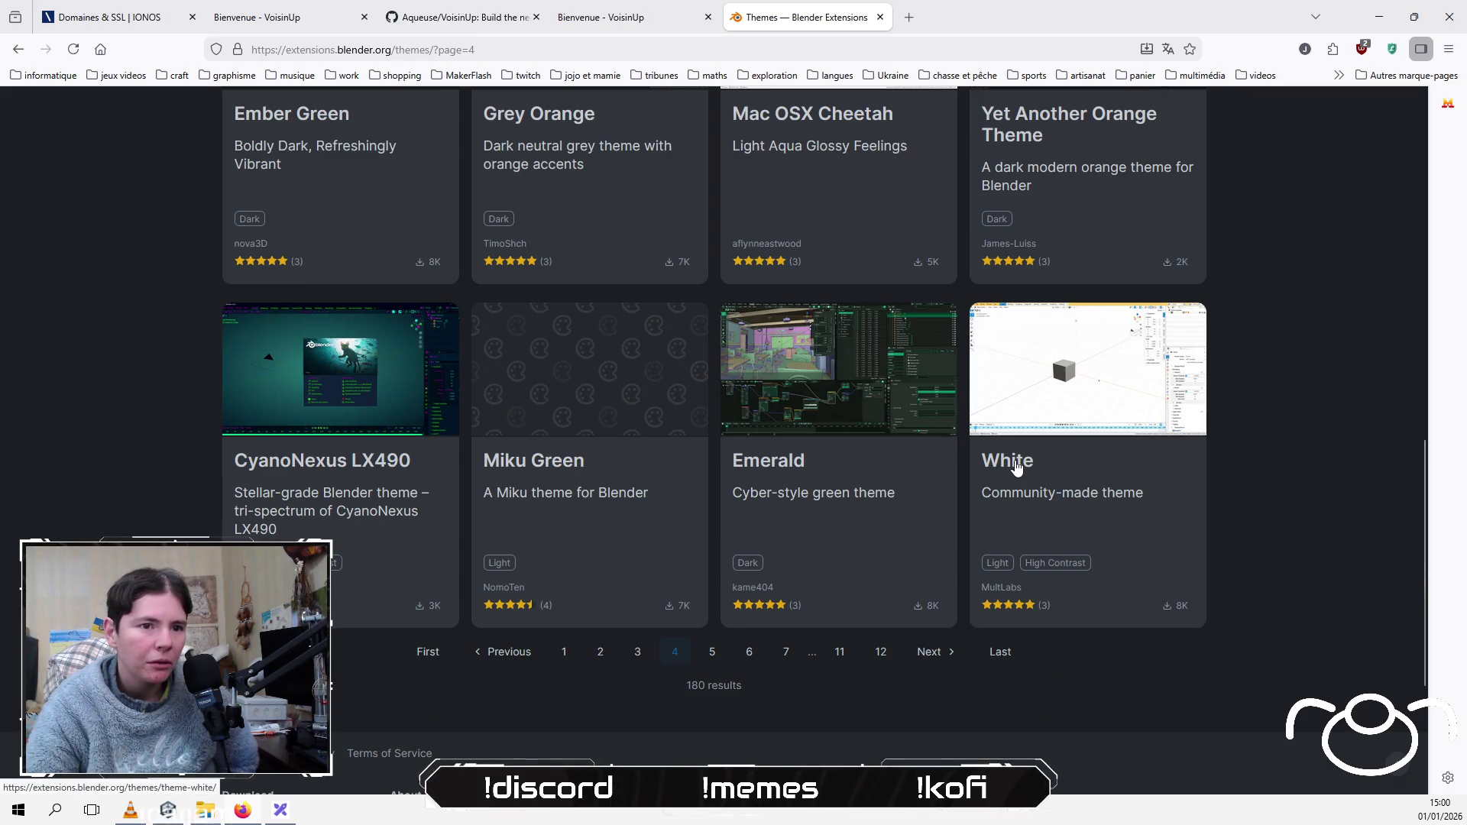
Step: Open the White theme, choose Get Theme, and drag it into Blender
left_click(1017, 466)
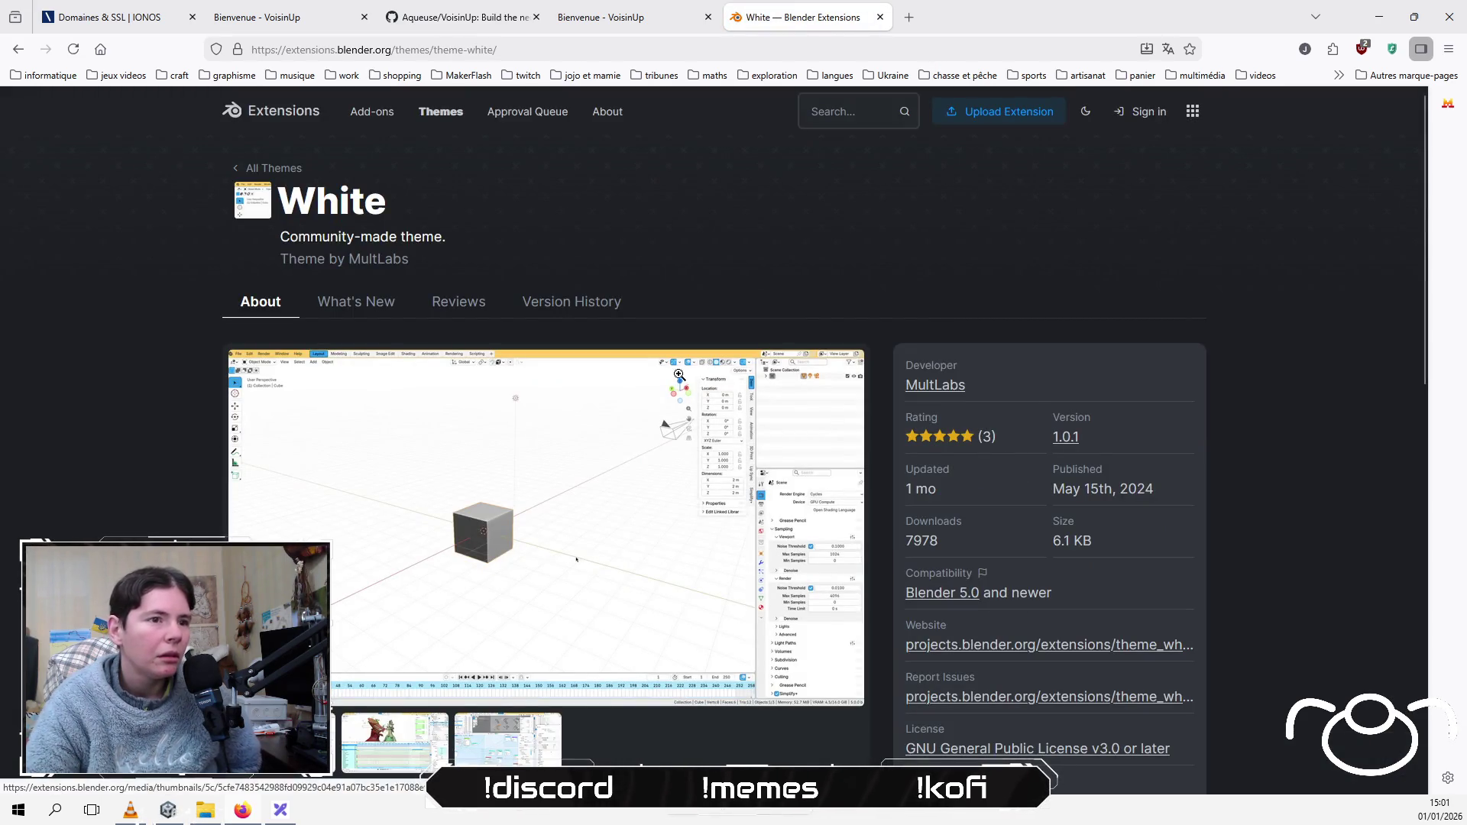
scroll(1032, 380, "down", 3)
left_click(1057, 621)
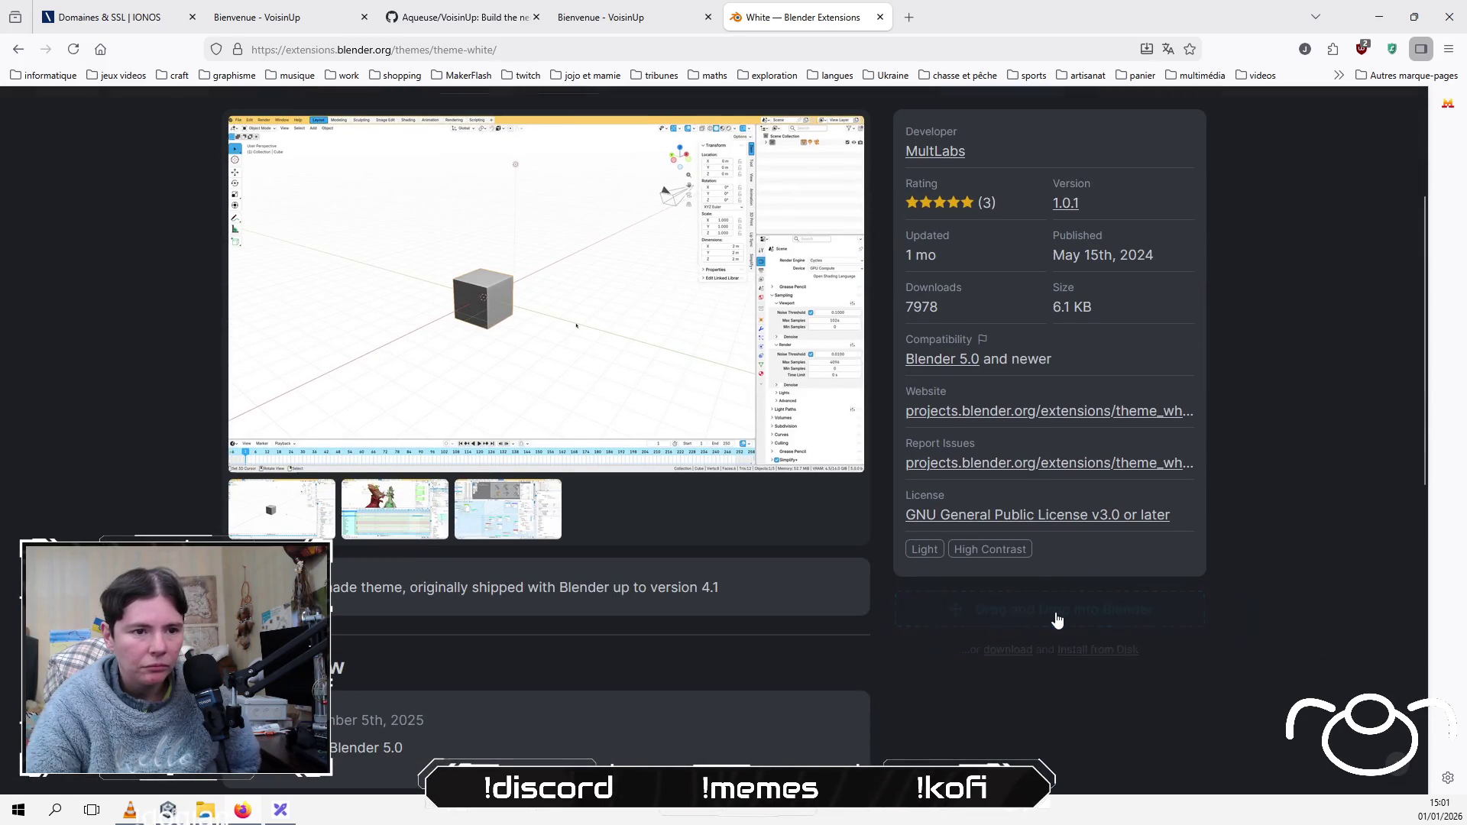
mouse_move(1095, 594)
left_mouse_down()
mouse_move(139, 448)
mouse_move(168, 428)
left_mouse_up()
Step: Enable Allow Online Access in System preferences, then drag the White theme in again and confirm
left_click(131, 493)
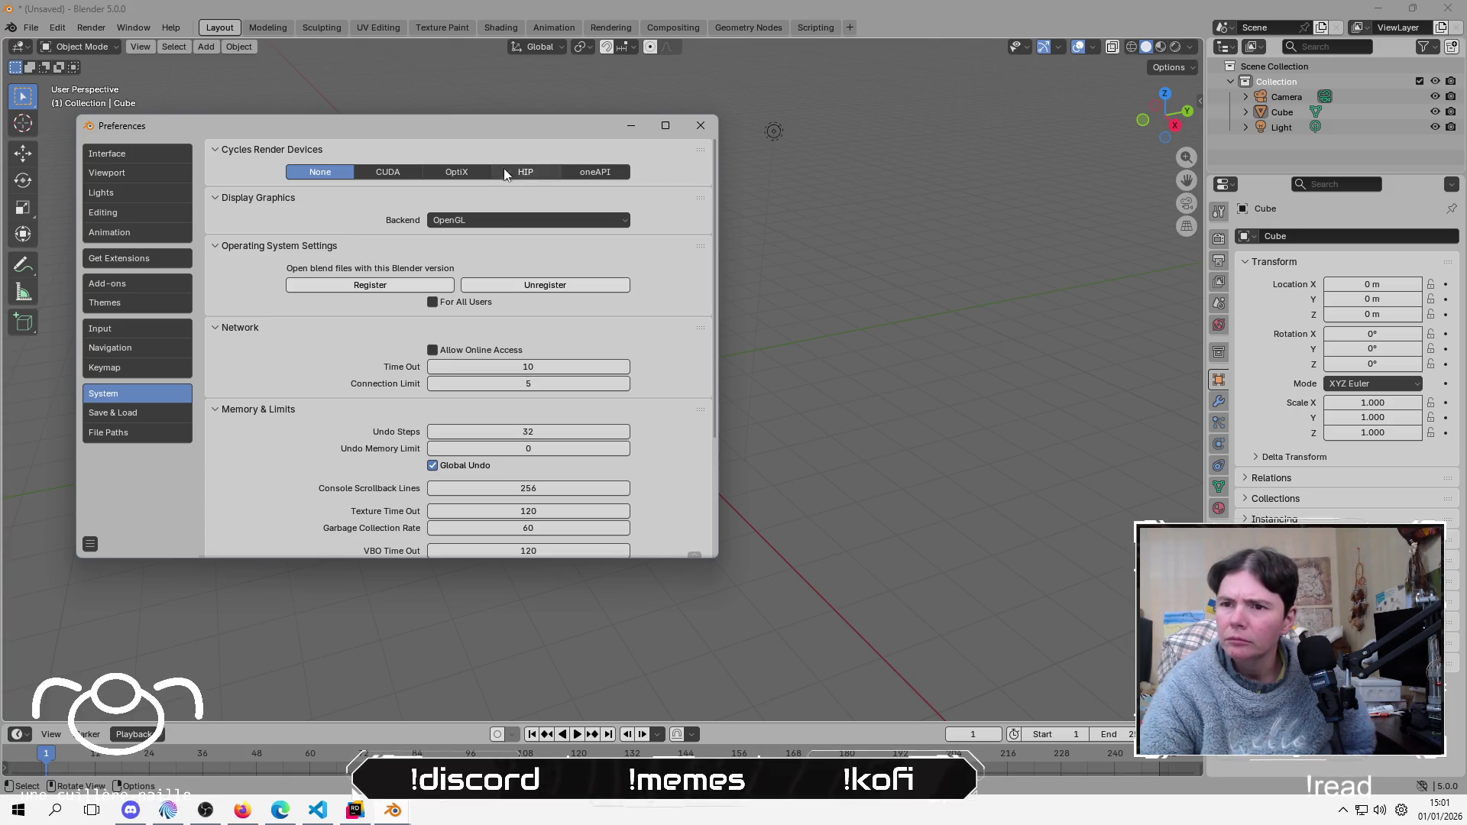
left_click(433, 350)
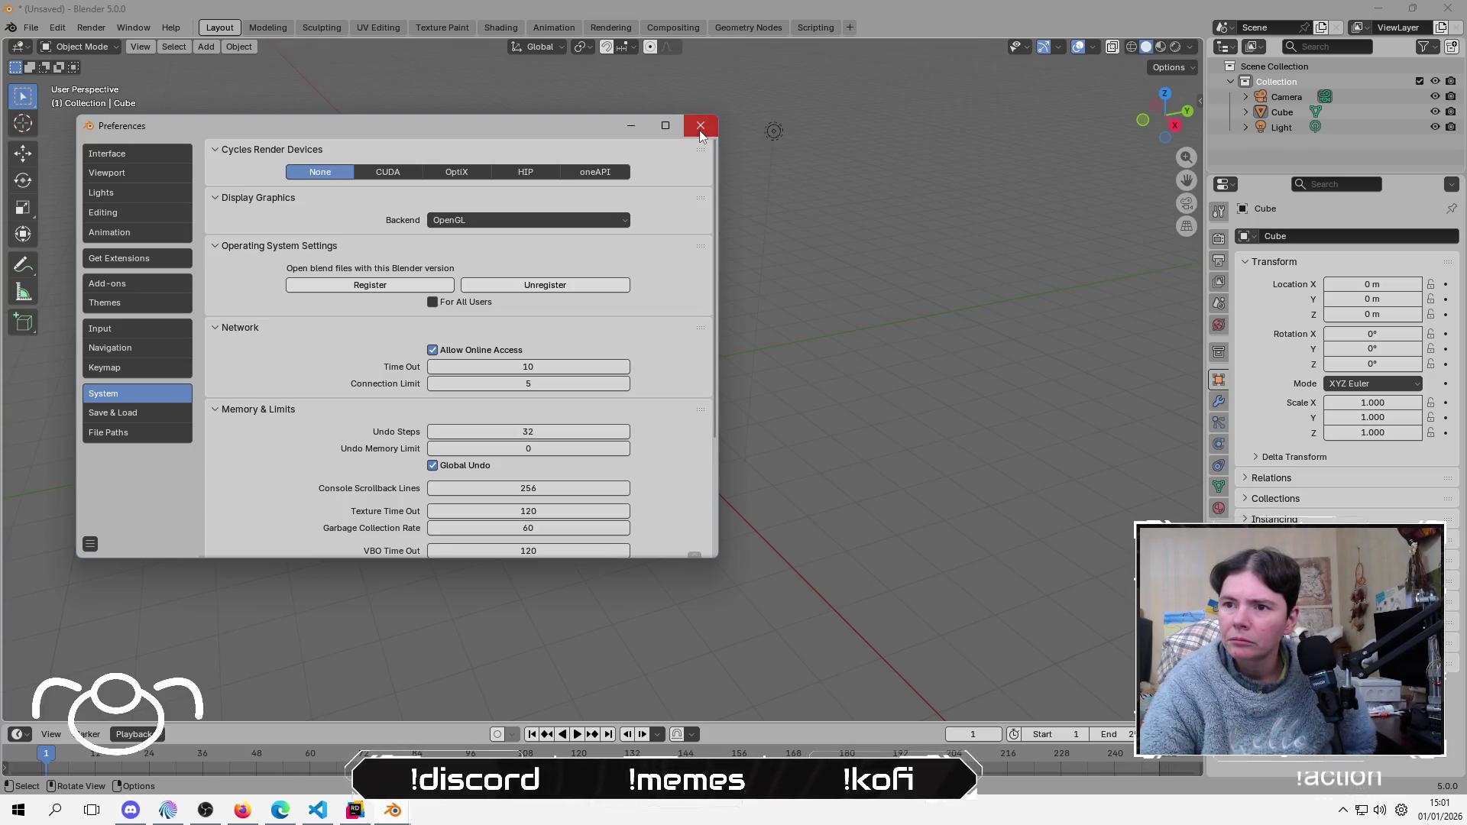
left_click(700, 129)
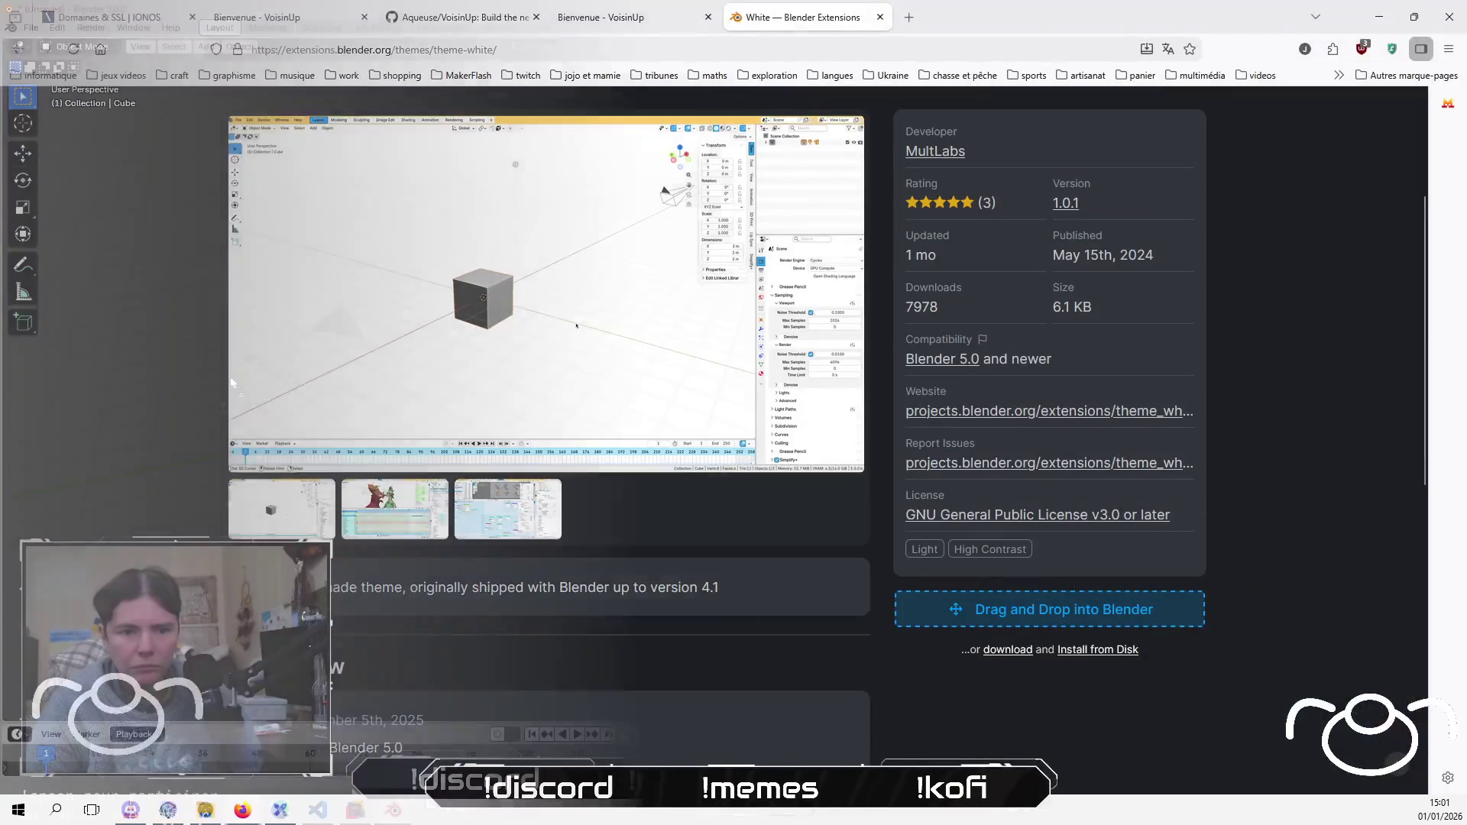
left_click_drag(1166, 606, 292, 341)
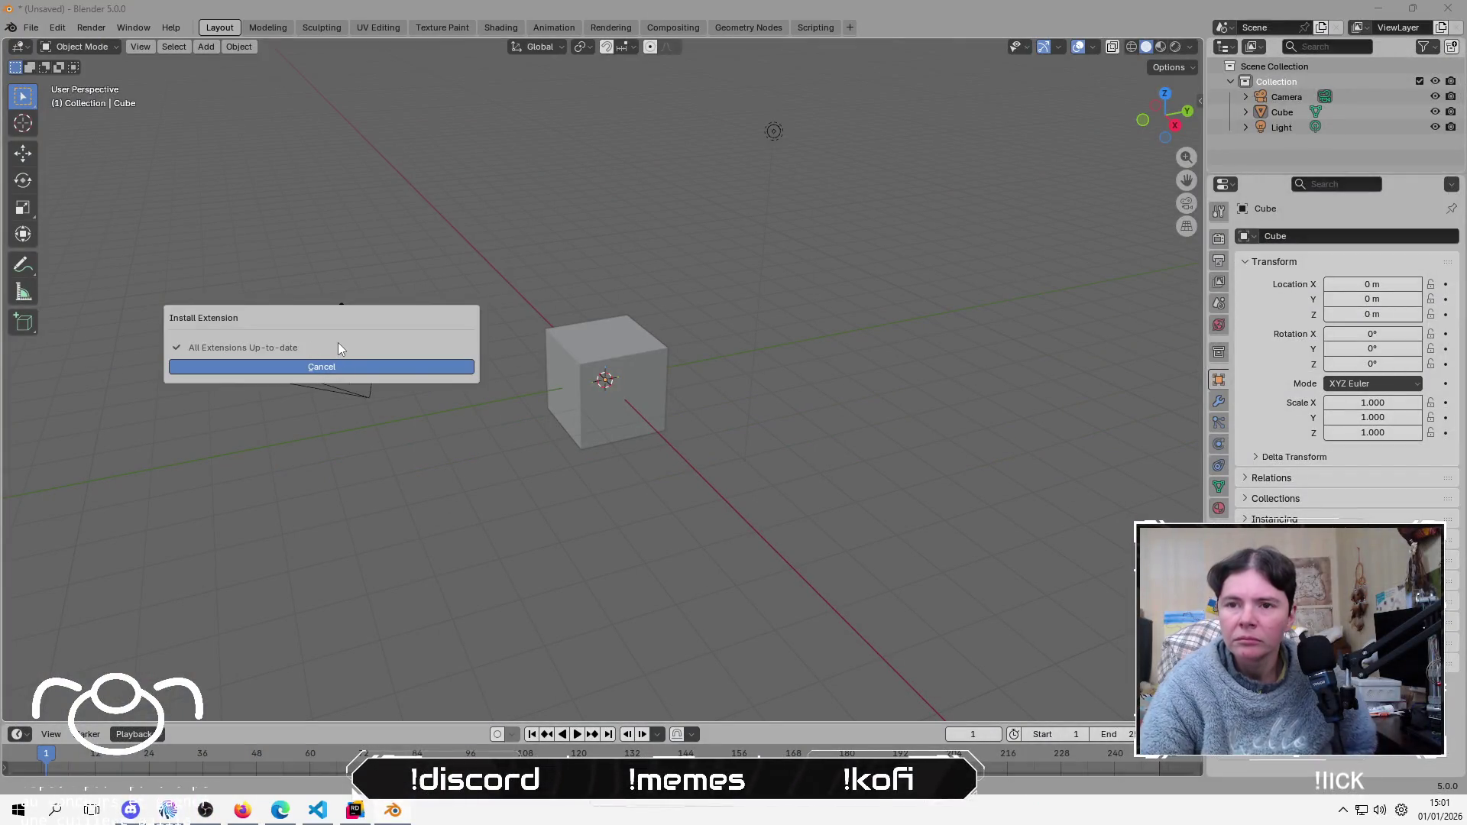
left_click(237, 448)
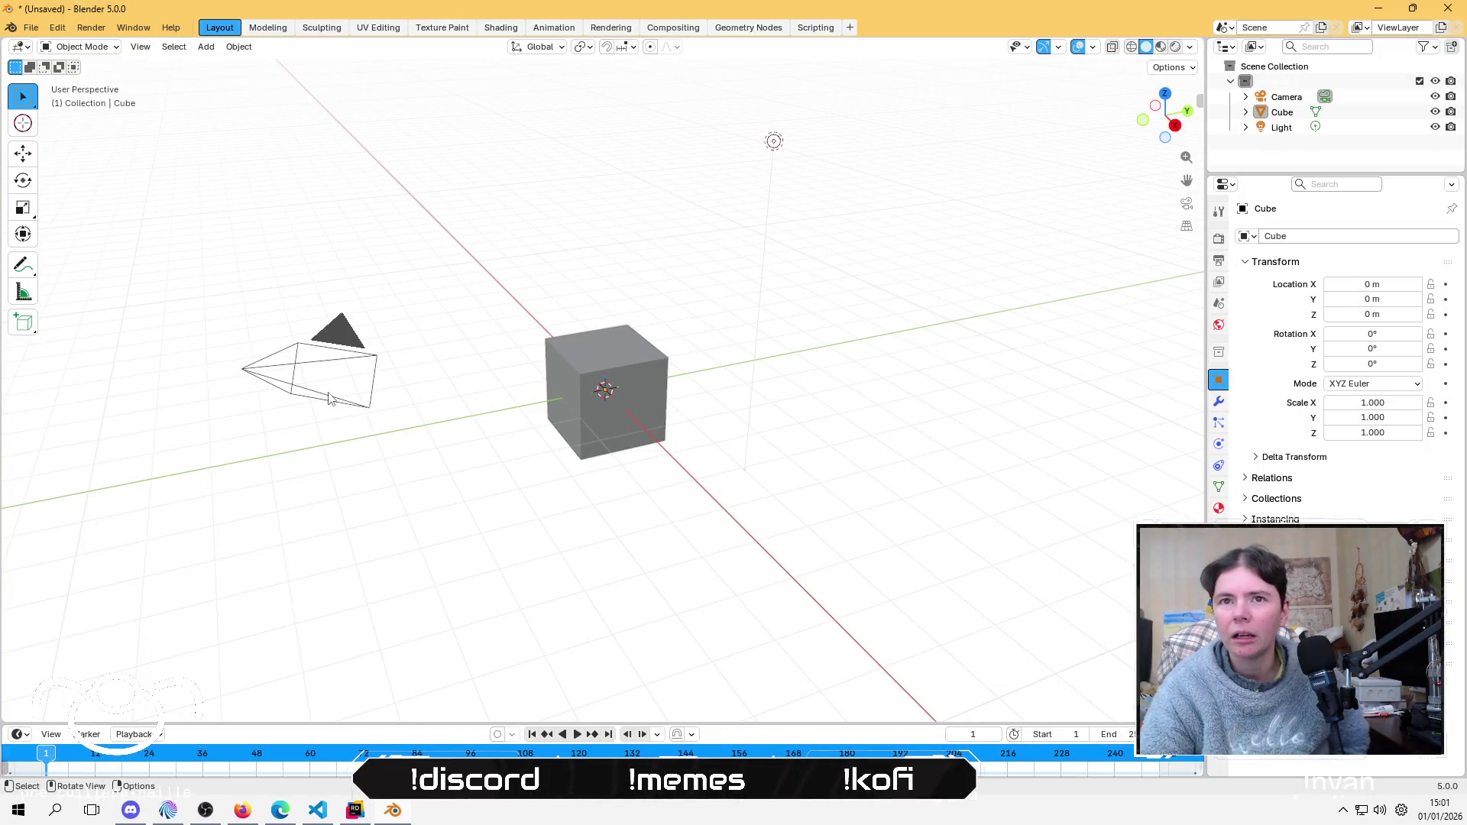
right_click(314, 524)
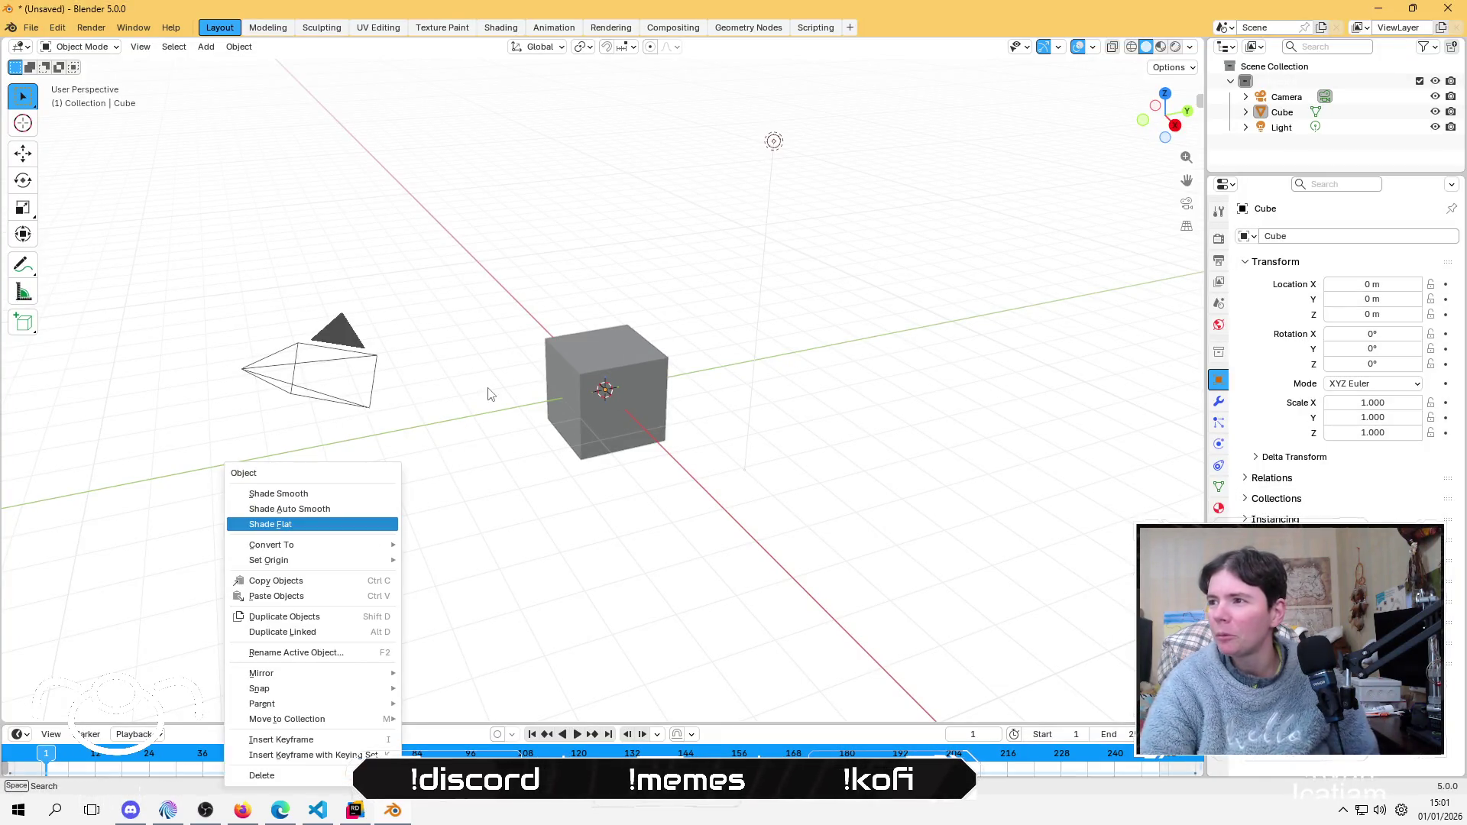
left_click(458, 458)
mouse_move(466, 485)
left_mouse_down()
mouse_move(419, 590)
mouse_move(514, 439)
mouse_move(470, 518)
left_mouse_up()
right_click(467, 518)
mouse_move(393, 360)
left_mouse_down()
mouse_move(422, 364)
mouse_move(447, 337)
left_mouse_up()
right_click(447, 337)
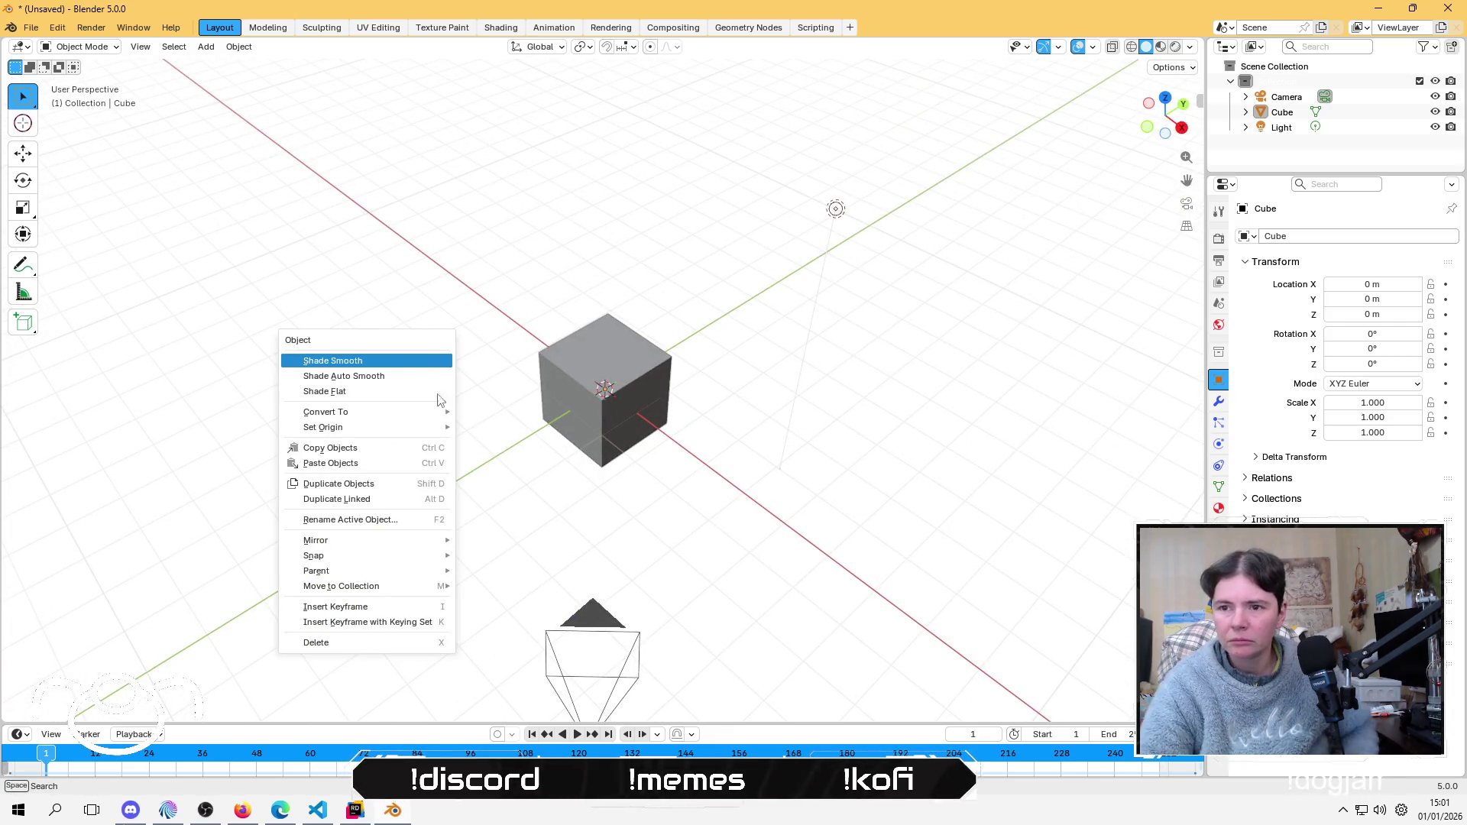
left_click(482, 458)
mouse_move(482, 458)
left_mouse_down()
mouse_move(383, 479)
mouse_move(541, 209)
mouse_move(491, 417)
mouse_move(387, 358)
left_mouse_up()
right_click(387, 358)
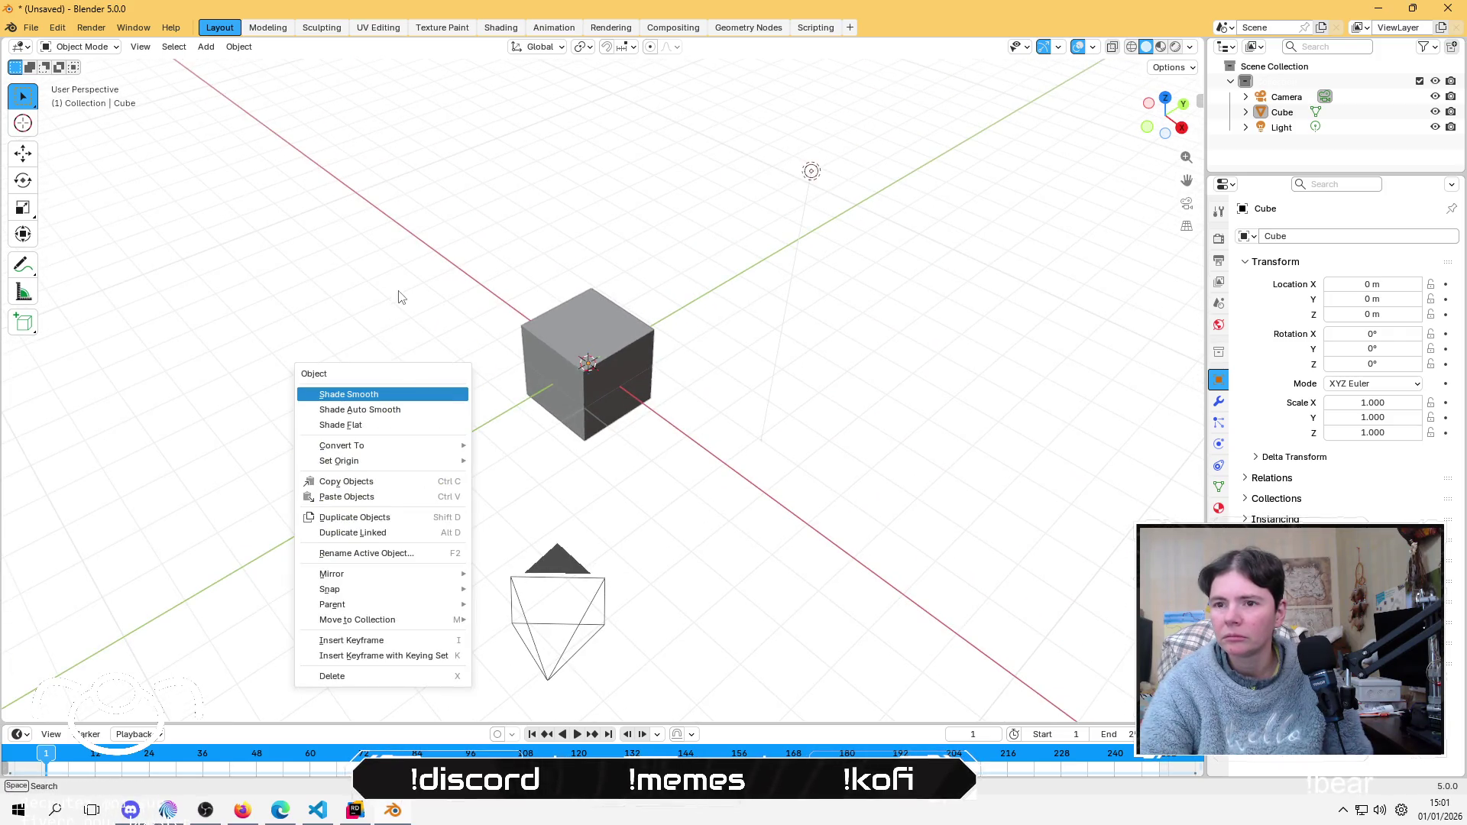
left_click(395, 344)
mouse_move(492, 443)
left_mouse_down()
mouse_move(573, 387)
mouse_move(432, 433)
mouse_move(494, 387)
mouse_move(543, 448)
mouse_move(740, 436)
mouse_move(443, 484)
mouse_move(481, 340)
mouse_move(425, 412)
mouse_move(413, 398)
left_mouse_up()
left_click(498, 274)
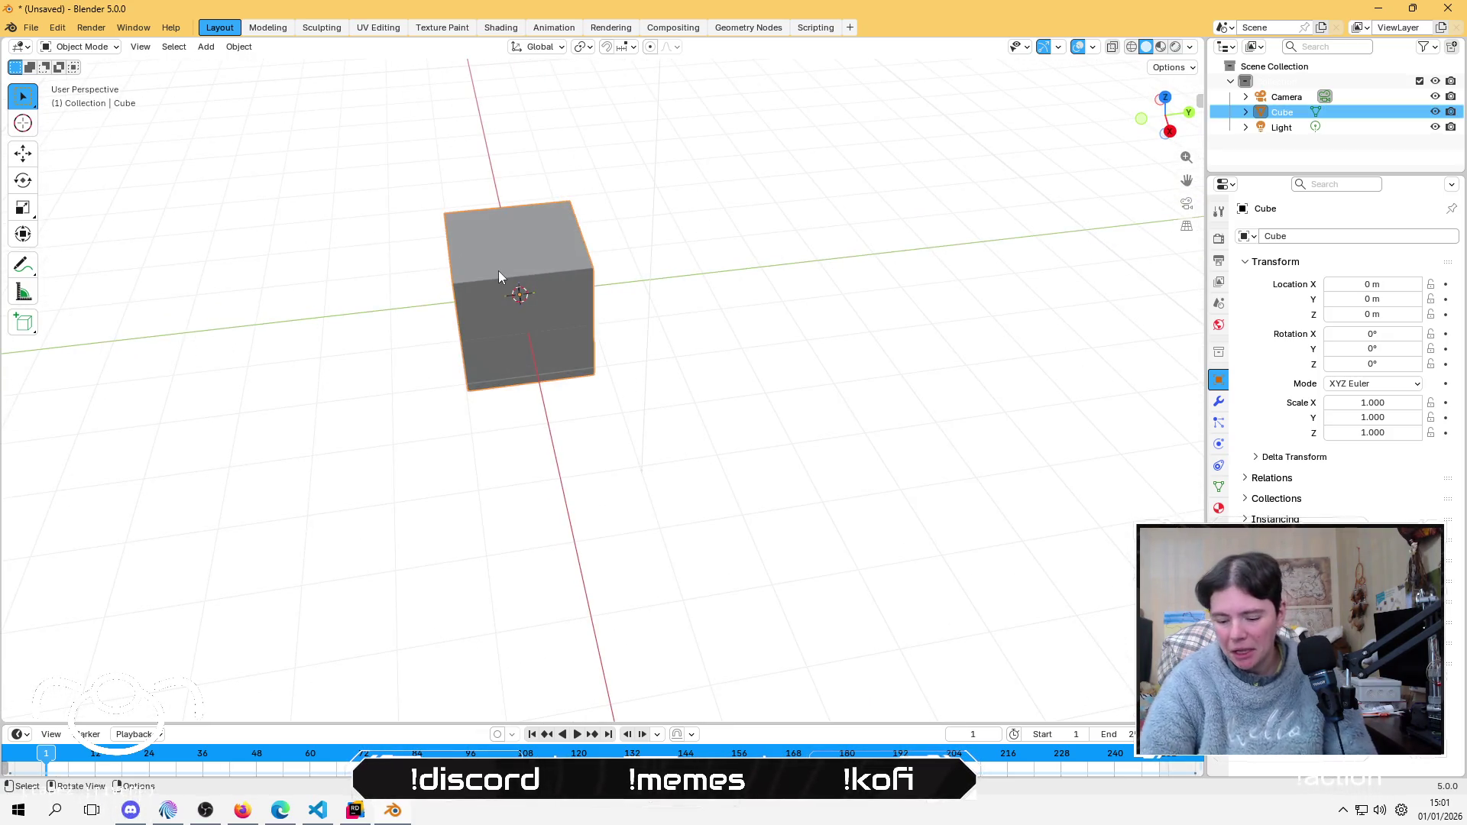
Step: Delete the default Cube, Camera, Light and Collection
key("Delete")
left_click(1263, 101)
left_click(1282, 112)
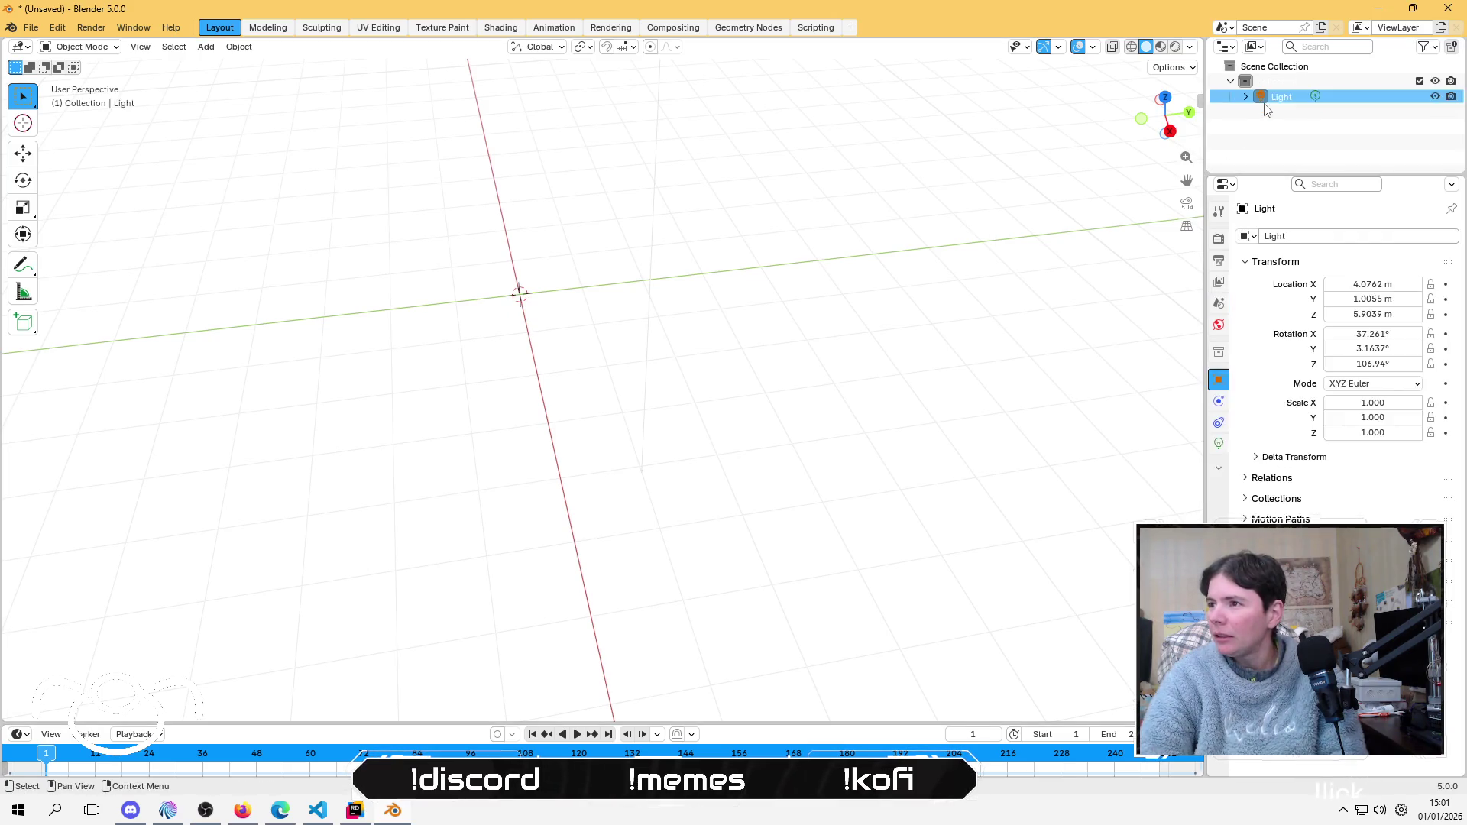
key("Delete")
left_click(1269, 81)
key("Delete")
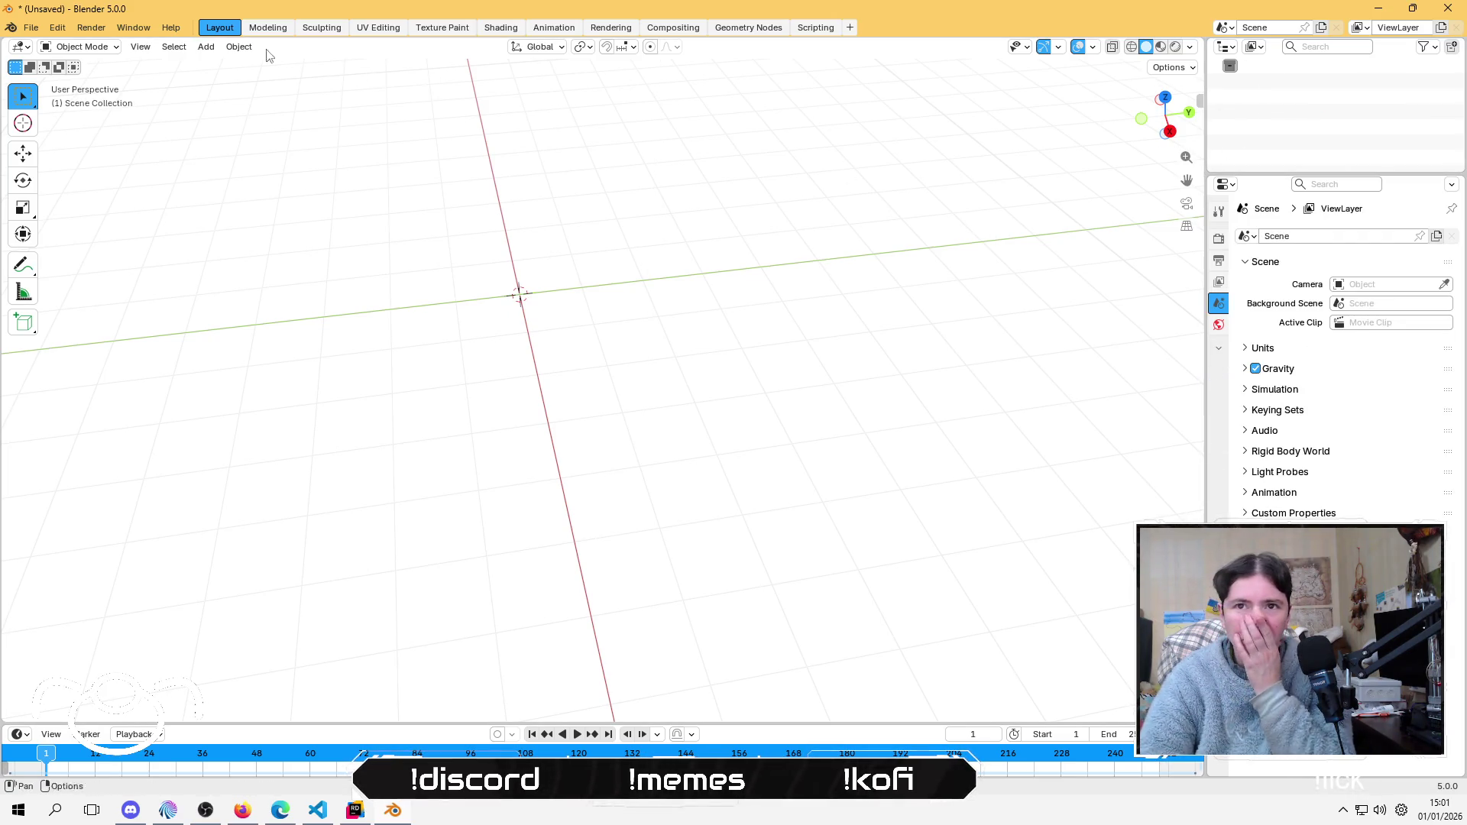
Step: Set FBX import Vertex Colors to Linear, save it as preset 'linear', then bring up Save
left_click(34, 27)
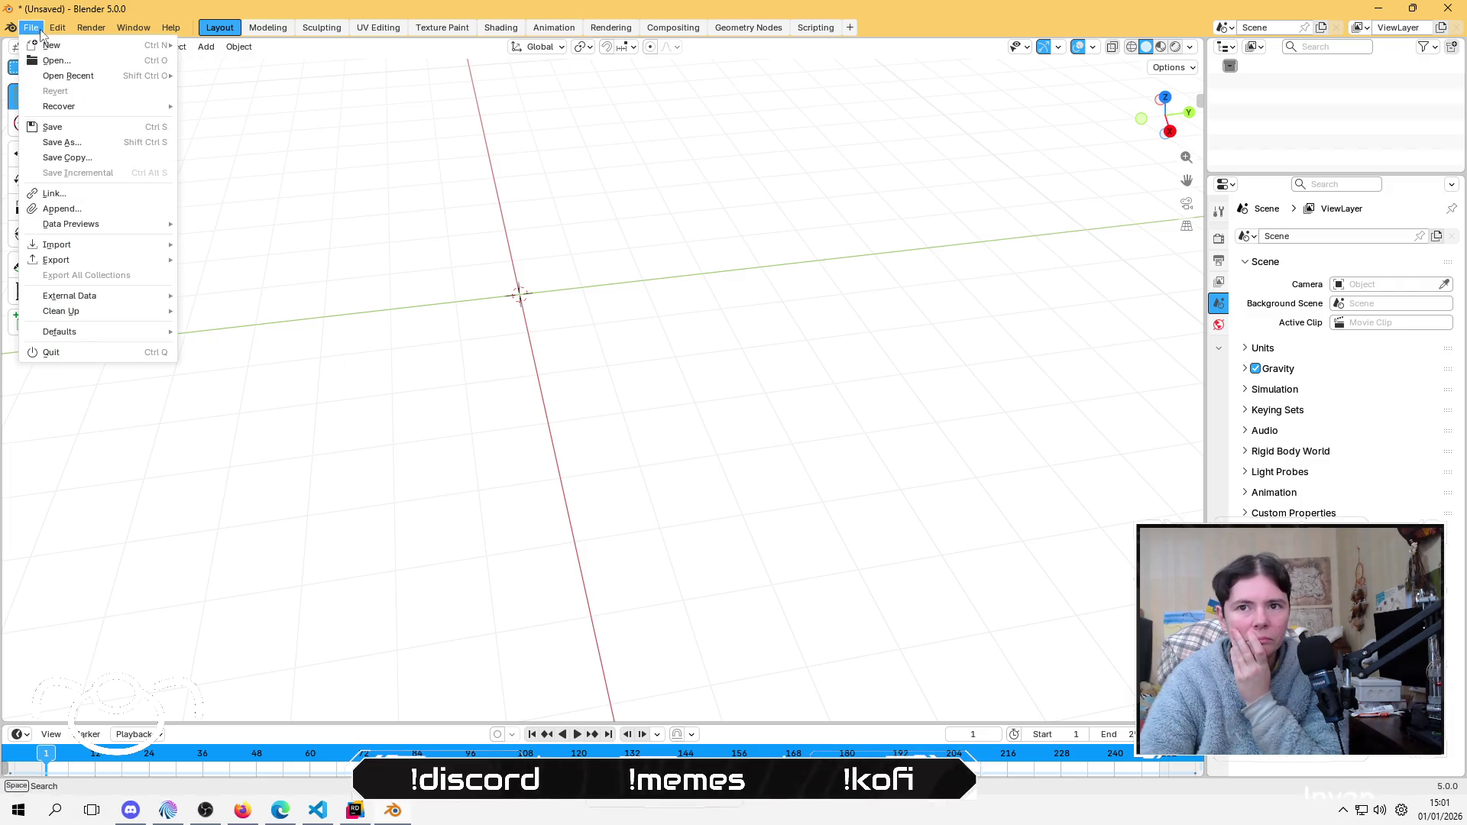
mouse_move(123, 246)
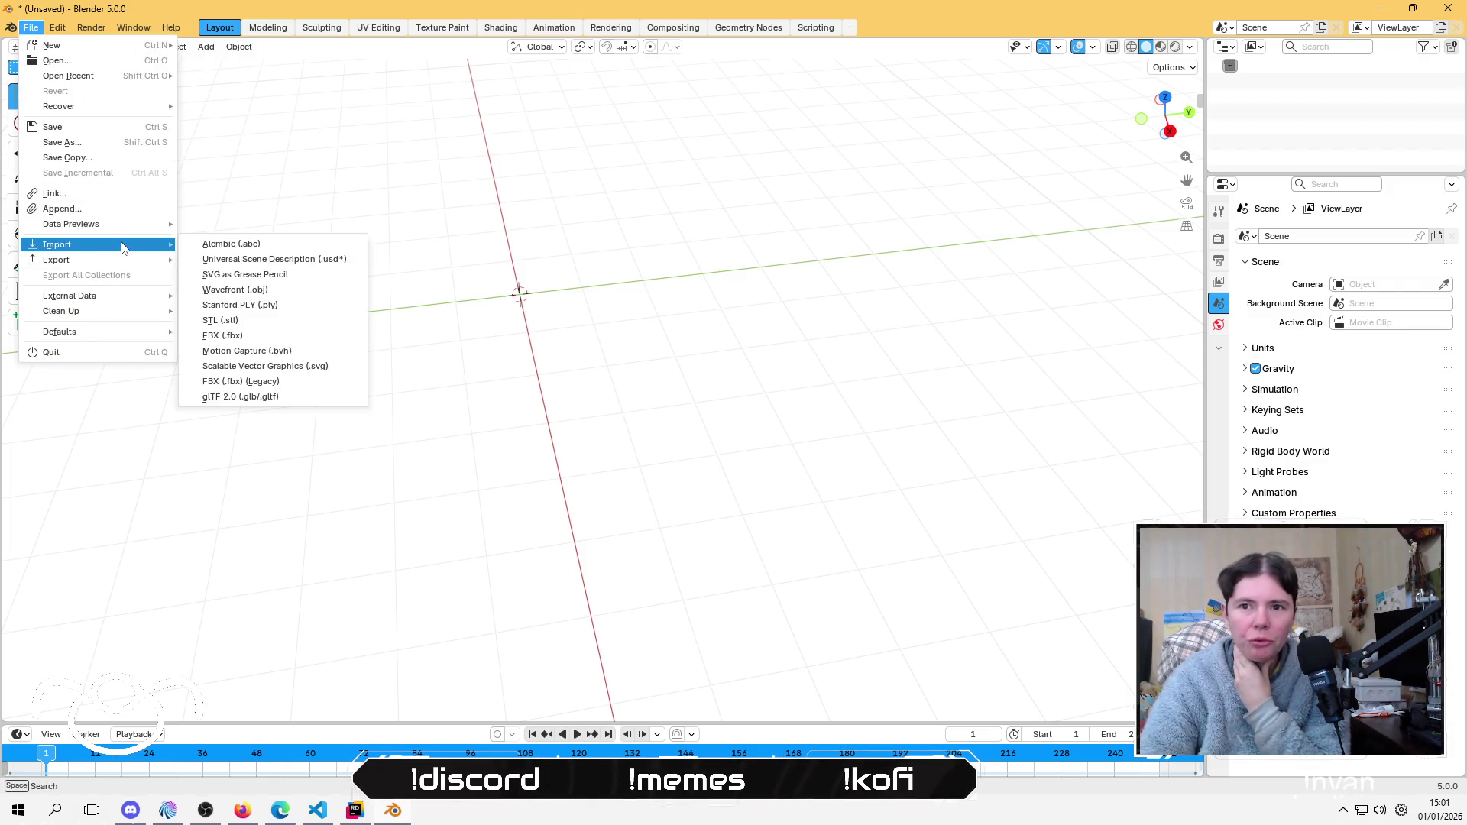
left_click(246, 337)
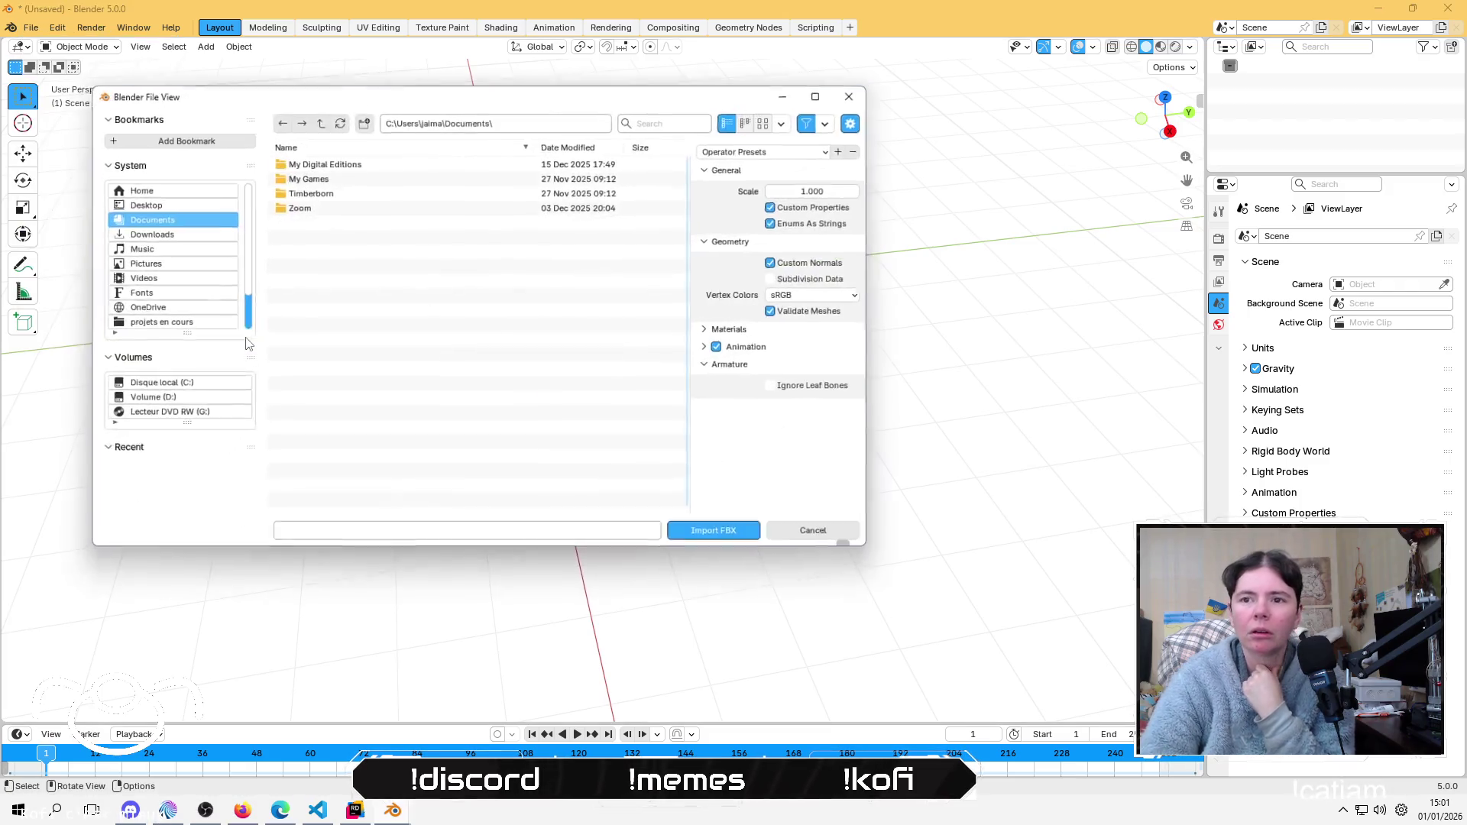
left_click(790, 146)
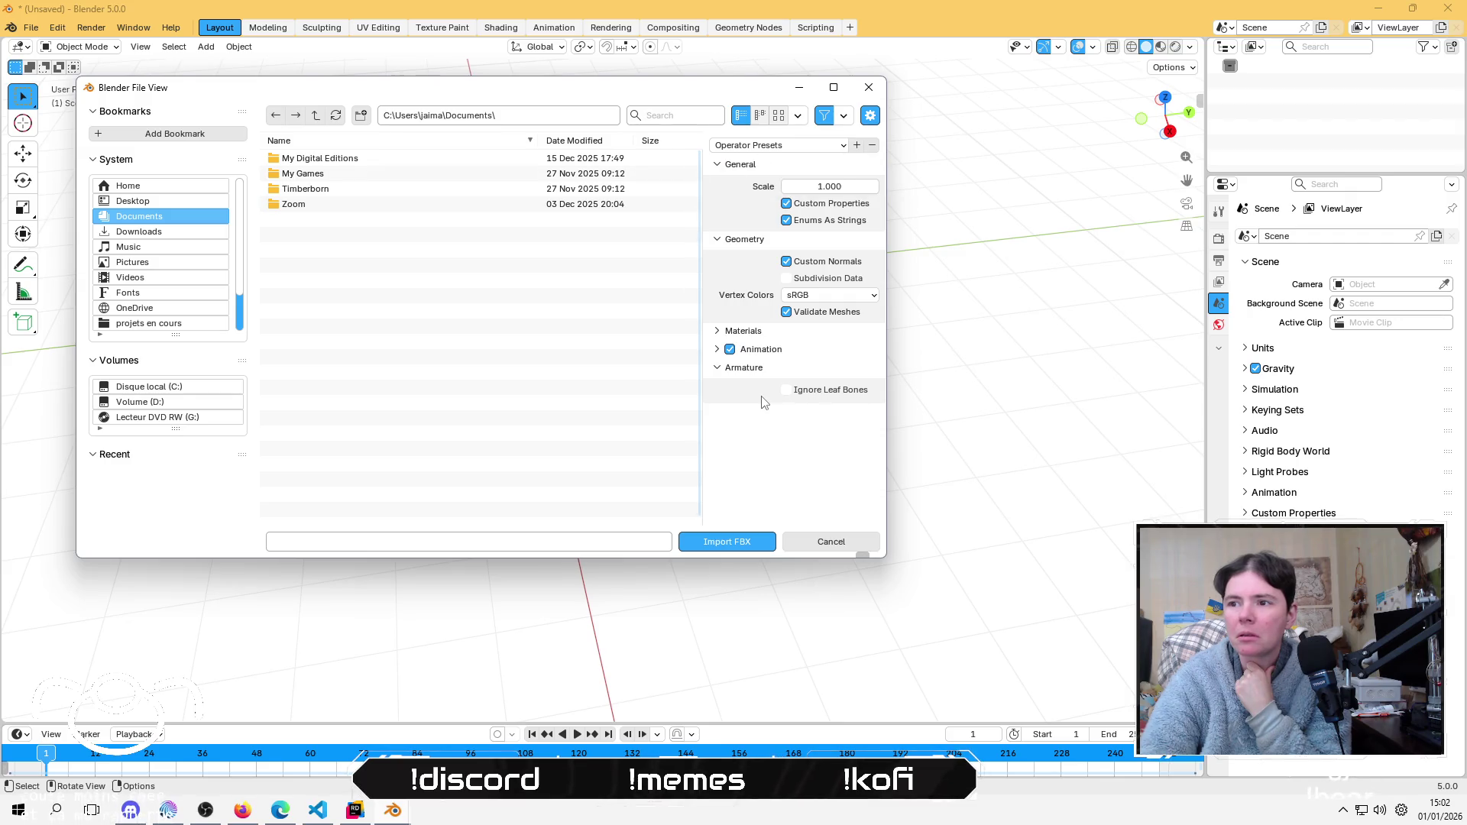
left_click(839, 297)
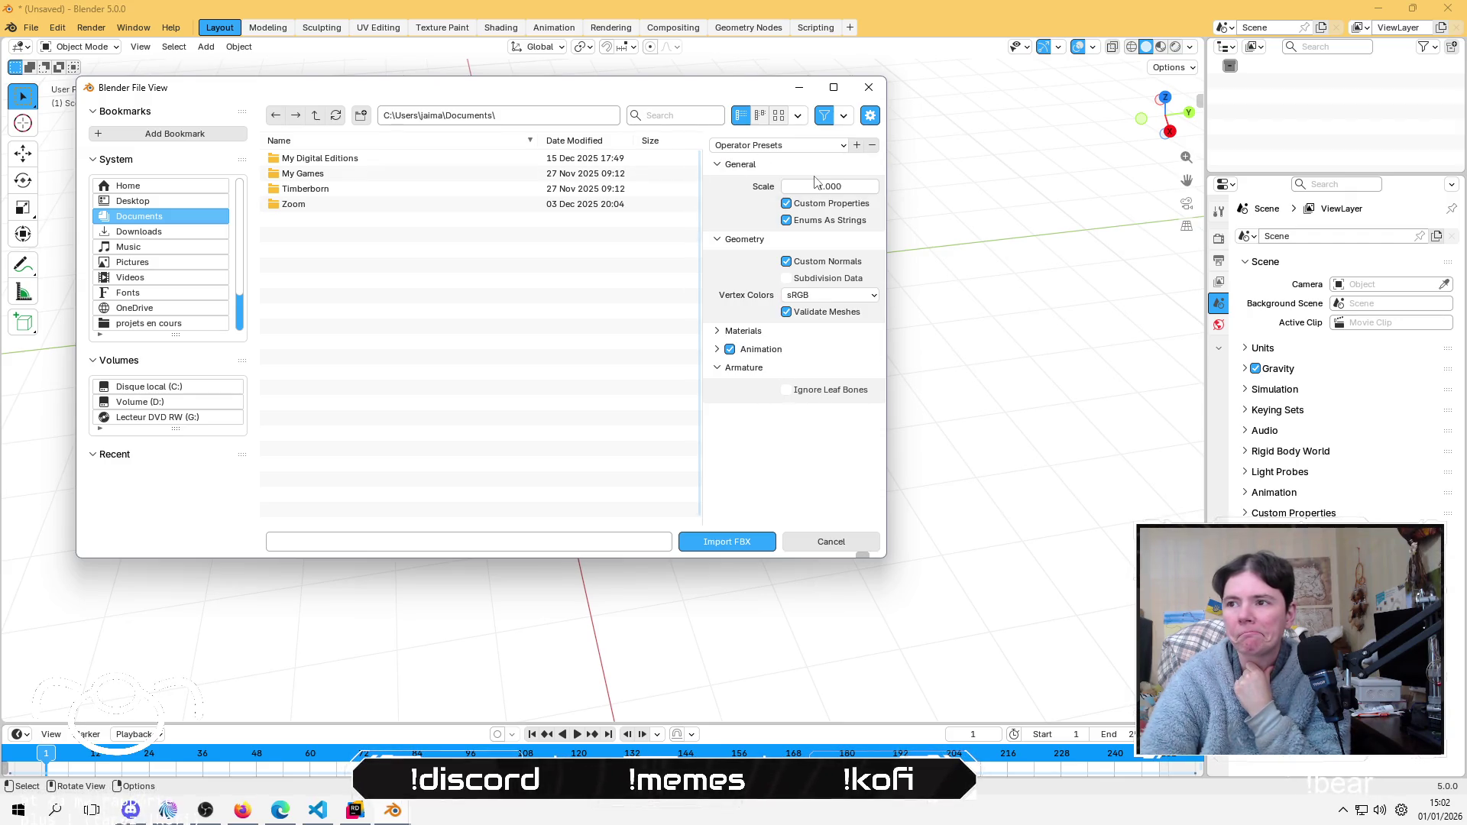
left_click(835, 298)
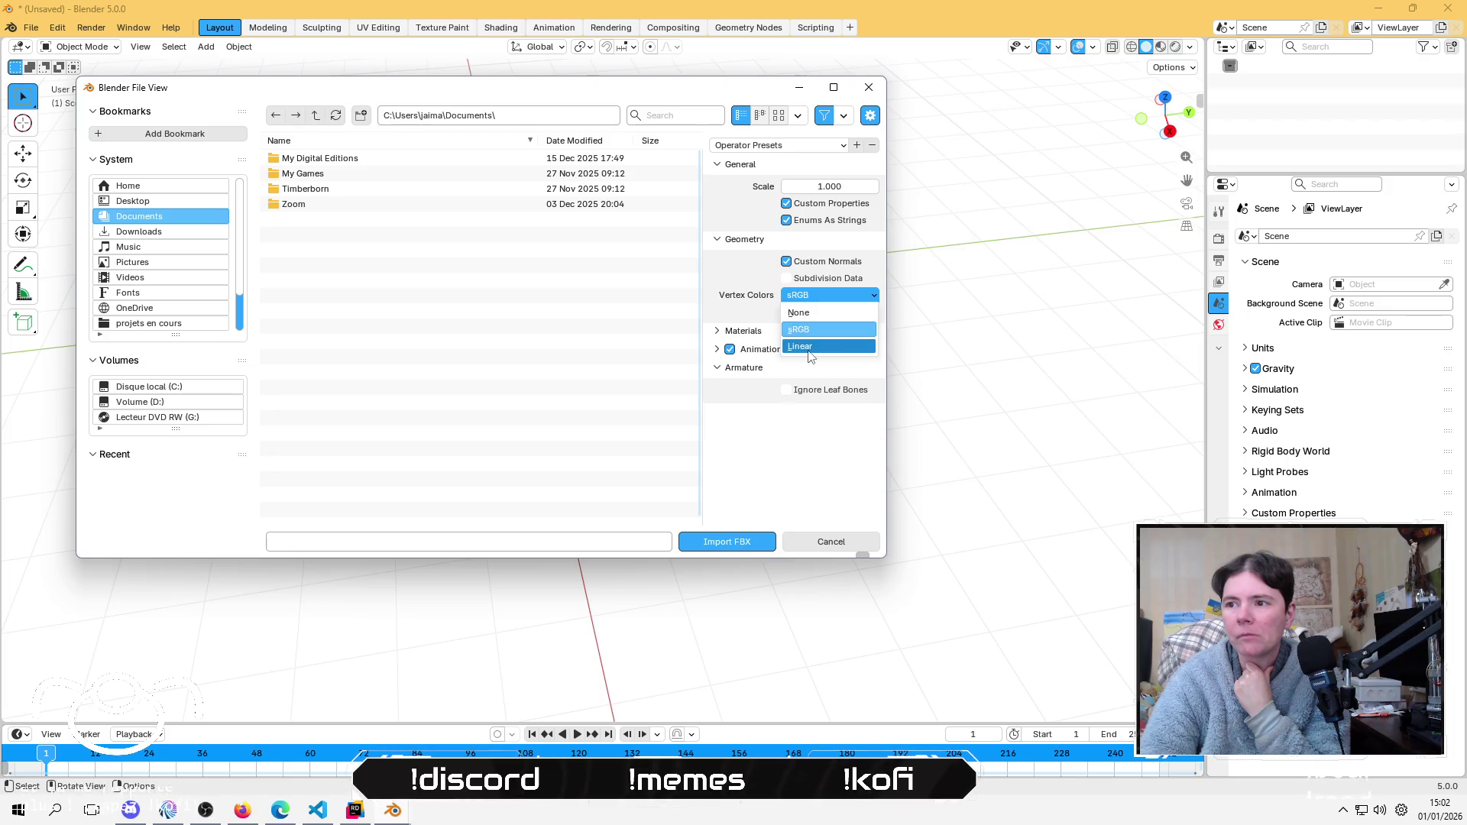
left_click(803, 347)
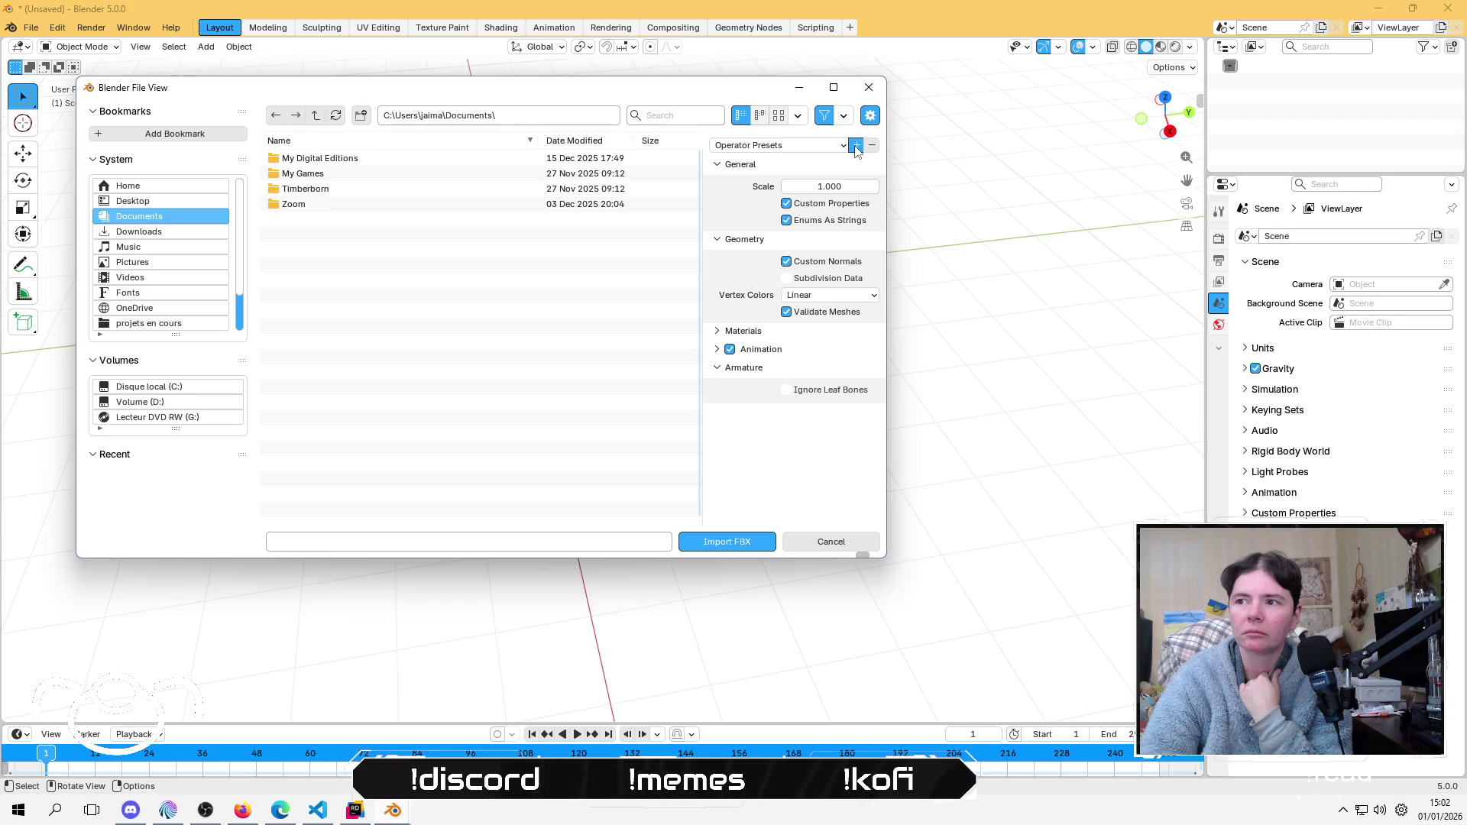
left_click(856, 147)
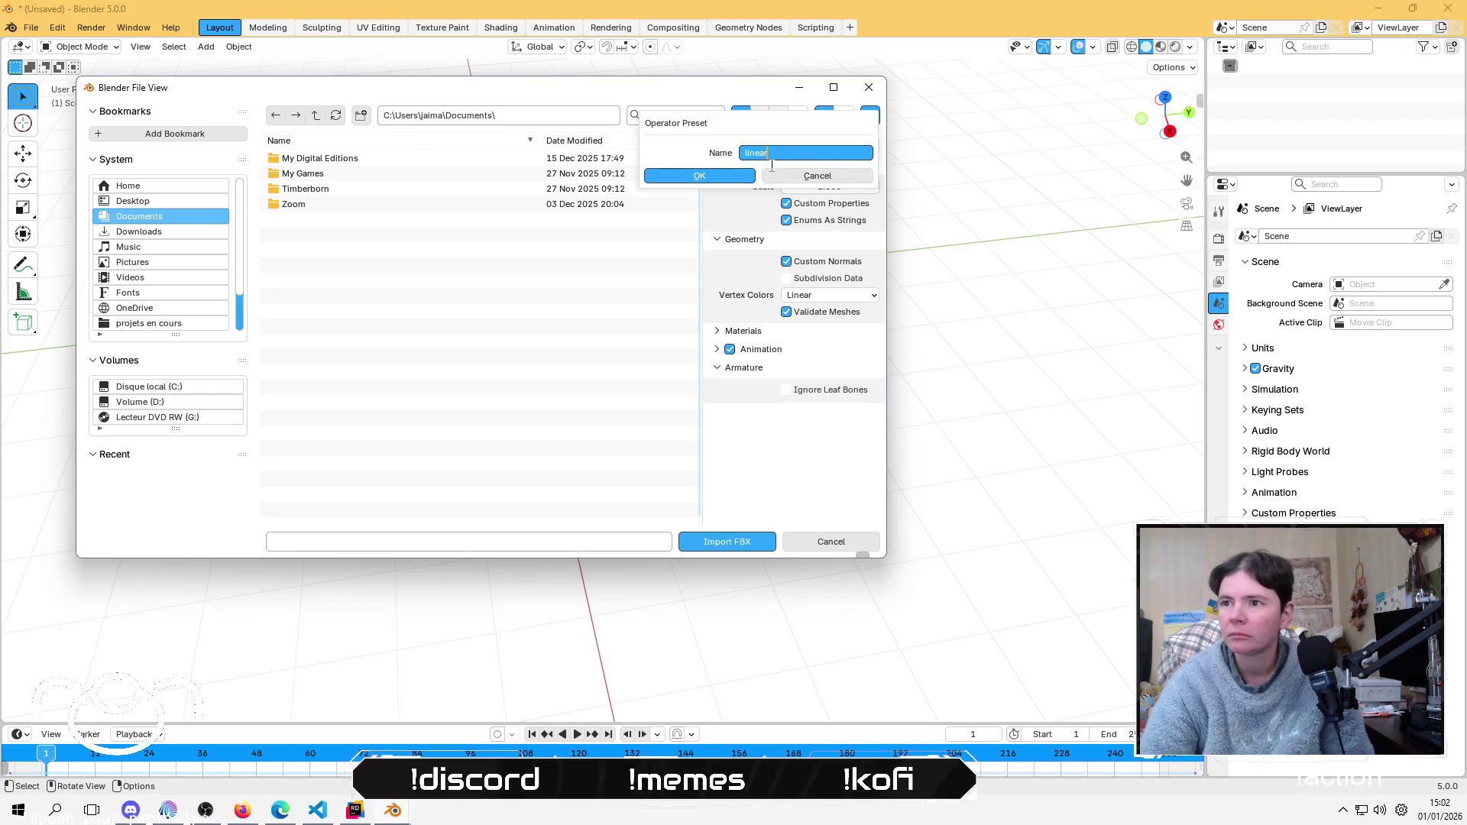
left_click(707, 177)
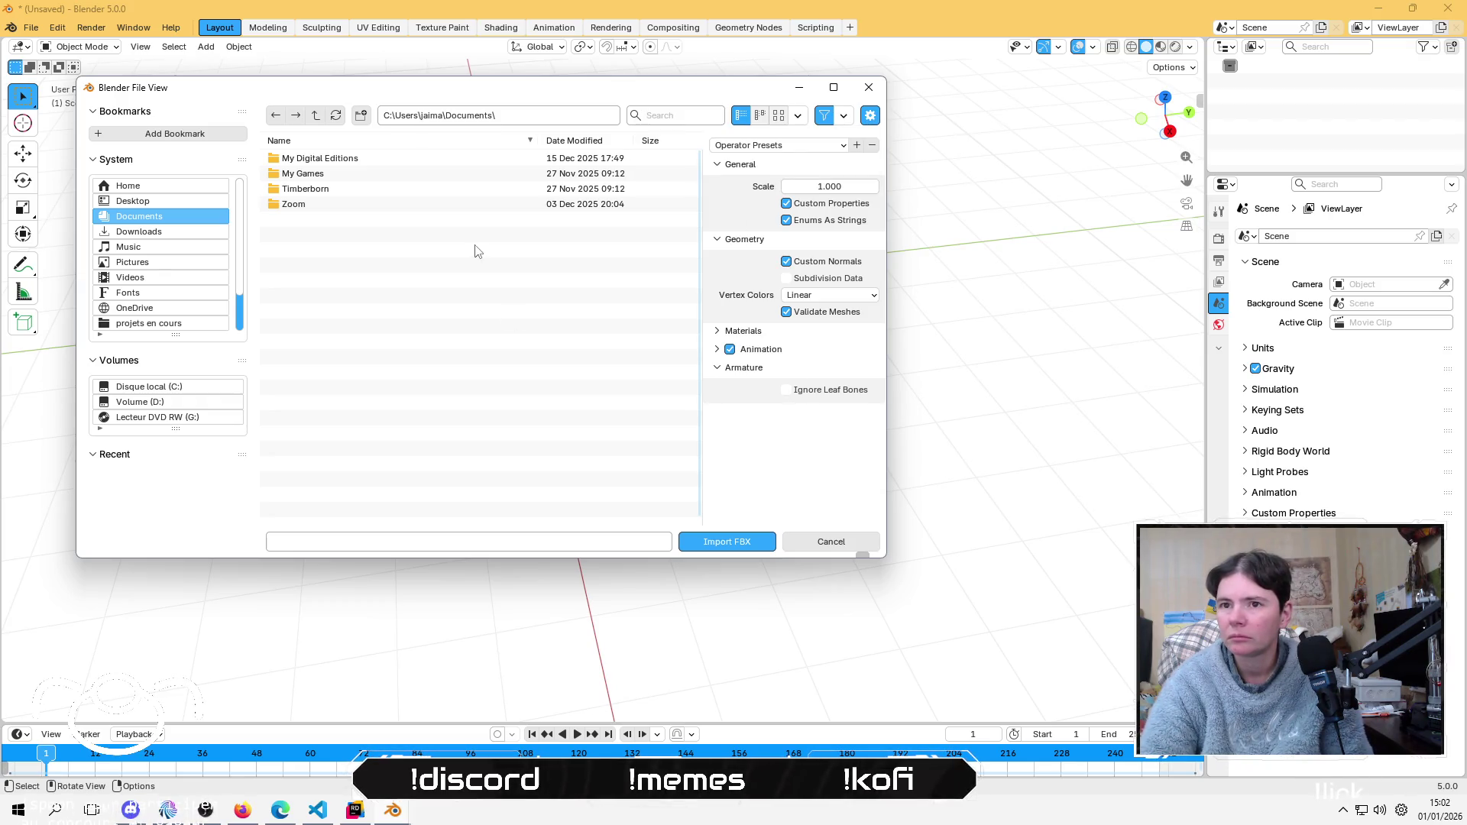
key("ctrl+s")
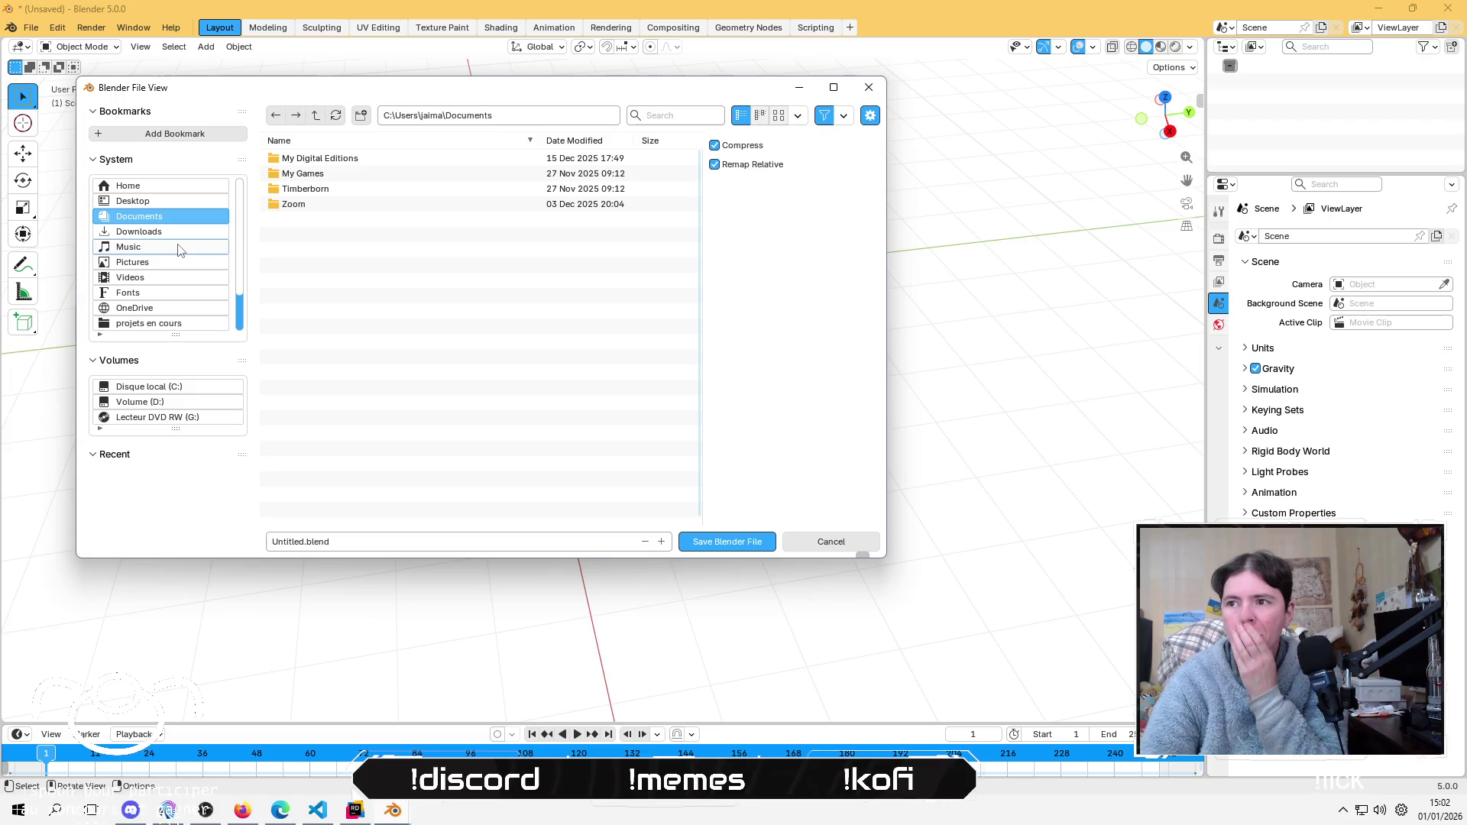
Step: Browse to D:\0urs Agile\0 - PRODUITS\Dev\VoisinUp\meshs3D, then cancel the save dialog
left_click(160, 404)
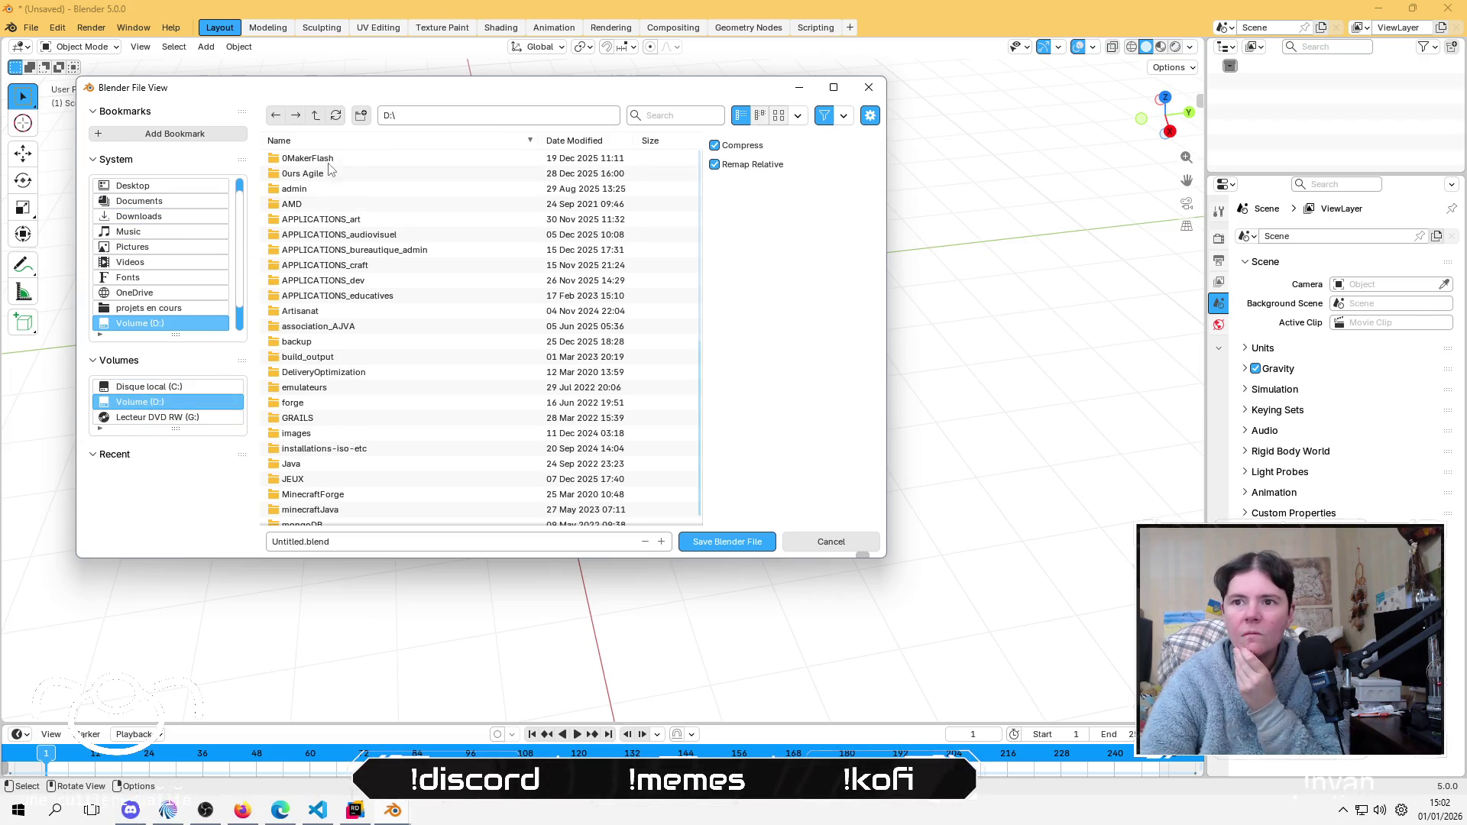
left_click(313, 175)
left_click(319, 159)
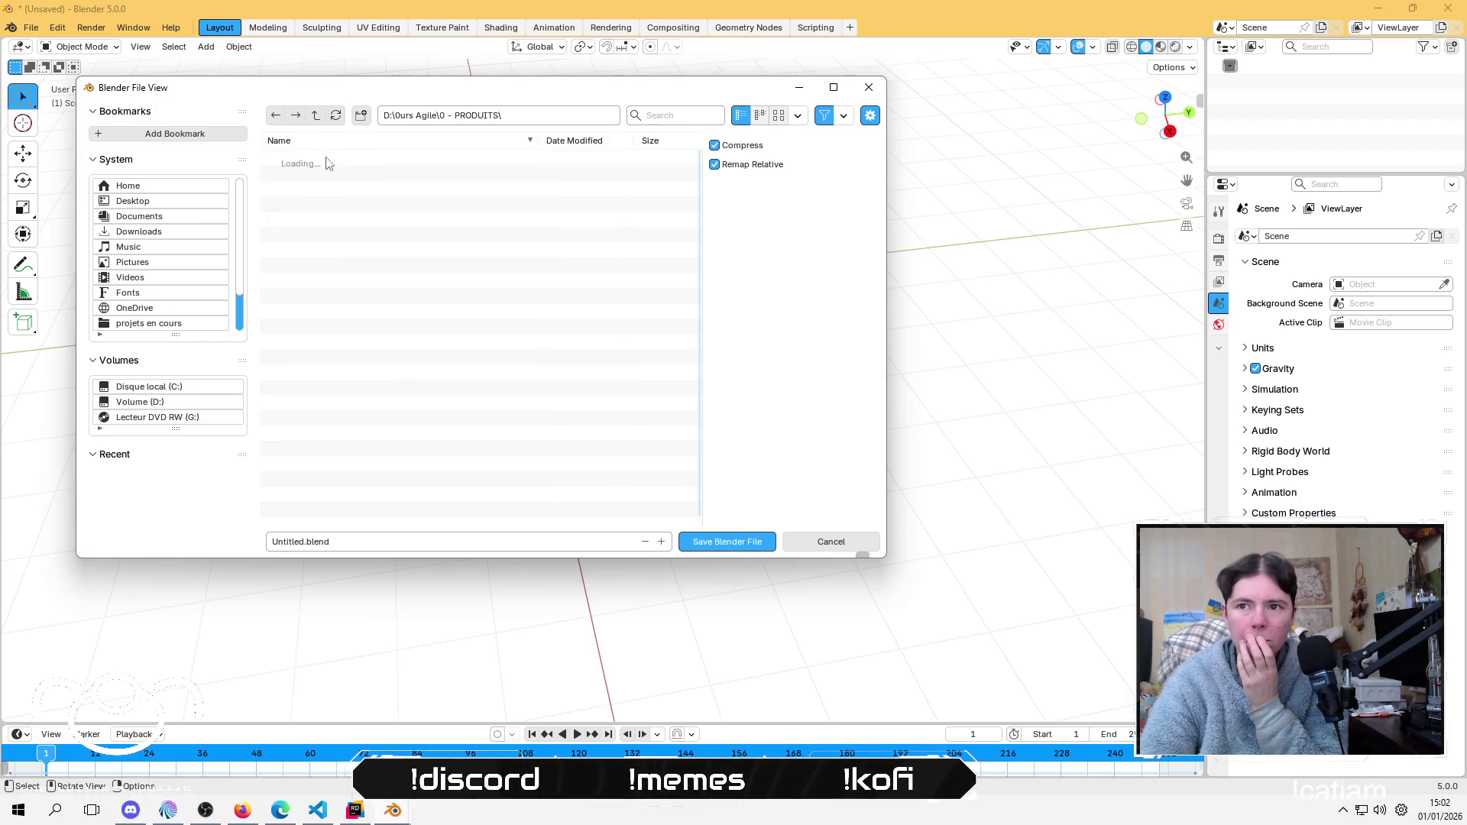
left_click(303, 175)
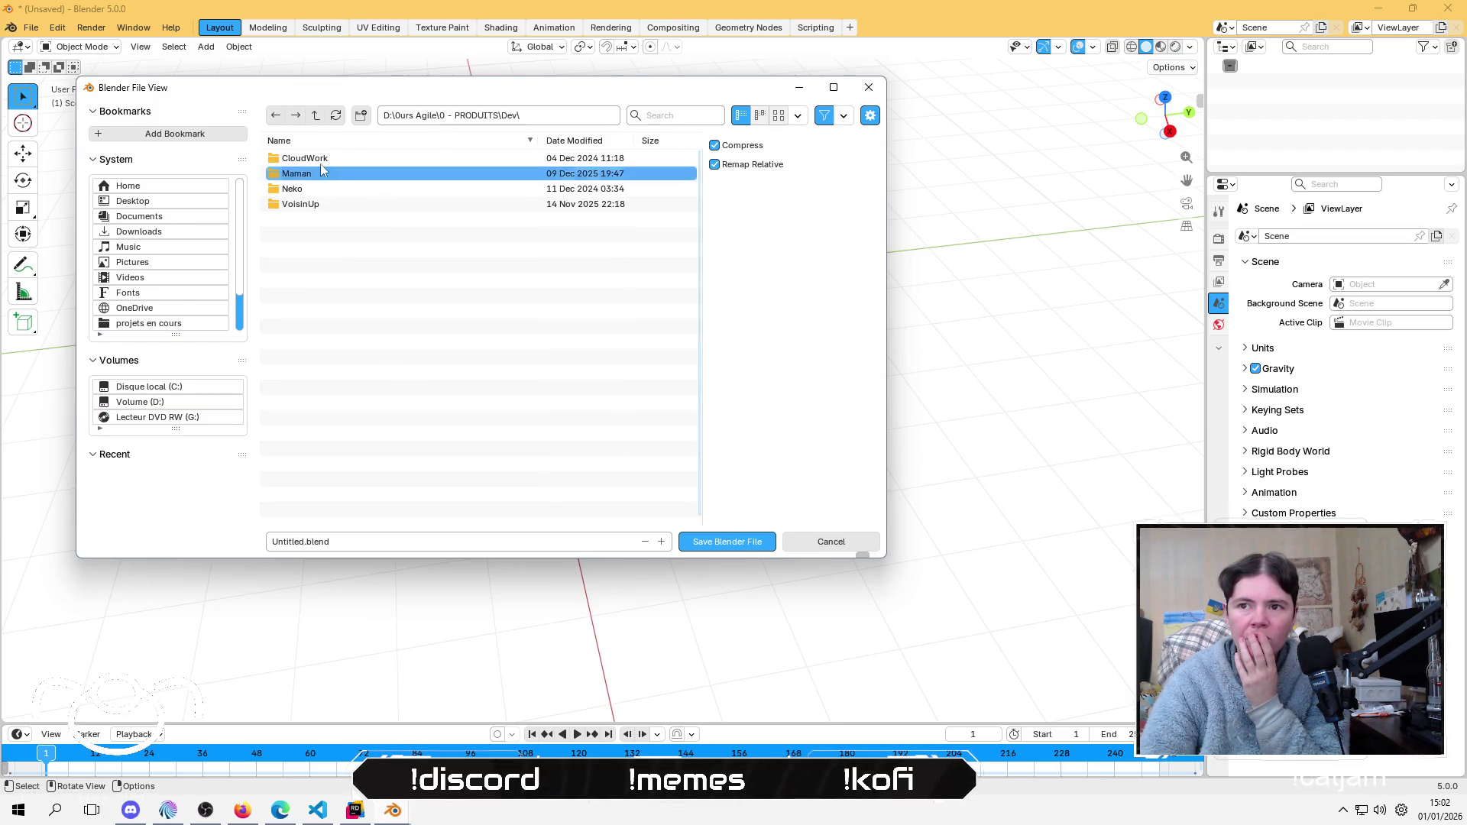
left_click(316, 207)
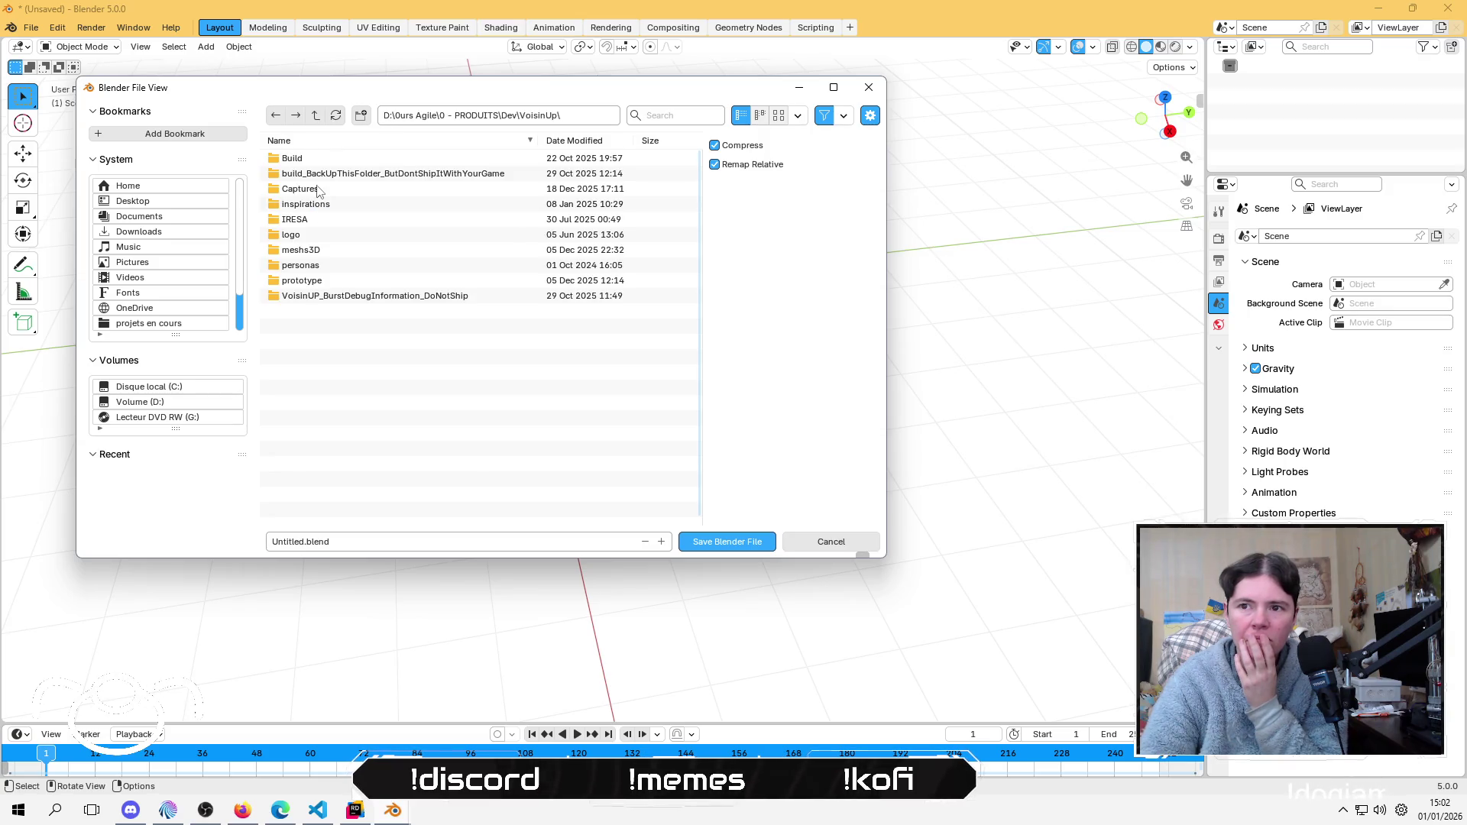
left_click(304, 251)
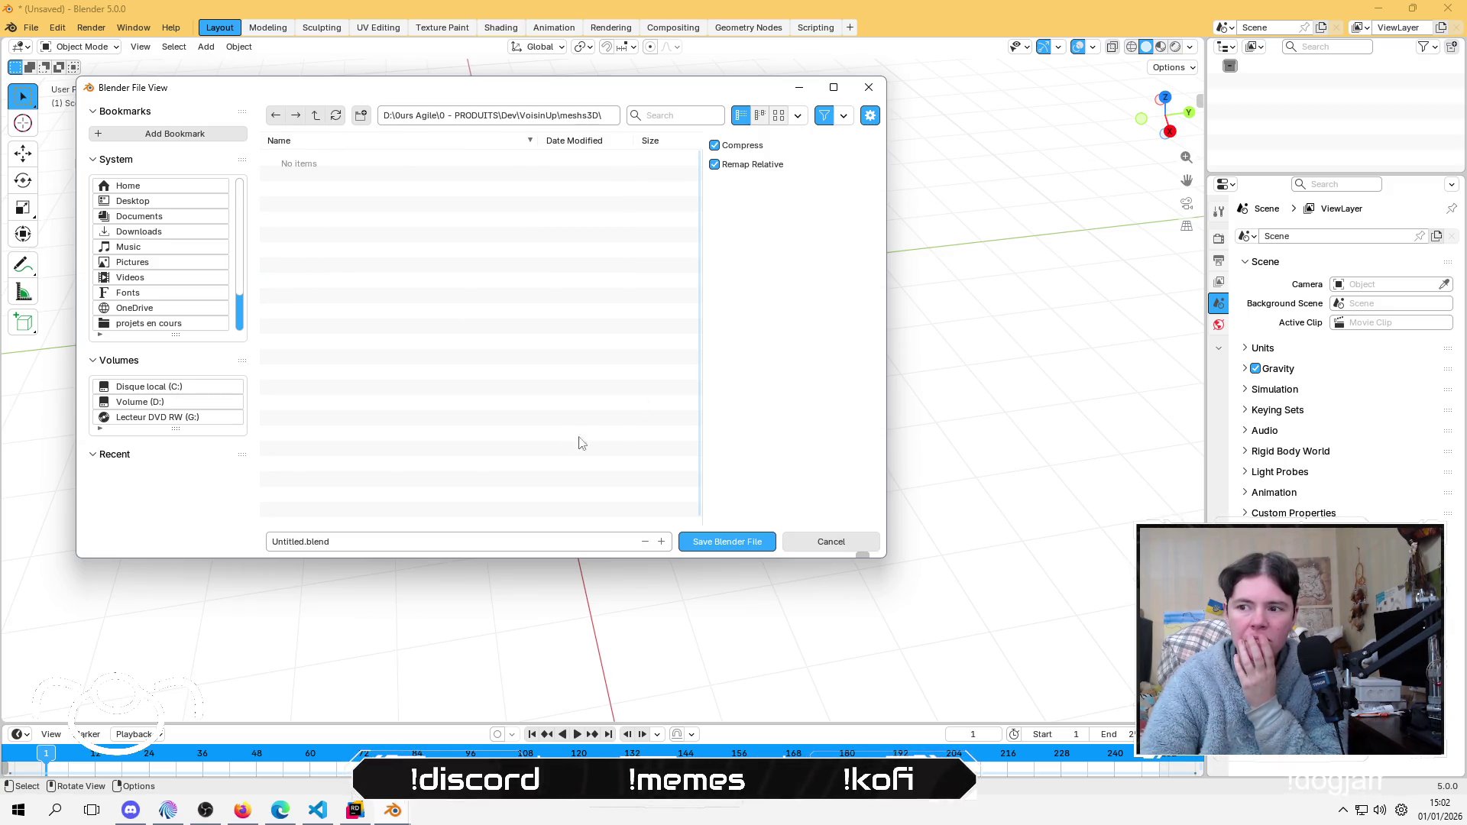
left_click(831, 542)
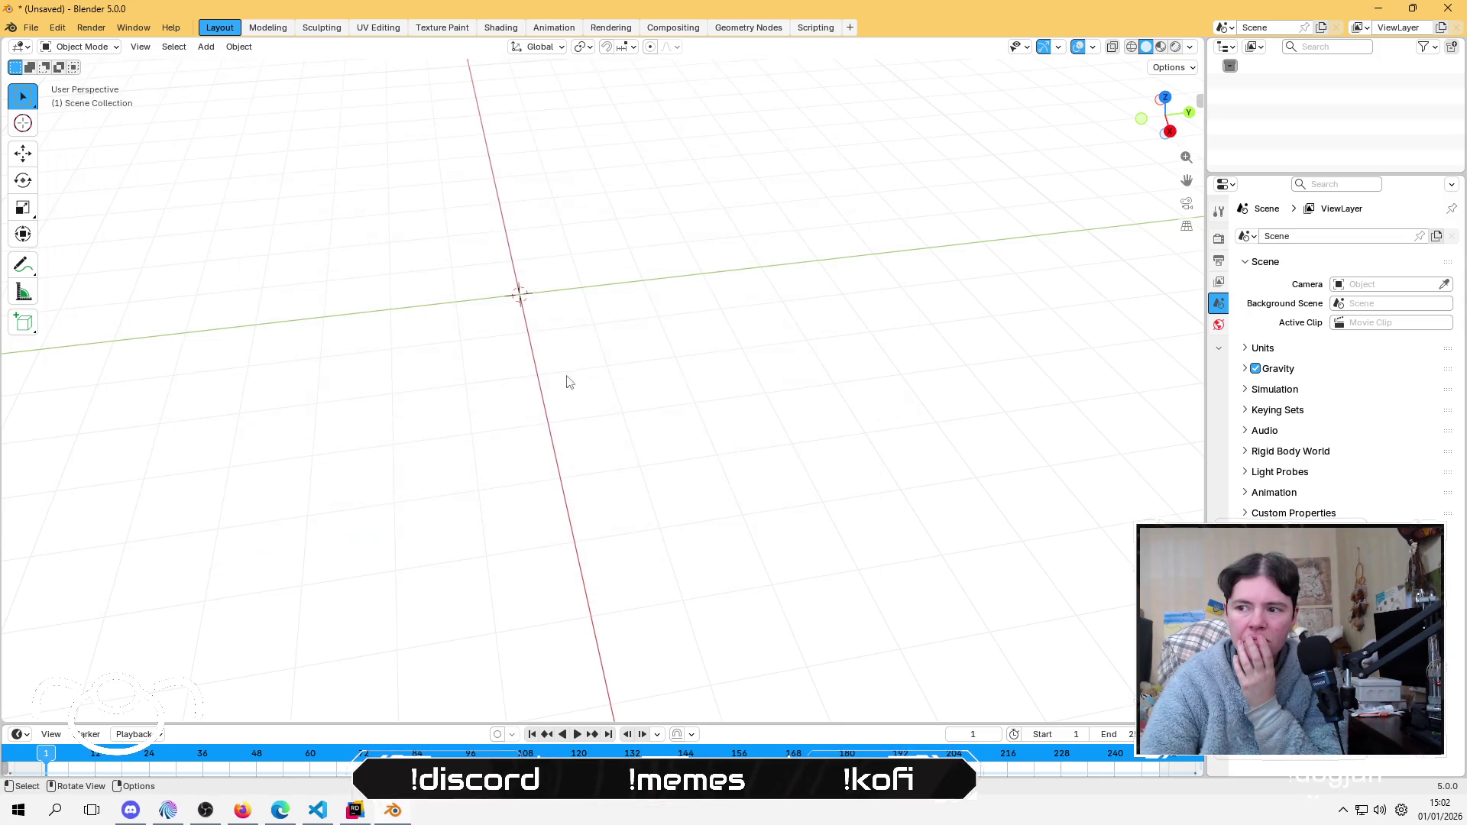
left_click(31, 27)
Step: Open the FBX (.fbx) import file browser, after one aborted attempt
mouse_move(52, 244)
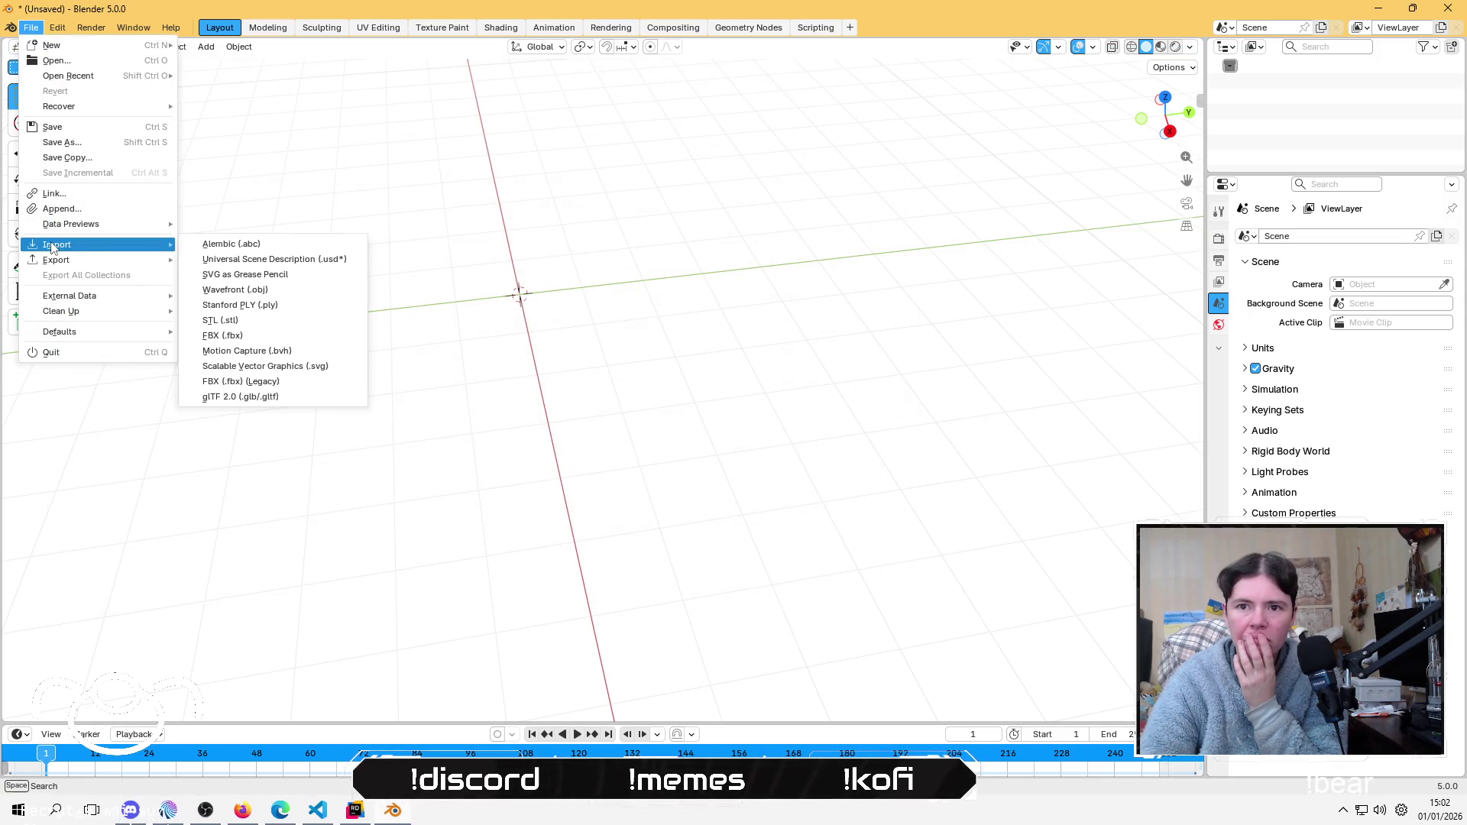
left_click(223, 380)
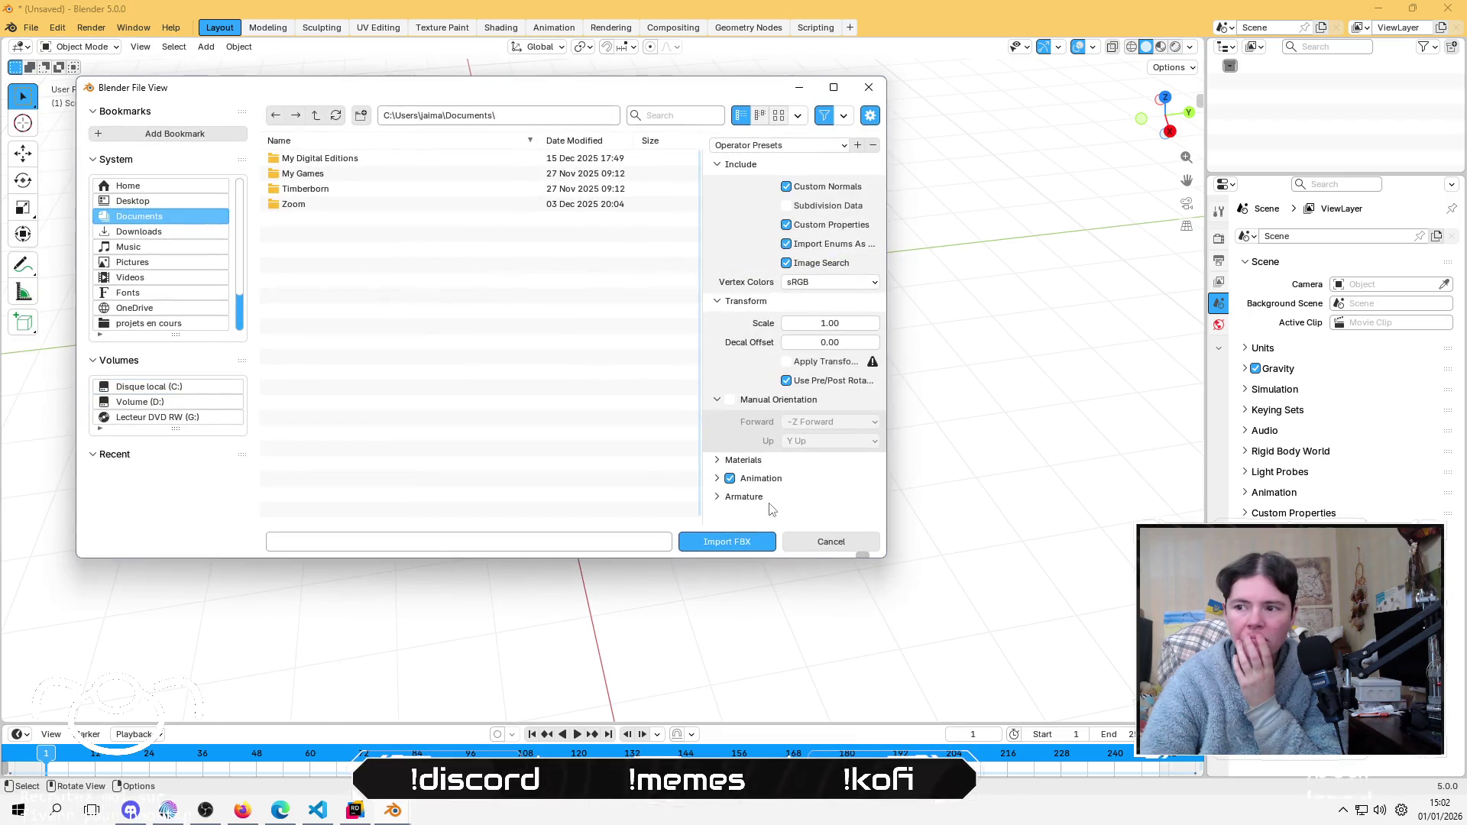
left_click(827, 539)
left_click(27, 27)
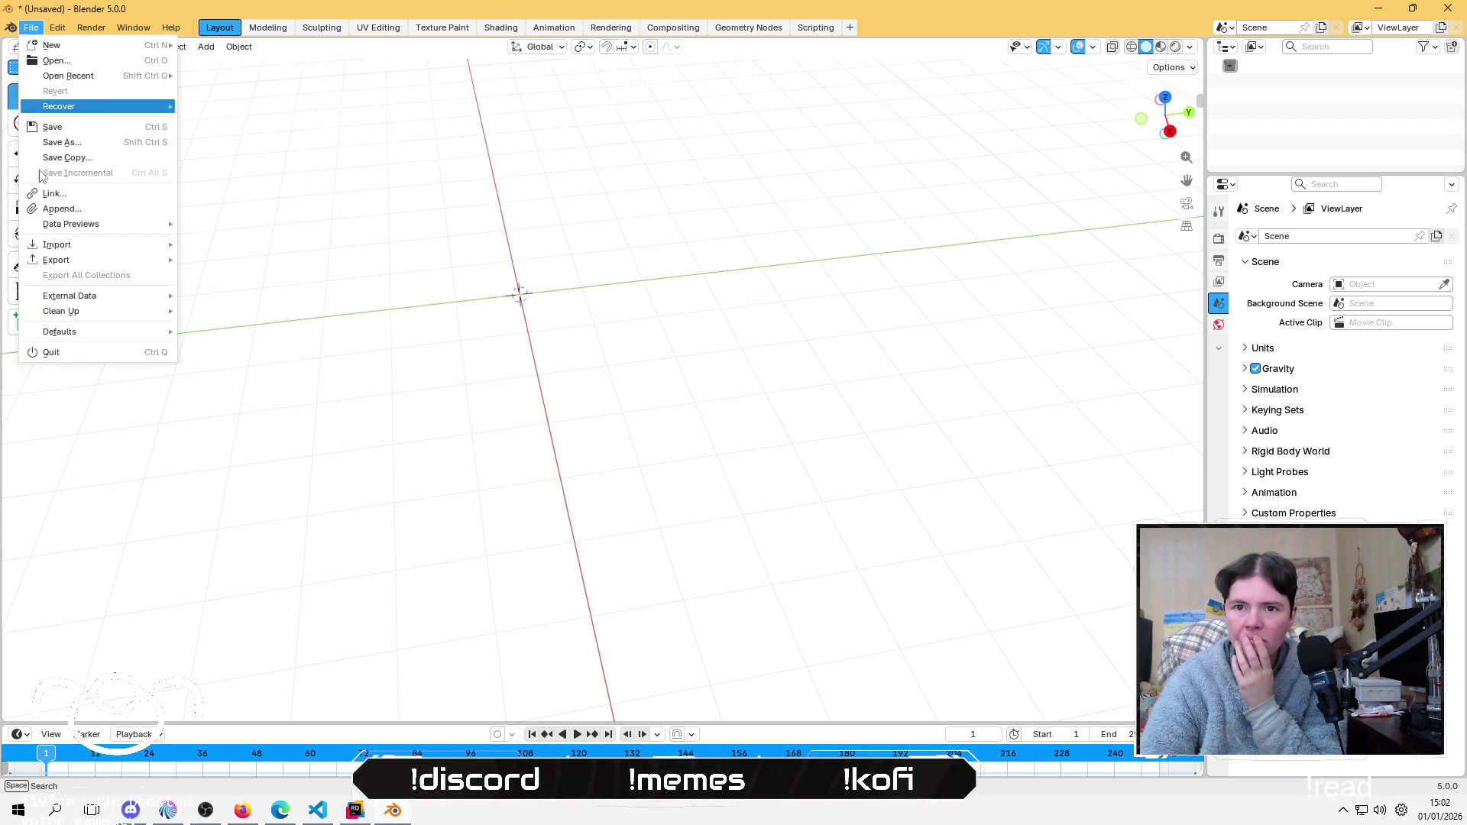
mouse_move(79, 246)
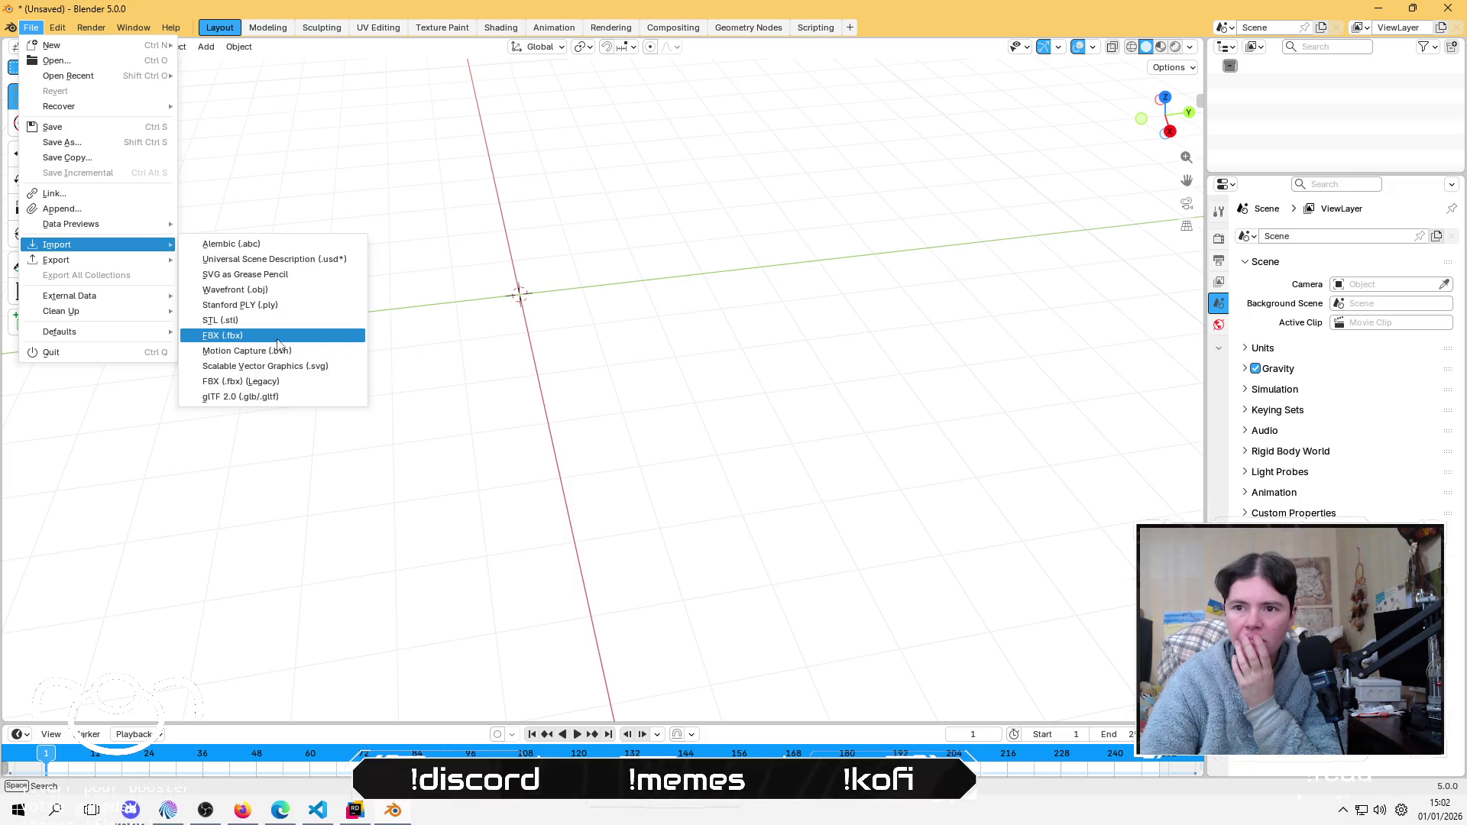
left_click(278, 336)
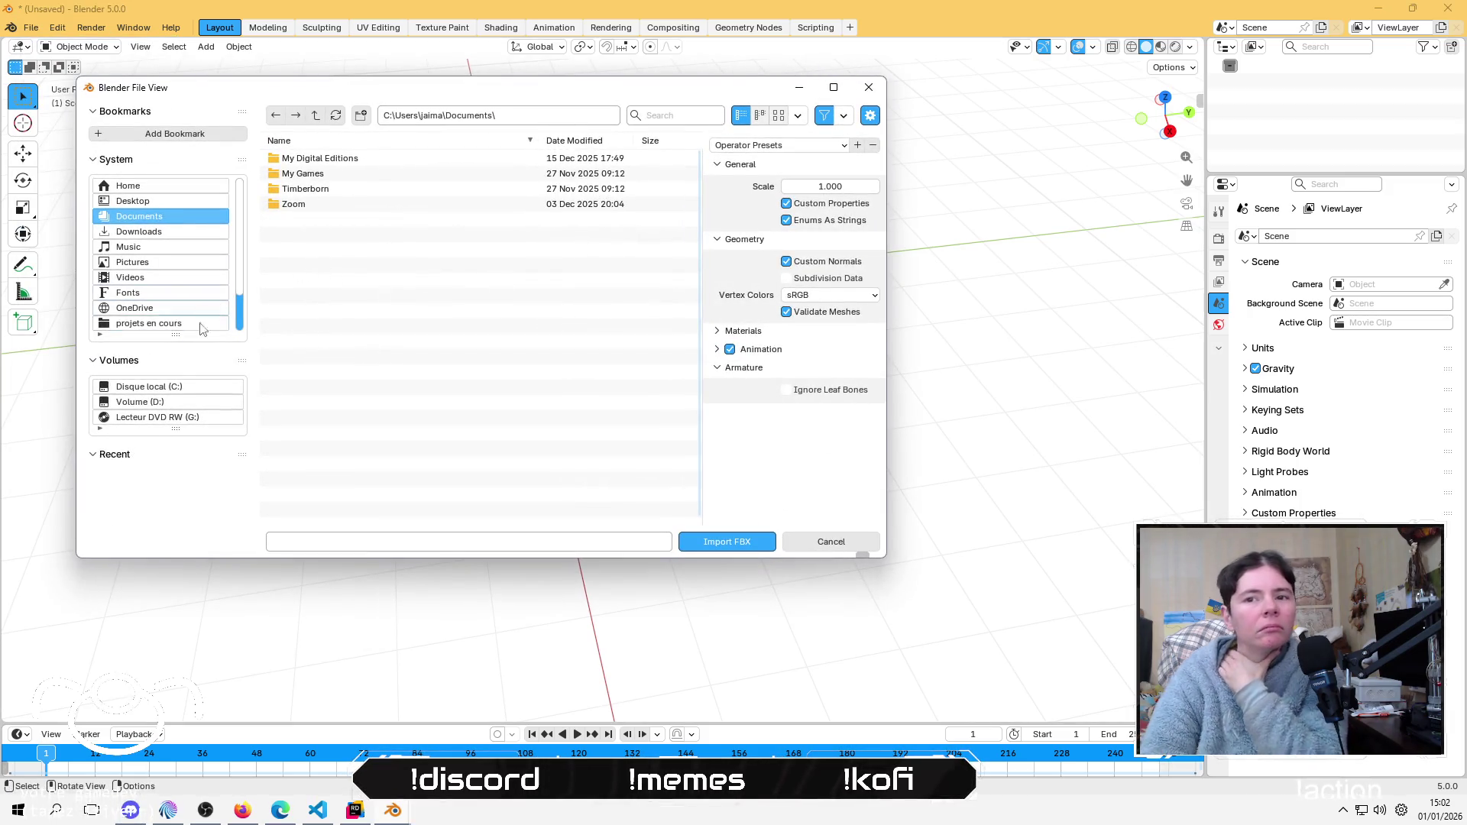
Step: Navigate to D:\0urs Agile\0 - PRODUITS\Dev\VoisinUp\meshs3D
left_click(183, 402)
double_click(330, 174)
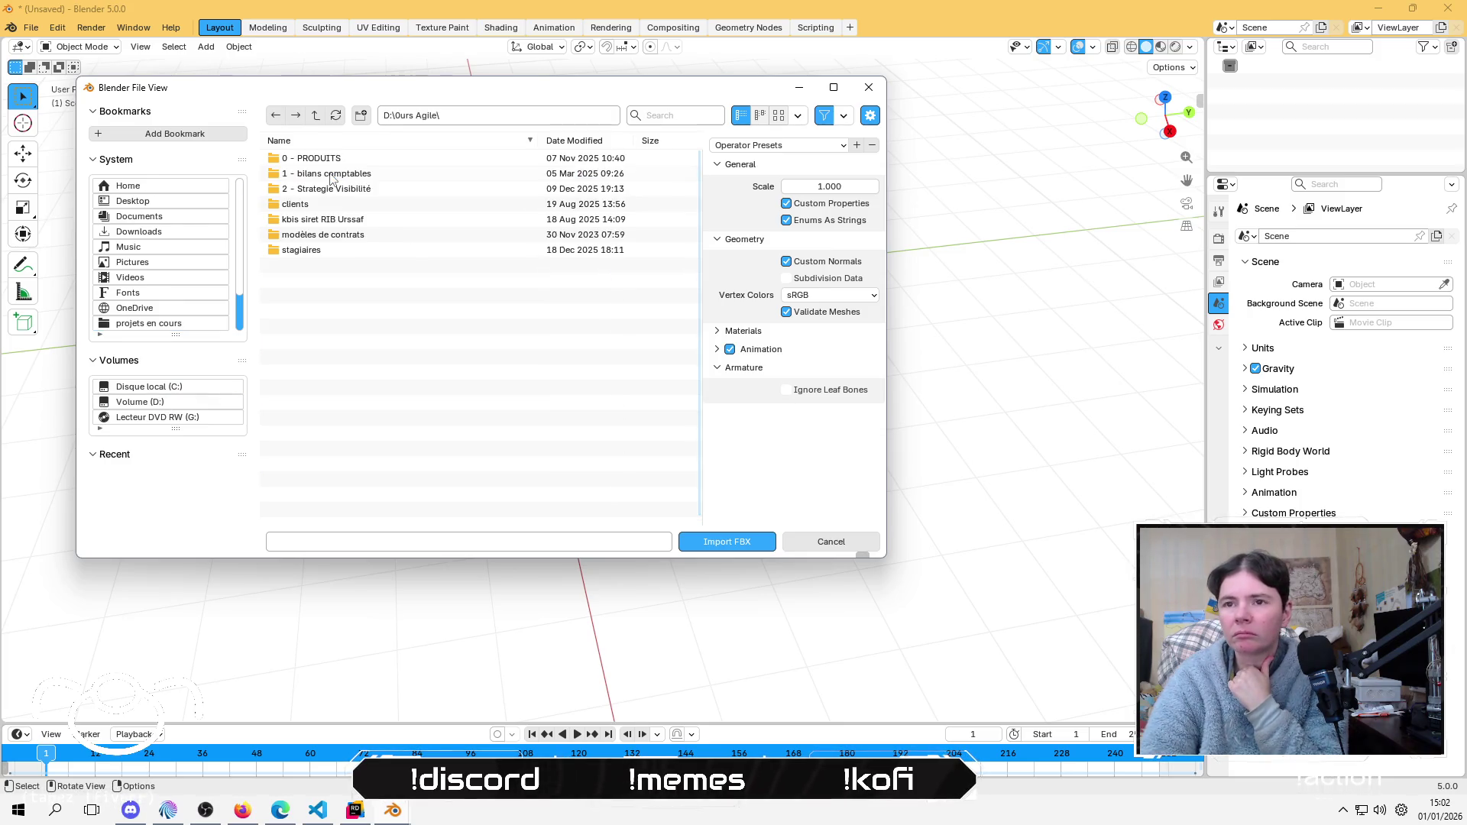
double_click(335, 158)
double_click(291, 174)
double_click(296, 205)
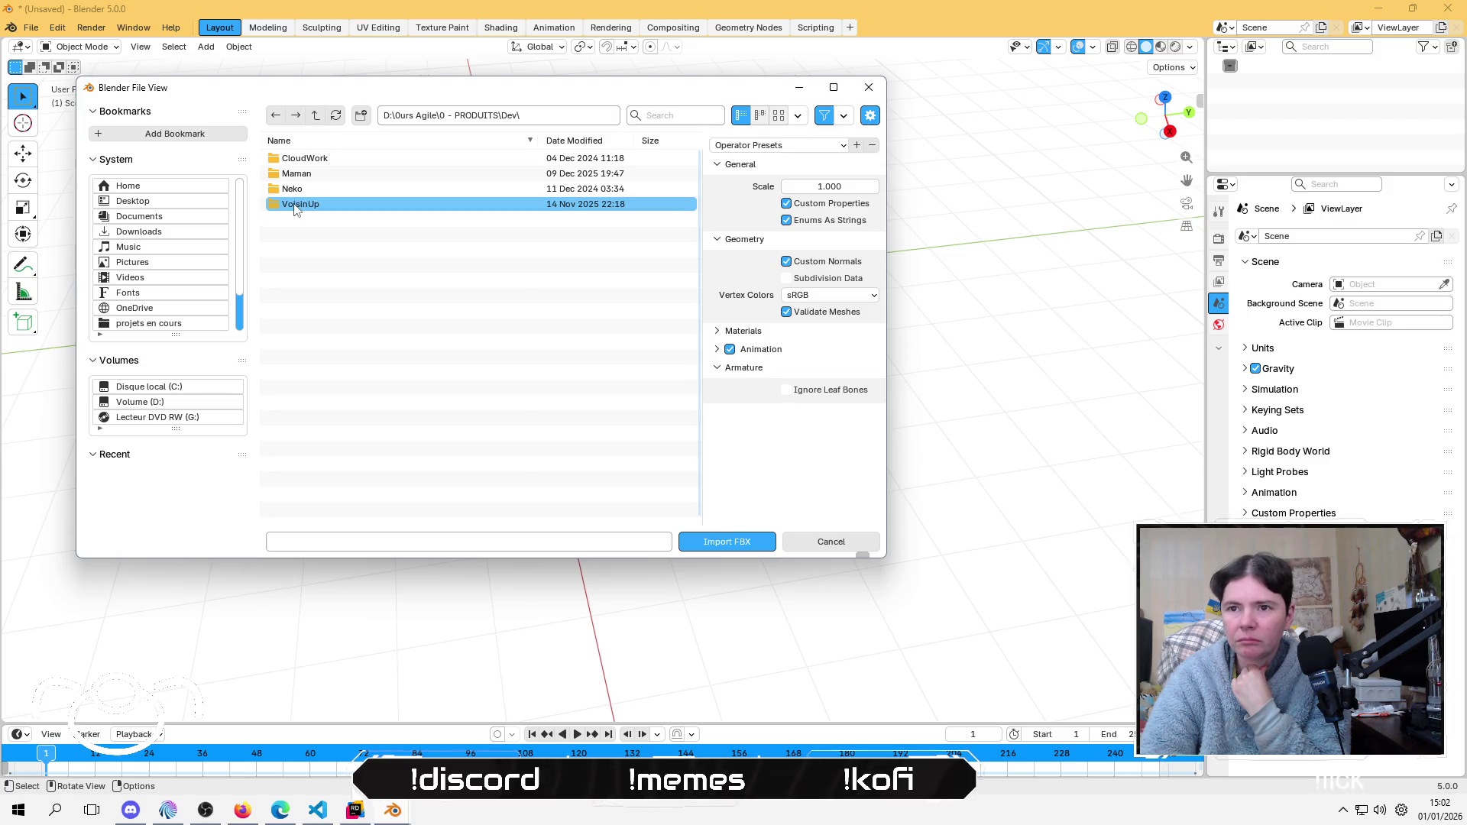
left_click(310, 253)
double_click(309, 255)
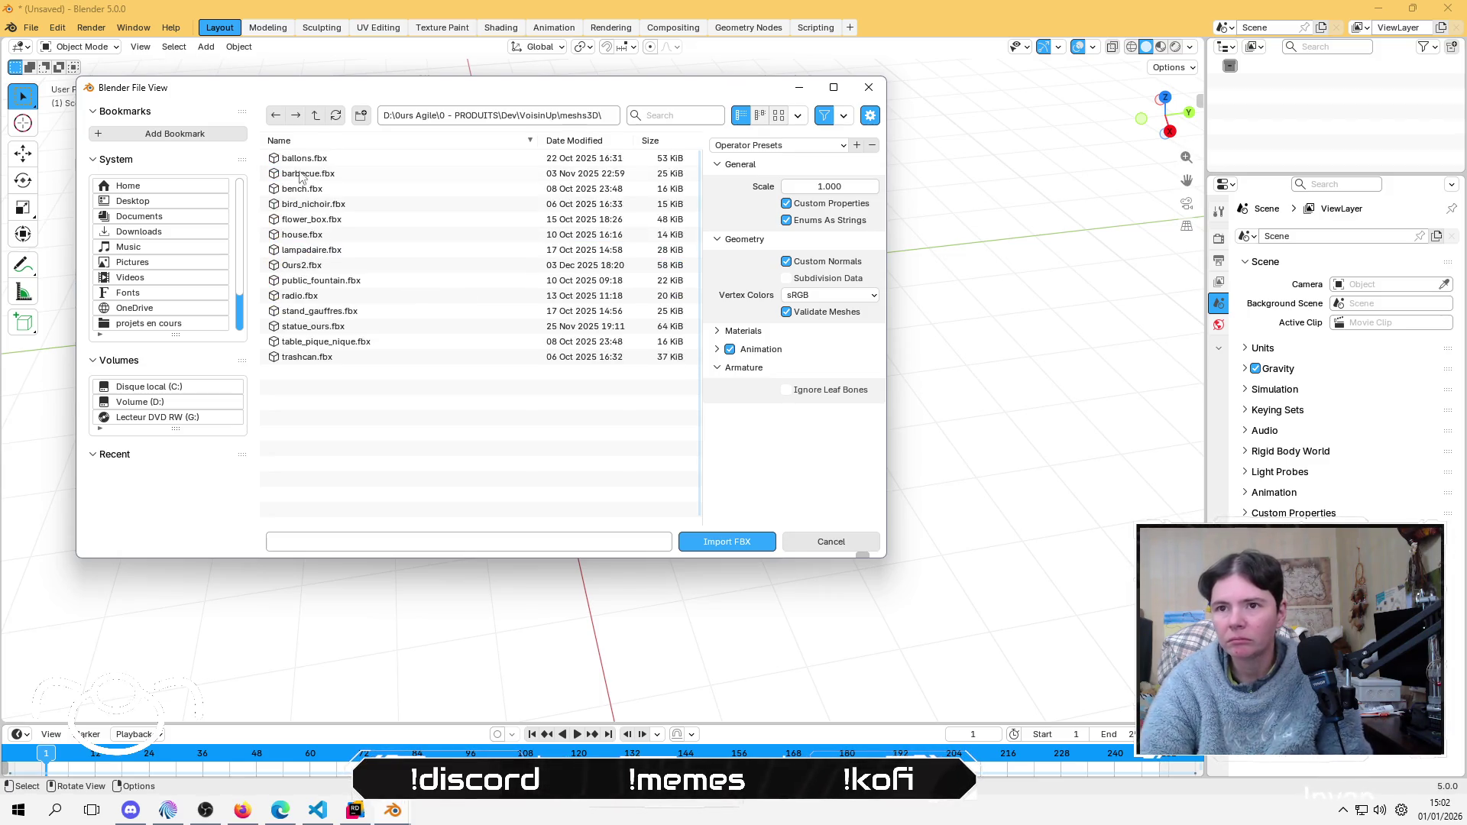
Step: Select every FBX file from ballons to trashcan and set Vertex Colors to Linear
left_click(303, 361)
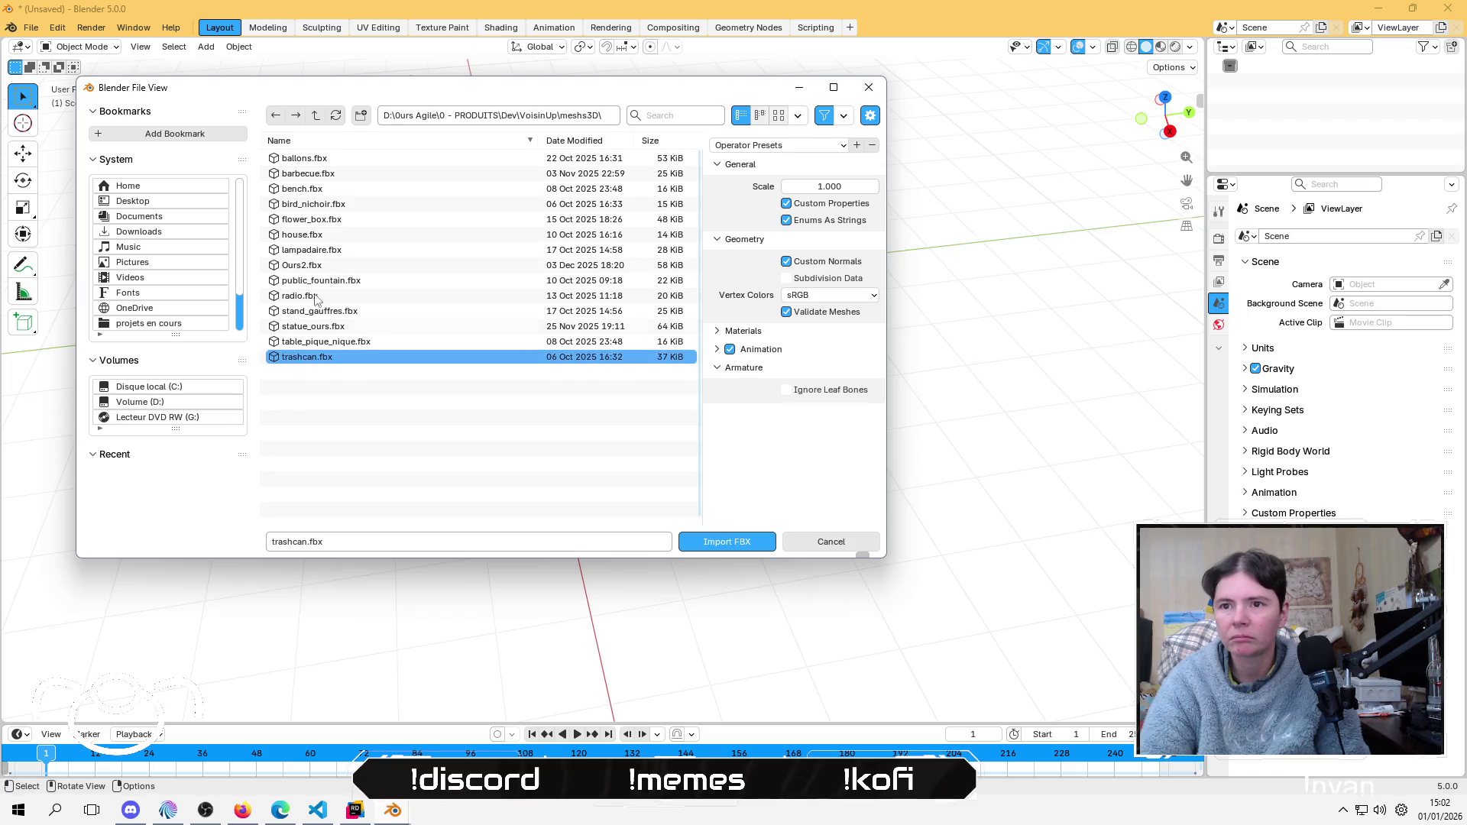
left_click(313, 164, "shift")
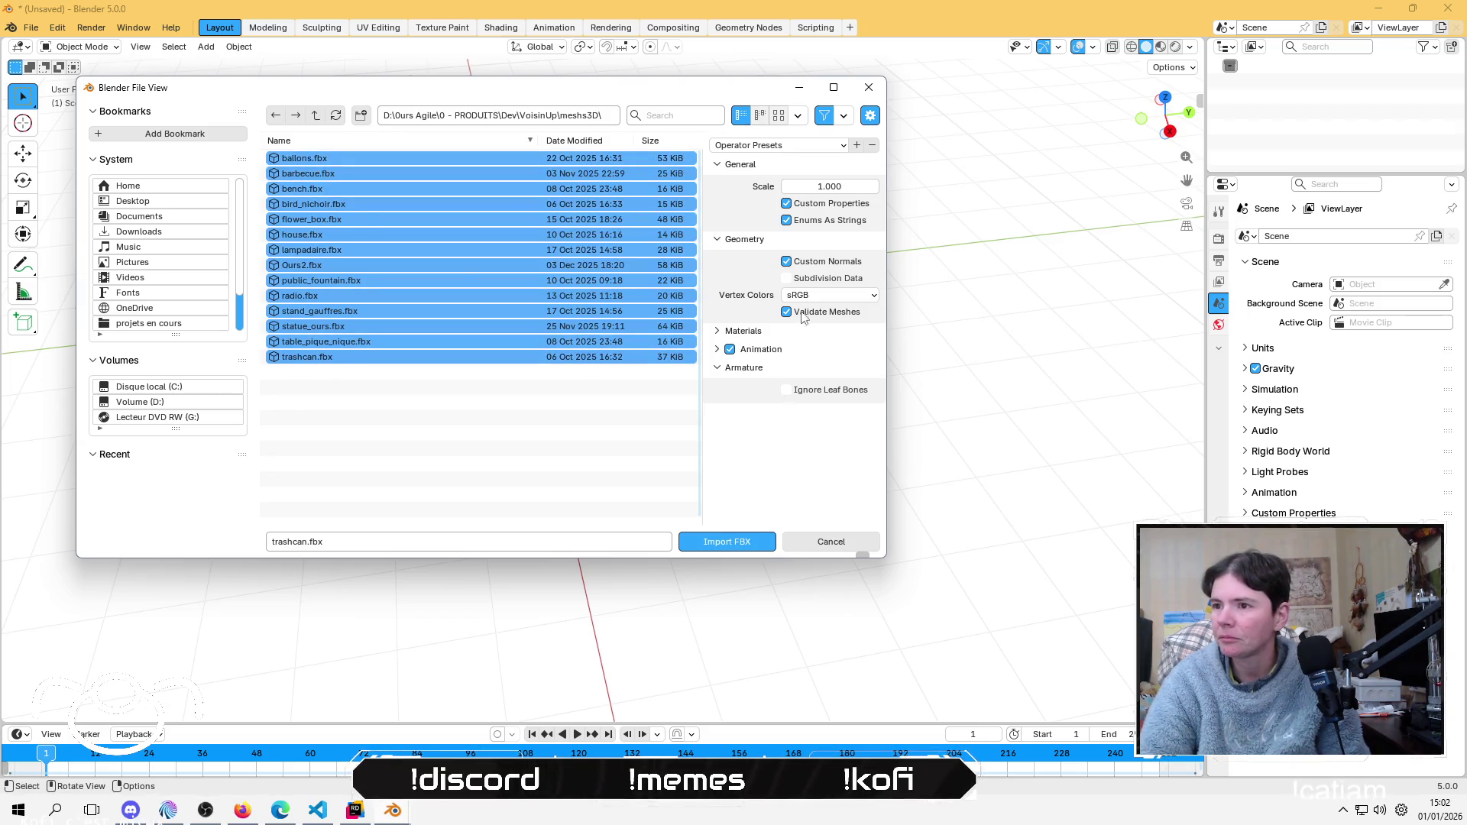
left_click(829, 295)
left_click(813, 347)
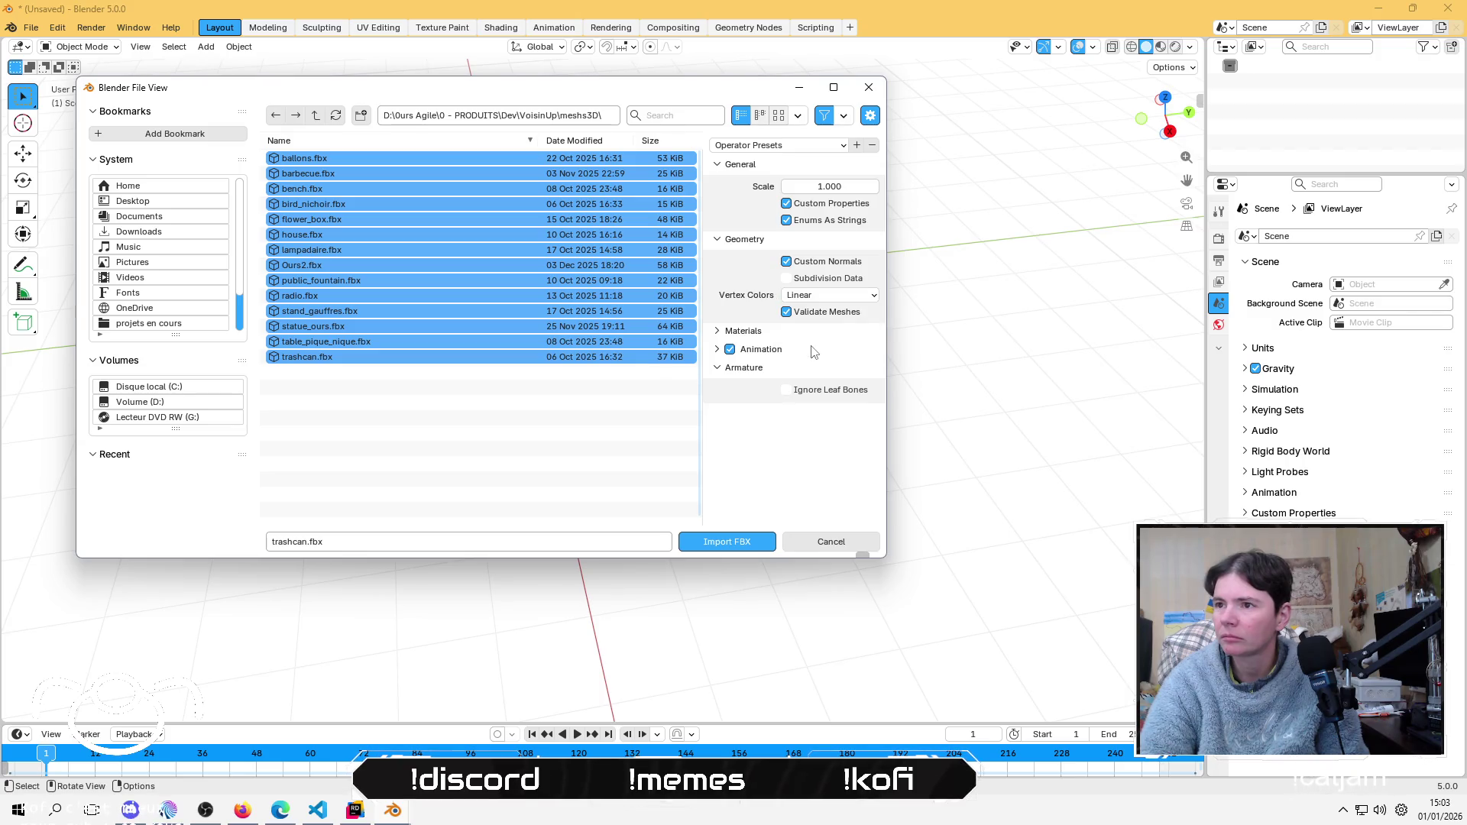
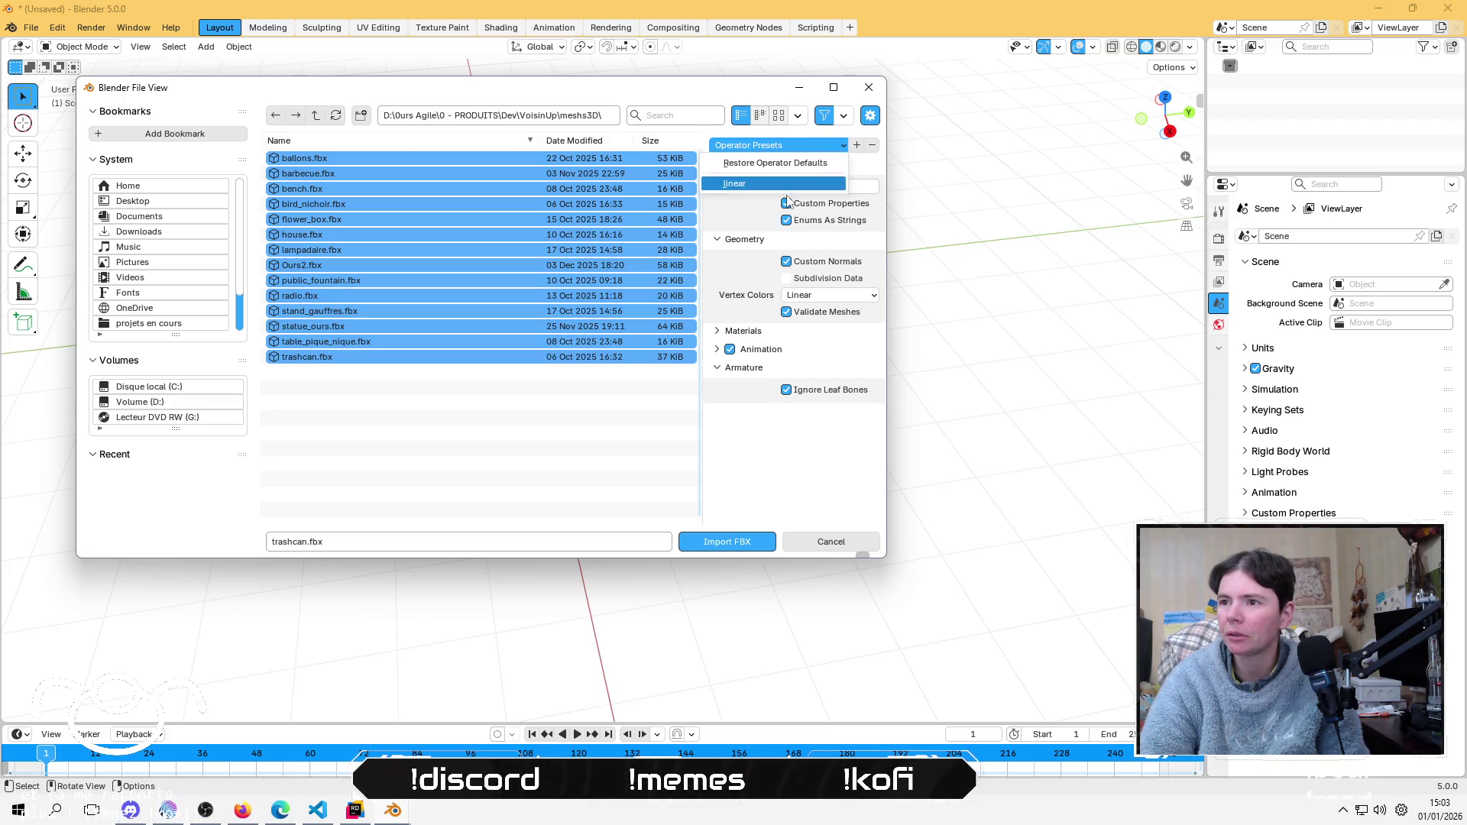
Step: Save the FBX import settings as preset 'linear_no_leaf_bones' and import the selected models
left_click(857, 145)
left_click(807, 153)
type("linear no leaf bo")
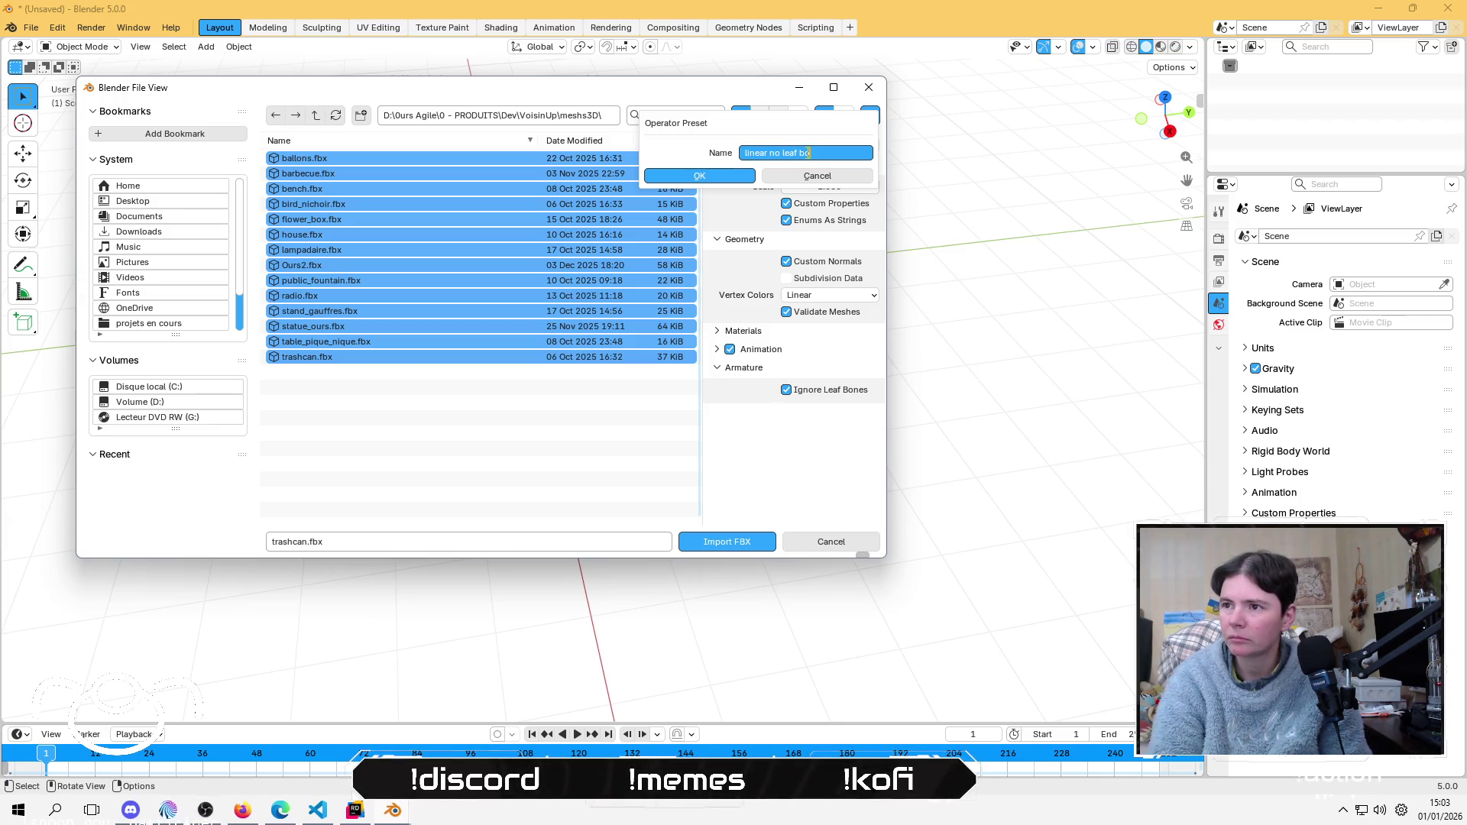
type("nes")
key("Return")
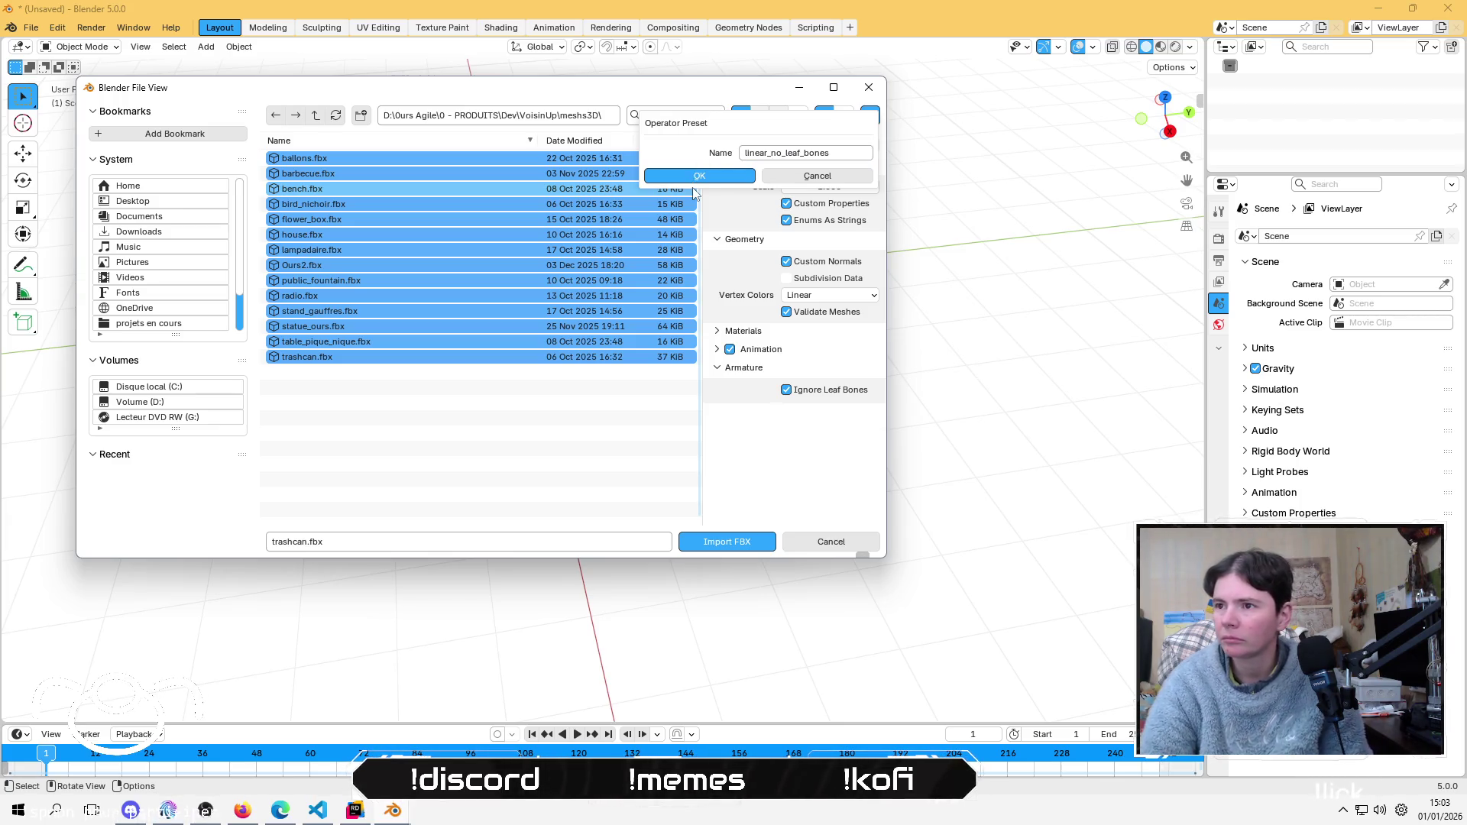
left_click(746, 174)
left_click(722, 544)
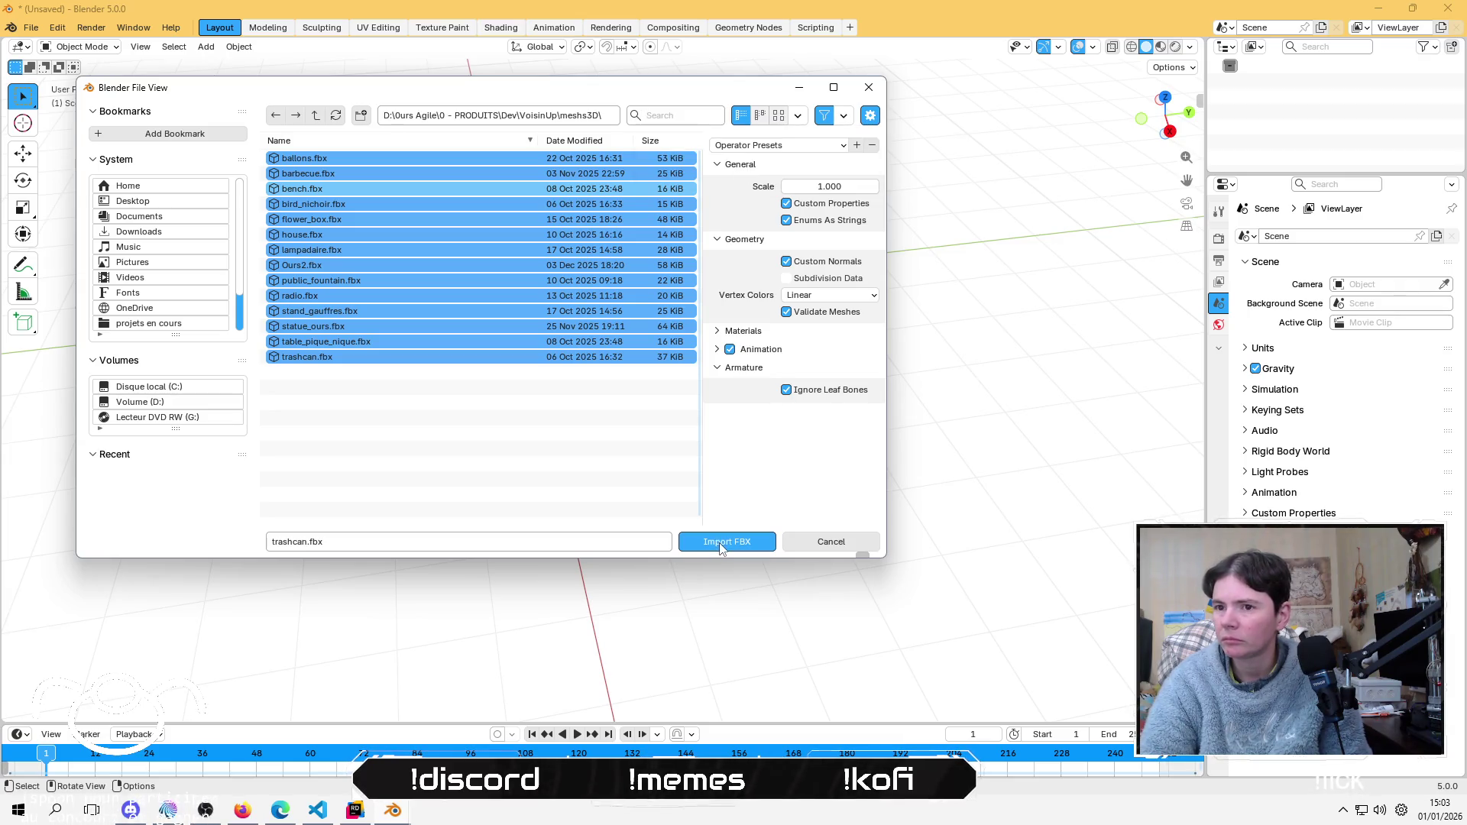
scroll(498, 353, "down", 6)
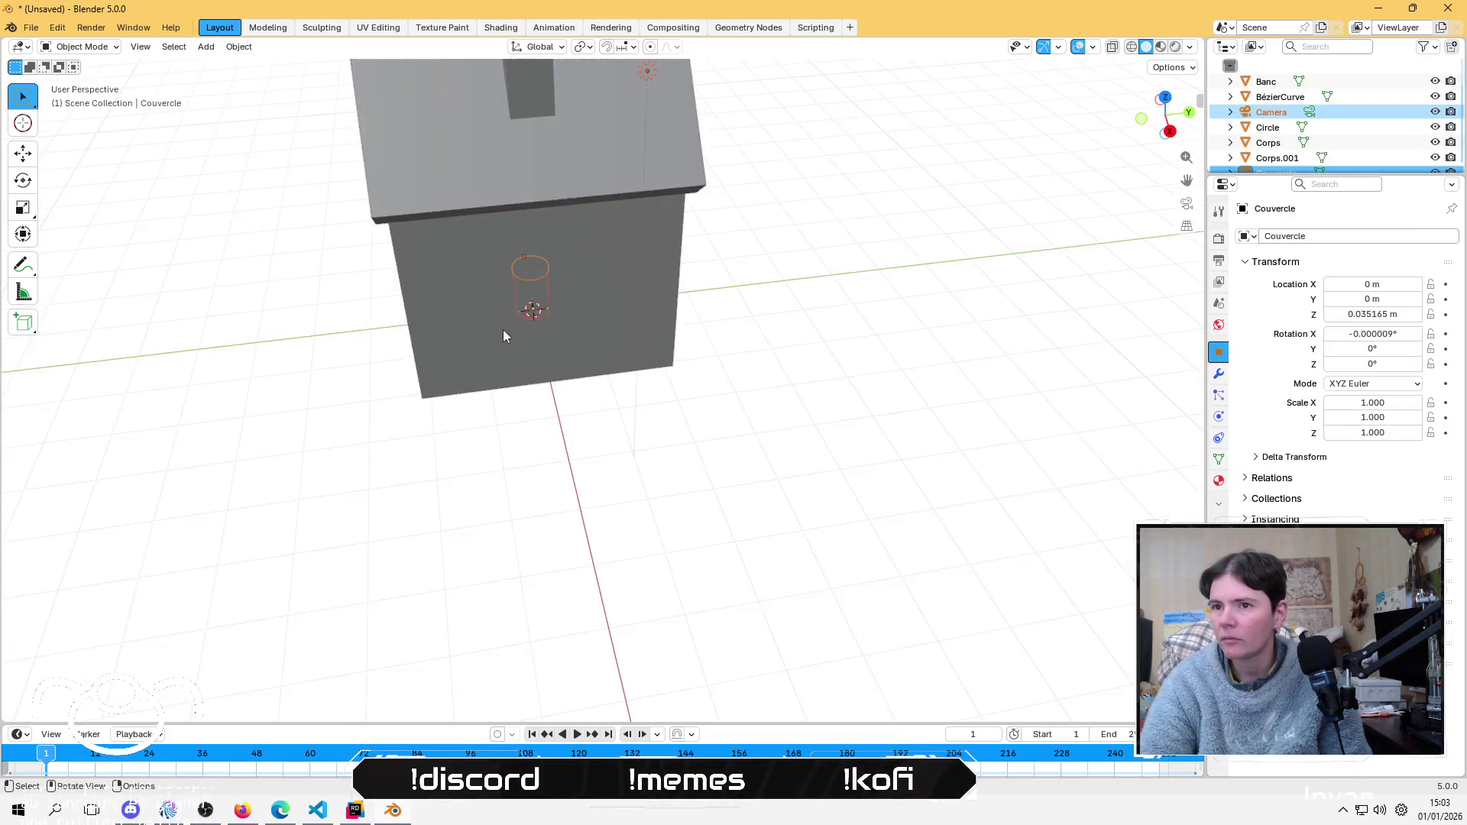
Step: Enlarge the Outliner and delete the Camera object
left_click_drag(1198, 100, 974, 125)
mouse_move(698, 458)
left_mouse_down()
mouse_move(648, 478)
mouse_move(497, 470)
left_mouse_up()
left_click(497, 470)
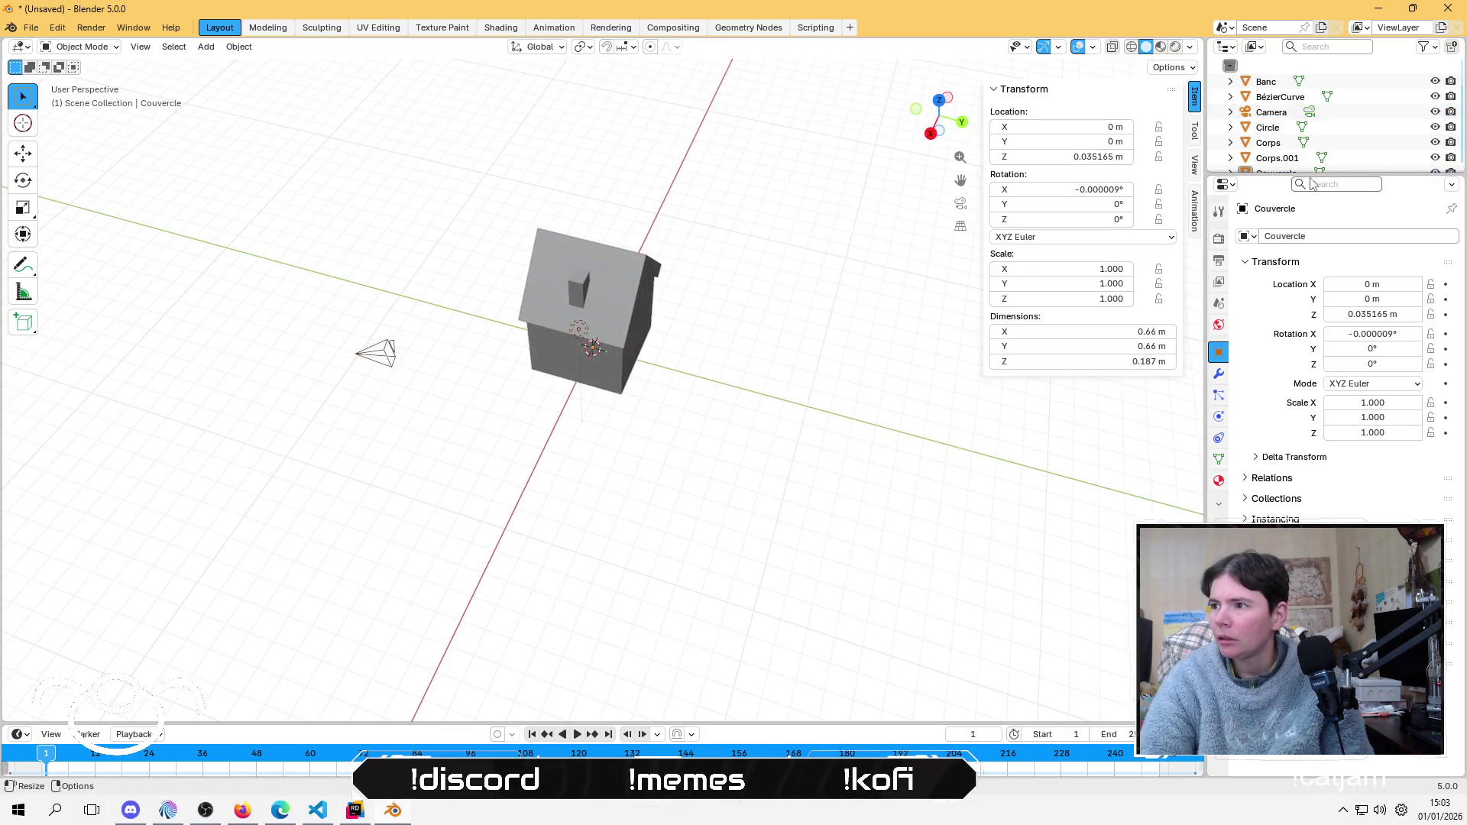
left_click_drag(1312, 171, 1311, 483)
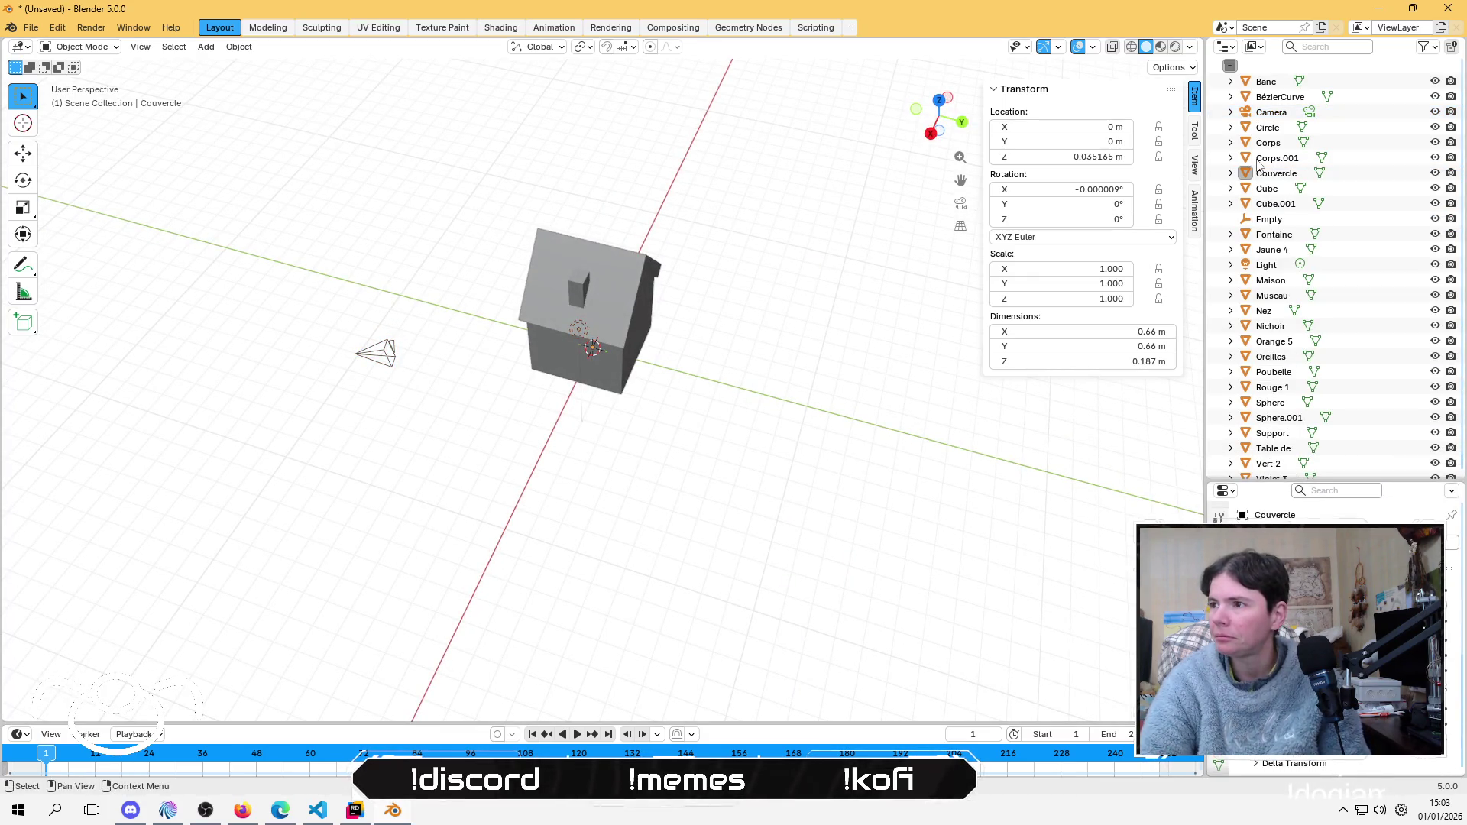
left_click(1266, 115)
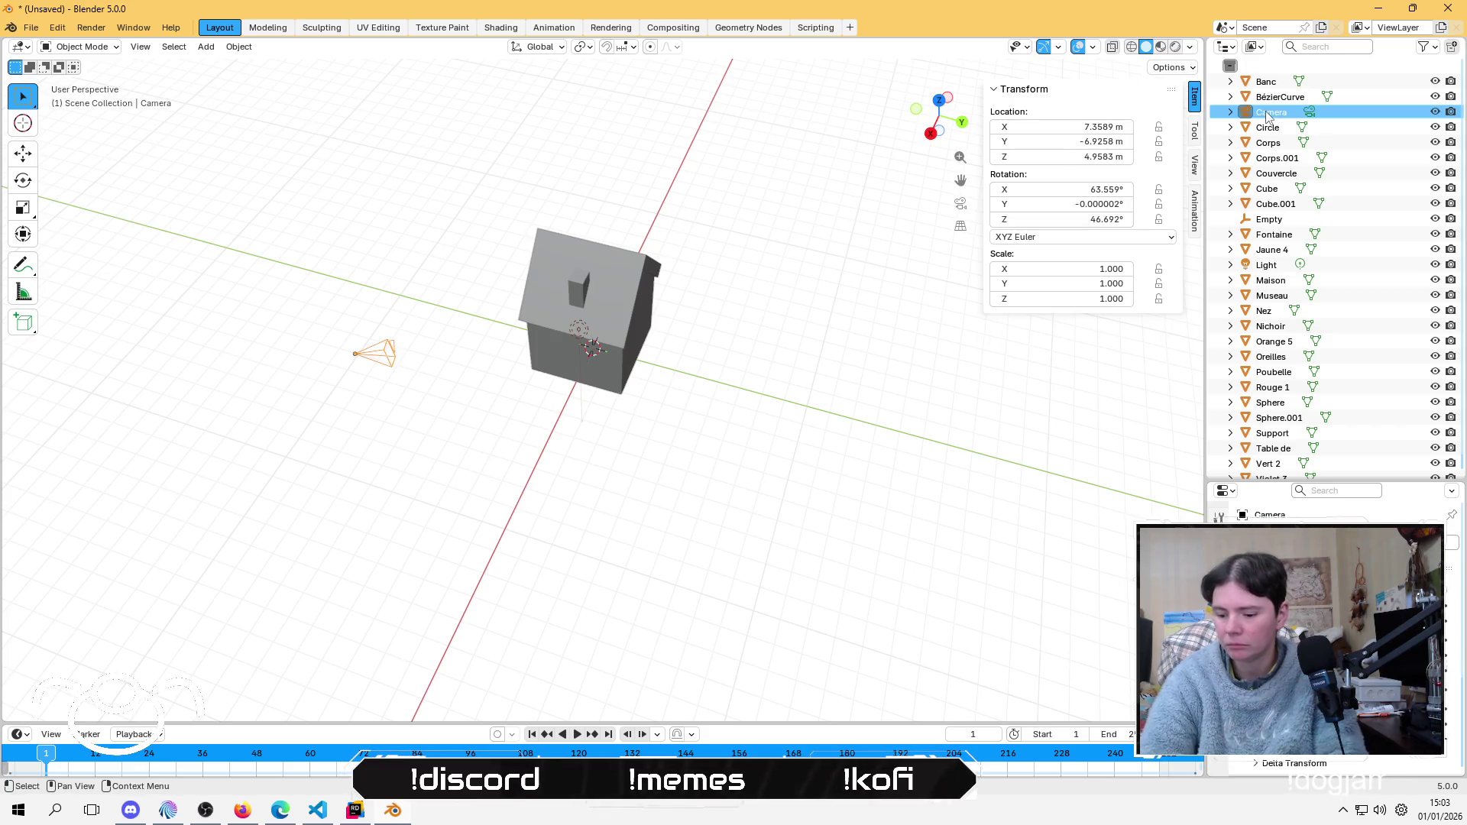
key("Delete")
double_click(1266, 112)
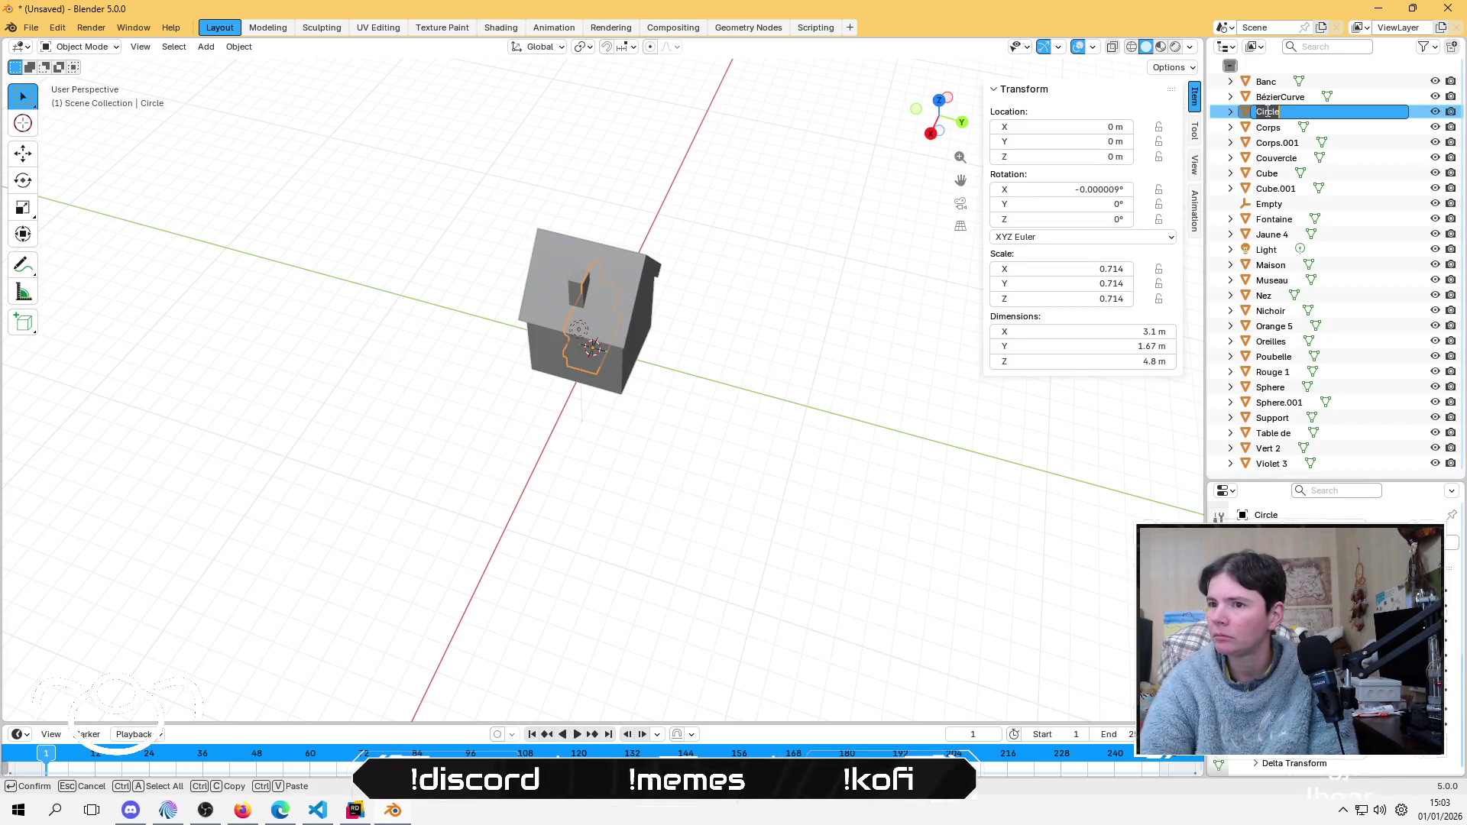
key("Return")
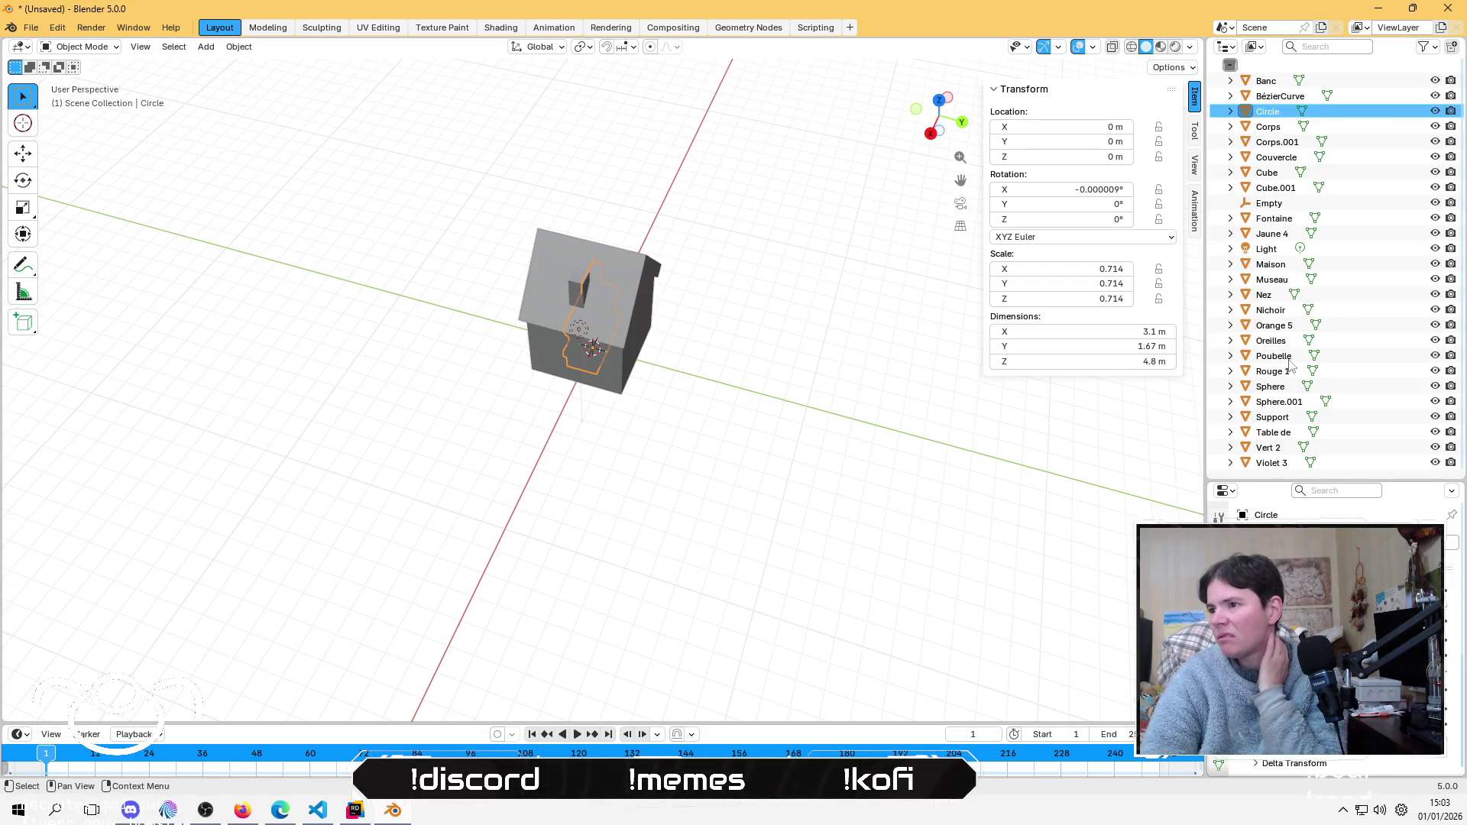
Step: Select all remaining objects, apply their location, and delete them all
key("a")
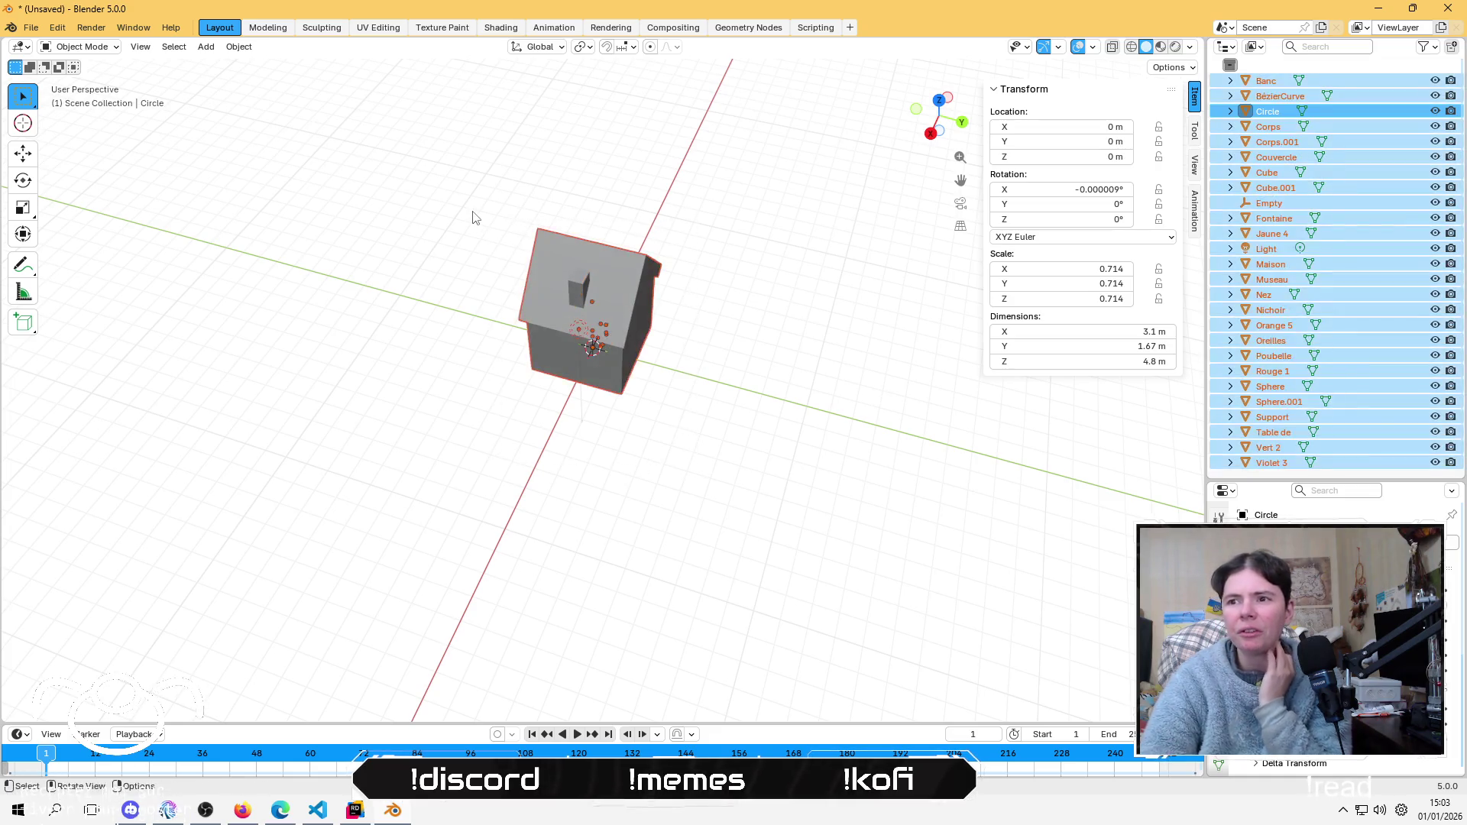
key("ctrl+a")
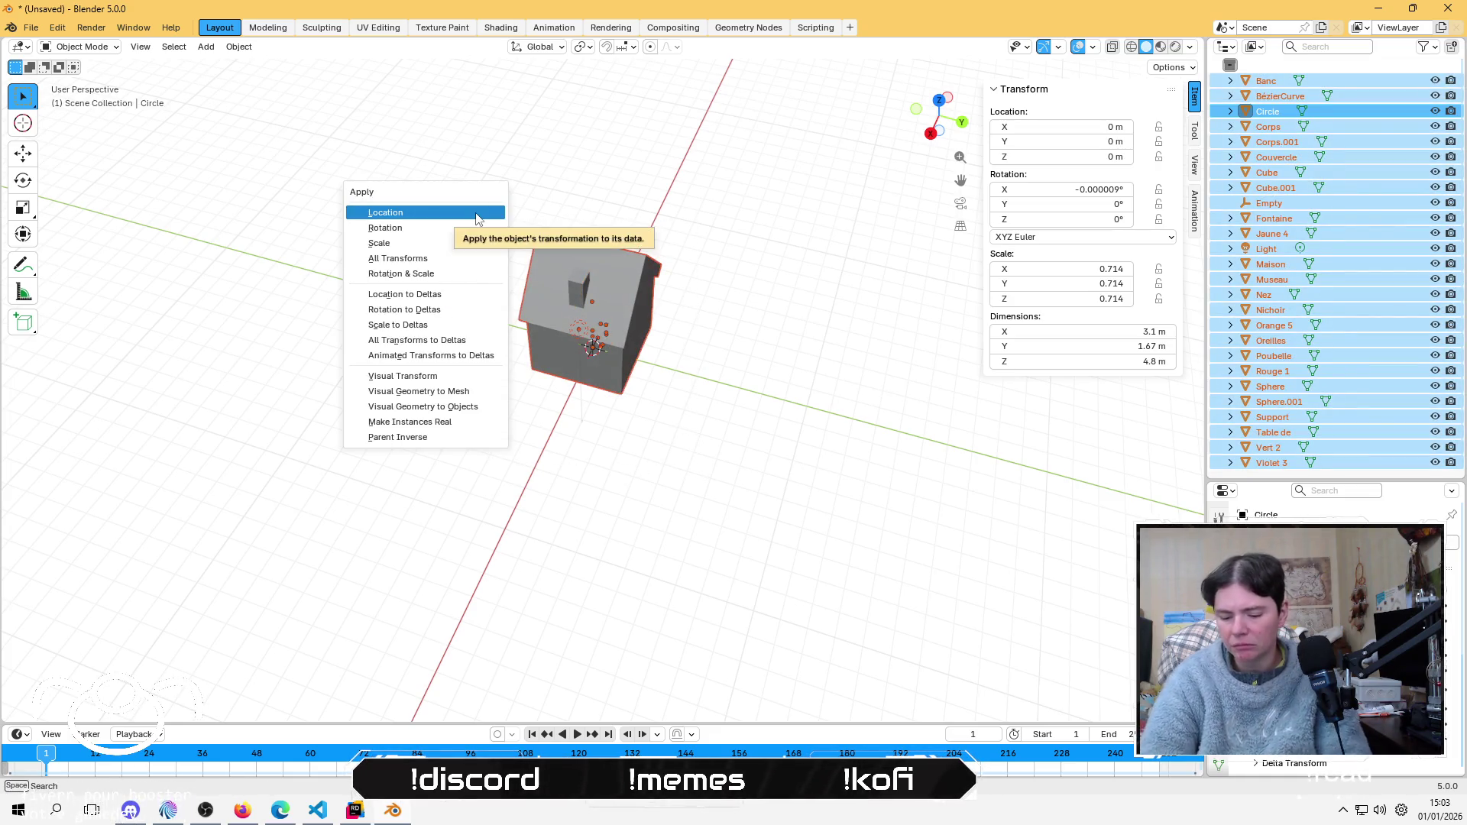
left_click(476, 215)
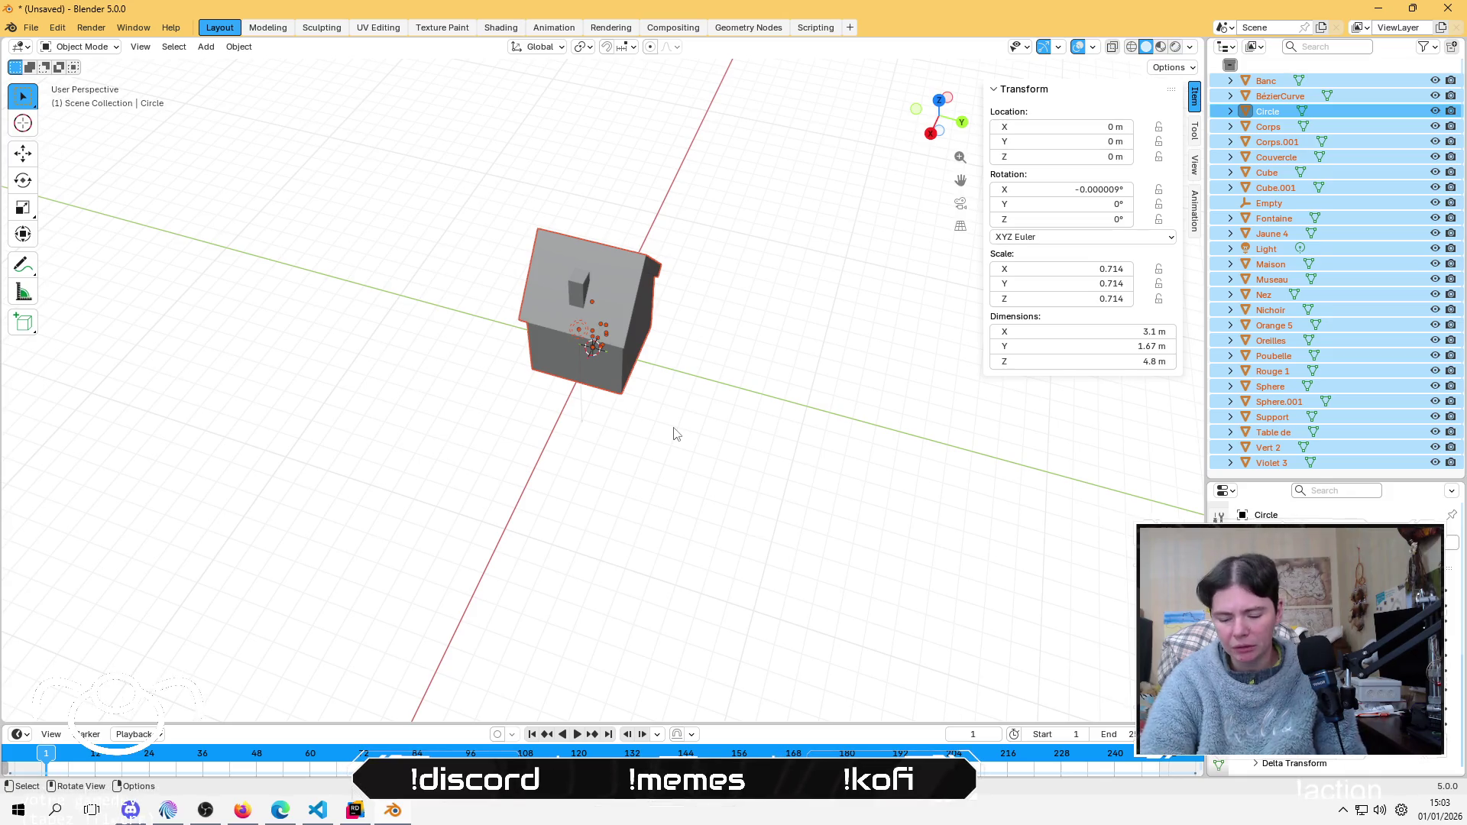
key("Delete")
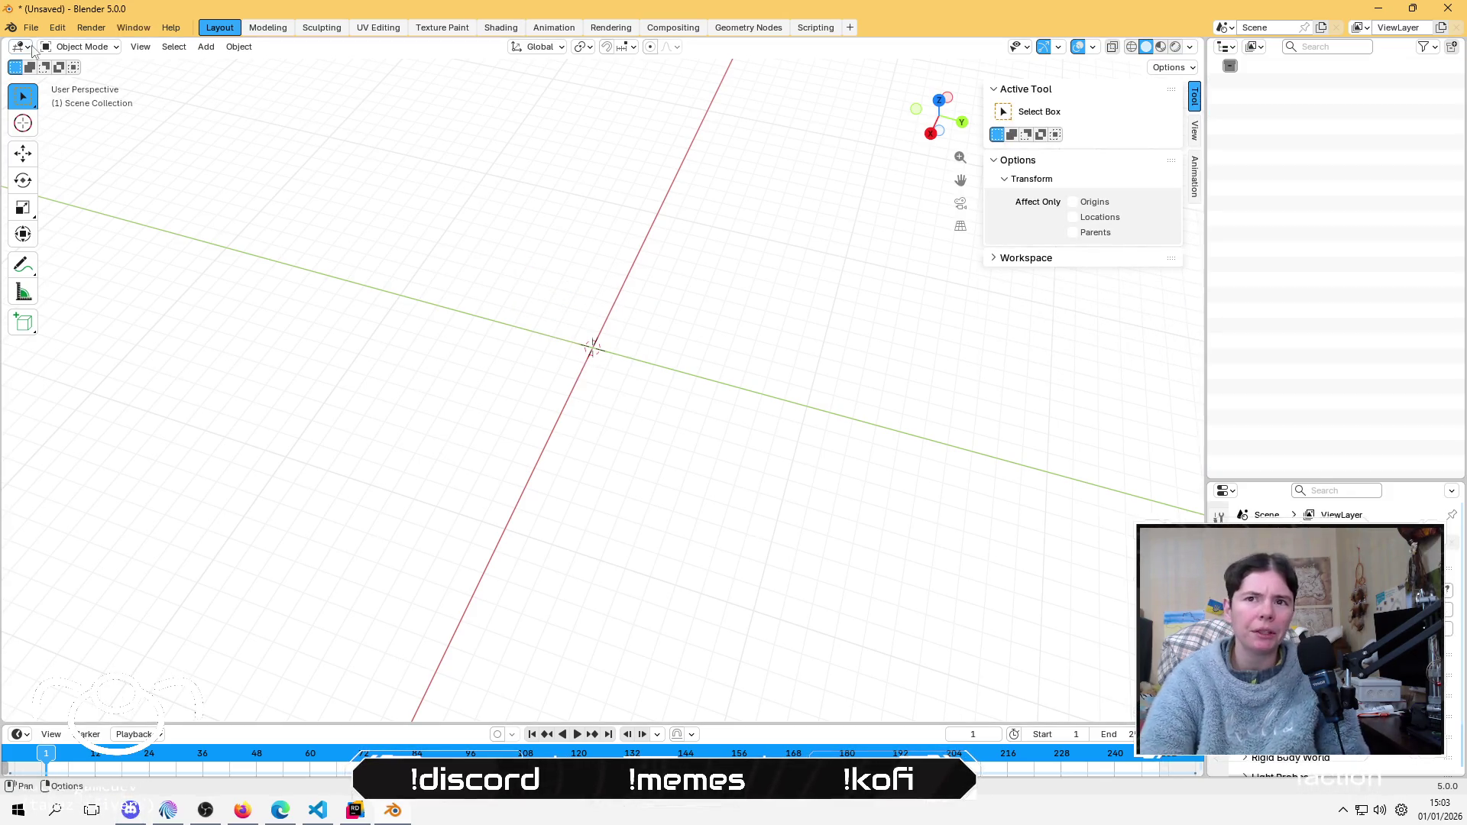
left_click(29, 28)
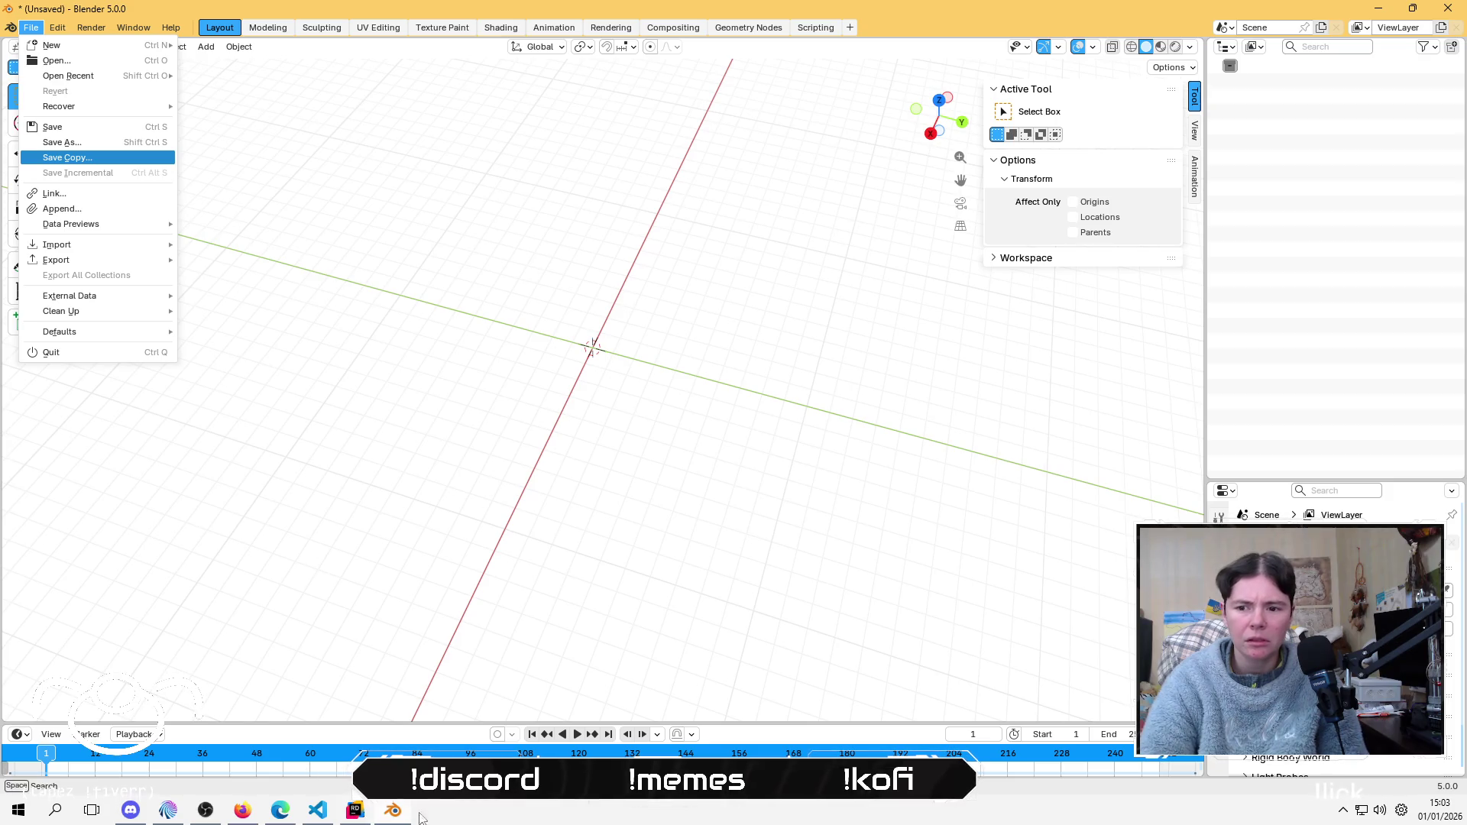
left_click(357, 598)
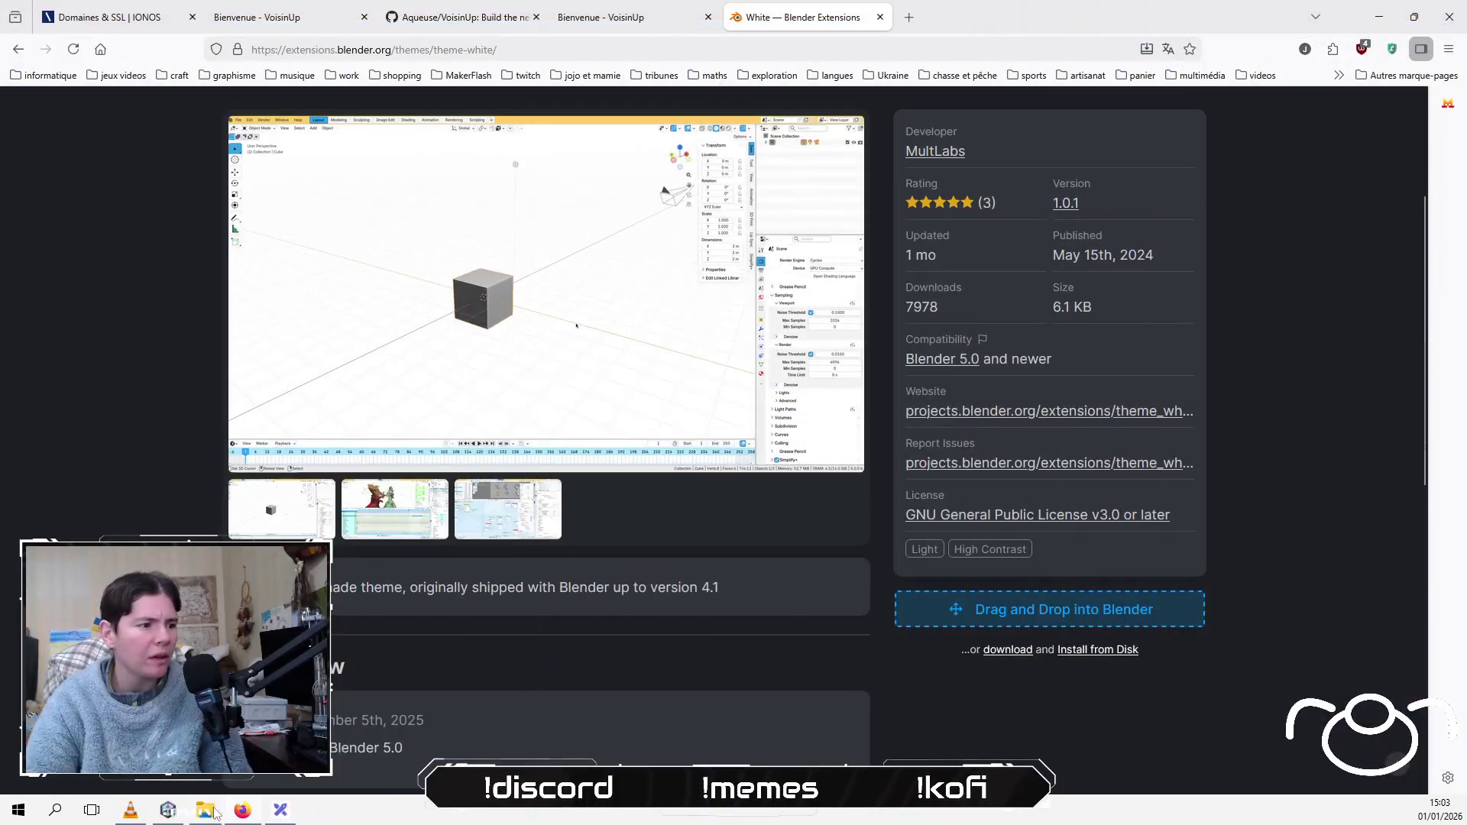
left_click(208, 811)
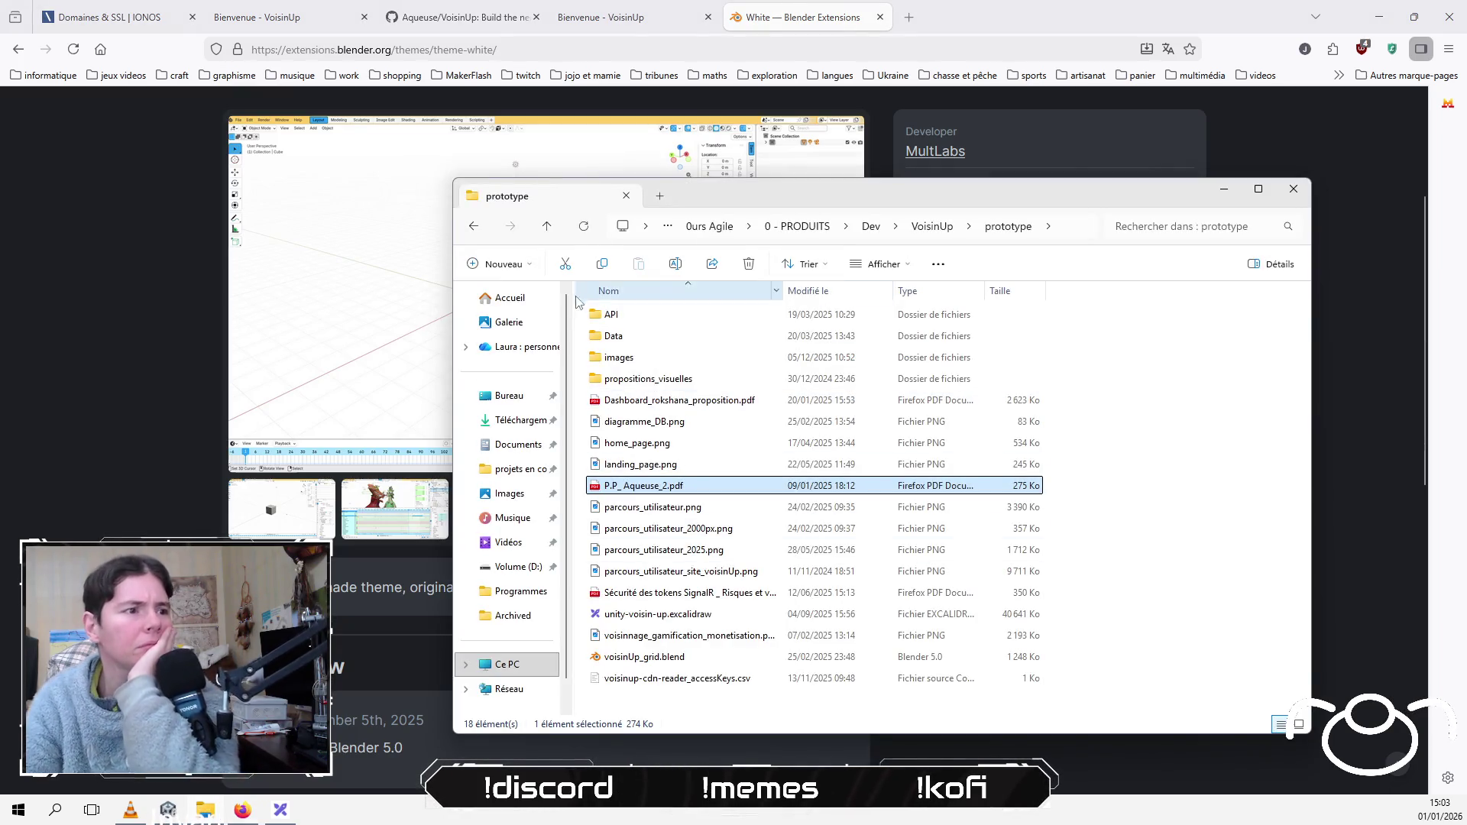
Step: Browse projets en cours > VoisinUP > ServerData > Android, then return to VoisinUP
left_click(517, 475)
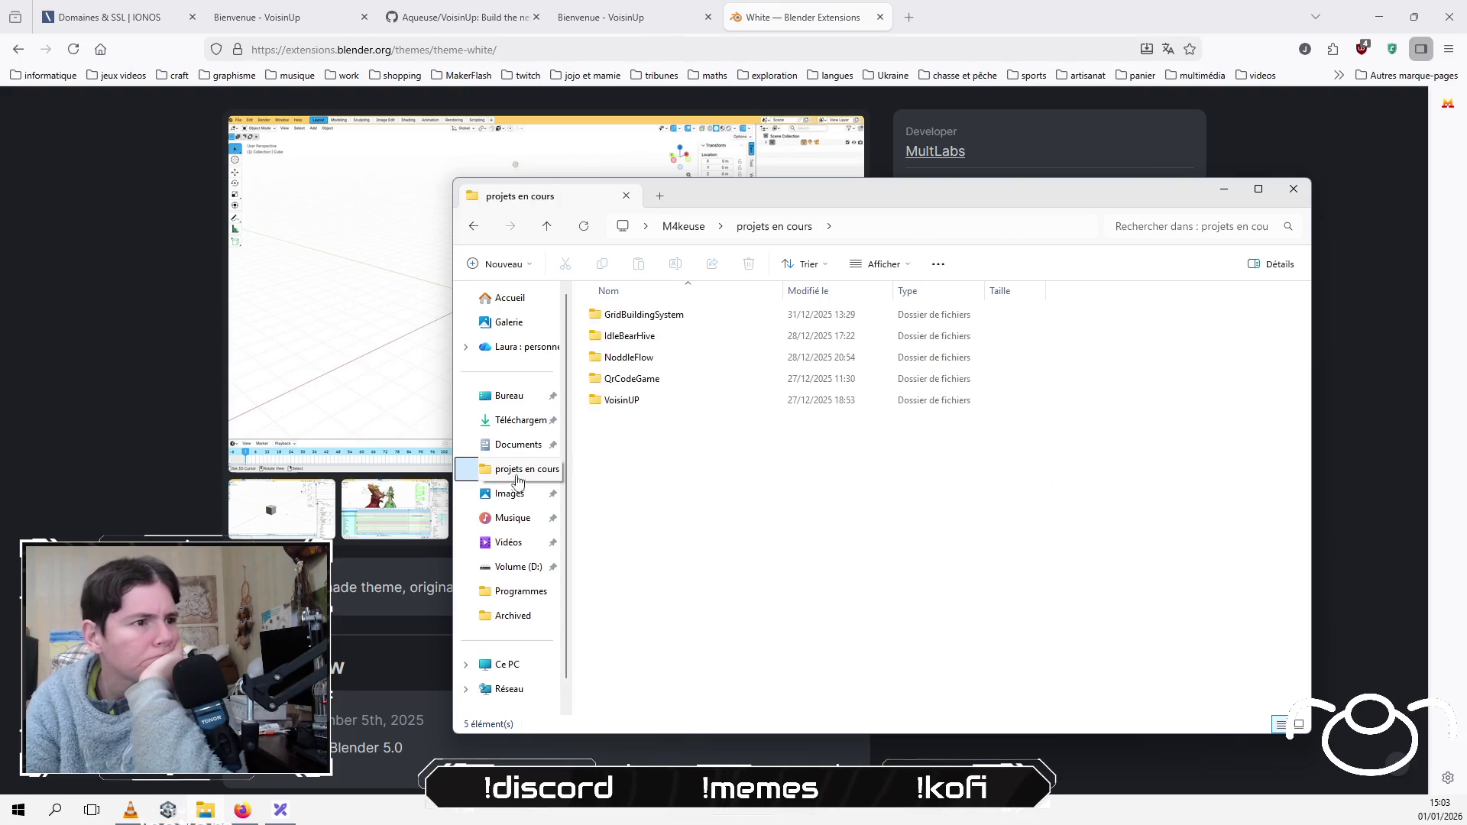
double_click(655, 403)
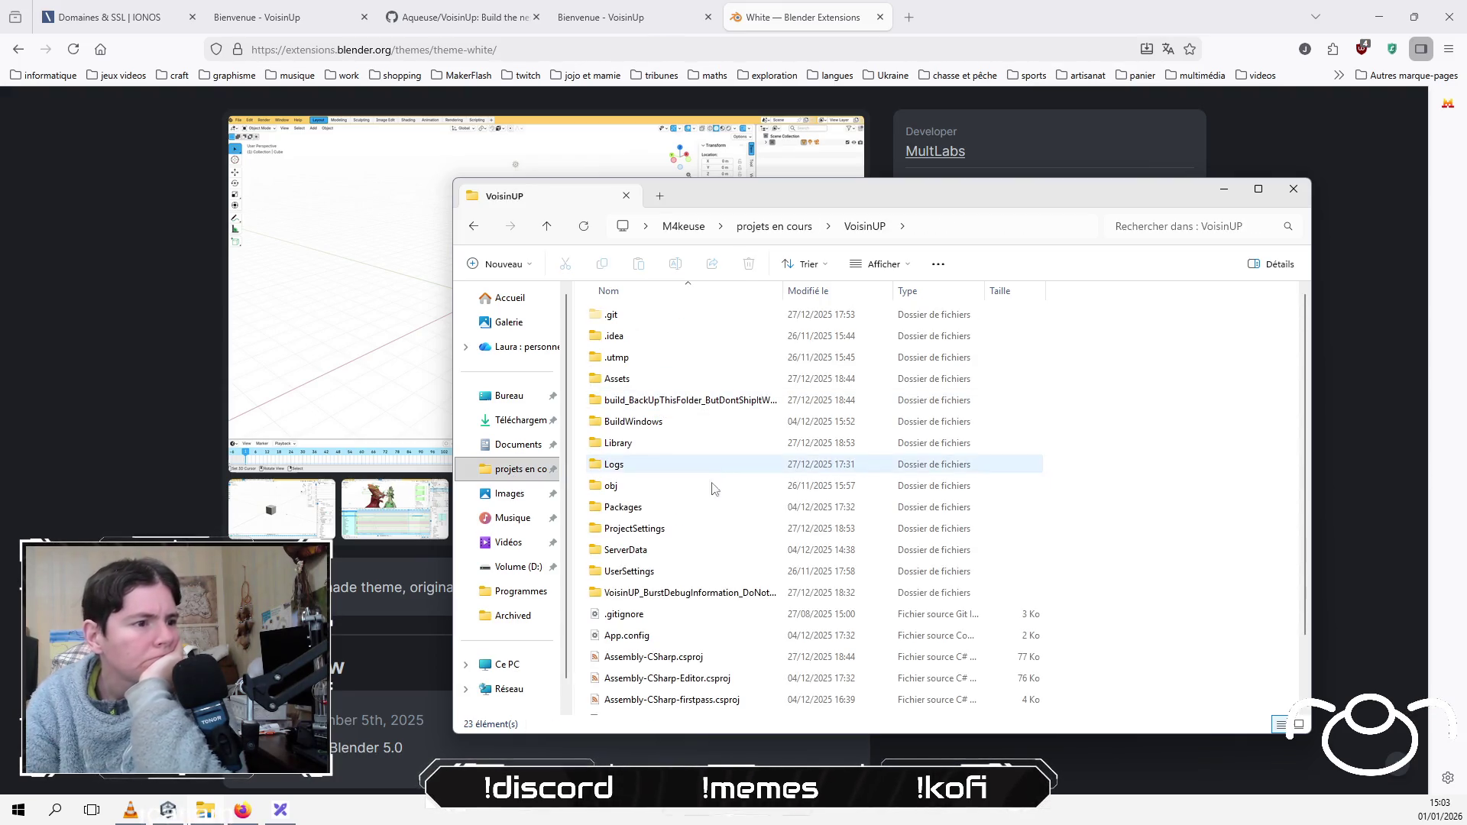
double_click(634, 550)
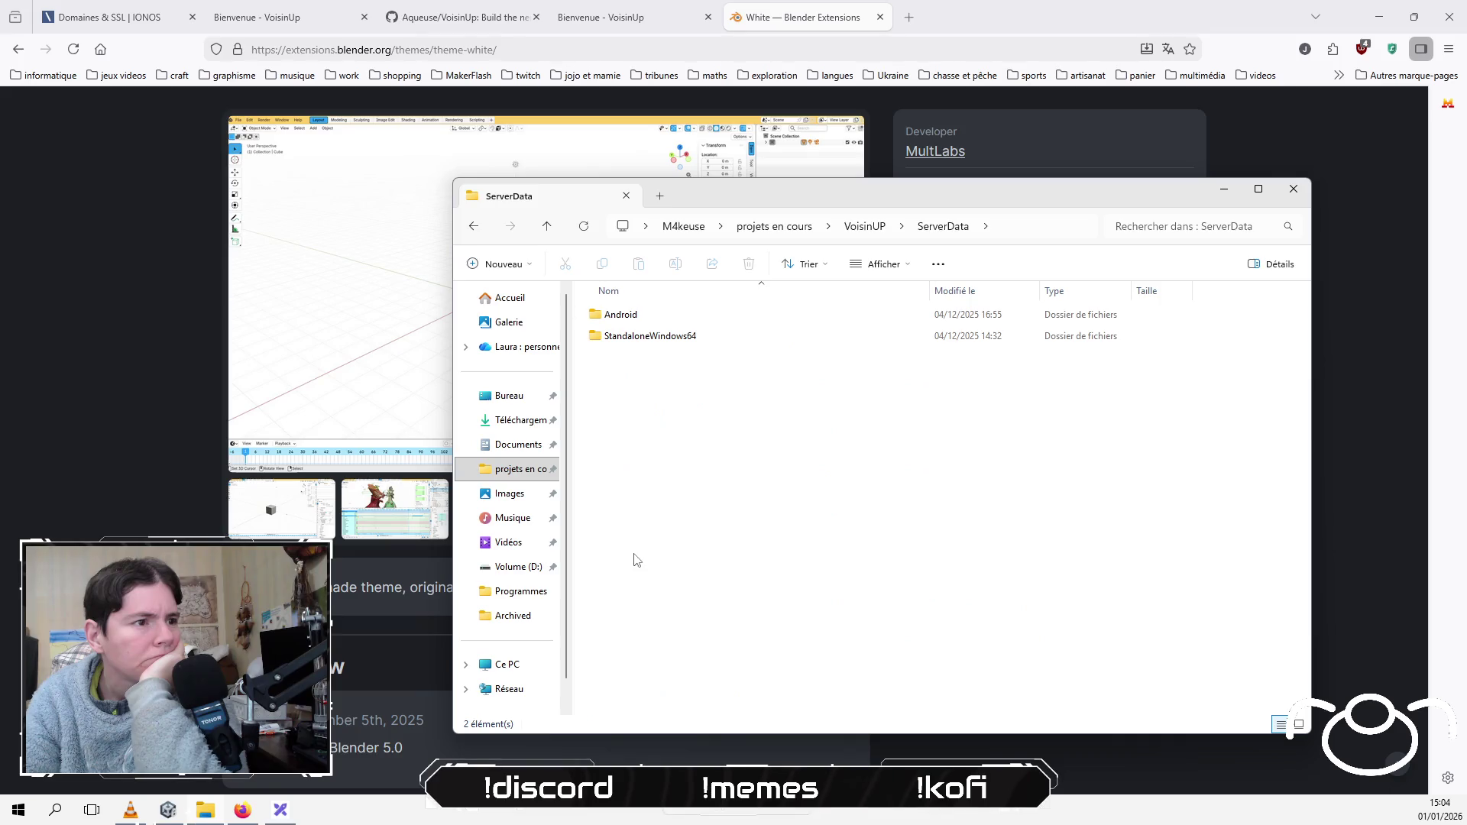
double_click(719, 315)
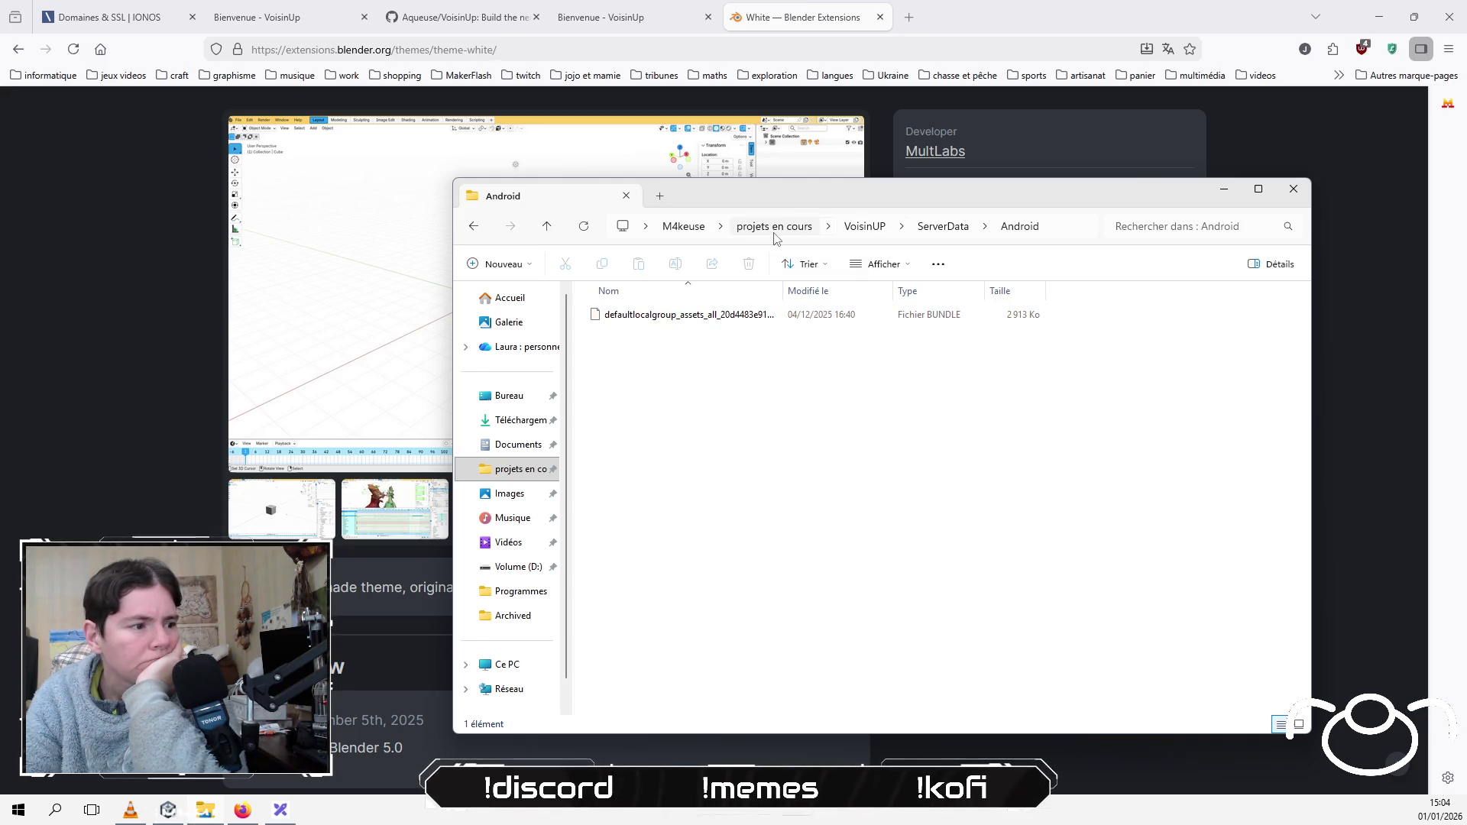
left_click(880, 233)
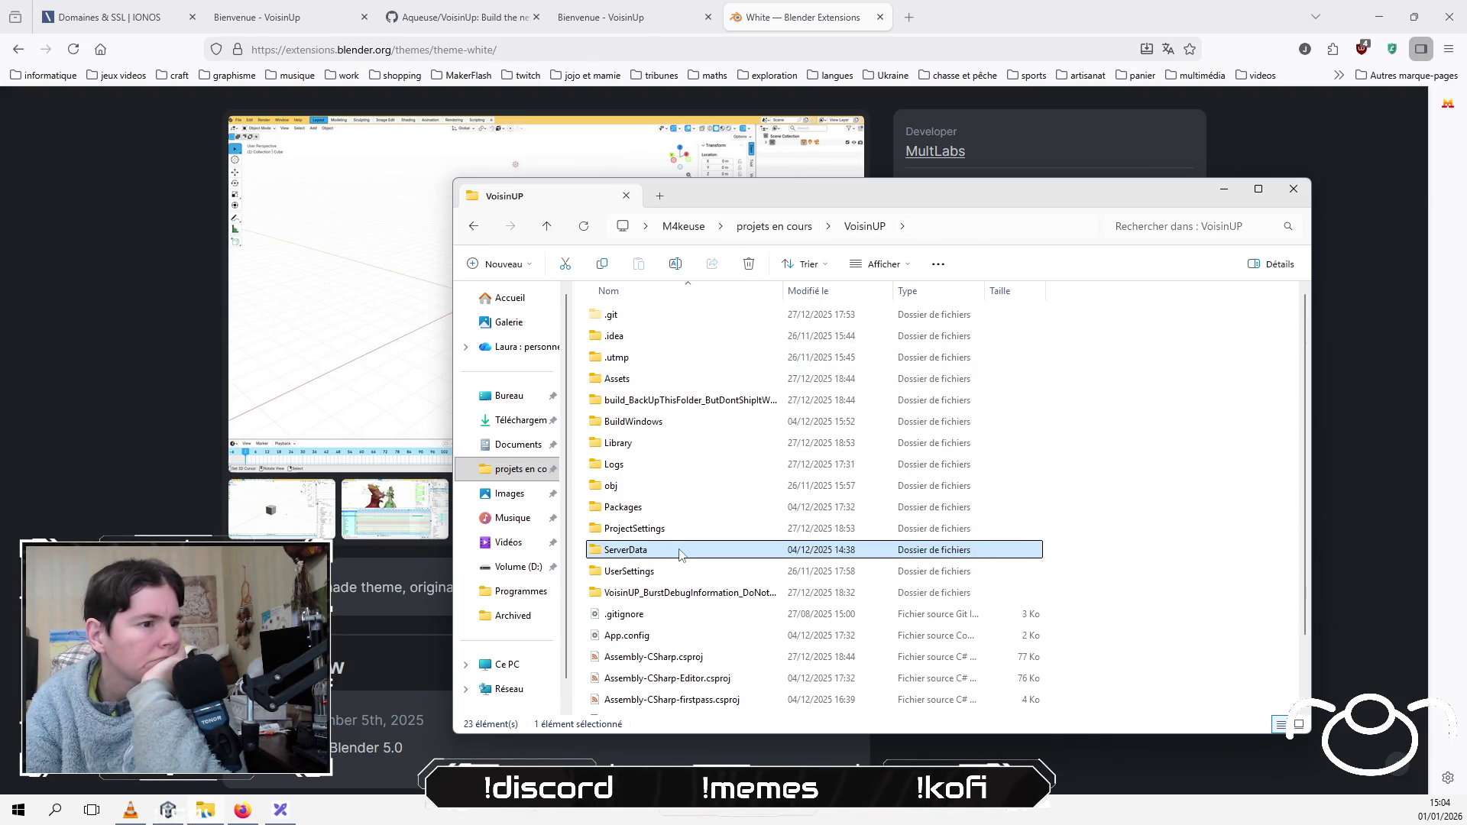
scroll(680, 555, "down", 2)
scroll(680, 552, "up", 3)
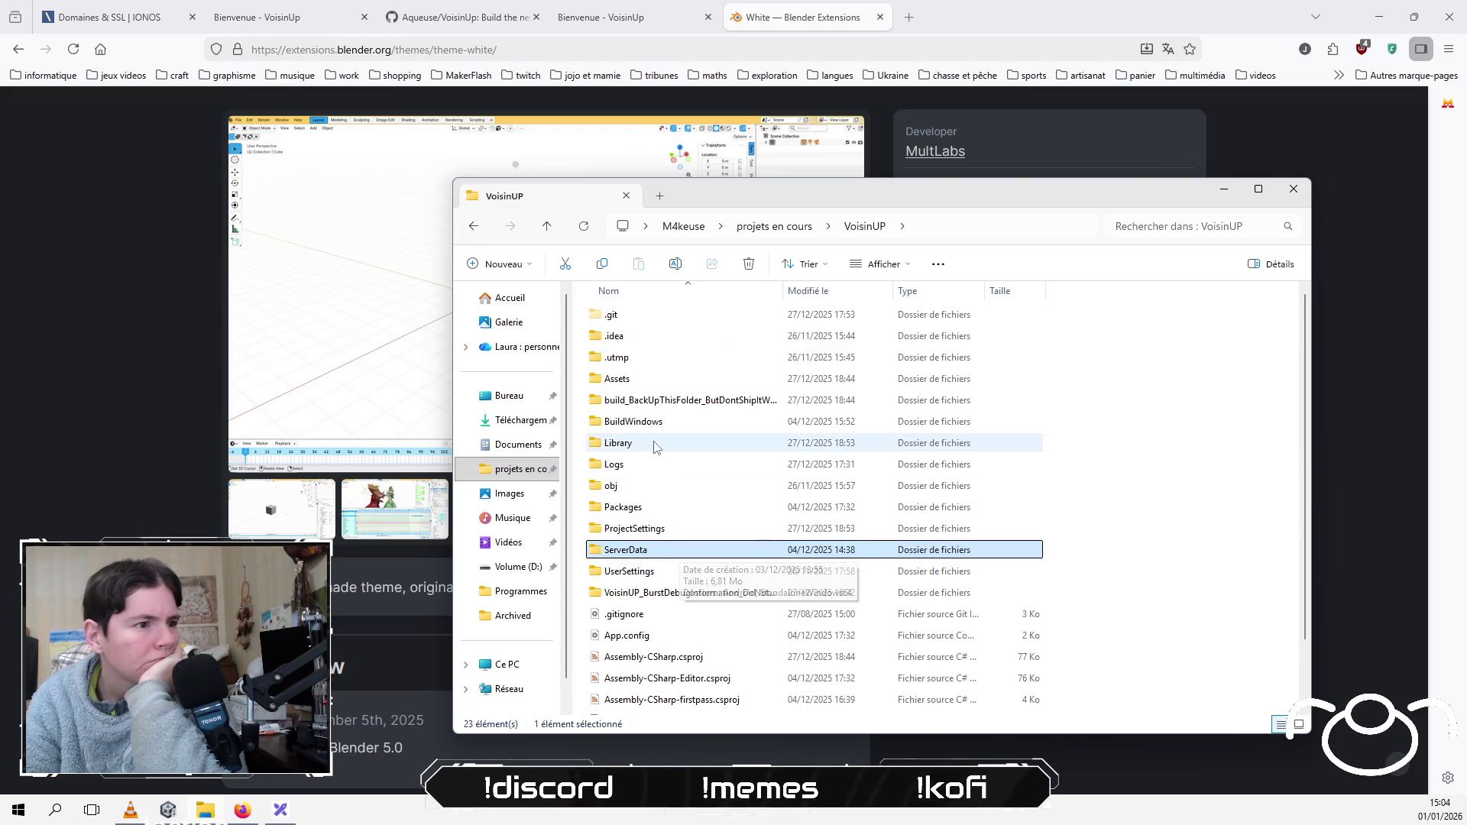
Step: Look through the Assets, Meshs and Prefabs folders, then close File Explorer
double_click(654, 382)
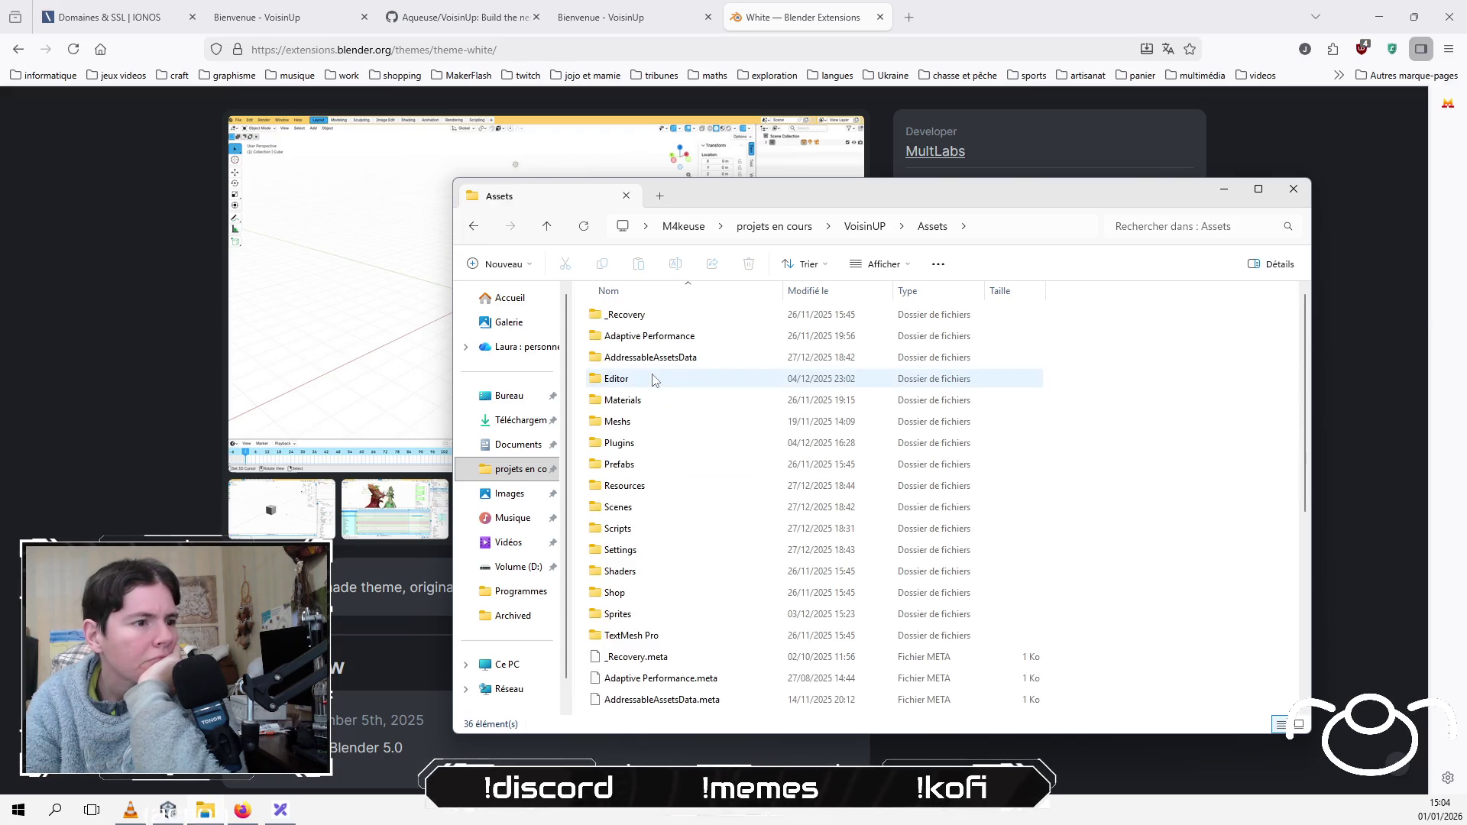
double_click(649, 422)
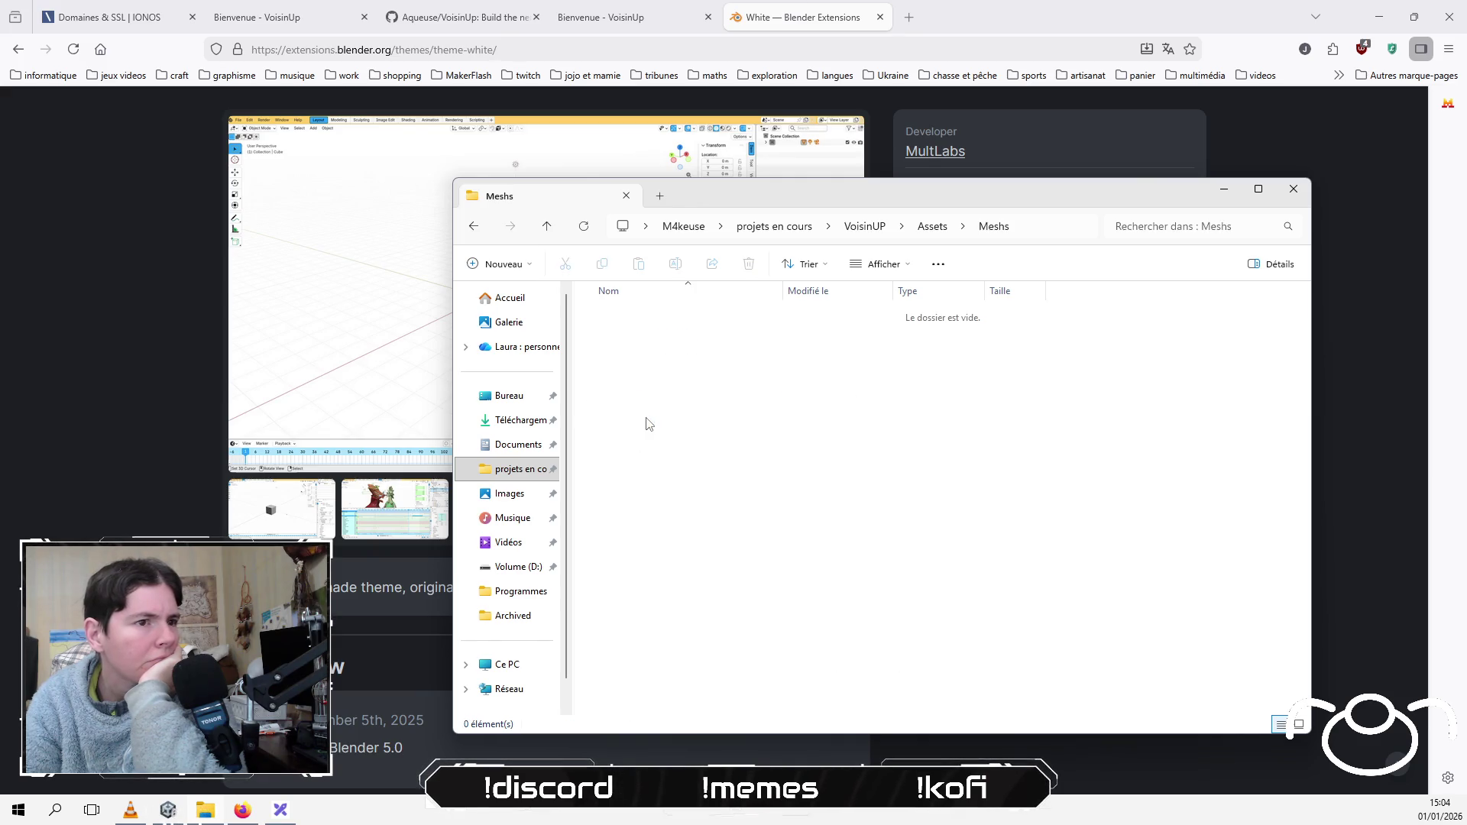
left_click(932, 227)
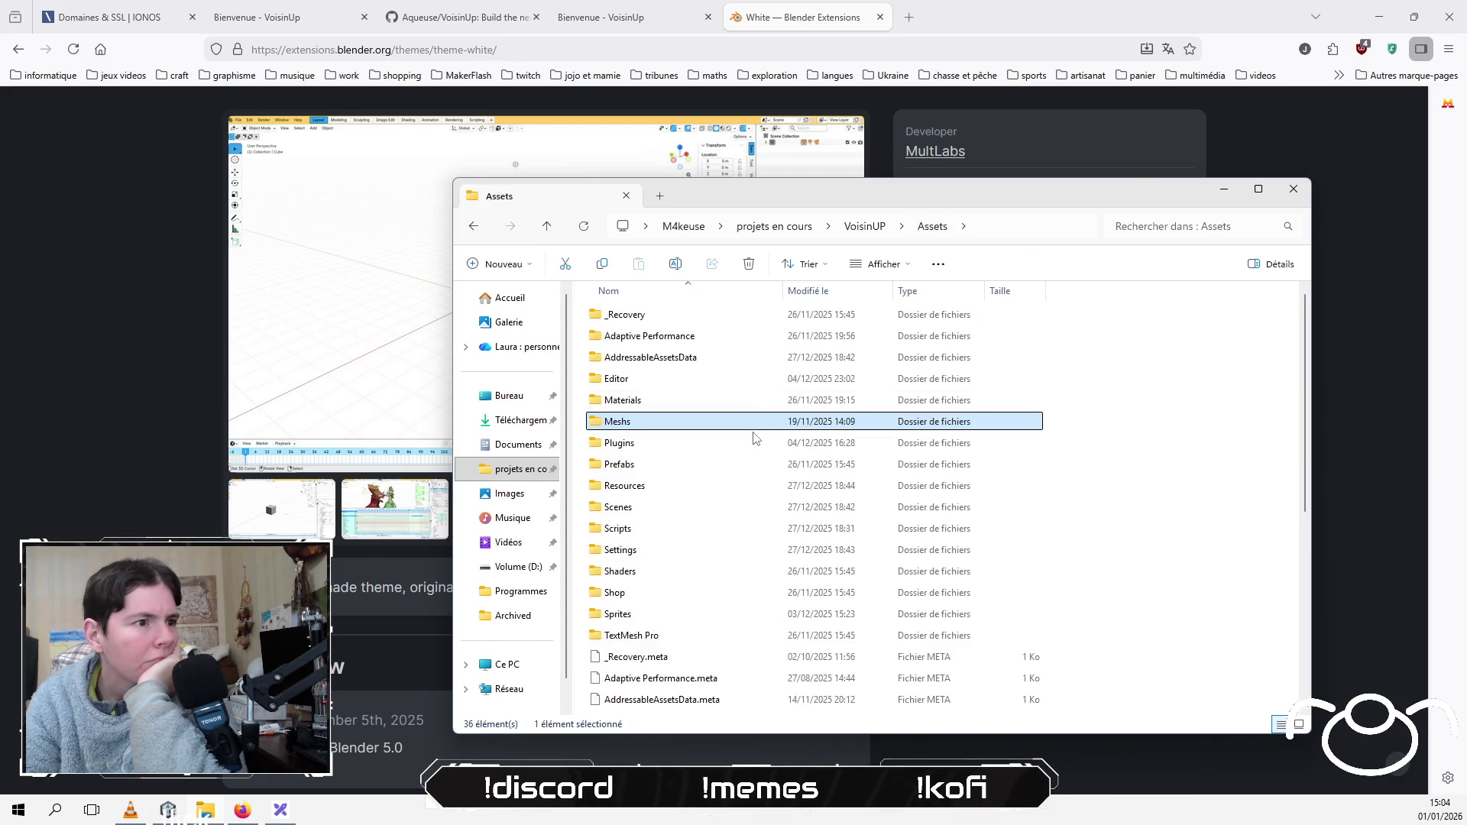
double_click(644, 466)
left_click(939, 227)
left_click(864, 226)
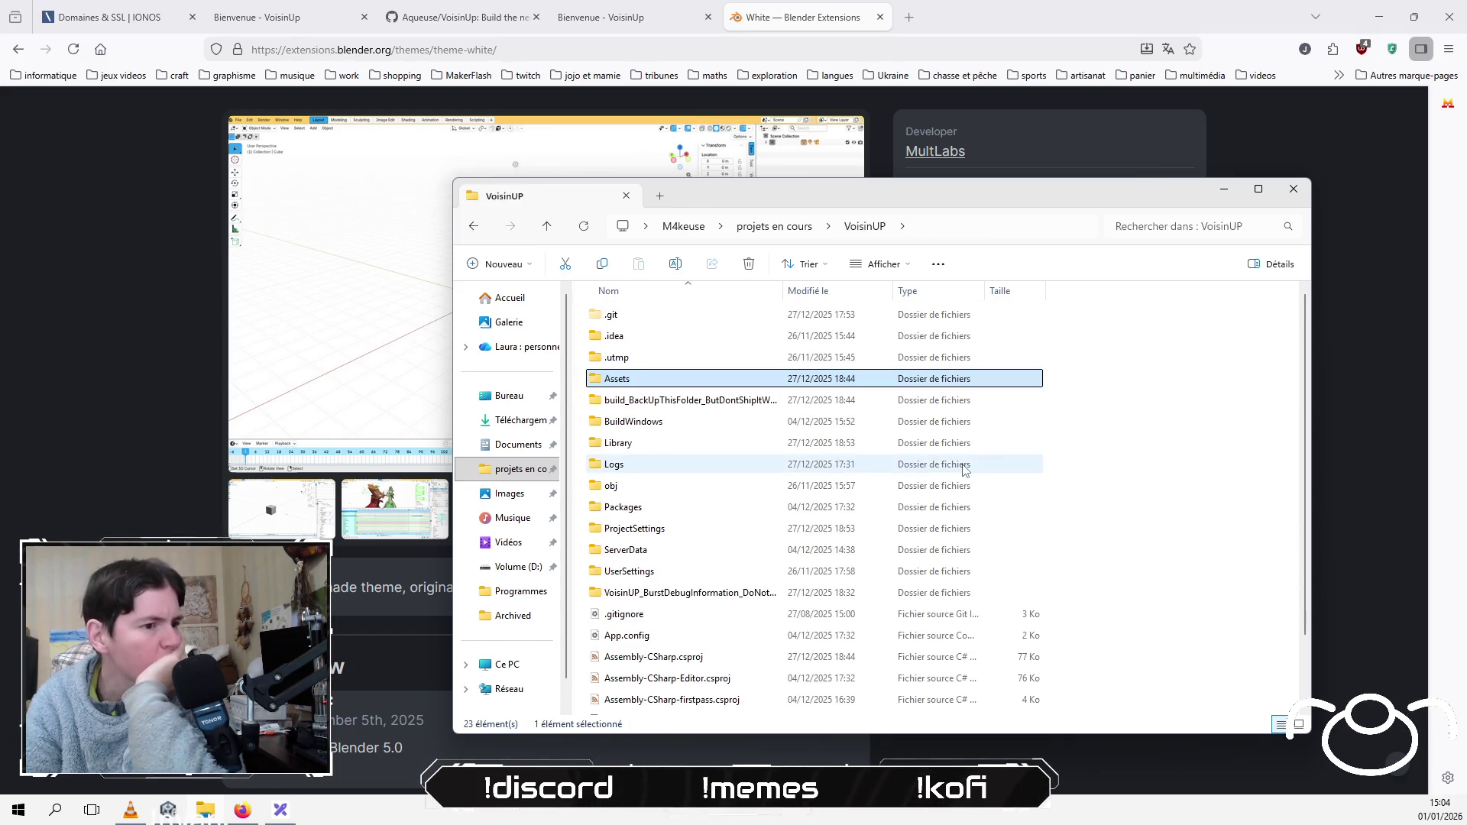
scroll(662, 514, "down", 2)
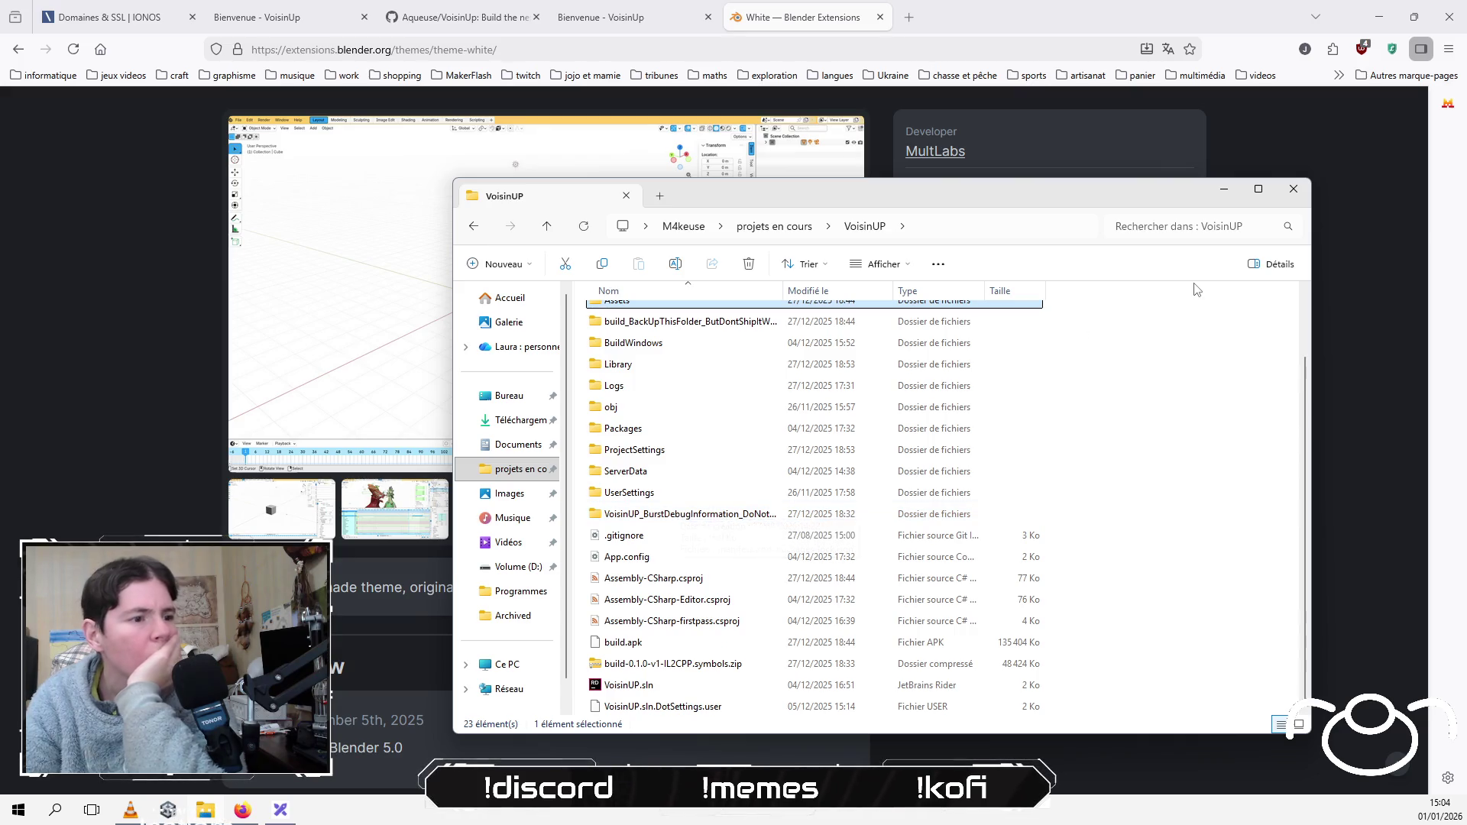
left_click(1292, 188)
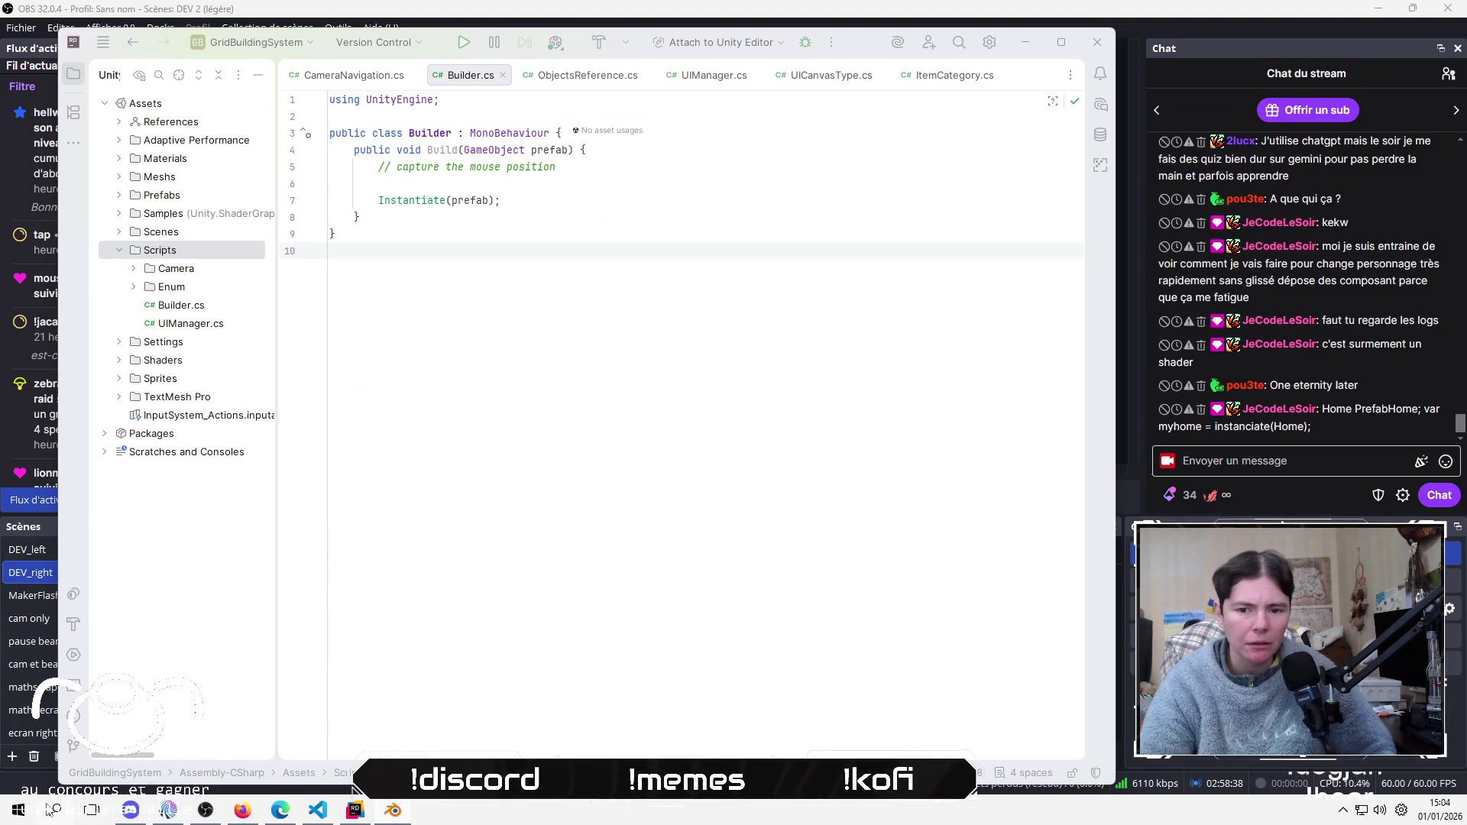
Step: Switch to Rider, then reveal the hidden system-tray icons to reach Unity Hub
left_click(17, 812)
left_click(754, 590)
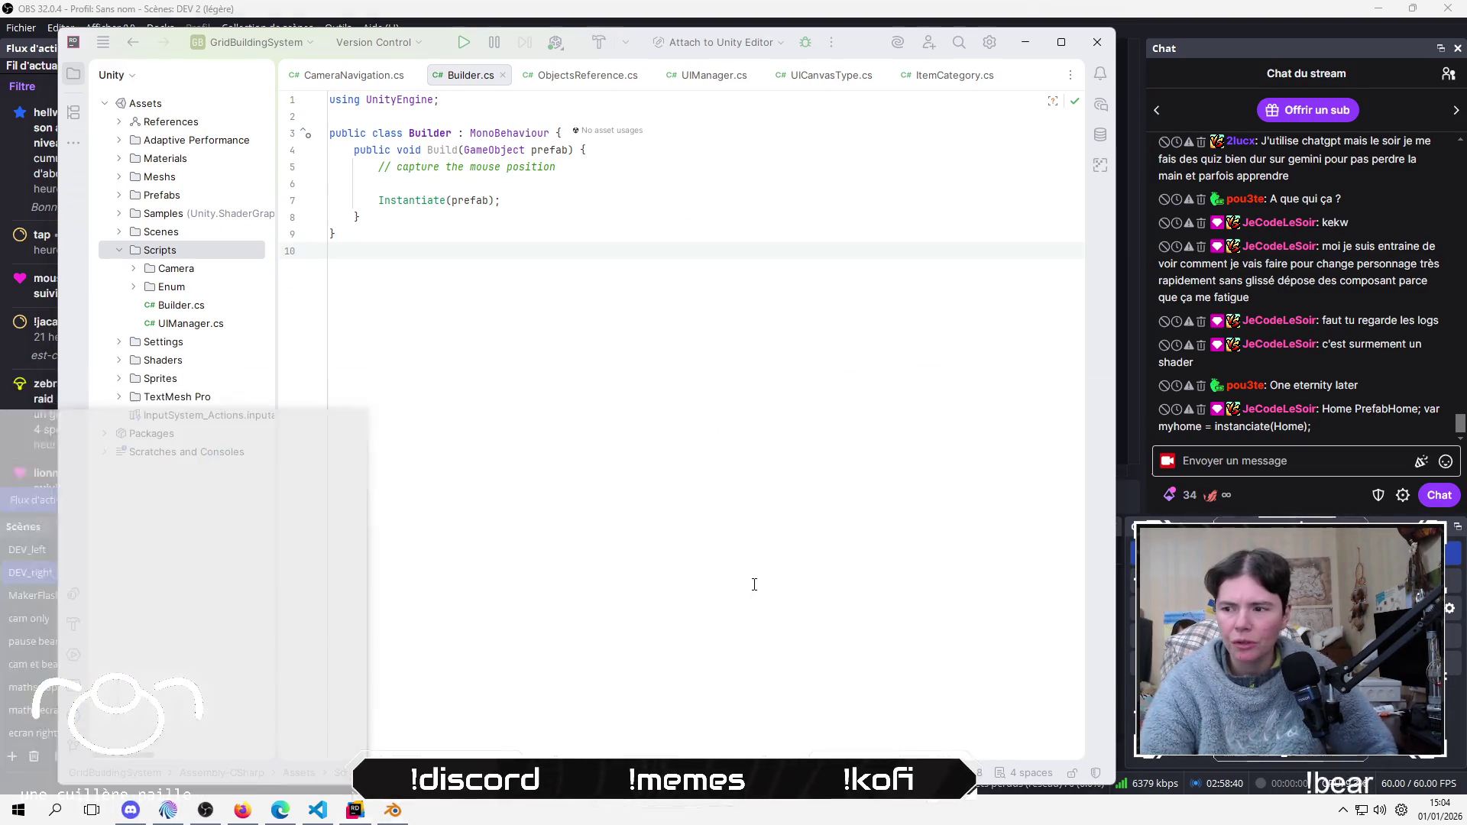
left_click(1343, 810)
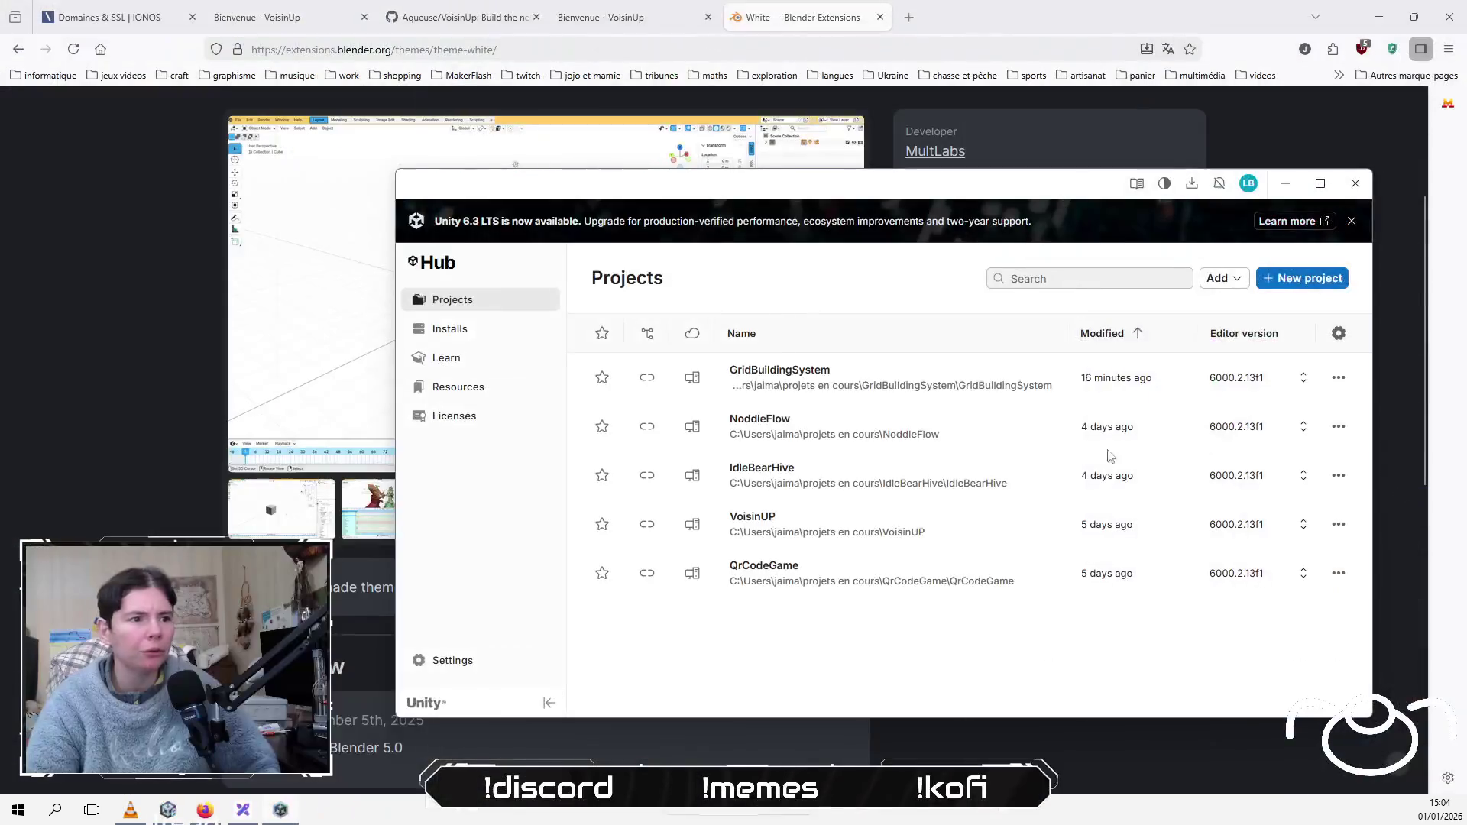
Step: Launch the VoisinUP project from Unity Hub's Projects list
left_click(856, 527)
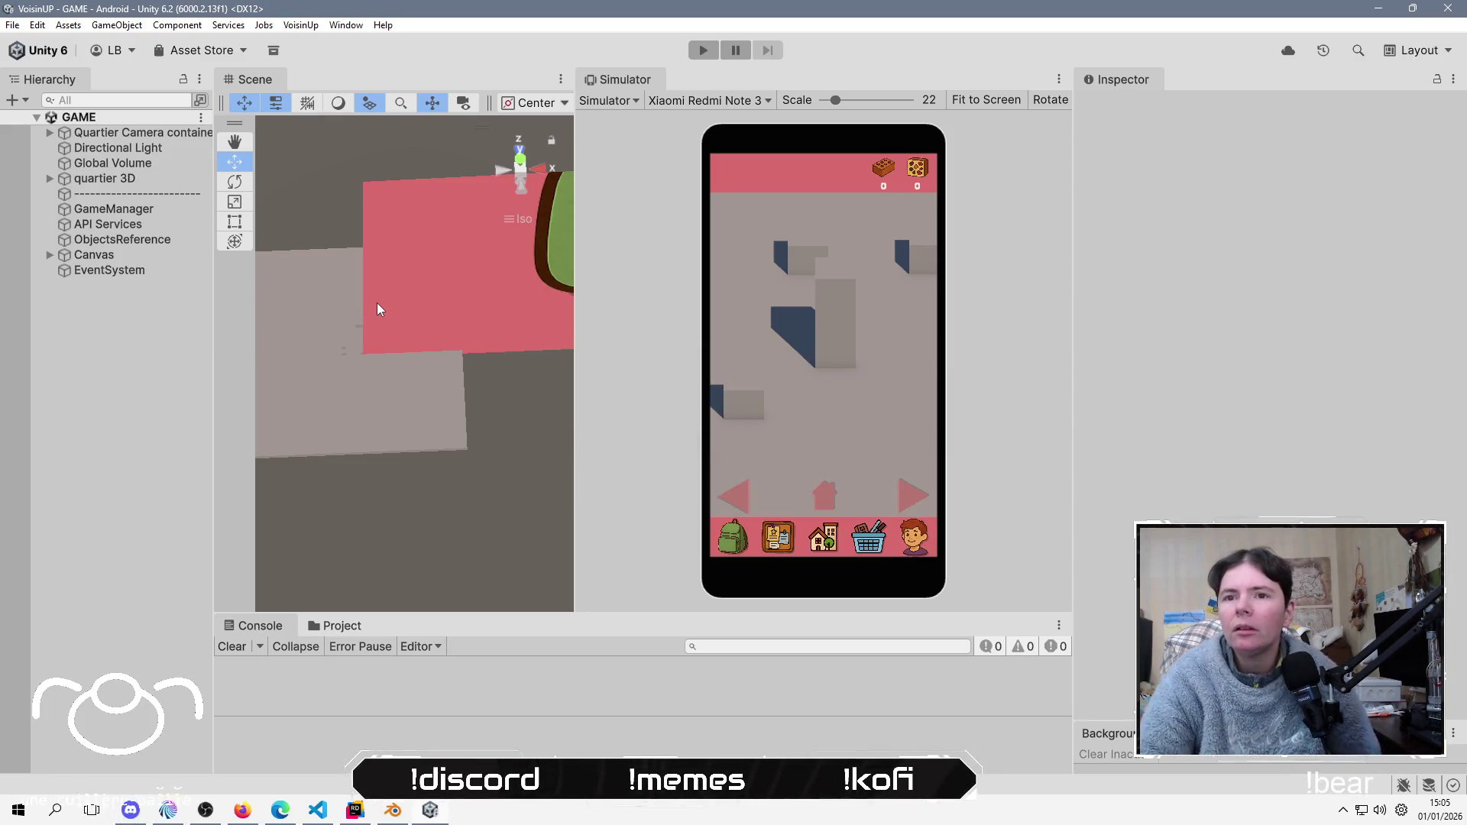
Step: Enlarge the Project panel and browse AddressableAssetsData, its Android folder and the sort settings asset
left_click(336, 627)
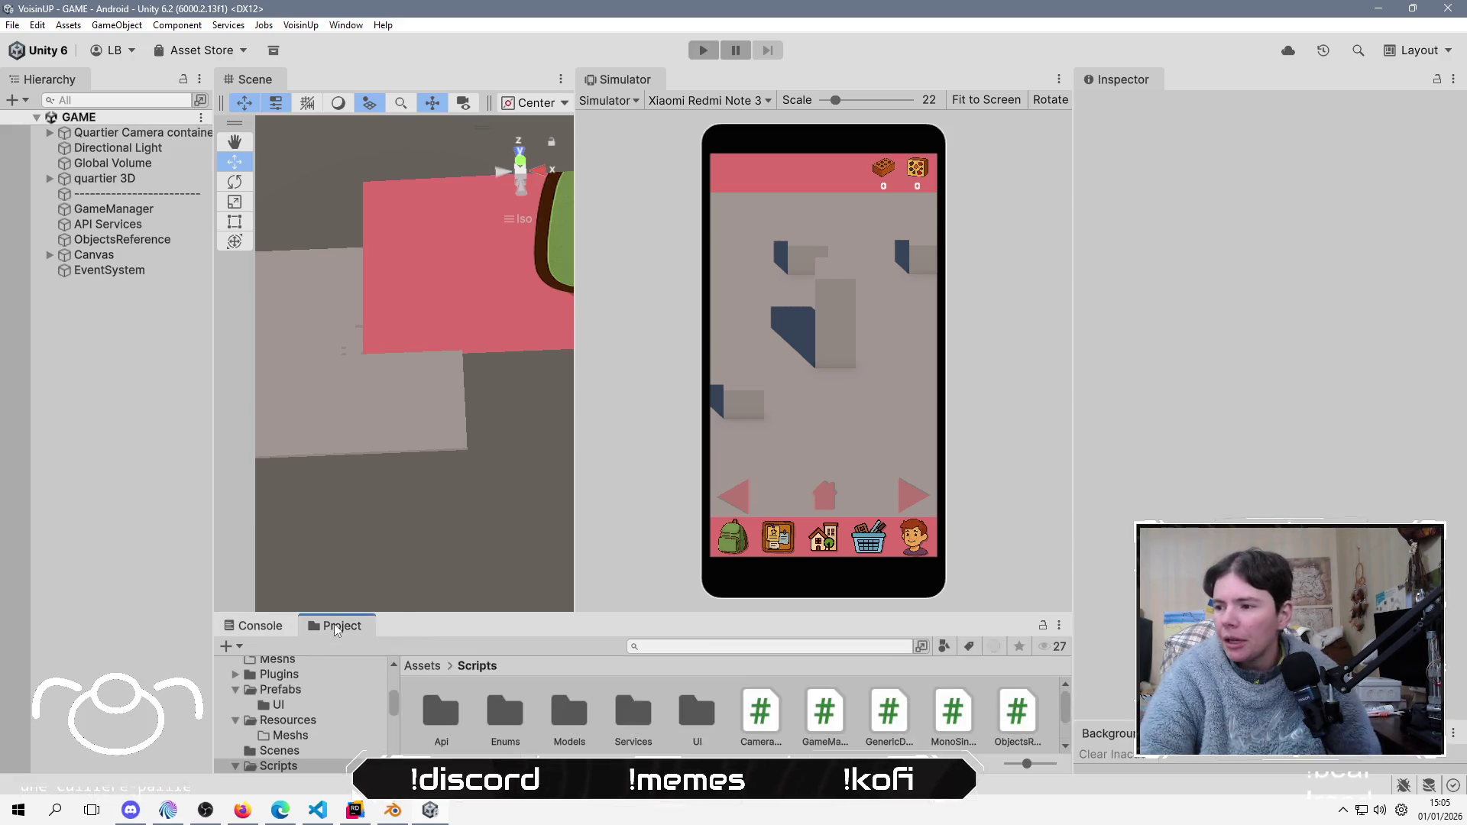
left_click_drag(417, 608, 415, 371)
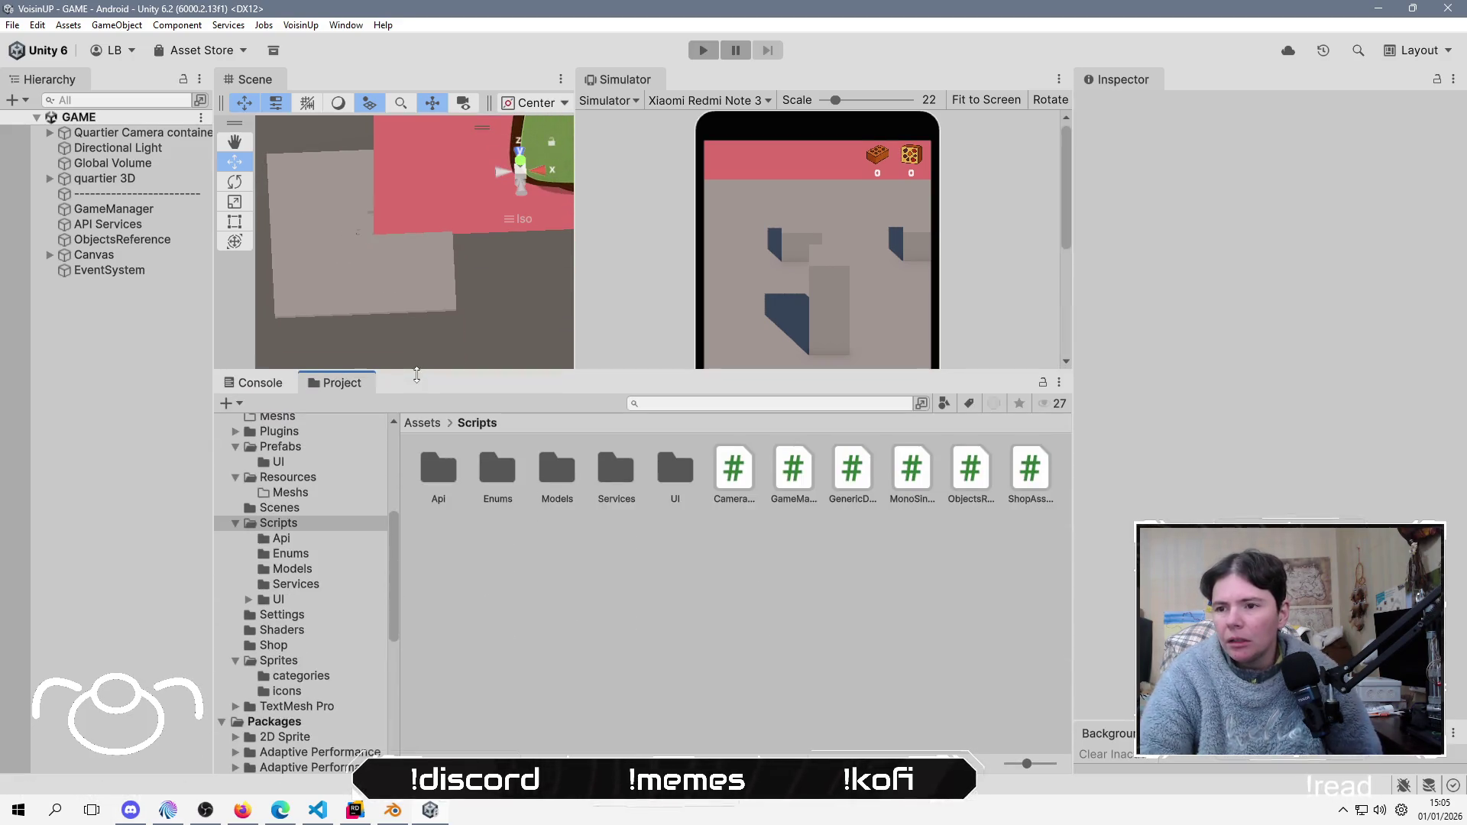
left_click(420, 423)
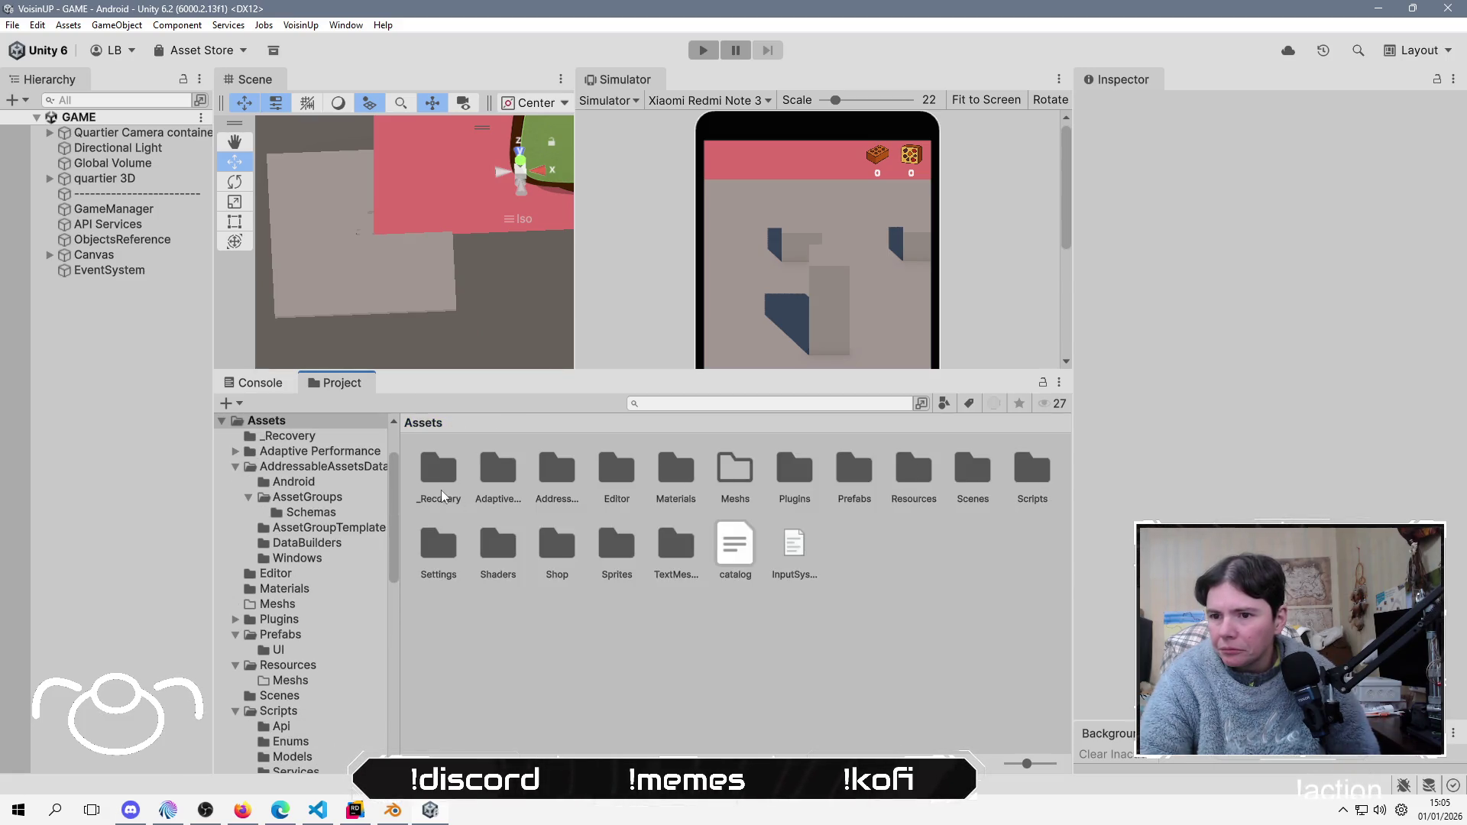
left_click(559, 470)
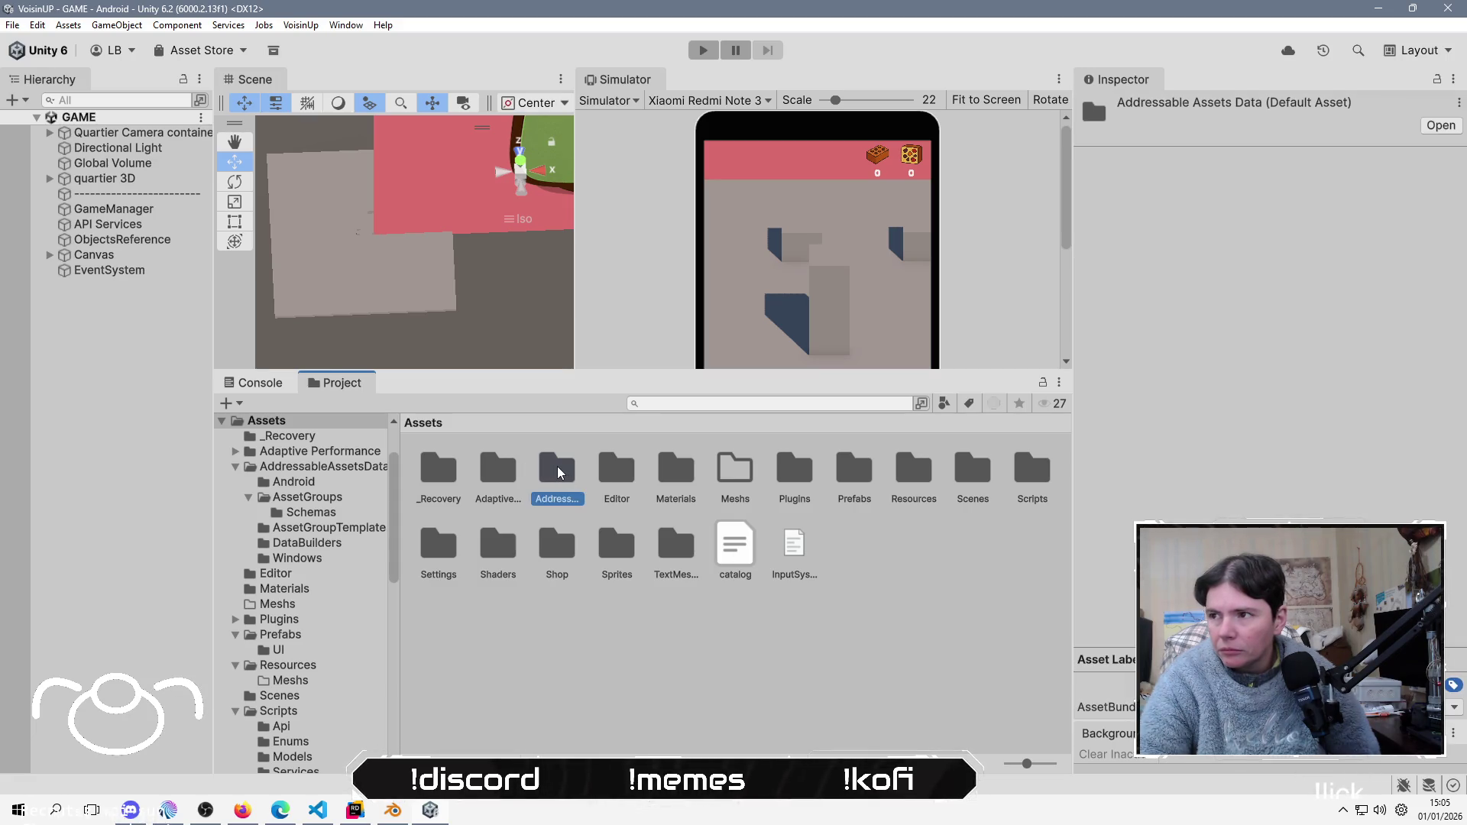
double_click(558, 471)
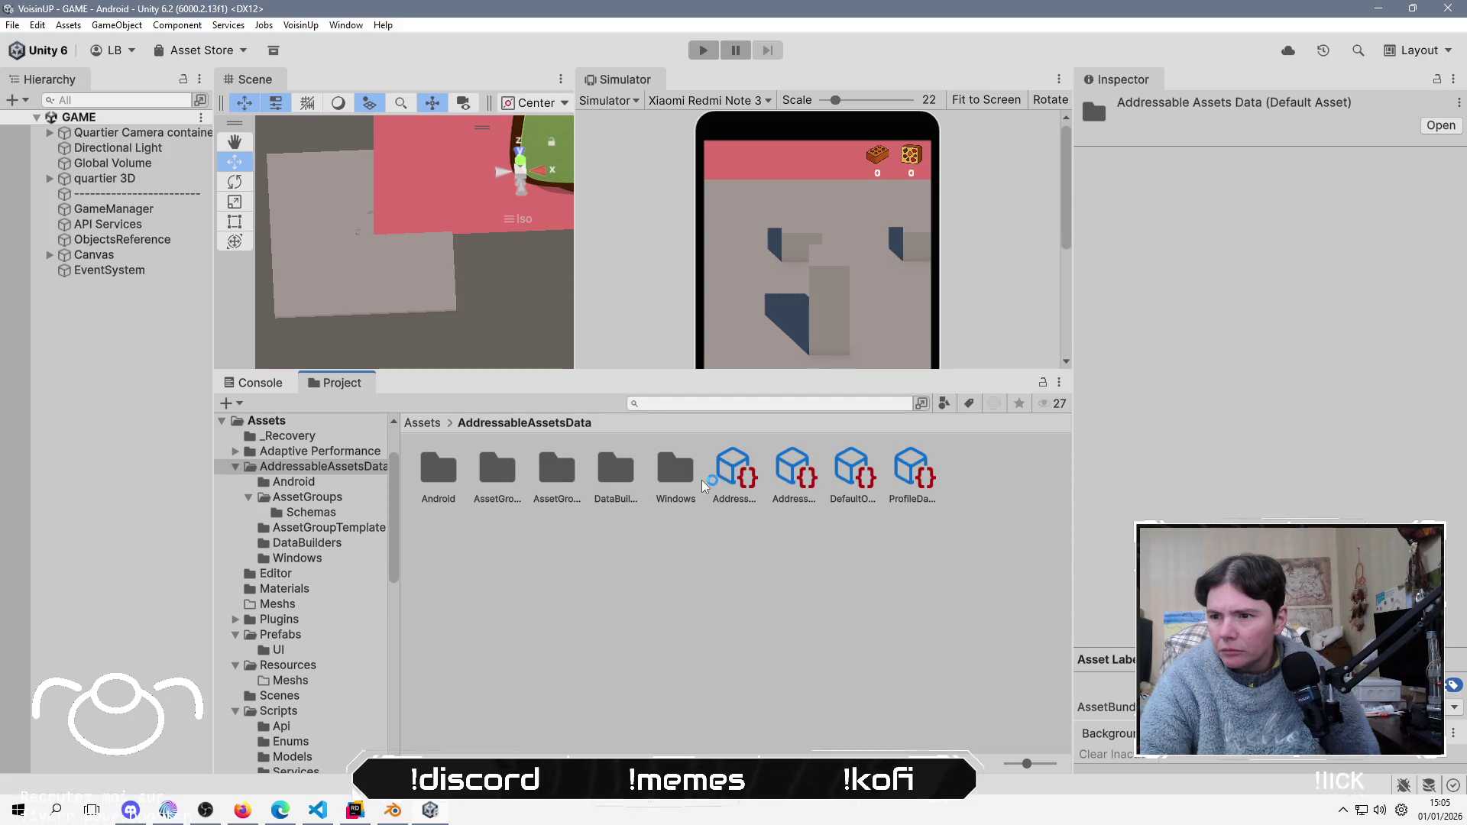
left_click(673, 486)
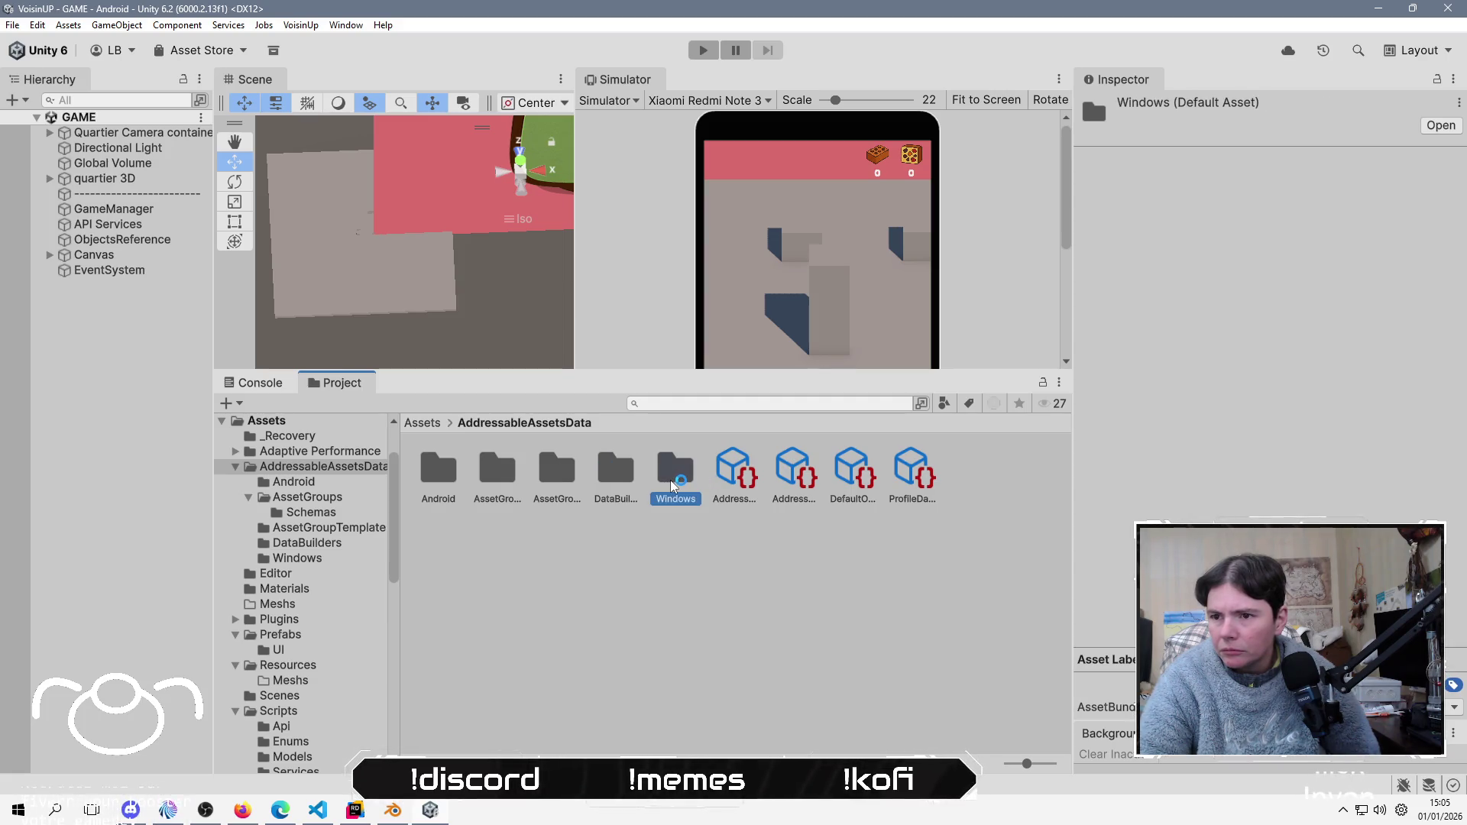
double_click(438, 470)
left_click(548, 424)
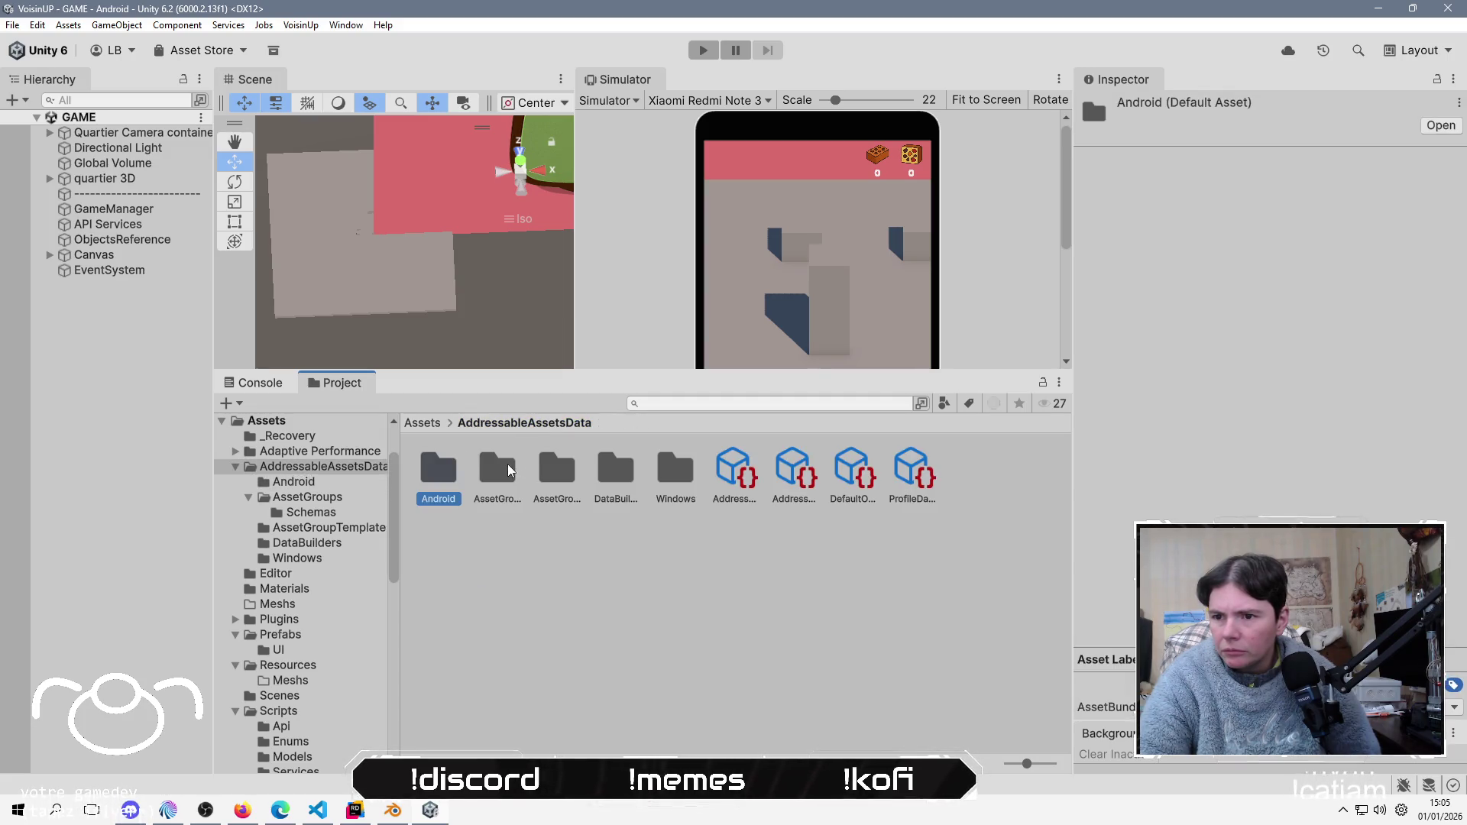
left_click(729, 461)
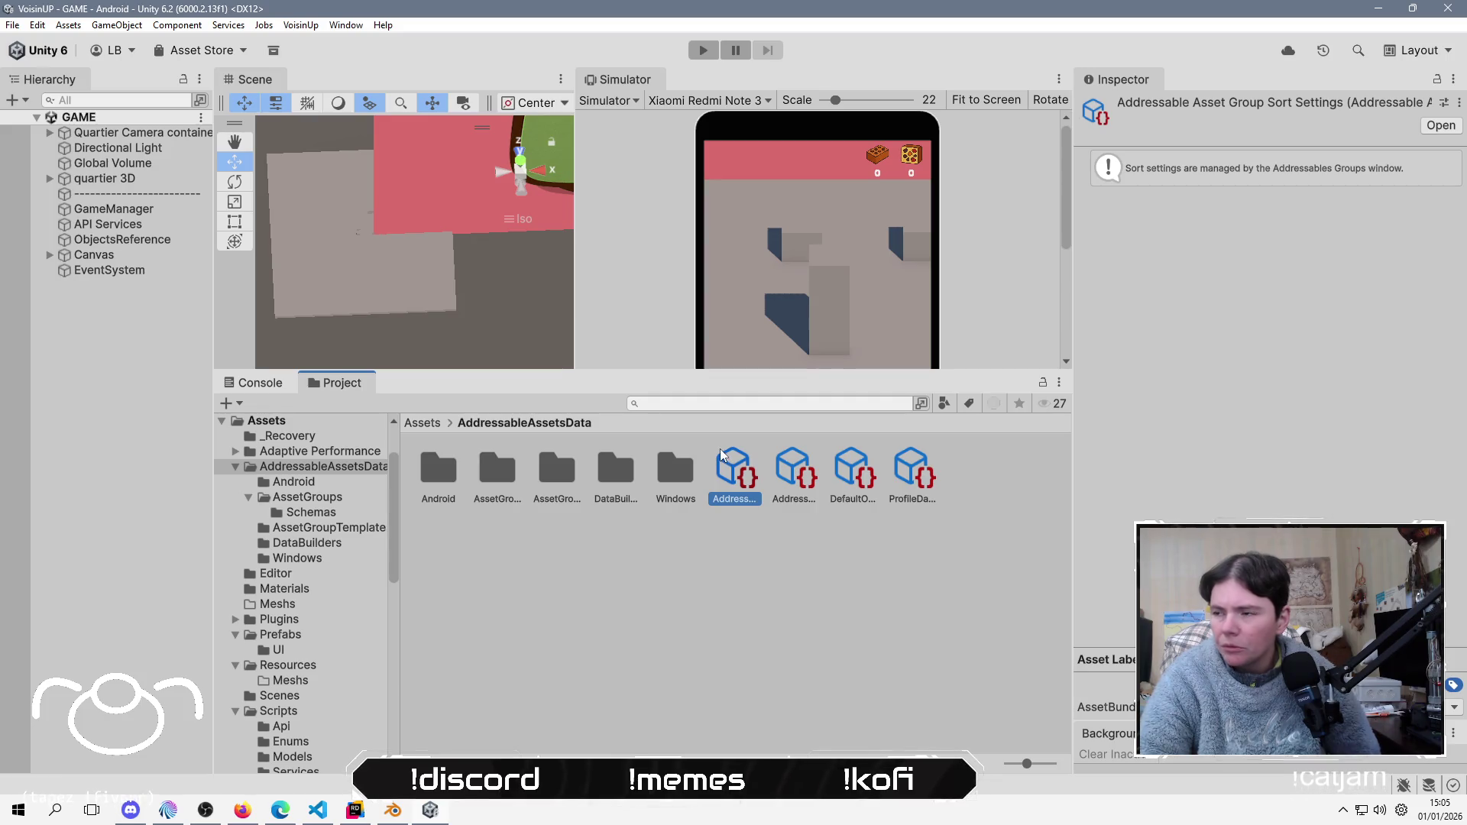
left_click(301, 25)
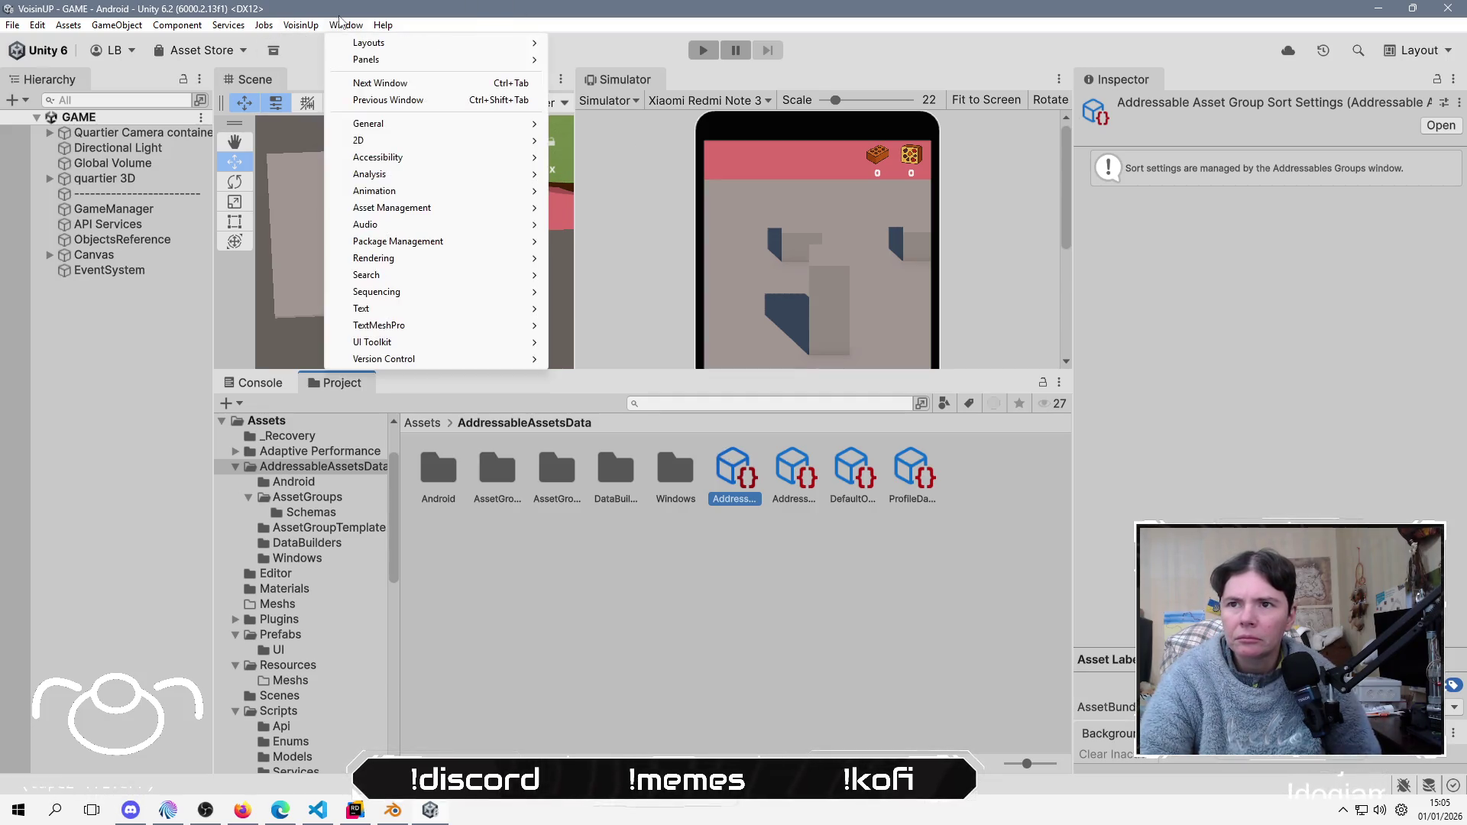
Step: Open Addressables Groups, expand Default Local Group, and ping nichoir_a_oiseaux.prefab in the Shop folder
mouse_move(346, 26)
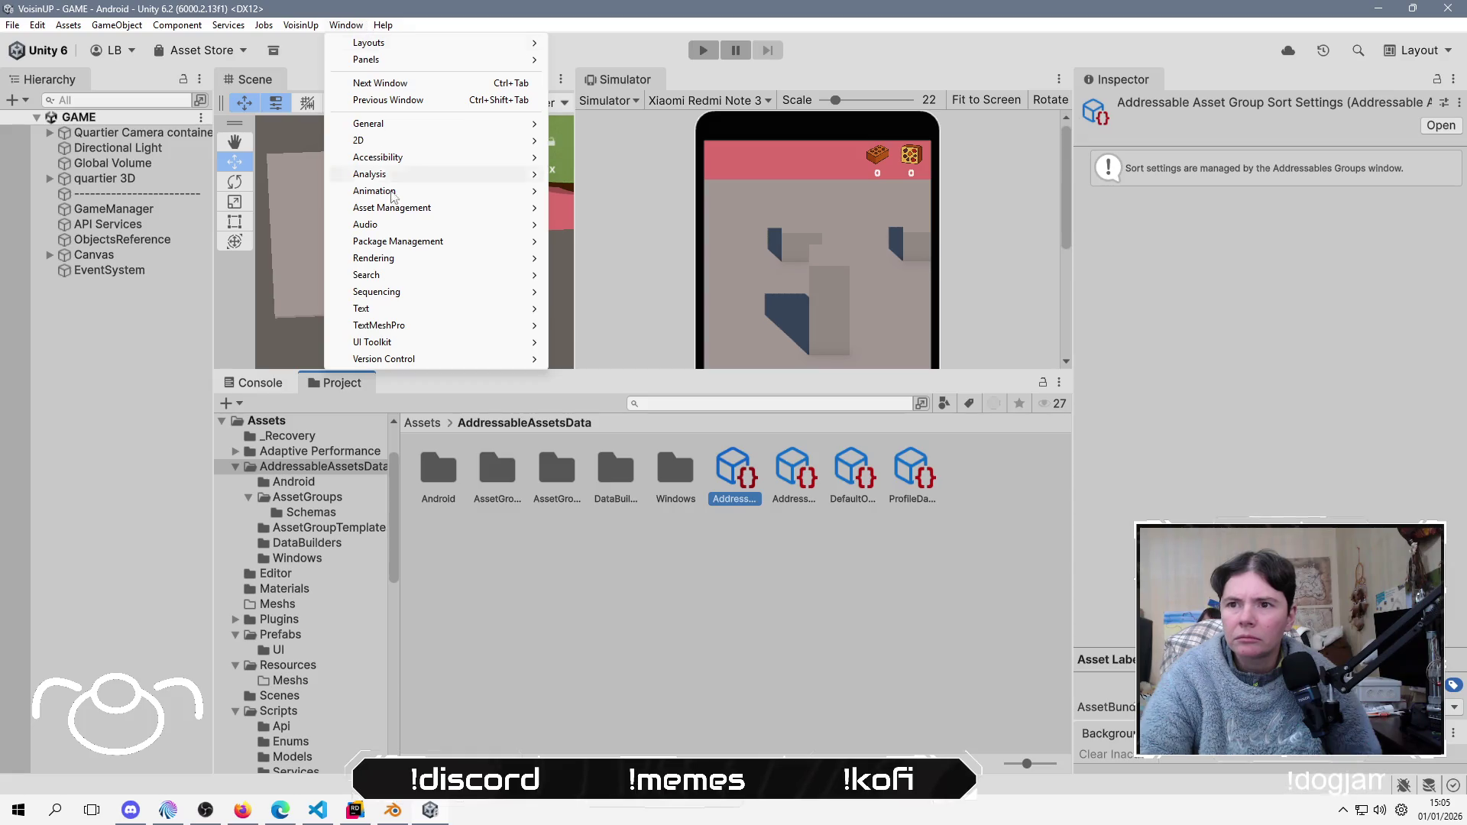
mouse_move(450, 209)
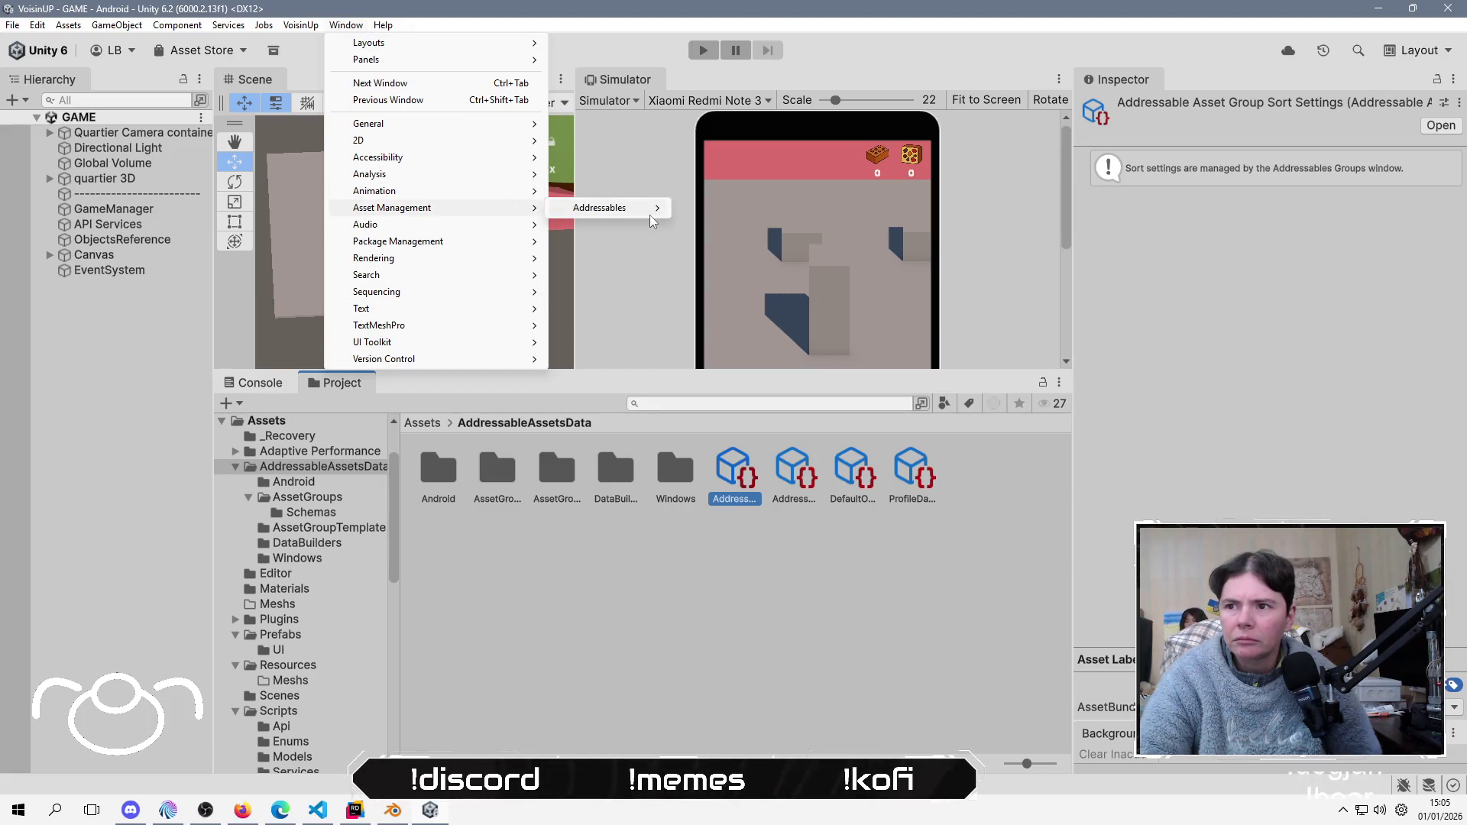
mouse_move(611, 208)
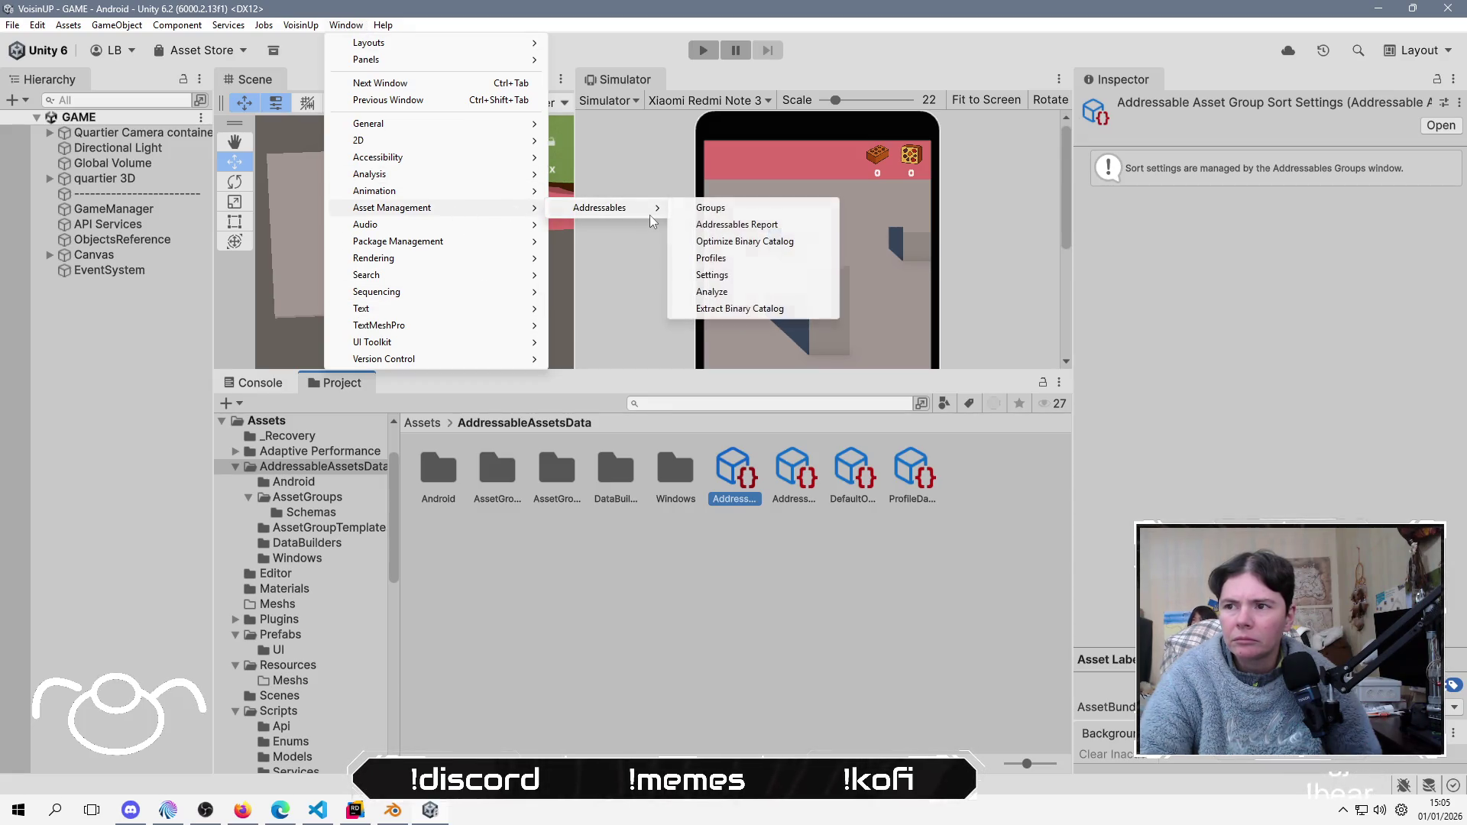
left_click(790, 211)
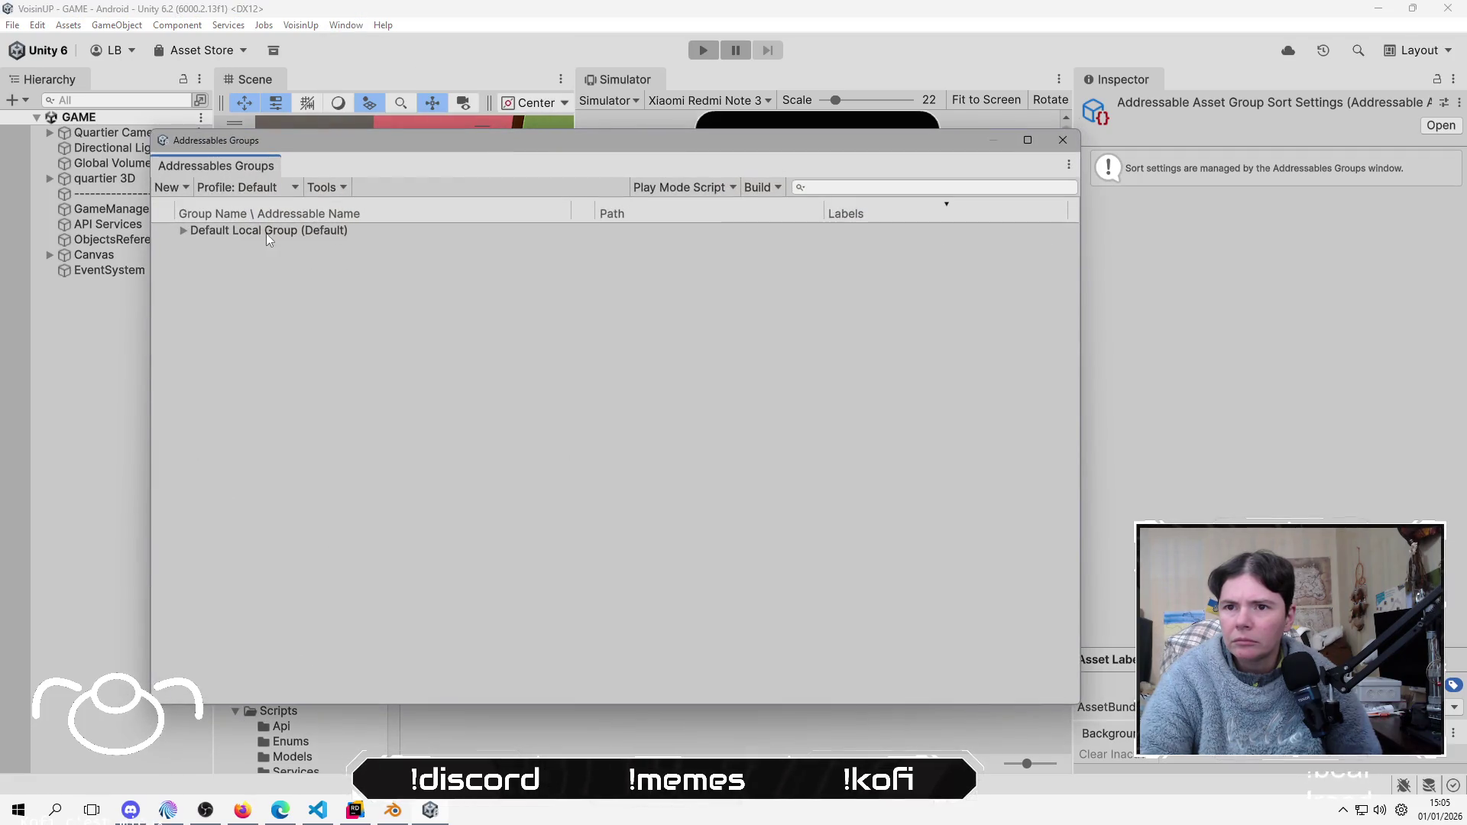
left_click(183, 230)
left_click(182, 232)
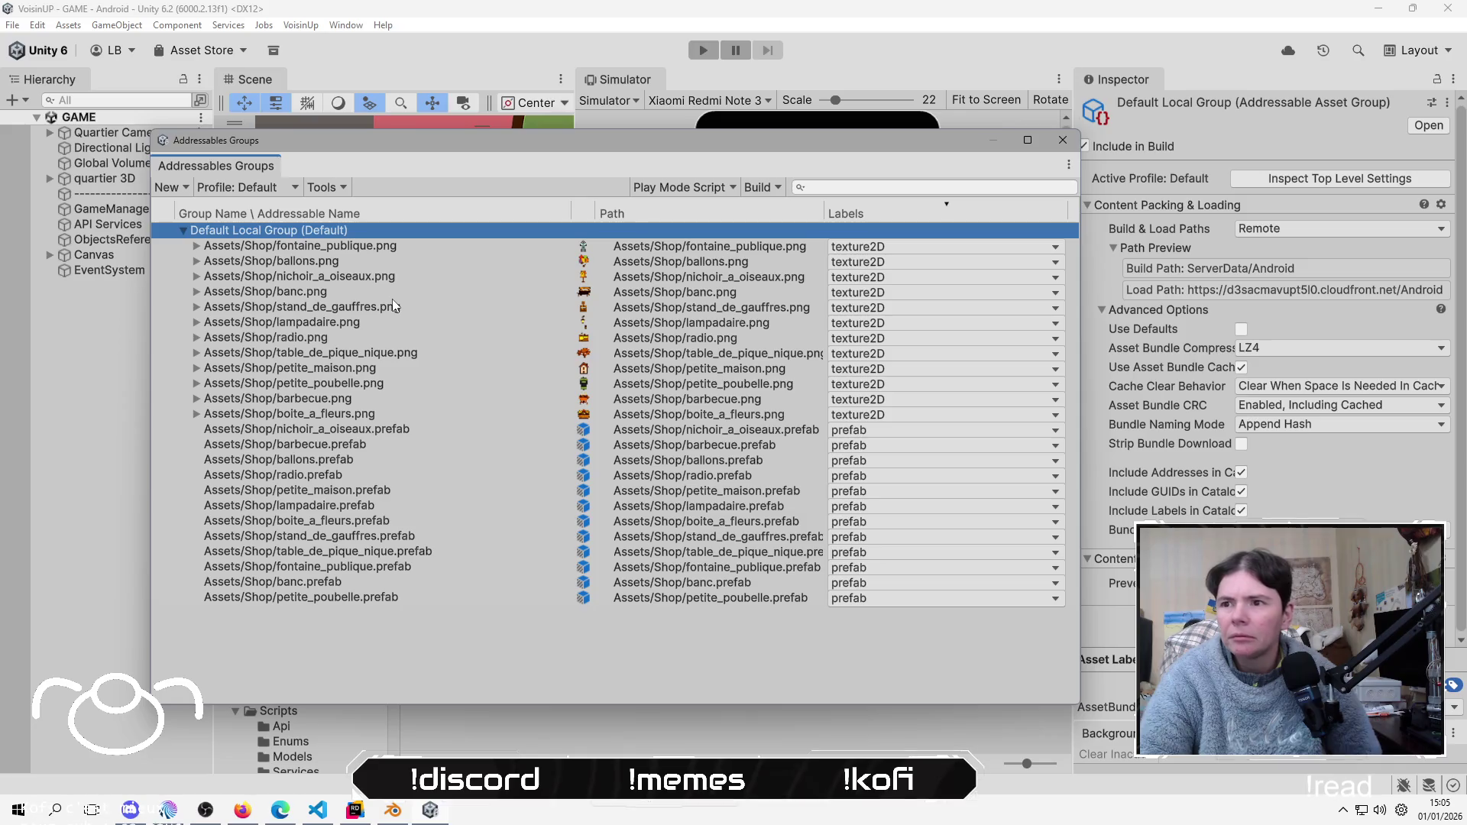
left_click(717, 431)
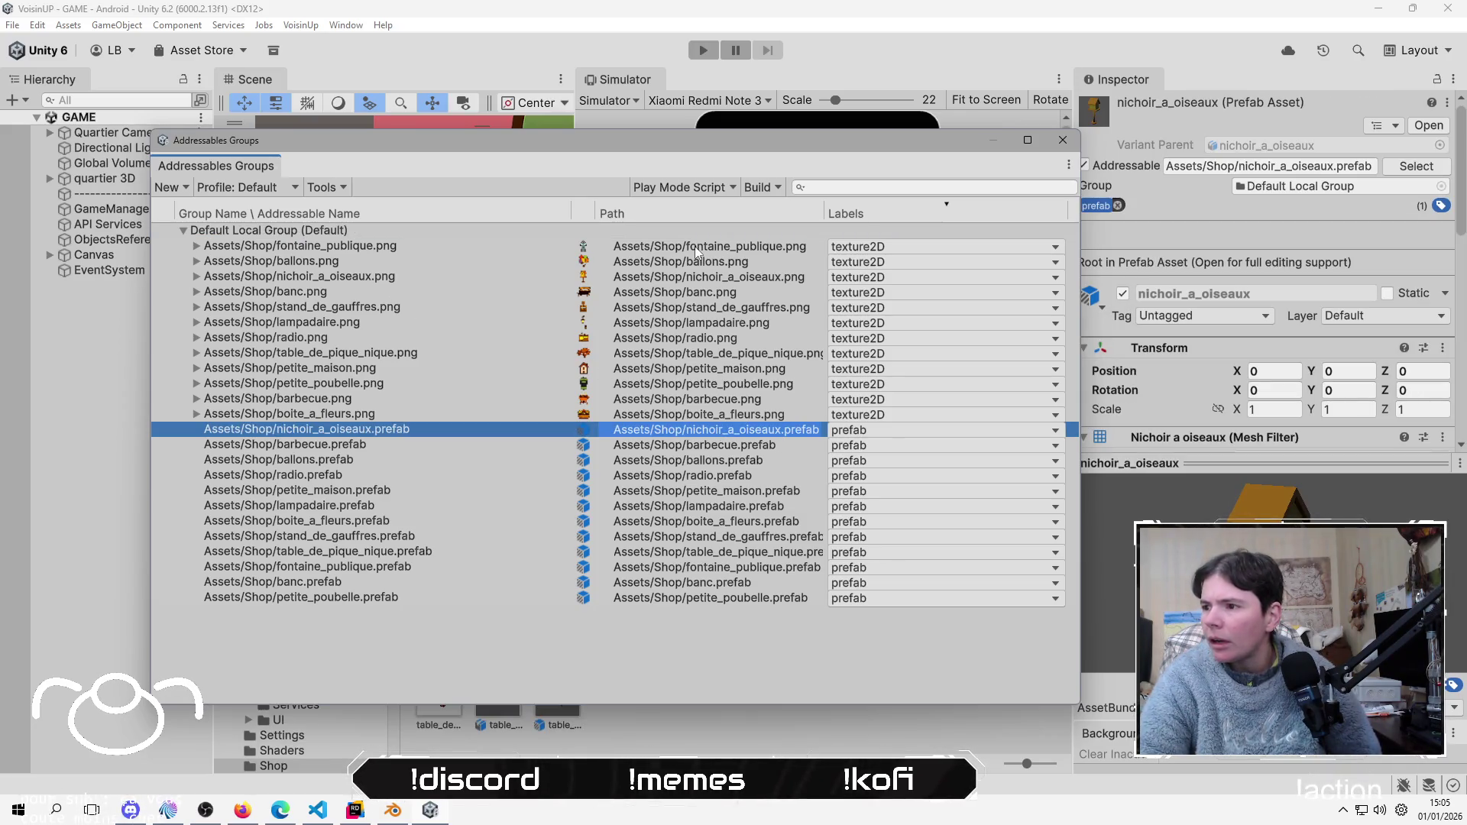
mouse_move(562, 158)
left_mouse_down()
mouse_move(947, 73)
mouse_move(1223, 228)
mouse_move(304, 135)
mouse_move(735, 220)
mouse_move(741, 174)
left_mouse_up()
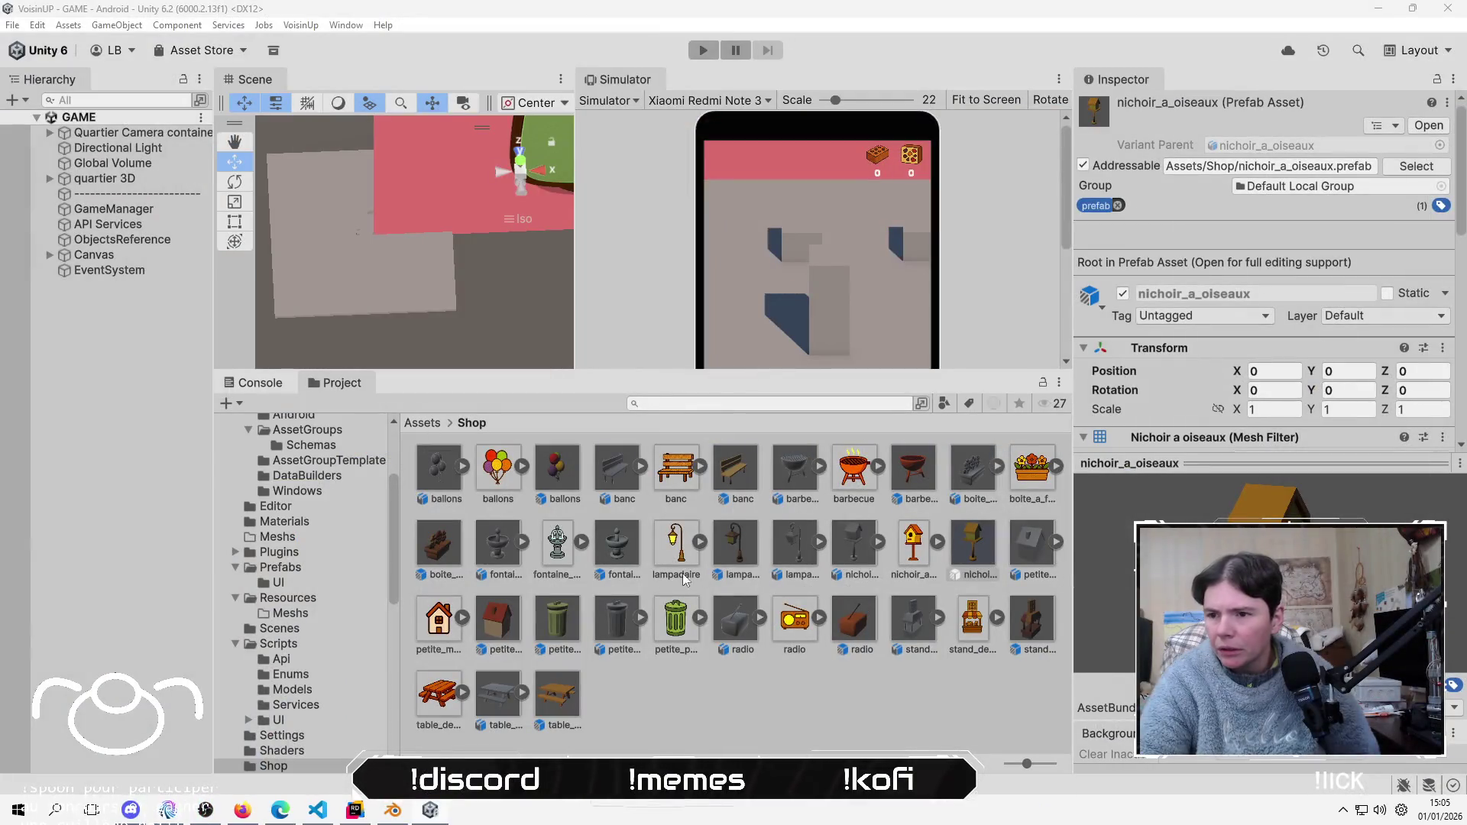
Step: Inspect the Fontaine_publique model and drag the splitter to give the scene views more height
left_click(489, 547)
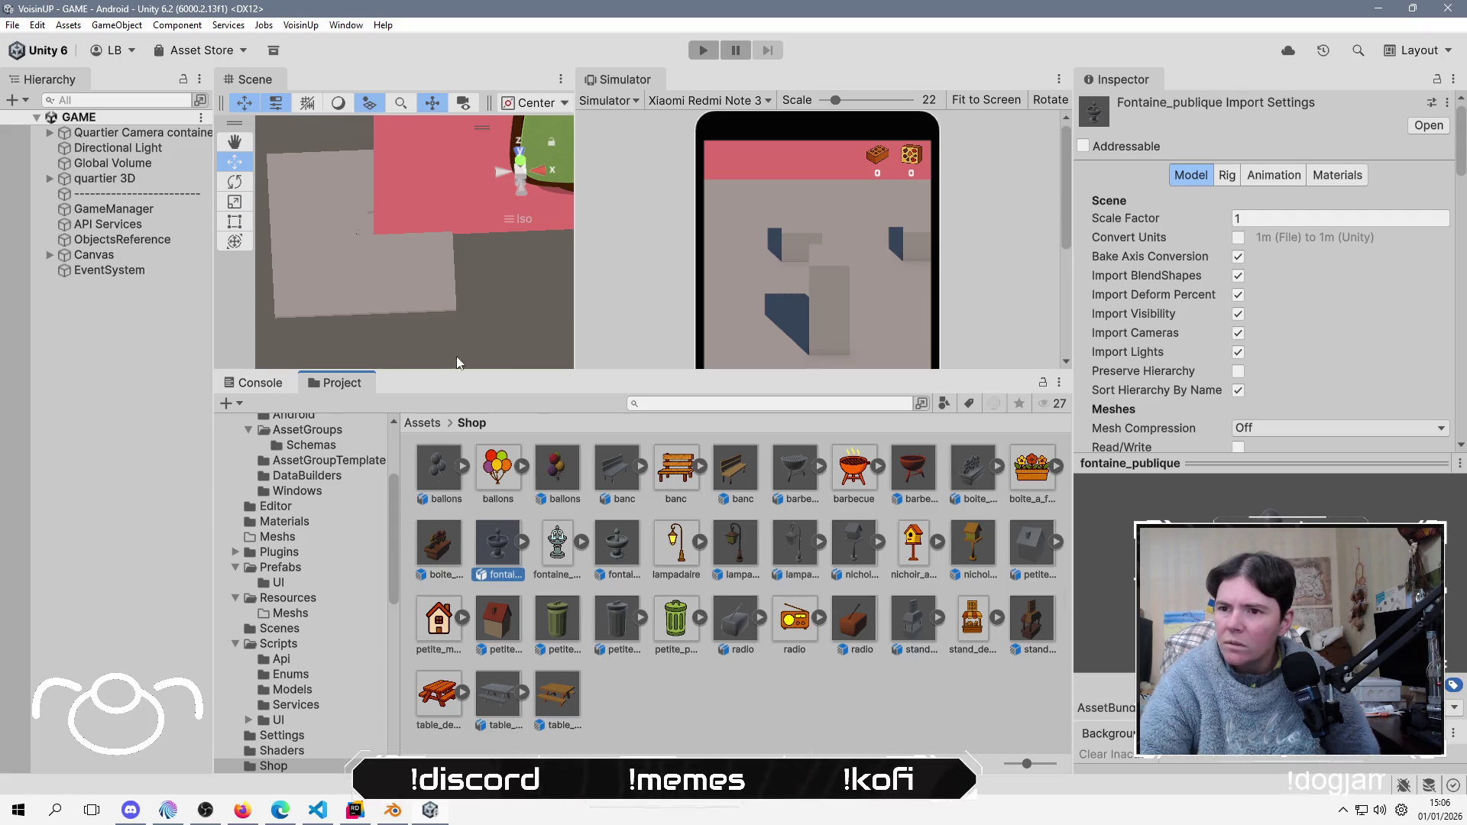
mouse_move(432, 373)
left_mouse_down()
mouse_move(458, 479)
mouse_move(484, 432)
left_mouse_up()
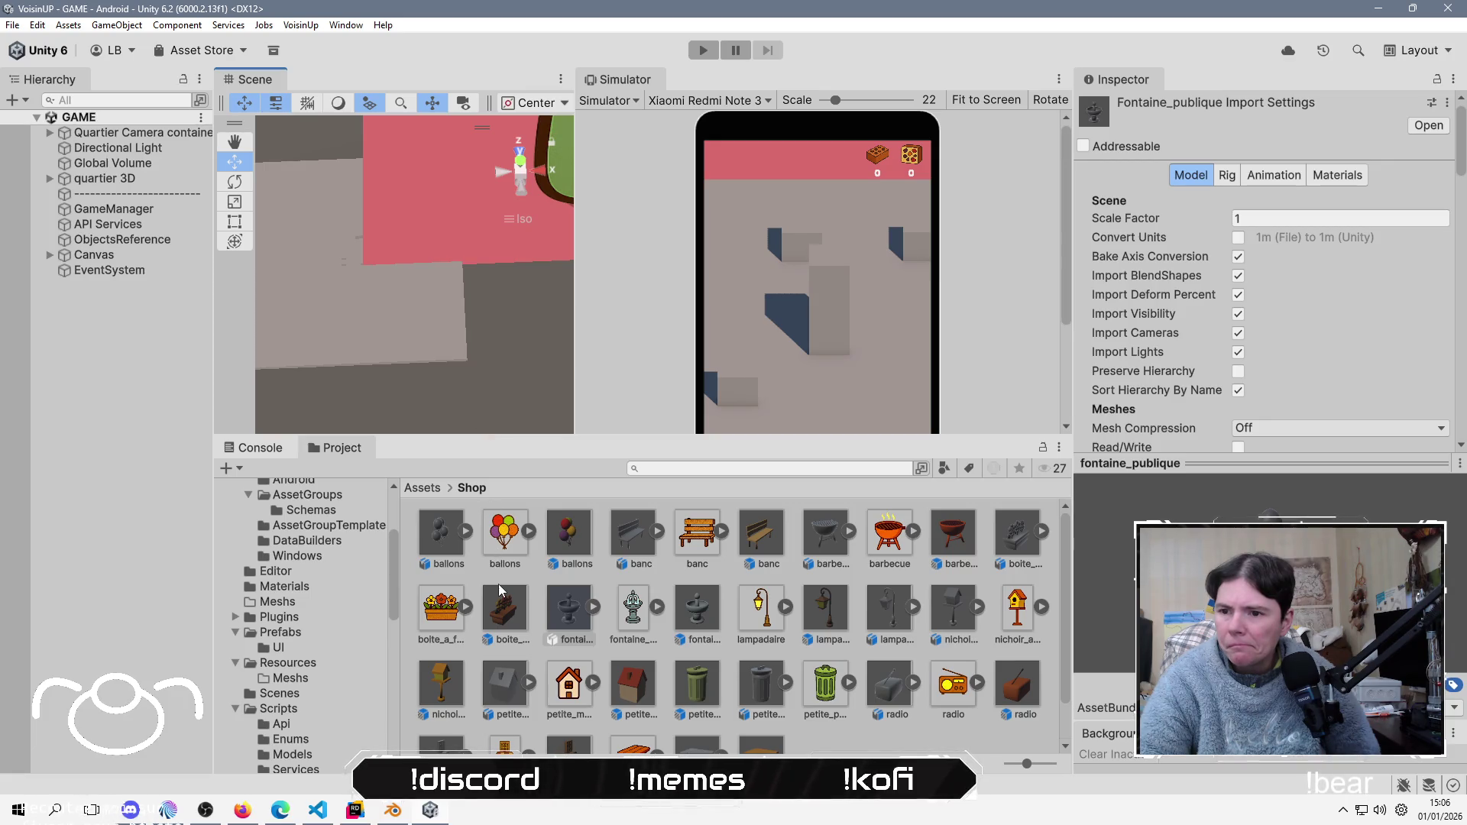
right_click(828, 743)
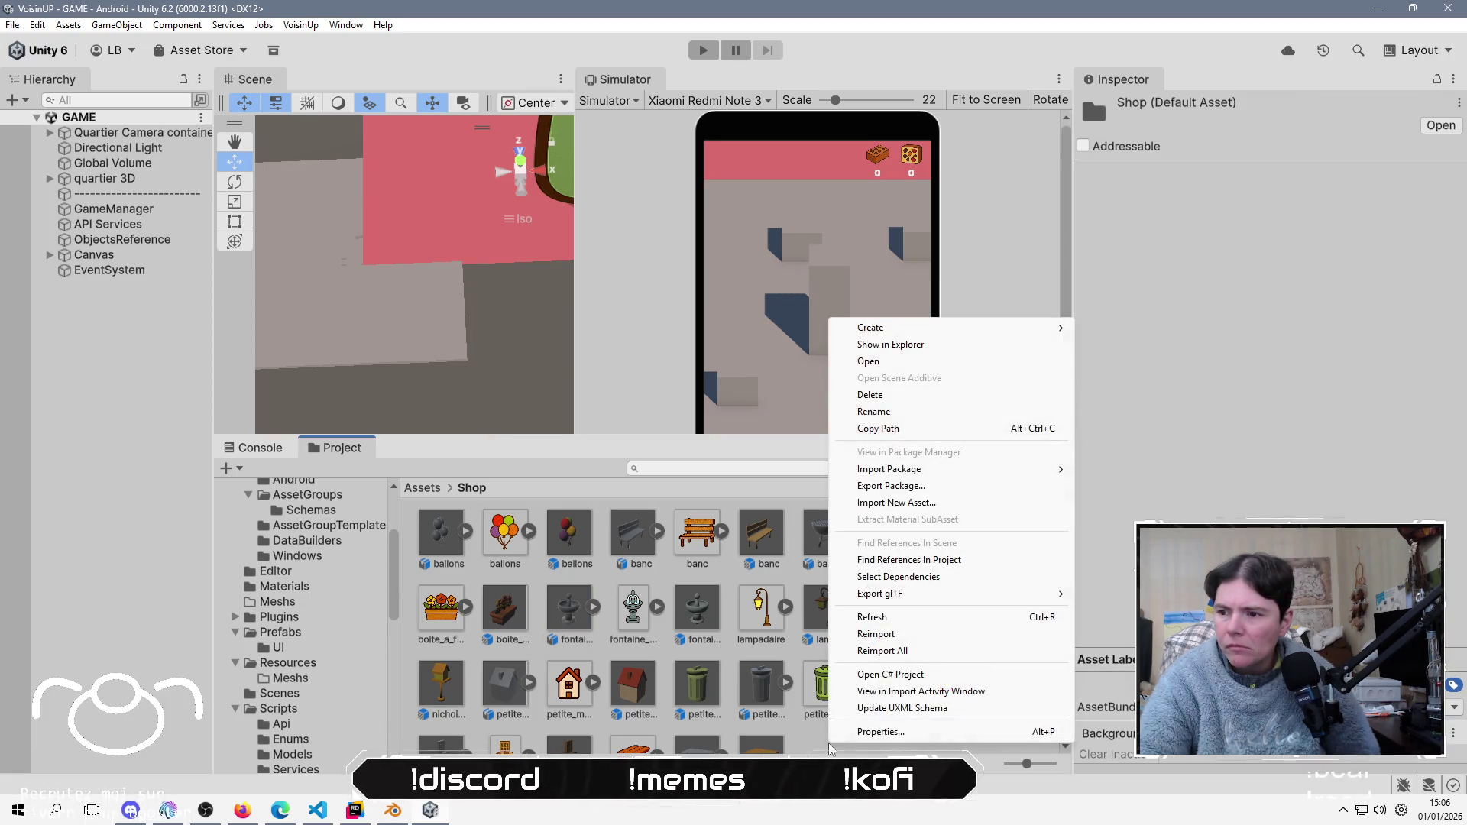
left_click(126, 406)
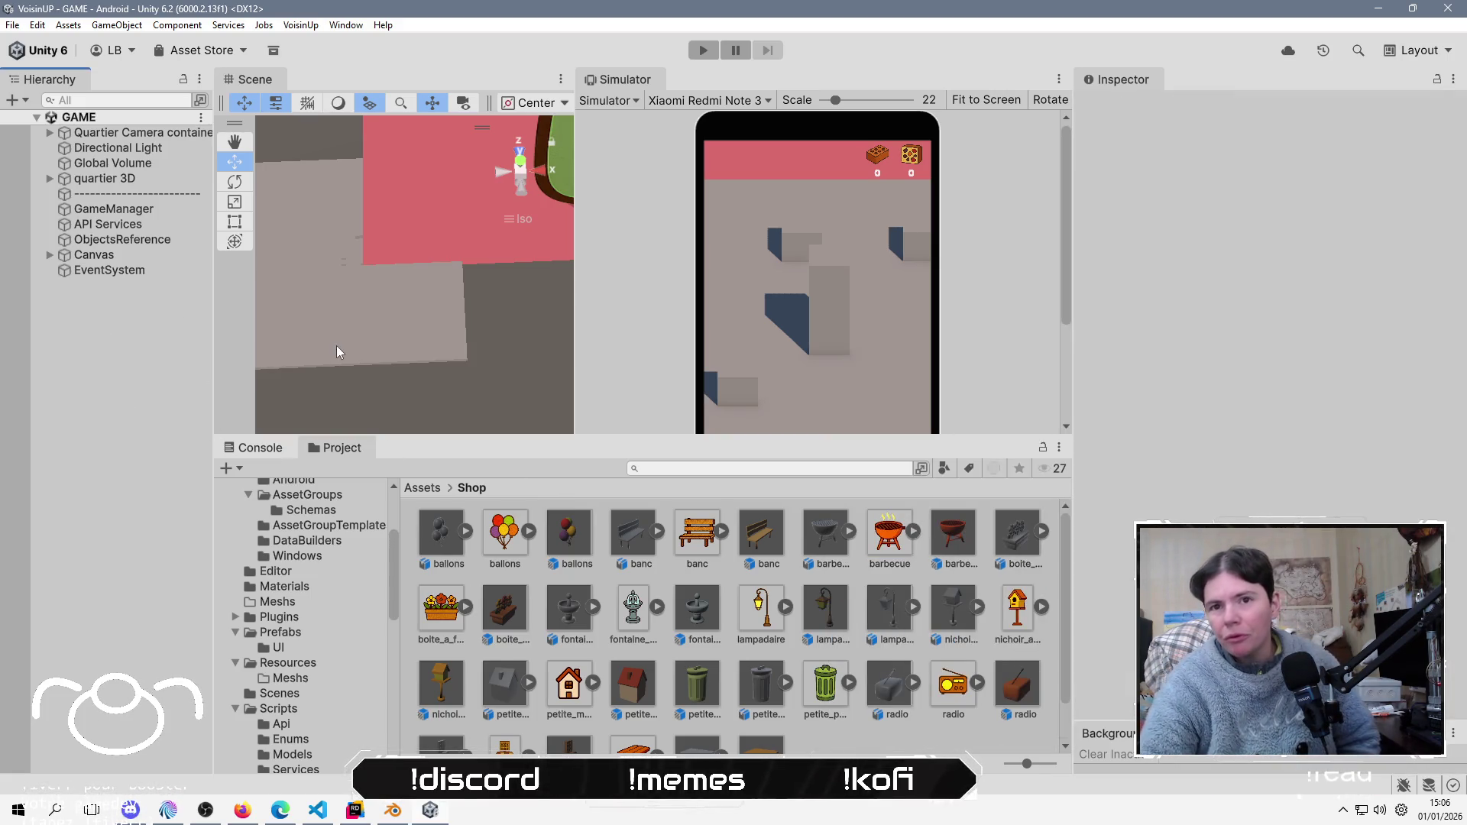
Step: Frame the house under quartier 3D and drop the ballons model into the scene
double_click(74, 178)
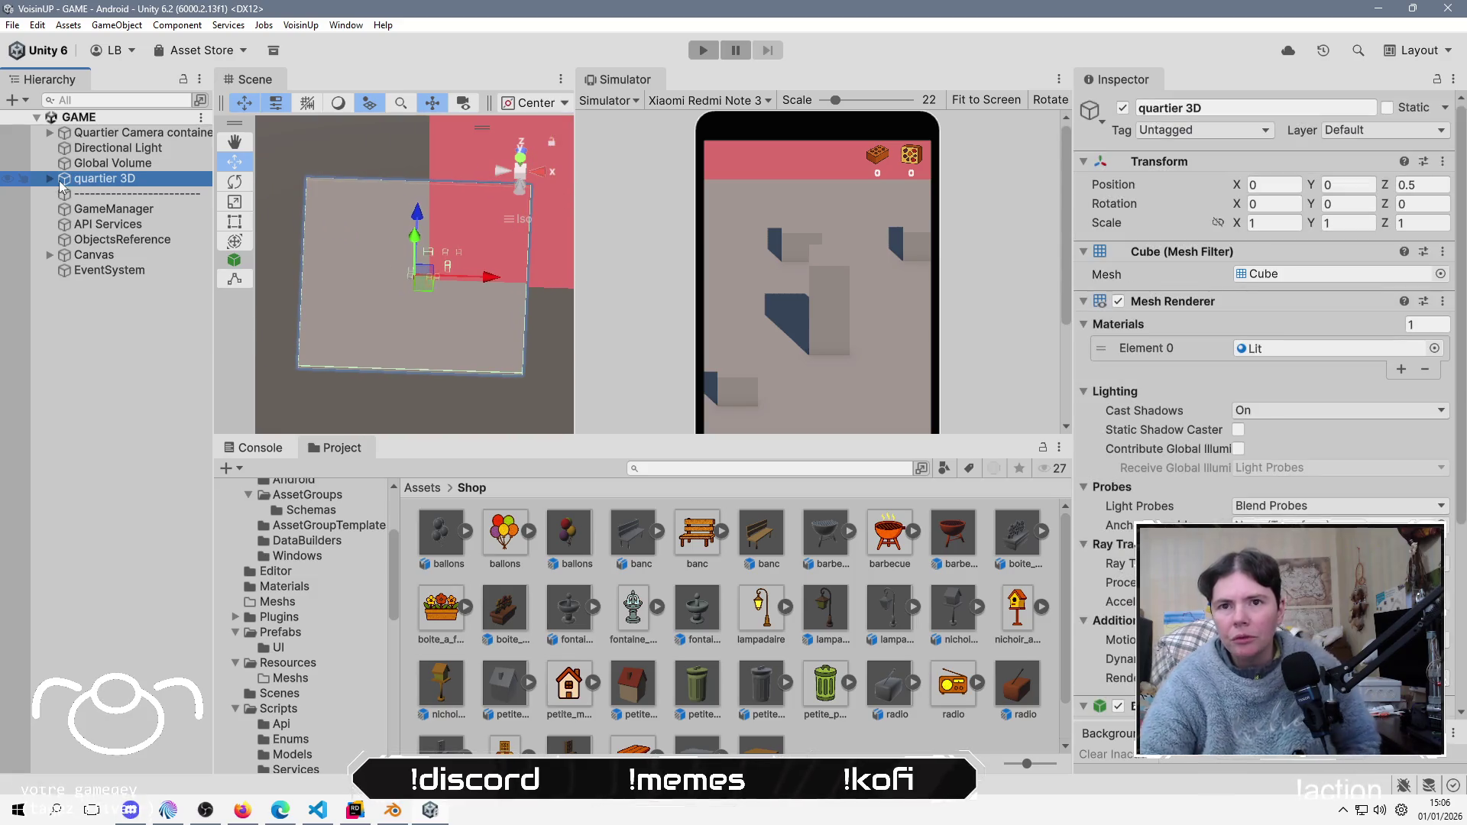
left_click(50, 179)
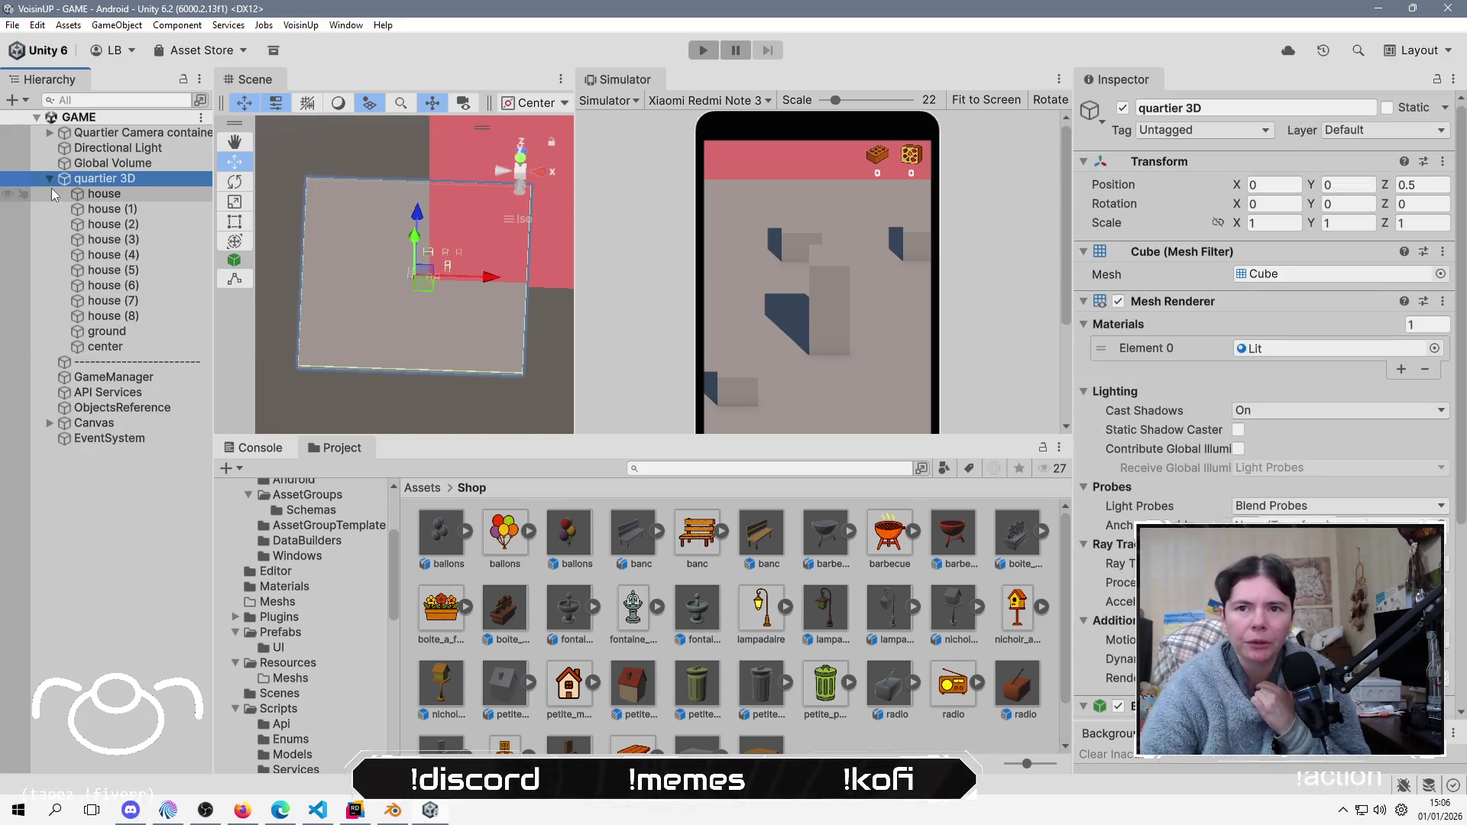
left_click(98, 194)
double_click(98, 195)
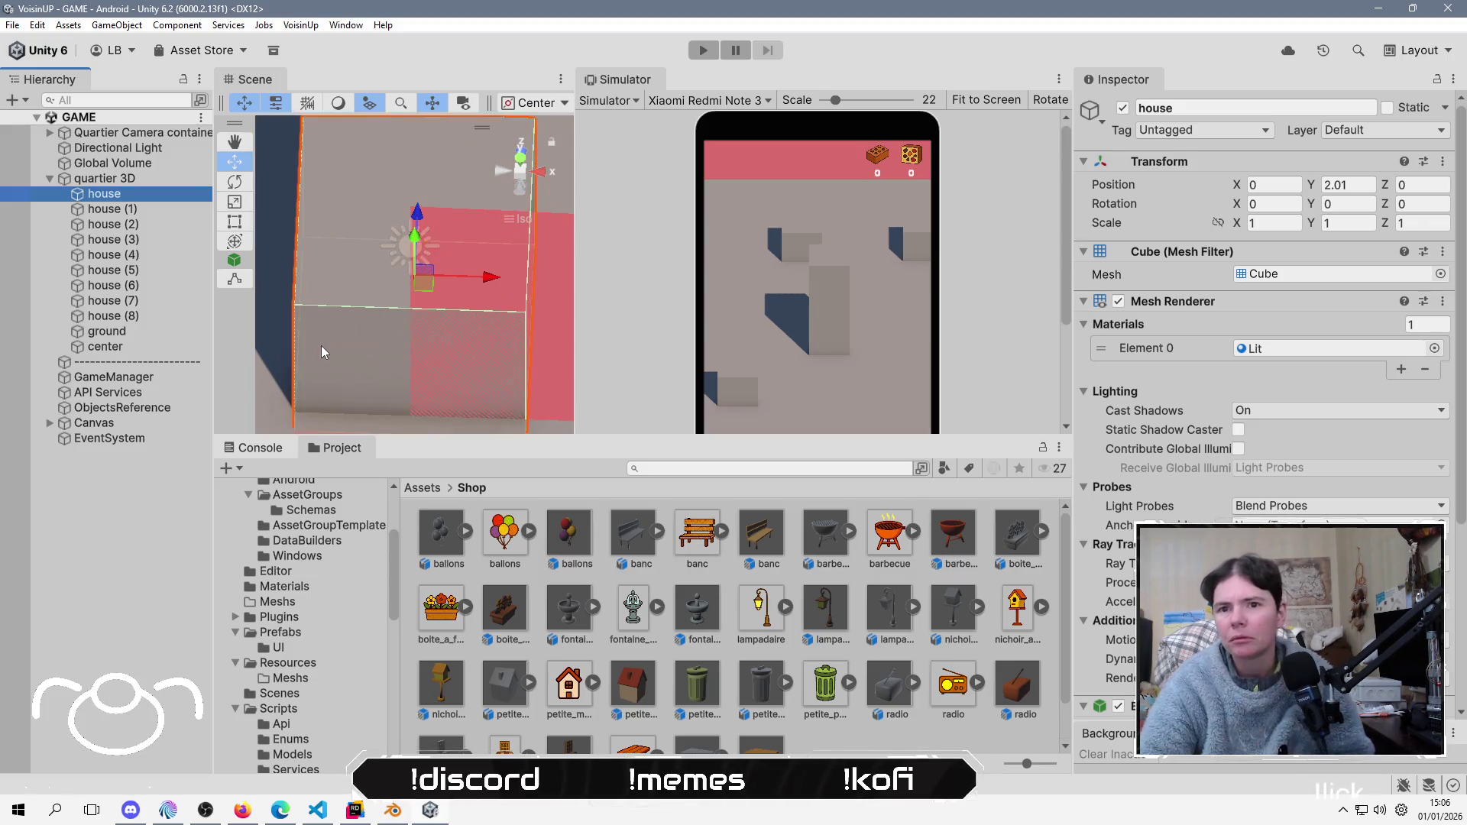
left_click_drag(336, 340, 412, 265)
left_click(443, 544)
left_click_drag(444, 543, 341, 327)
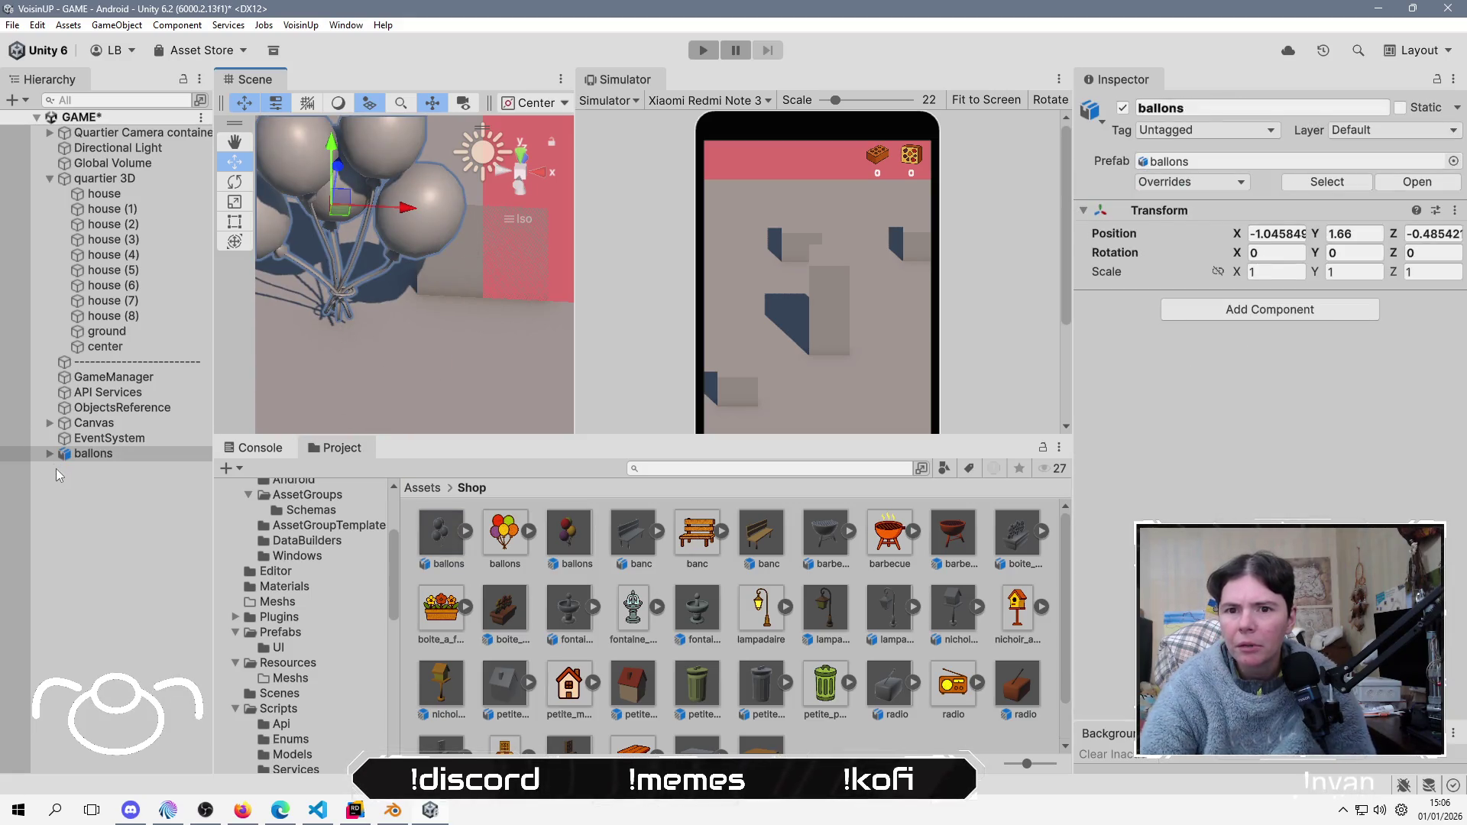
scroll(358, 252, "down", 2)
mouse_move(358, 254)
left_mouse_down()
mouse_move(489, 143)
mouse_move(342, 319)
left_mouse_up()
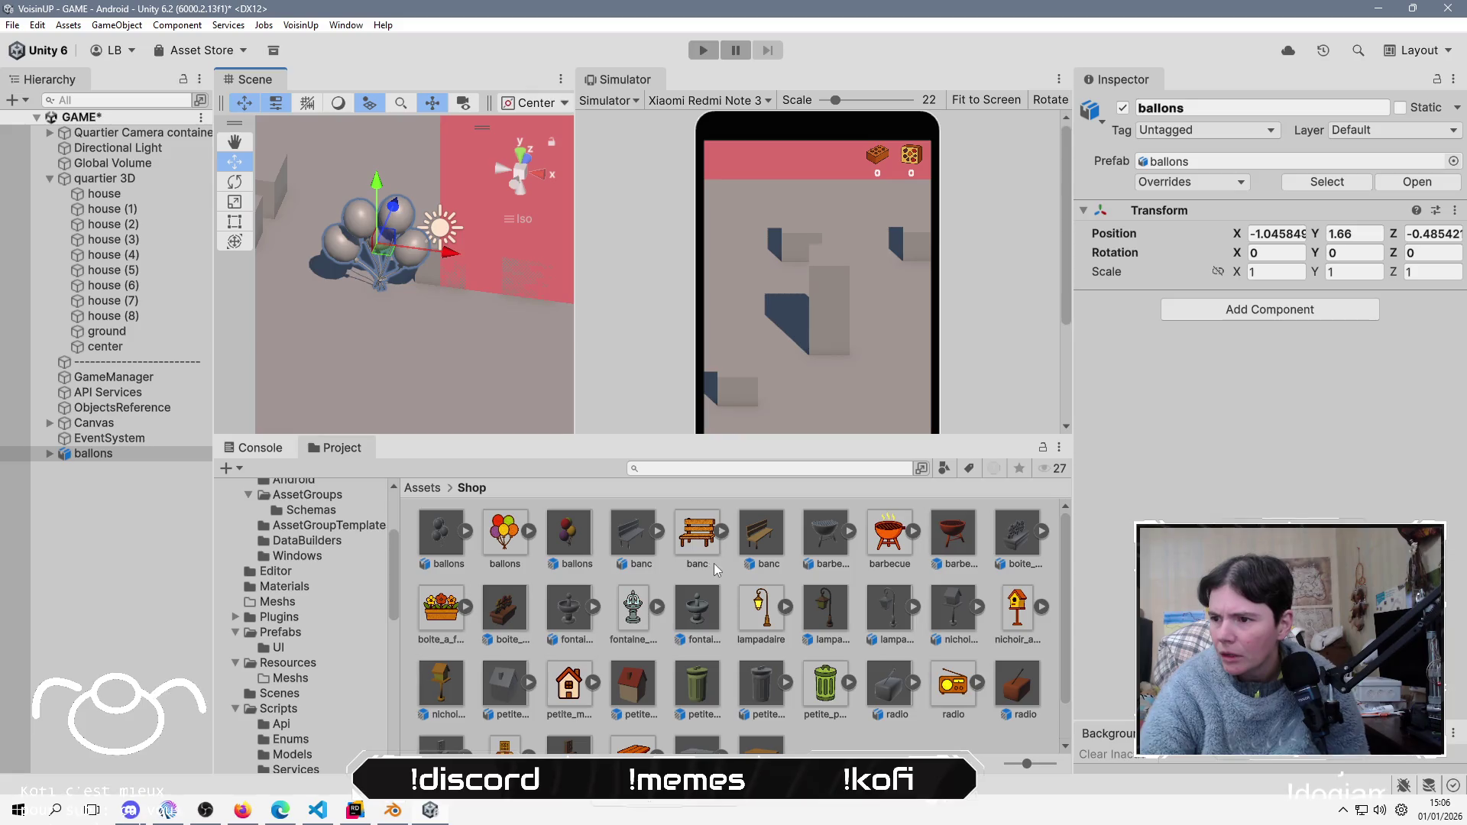
Step: Drag the petite_maison prefab from the Shop folder into the Scene view
left_click(642, 686)
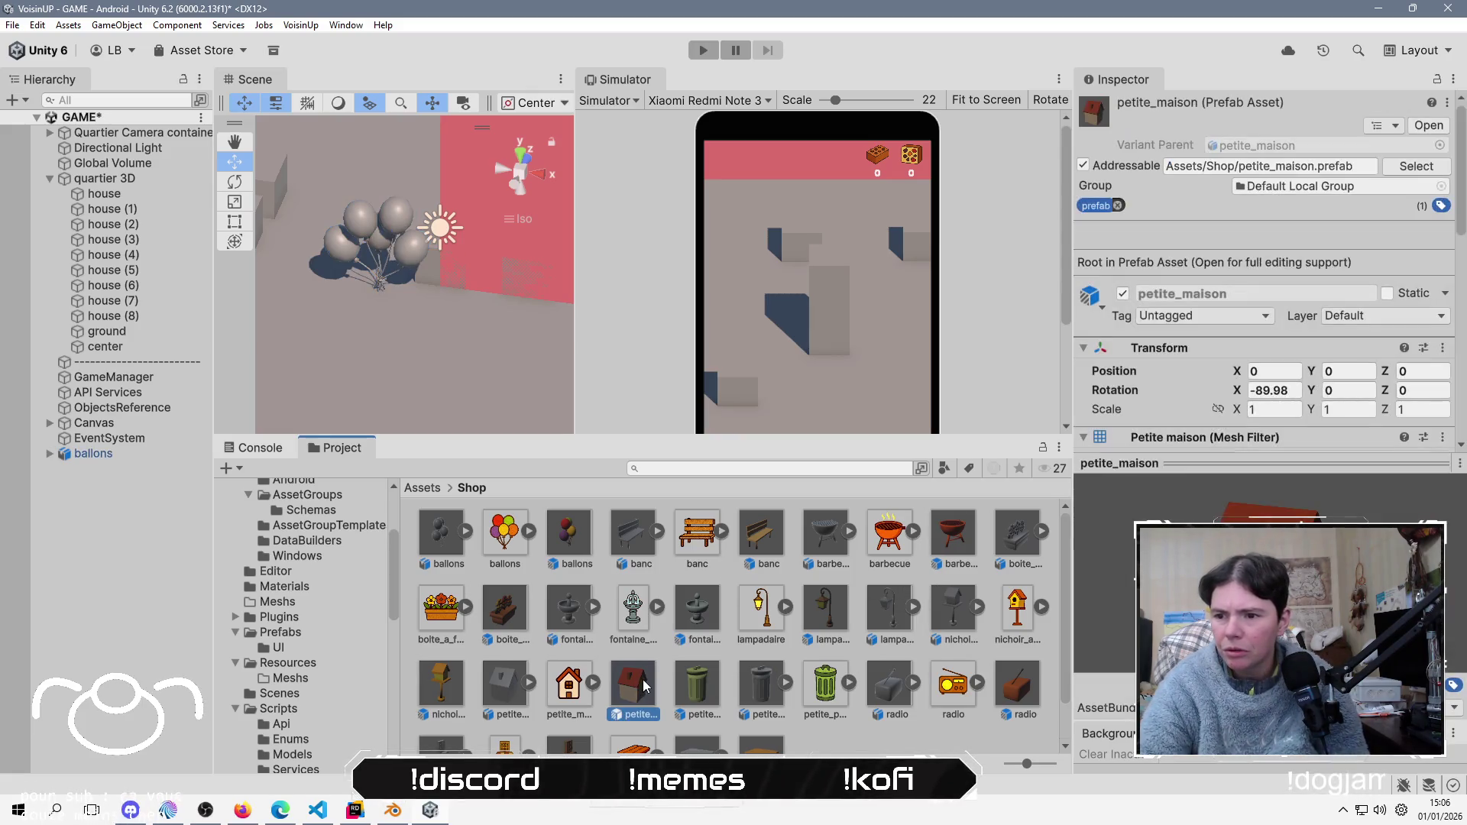
mouse_move(632, 697)
left_mouse_down()
mouse_move(435, 223)
mouse_move(463, 318)
left_mouse_up()
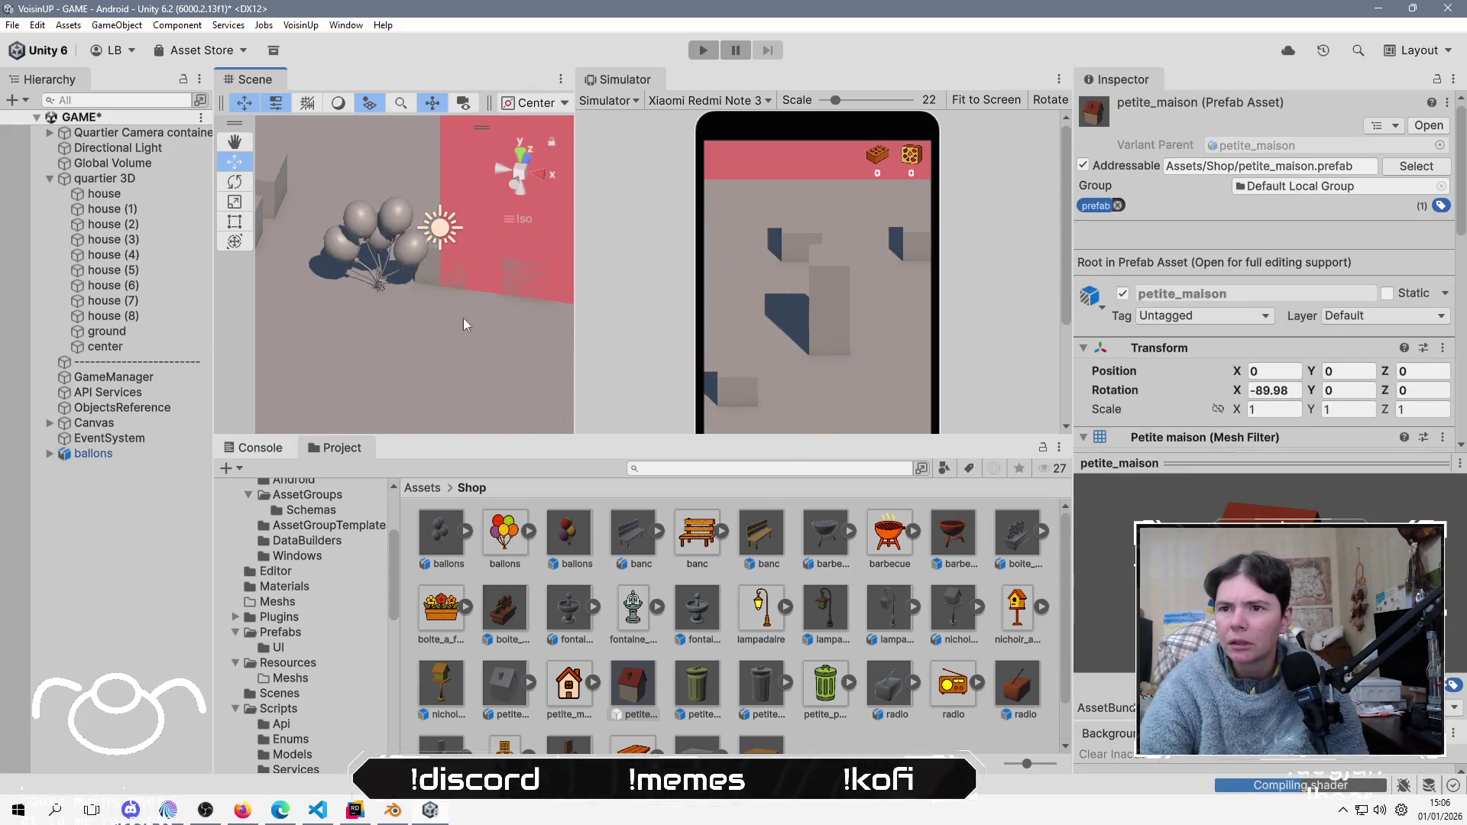
scroll(377, 344, "down", 5)
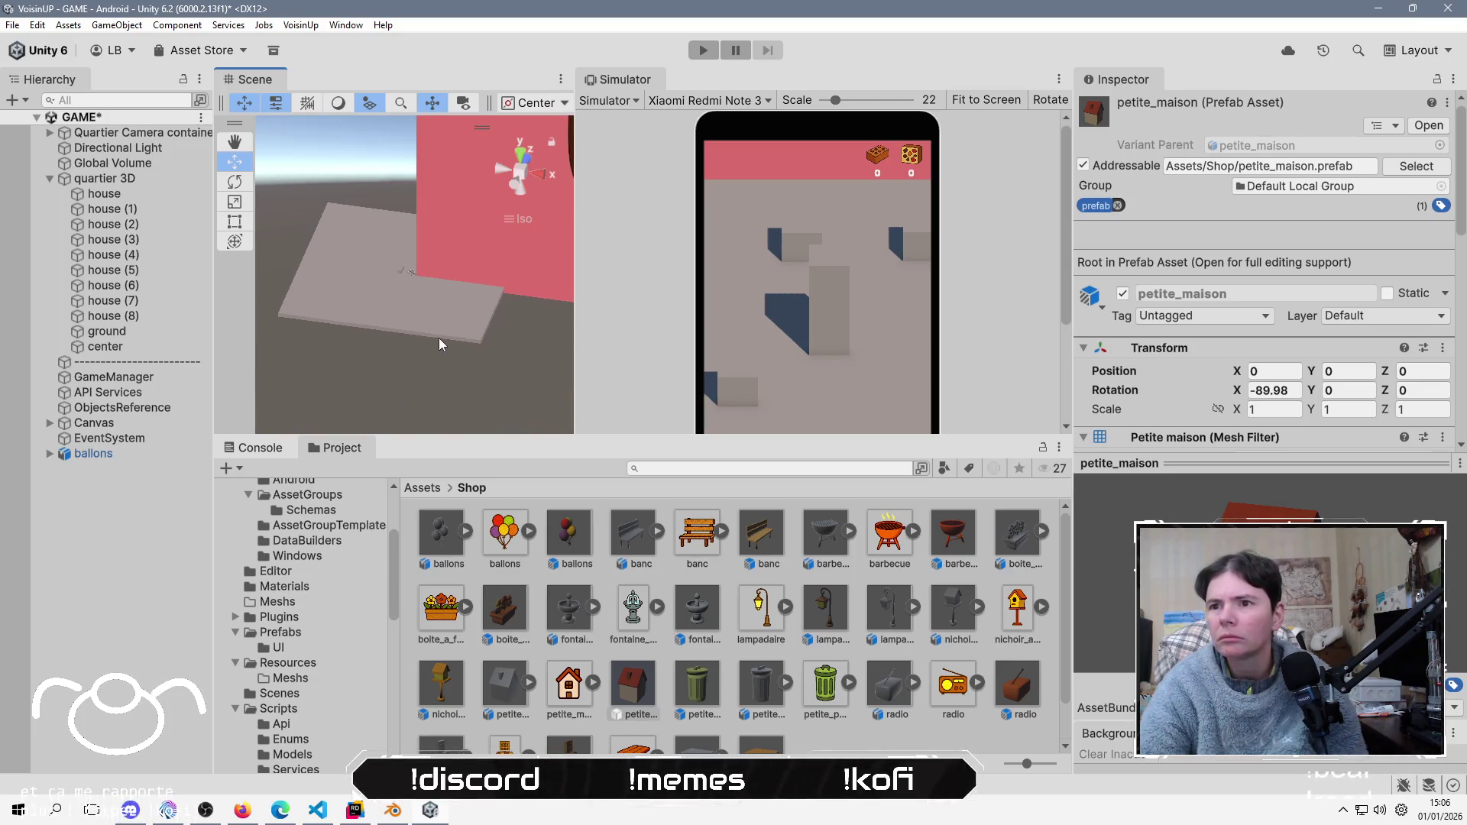
scroll(370, 319, "up", 3)
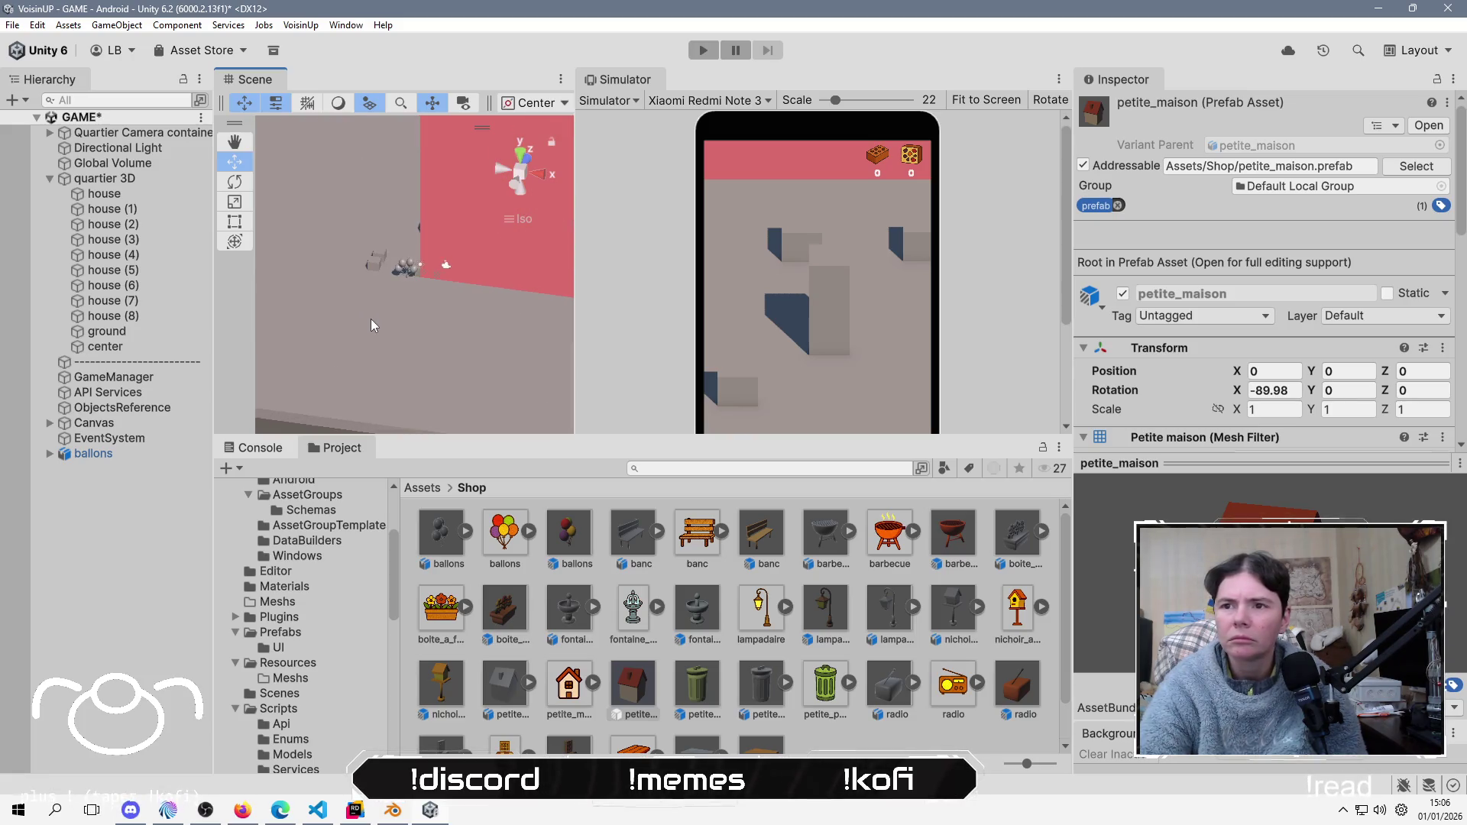
scroll(370, 318, "up", 2)
mouse_move(623, 690)
left_mouse_down()
mouse_move(495, 482)
mouse_move(477, 350)
mouse_move(509, 329)
mouse_move(474, 304)
left_mouse_up()
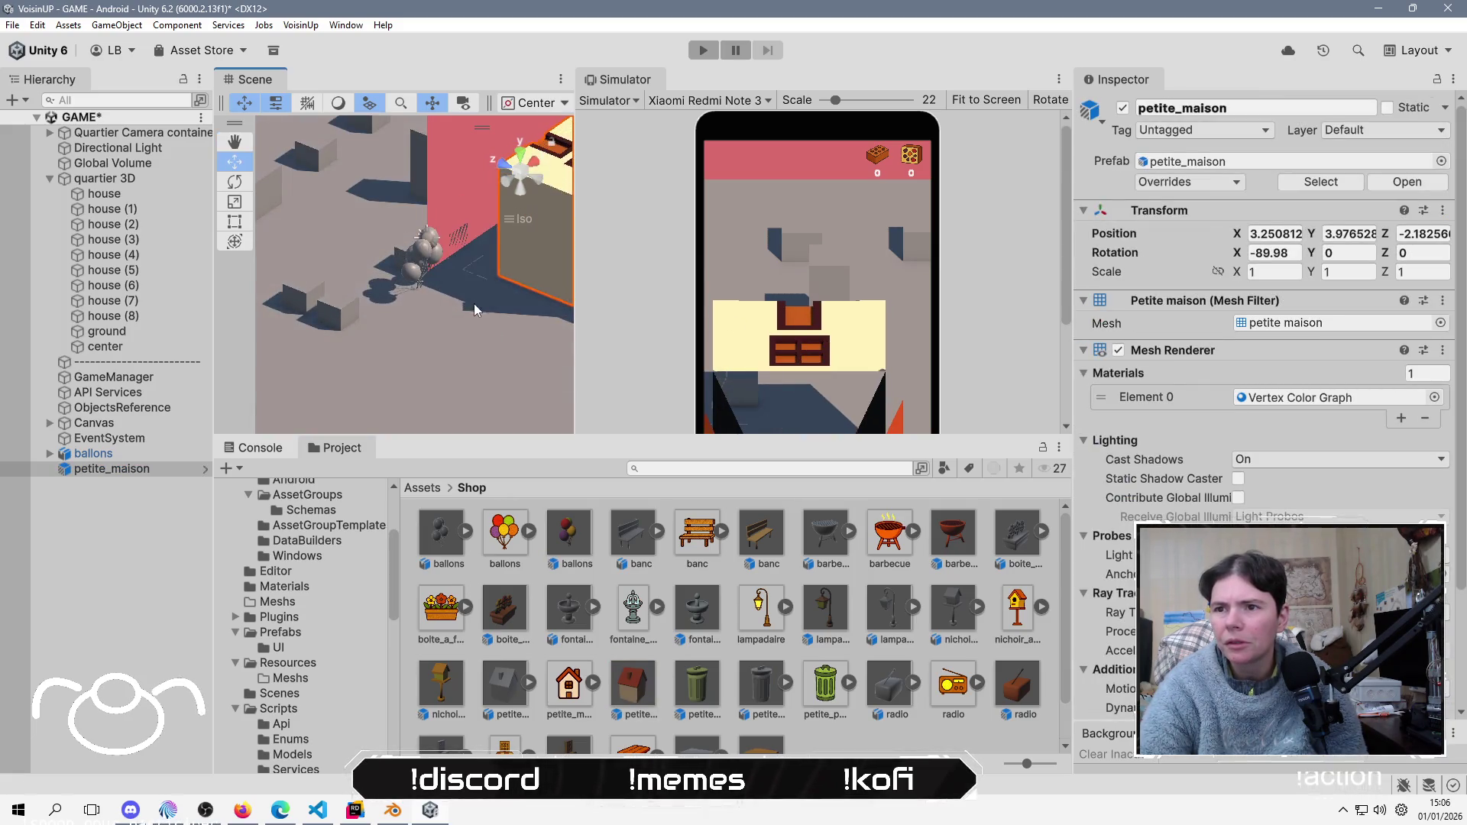
Step: Set the house's Rotation X to 0, lower it to Position Y 1.6, and use Pivot handles
key("f")
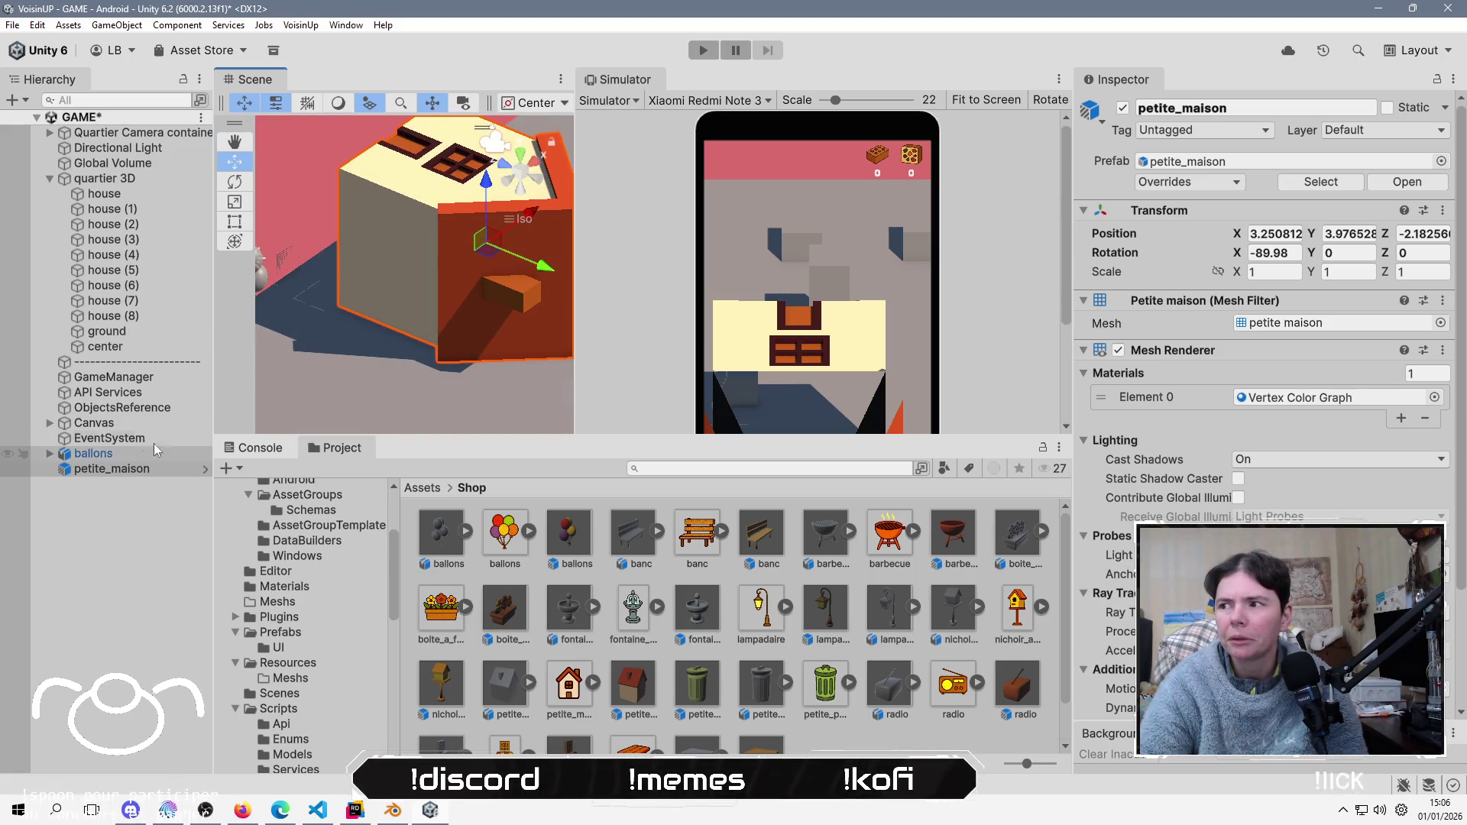
left_click(1258, 251)
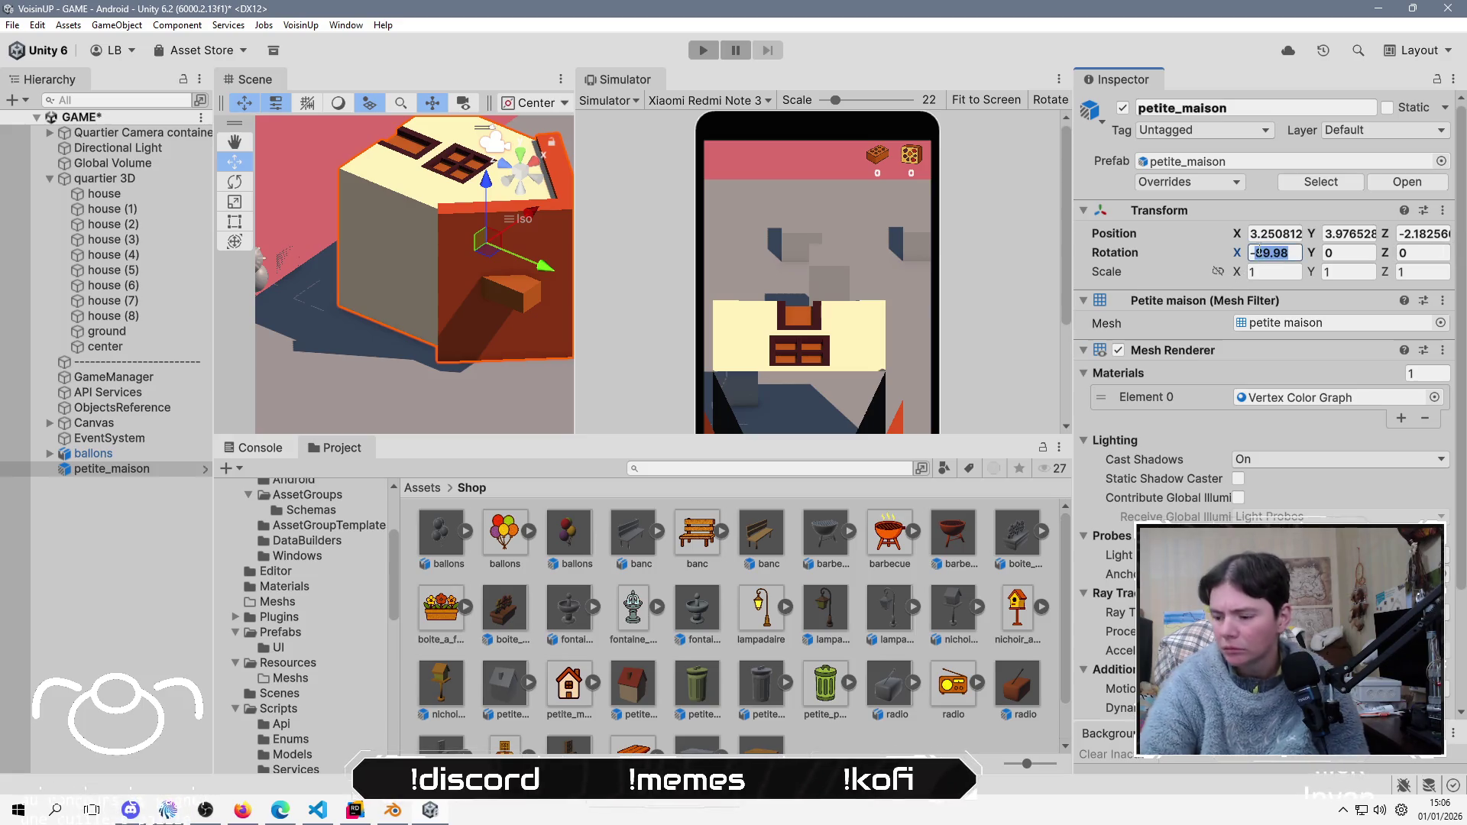
type("-0")
left_click_drag(387, 232, 434, 252)
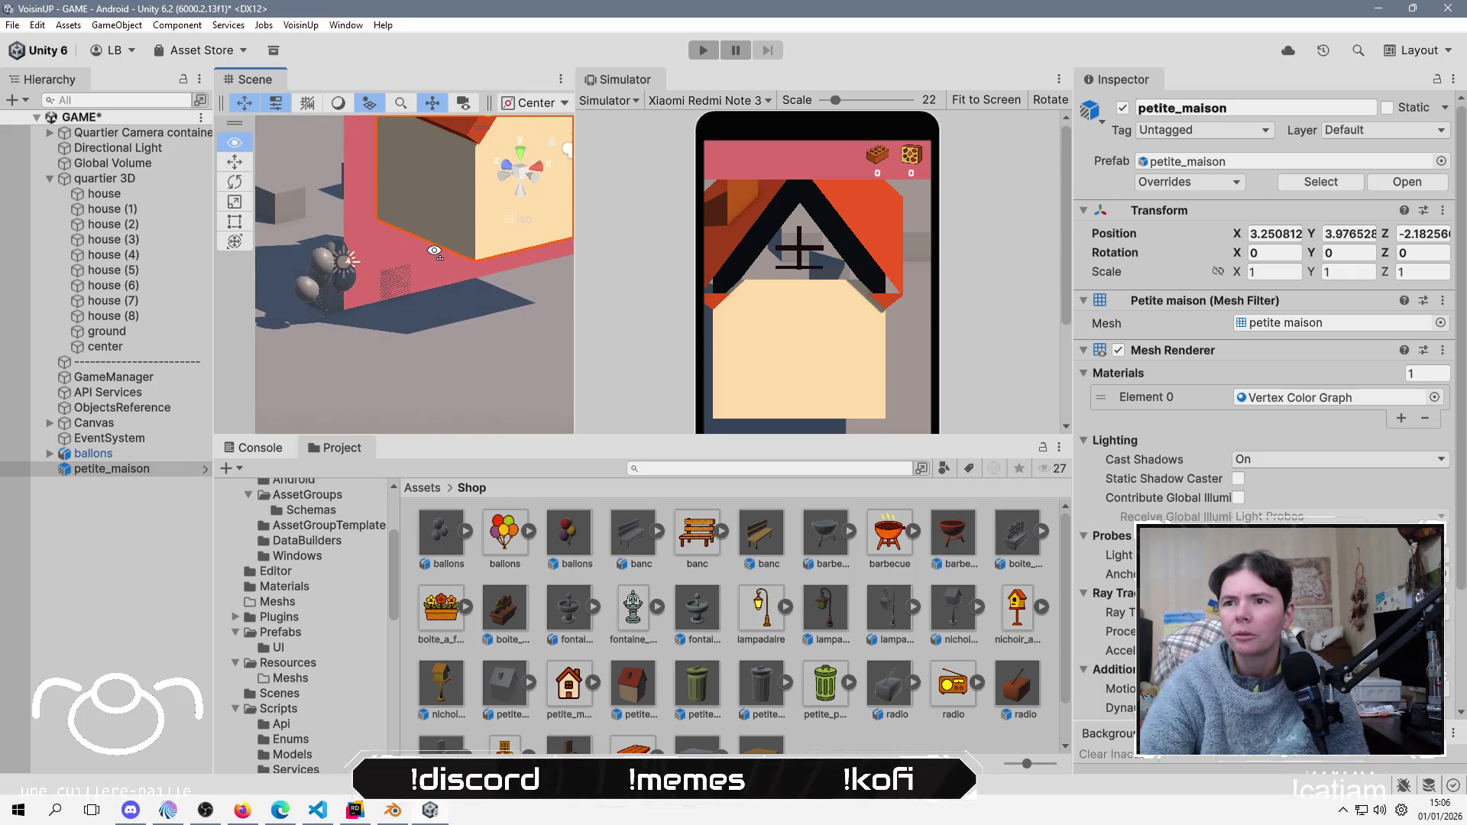
key("f")
left_click_drag(452, 200, 457, 232)
left_click(532, 102)
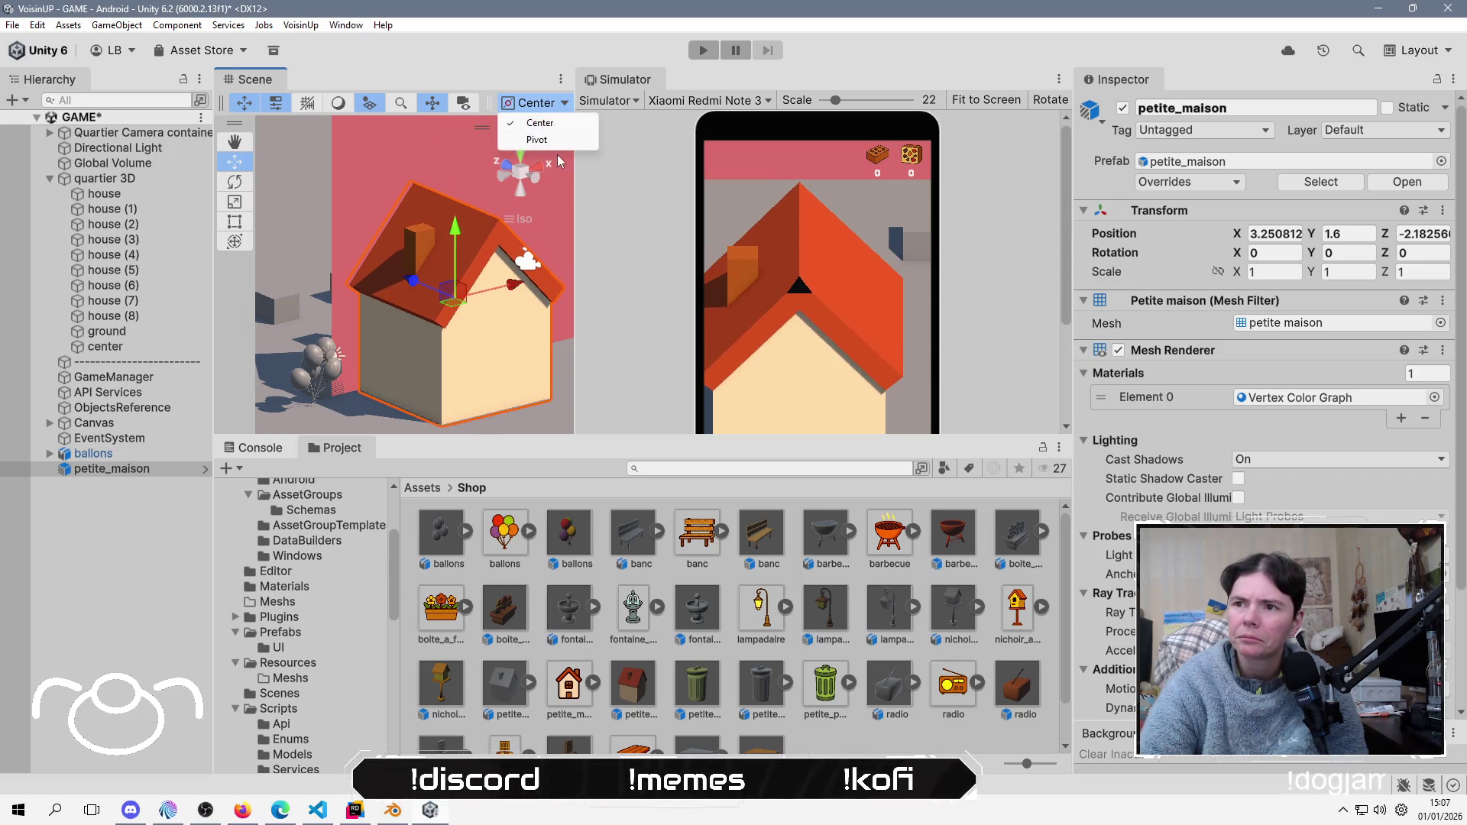
left_click(535, 138)
mouse_move(395, 308)
left_mouse_down()
mouse_move(396, 332)
mouse_move(409, 282)
mouse_move(382, 320)
mouse_move(425, 327)
mouse_move(369, 416)
left_mouse_up()
Step: Place a boite_a_fleurs flower box in the scene beside the house
left_click_drag(509, 609, 443, 402)
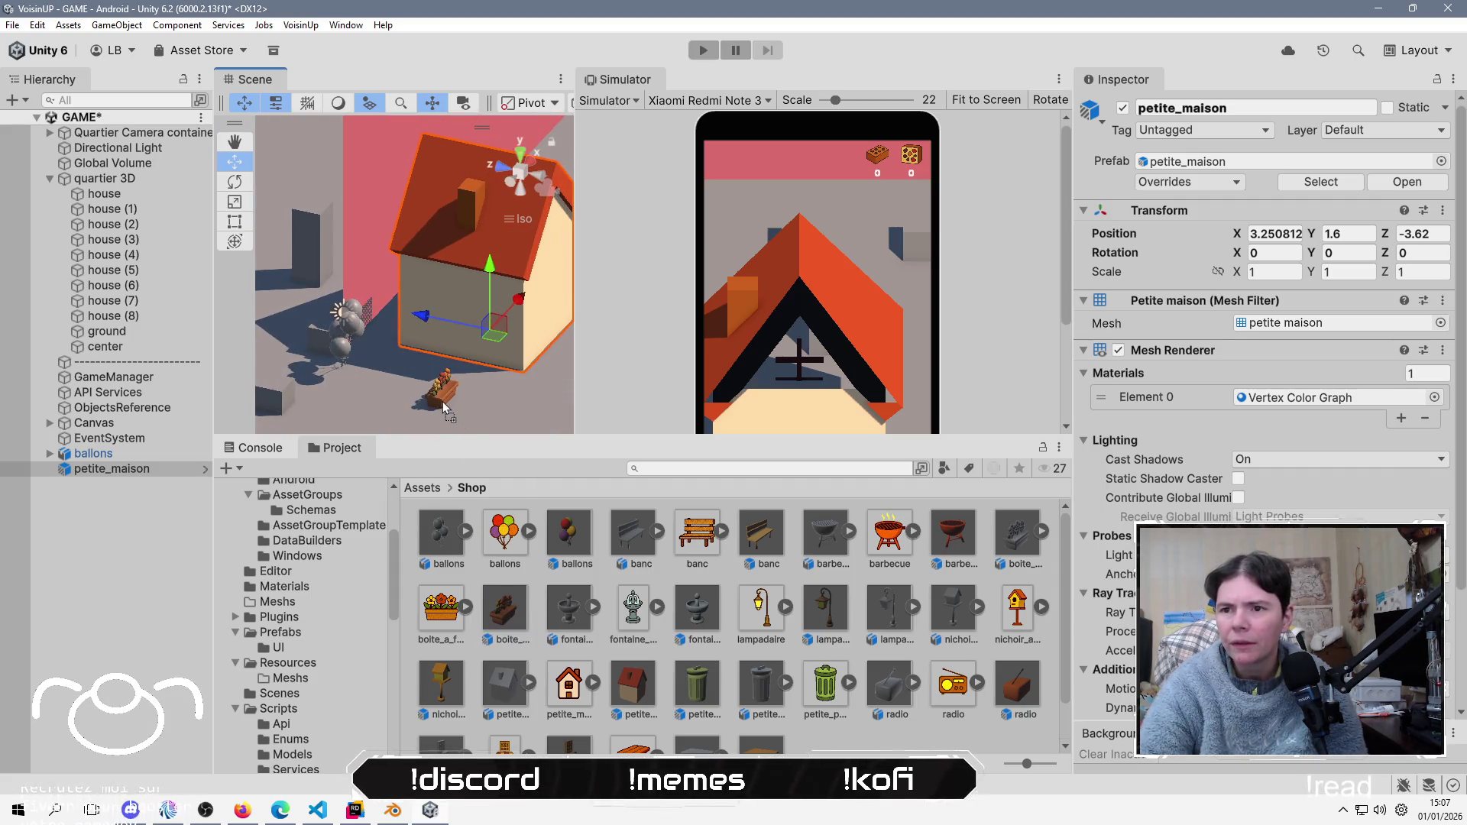
mouse_move(324, 399)
left_mouse_down()
mouse_move(529, 285)
mouse_move(645, 379)
mouse_move(345, 327)
left_mouse_up()
left_click(345, 327)
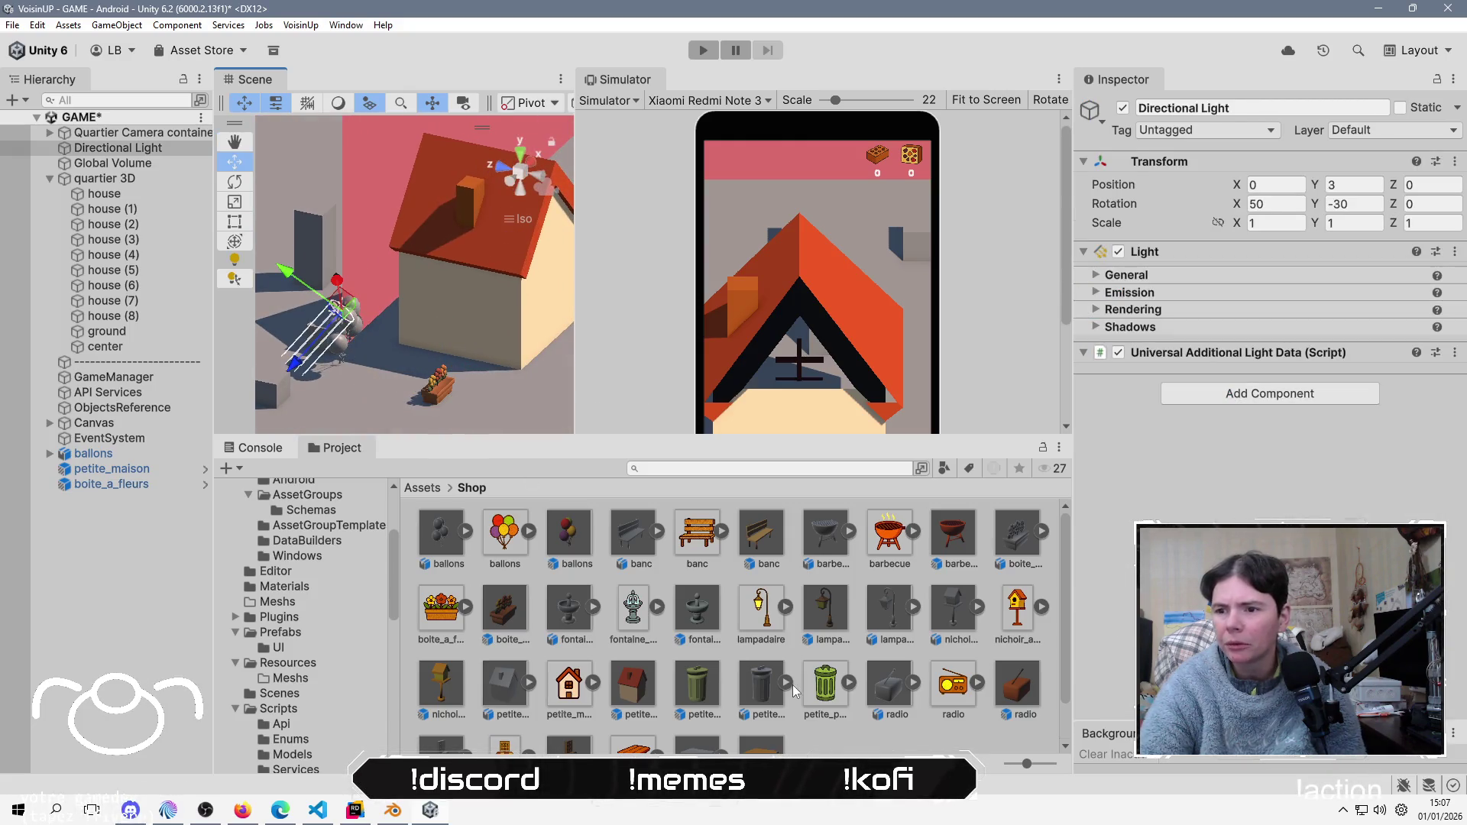
Step: Place another ballons prefab and a petite_poubelle bin into the GAME scene
left_click(436, 530)
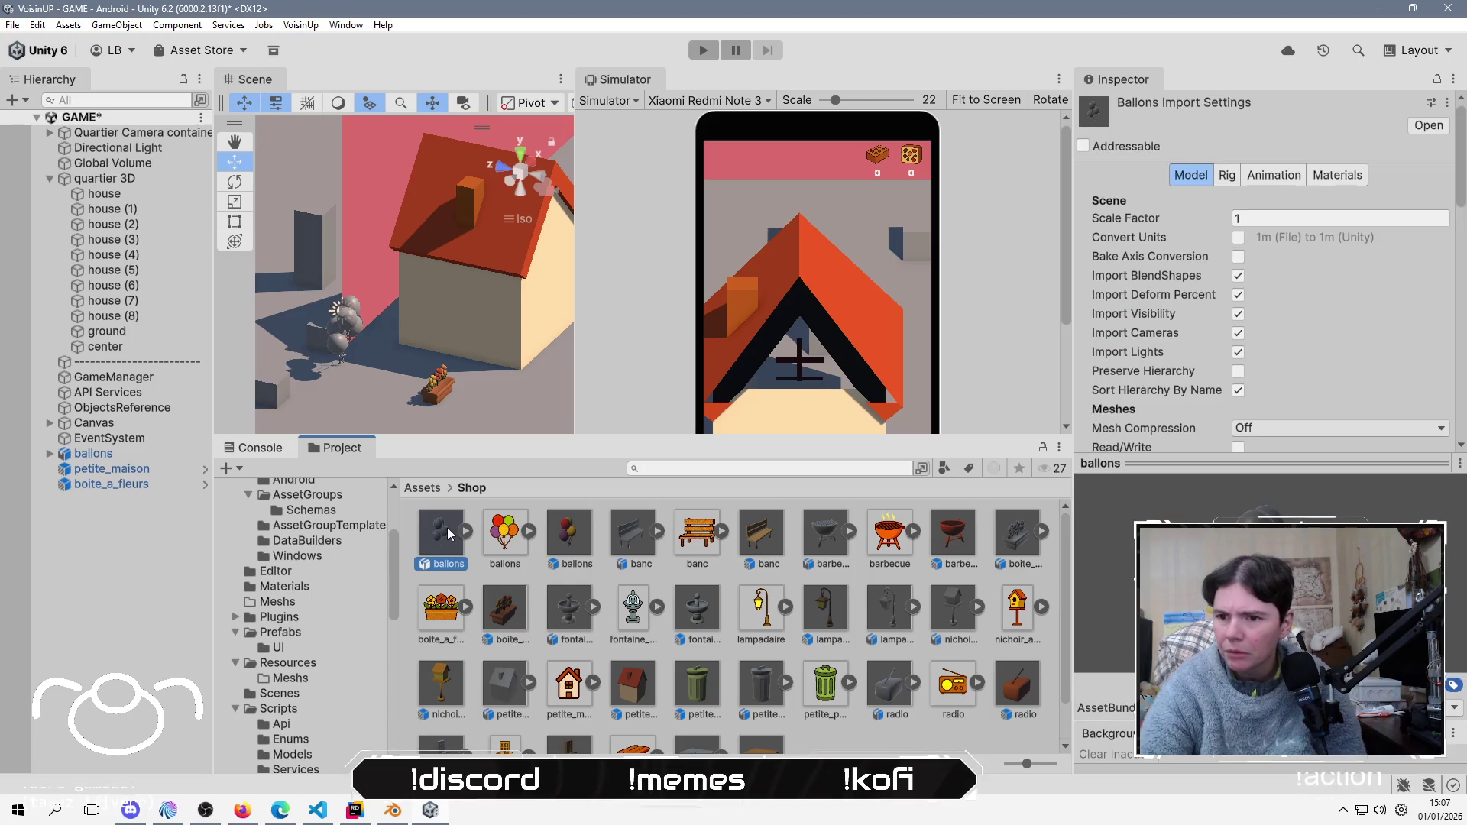
mouse_move(569, 533)
left_mouse_down()
mouse_move(525, 382)
mouse_move(491, 398)
mouse_move(458, 344)
mouse_move(508, 324)
mouse_move(463, 304)
left_mouse_up()
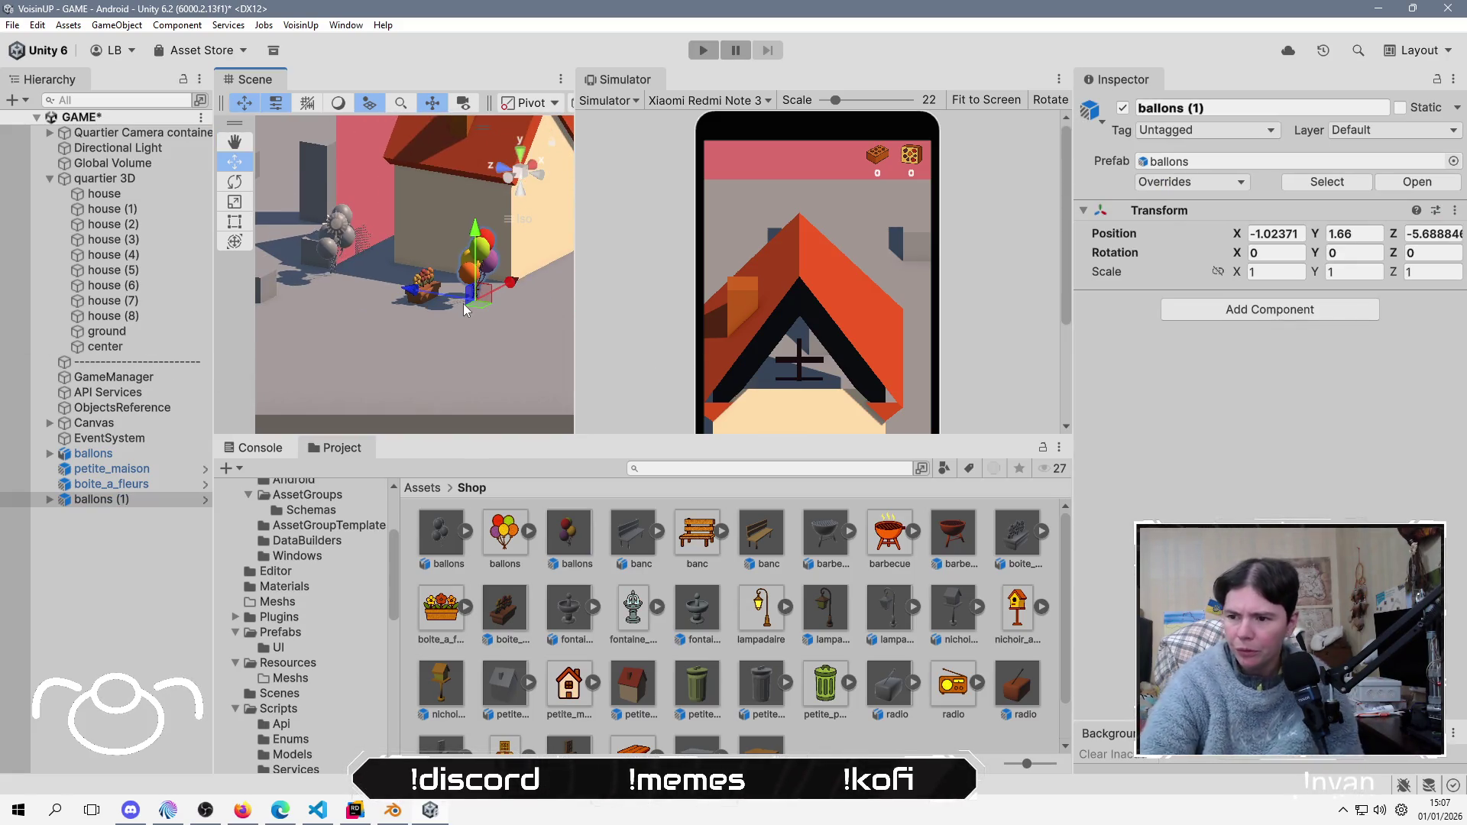
mouse_move(687, 694)
left_mouse_down()
mouse_move(512, 382)
mouse_move(420, 332)
mouse_move(414, 350)
mouse_move(569, 287)
left_mouse_up()
left_click(562, 338)
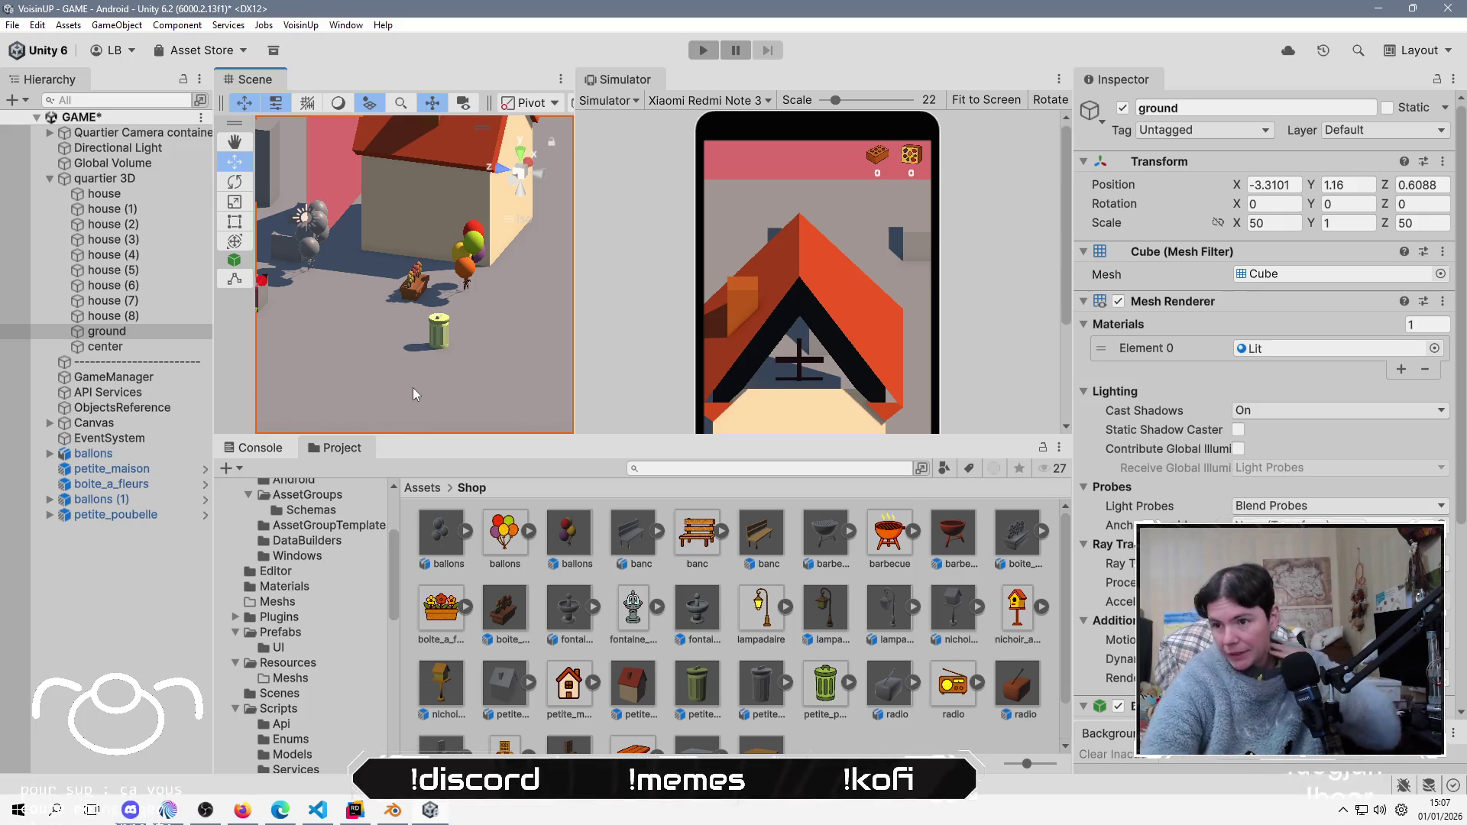
Step: Reveal the Shop folder in File Explorer with Show in Explorer
left_click(851, 742)
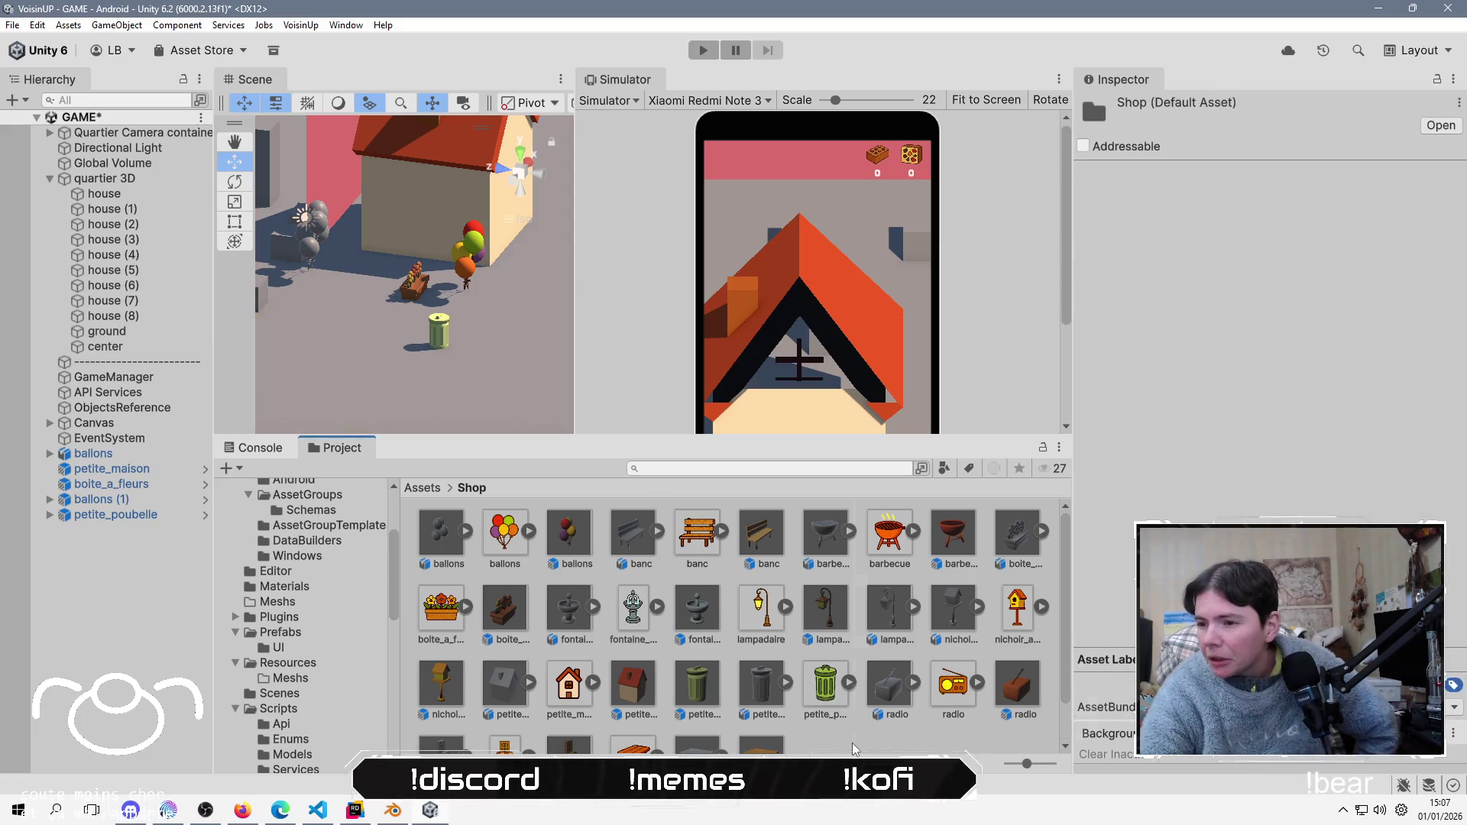
right_click(853, 746)
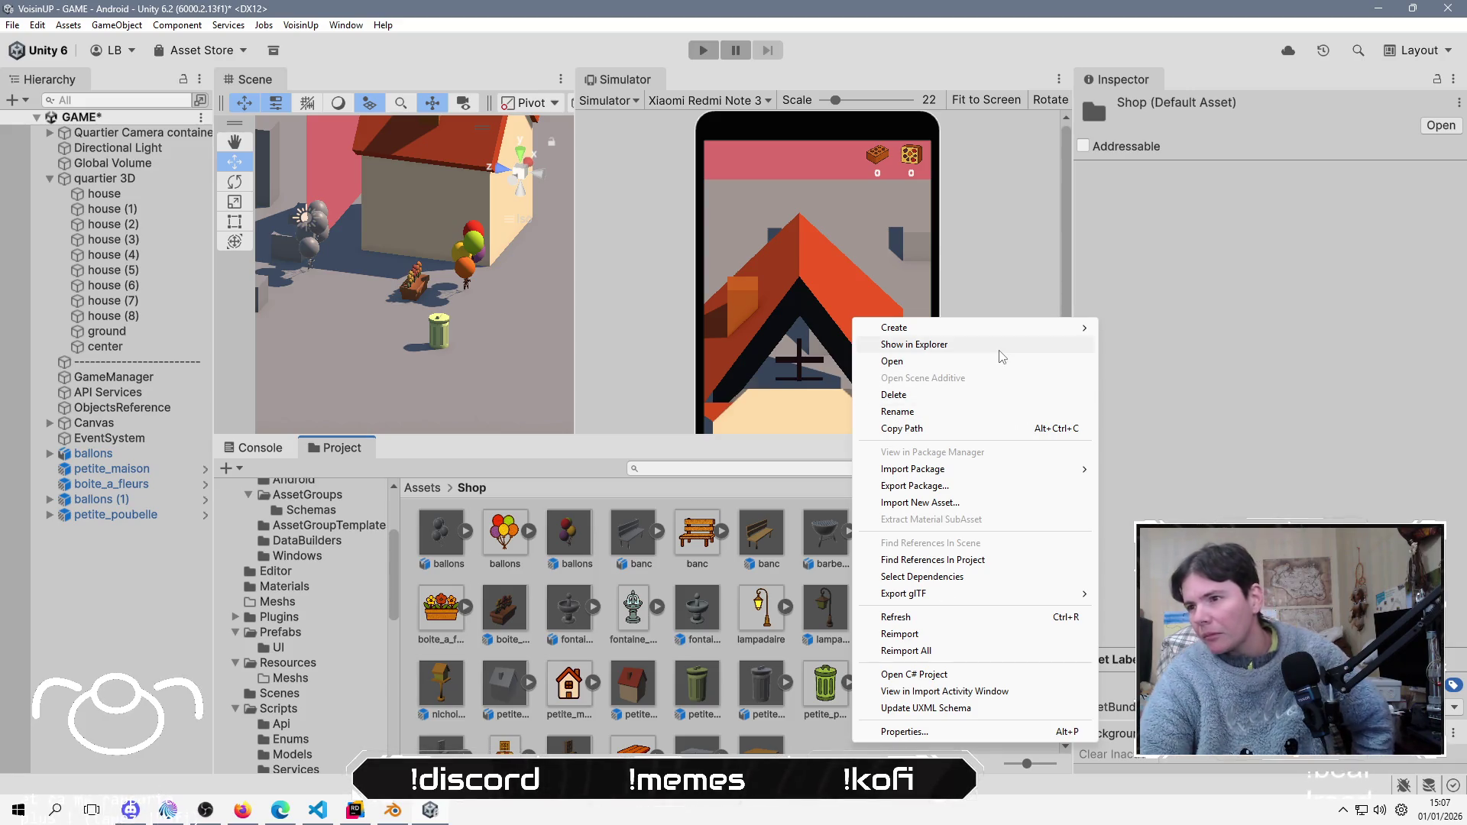
left_click(999, 350)
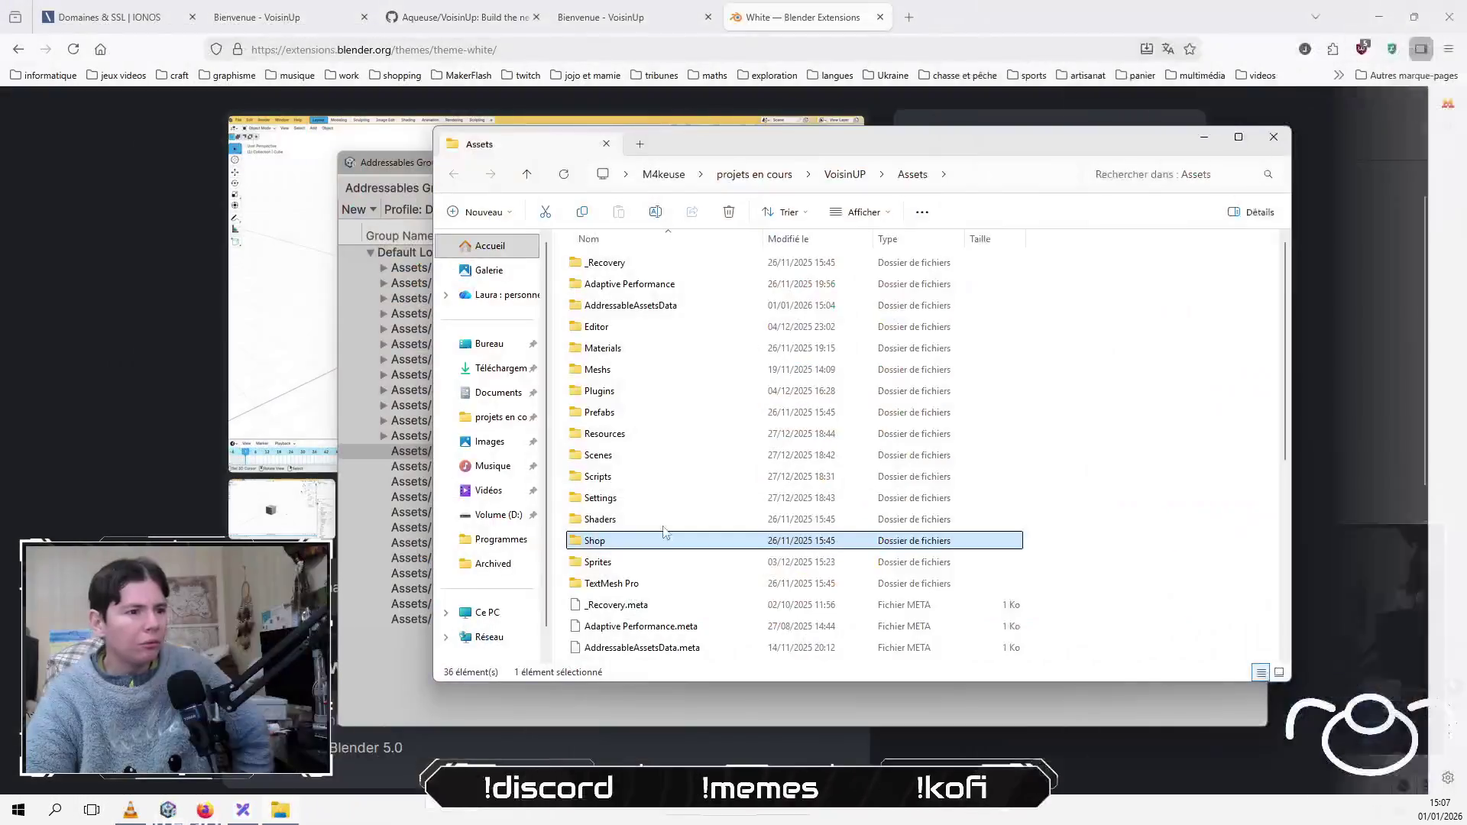
Step: Copy the Shop folder from the VoisinUP project's Assets
double_click(604, 541)
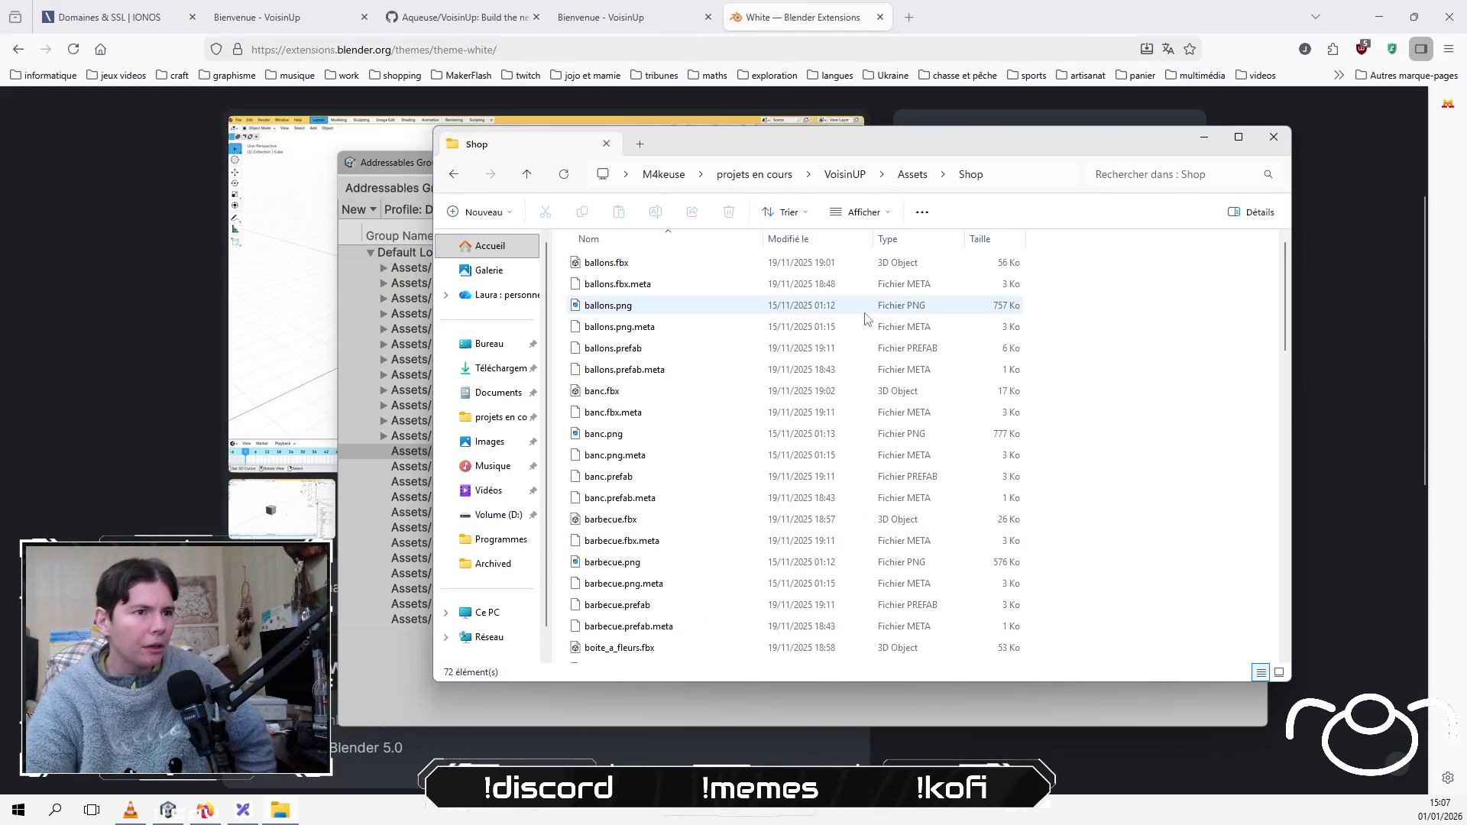
left_click(914, 175)
right_click(611, 545)
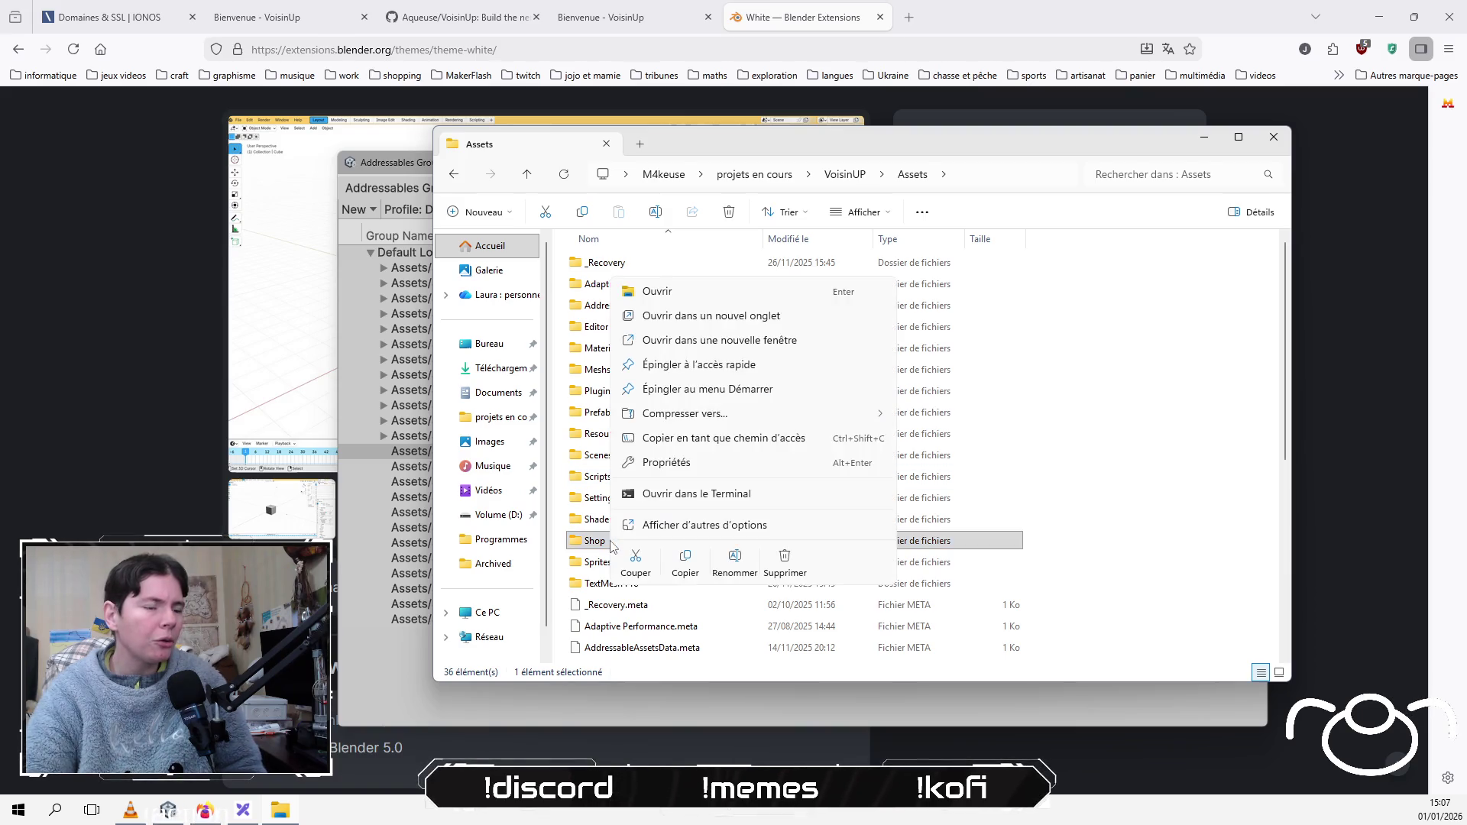
left_click(685, 563)
Step: Paste the Shop folder into GridBuildingSystem > GridBuildingSystem > Assets
left_click(774, 180)
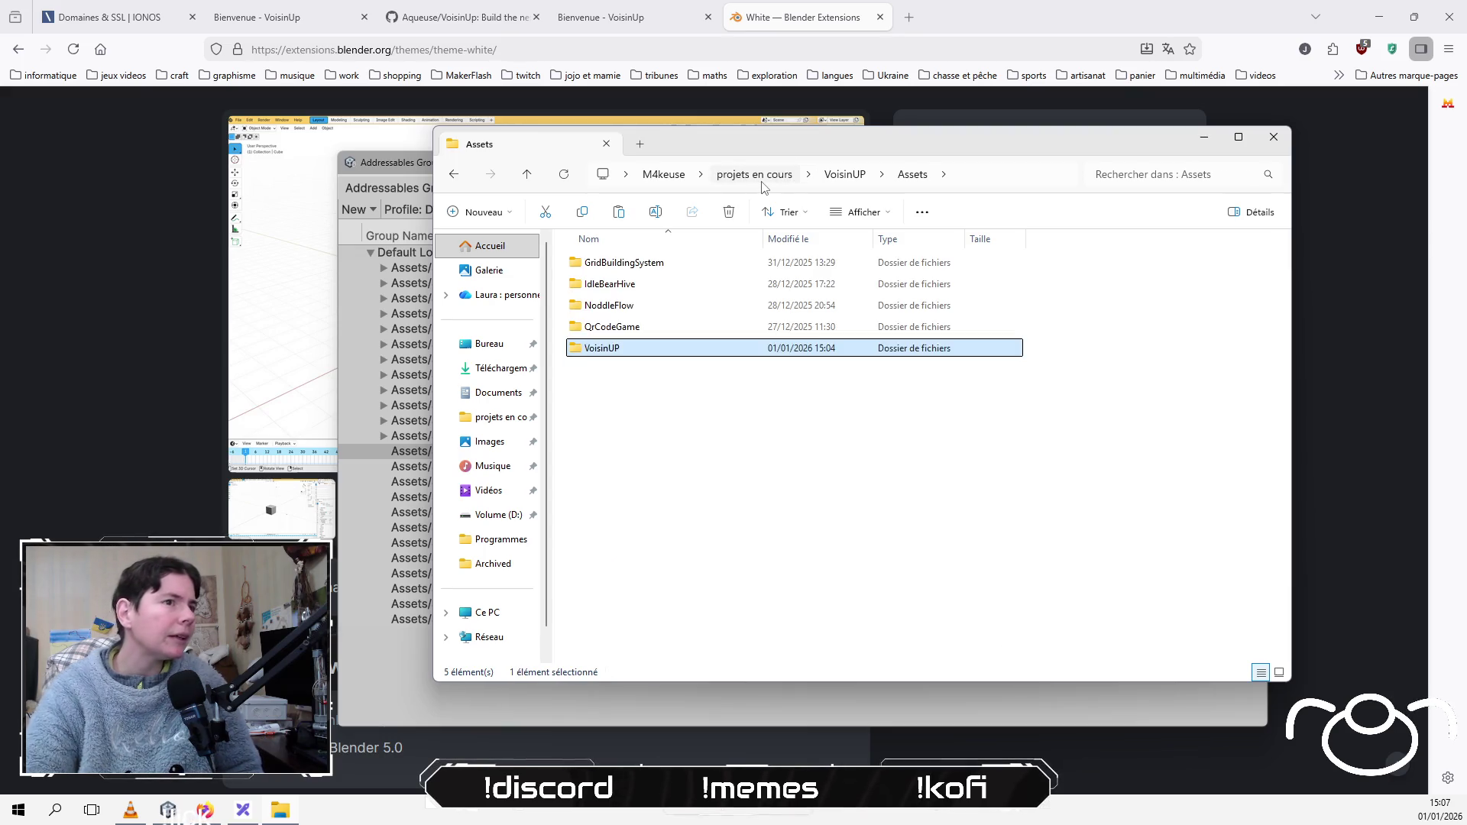
double_click(655, 266)
double_click(655, 267)
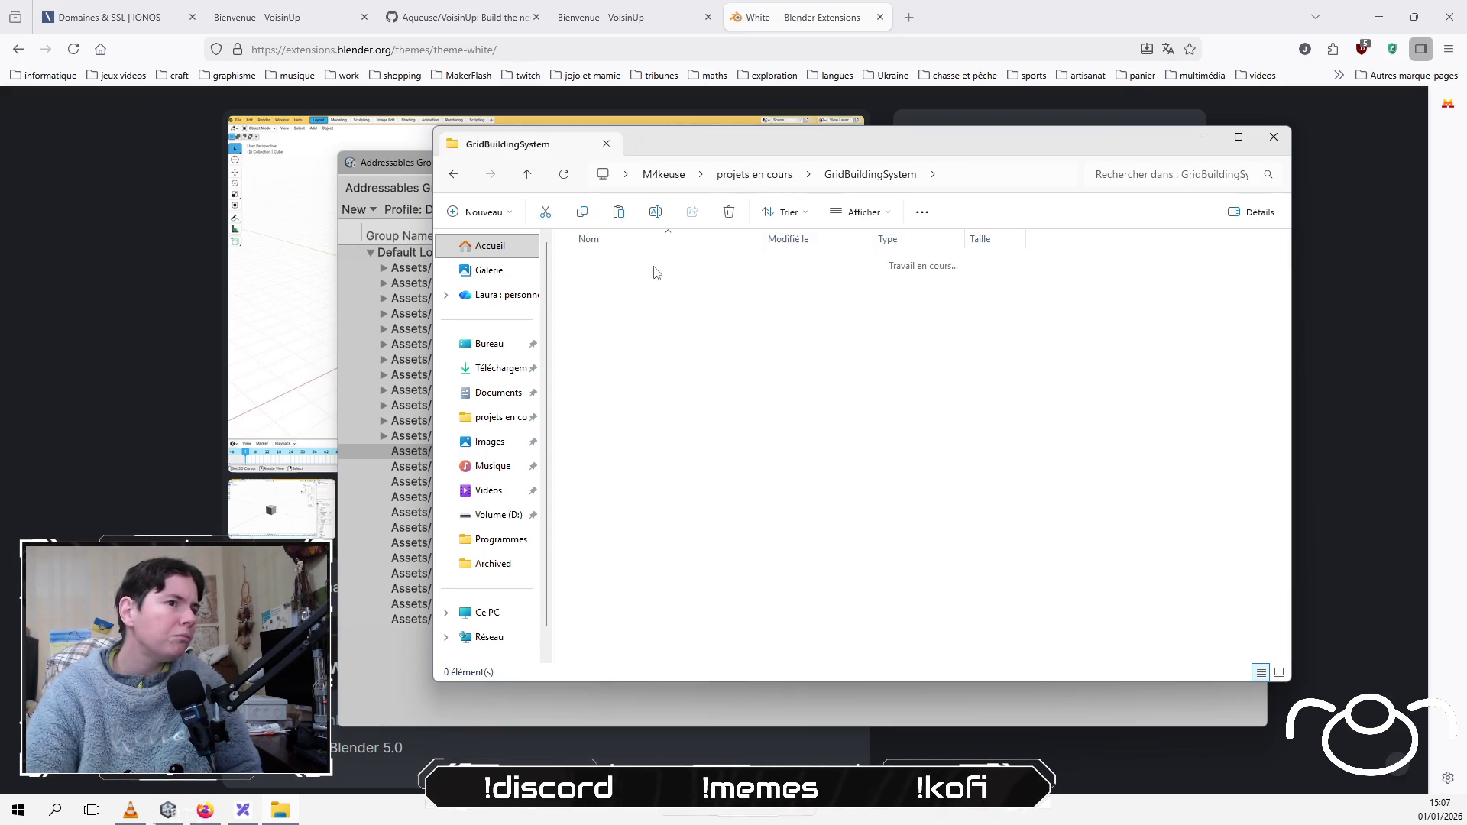
double_click(684, 310)
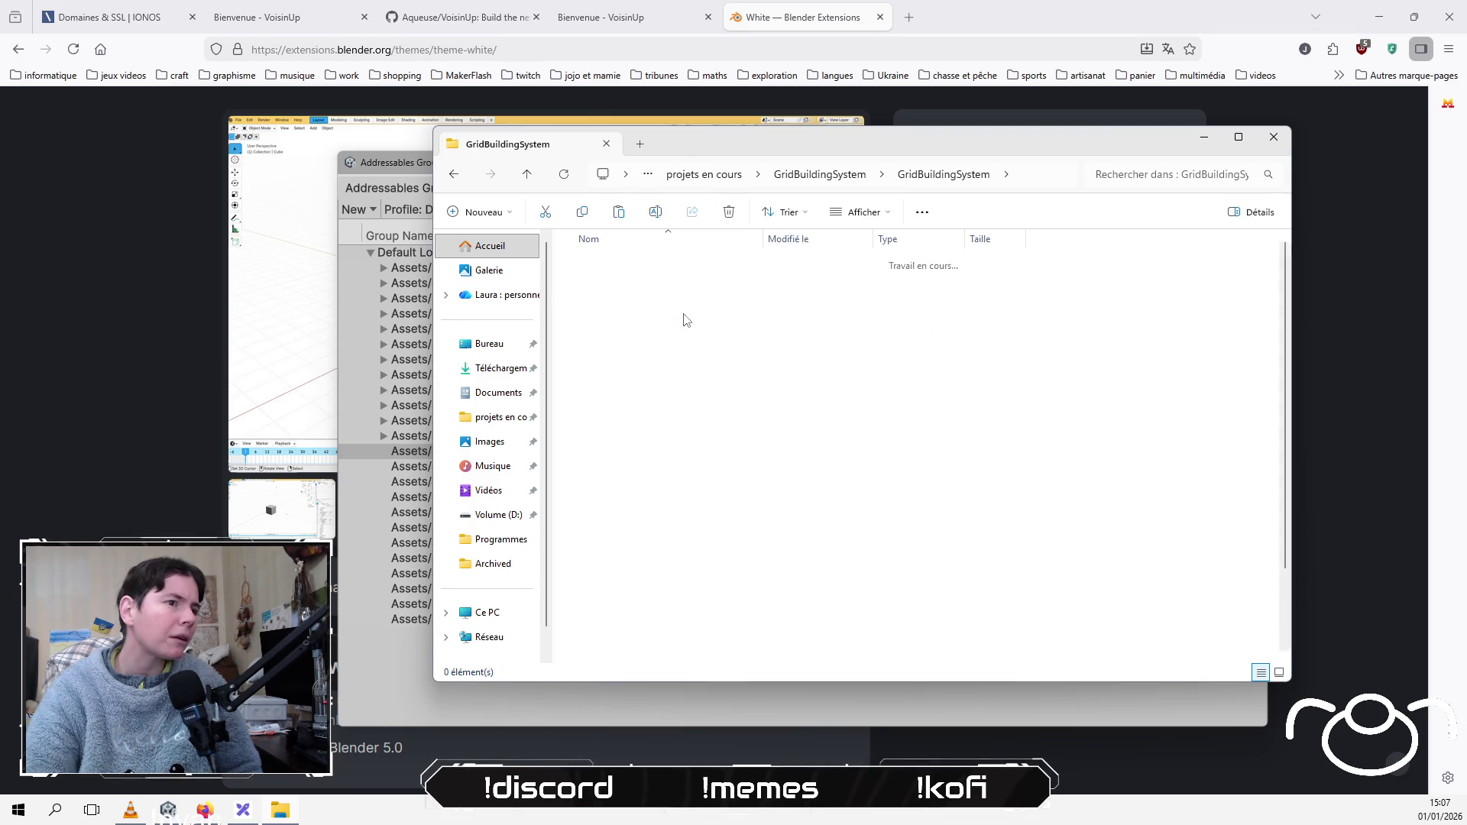
right_click(1071, 373)
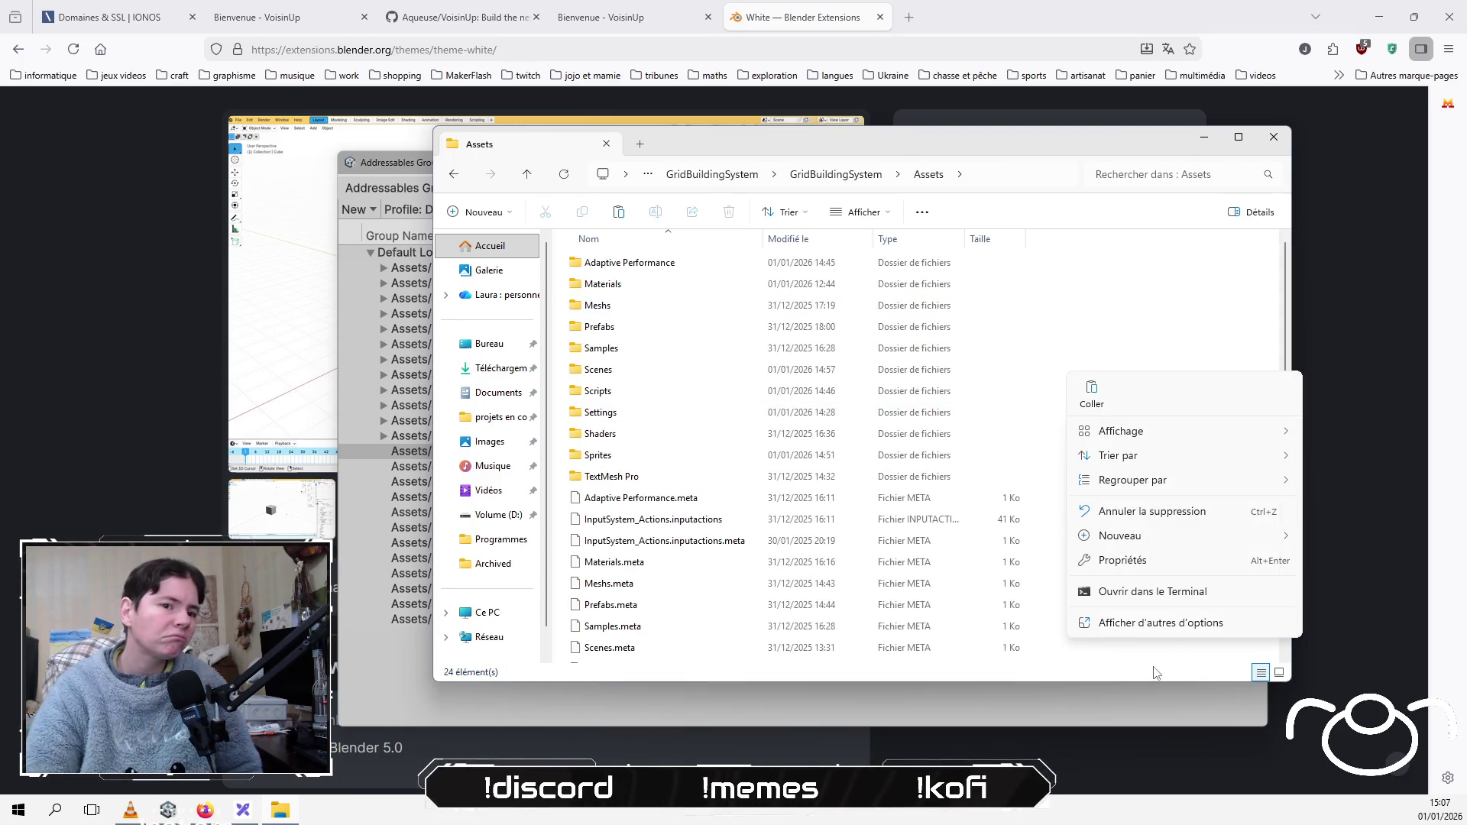
left_click(1103, 397)
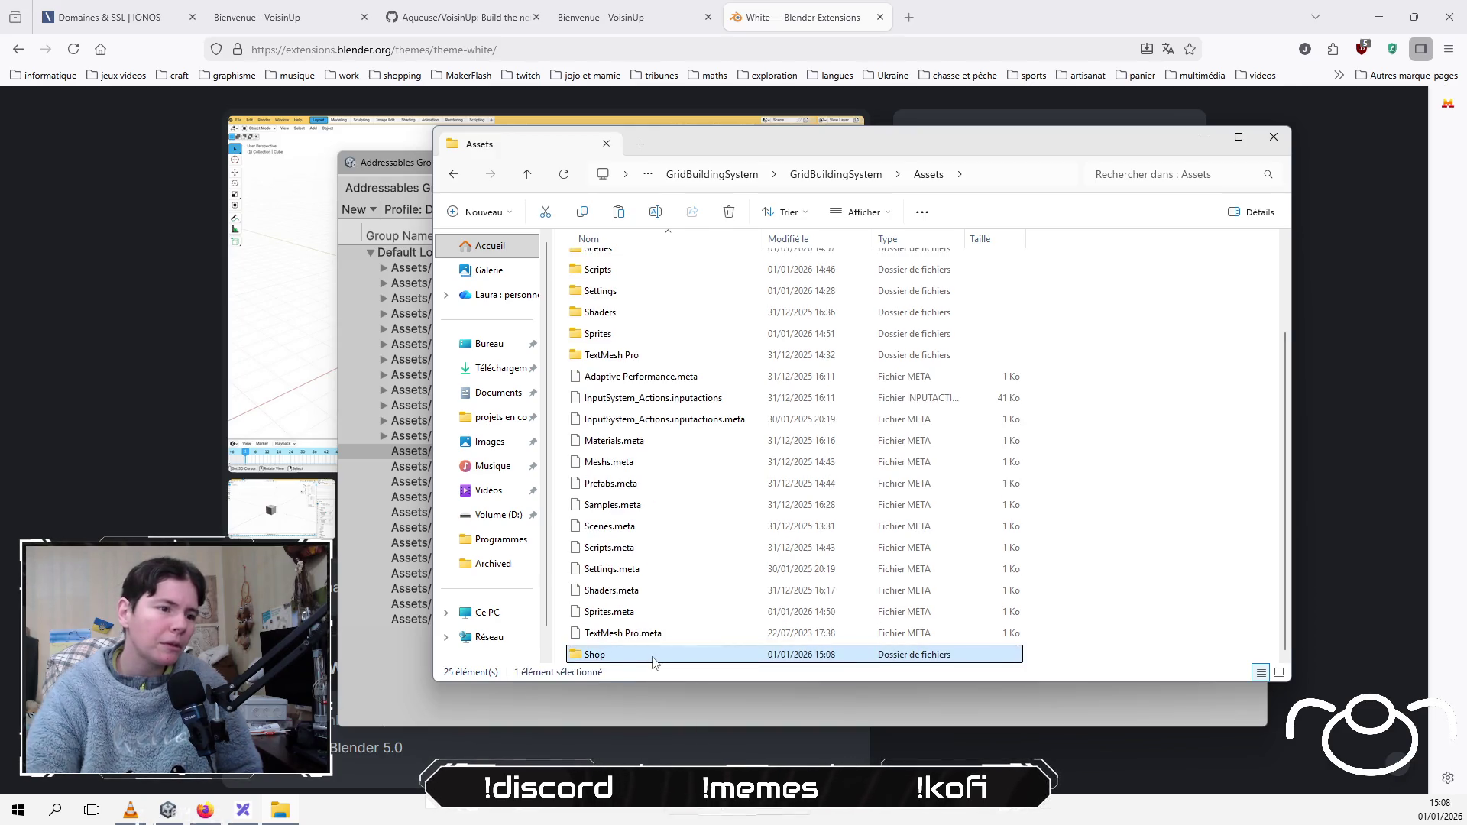
Step: Check the pasted Shop folder's contents, then close Unity's Addressables Groups window
double_click(654, 657)
scroll(997, 447, "down", 10)
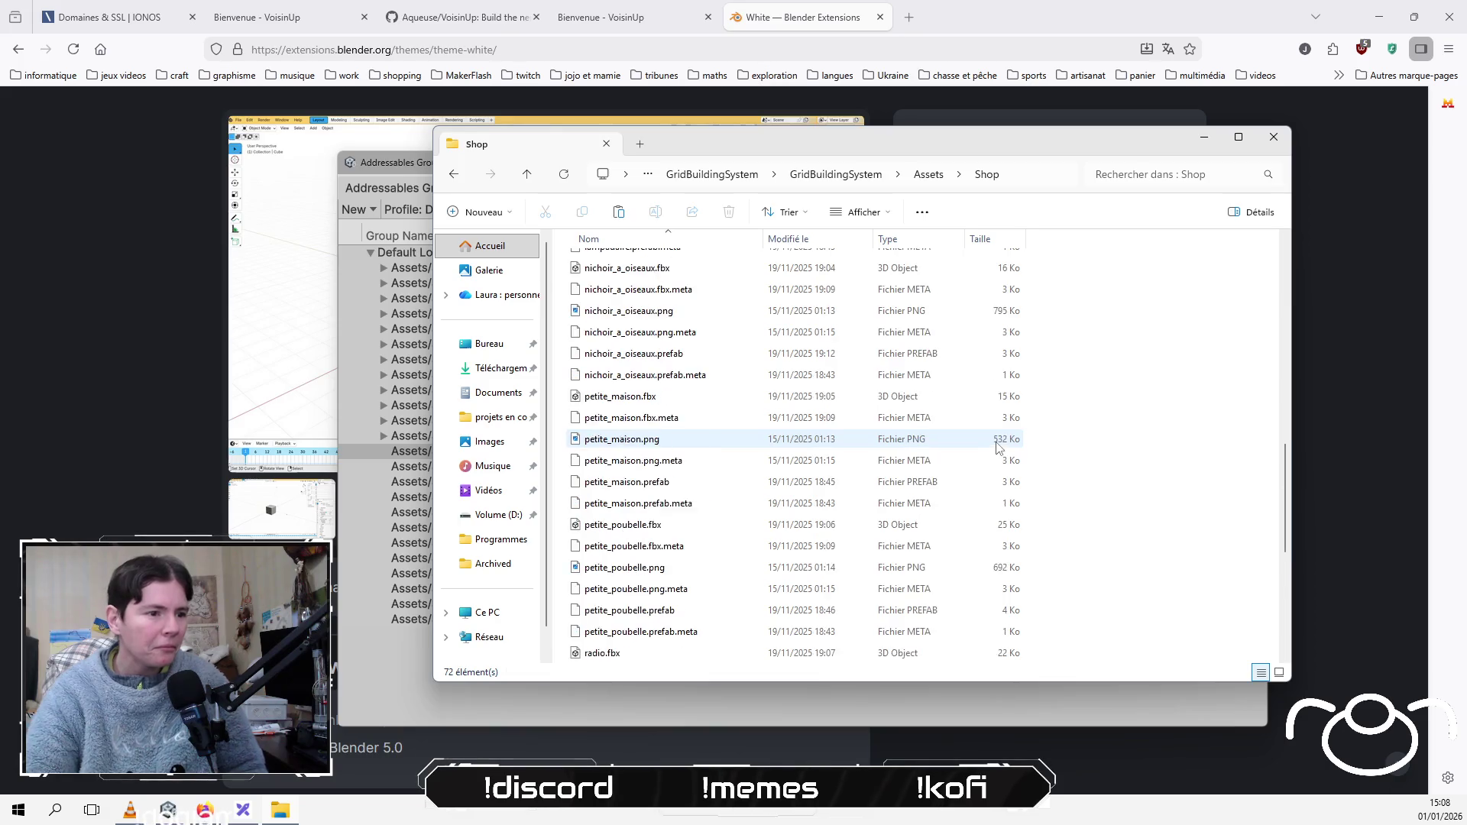
scroll(998, 447, "down", 5)
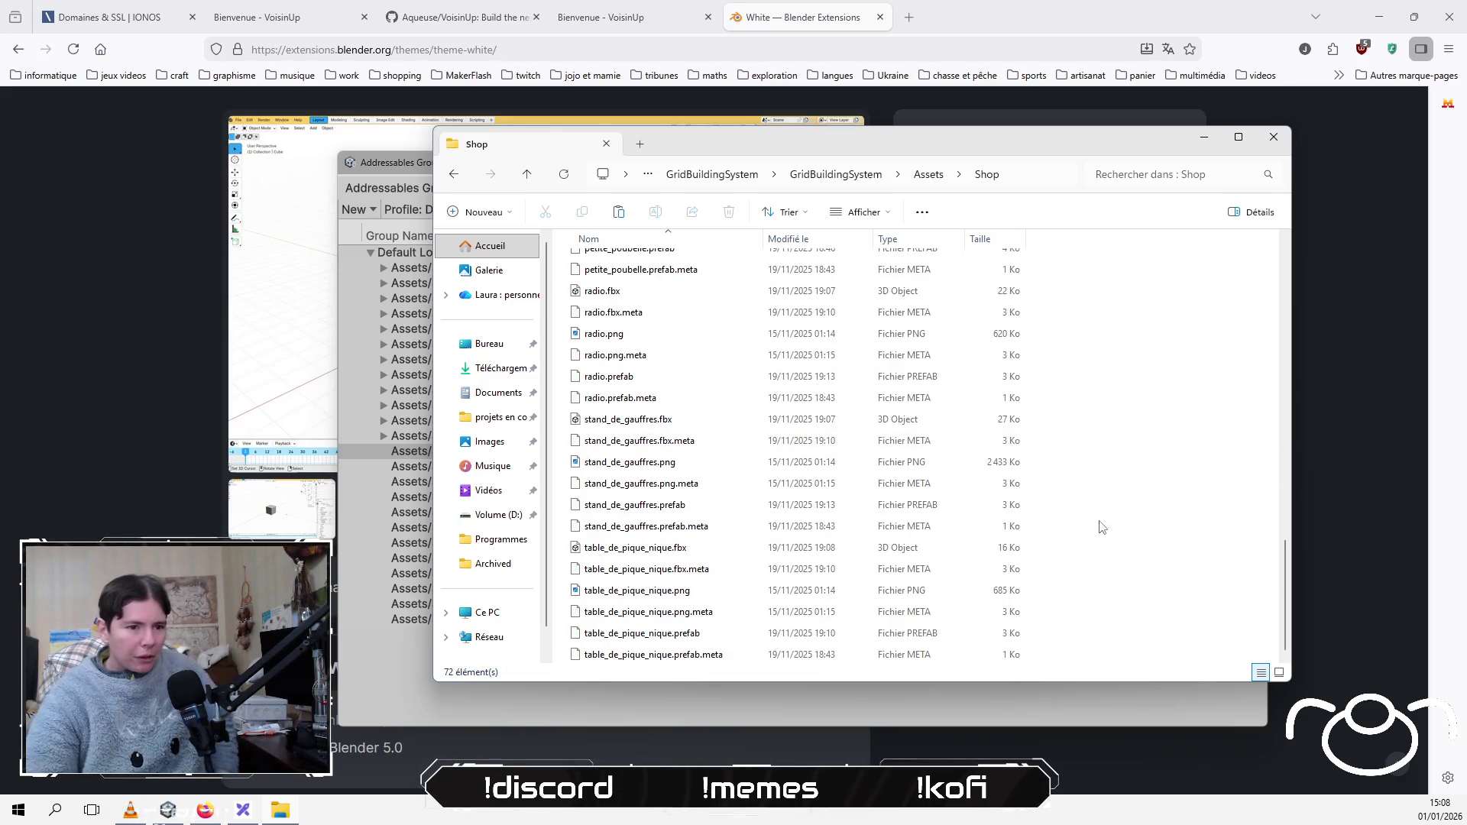
left_click(1125, 704)
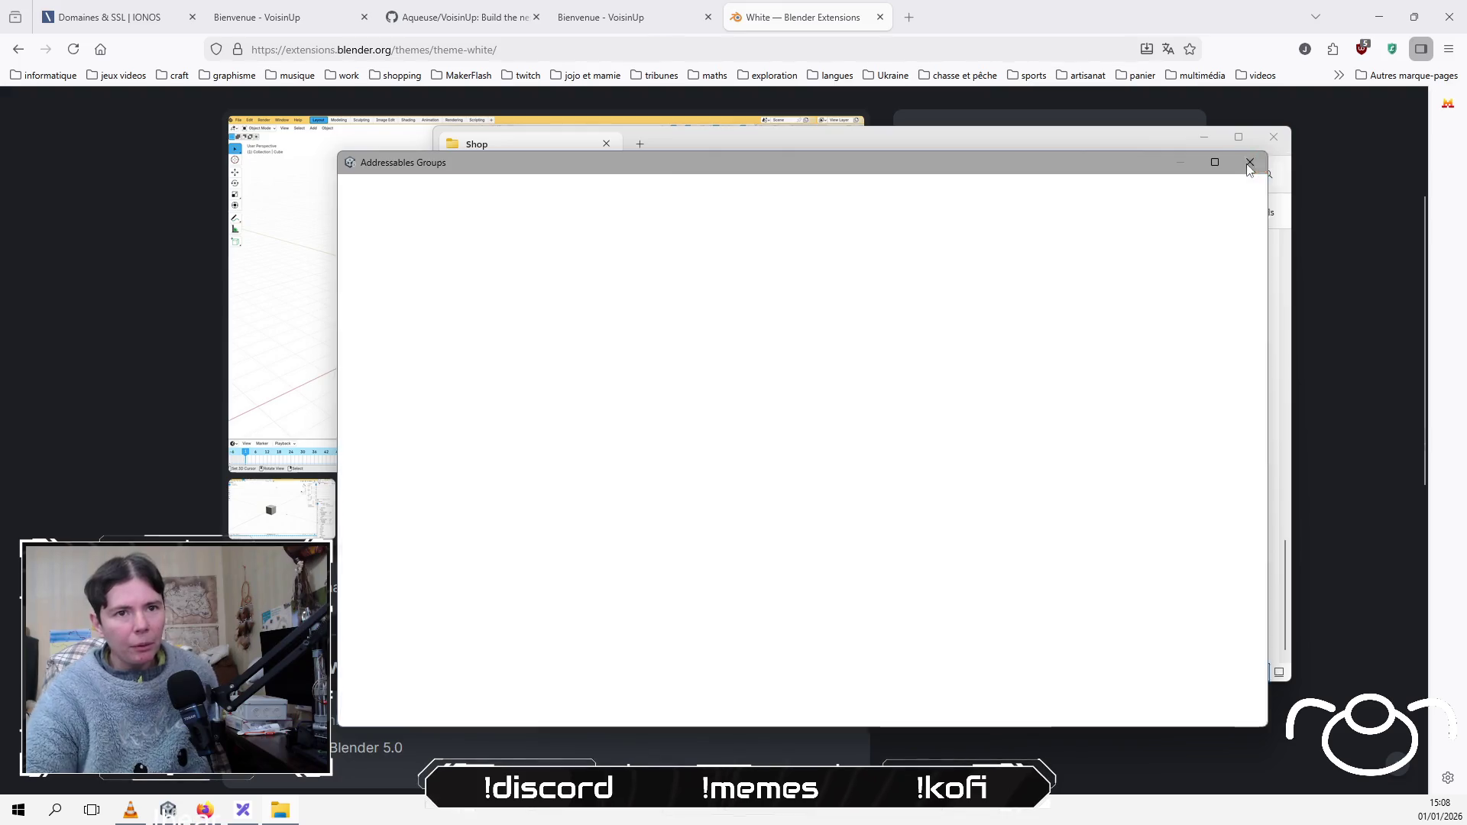
left_click(1250, 163)
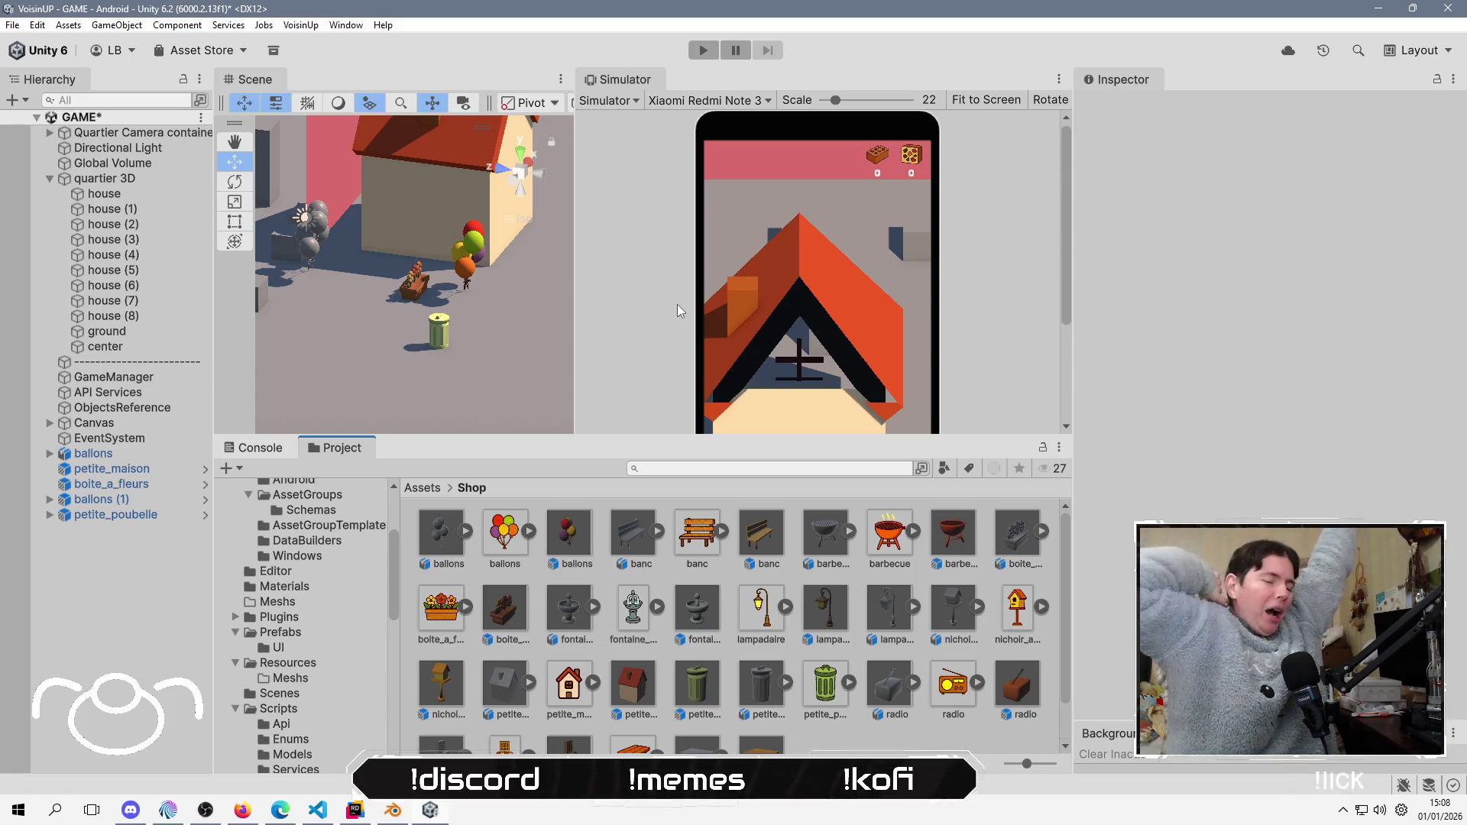
Step: Alt+Tab from Unity over to the OBS Studio window
key("alt+Tab")
key("alt+Tab")
key("alt+Tab")
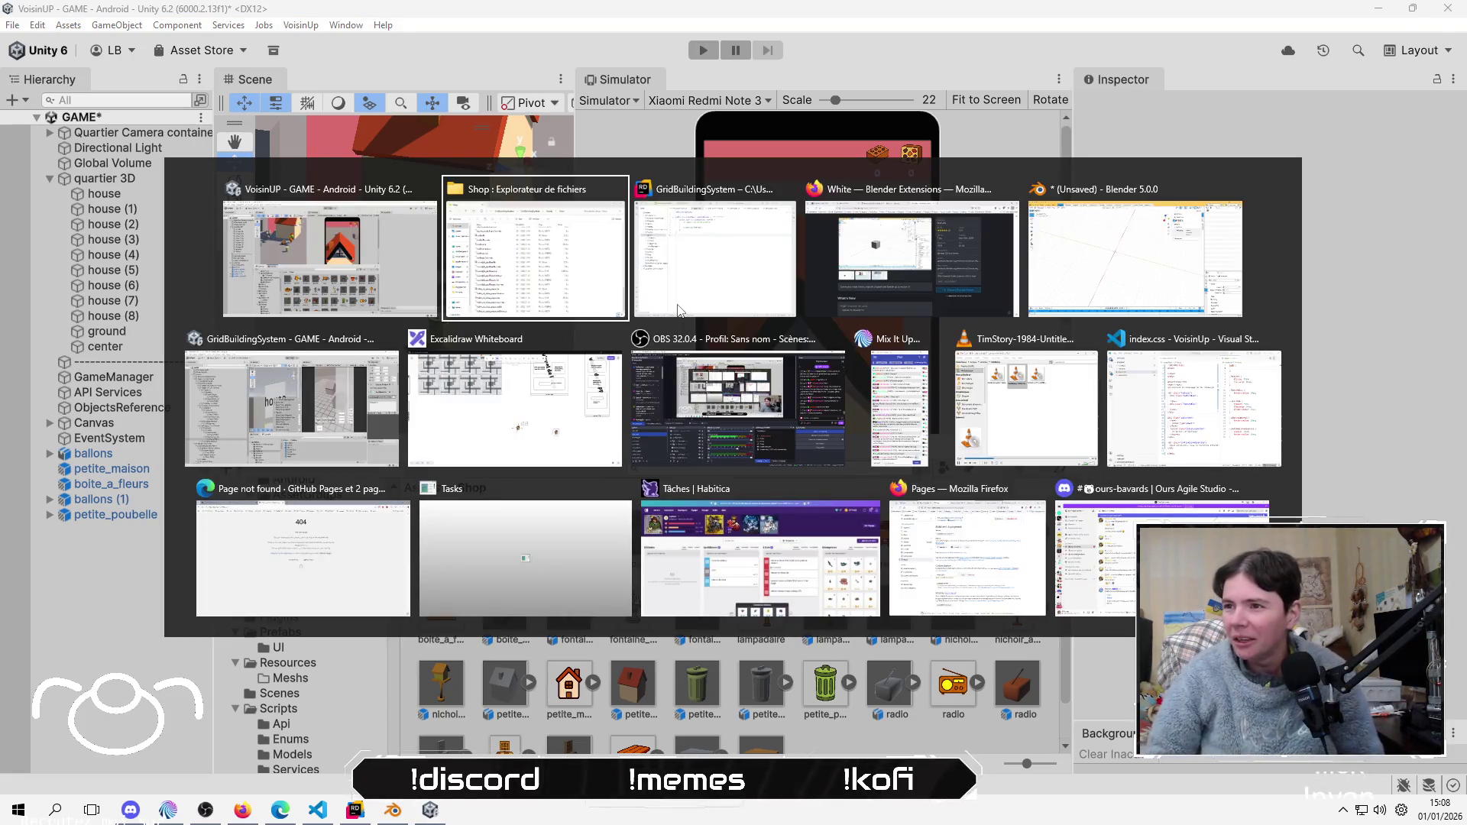
key("alt+Tab")
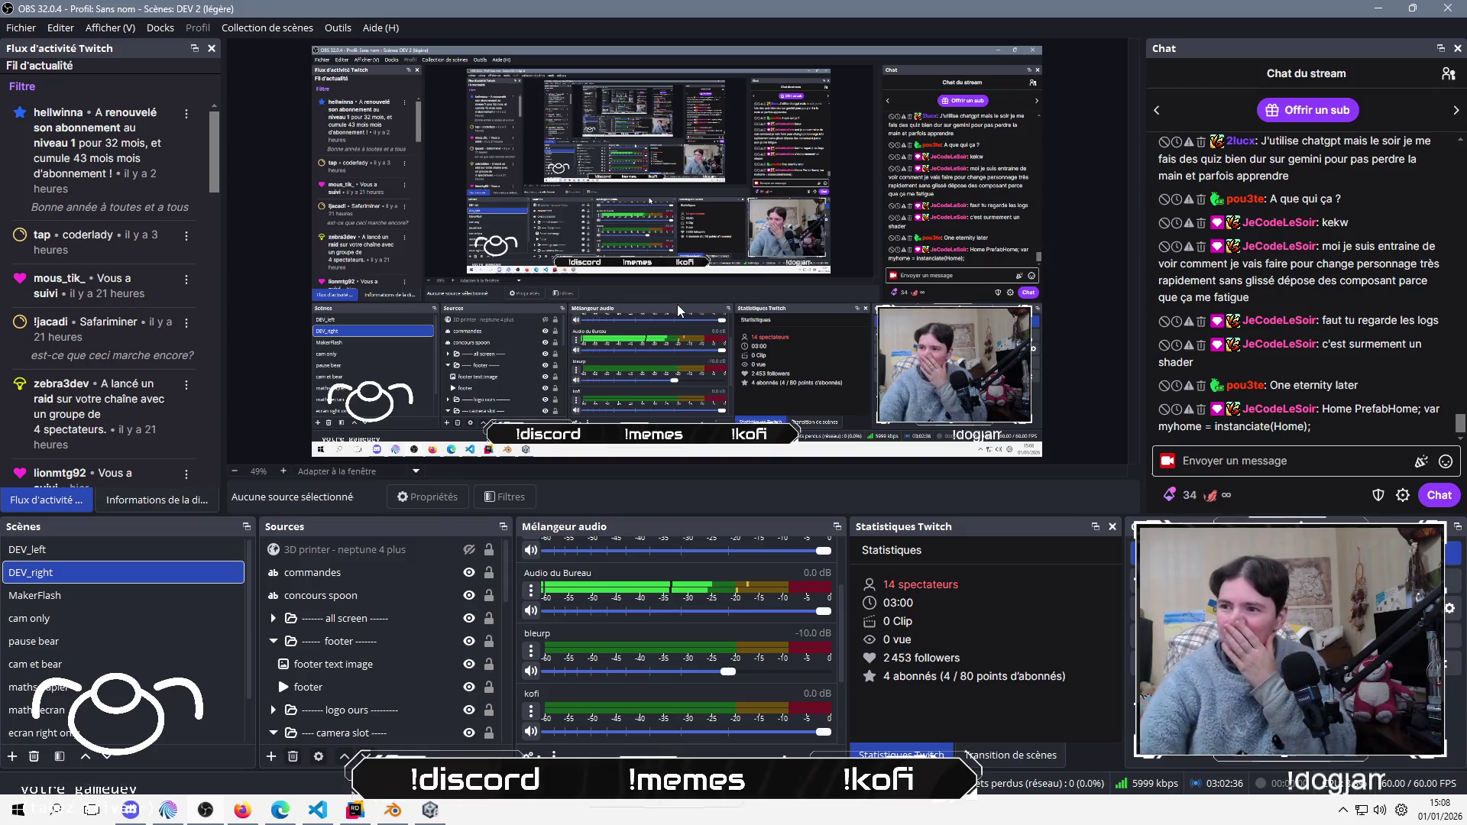
Step: Switch the stream to the pause bear scene, later quit the Unity editor
left_click(117, 641)
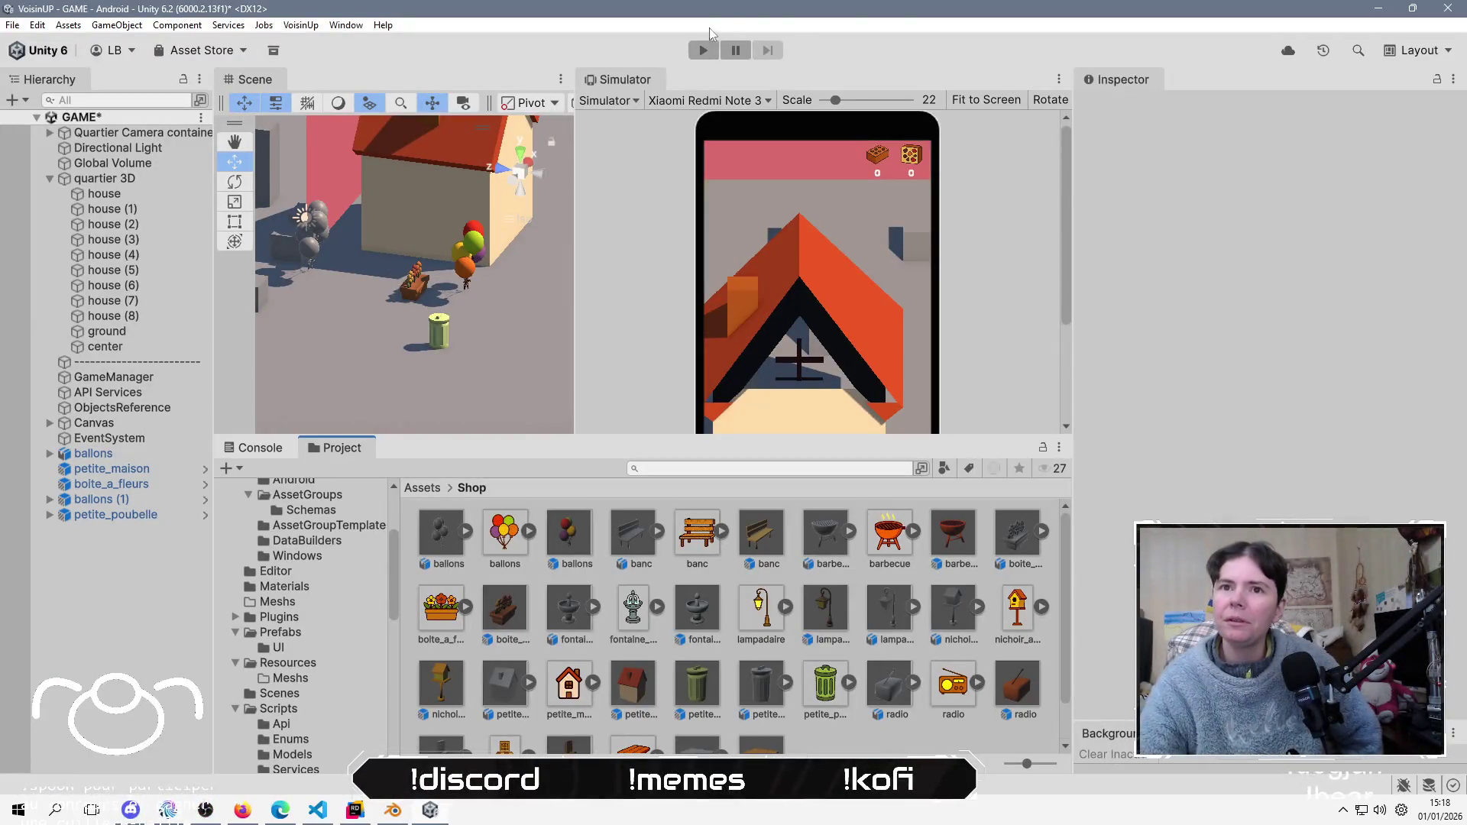
left_click(1460, 10)
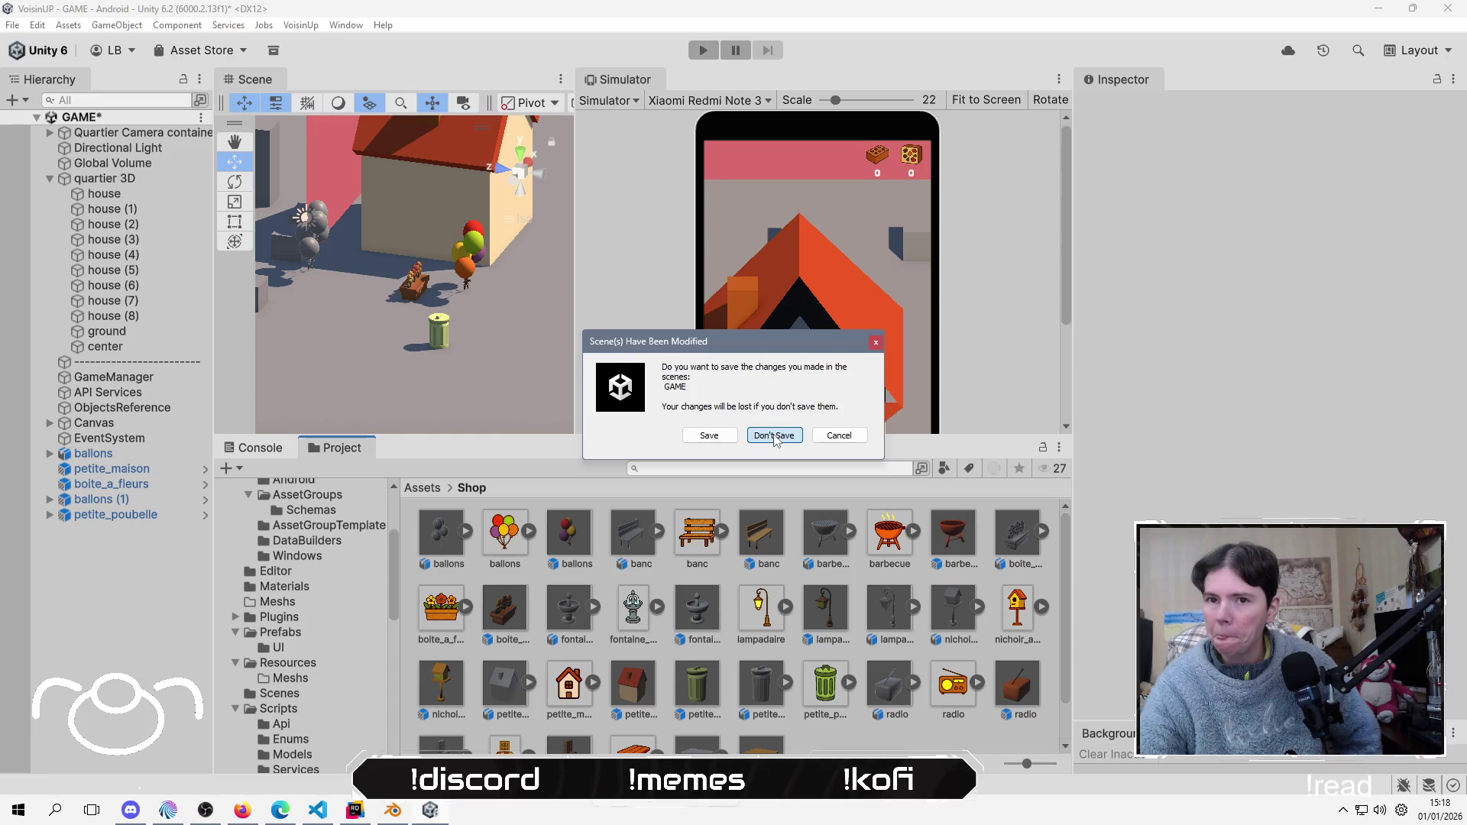
Step: Choose Don't Save for the GAME scene and return to the GridBuildingSystem editor
left_click(774, 435)
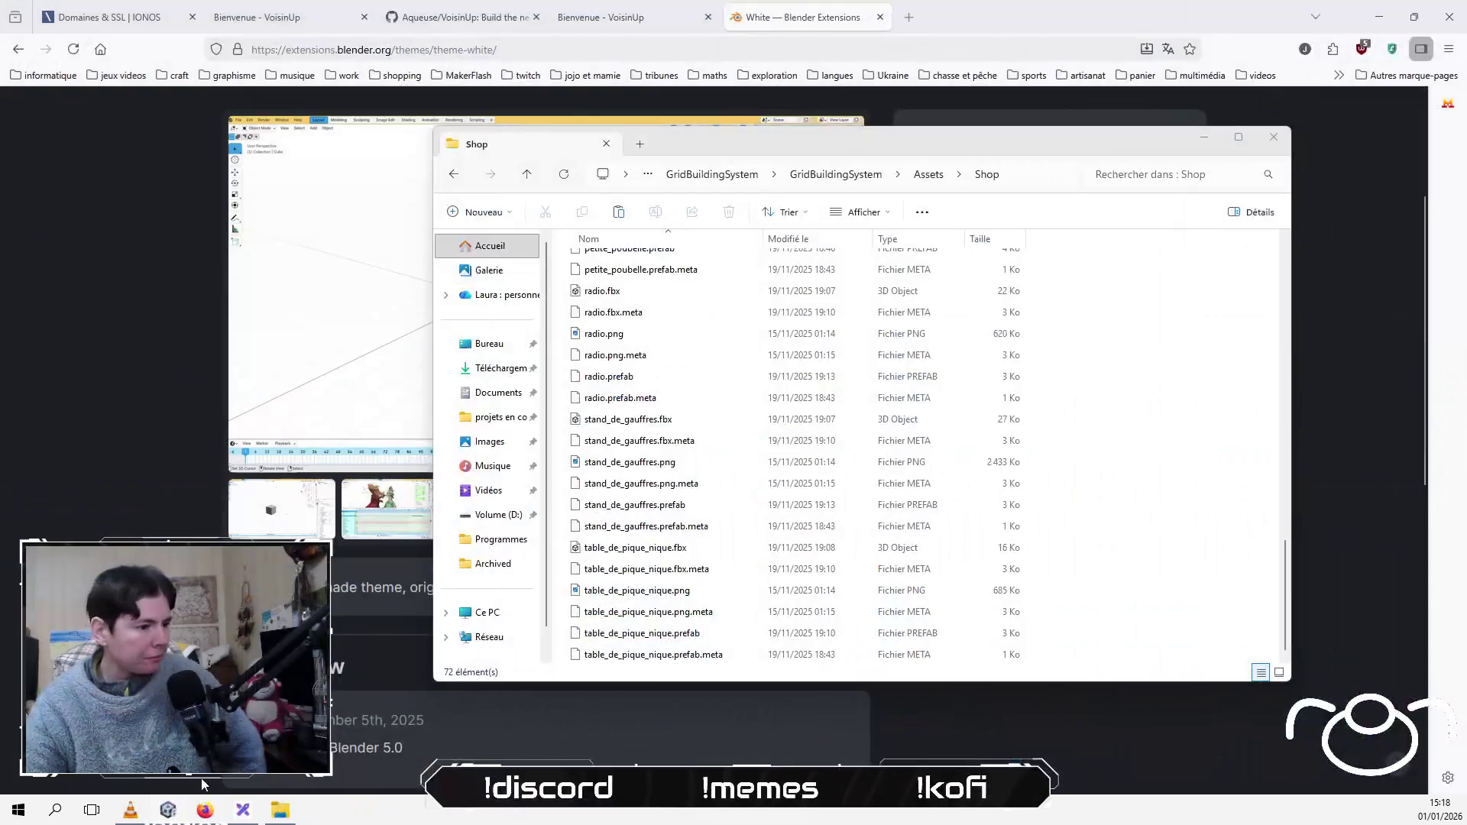
left_click(171, 810)
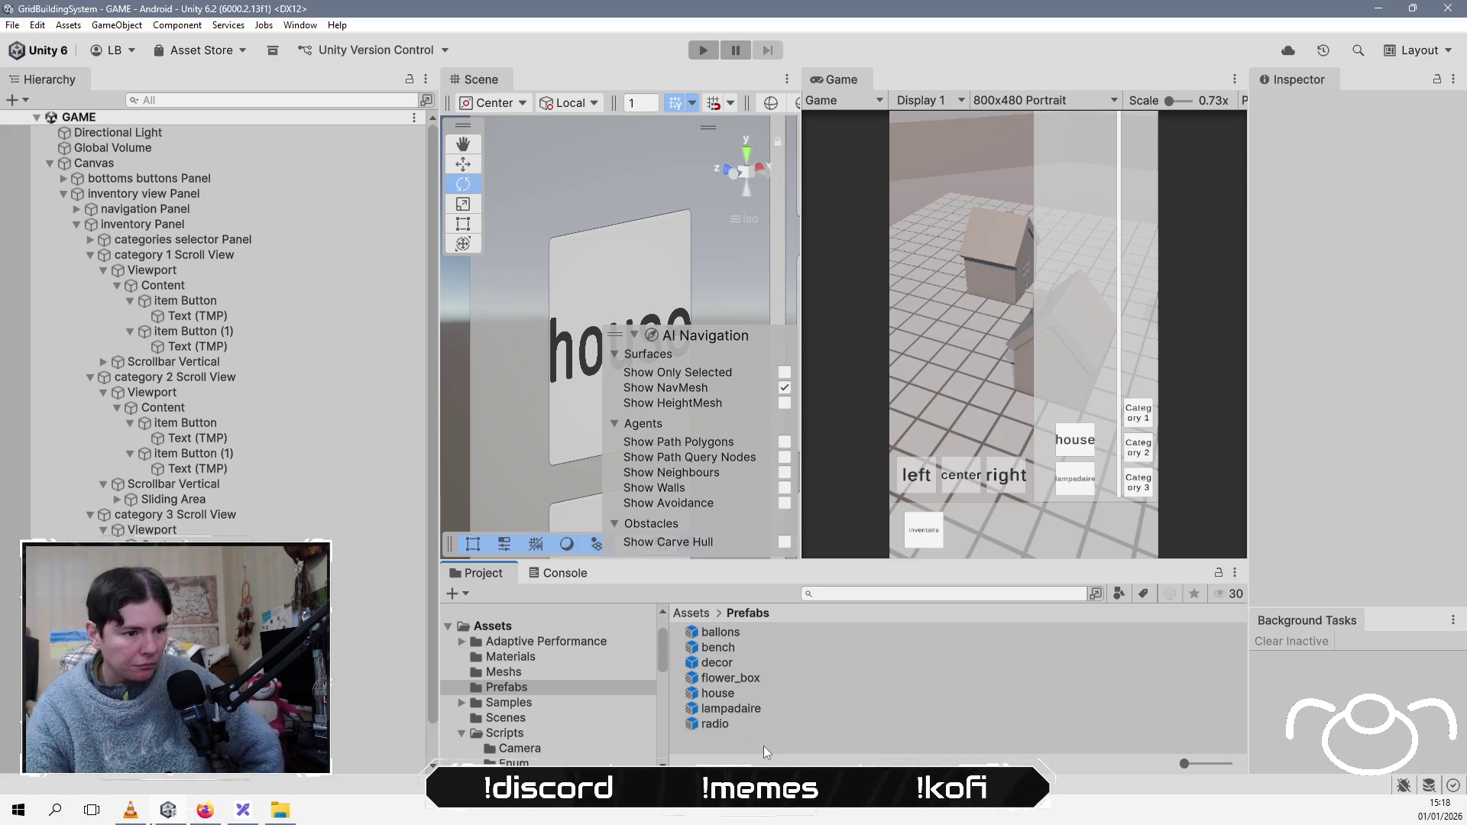
Step: Delete the Prefabs and Meshs folders from Assets, then select the Shop folder
left_click(690, 615)
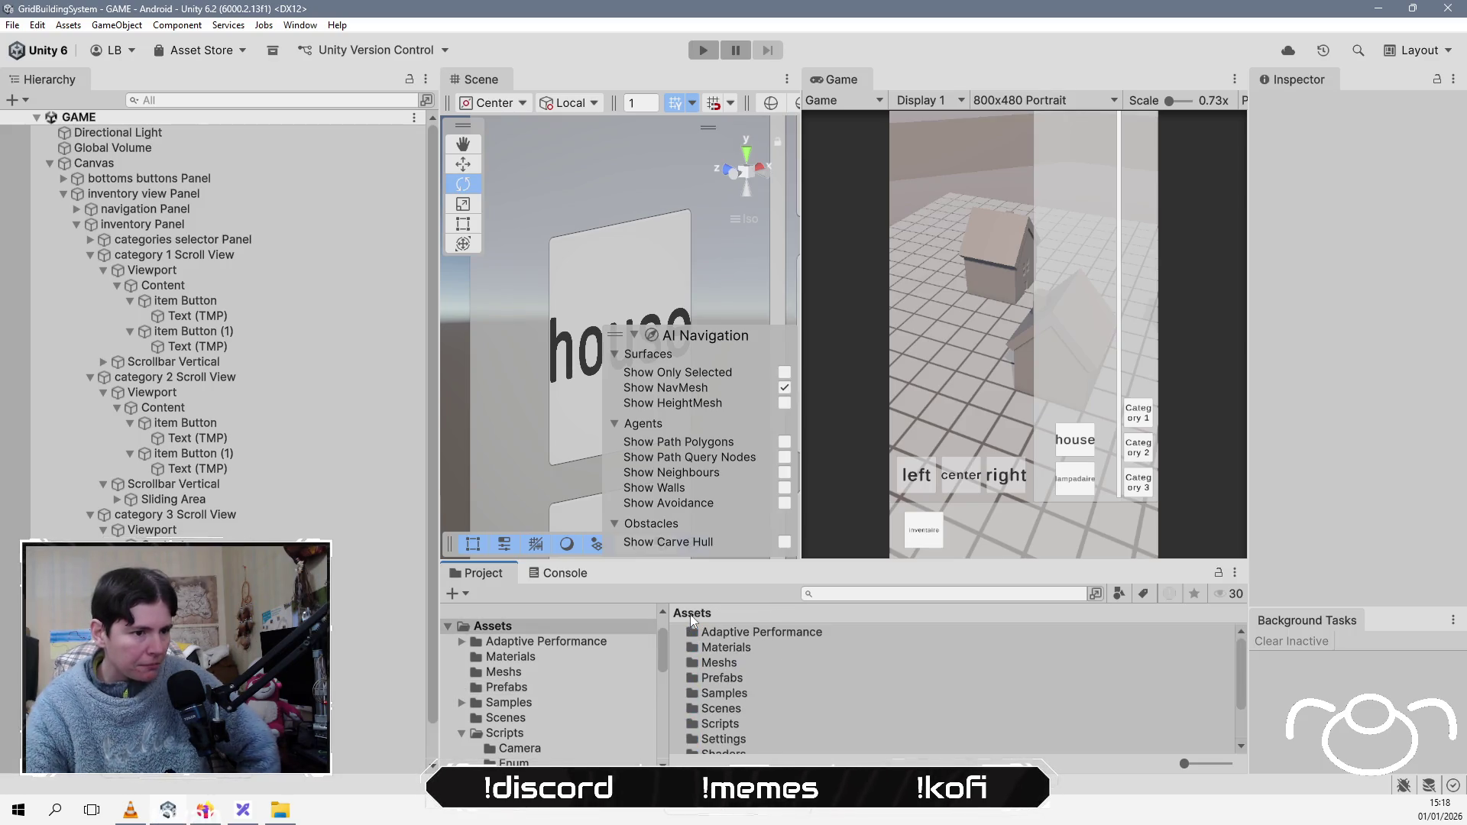
left_click(726, 680)
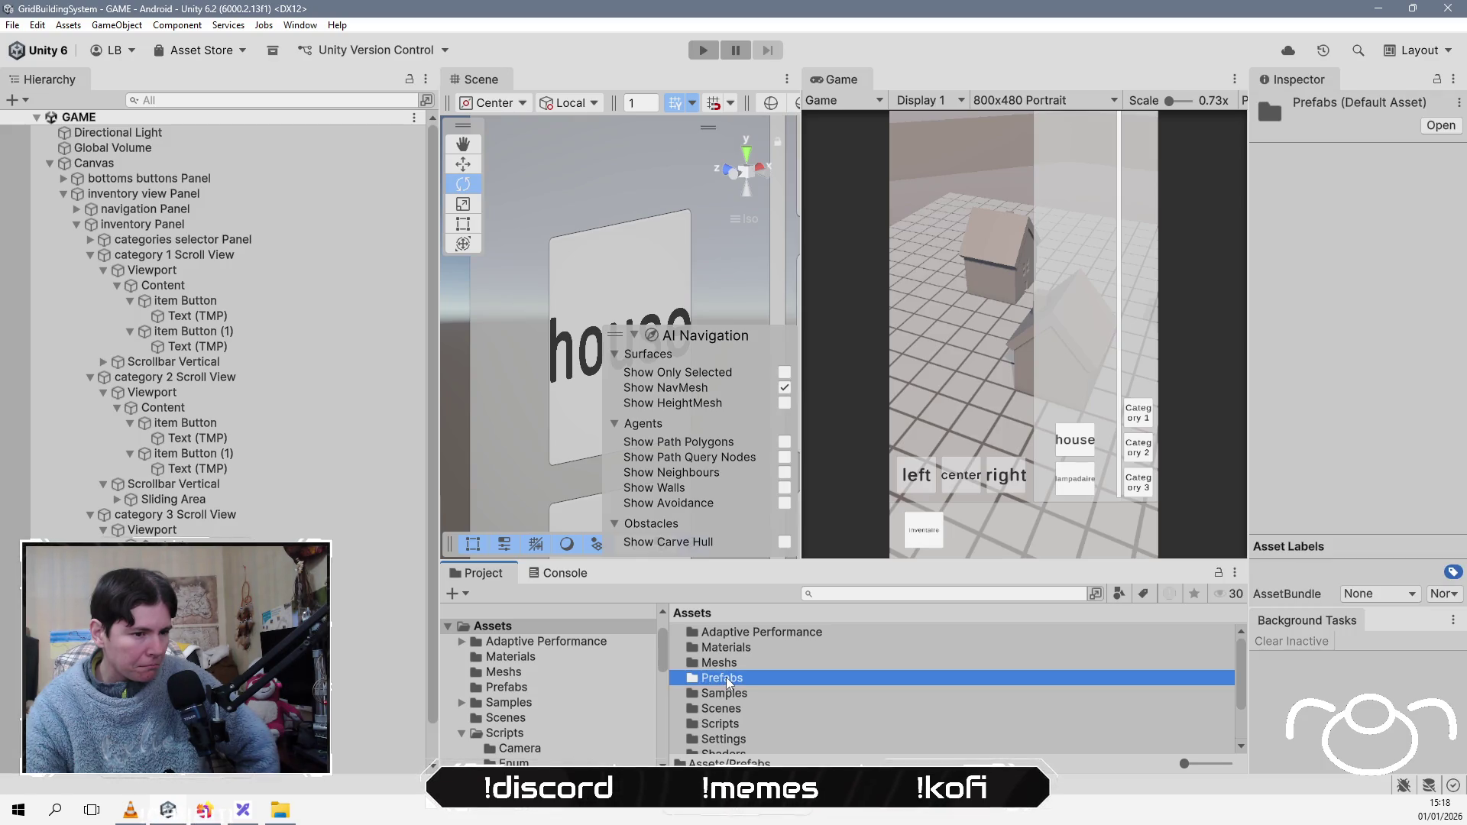
scroll(727, 681, "down", 3)
scroll(730, 682, "up", 3)
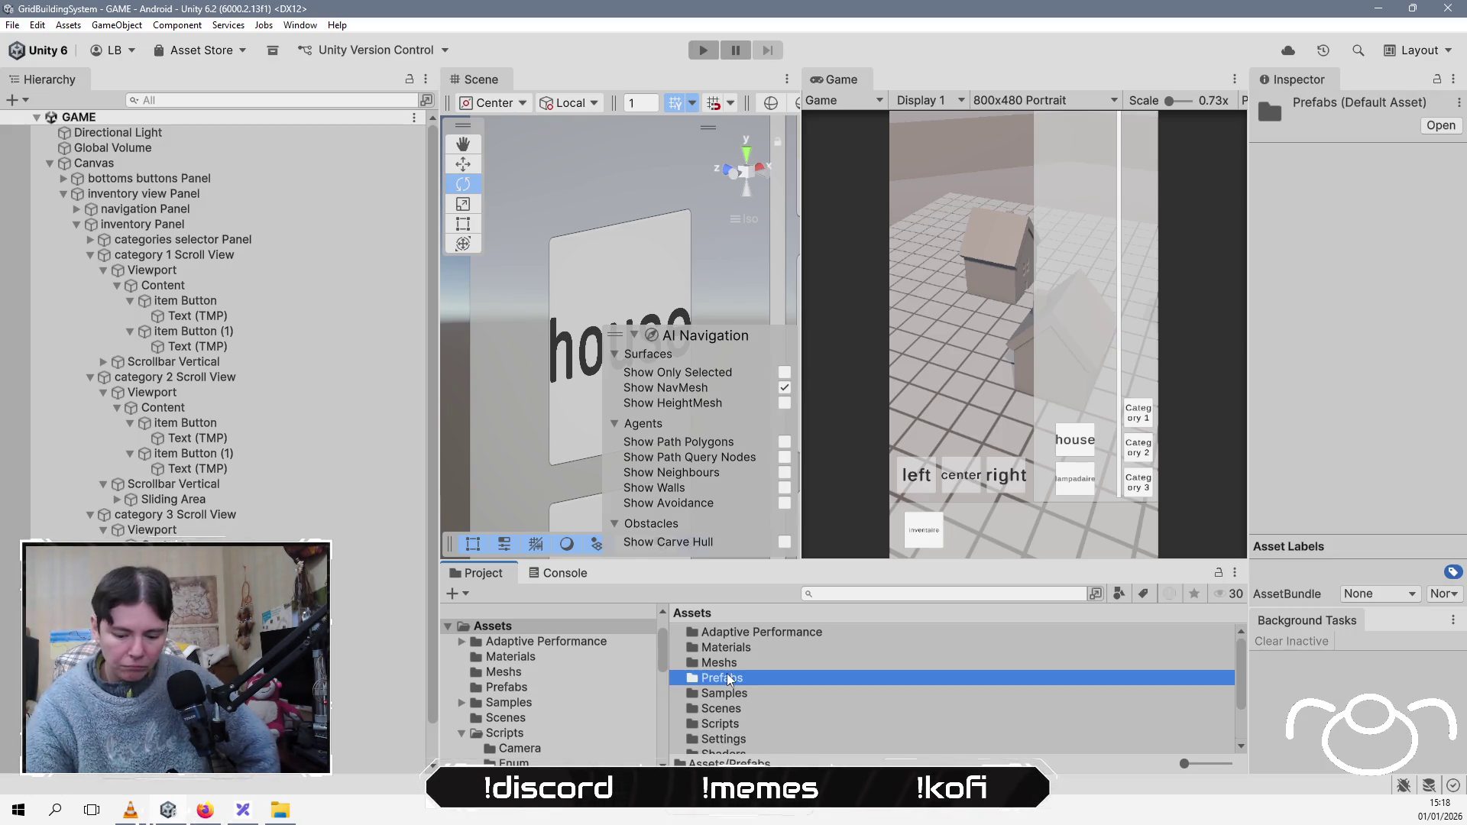
left_click(755, 664, "ctrl")
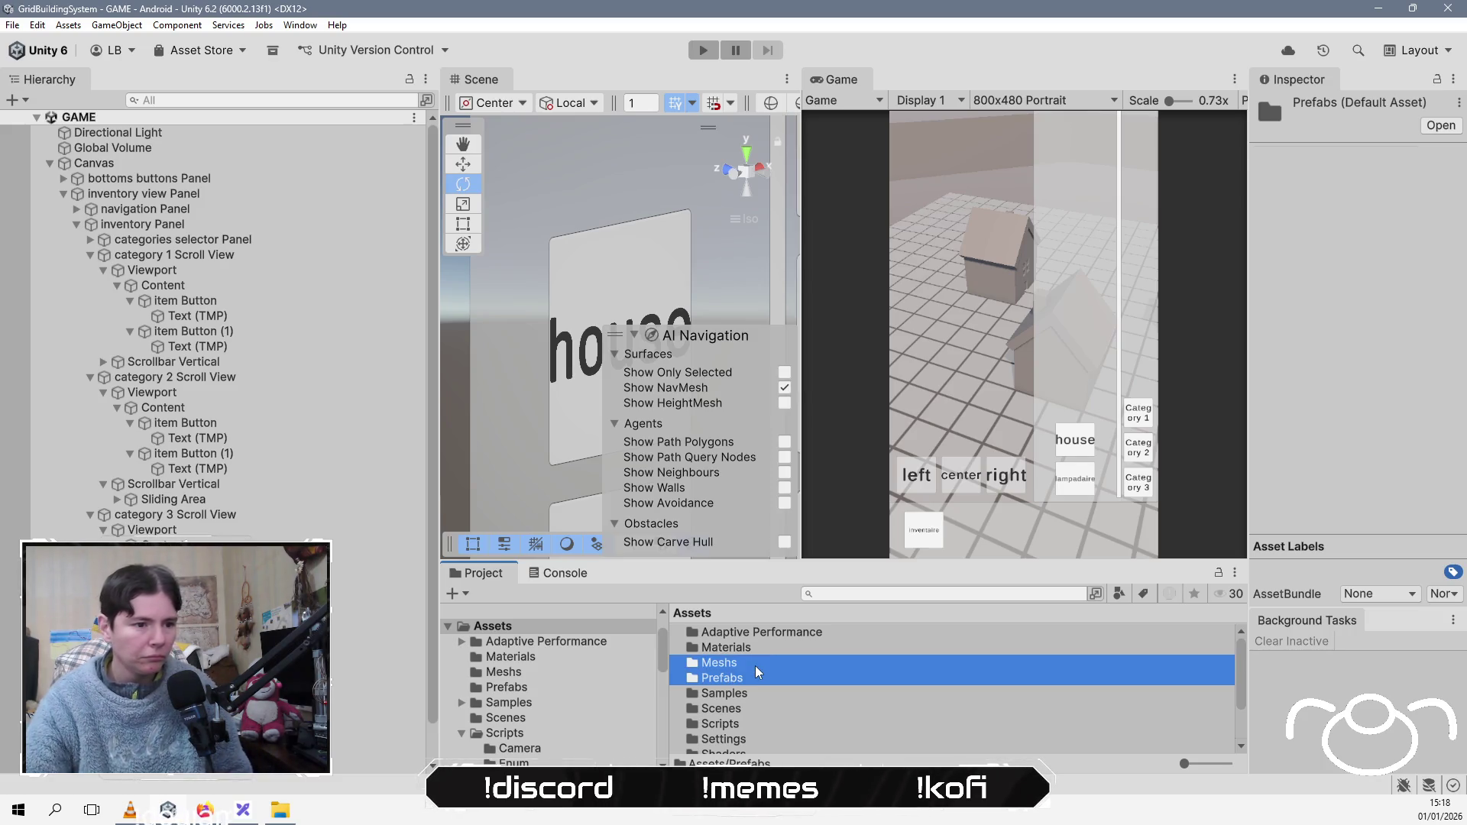
key("Delete")
key("Return")
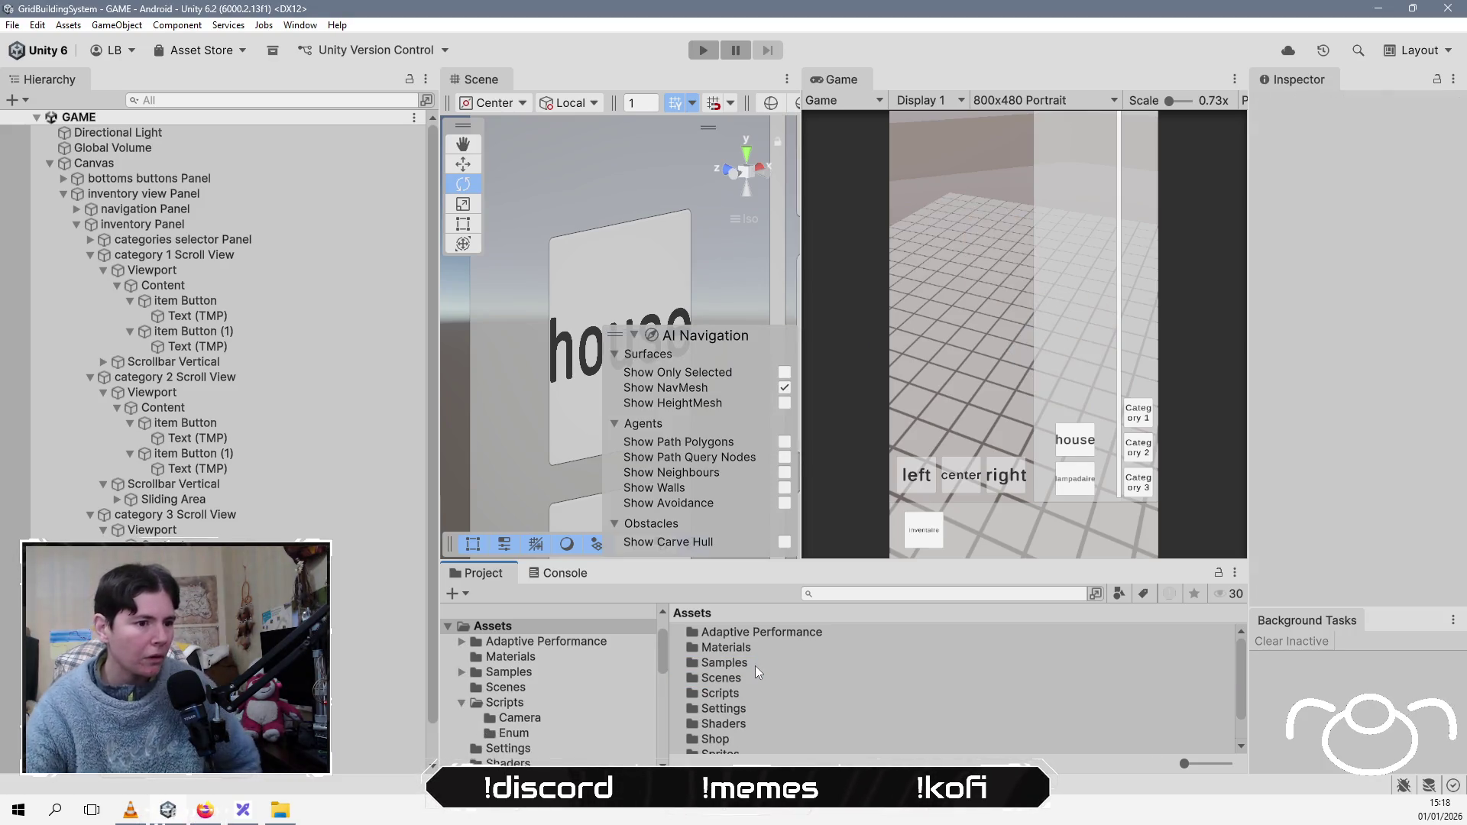
left_click(717, 740)
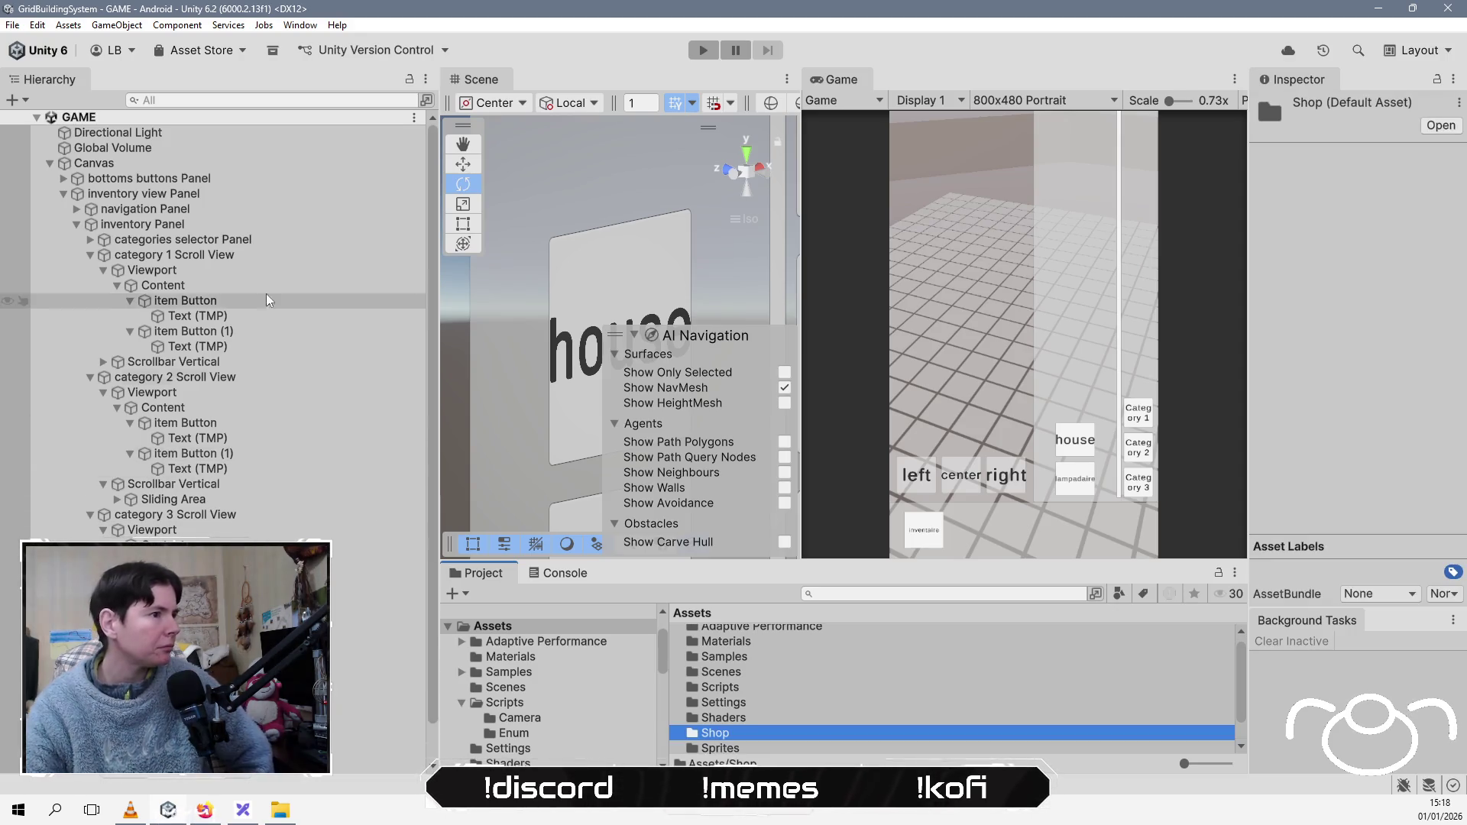
left_click(50, 164)
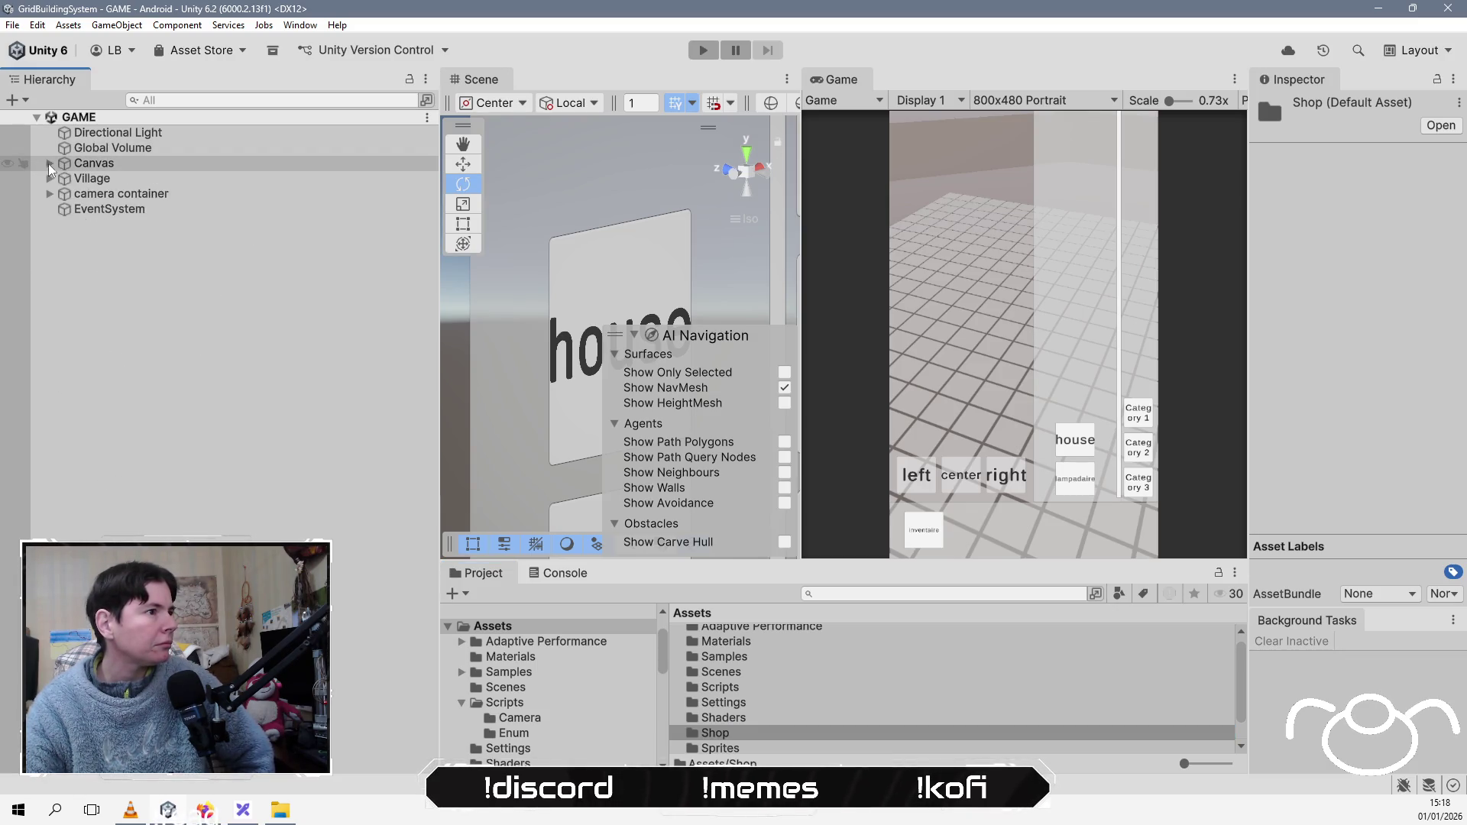
Step: Add the Builder script to Village by searching 'bui' in Add Component
left_click(115, 179)
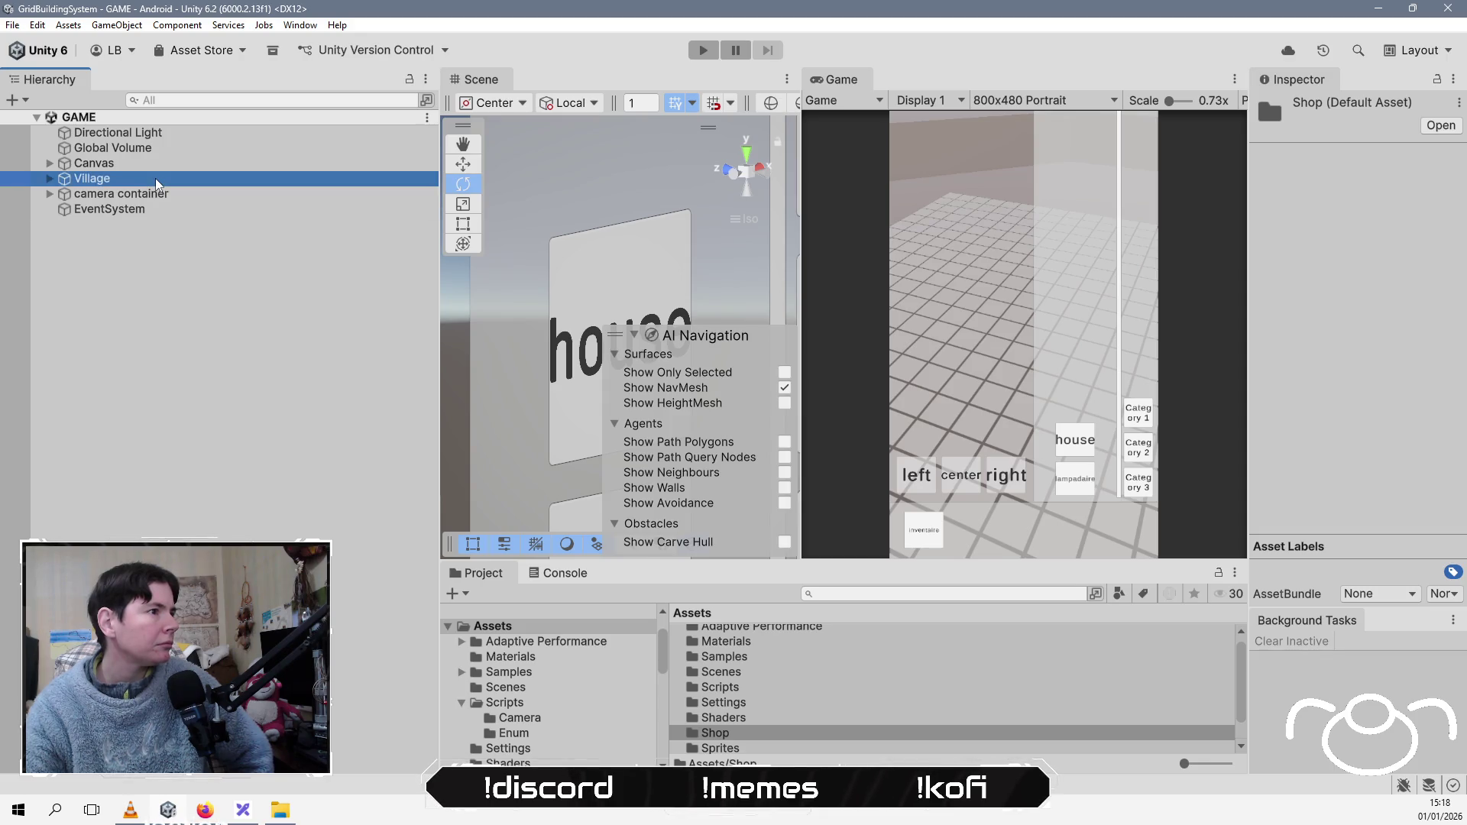
left_click(1391, 258)
type("gr")
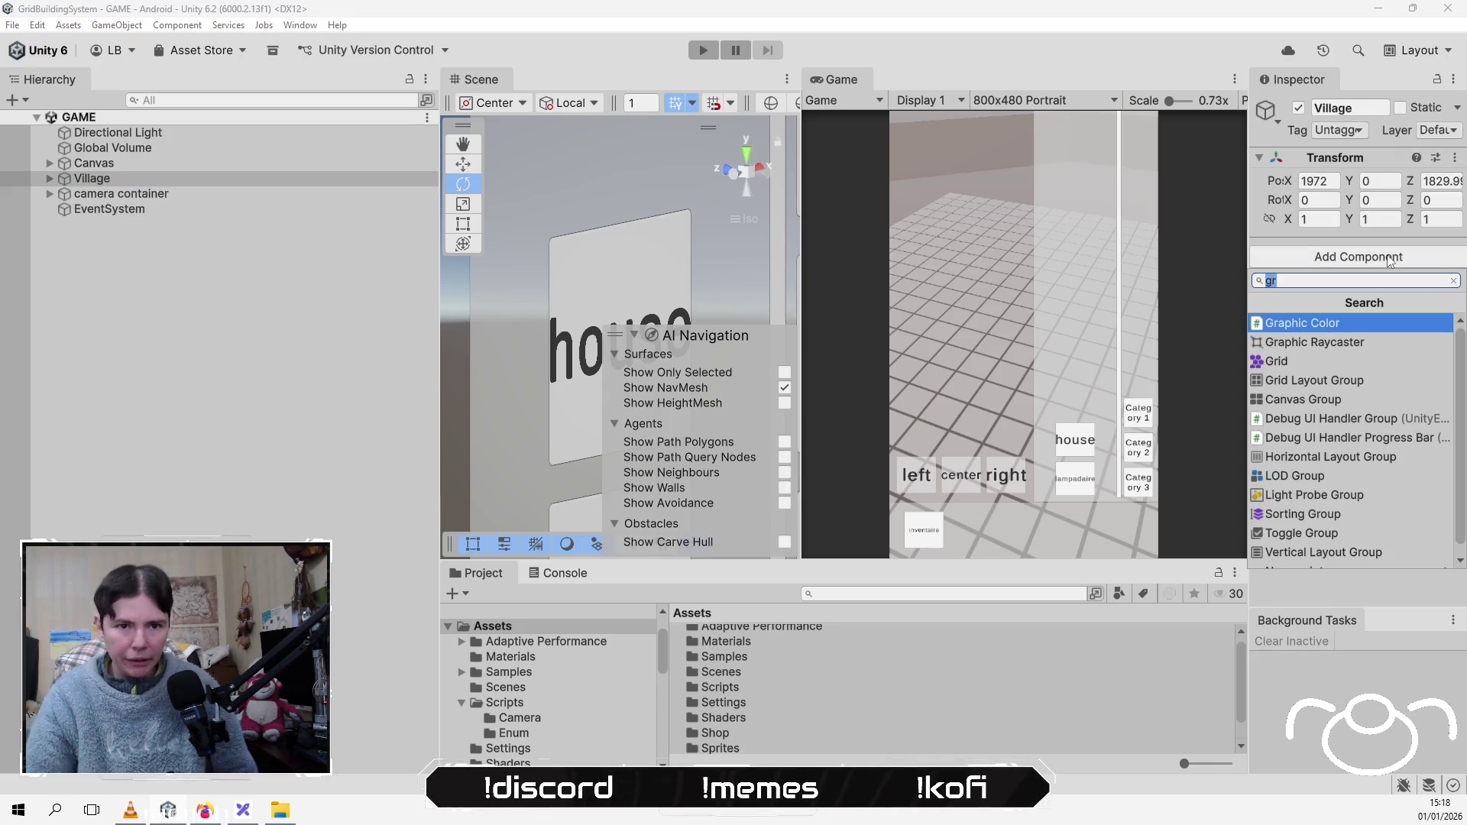
type("b")
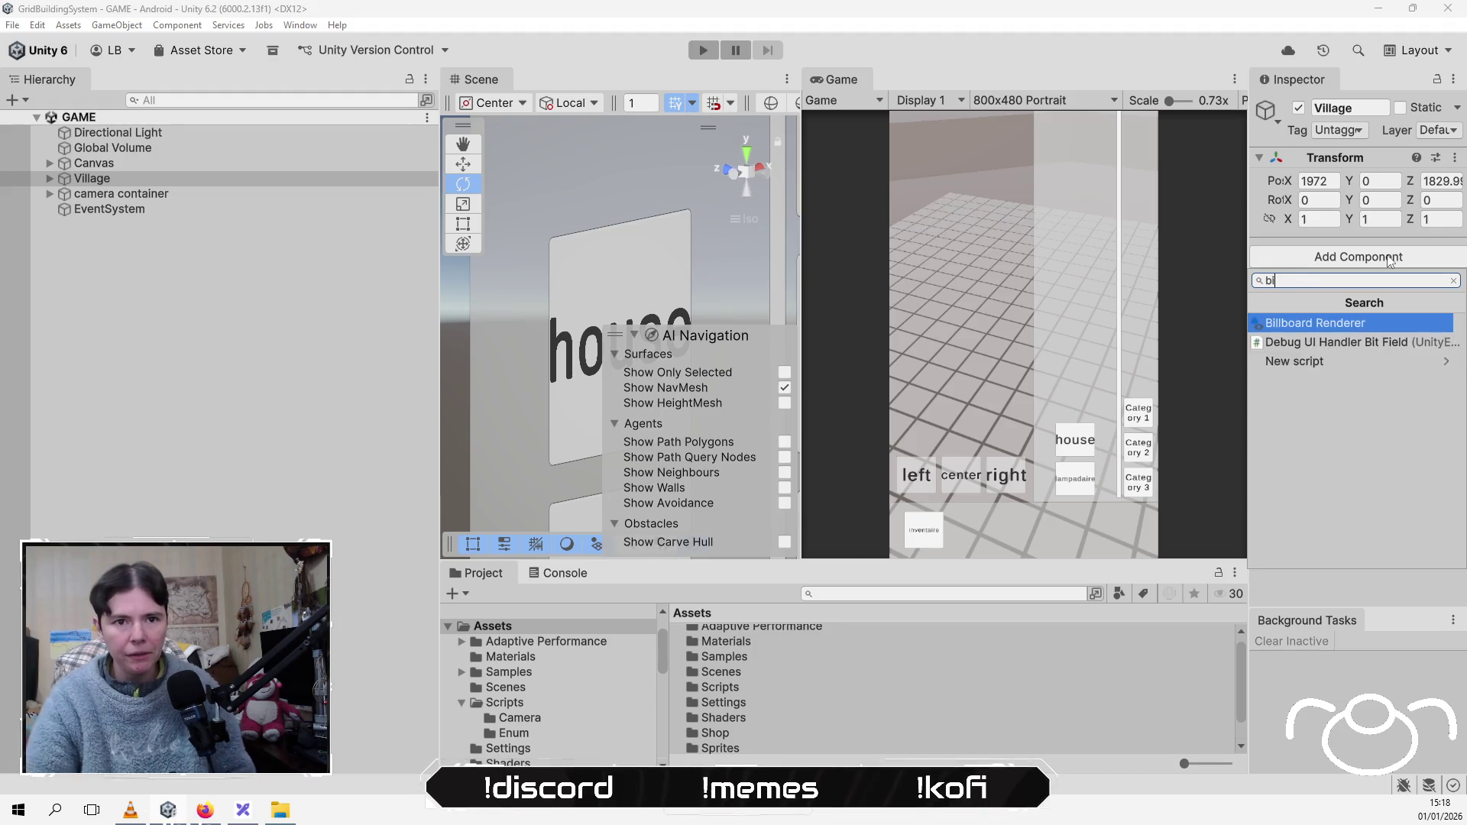
type("ui")
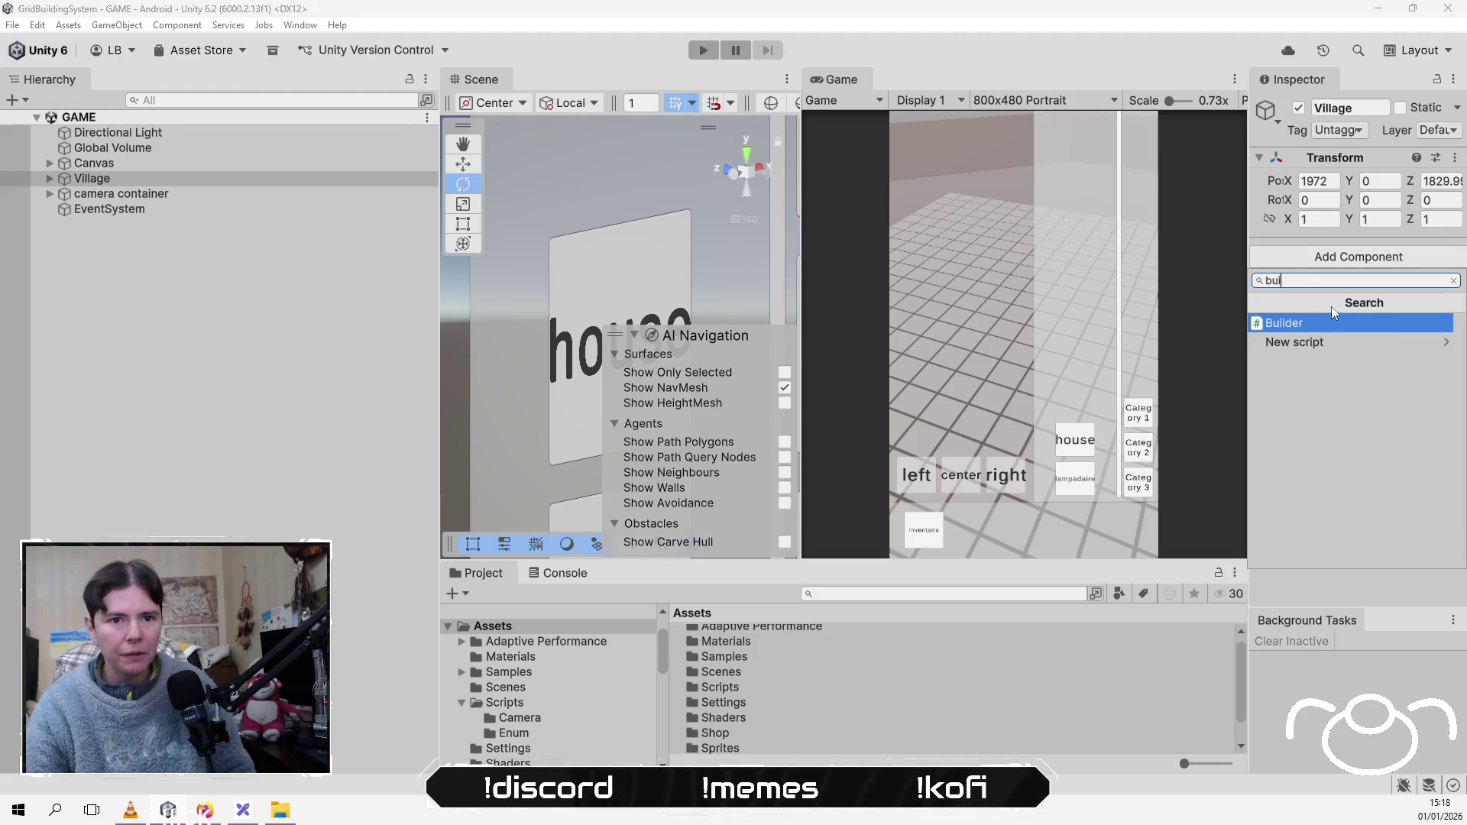
left_click(1302, 328)
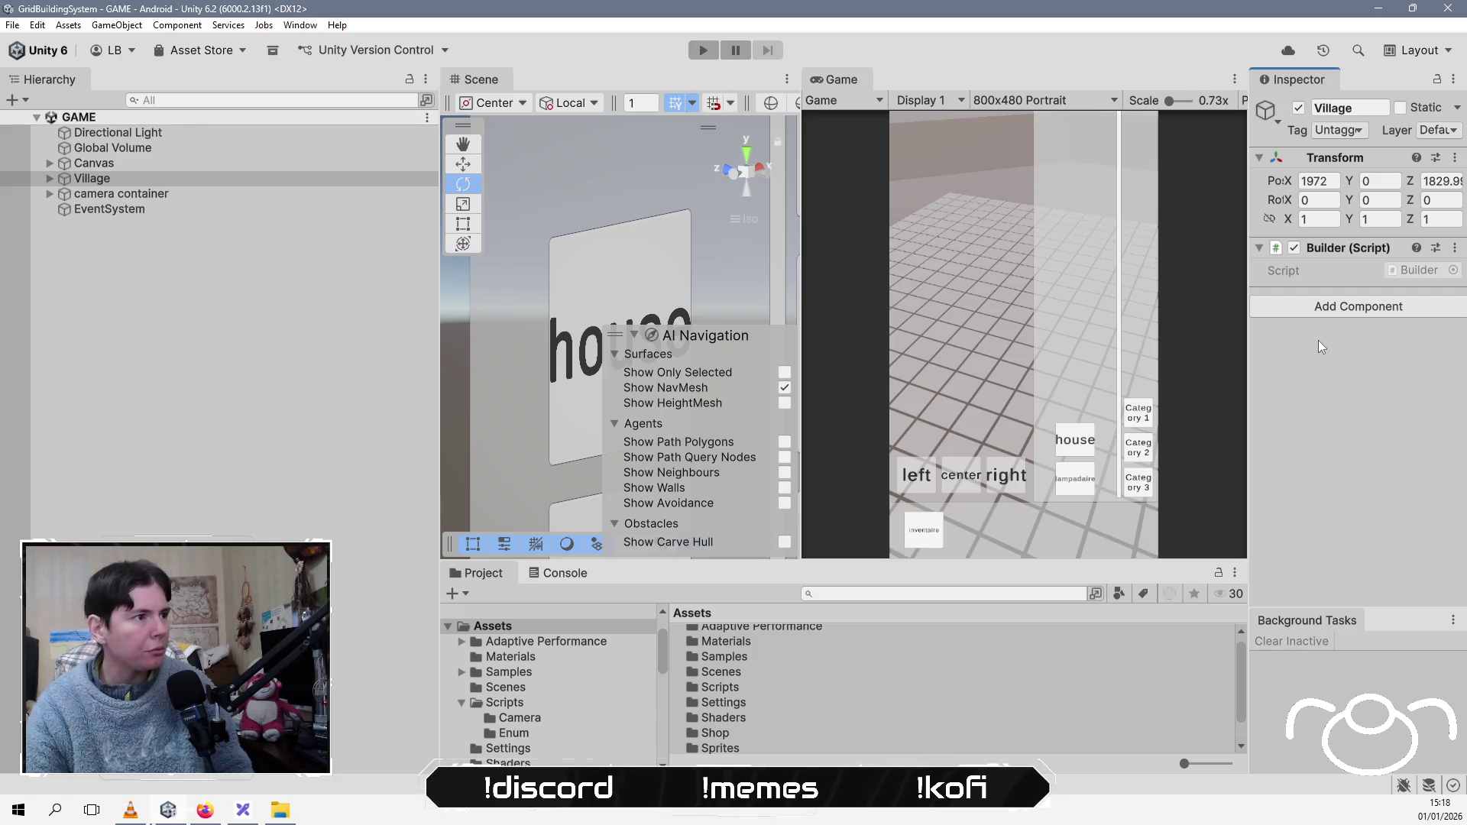
left_click(49, 164, "alt")
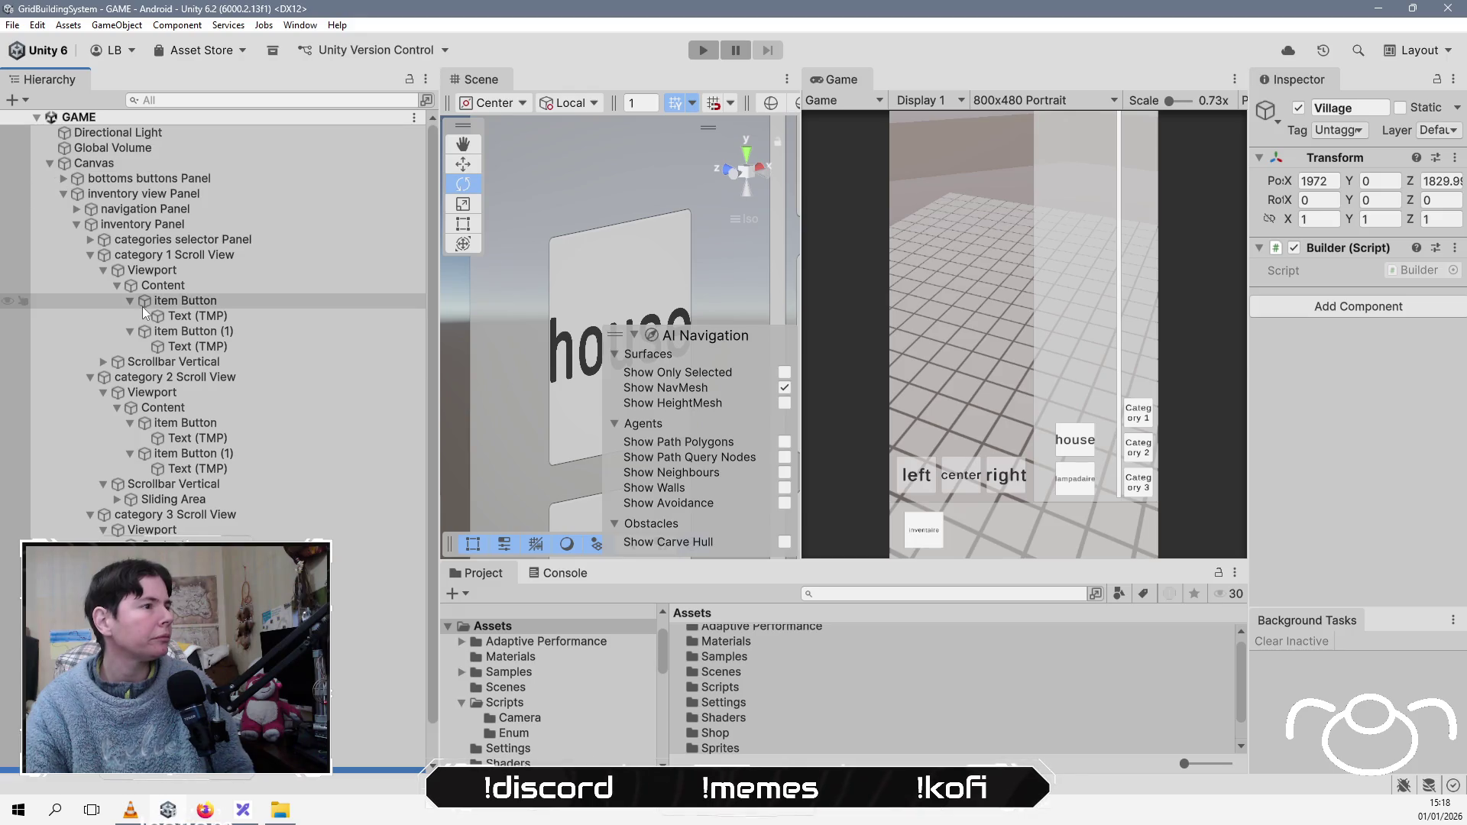
Step: Add an On Click entry to the first item Button targeting Village with Builder.Build (GameObject)
left_click(241, 303)
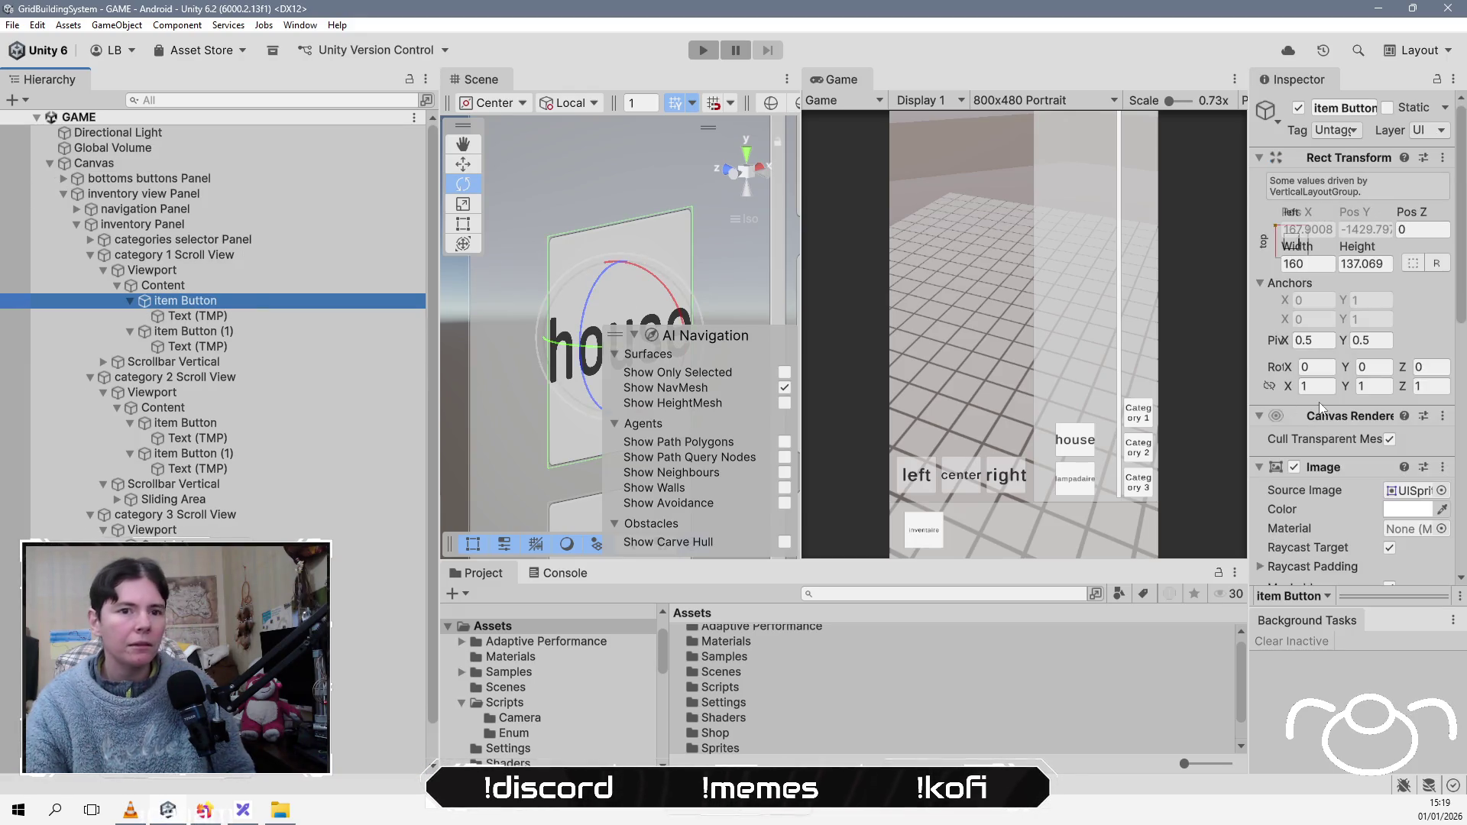
left_click_drag(1243, 373, 926, 373)
scroll(1203, 516, "down", 3)
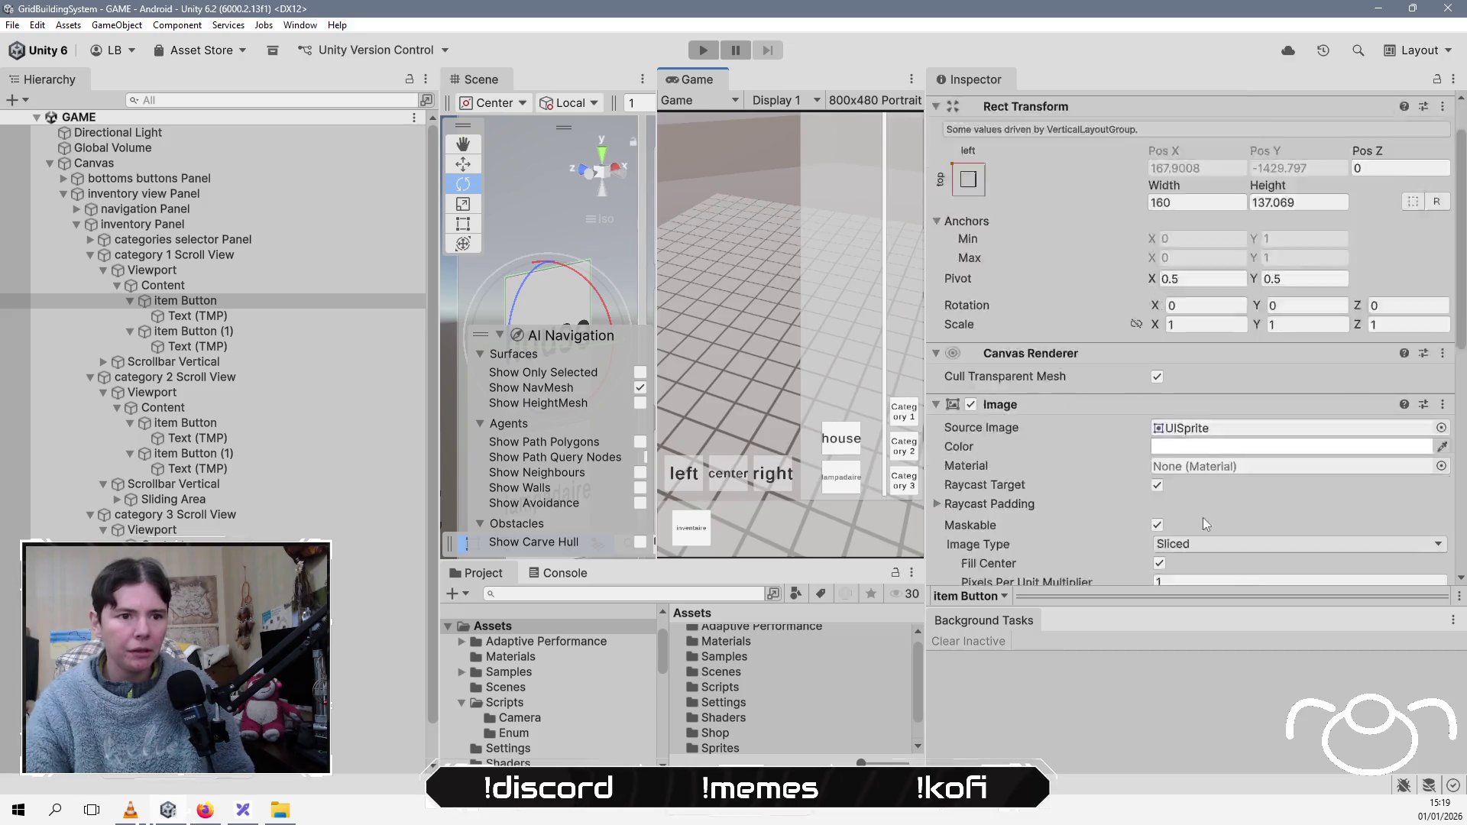
scroll(1168, 505, "down", 2)
left_click(1401, 460)
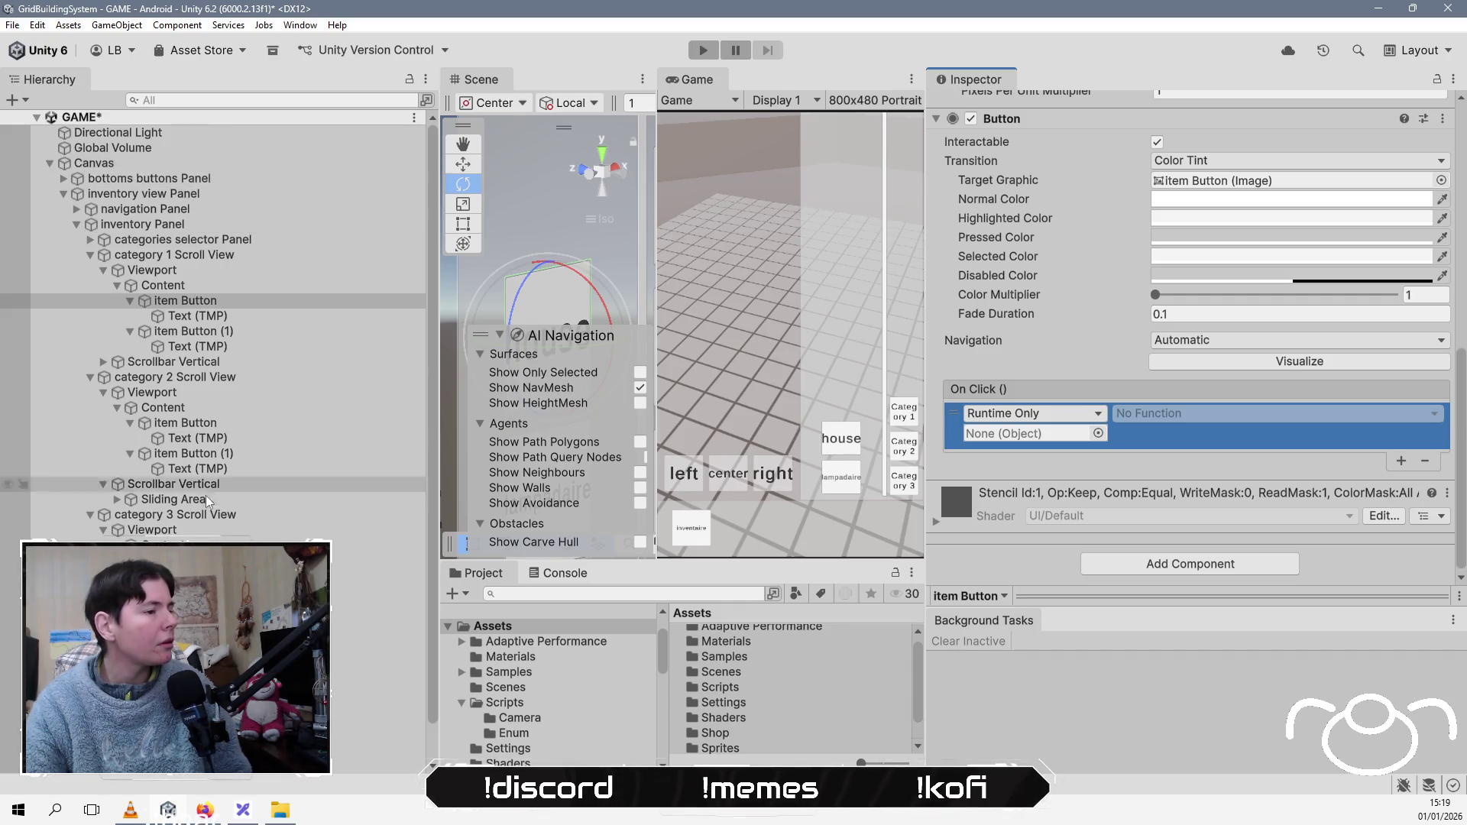
scroll(367, 581, "down", 2)
left_click_drag(230, 735, 1015, 436)
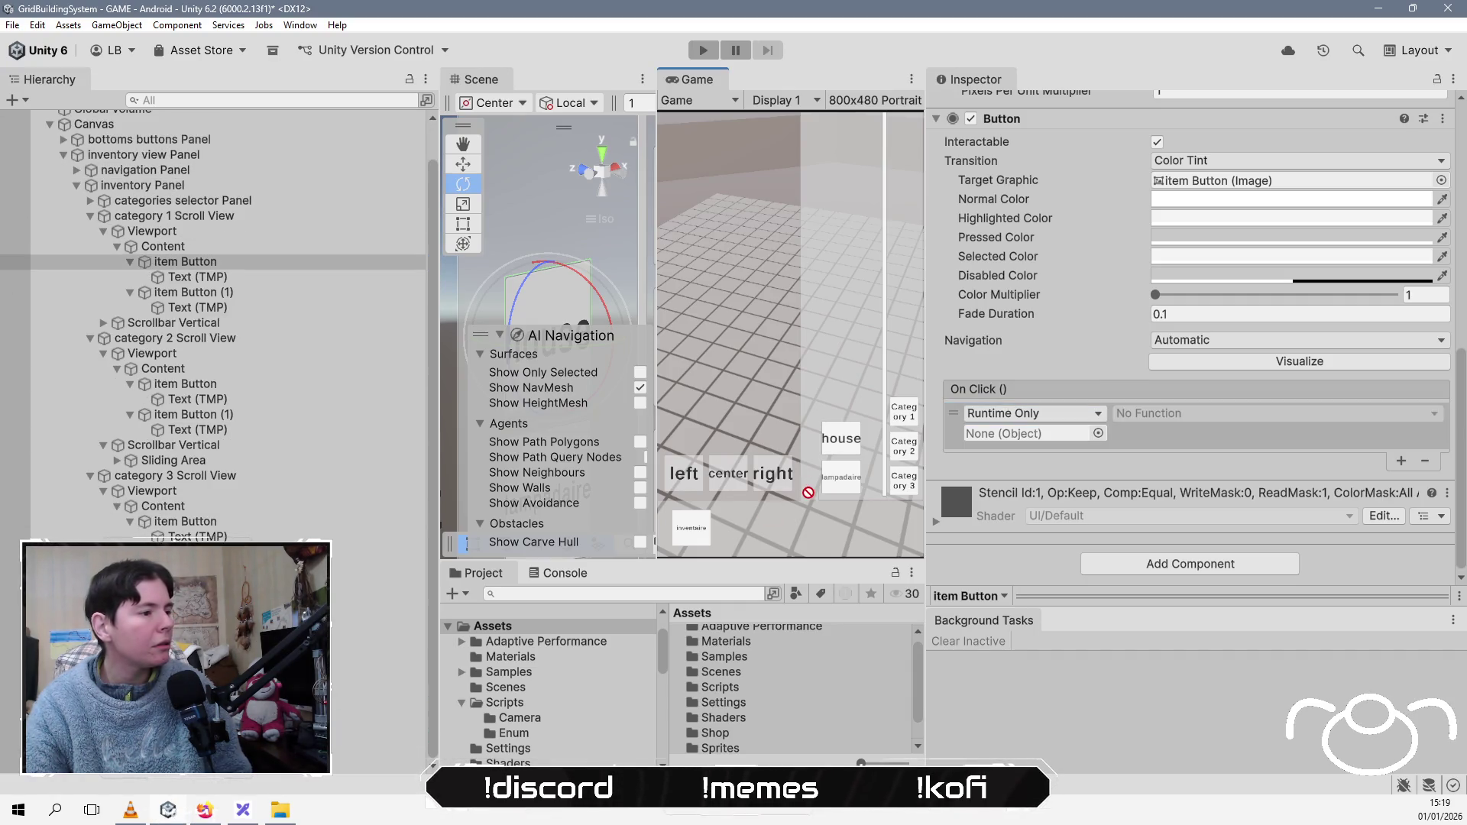
left_click(1172, 414)
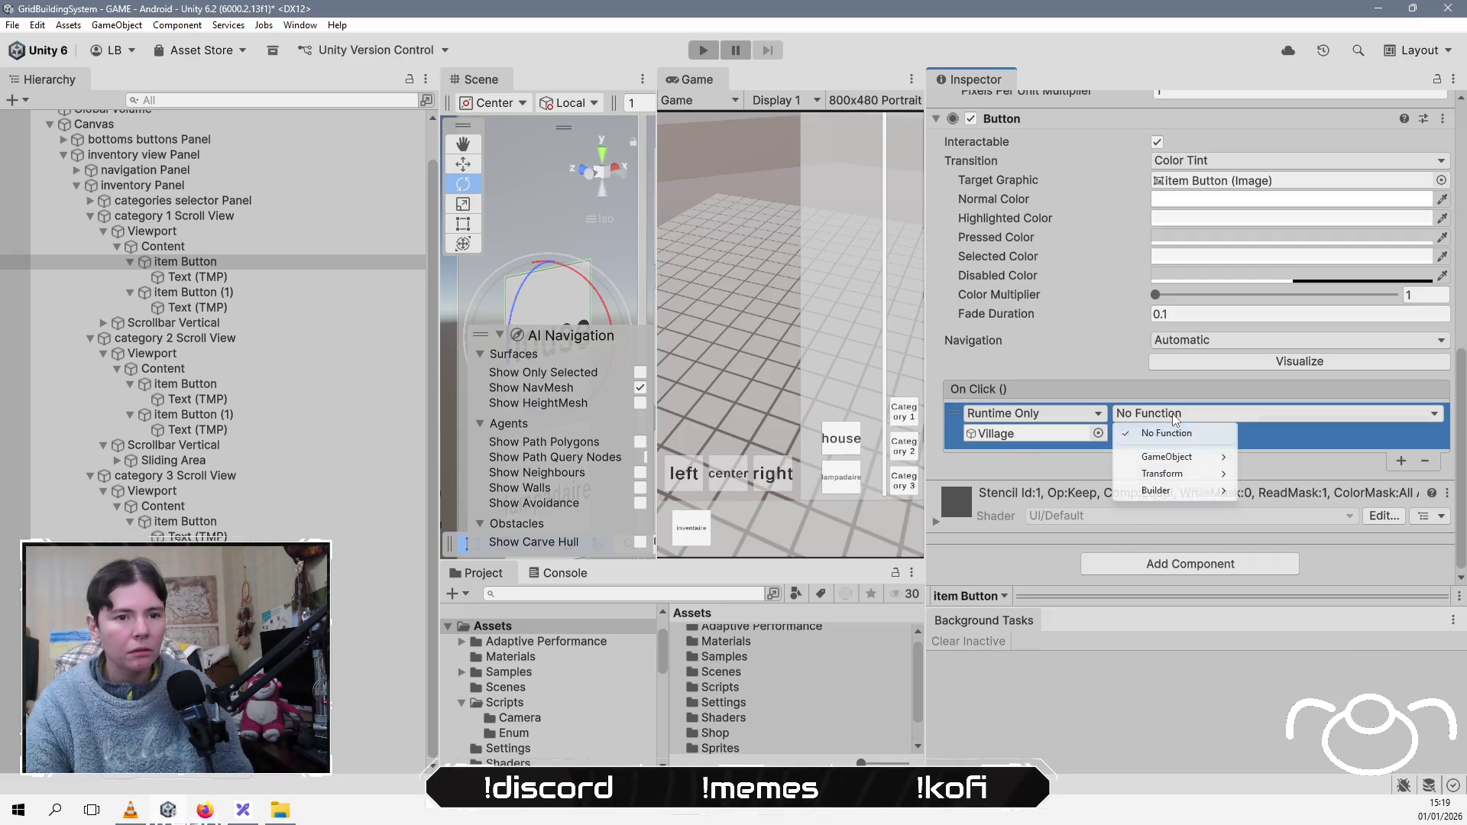
mouse_move(1177, 491)
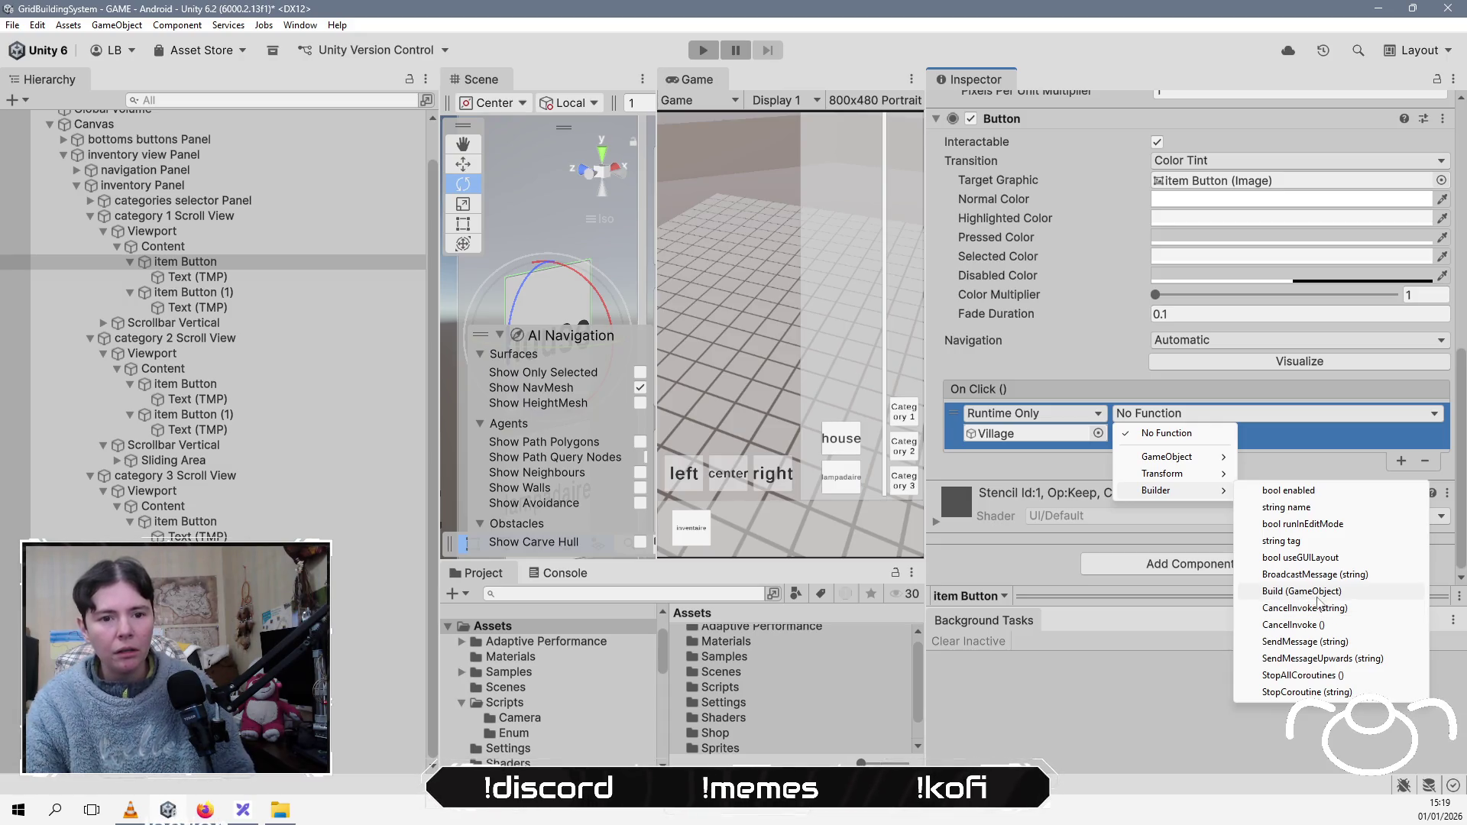
left_click(1316, 597)
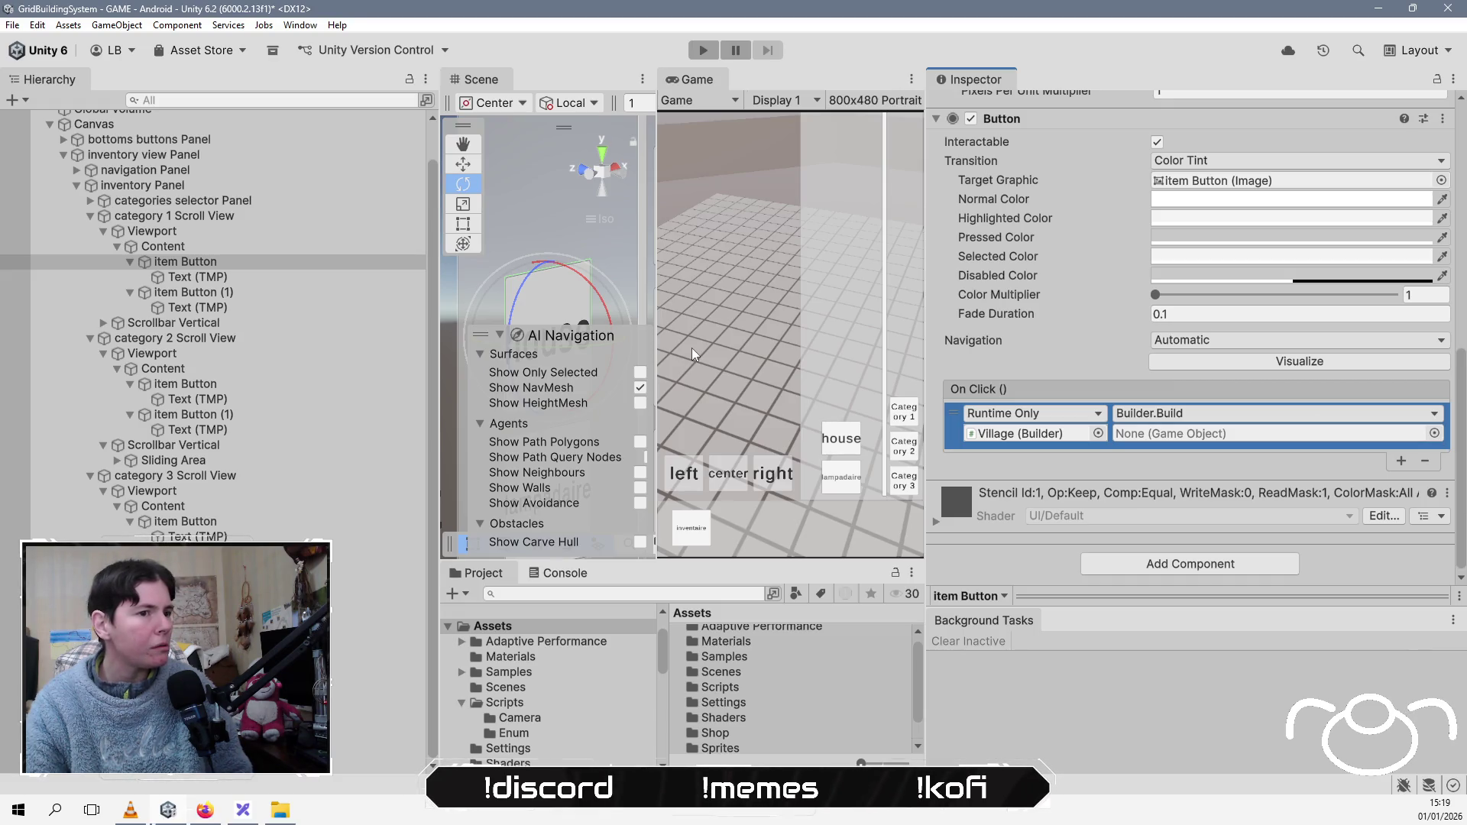
left_click(219, 267)
Step: Rename the first item button to house Button
key("shift+Right")
key("shift+Right")
key("shift+Right")
type("ho")
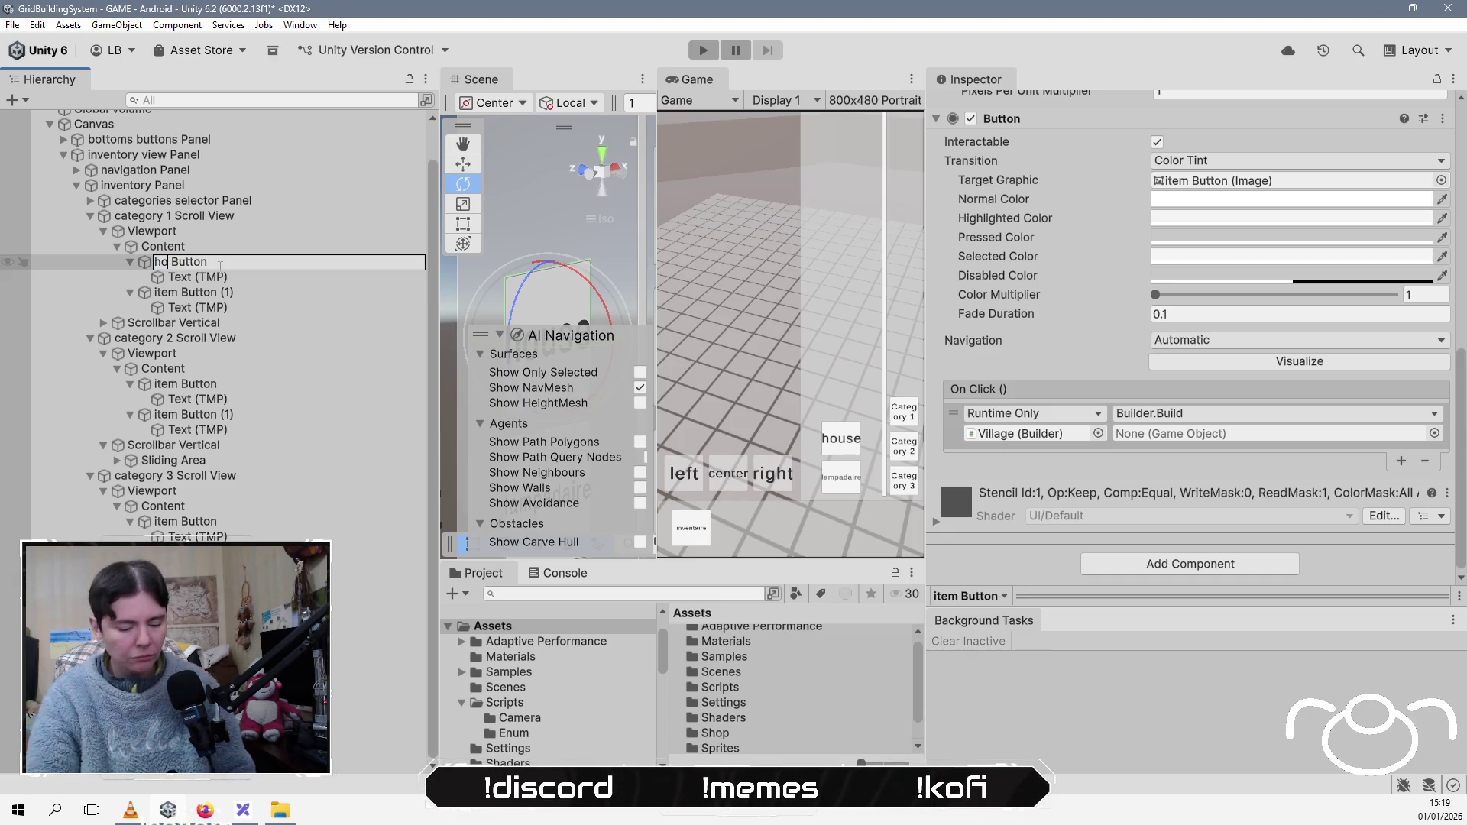
type("use")
key("Return")
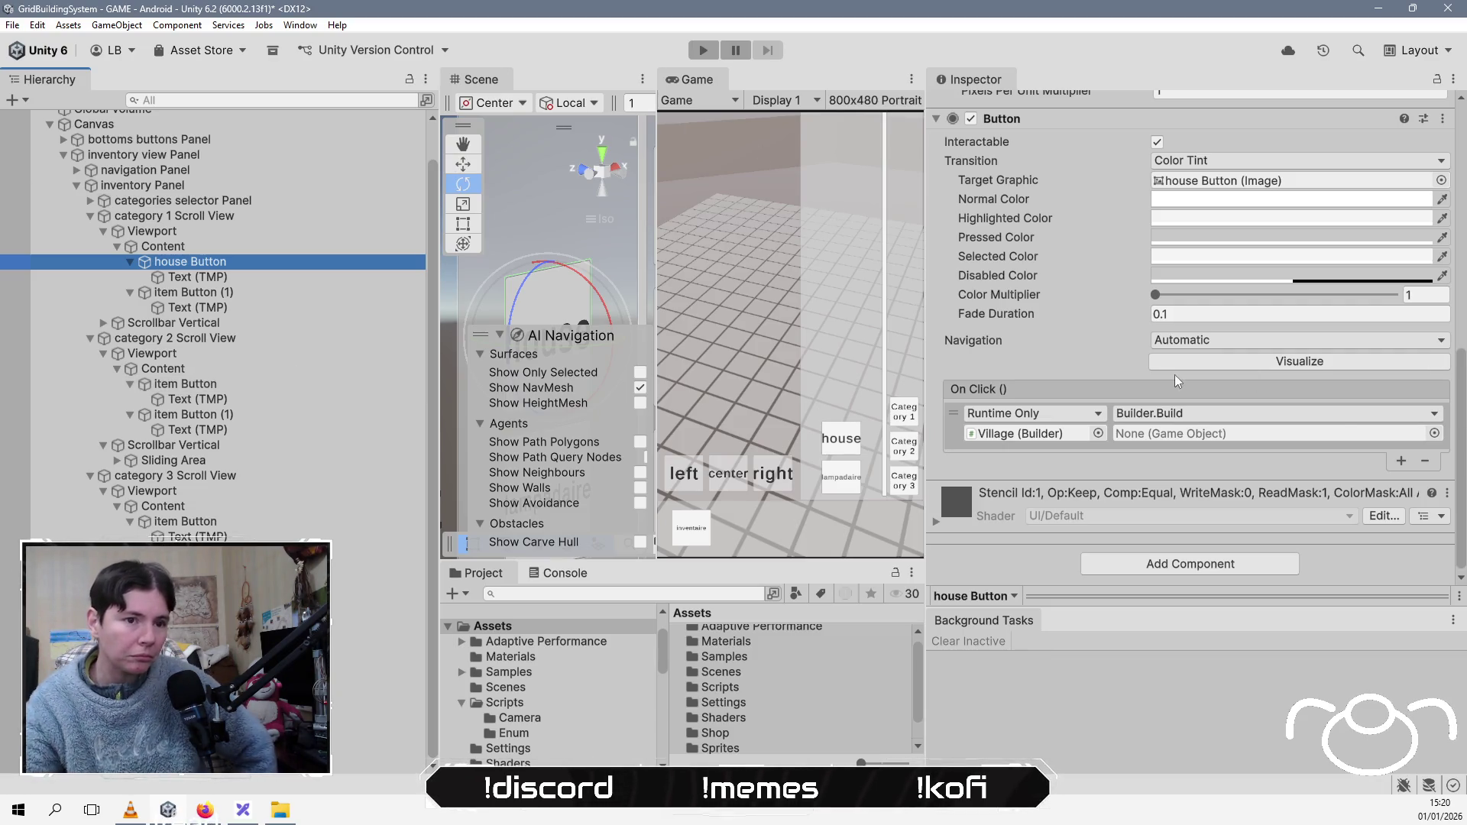
Step: Set the petite_maison prefab asset as the Builder.Build argument
left_click(1434, 433)
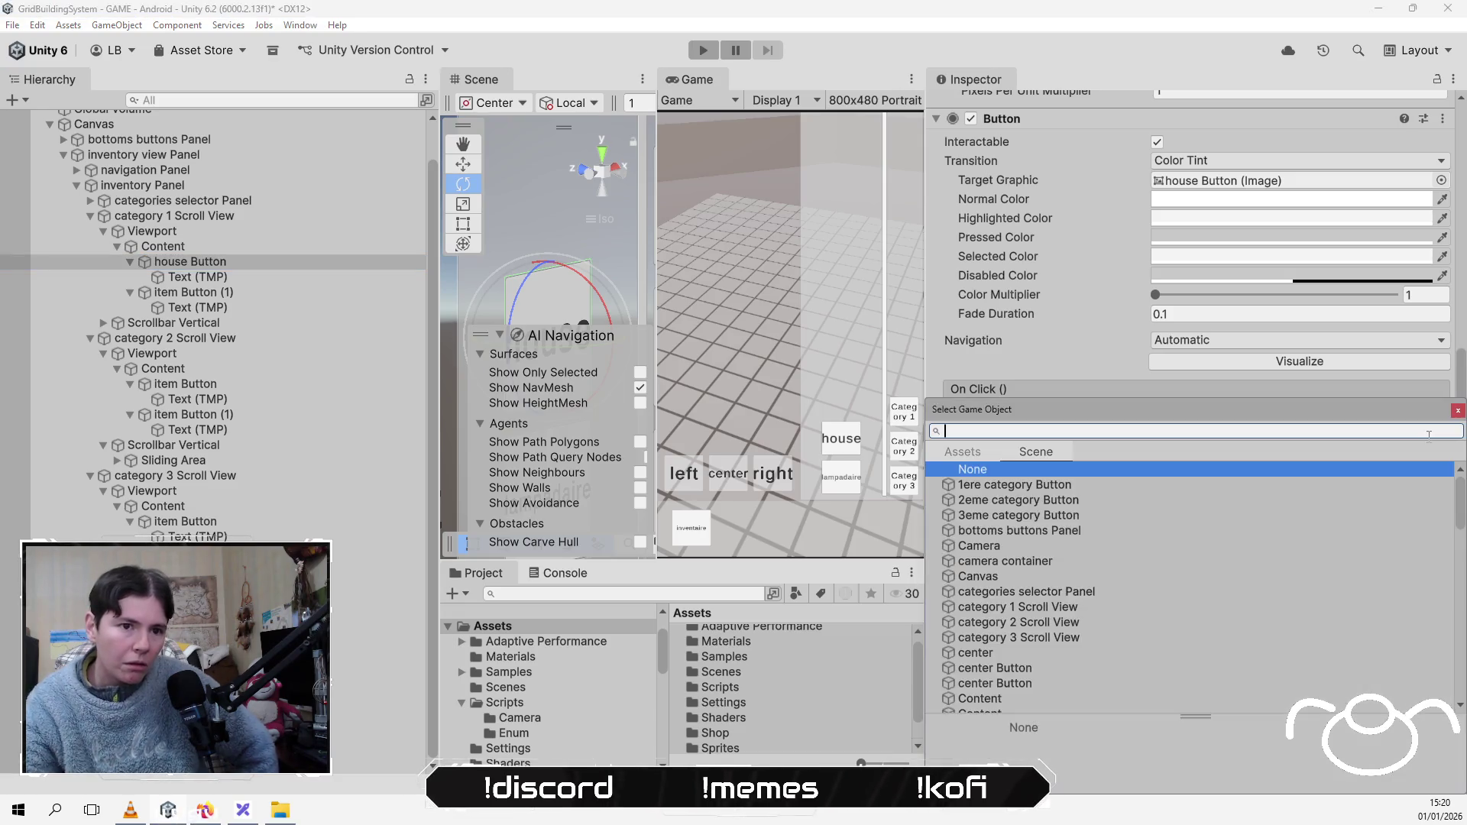
left_click(975, 450)
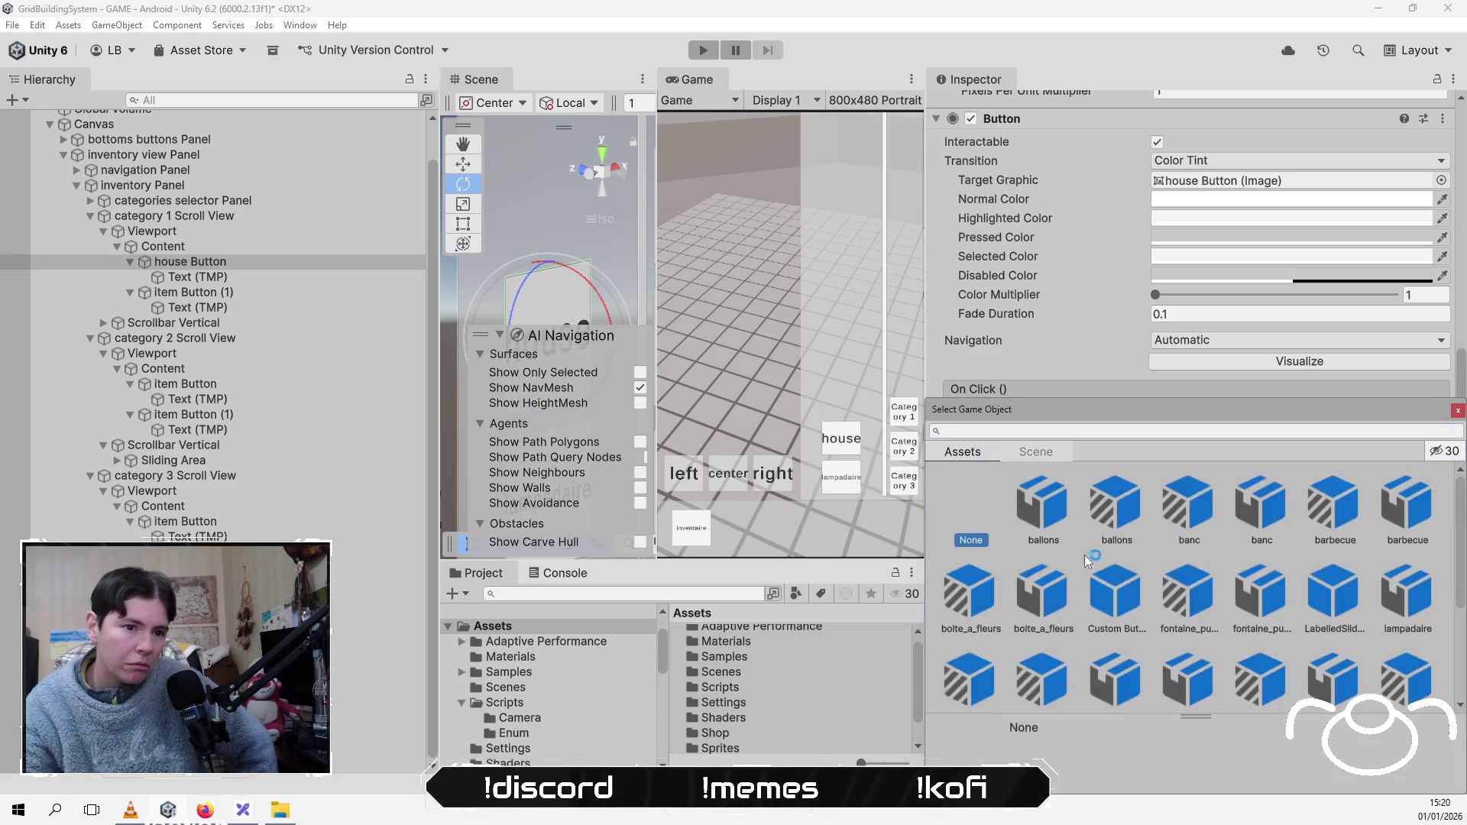
scroll(1149, 645, "down", 3)
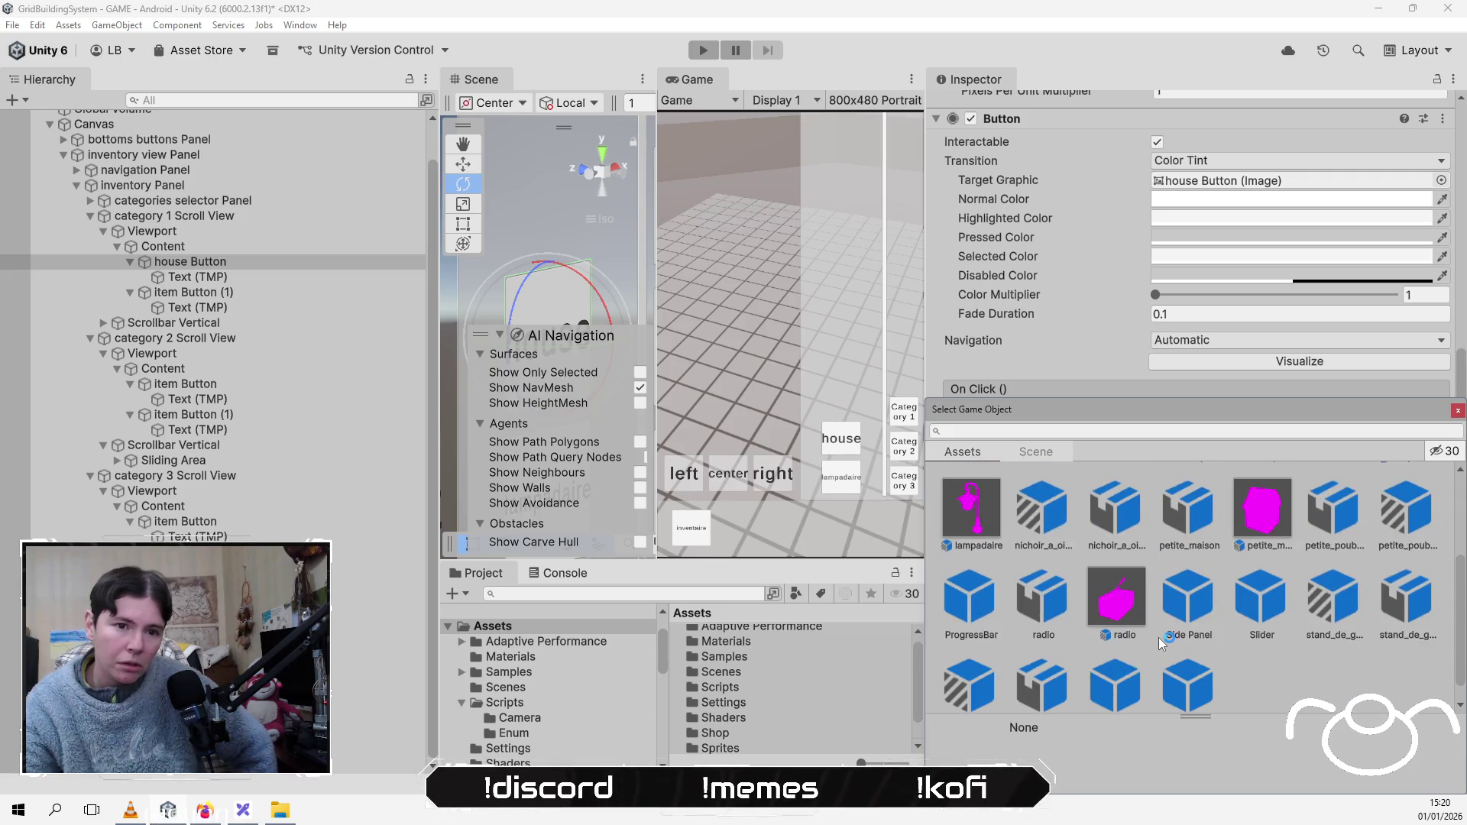
double_click(1191, 512)
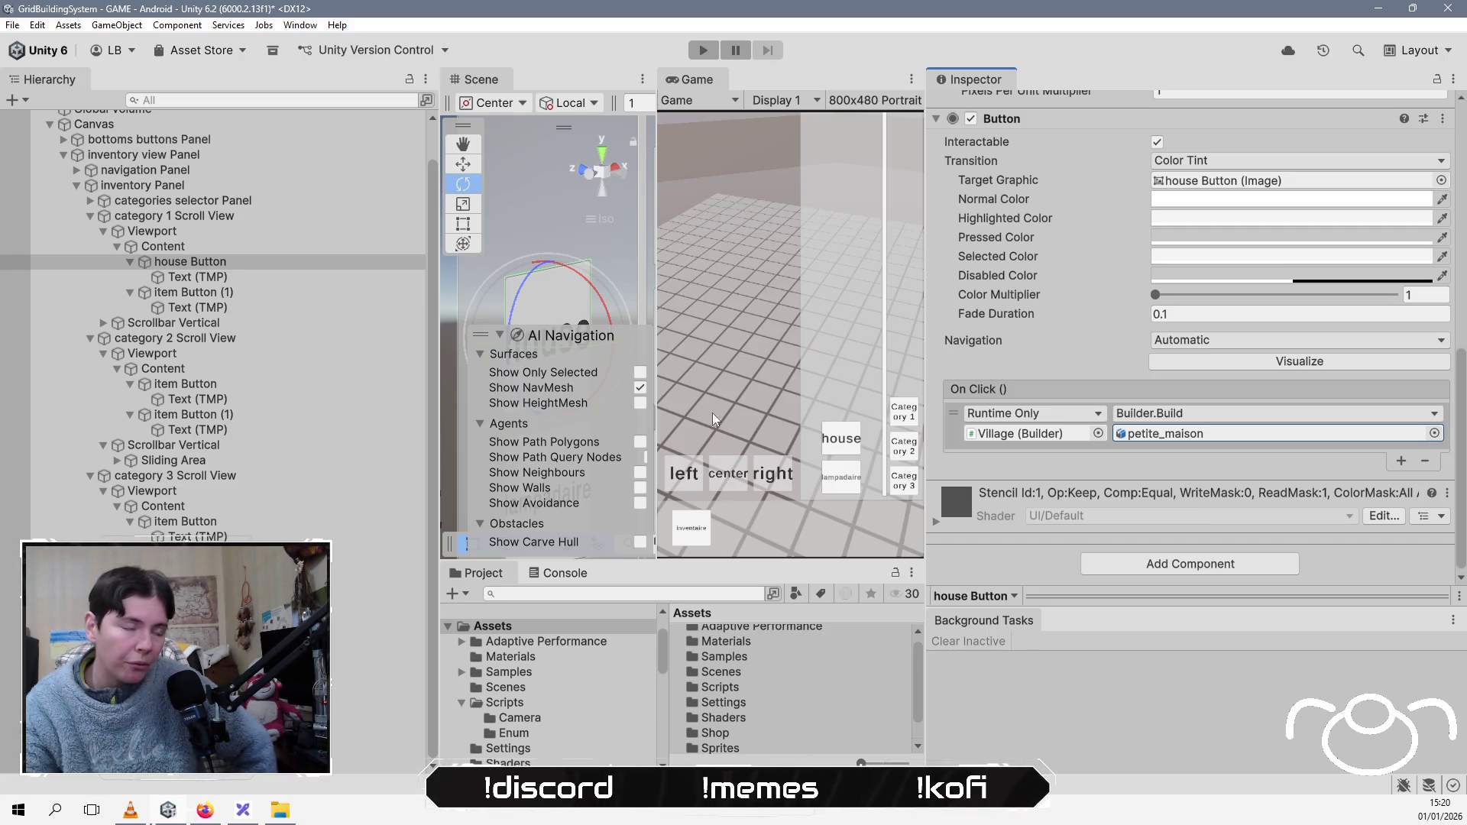
left_click(186, 292)
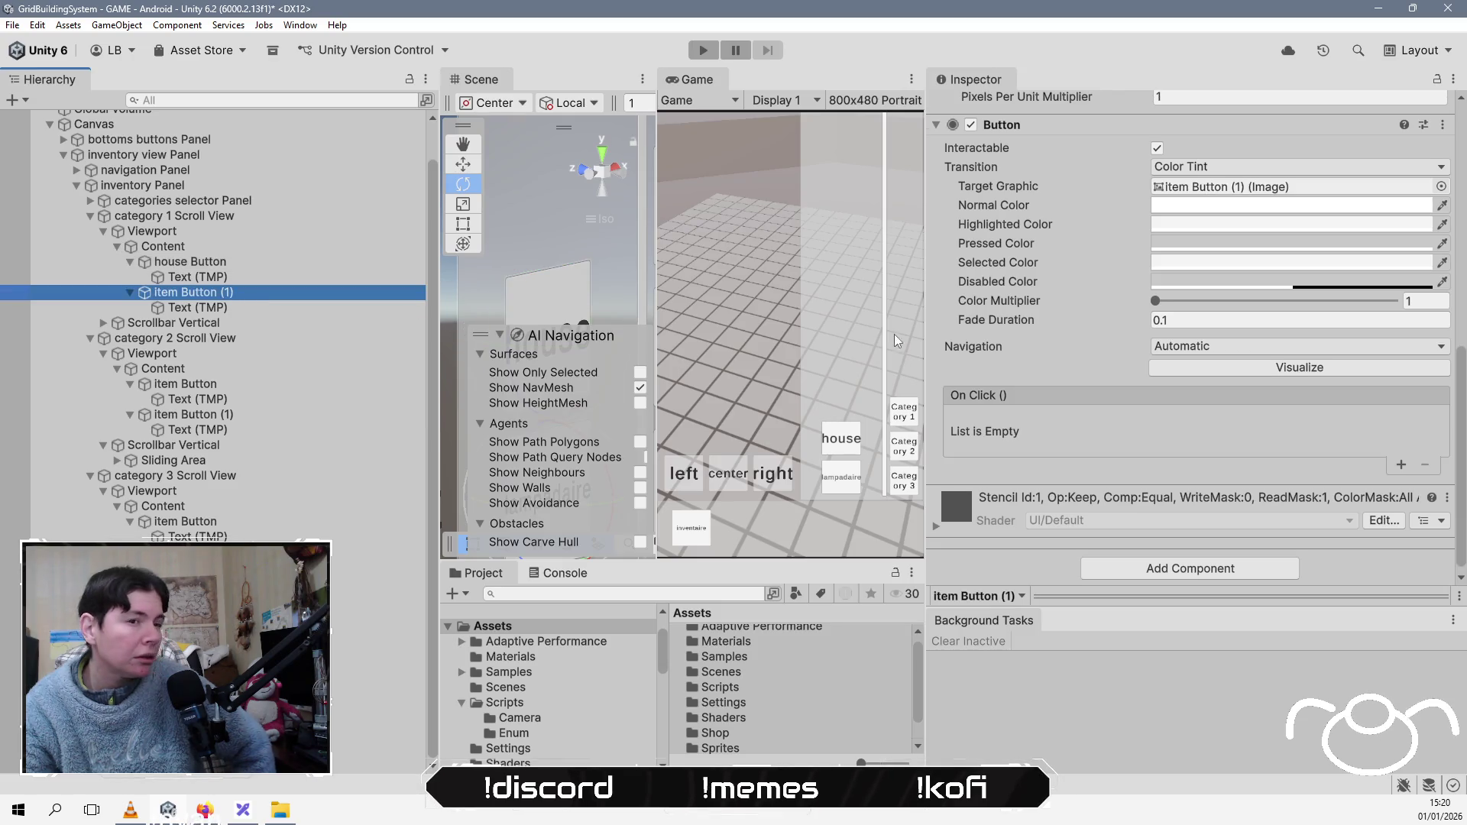
Step: Rename the second item button in category 1 to lampadaire Button
left_click(339, 313)
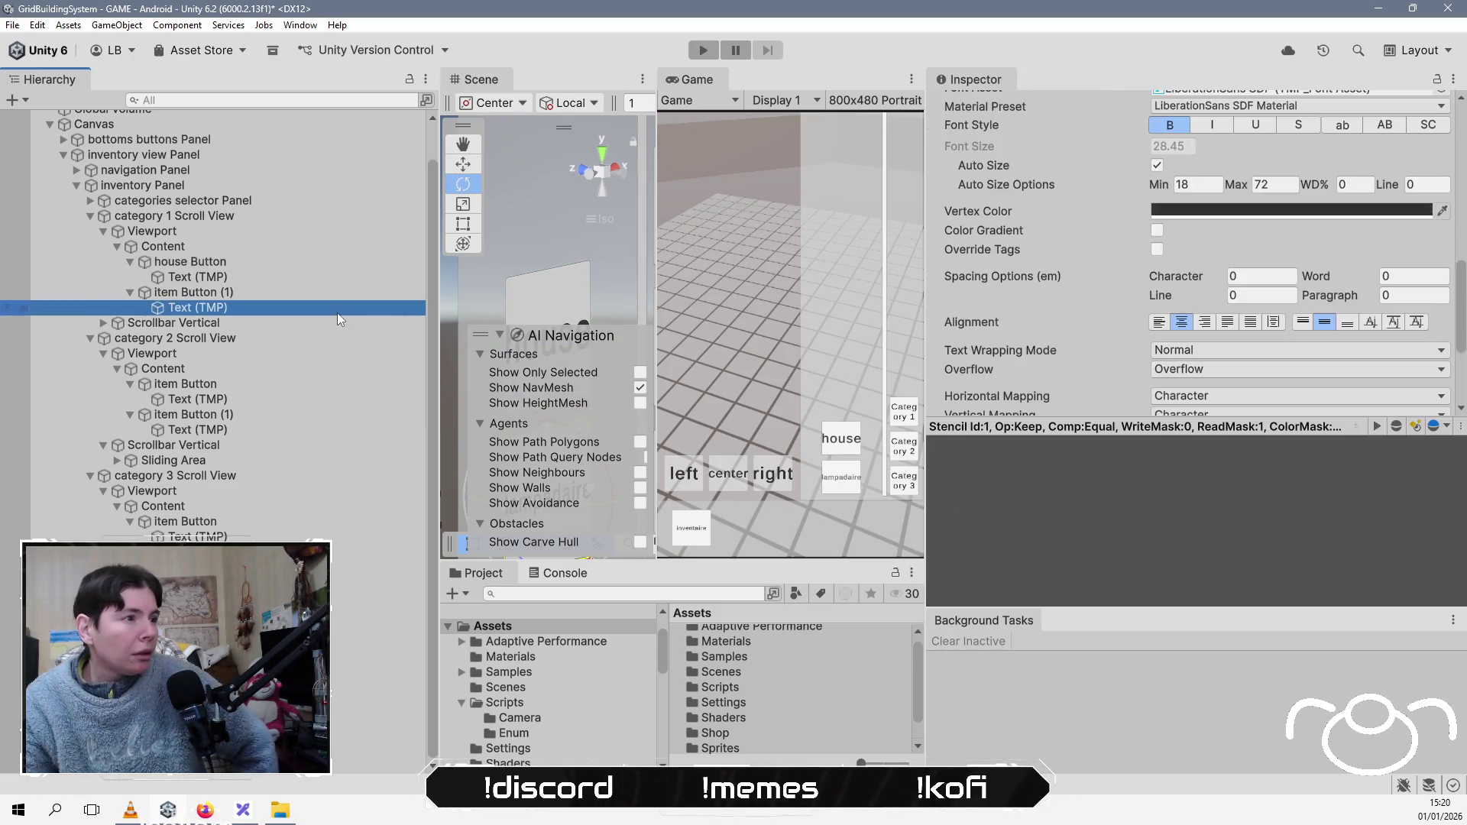
scroll(1137, 313, "down", 4)
scroll(1133, 314, "up", 8)
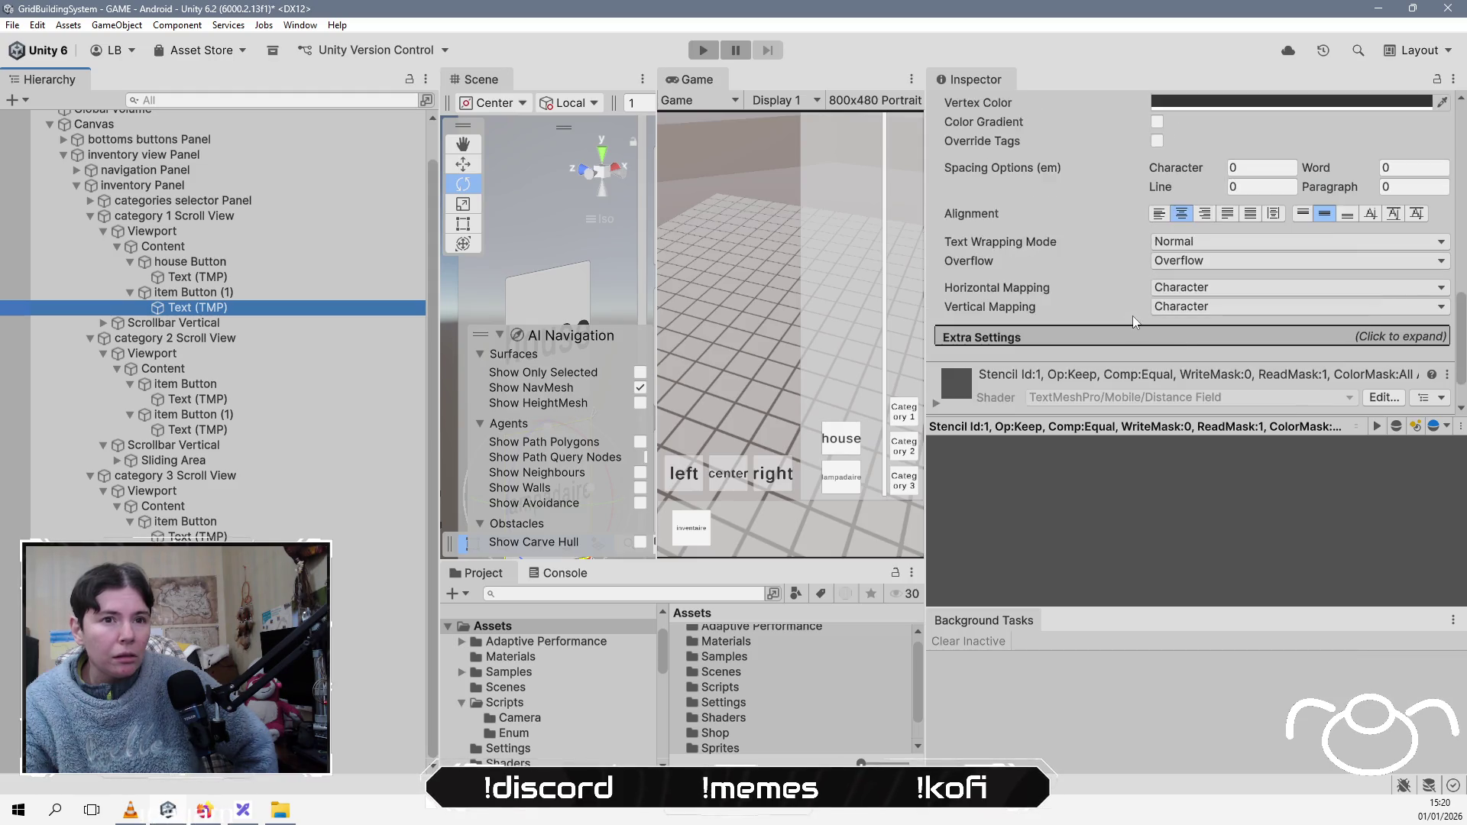
scroll(1130, 315, "up", 3)
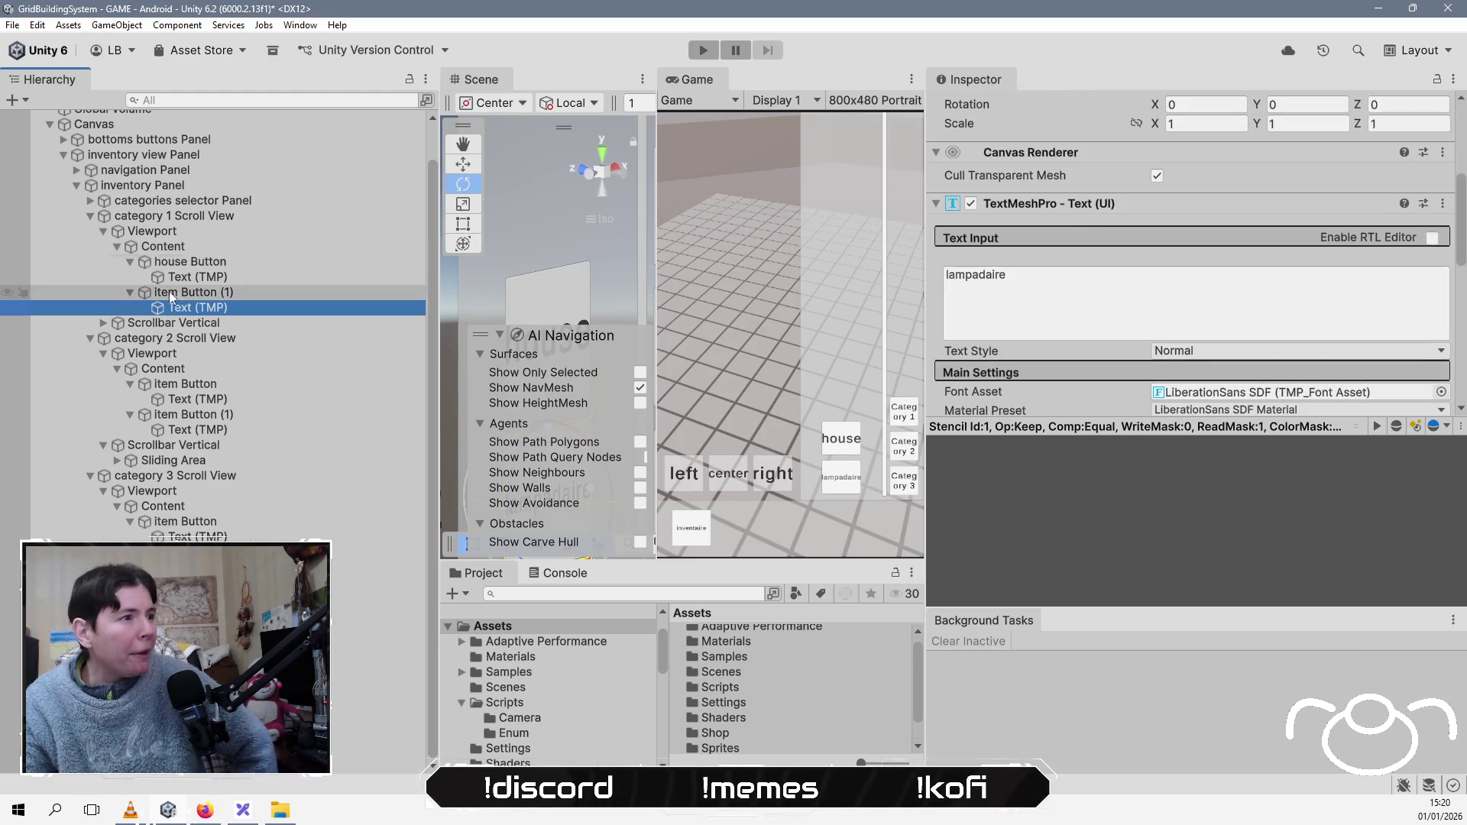
left_click(180, 294)
key("F2")
key("BackSpace")
key("BackSpace")
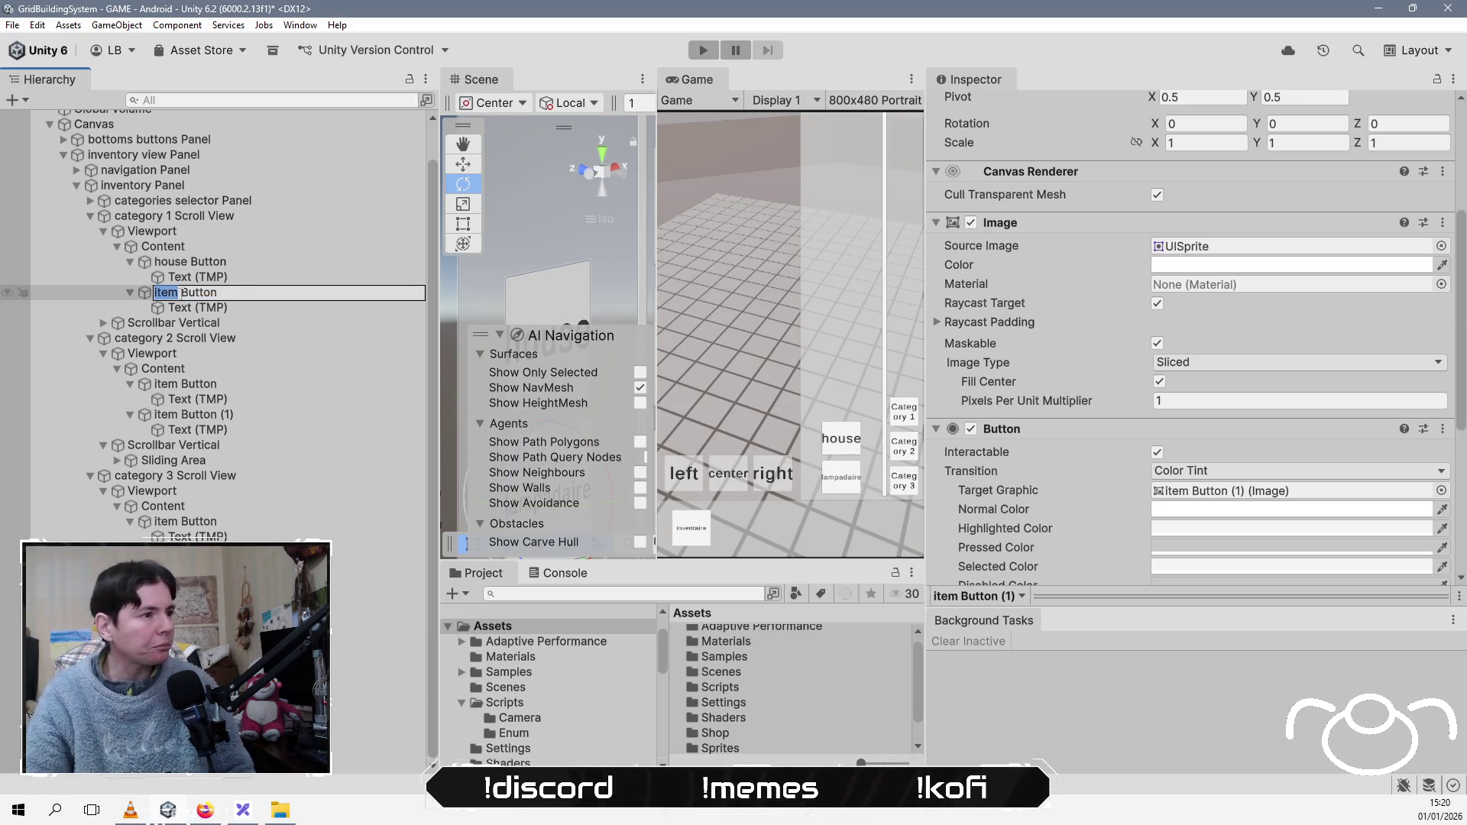
type("lampadaire")
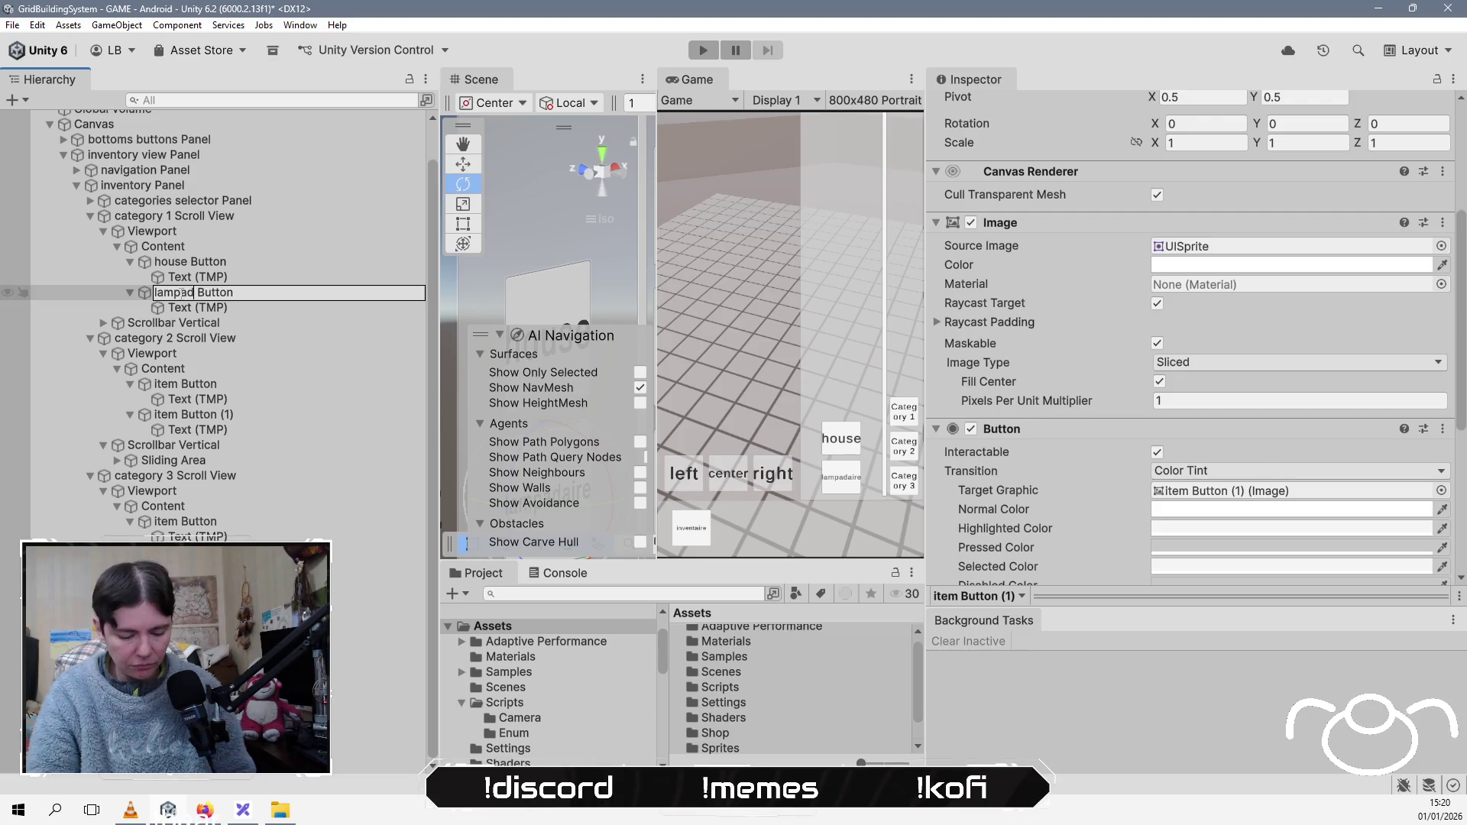
key("Return")
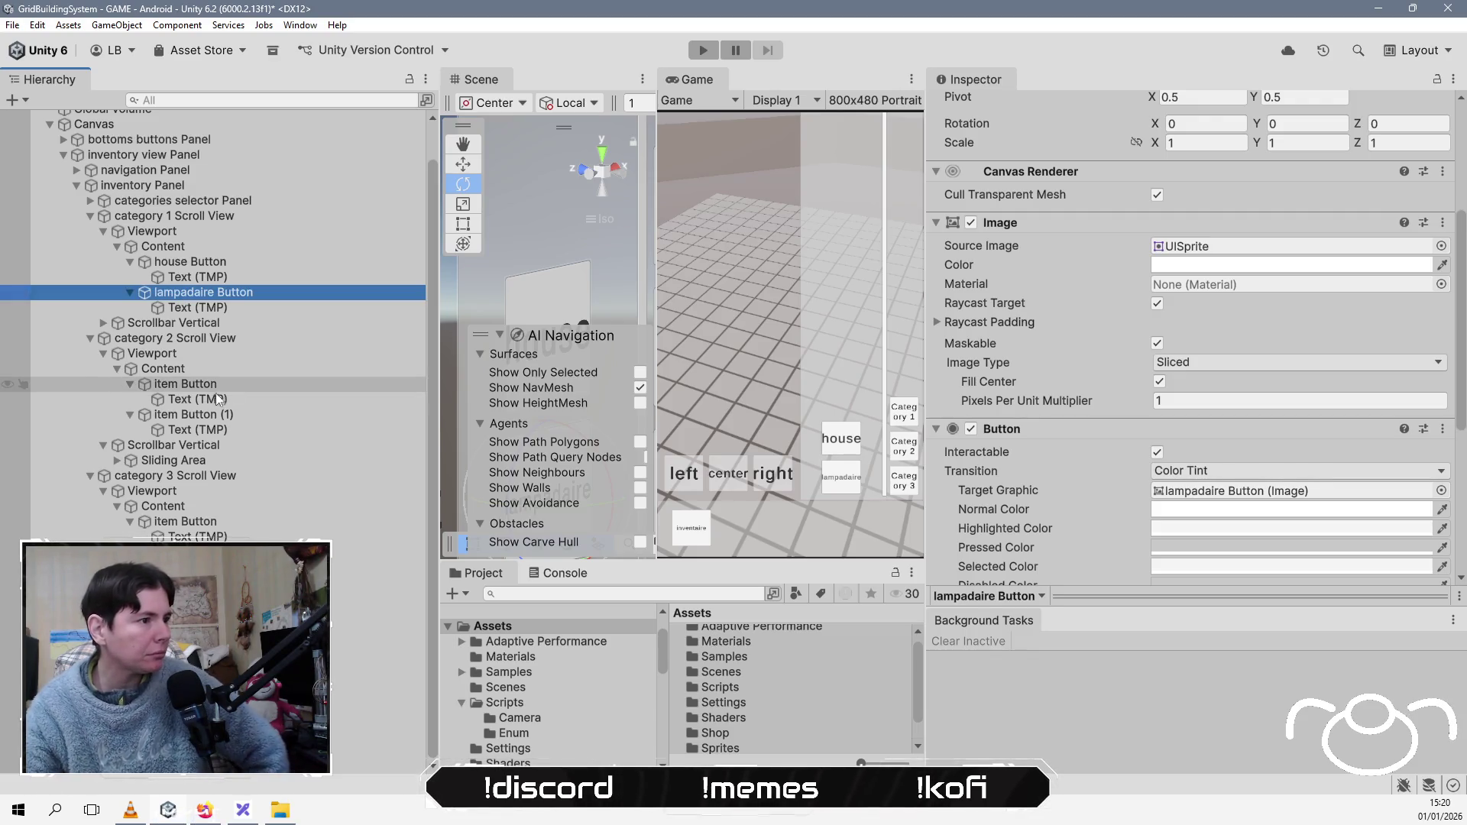
Step: Rename category 2's first item button to radio Button
left_click(214, 397)
key("F2")
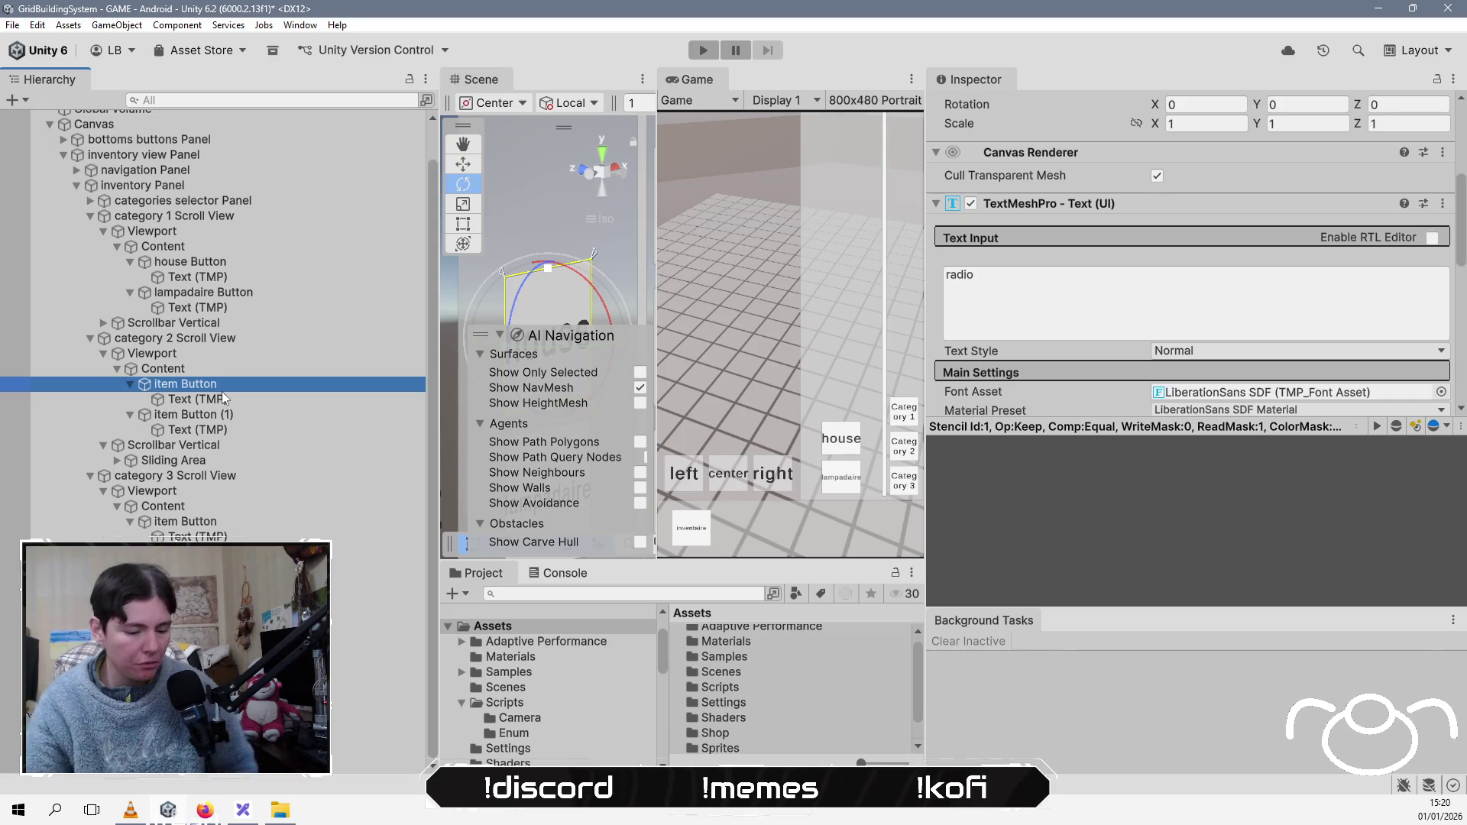
key("Escape")
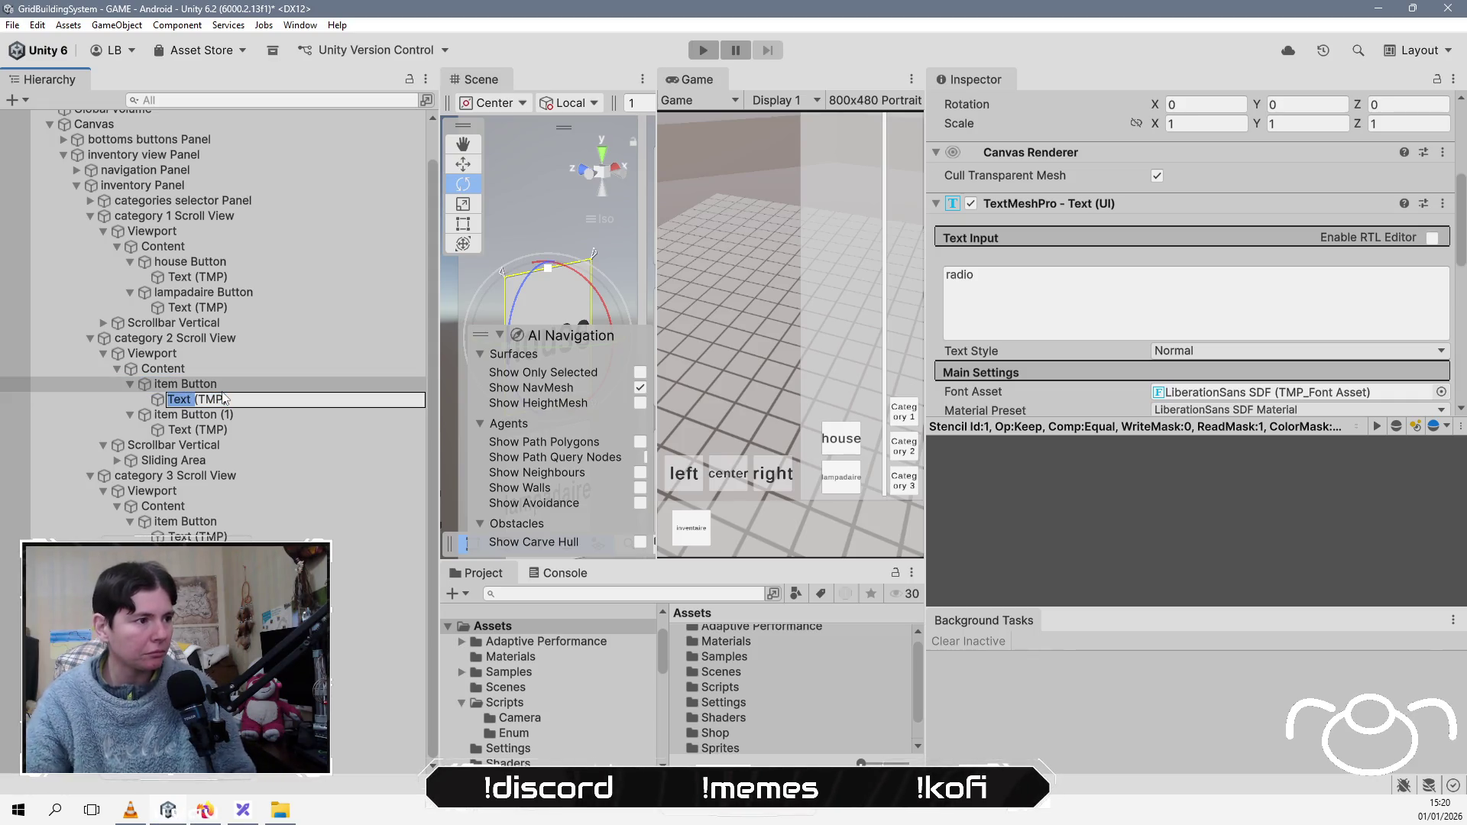
key("Up")
key("F2")
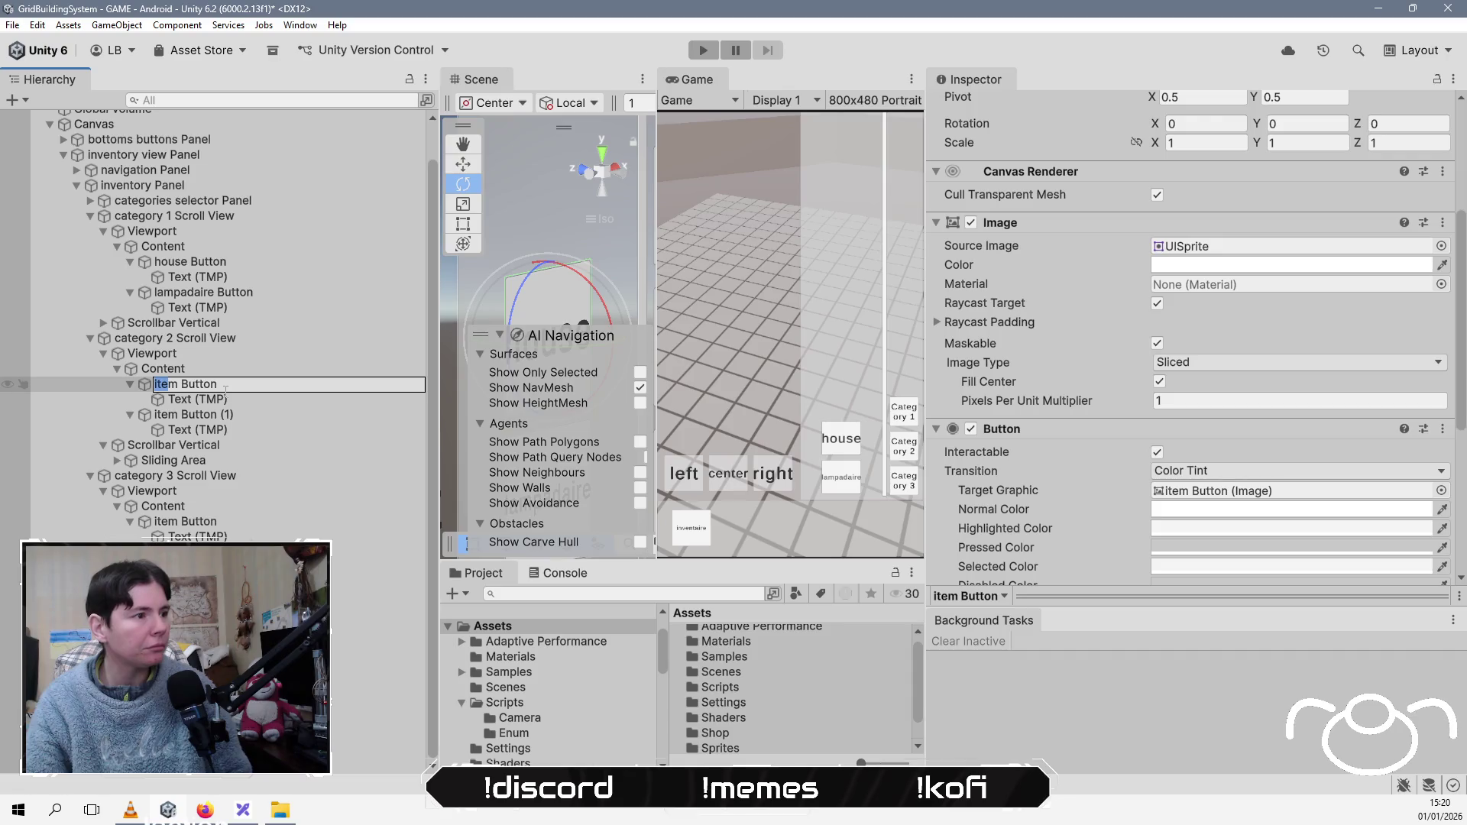
type("radio")
key("Return")
Step: Rename category 2's second item button to ballons Button
key("Down")
key("Down")
key("Down")
key("Up")
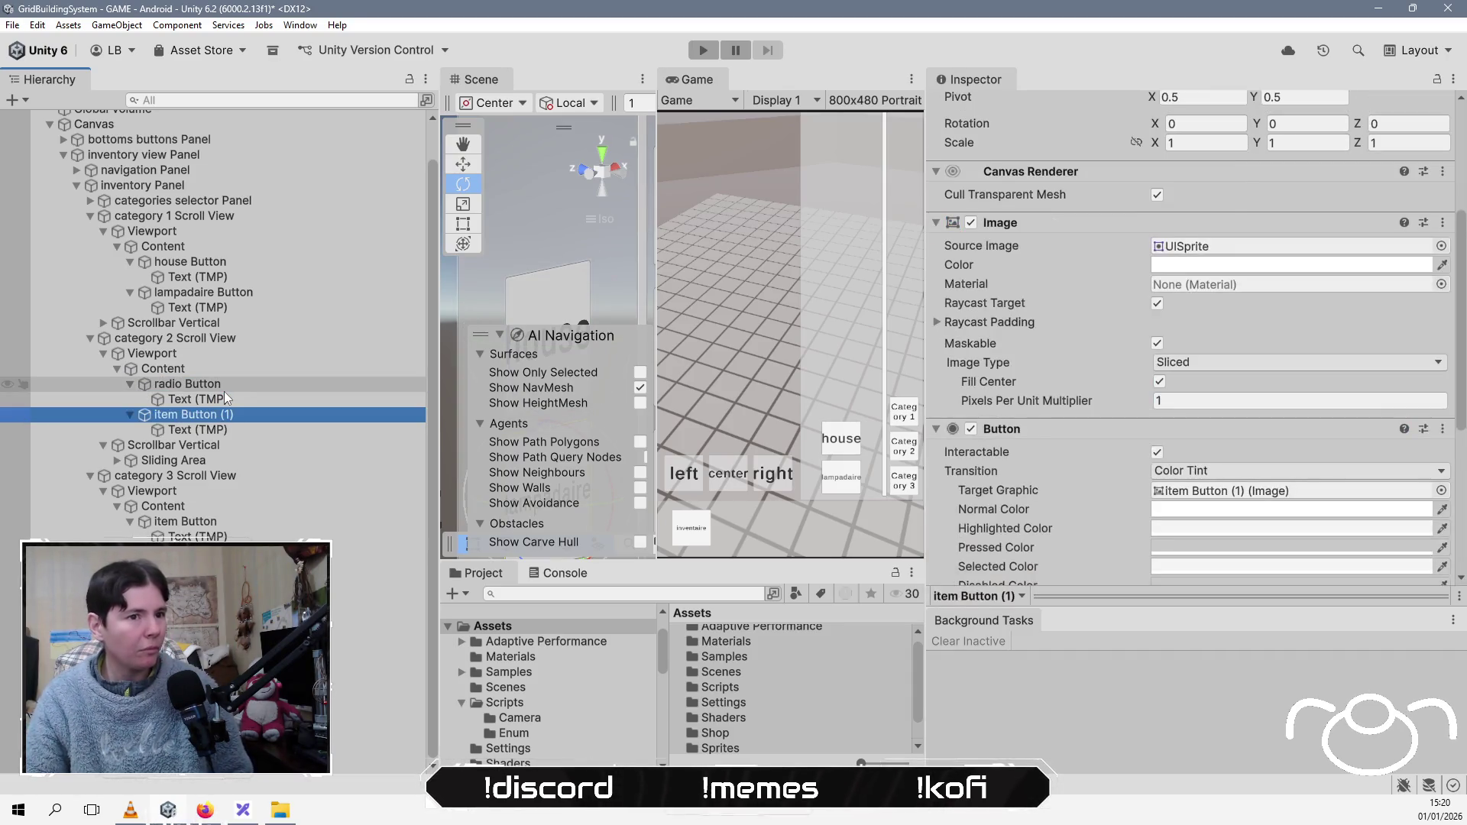
key("F2")
key("End")
key("BackSpace")
key("BackSpace")
key("BackSpace")
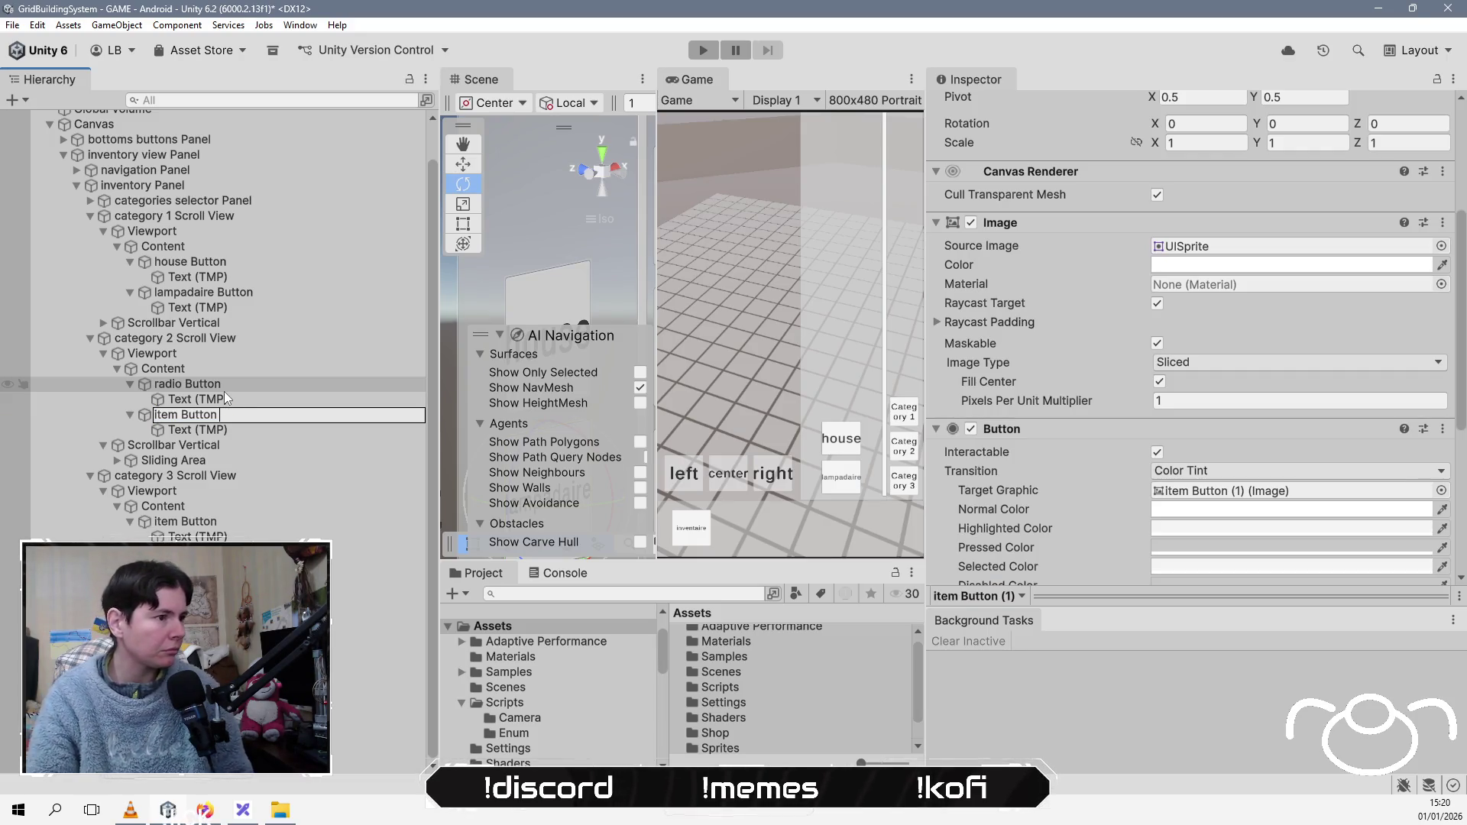
key("Delete")
key("Delete")
key("Delete")
type("ball")
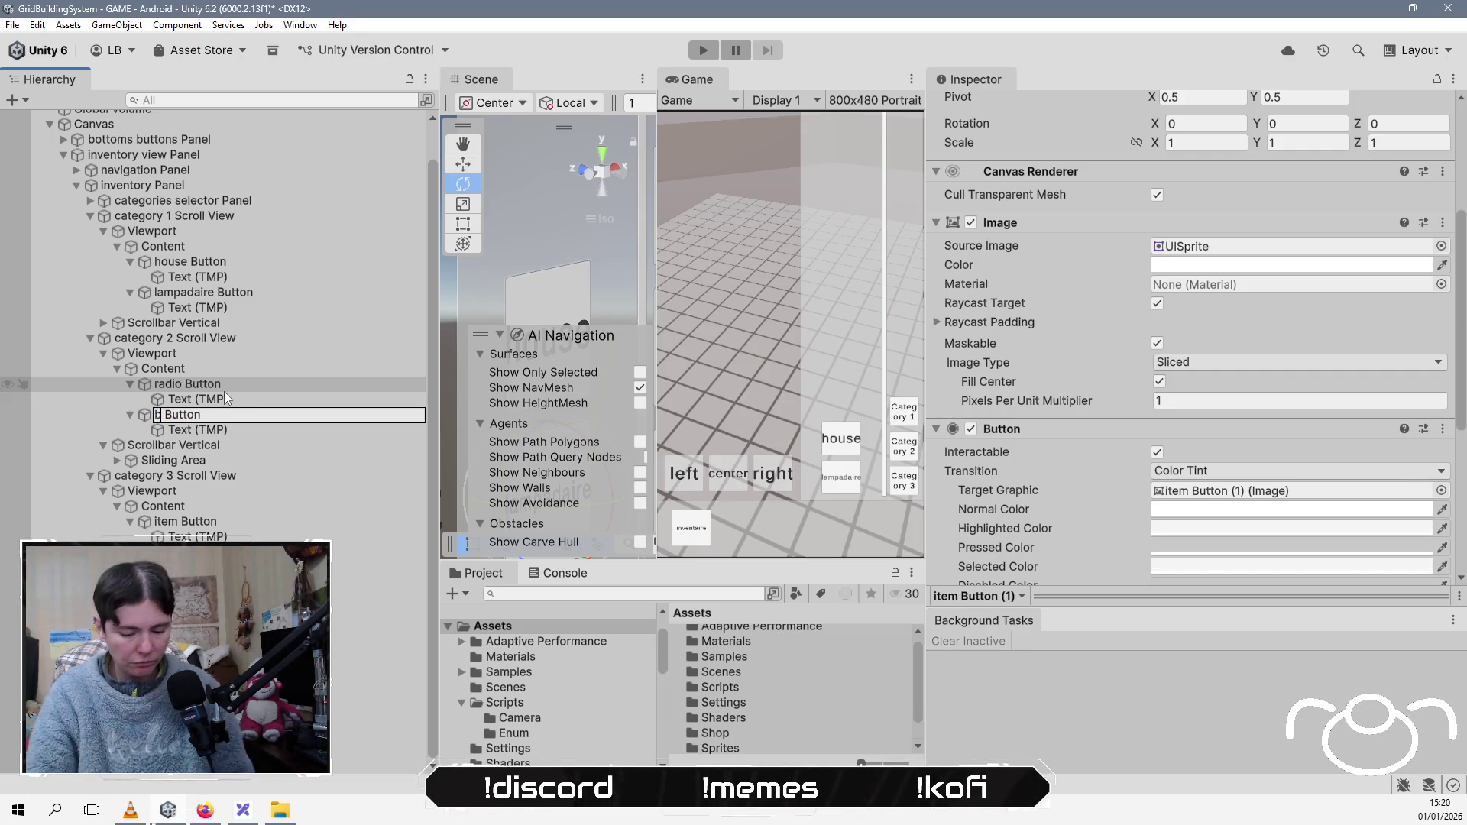
type("ons")
key("Return")
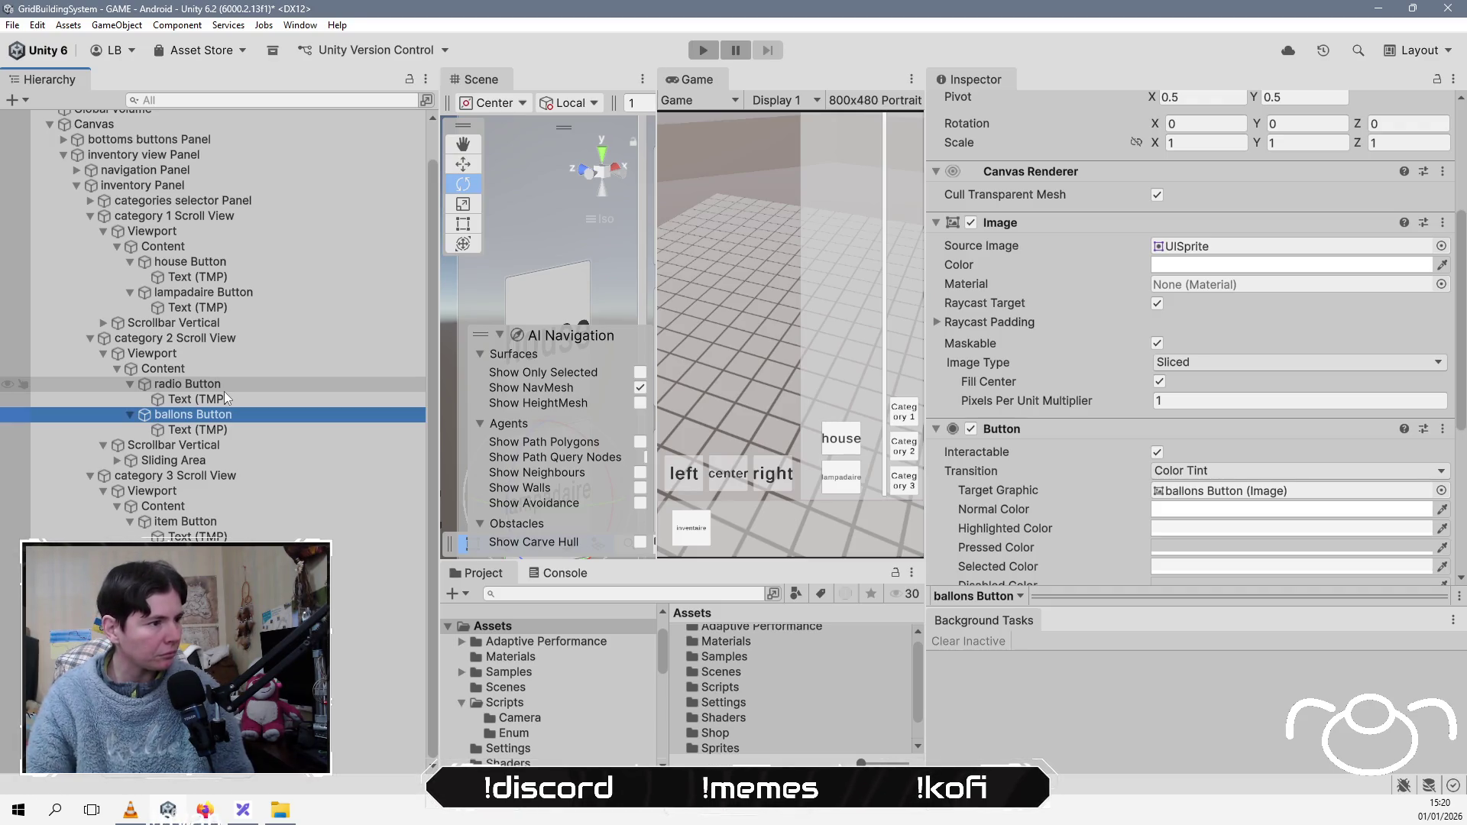
Step: Rename category 3's item buttons to bench Button and flowerbox Button
left_click(230, 537)
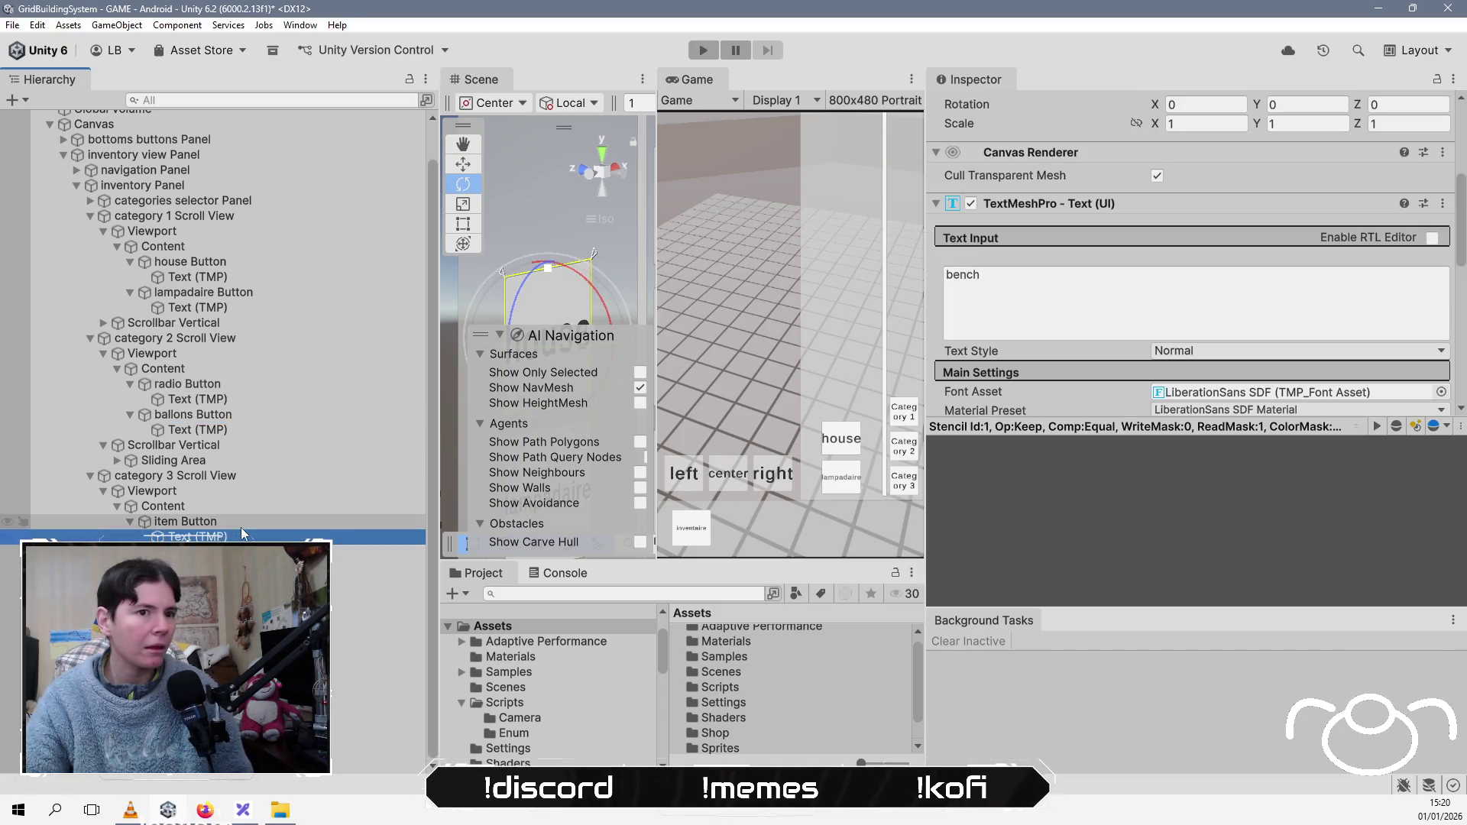
left_click(242, 526)
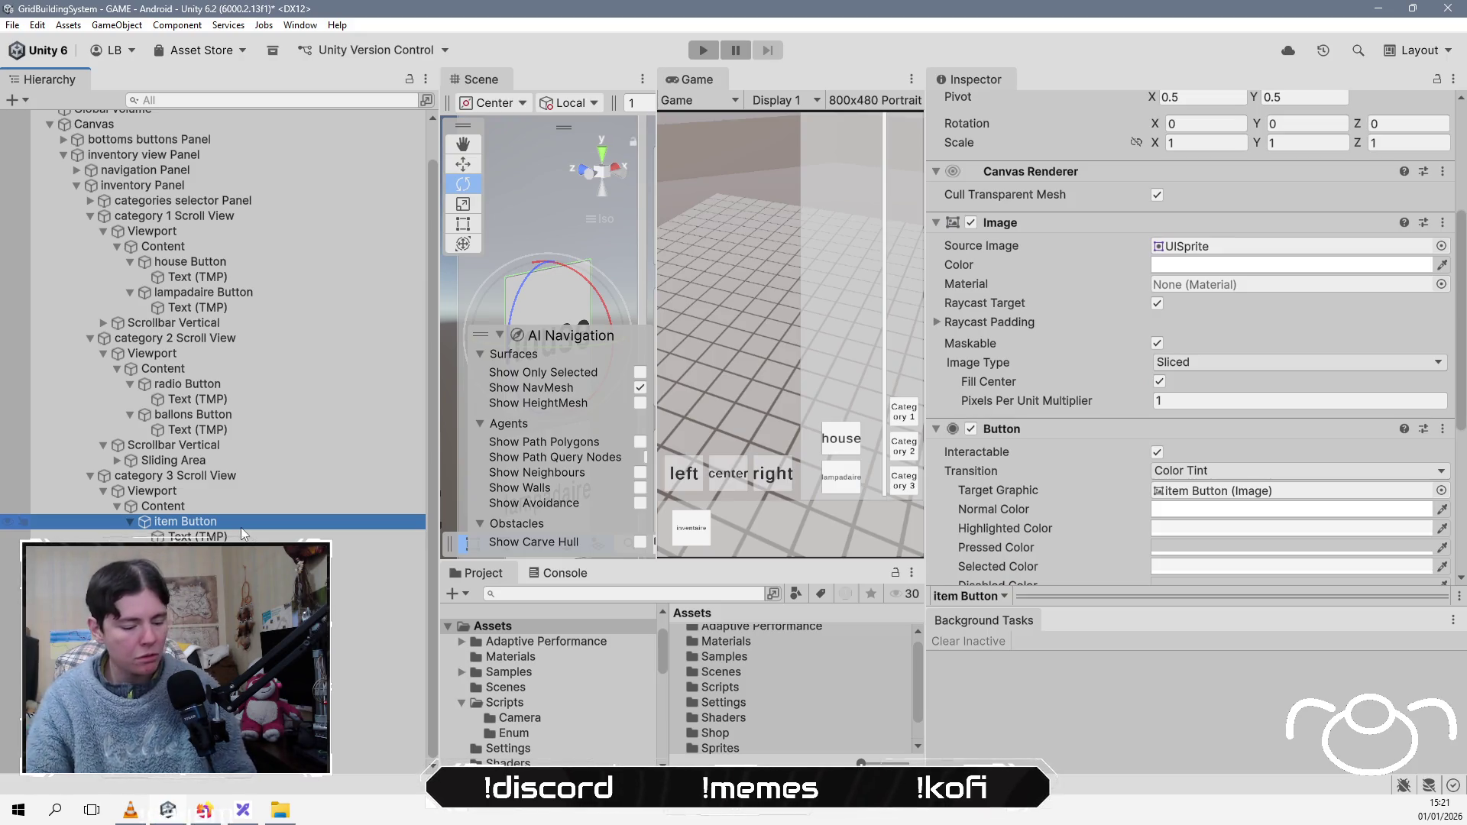
left_click(242, 526)
type("bench")
key("Return")
key("Down")
key("Down")
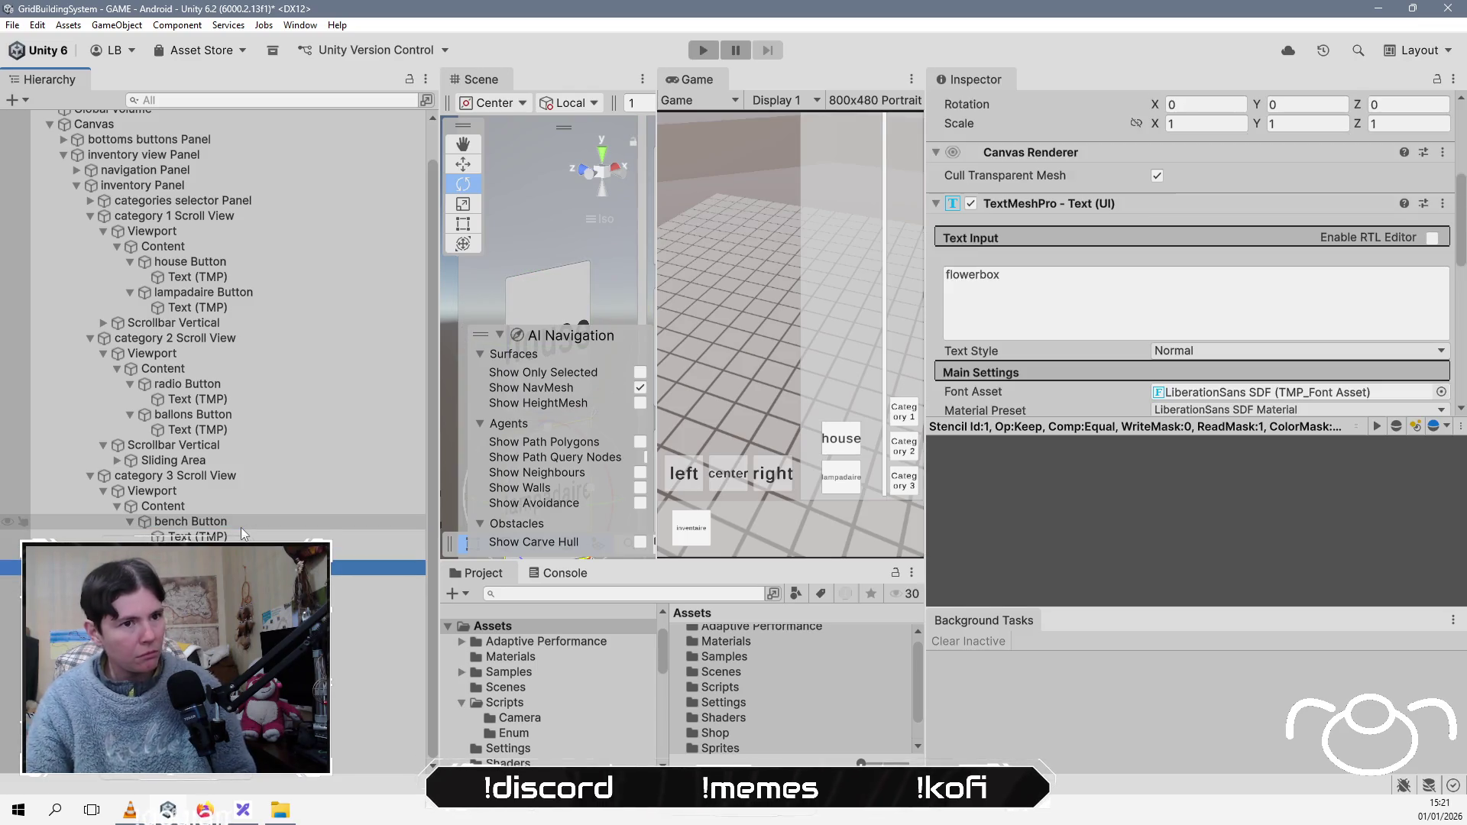
key("F2")
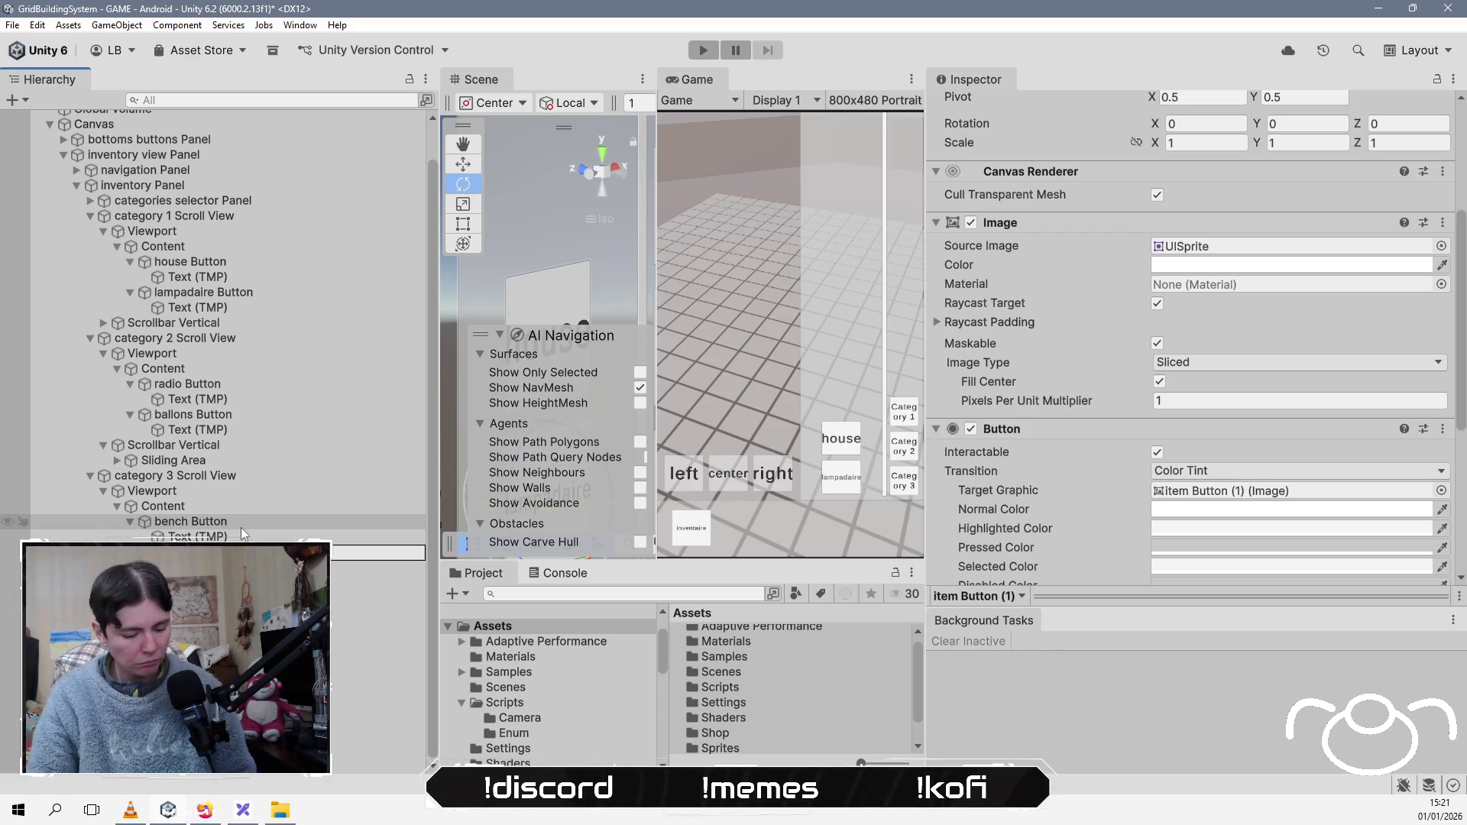
key("Return")
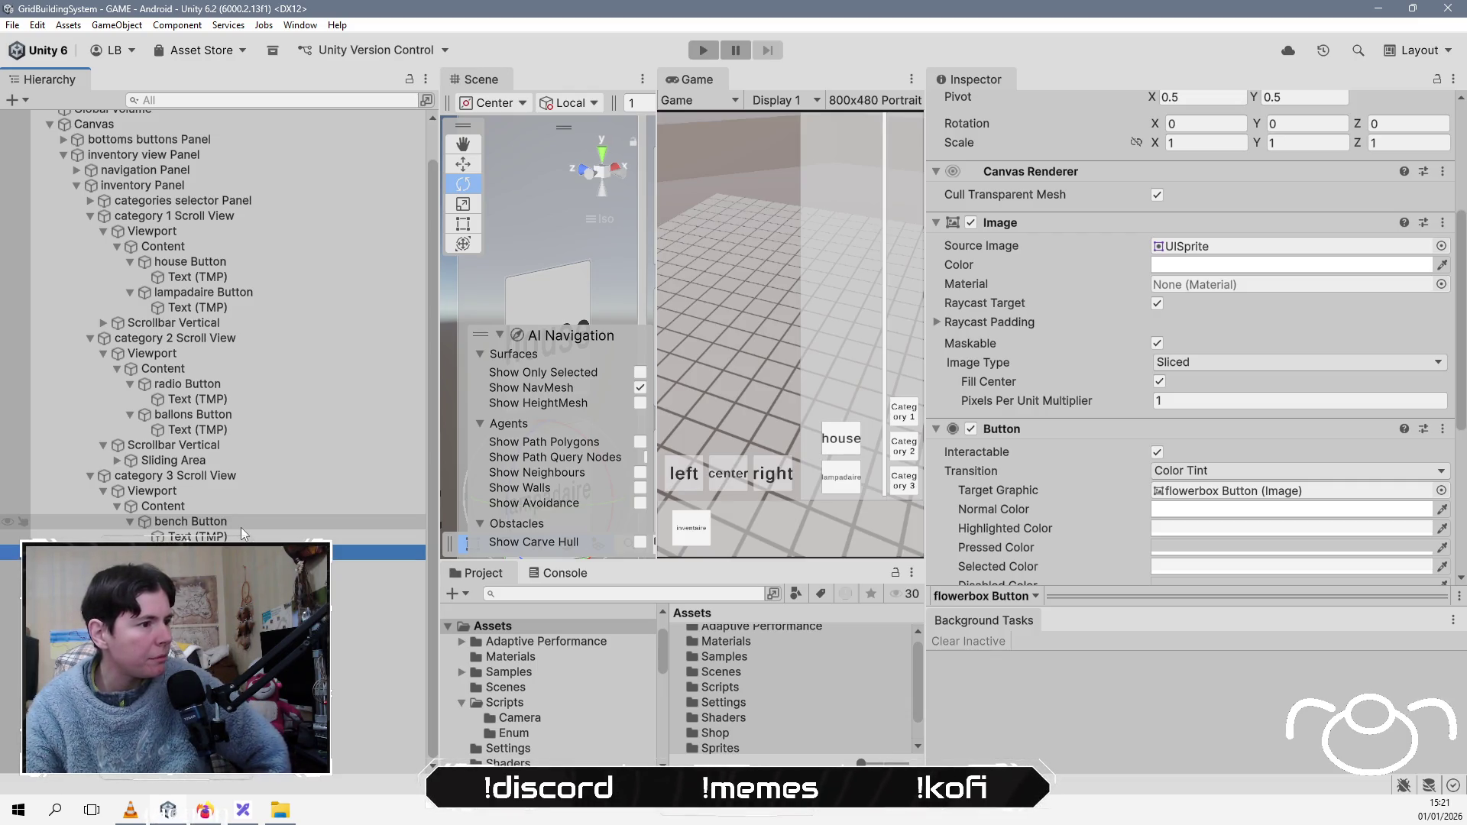
Step: Trace the house button's On Click petite_maison argument to its model in the Shop folder
left_click(324, 261)
scroll(1139, 376, "down", 3)
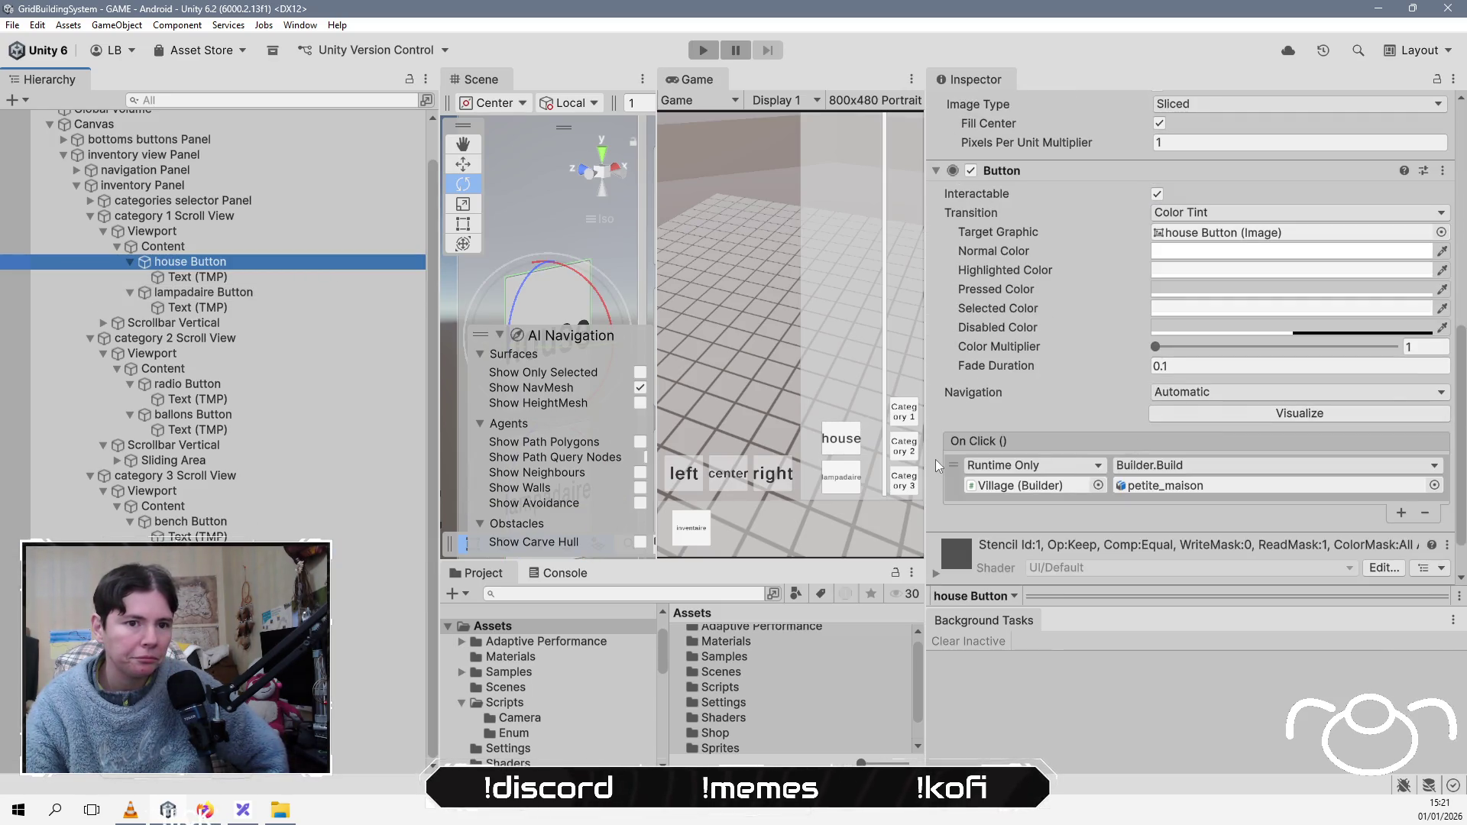
left_click(1165, 485)
left_click(704, 690)
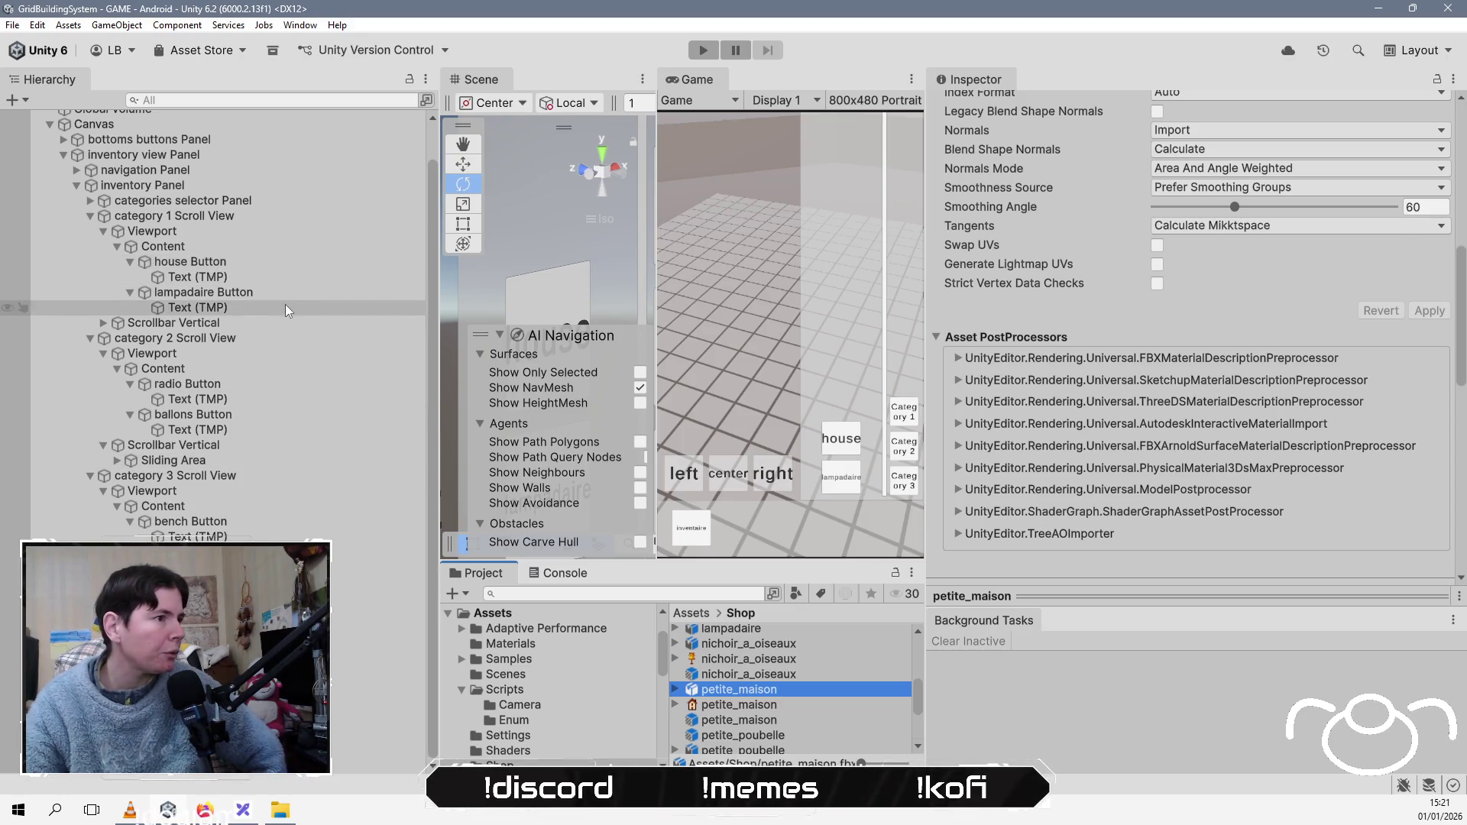
Step: Reselect house Button and drag the Scene/Project splitter up to enlarge the Project panel
left_click(288, 268)
scroll(826, 686, "up", 3)
left_click_drag(769, 563, 769, 400)
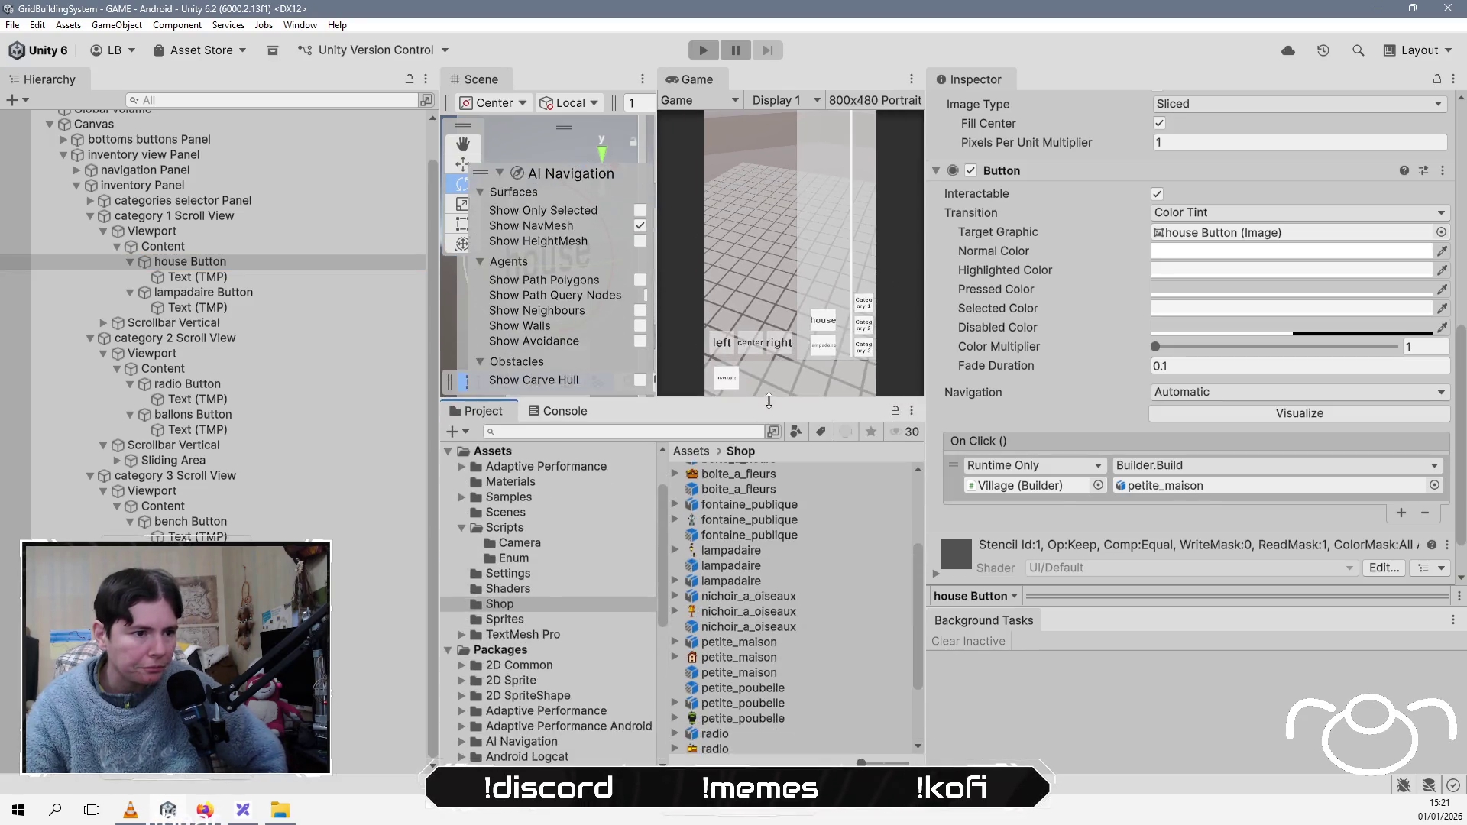
Step: Open the boite_a_fleurs prefab, narrow the Hierarchy, and select its model object
double_click(736, 489)
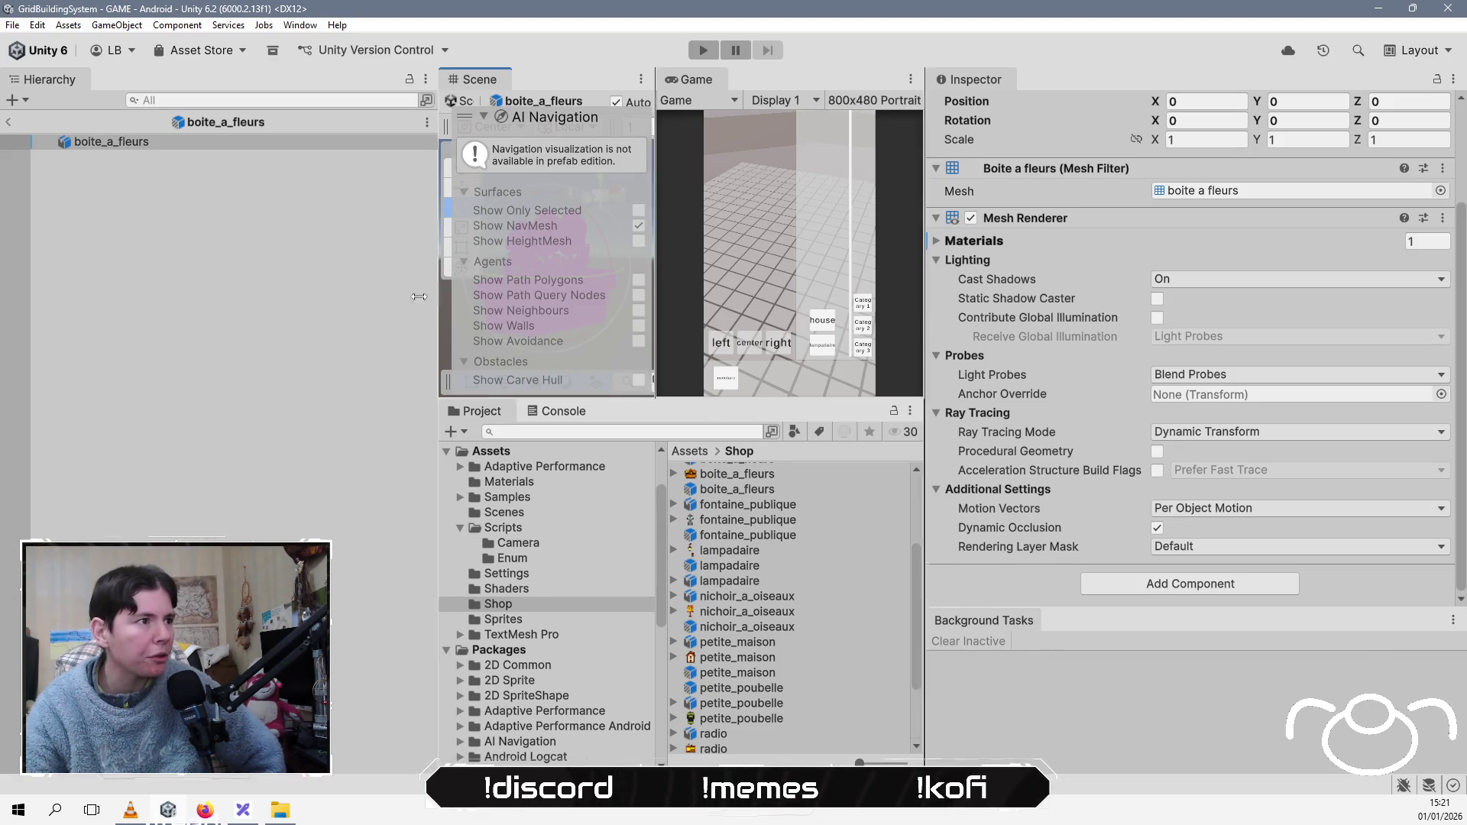
left_click_drag(438, 295, 203, 294)
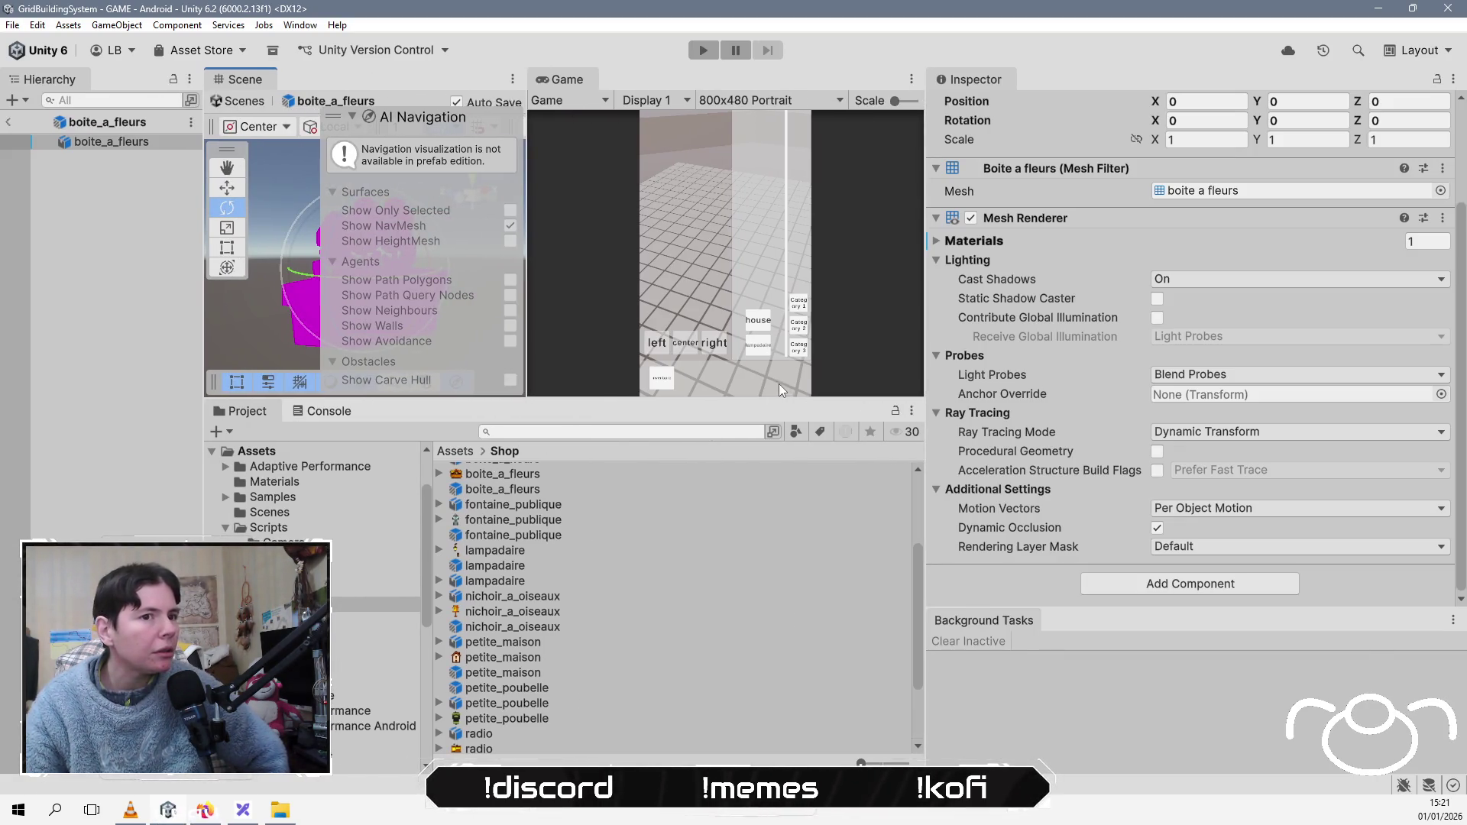
left_click(72, 142)
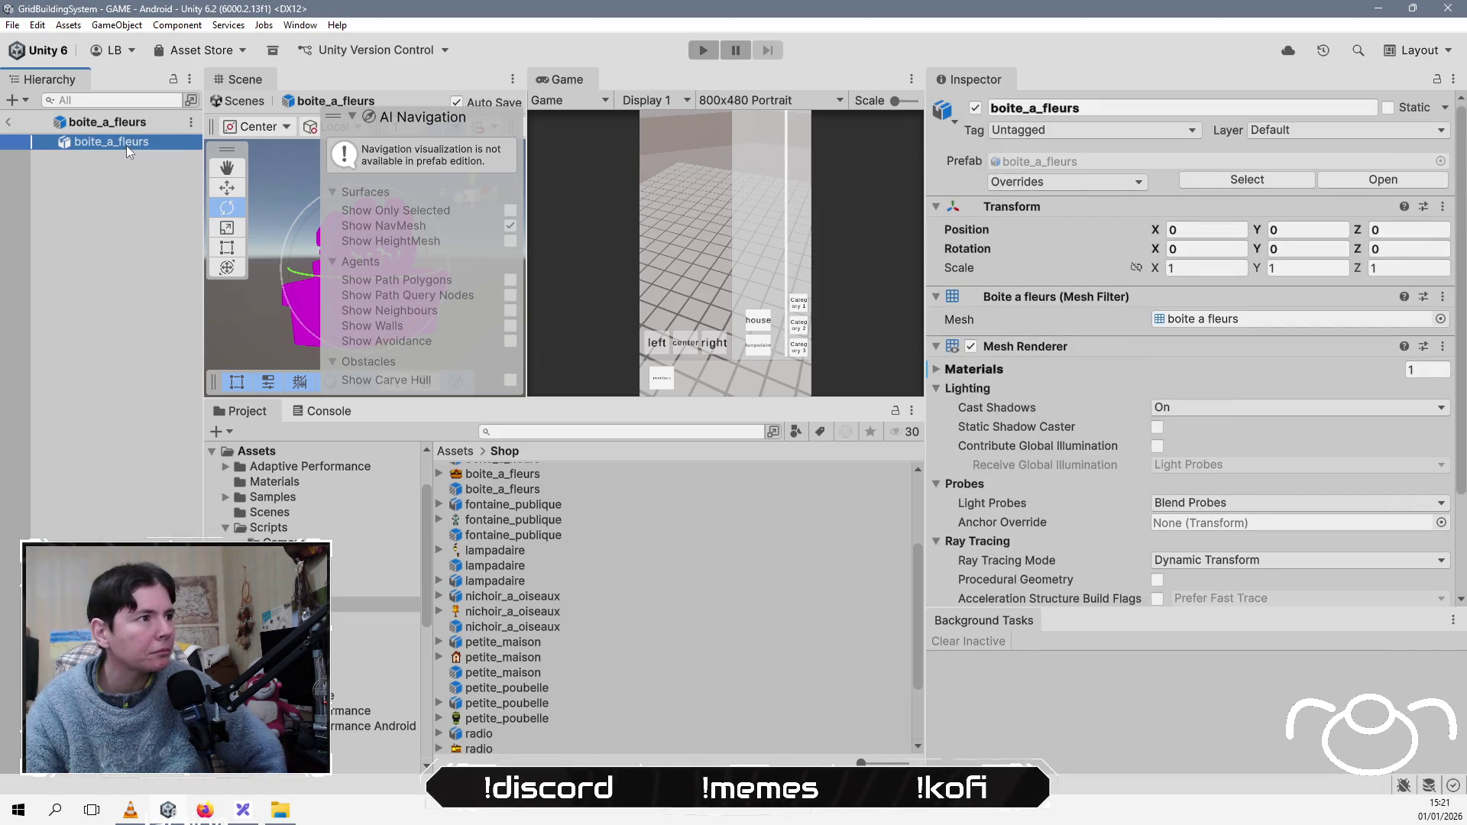
Step: Expand Mesh Renderer Materials to reveal Element 0 as Missing, dismissing the picker unchanged
left_click(935, 368)
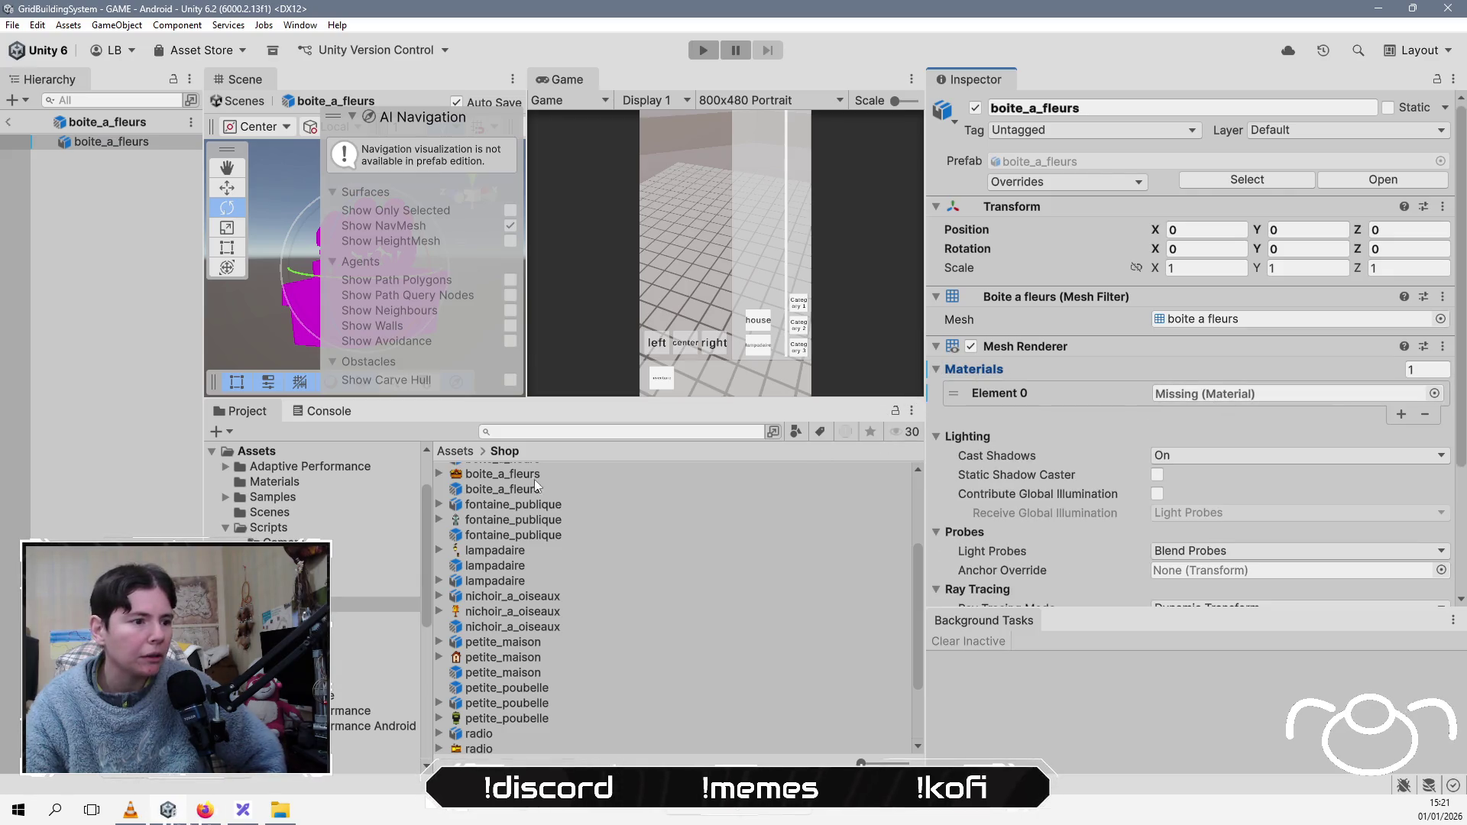
left_click(1435, 393)
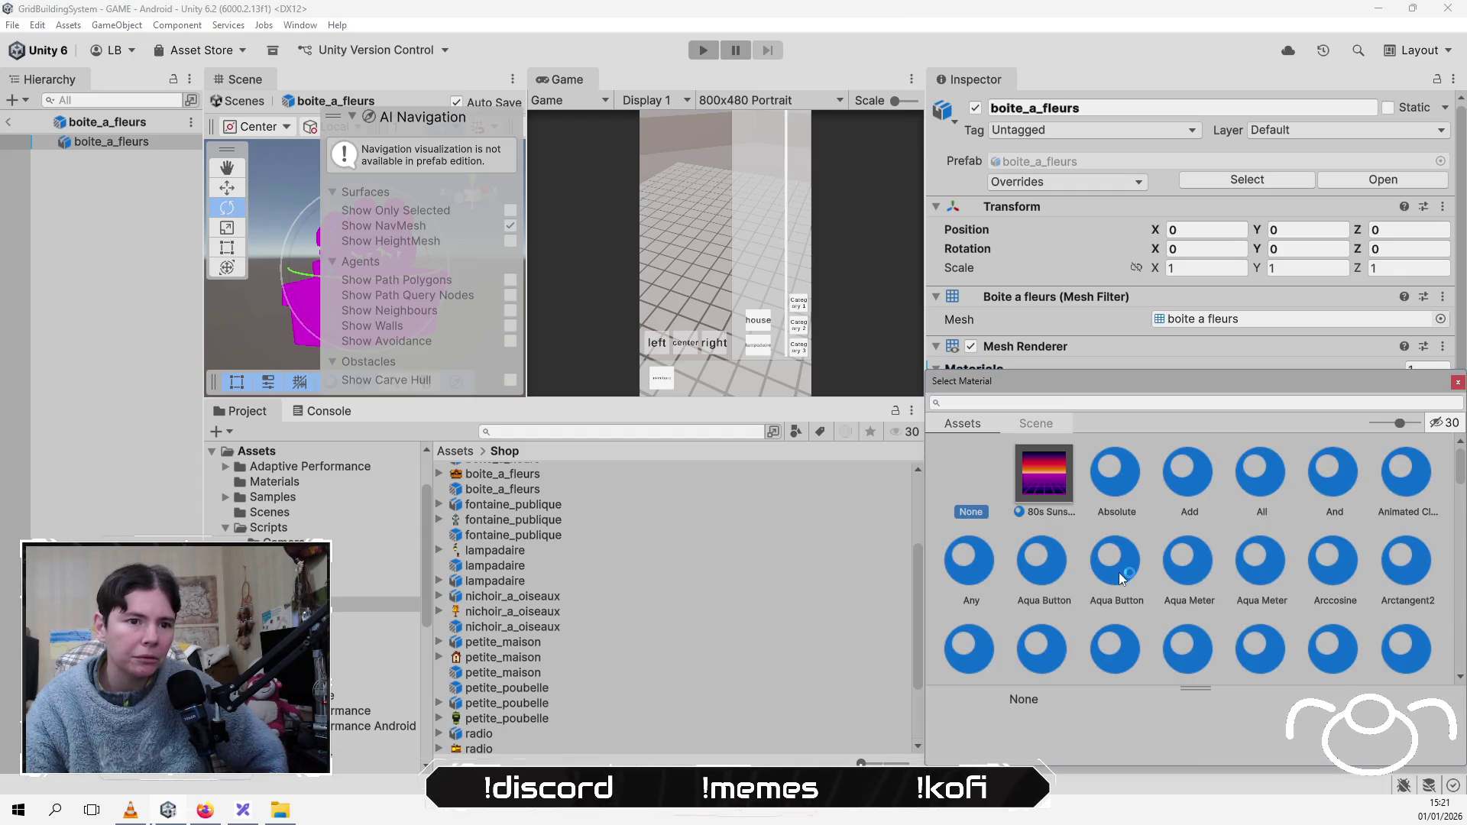
scroll(1172, 503, "down", 2)
scroll(1172, 503, "up", 2)
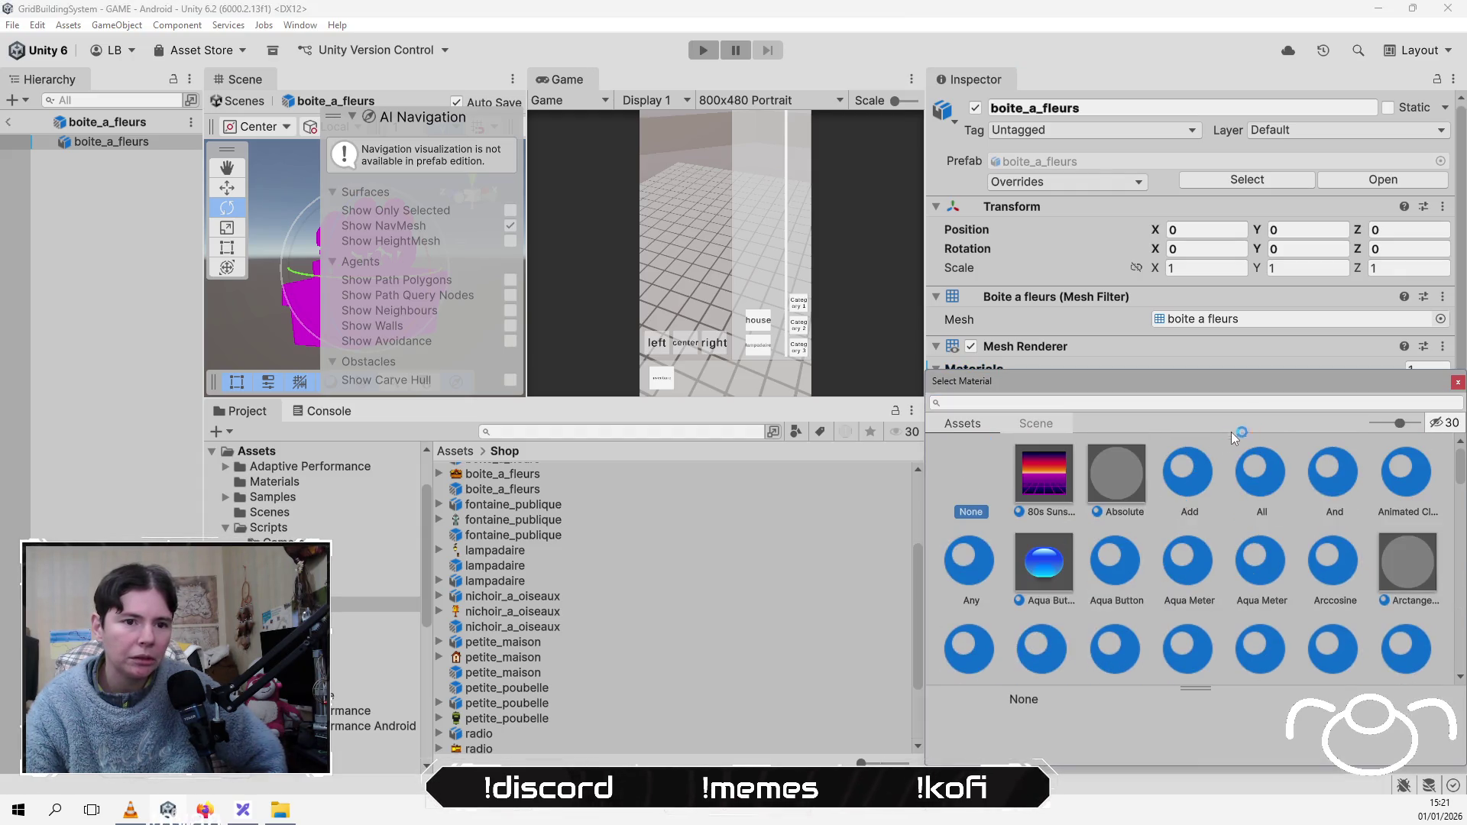
key("Escape")
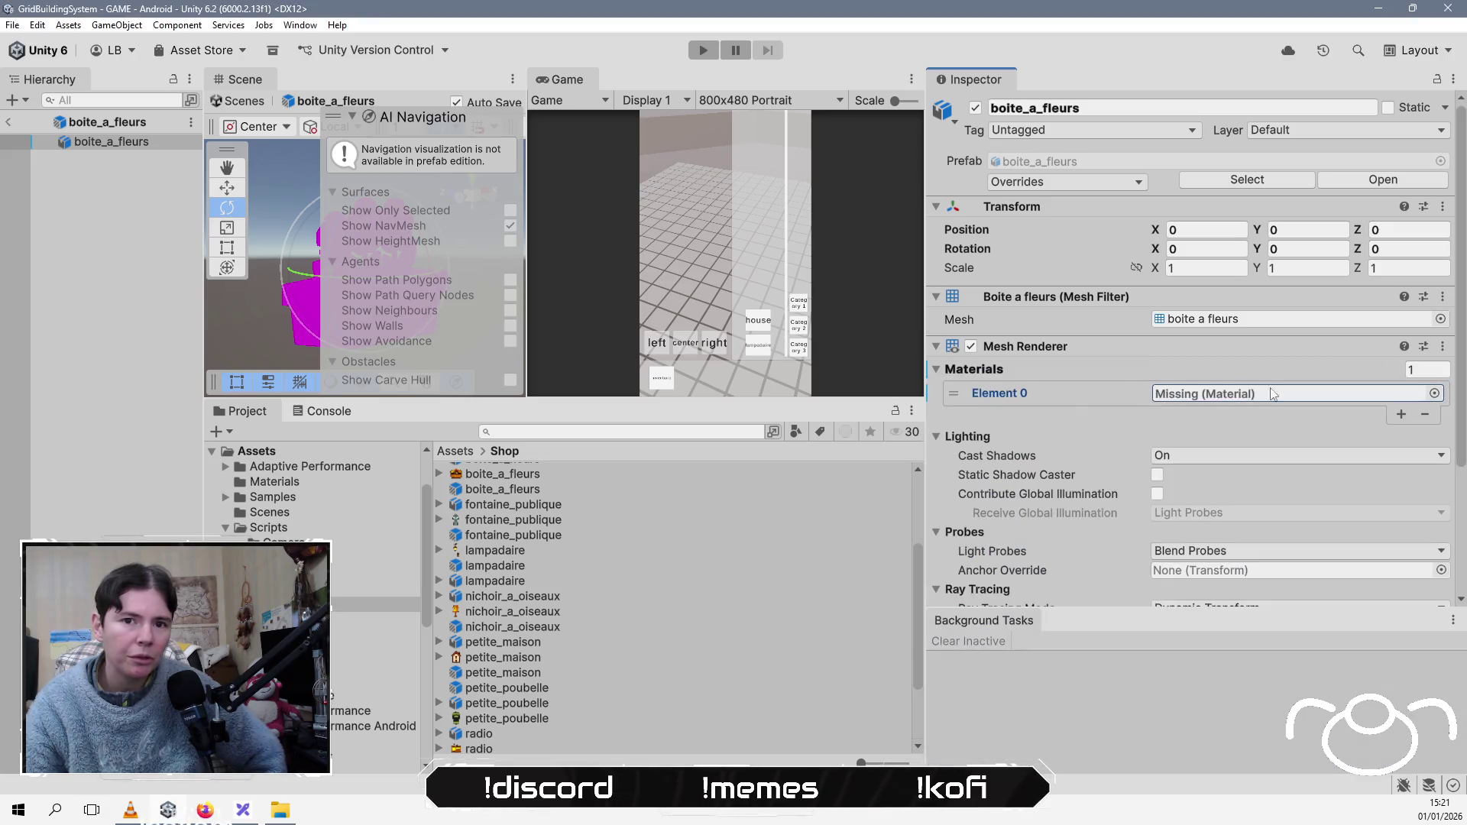
left_click(455, 452)
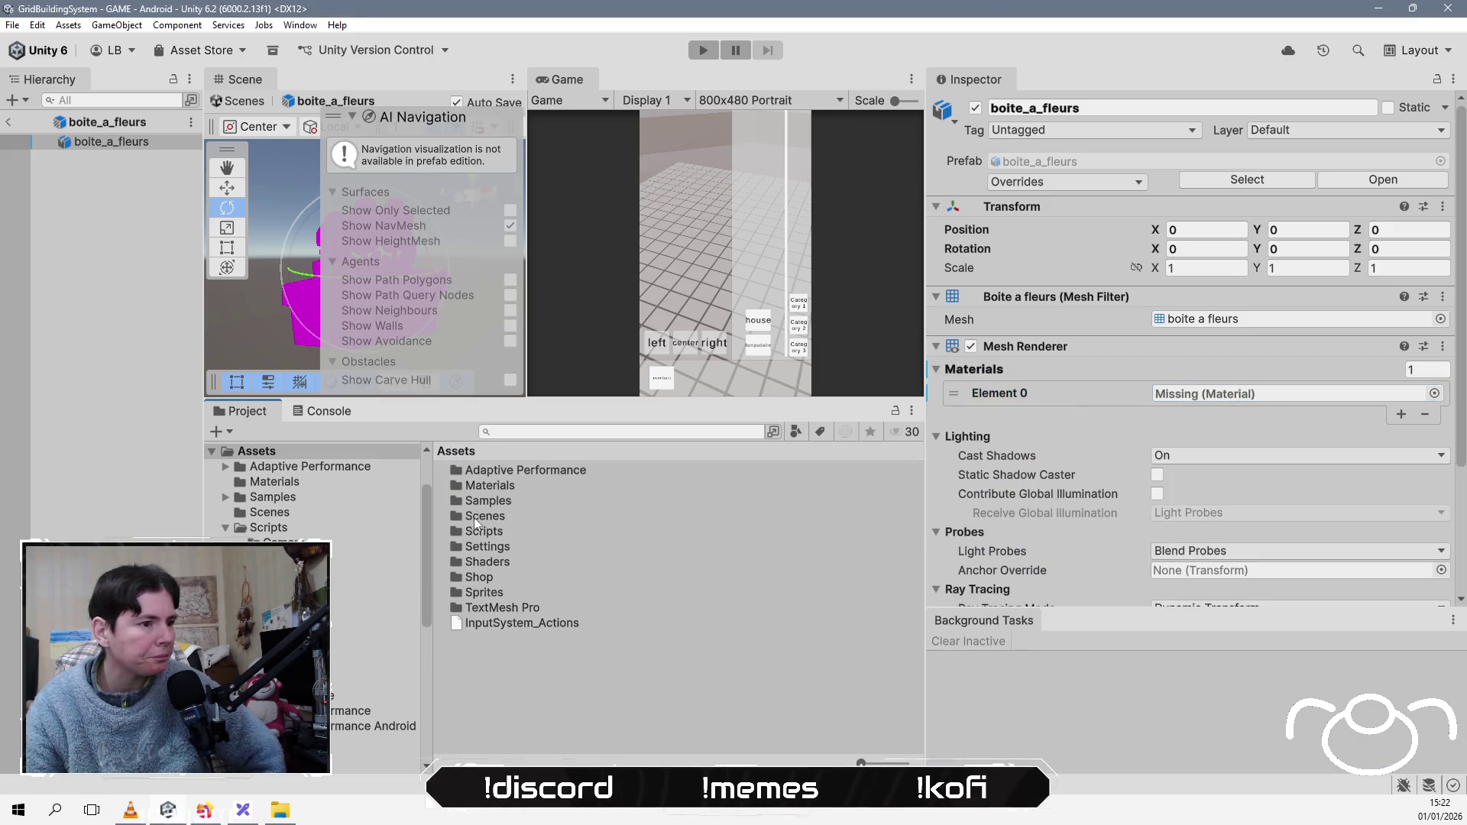
Step: Inspect the Vertex Colors Material in the Materials folder
double_click(498, 485)
left_click(513, 488)
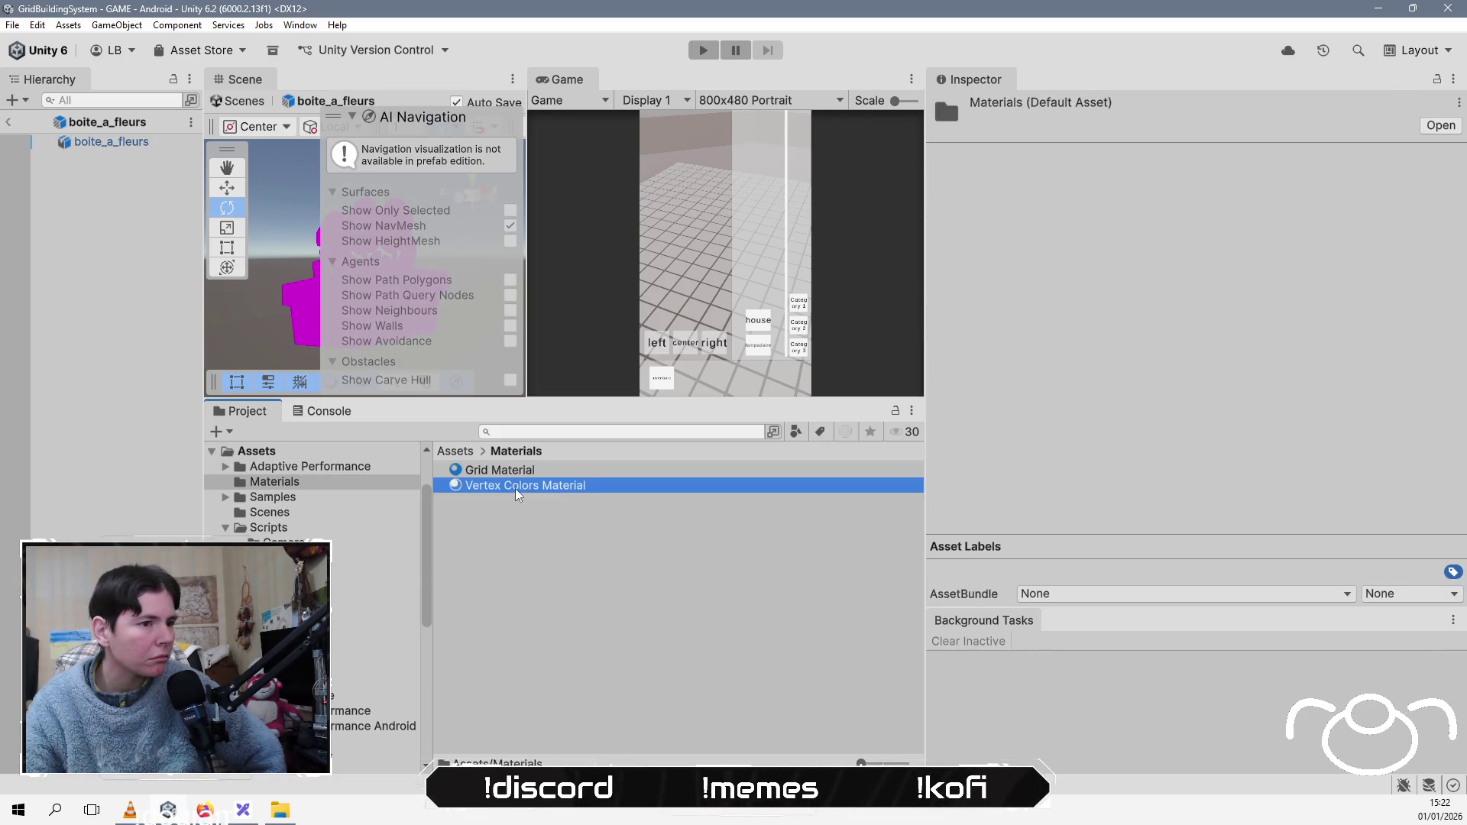
left_click(455, 451)
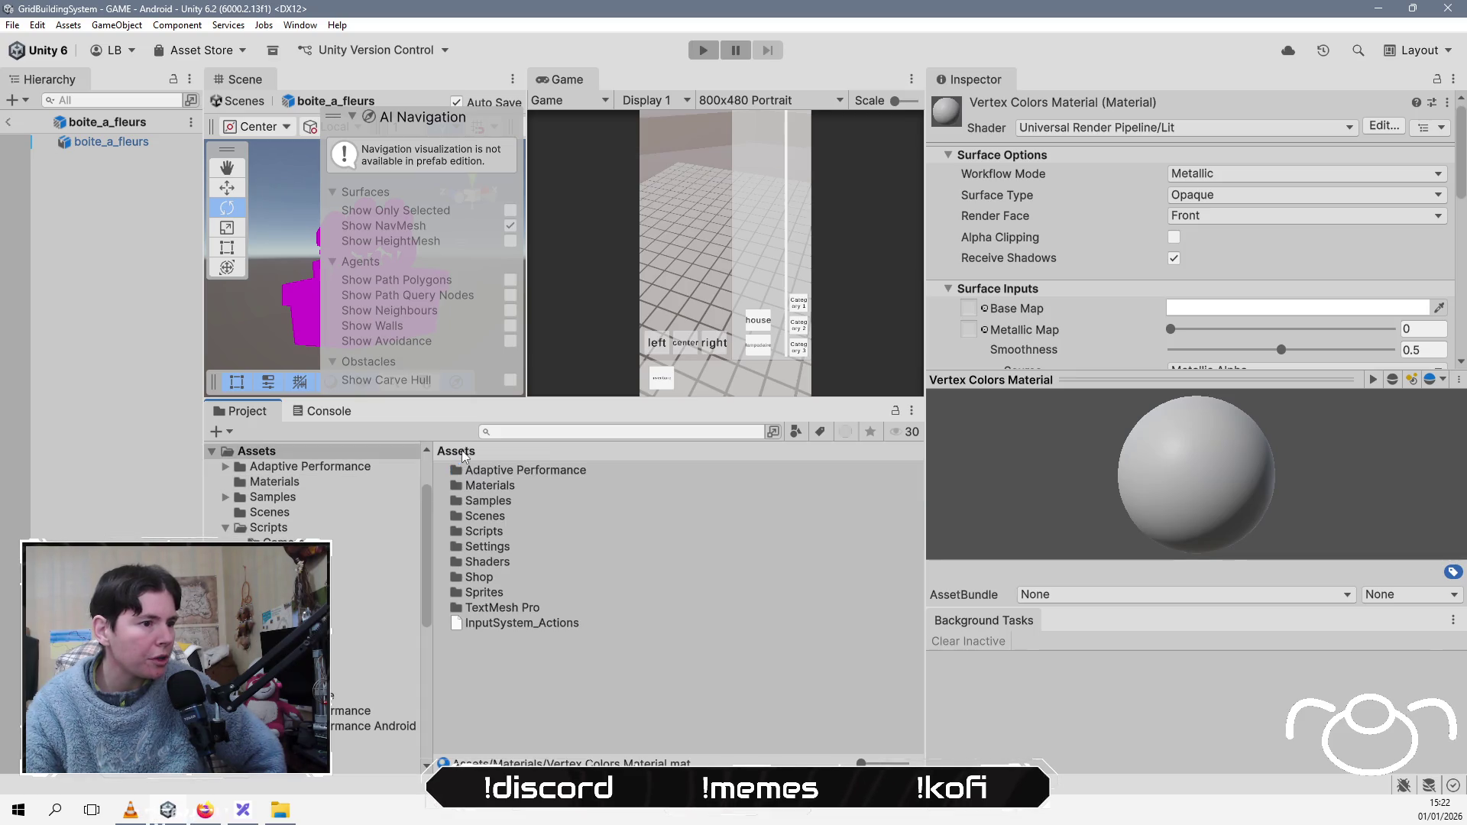
Step: Import Vertex Color Graph.shadergraph from disk into the Assets/Shaders folder
double_click(486, 558)
right_click(532, 543)
key("Down")
key("Down")
key("Down")
key("Down")
key("Down")
key("Down")
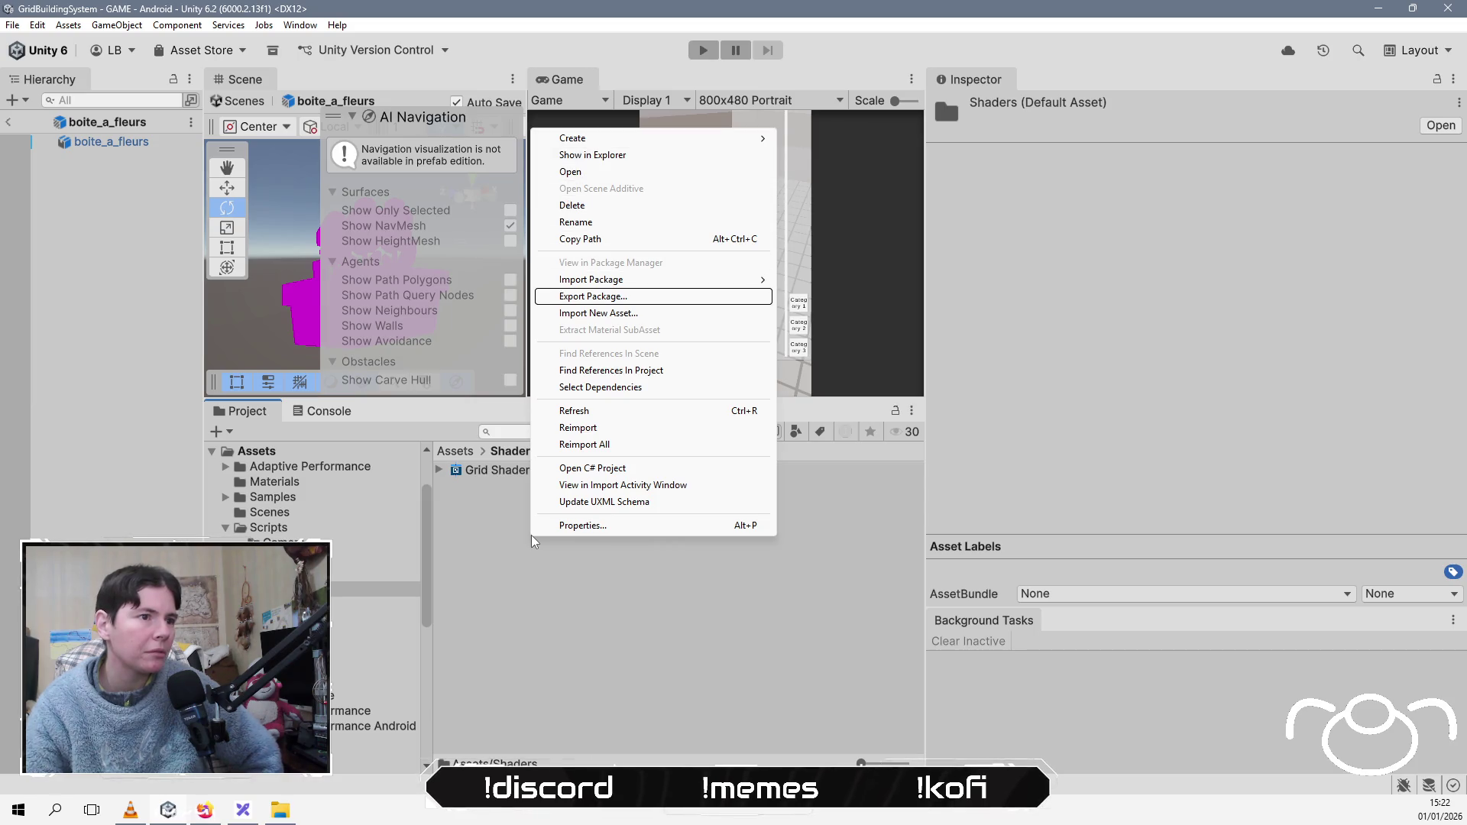
key("Return")
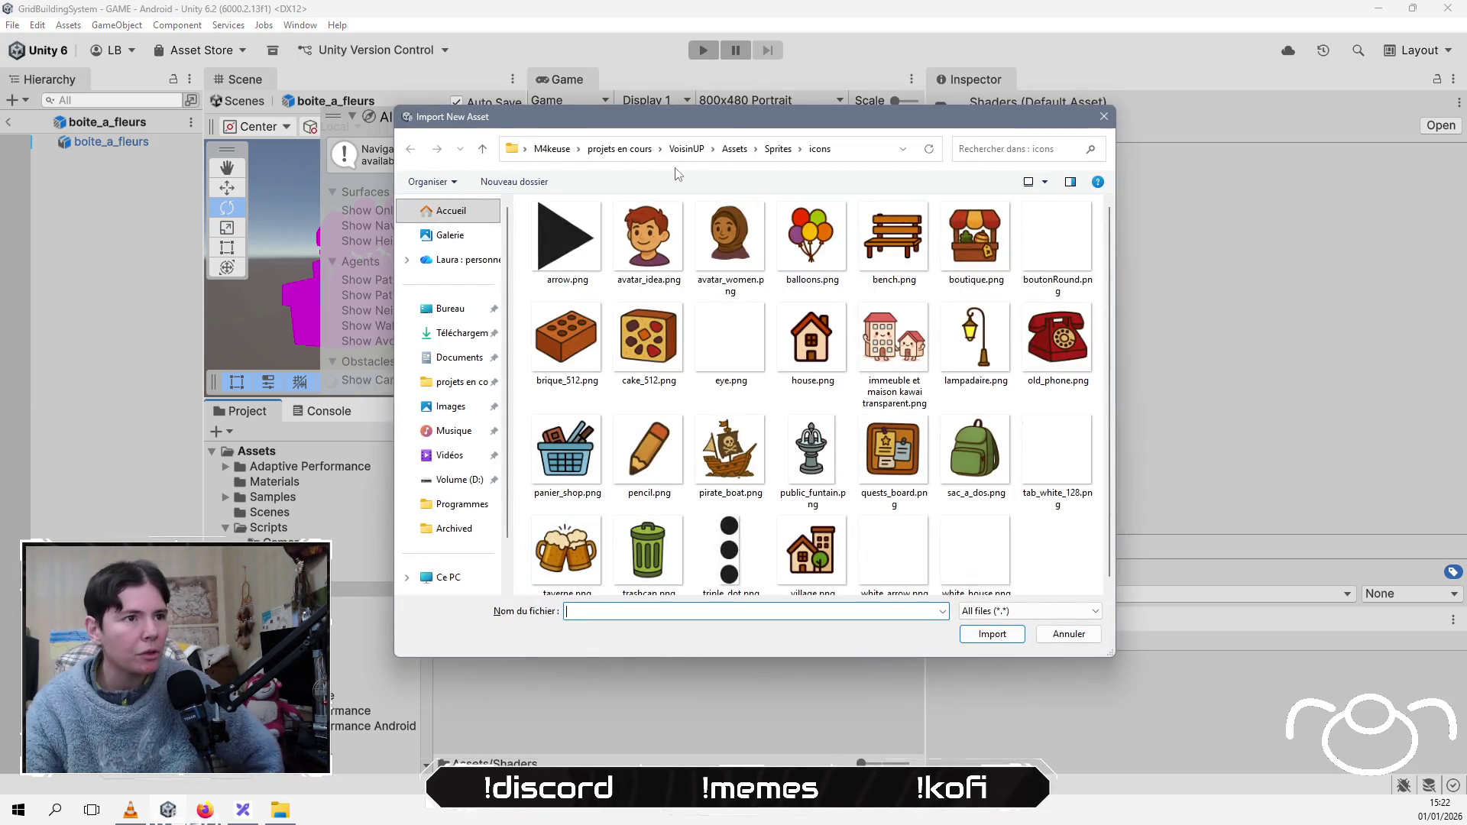
left_click(734, 149)
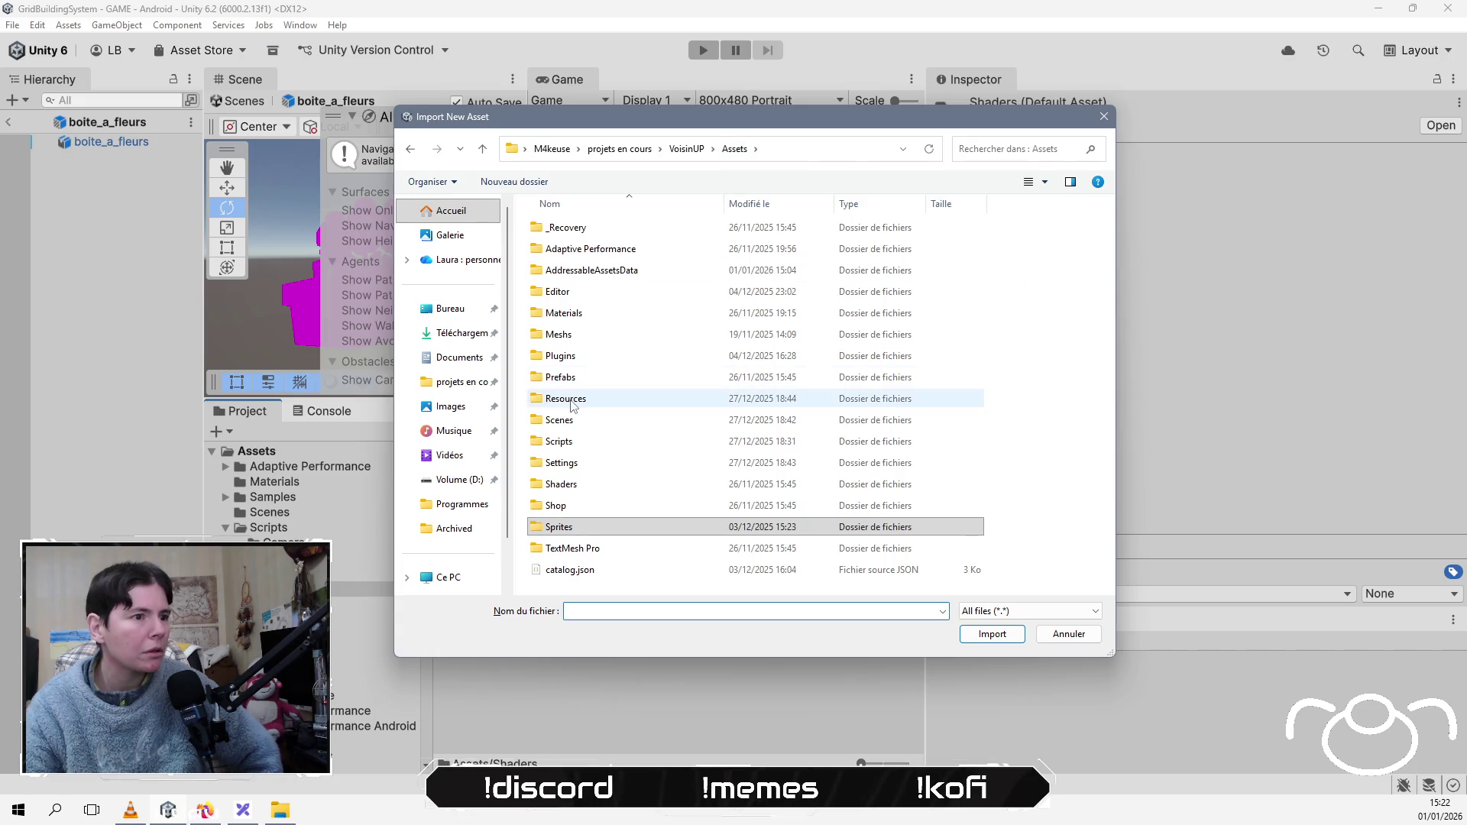
double_click(562, 484)
left_click(611, 227)
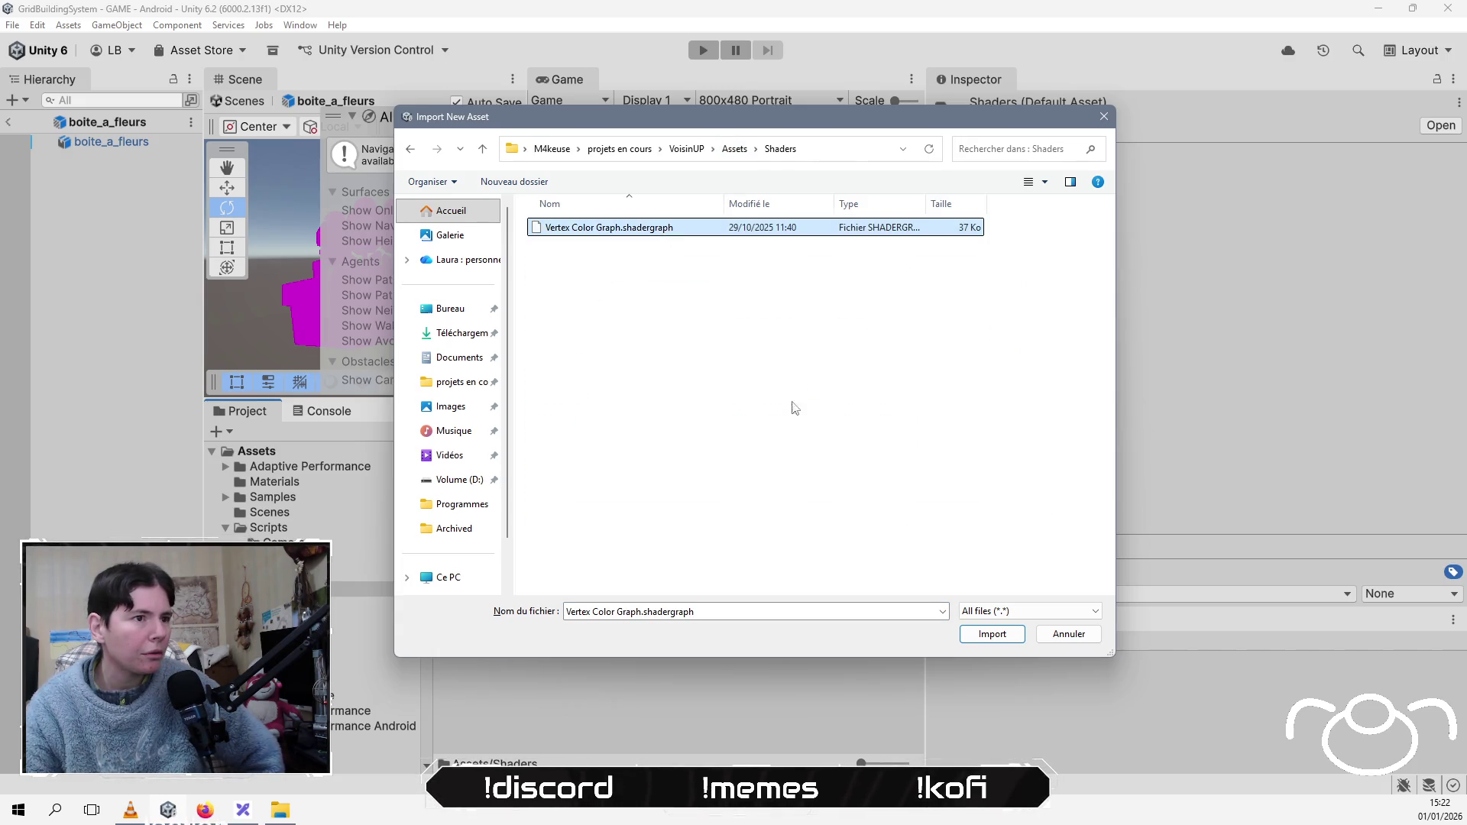
left_click(990, 634)
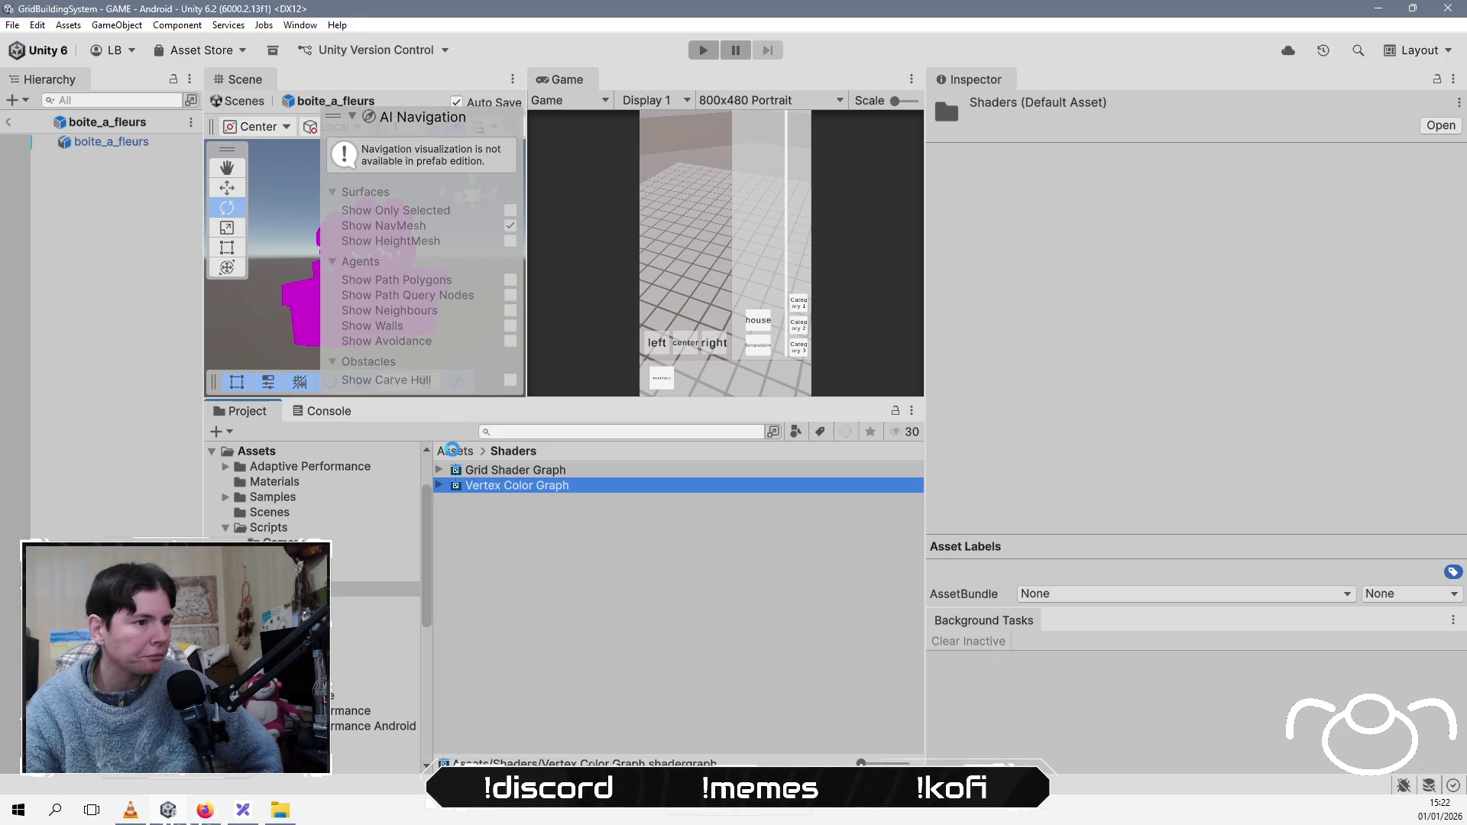
Step: Confirm the shader graph arrived in Shaders, then select Vertex Colors Material
left_click(450, 451)
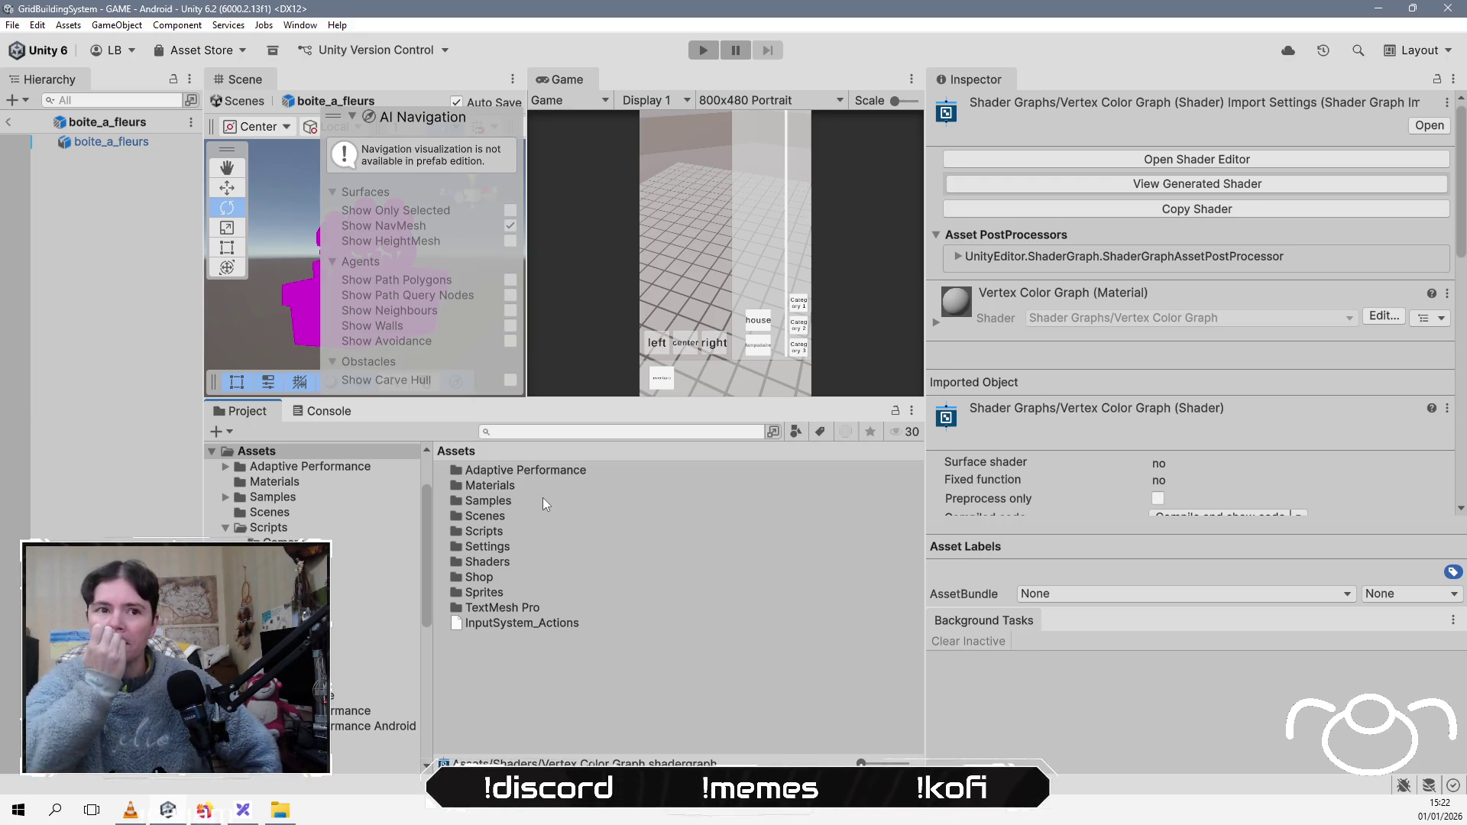
double_click(499, 562)
left_click(447, 459)
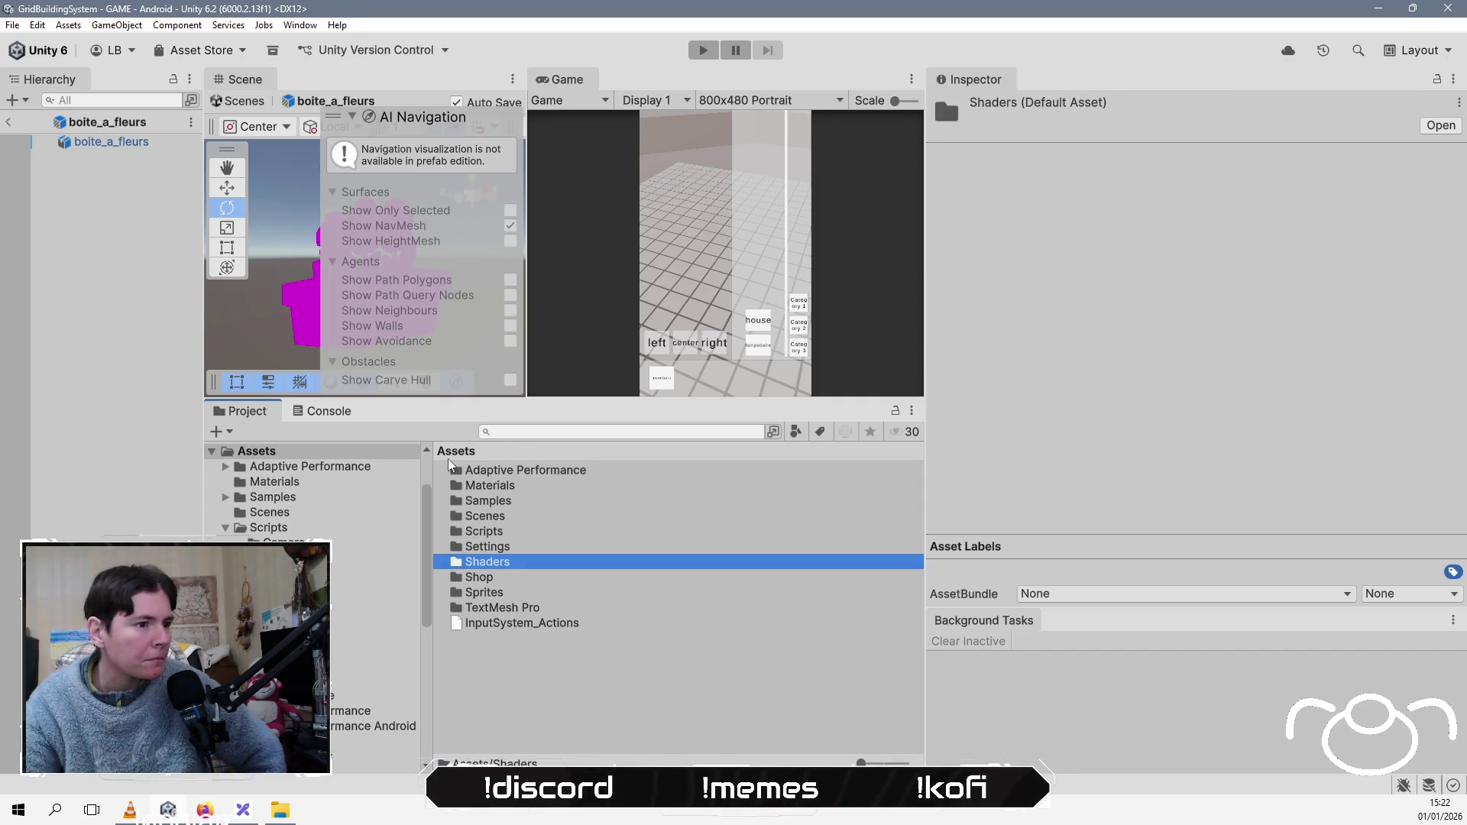
double_click(502, 488)
left_click(512, 485)
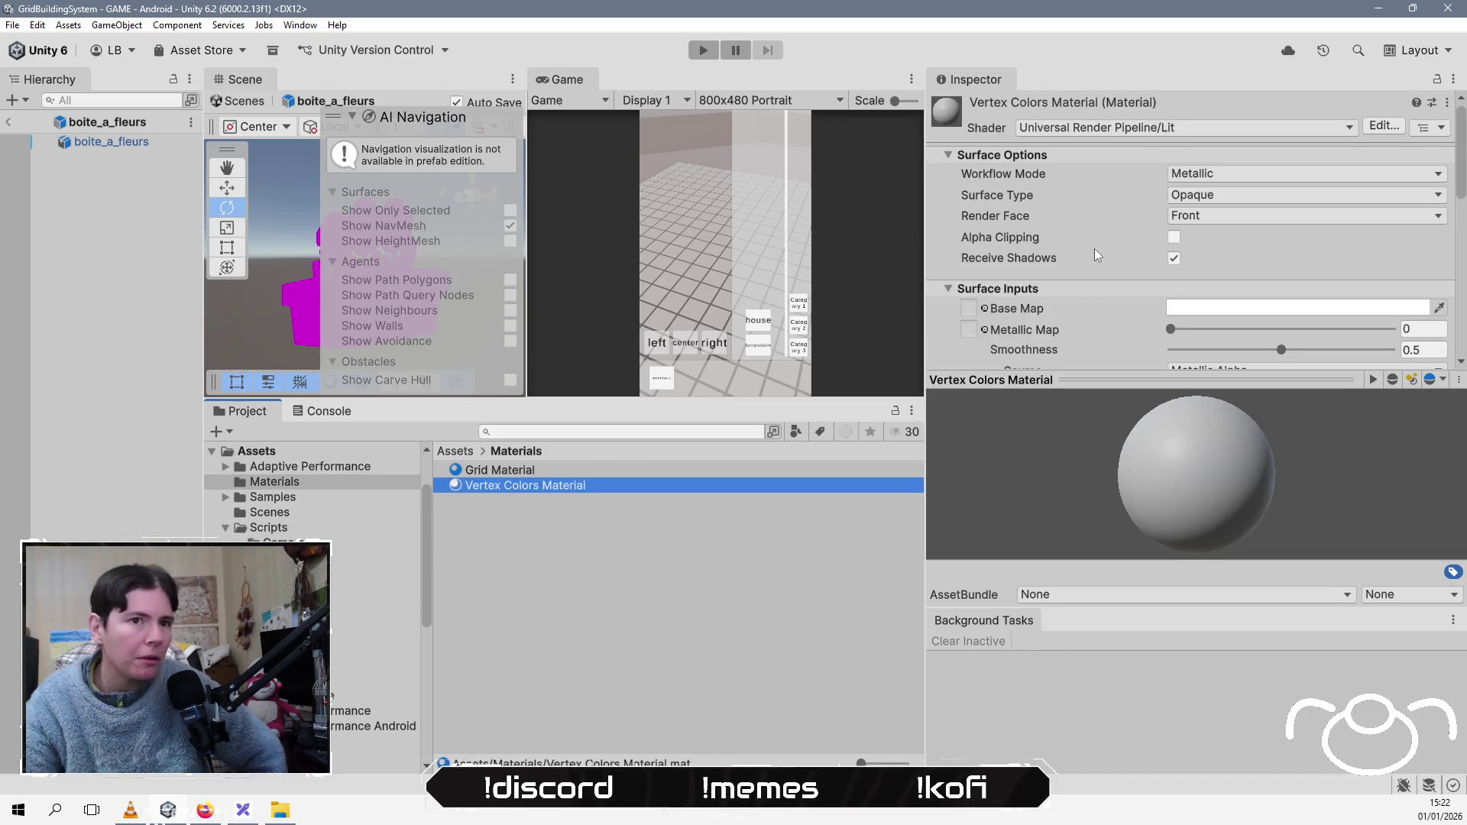
Step: Switch Vertex Colors Material's shader to Shader Graphs/Vertex Color Graph
left_click(1116, 127)
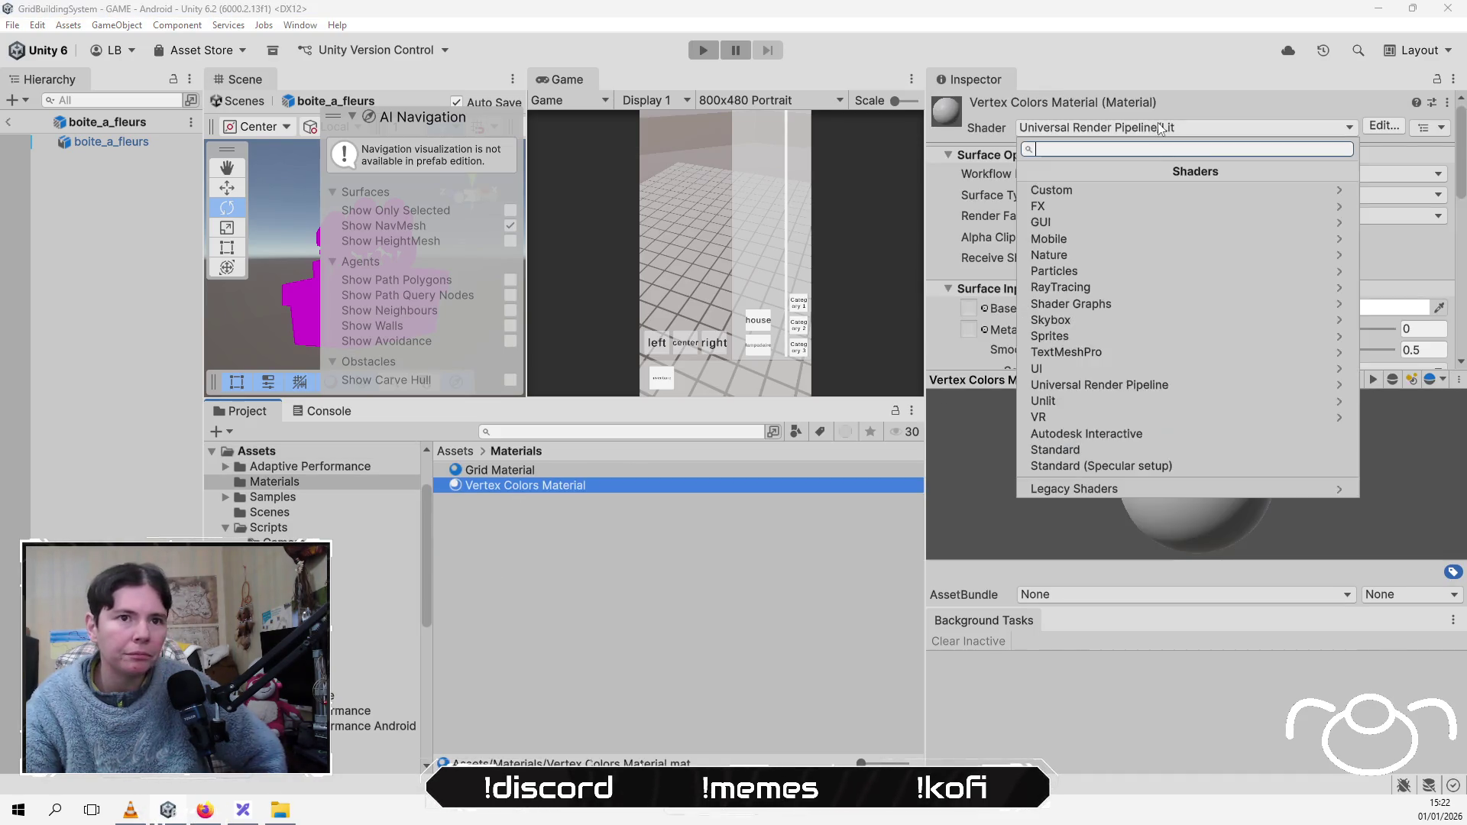
left_click(1124, 192)
left_click(1097, 177)
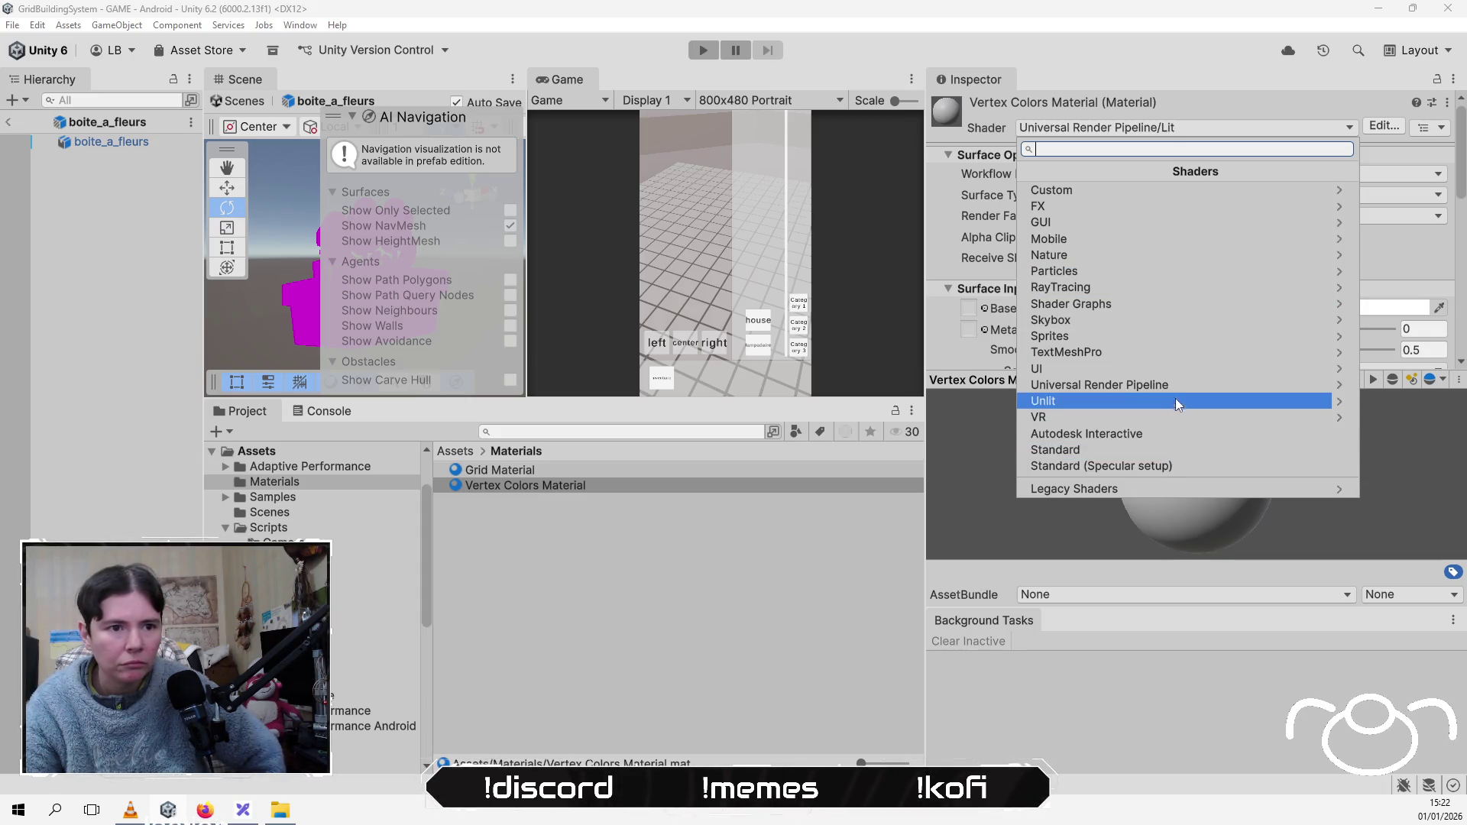
left_click(1146, 385)
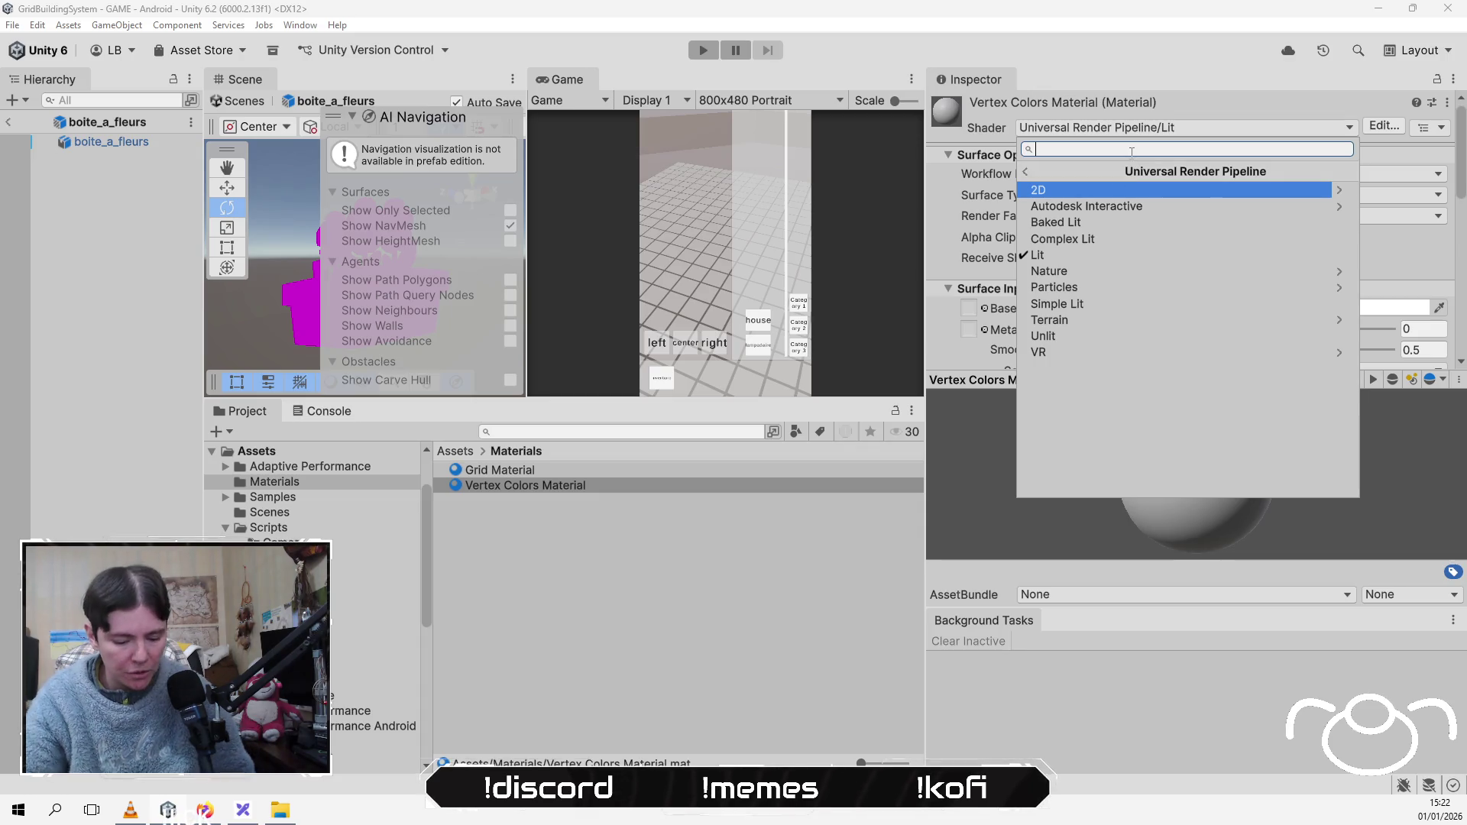
type("ver")
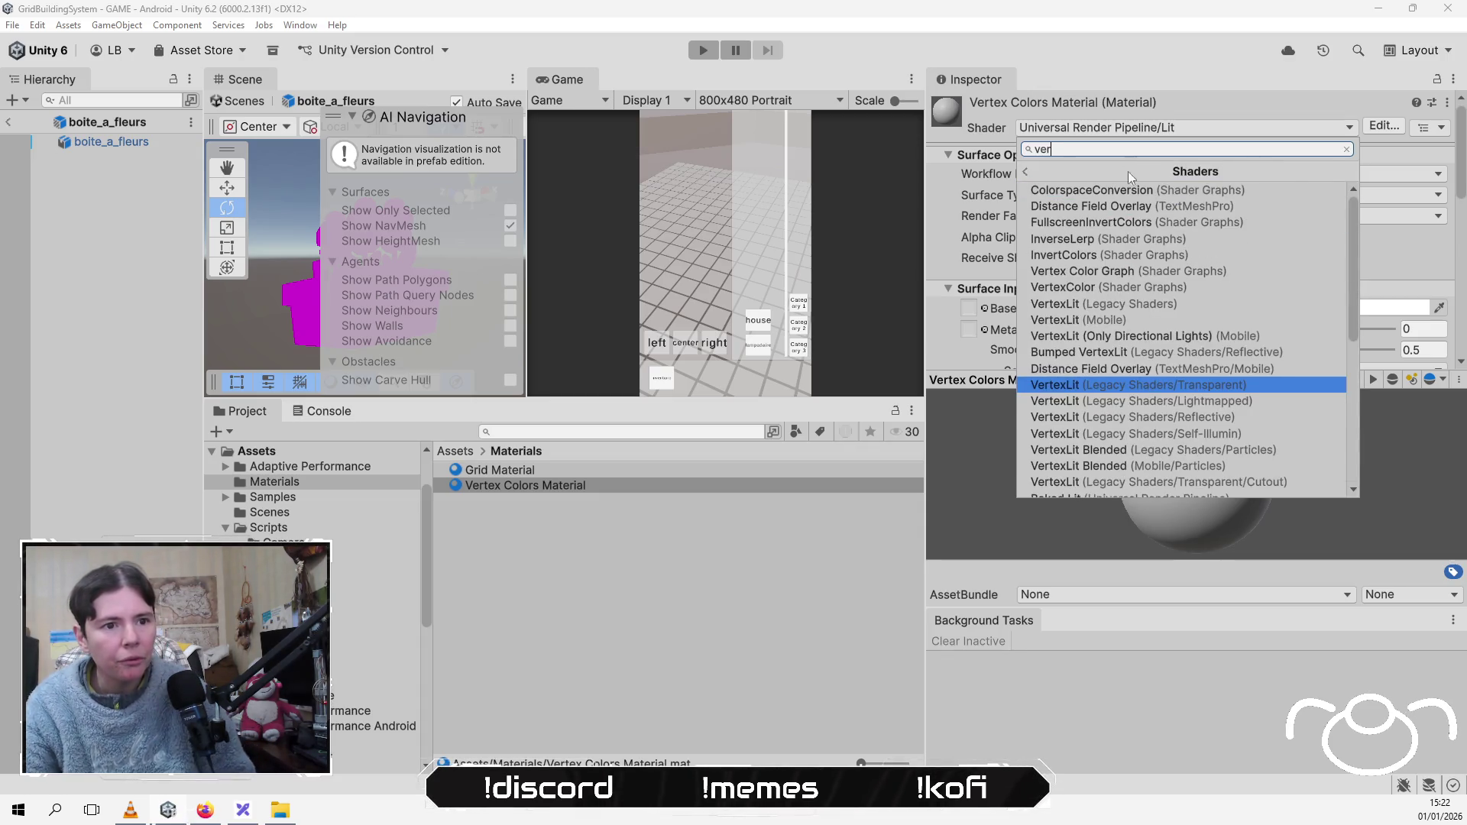
scroll(1125, 386, "down", 4)
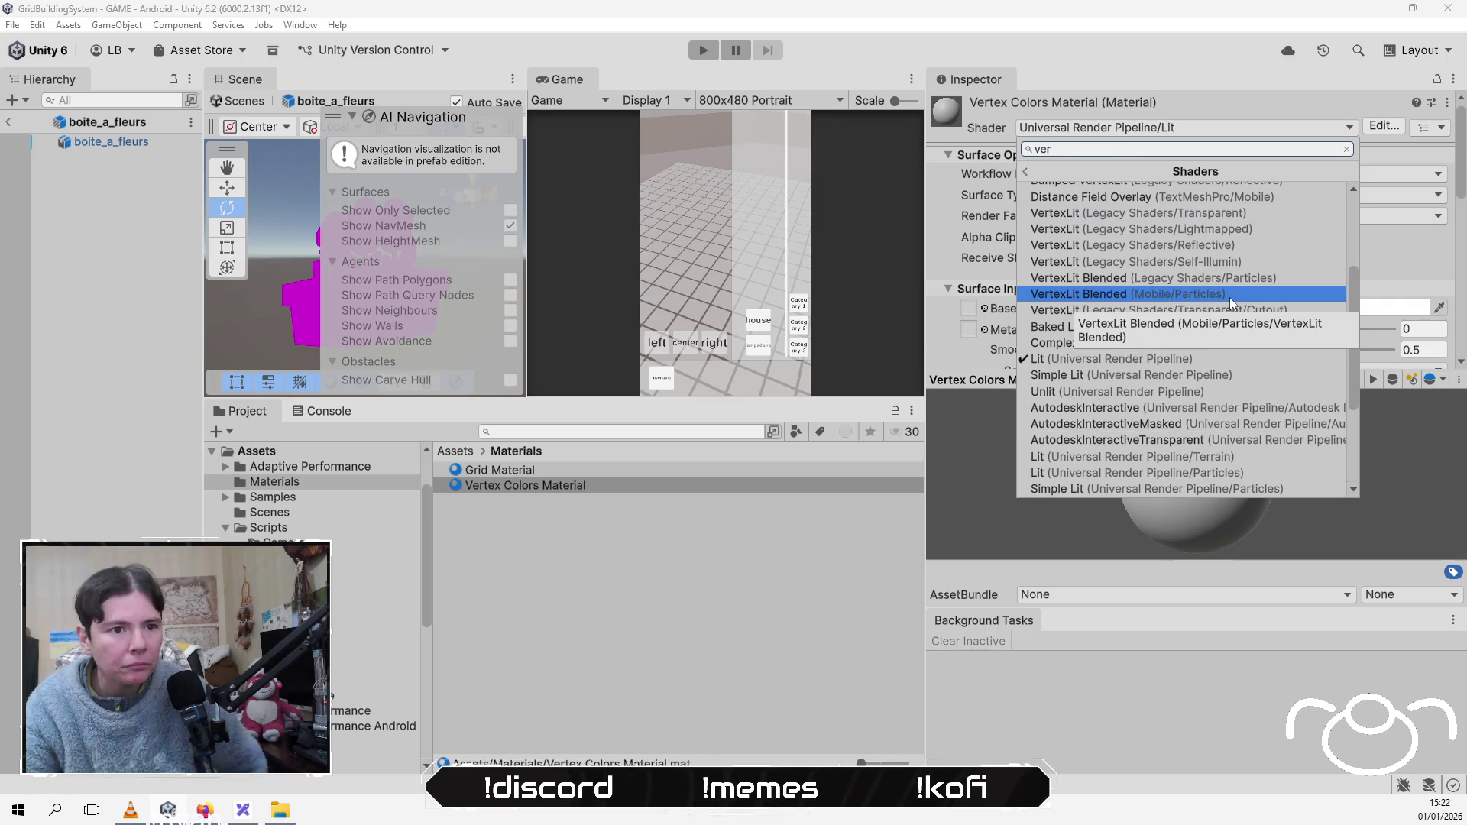
scroll(1232, 298, "down", 4)
type("tex")
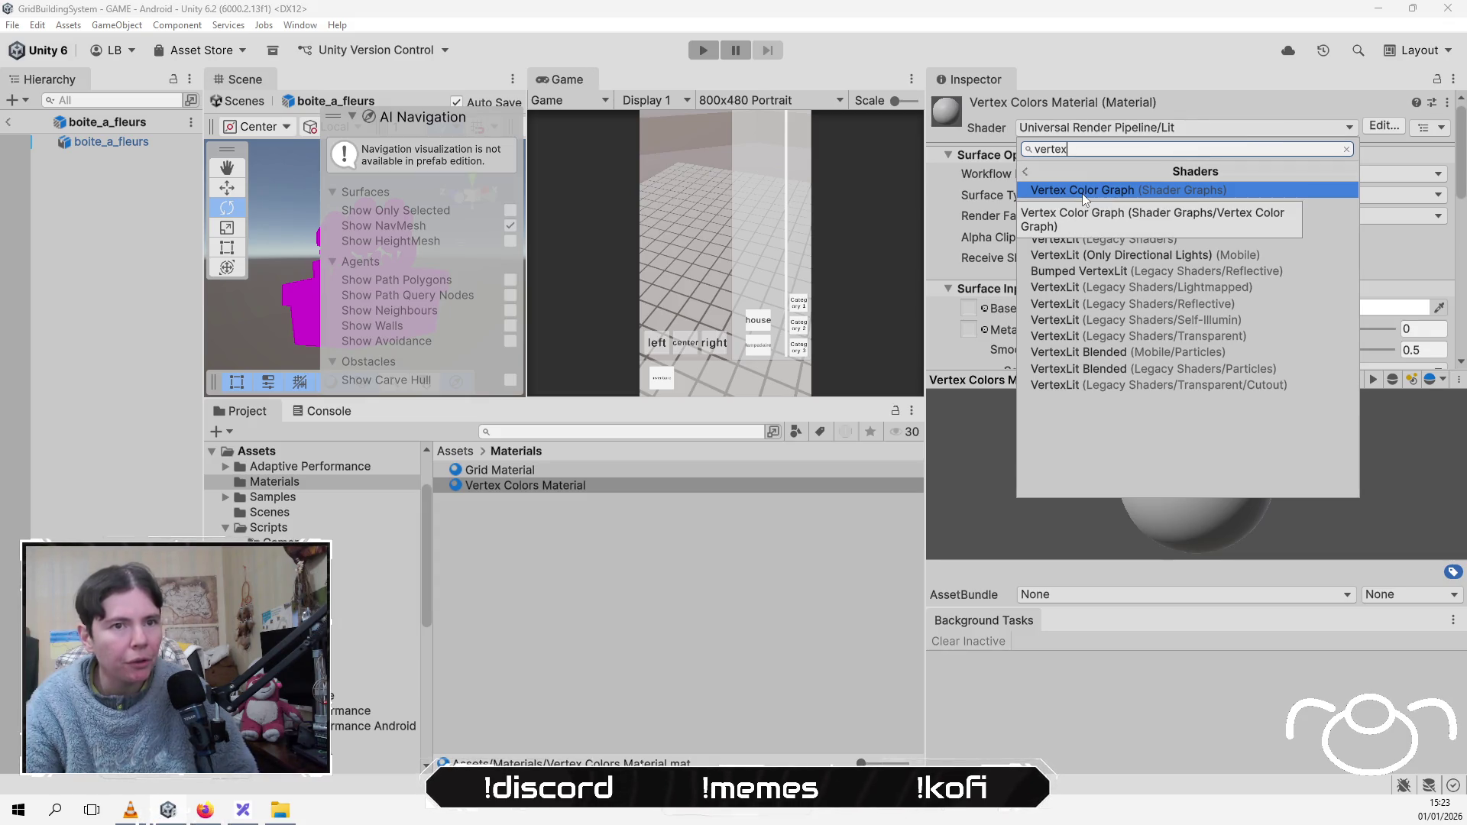
left_click(1082, 195)
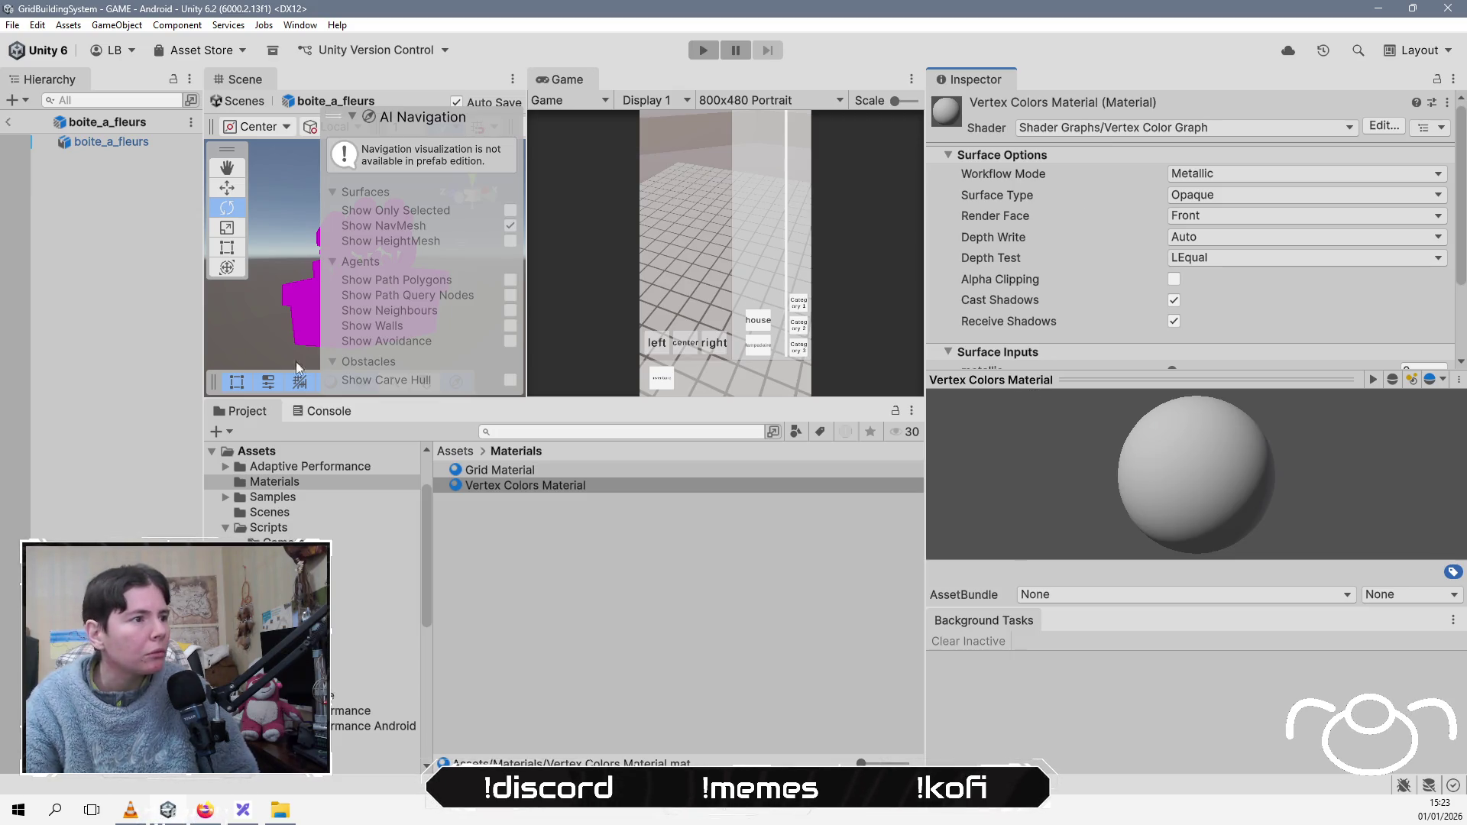
Step: Drag Vertex Colors Material into boite_a_fleurs's Mesh Renderer Element 0 and exit prefab mode
left_click(112, 142)
mouse_move(516, 485)
left_mouse_down()
mouse_move(1249, 376)
mouse_move(1222, 396)
left_mouse_up()
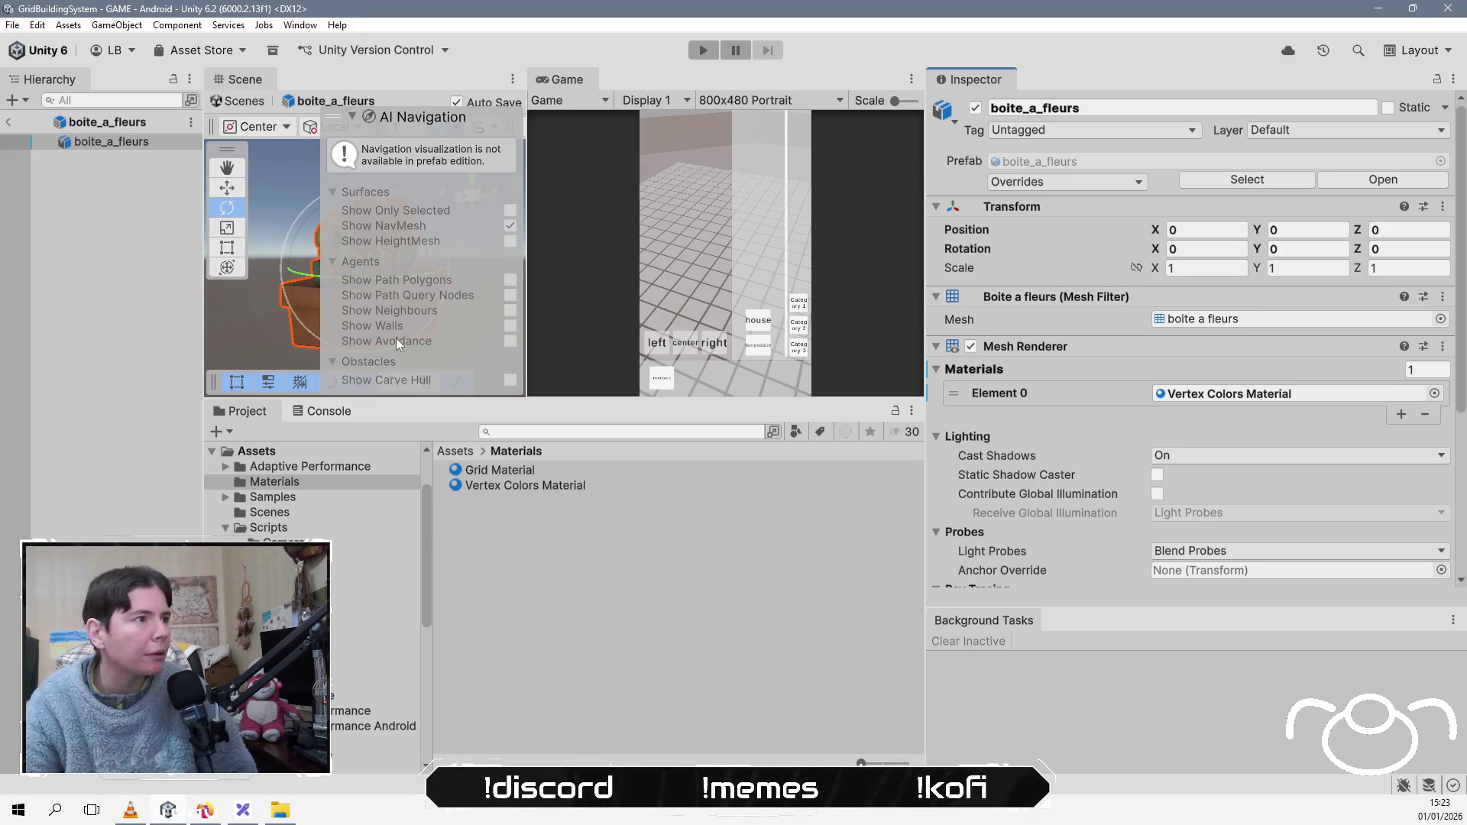
left_click(9, 122)
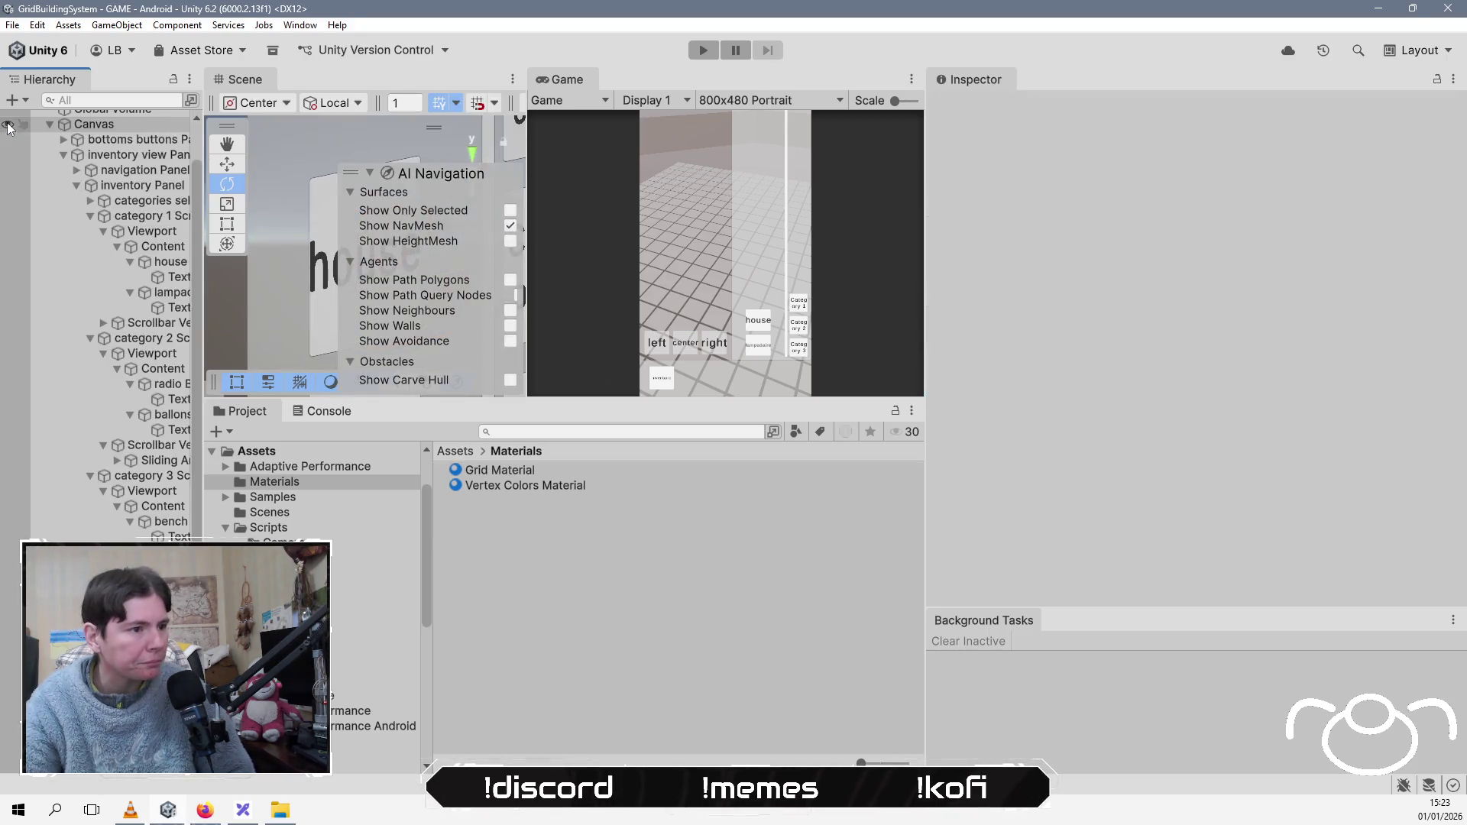
Step: Open the Shop folder and filter it to show only prefabs
left_click(451, 451)
double_click(531, 580)
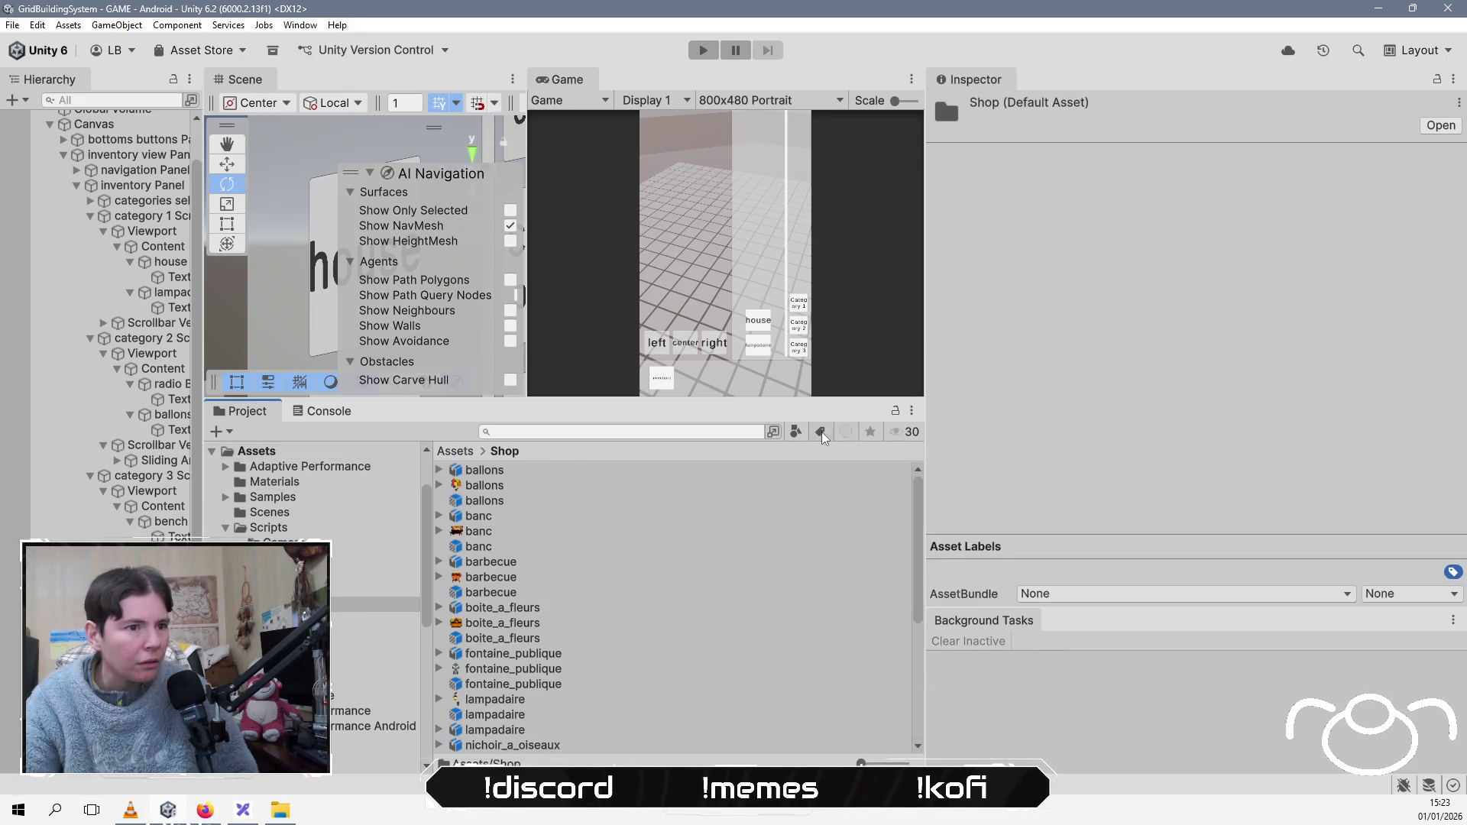
left_click(799, 430)
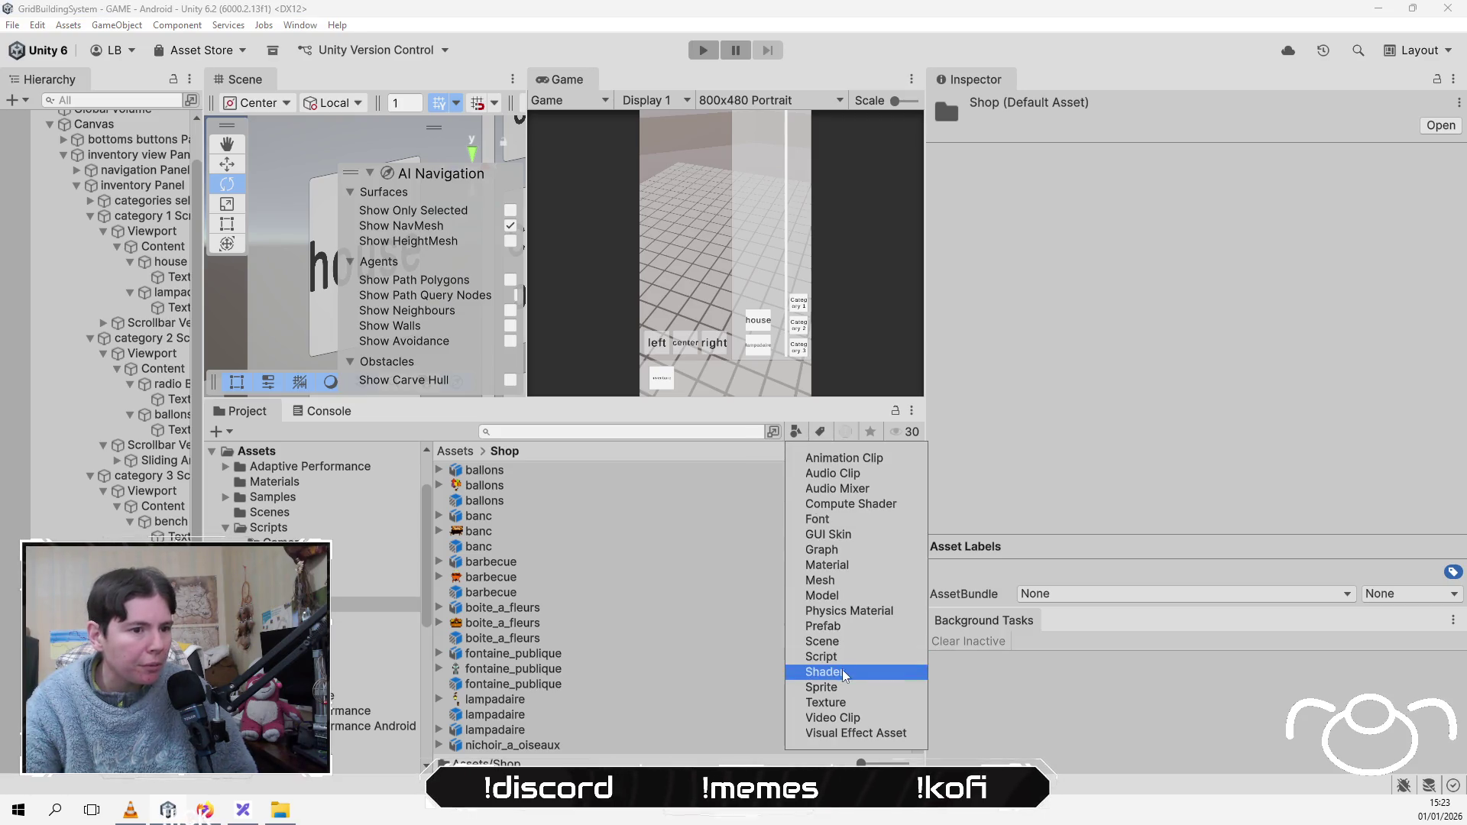
left_click(856, 628)
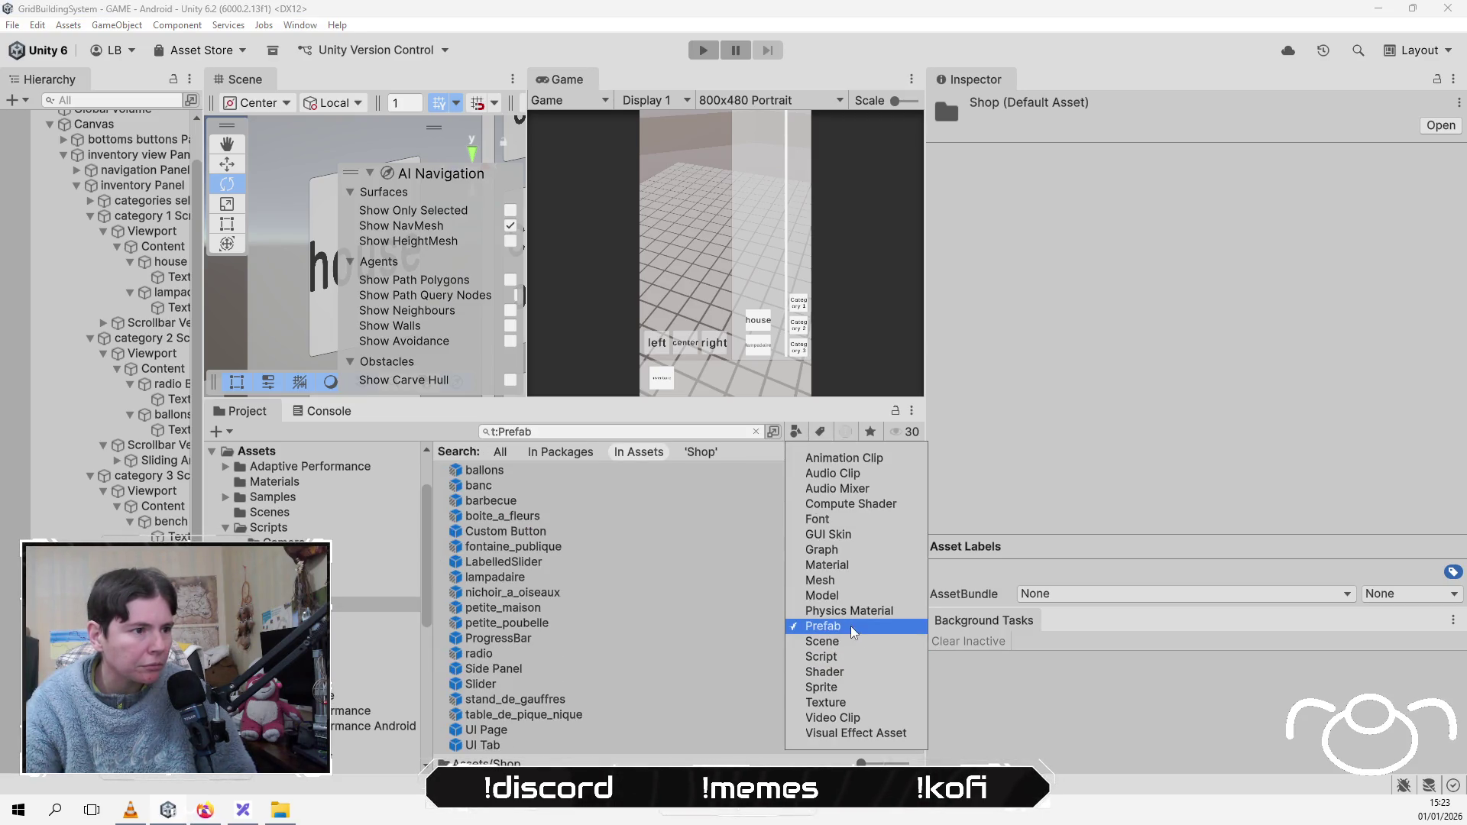
Step: Multi-select the ten prefabs from banc to table_de_pique_nique and bring up their shared material picker
left_click(522, 473)
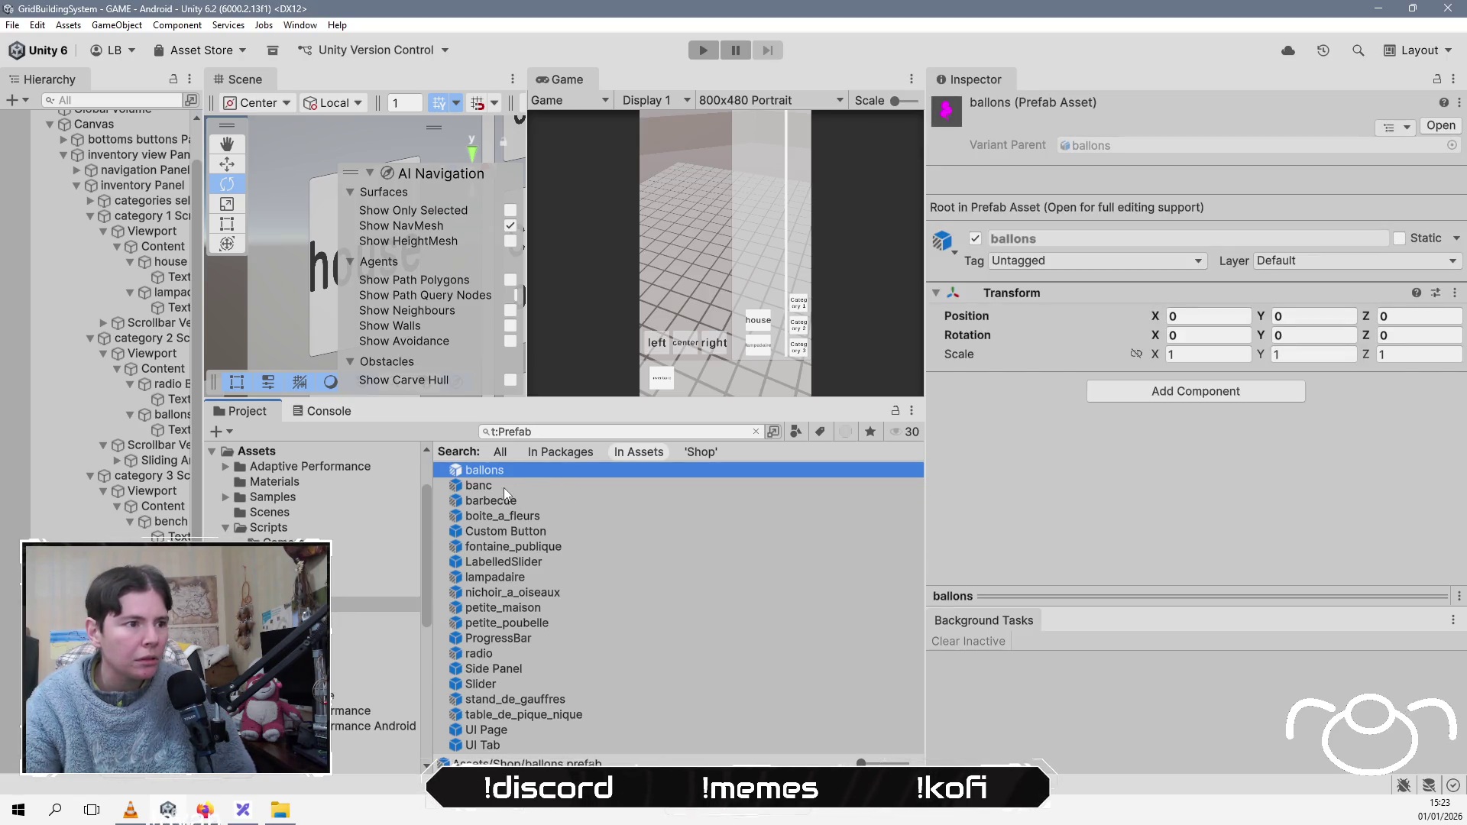
left_click(504, 490)
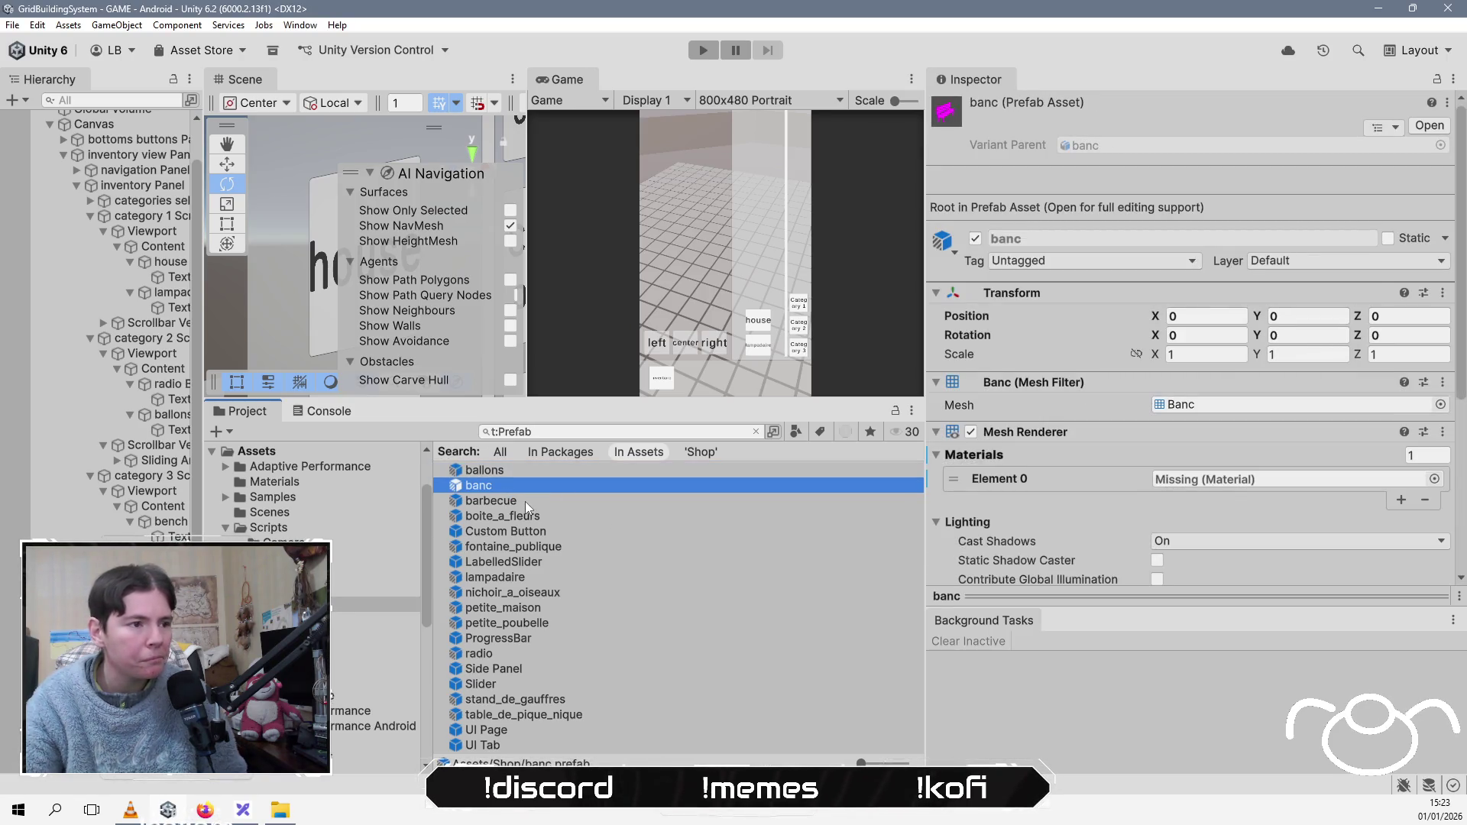
left_click(525, 501, "shift")
left_click(535, 515, "shift")
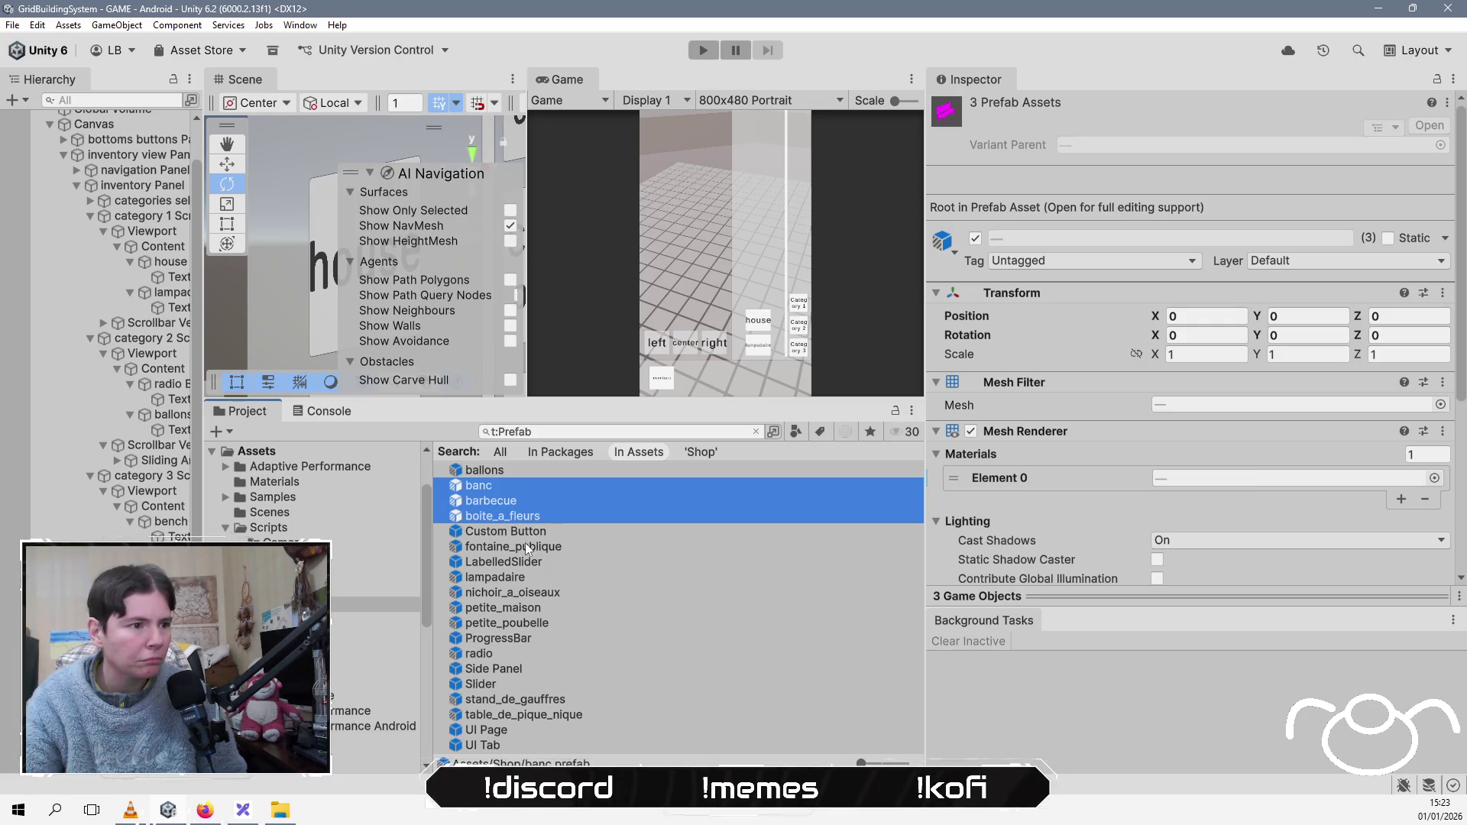
left_click(524, 542, "ctrl")
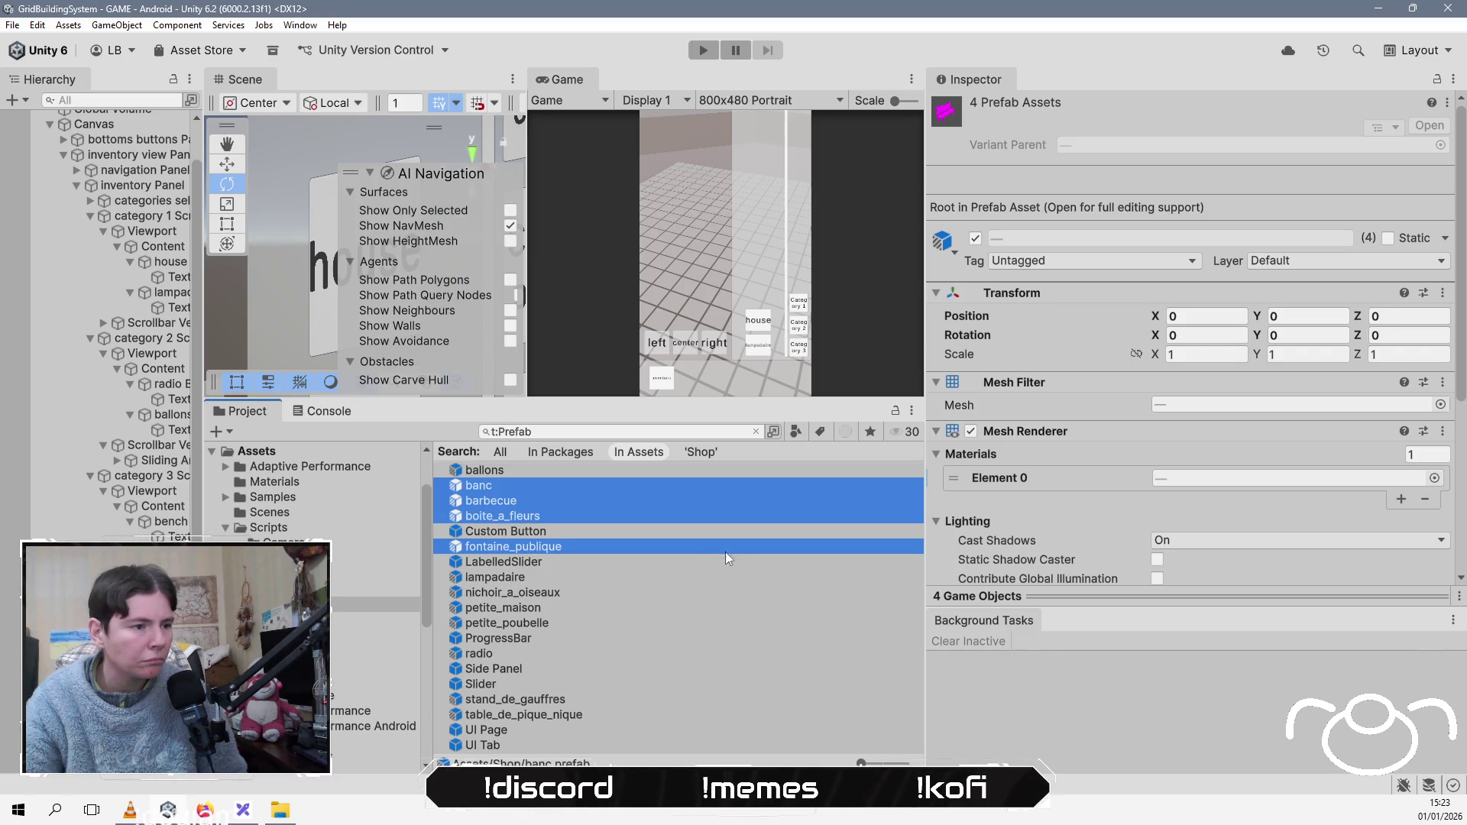
left_click(555, 577, "ctrl")
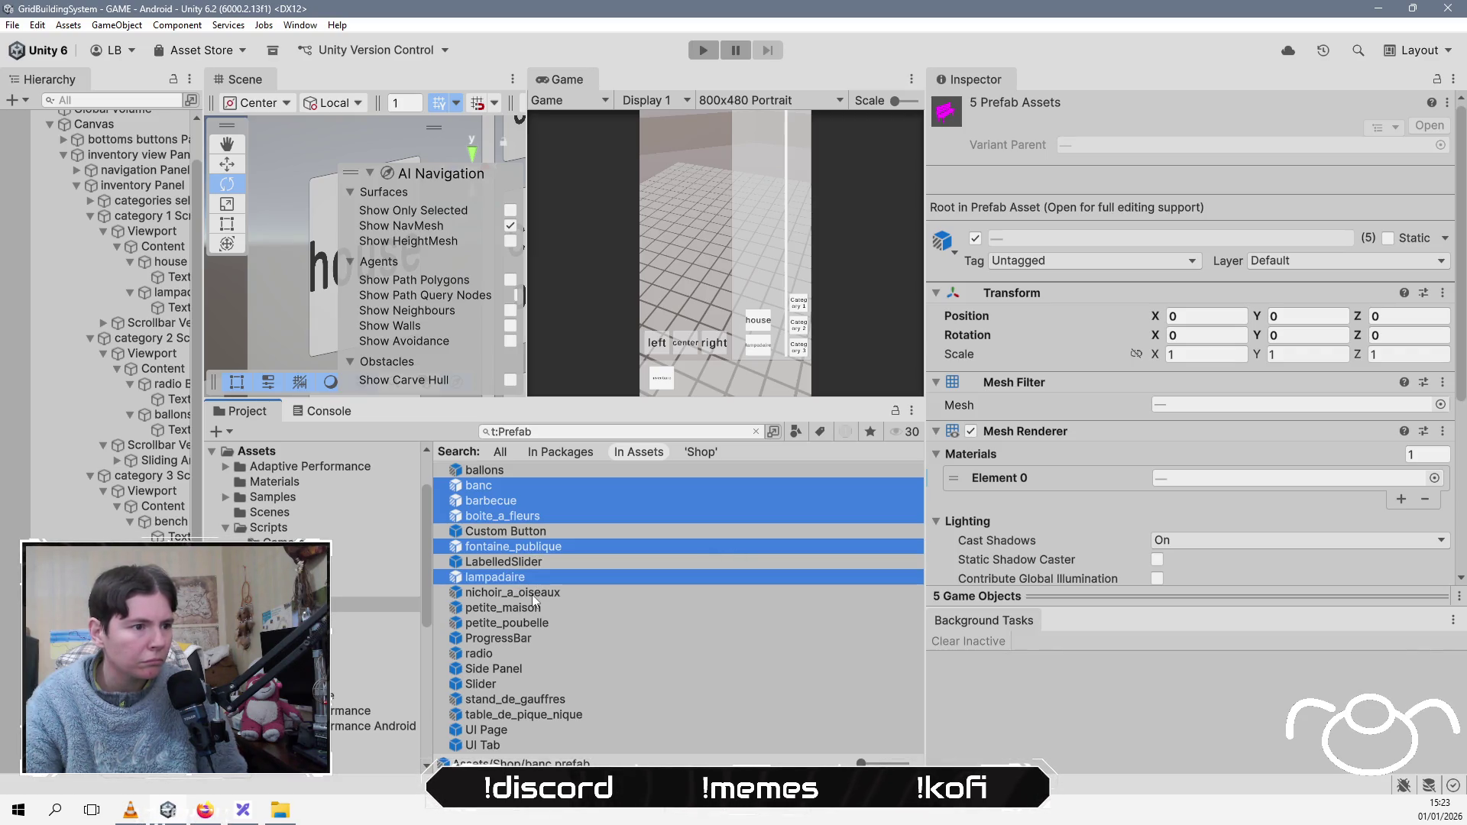
left_click(533, 593, "ctrl")
left_click(534, 607, "ctrl")
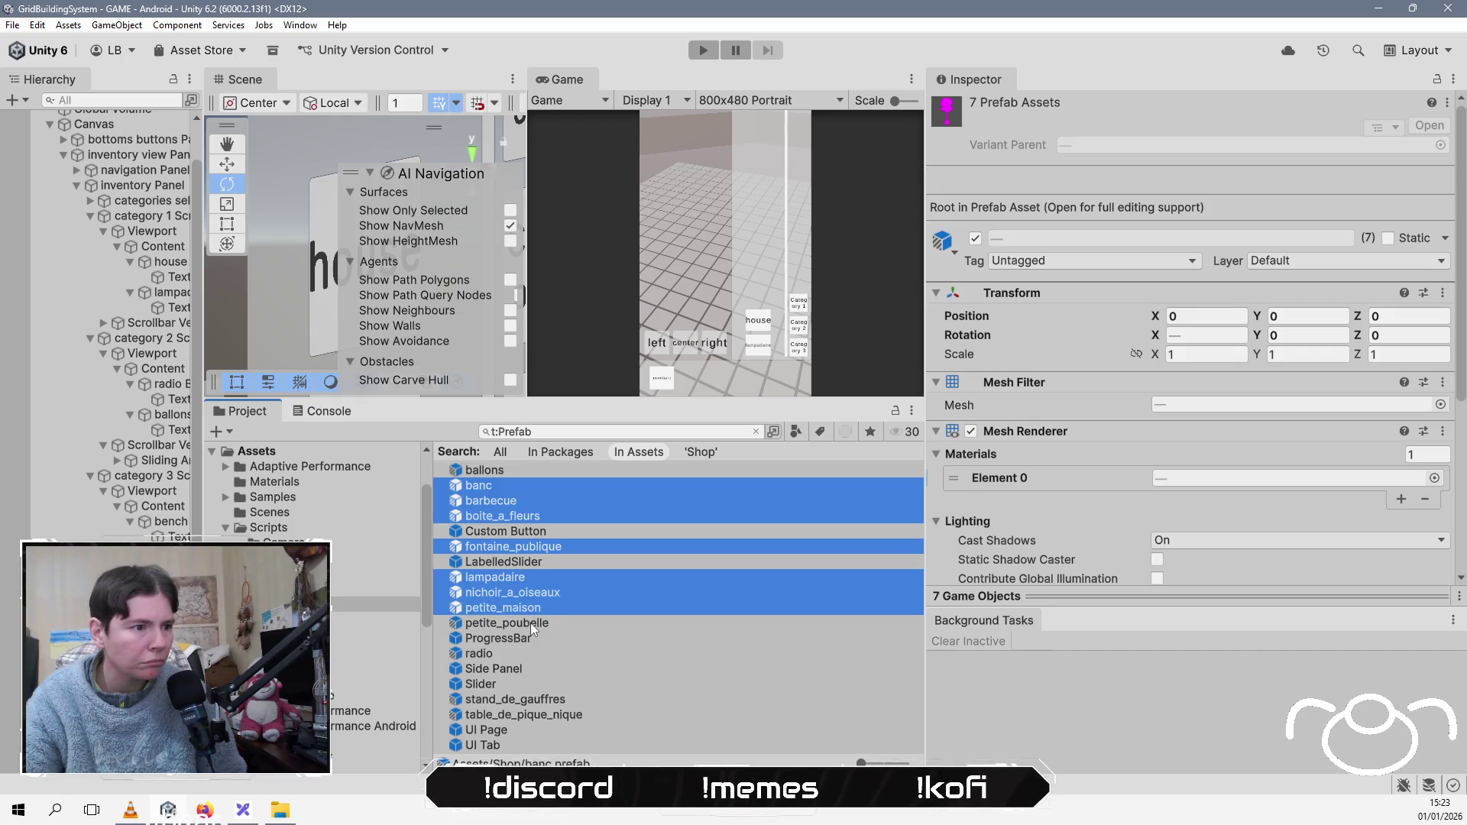
left_click(532, 621, "ctrl")
left_click(532, 621, "ctrl")
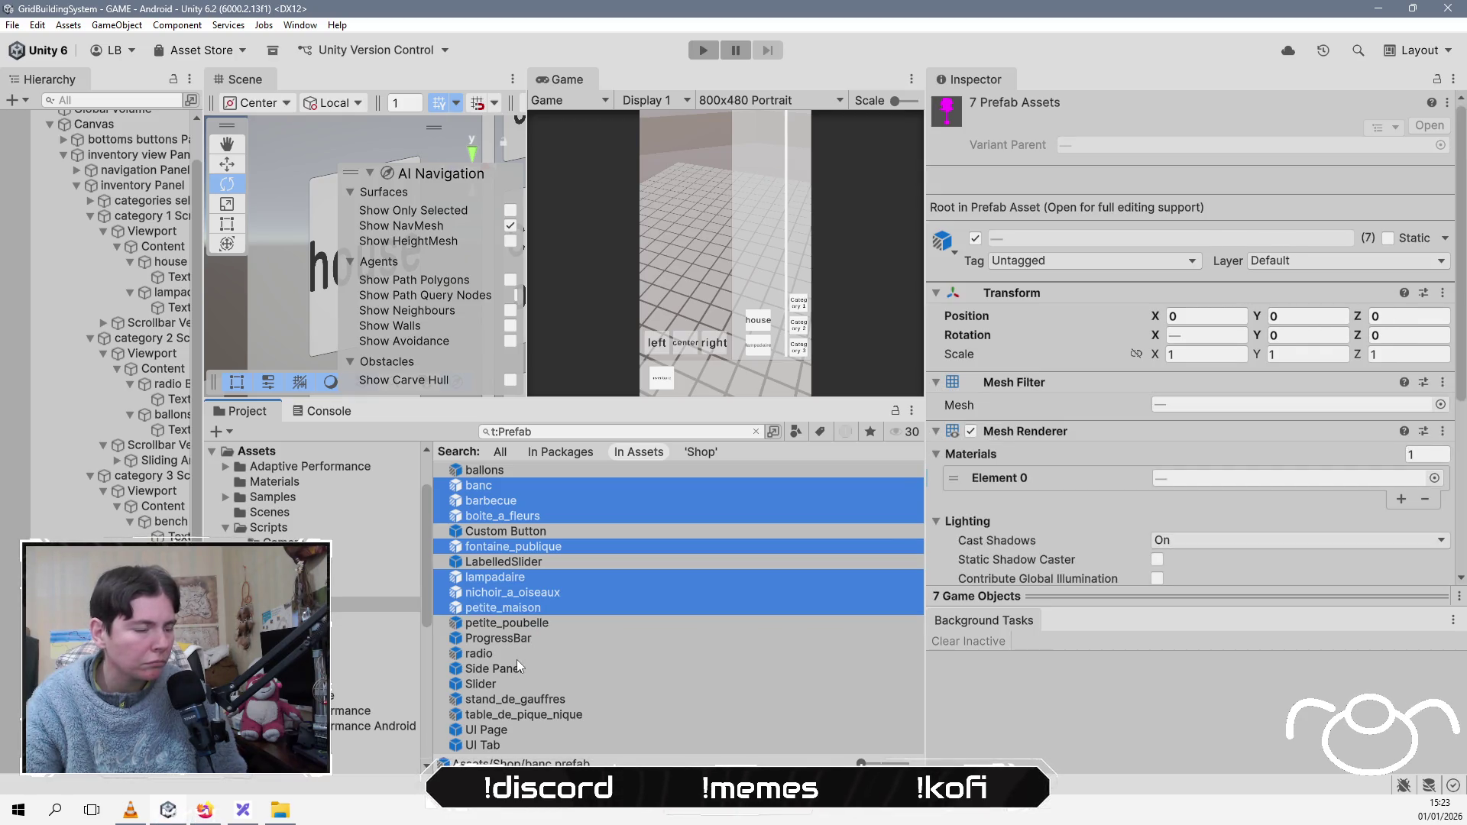
left_click(516, 657, "ctrl")
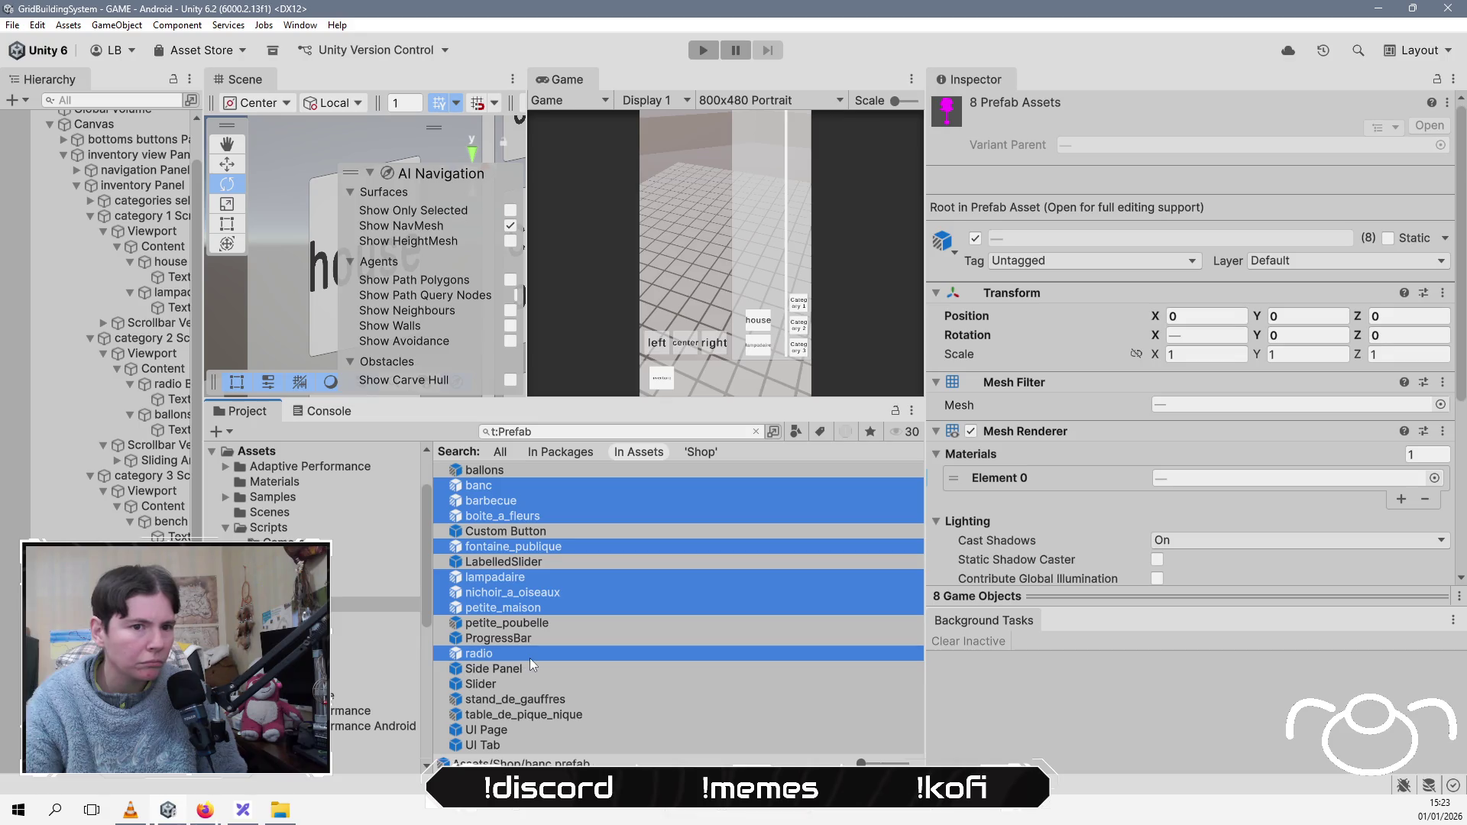
left_click(526, 700, "ctrl")
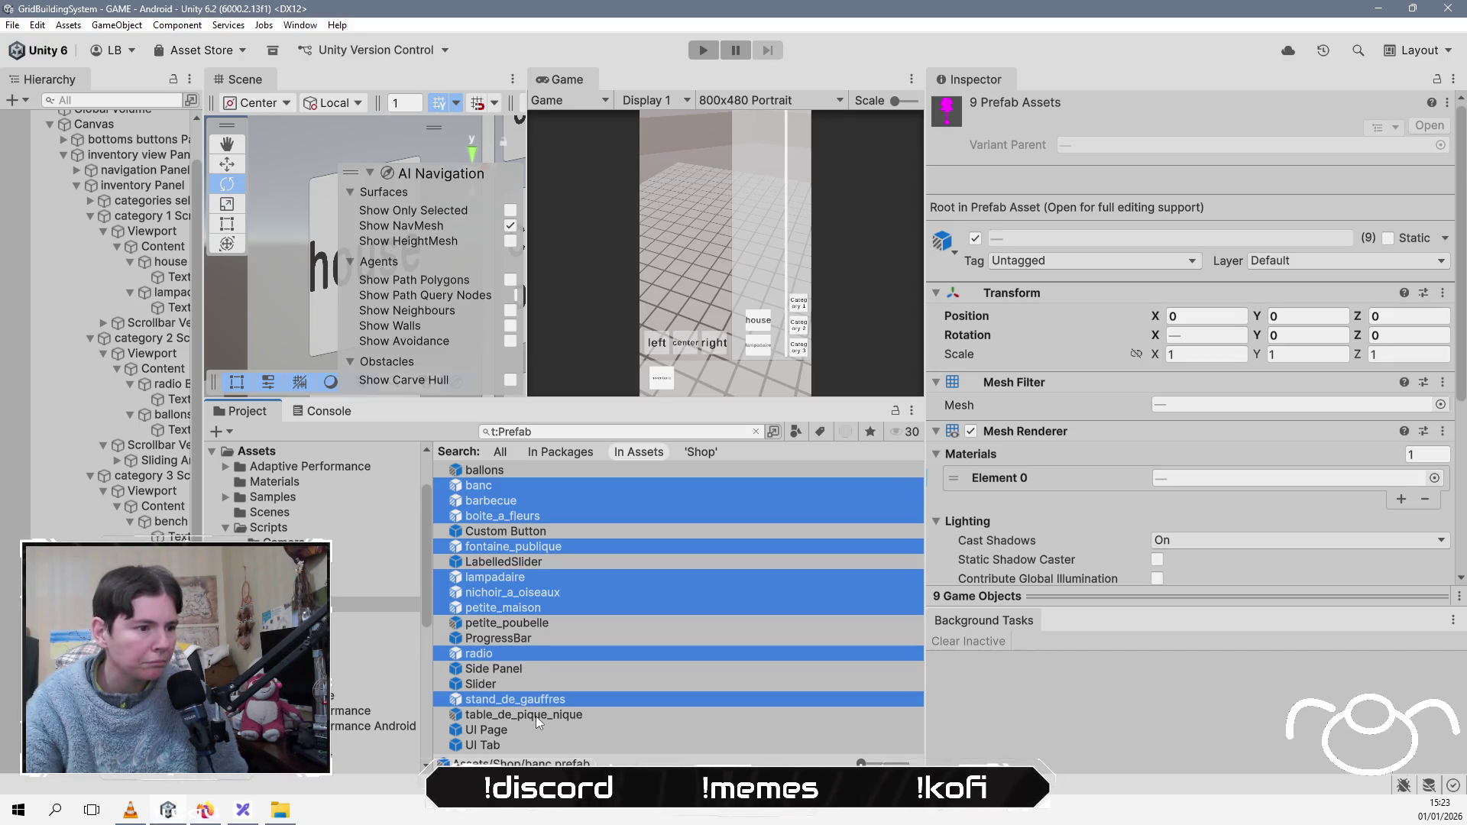
left_click(539, 714, "ctrl")
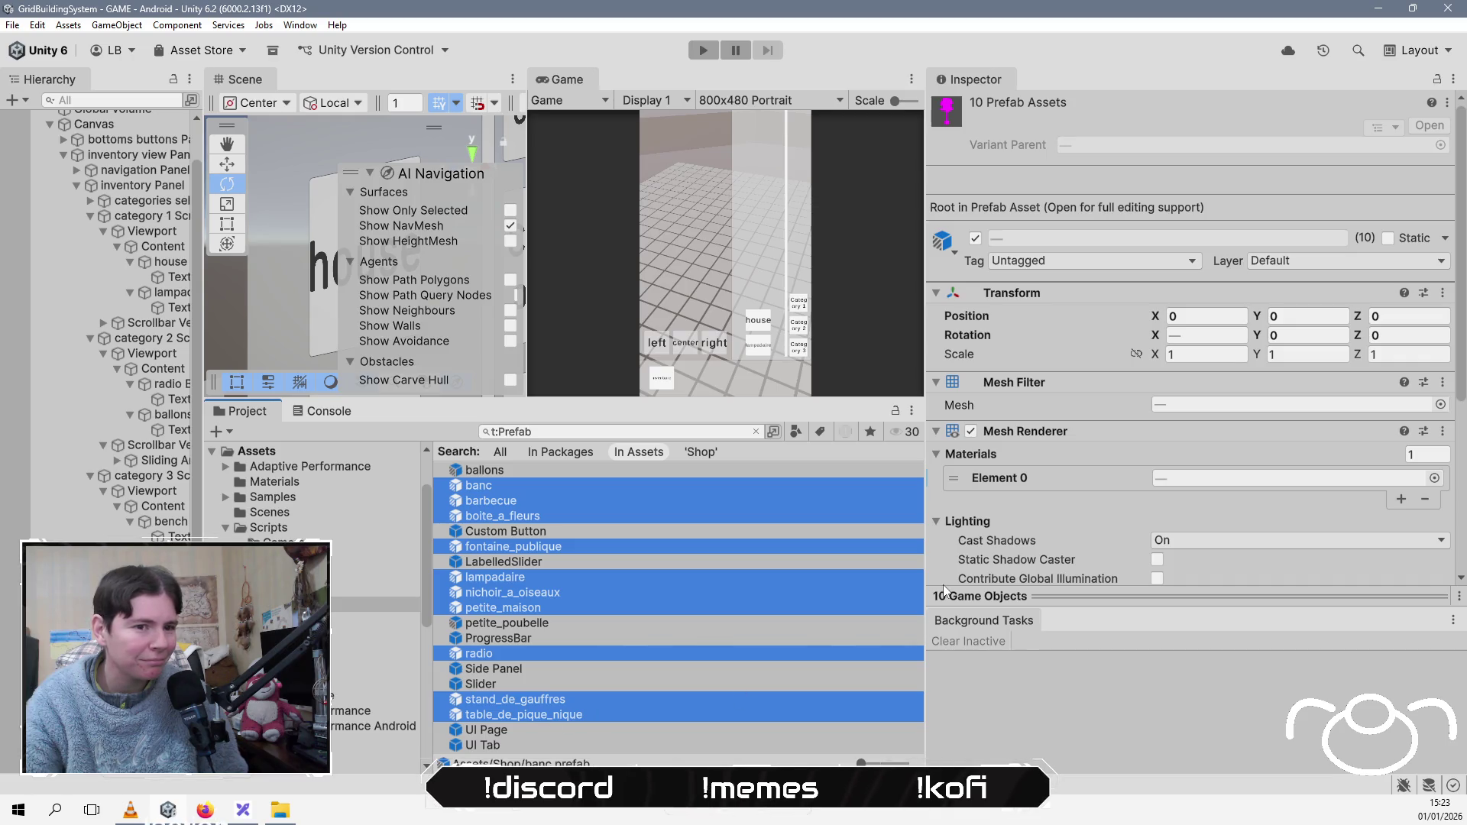
left_click(1434, 478)
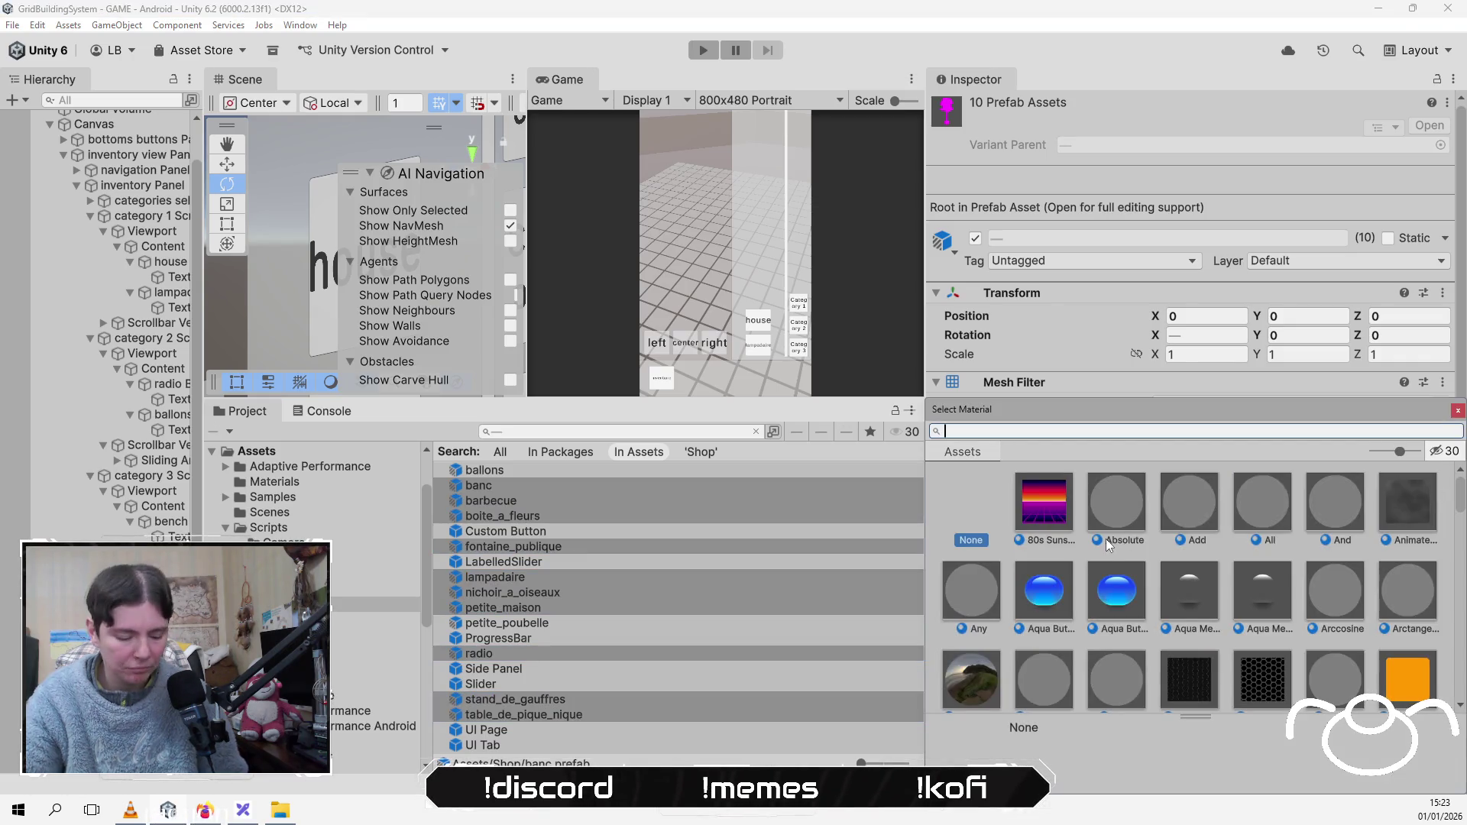
Step: Assign Vertex Colors Material to the ten prefabs' Element 0, correcting a wrong pick, then open petite_poubelle
type("ver")
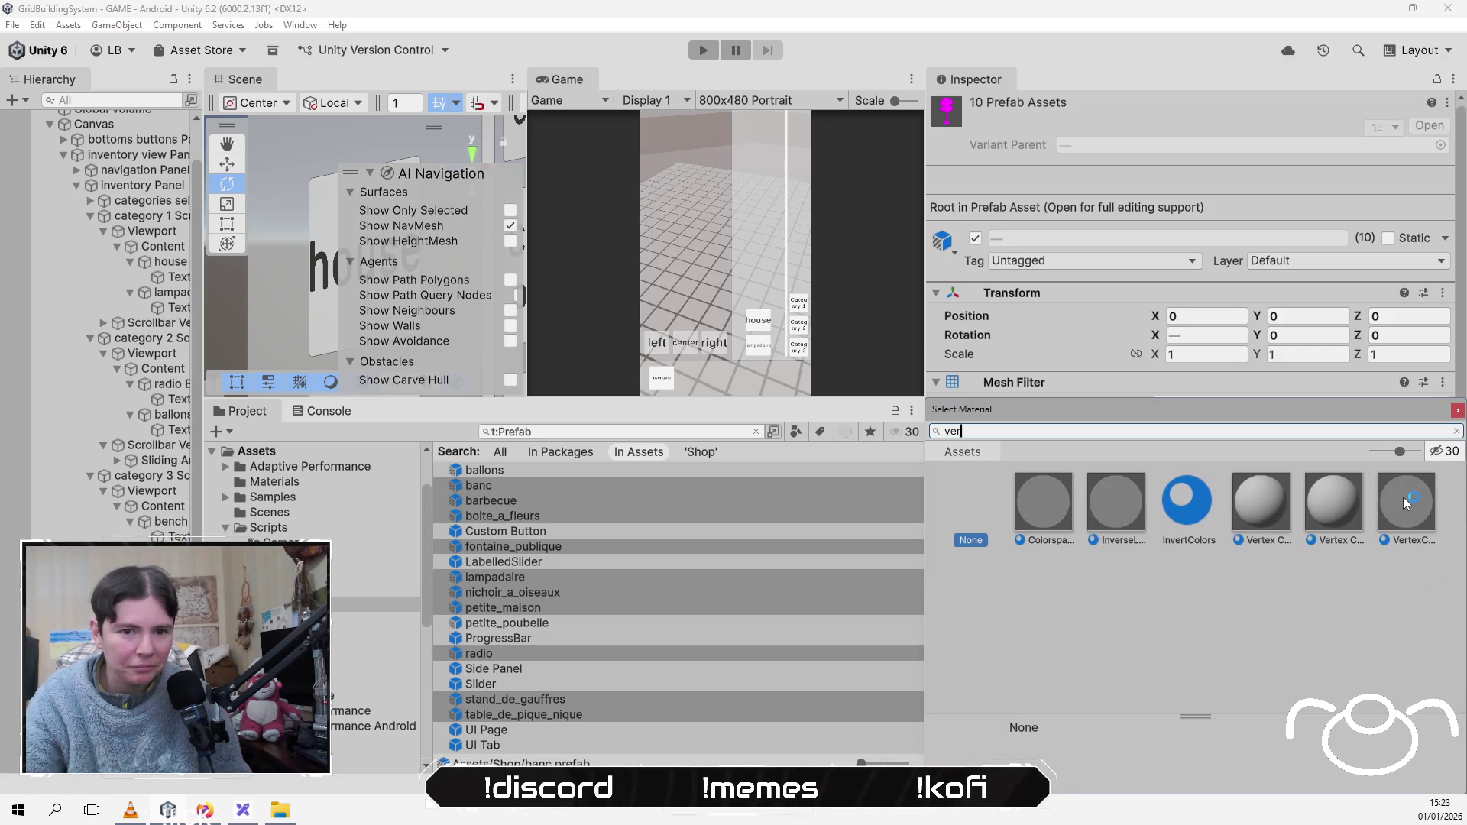
double_click(1404, 550)
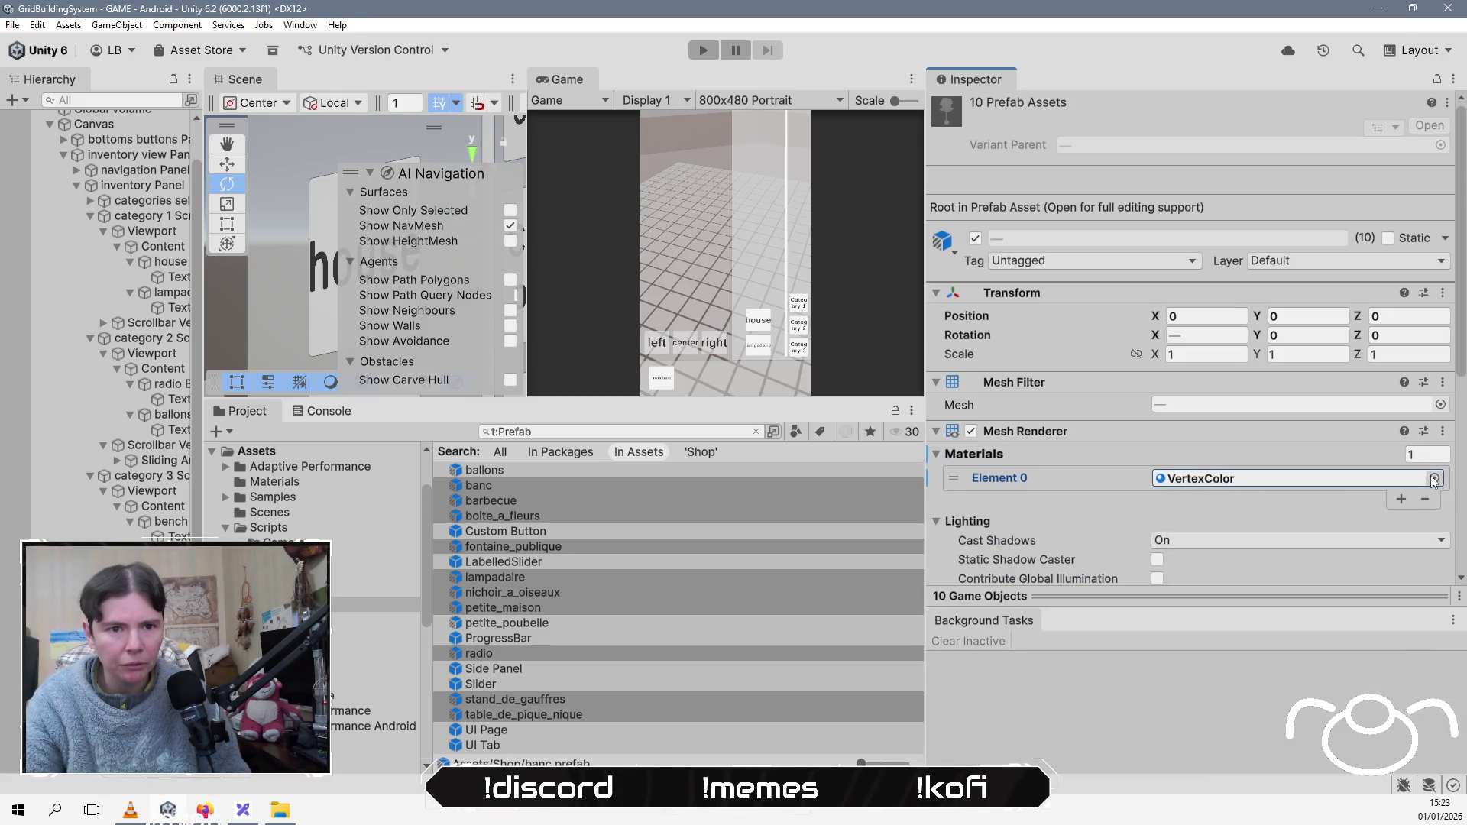
left_click(1433, 478)
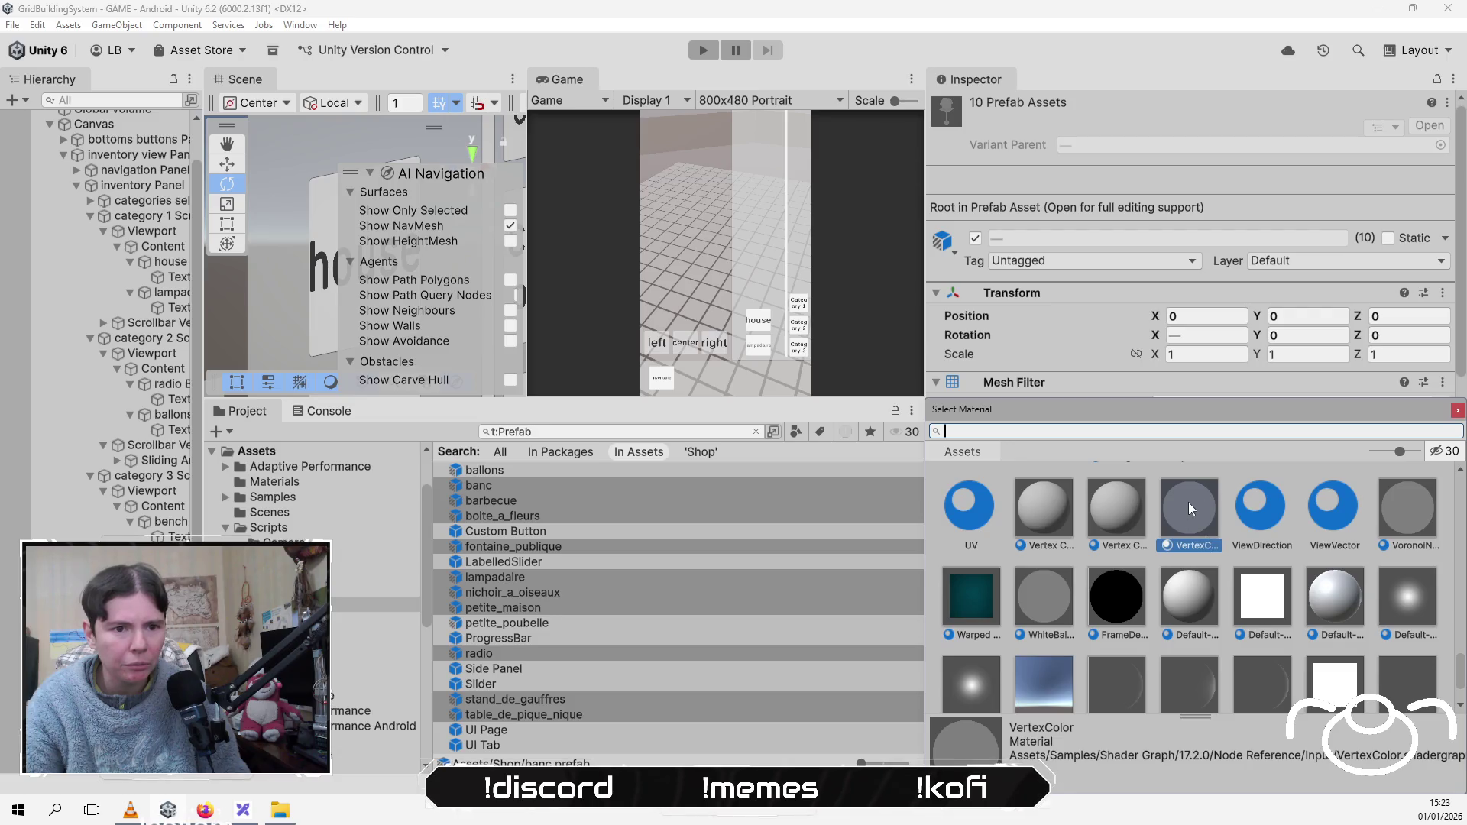
left_click(1116, 503)
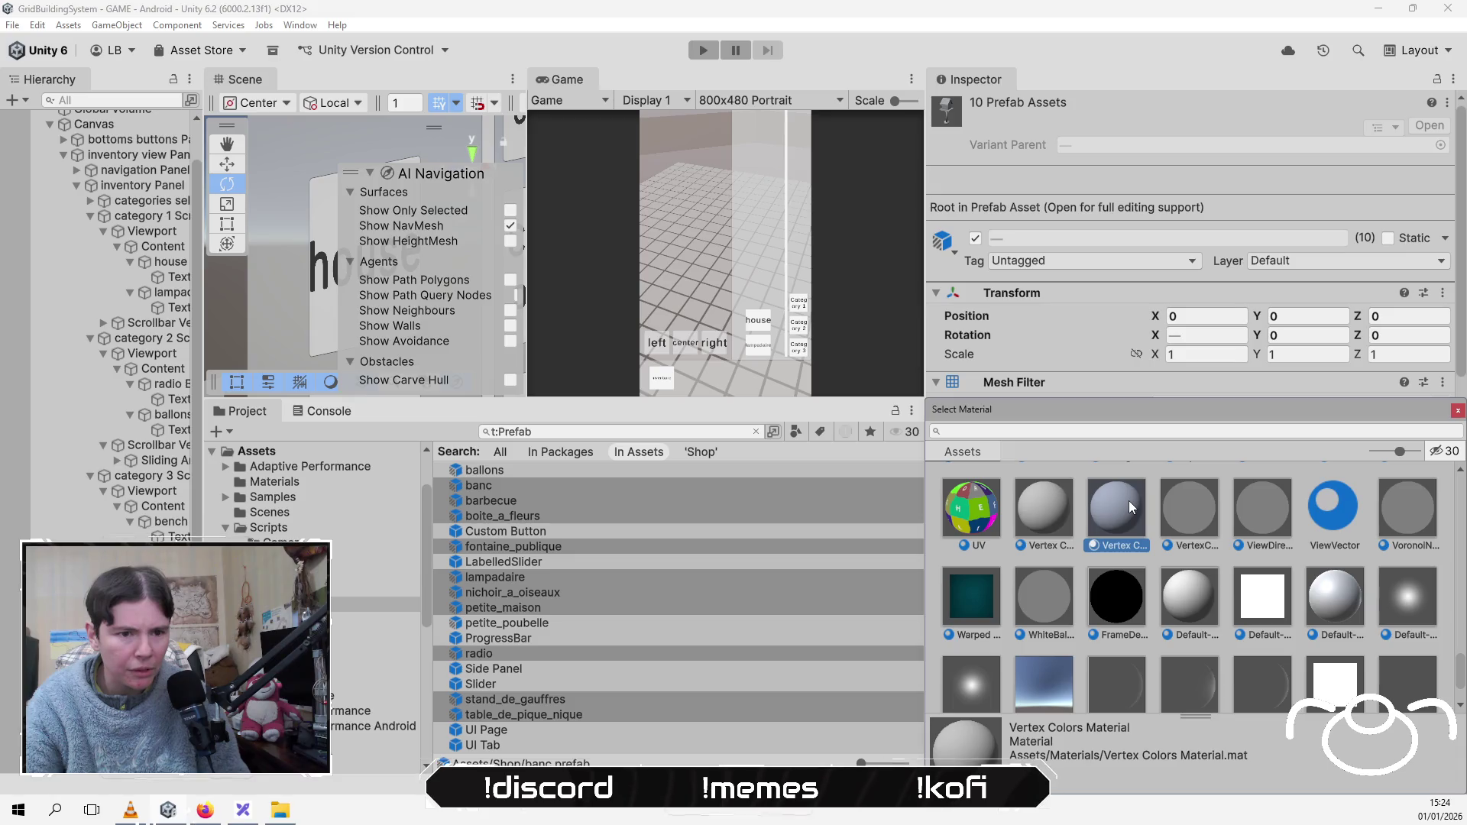
double_click(1129, 501)
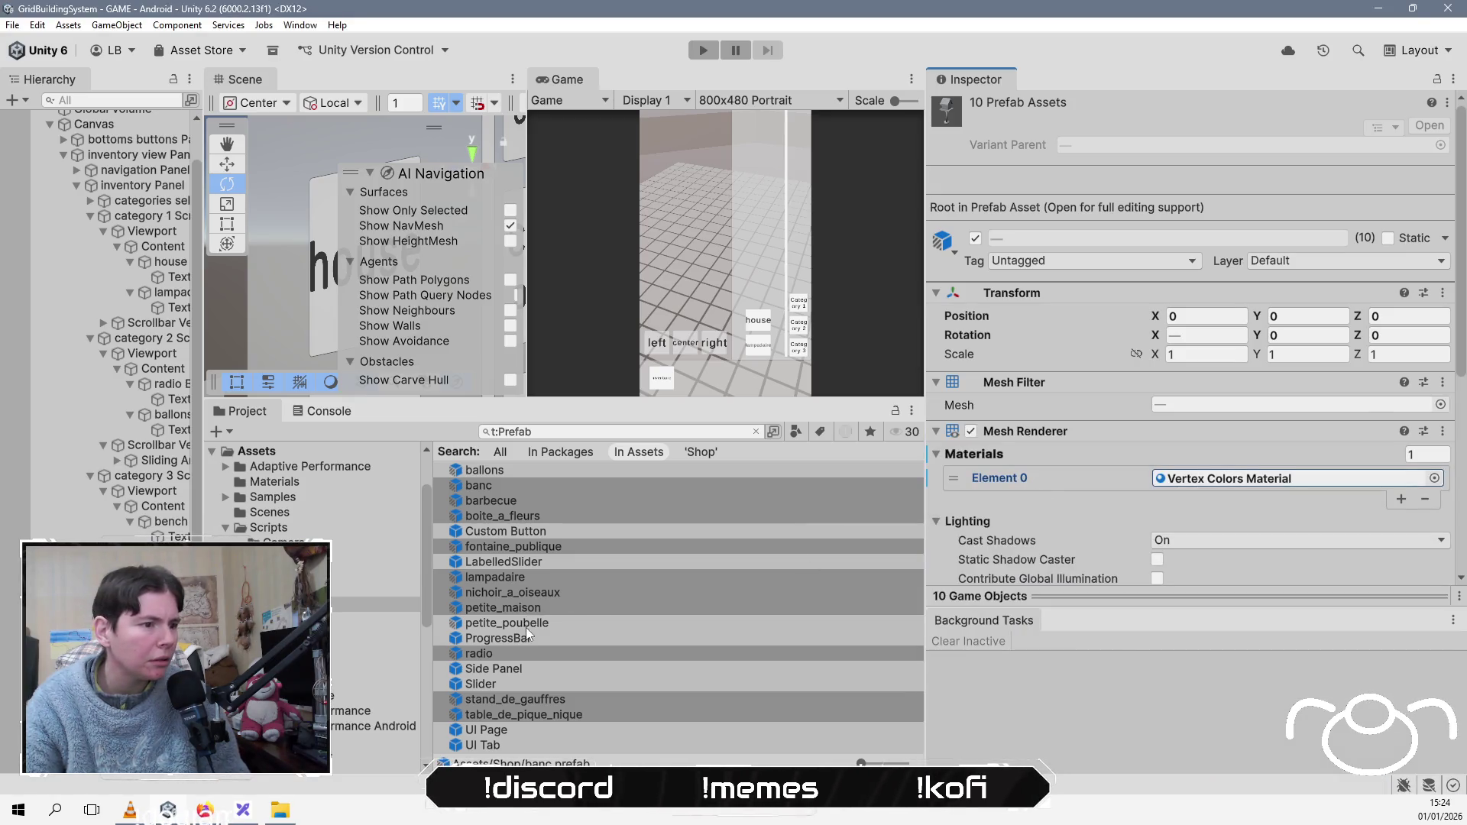
double_click(526, 627)
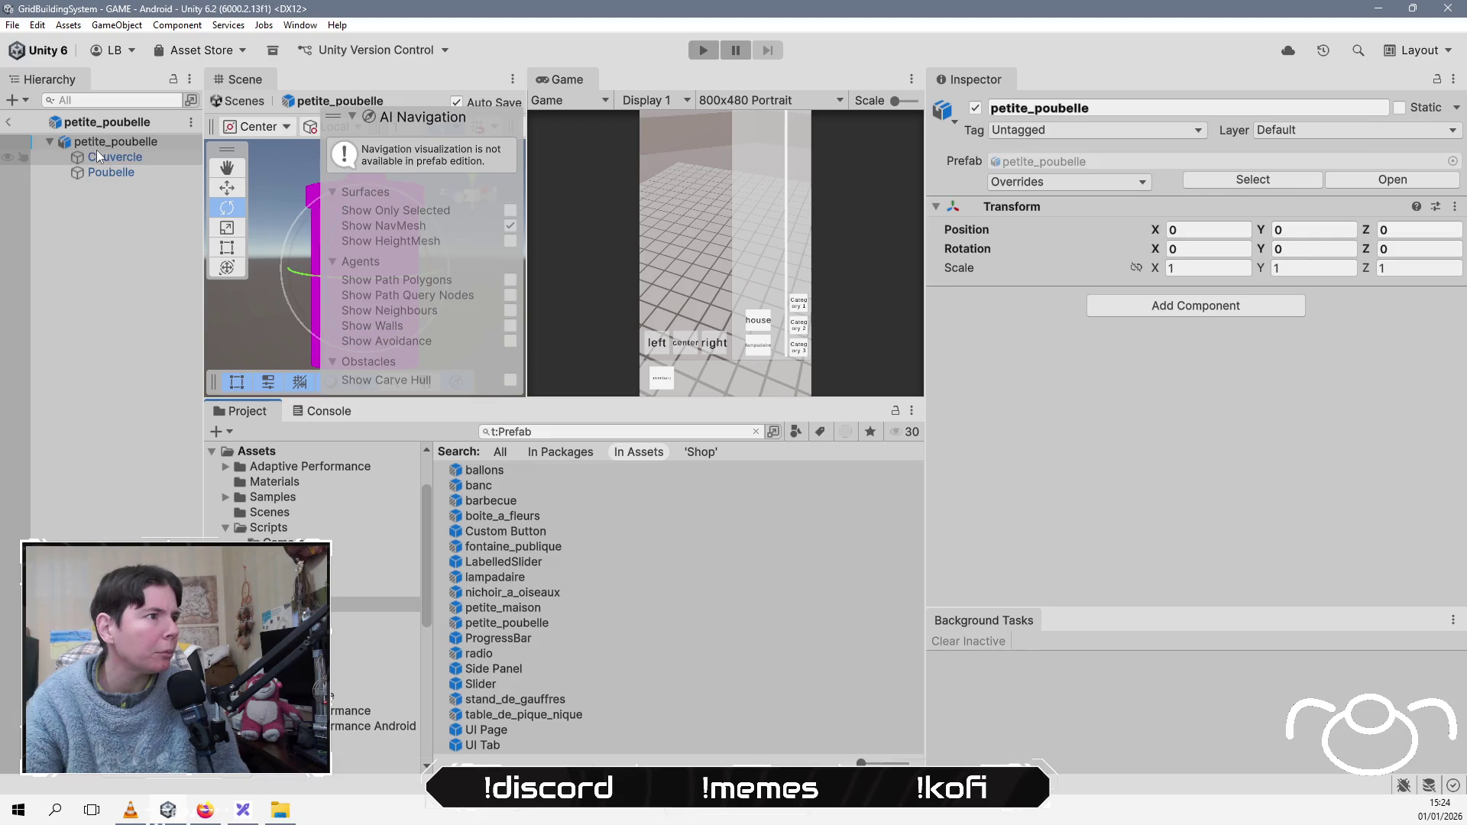
Step: Give petite_poubelle's Couvercle and Poubelle the Vertex Colors Material, then open the ballons prefab
left_click(97, 153)
left_click(141, 185)
left_click(138, 175)
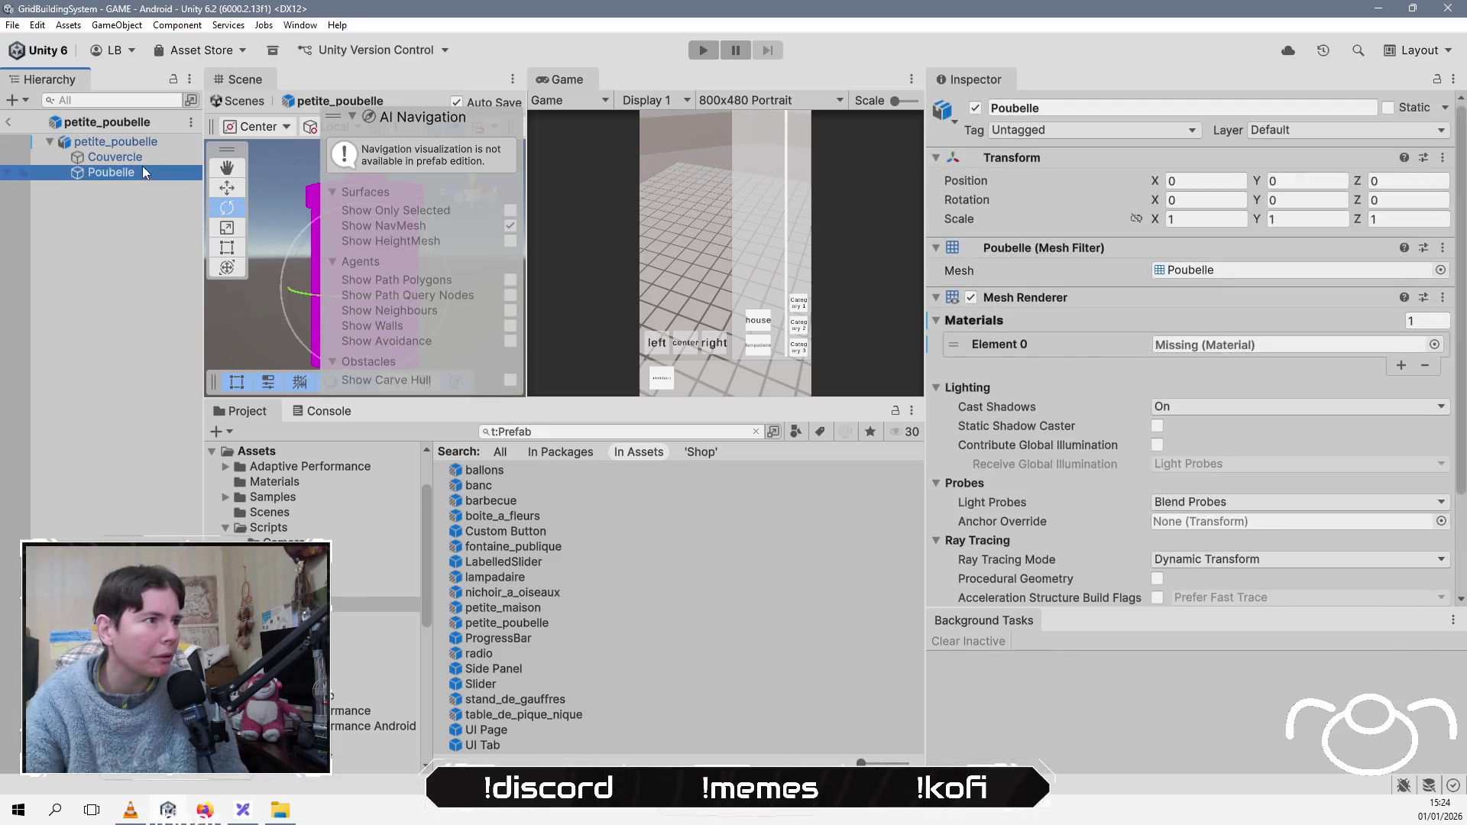
left_click(144, 159, "ctrl")
left_click(1435, 343)
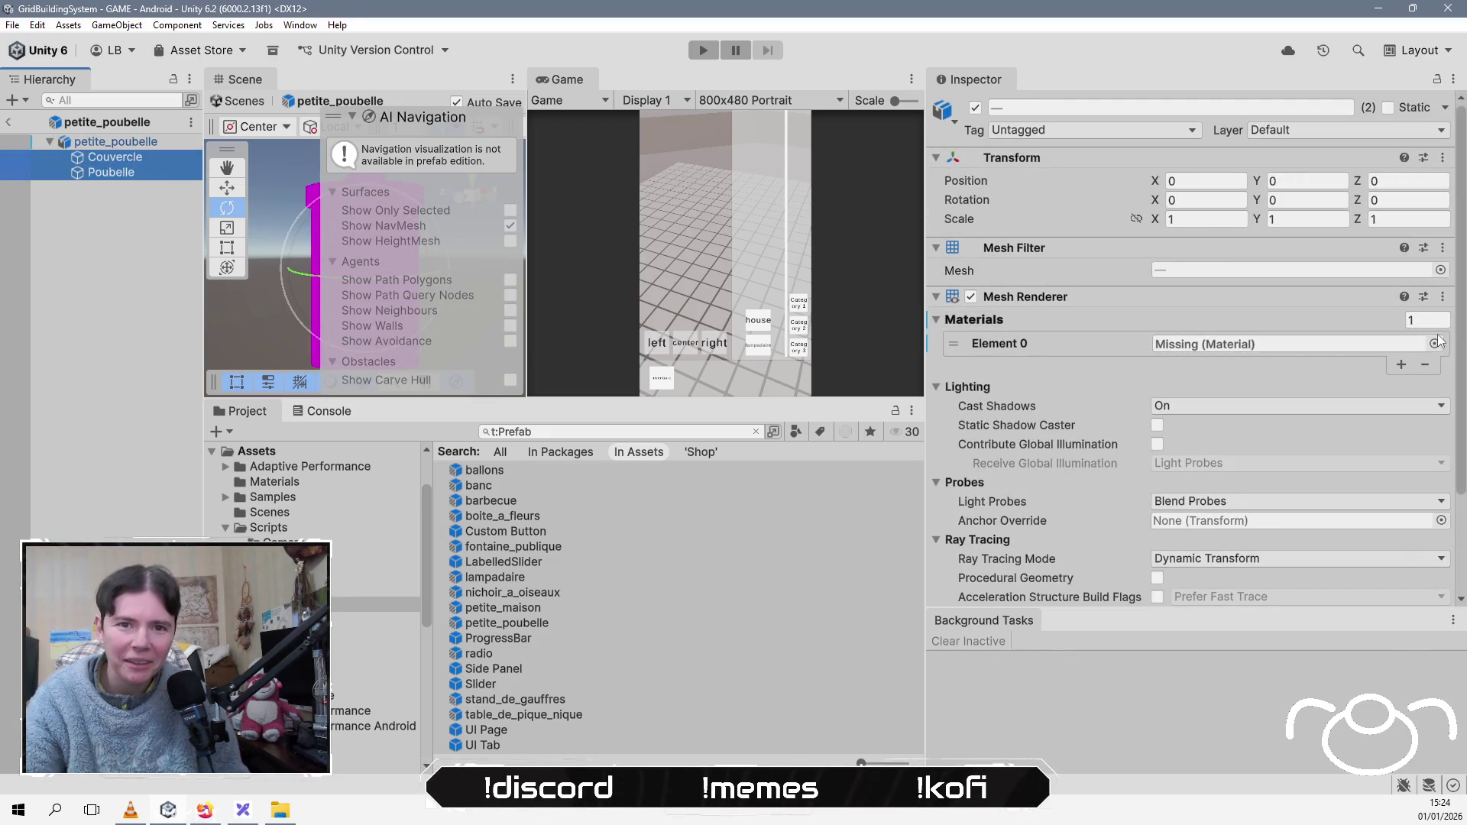
type("vertex")
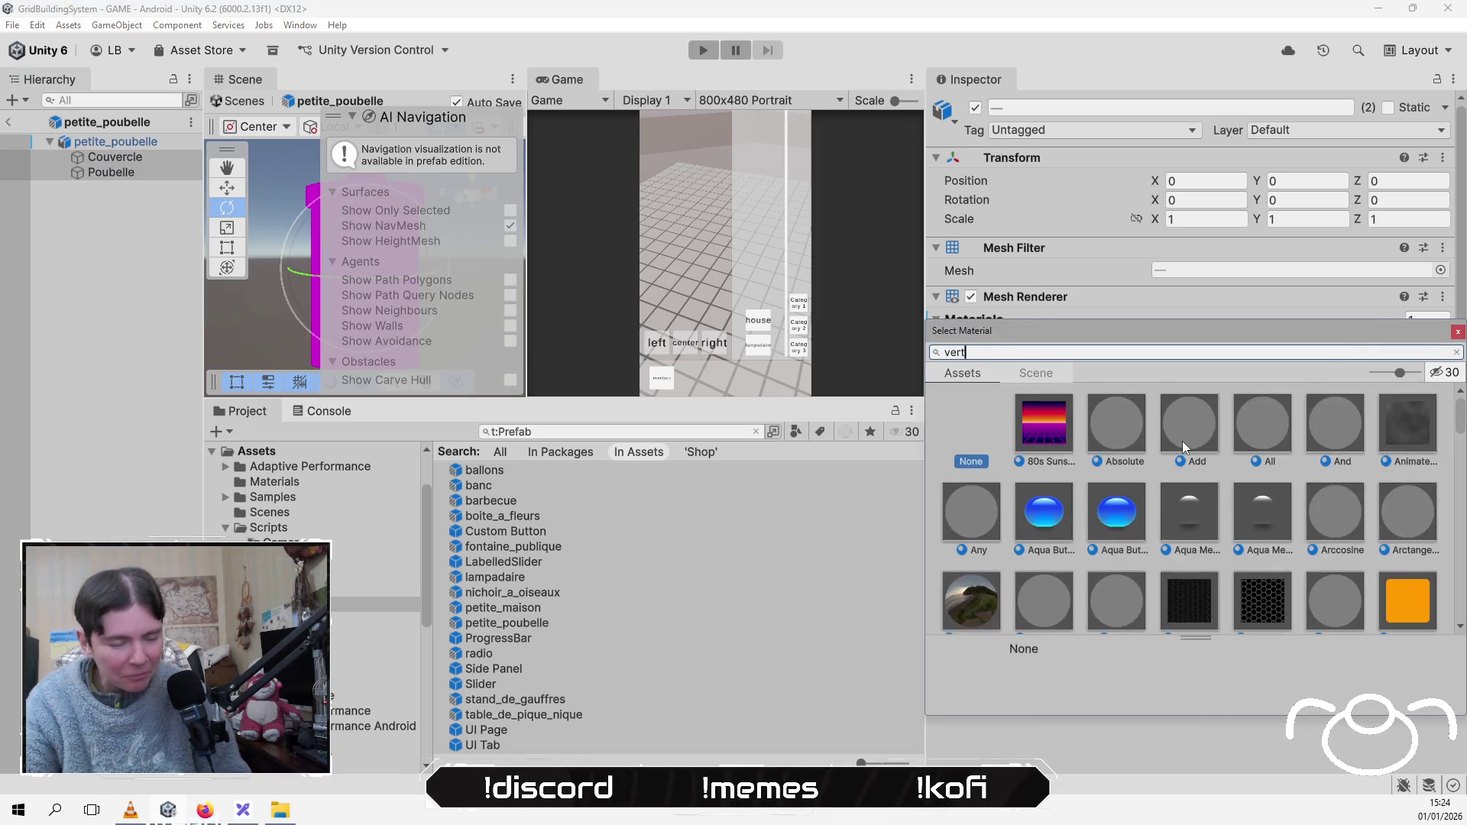
left_click(1134, 420)
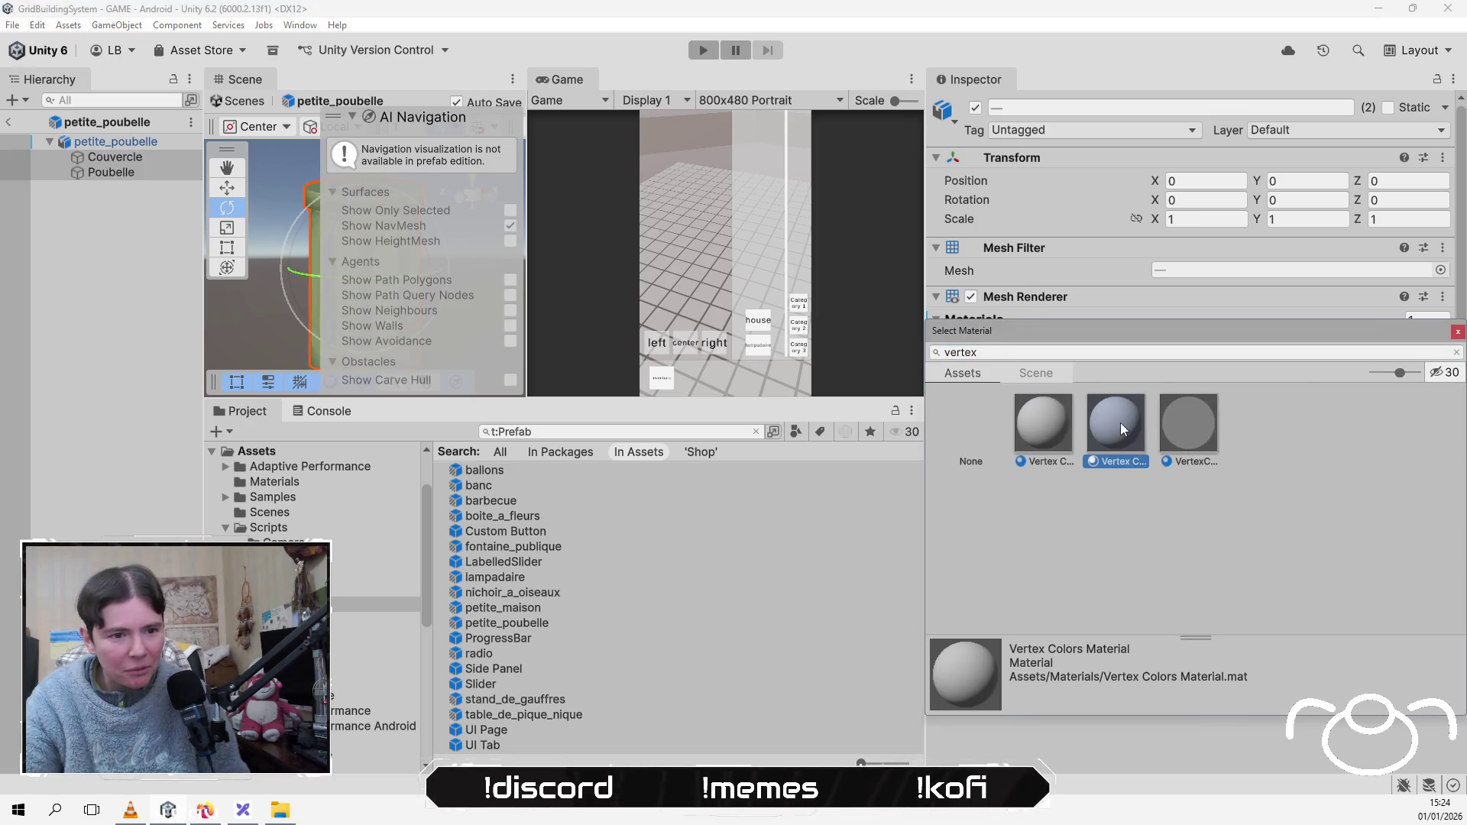
double_click(1121, 423)
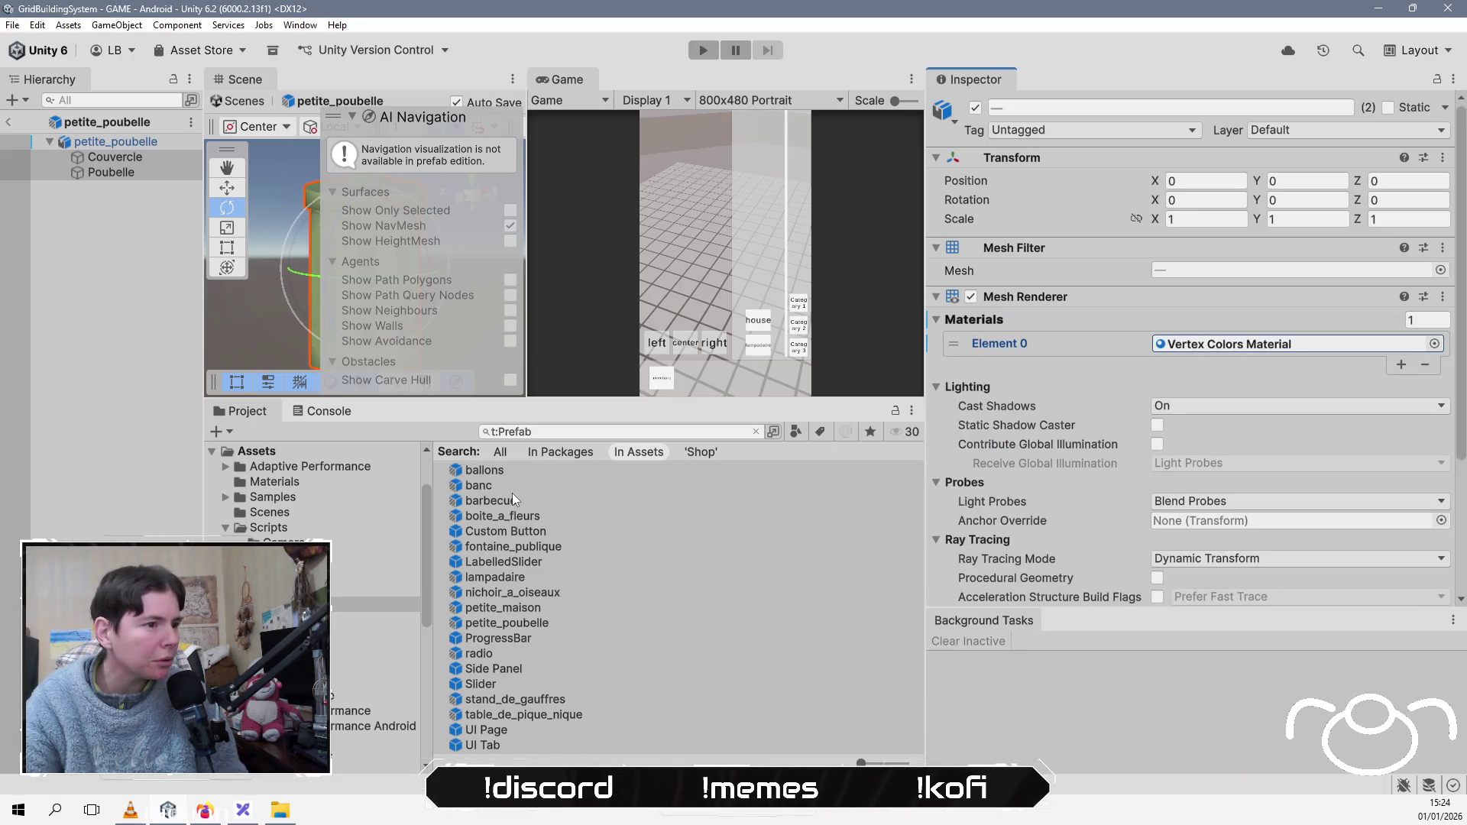
double_click(488, 470)
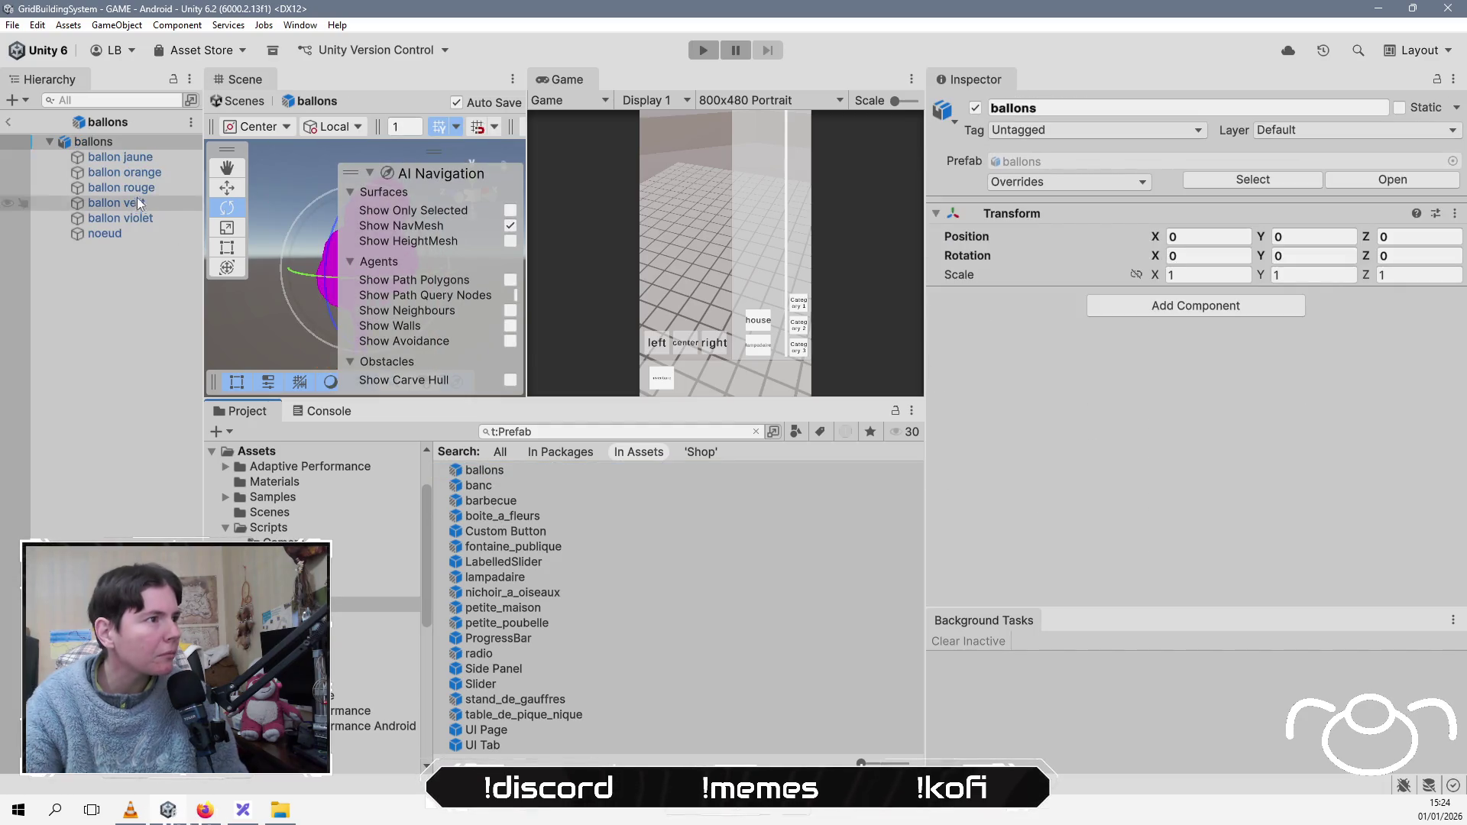
Step: Select ballon jaune through noeud and assign all six parts Vertex Colors Material via a 'vertex' search
key("Down")
left_click(121, 233, "shift")
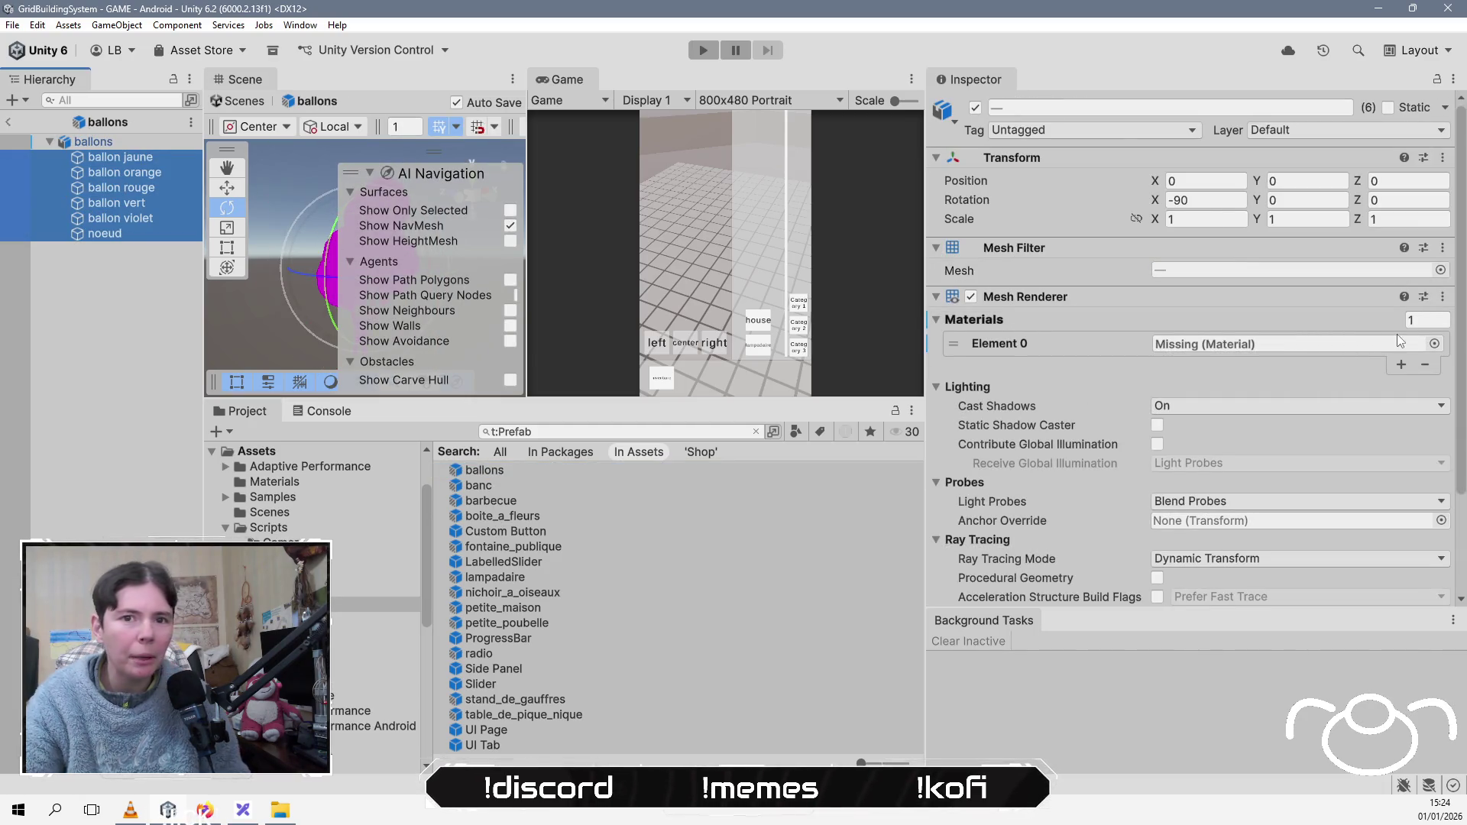
left_click(1434, 343)
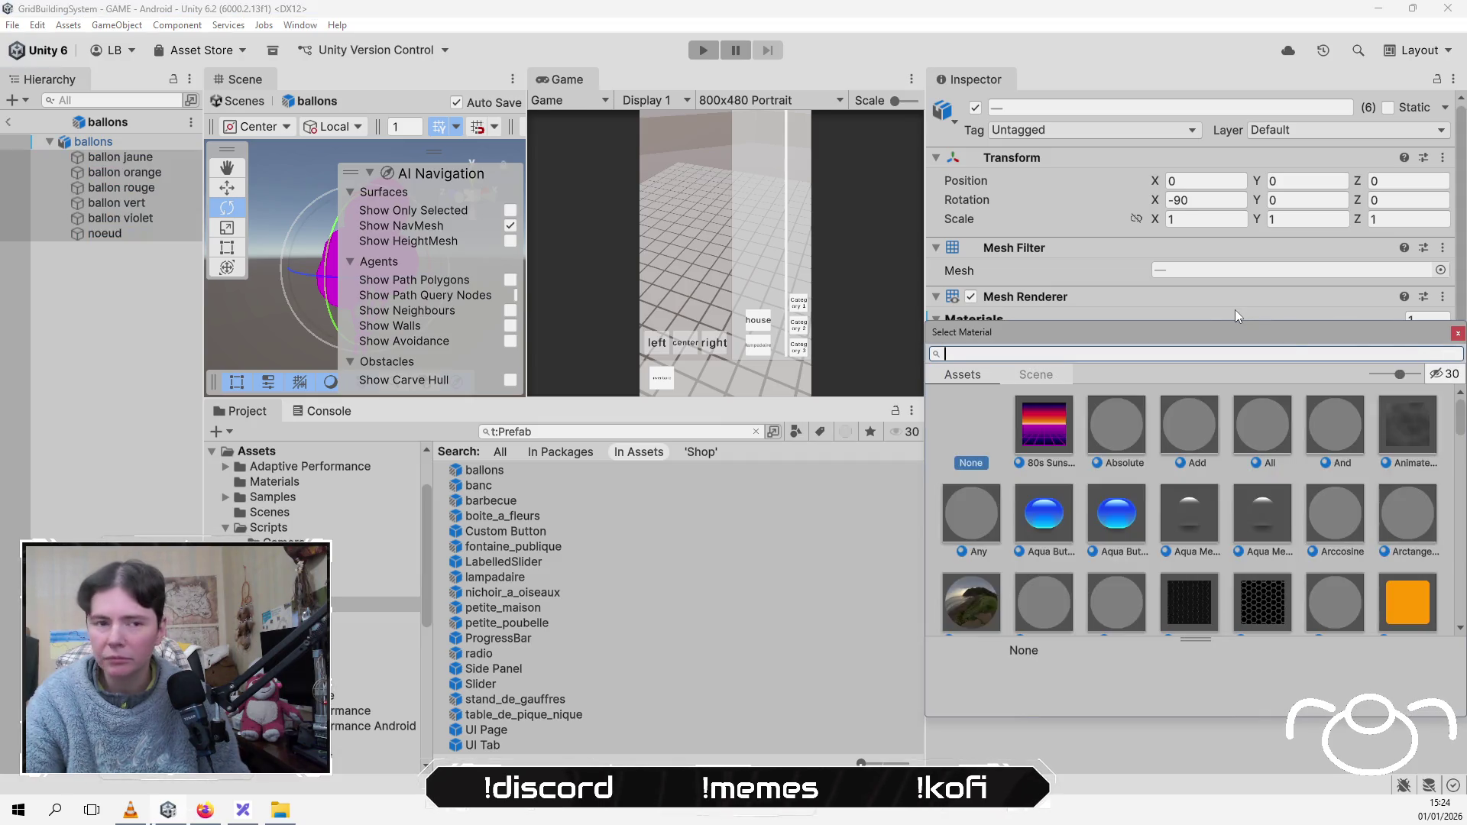
type("vertex")
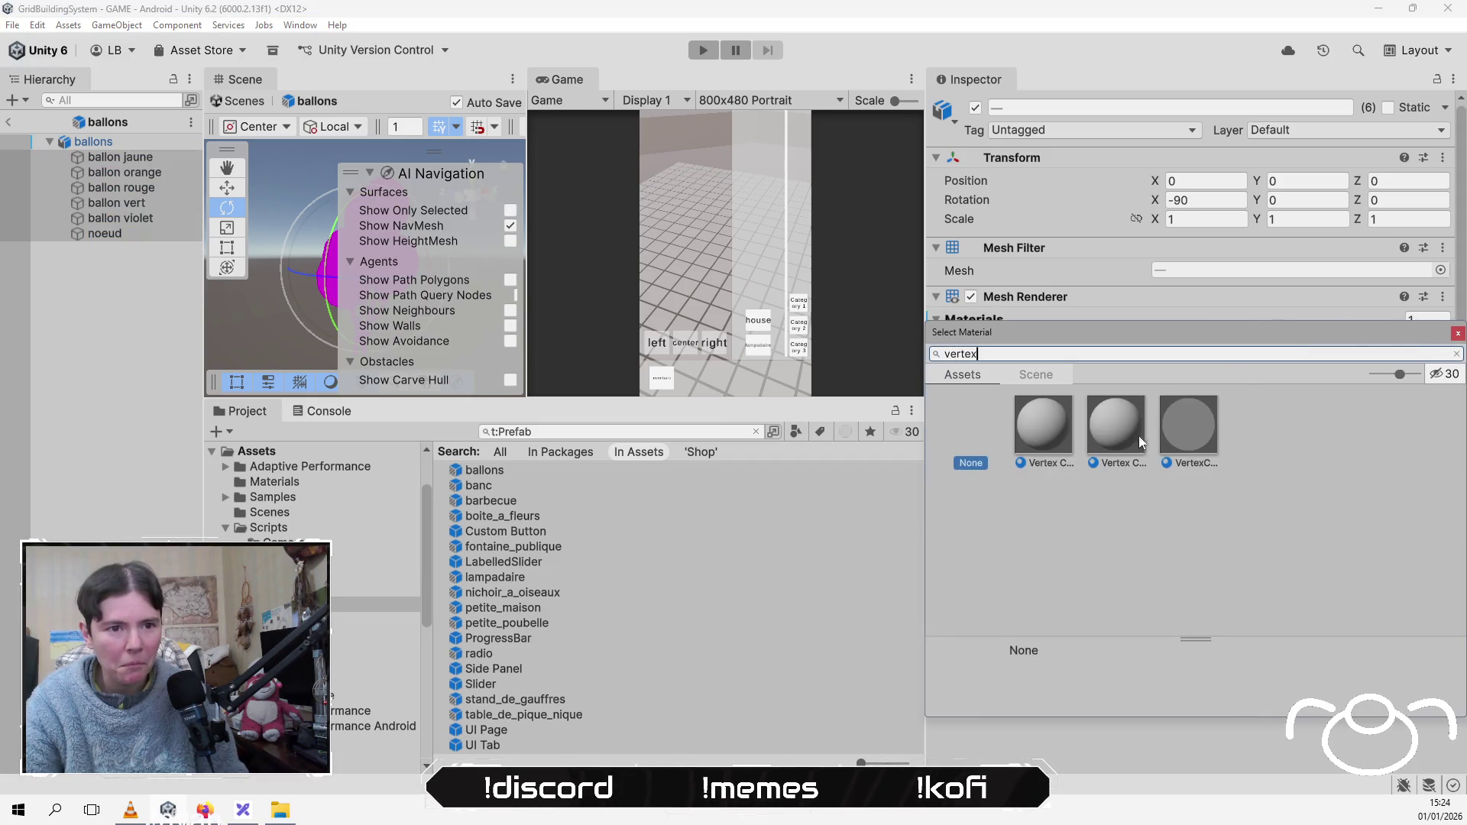
double_click(1118, 425)
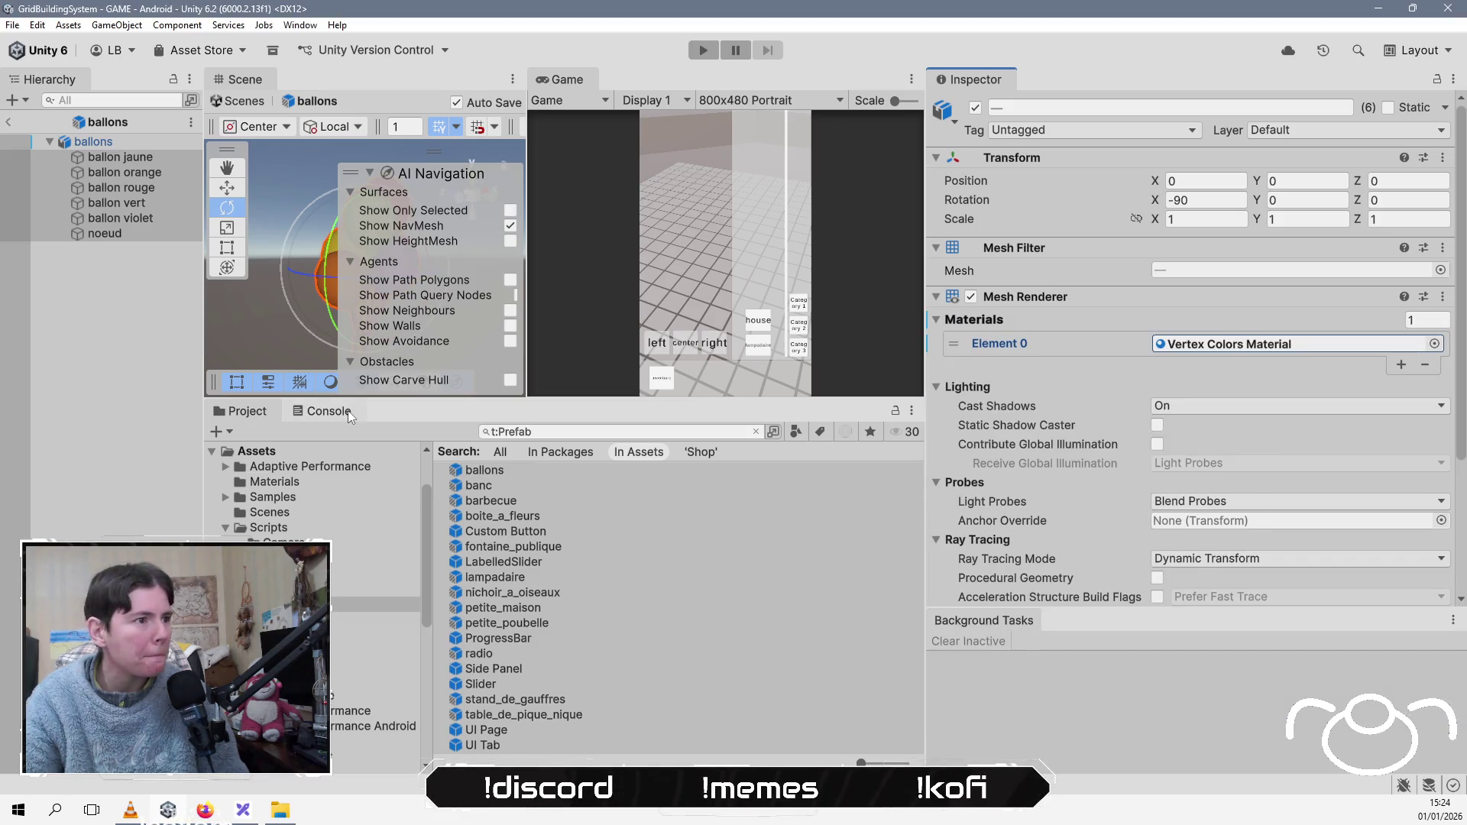
left_click(153, 355)
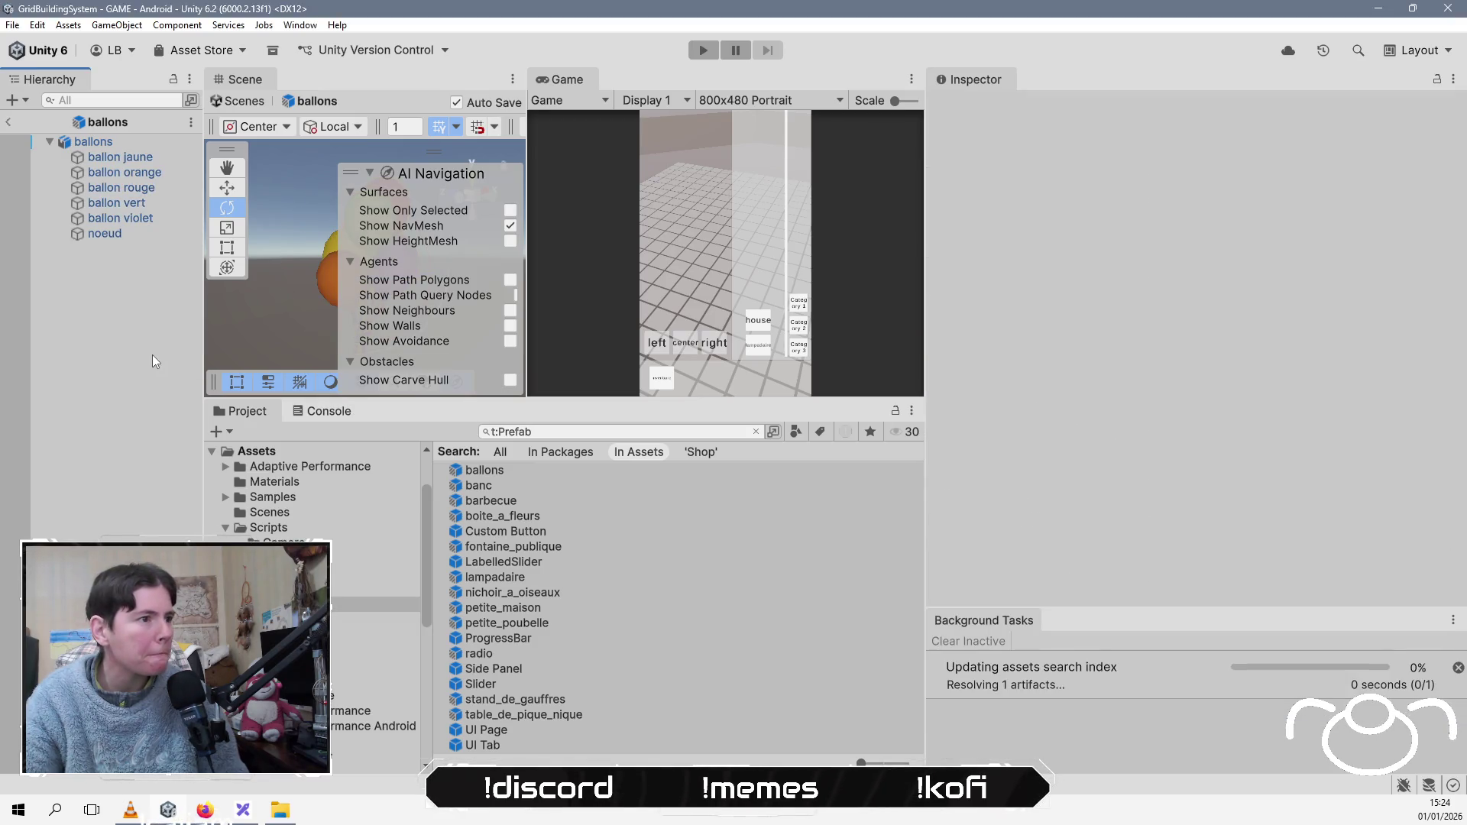
Step: Check each Shop prefab's material, from ballons and banc through petite_maison, ending with petite_poubelle open
left_click(502, 470)
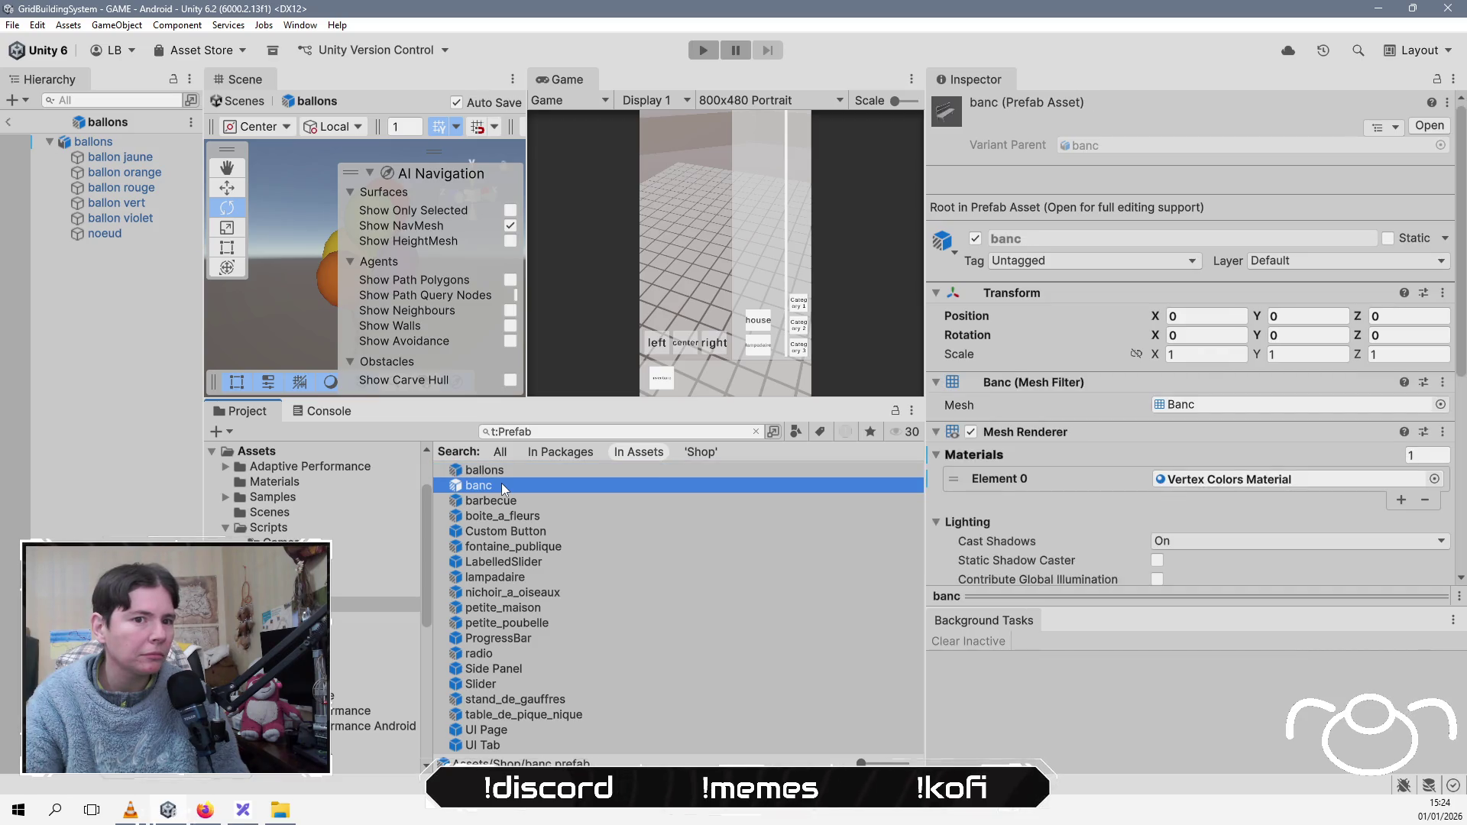
double_click(501, 486)
double_click(502, 470)
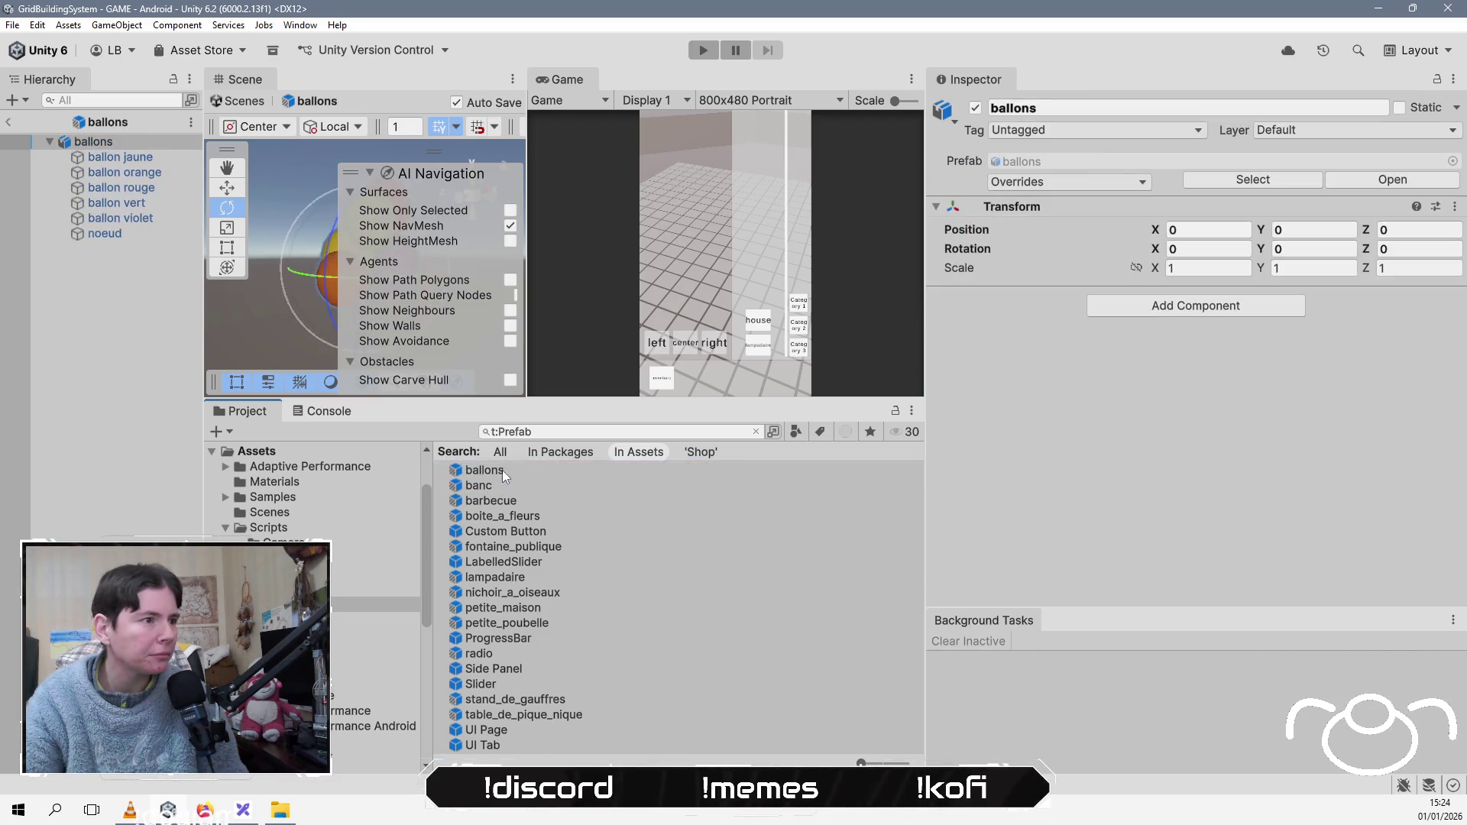
left_click(491, 520)
double_click(492, 518)
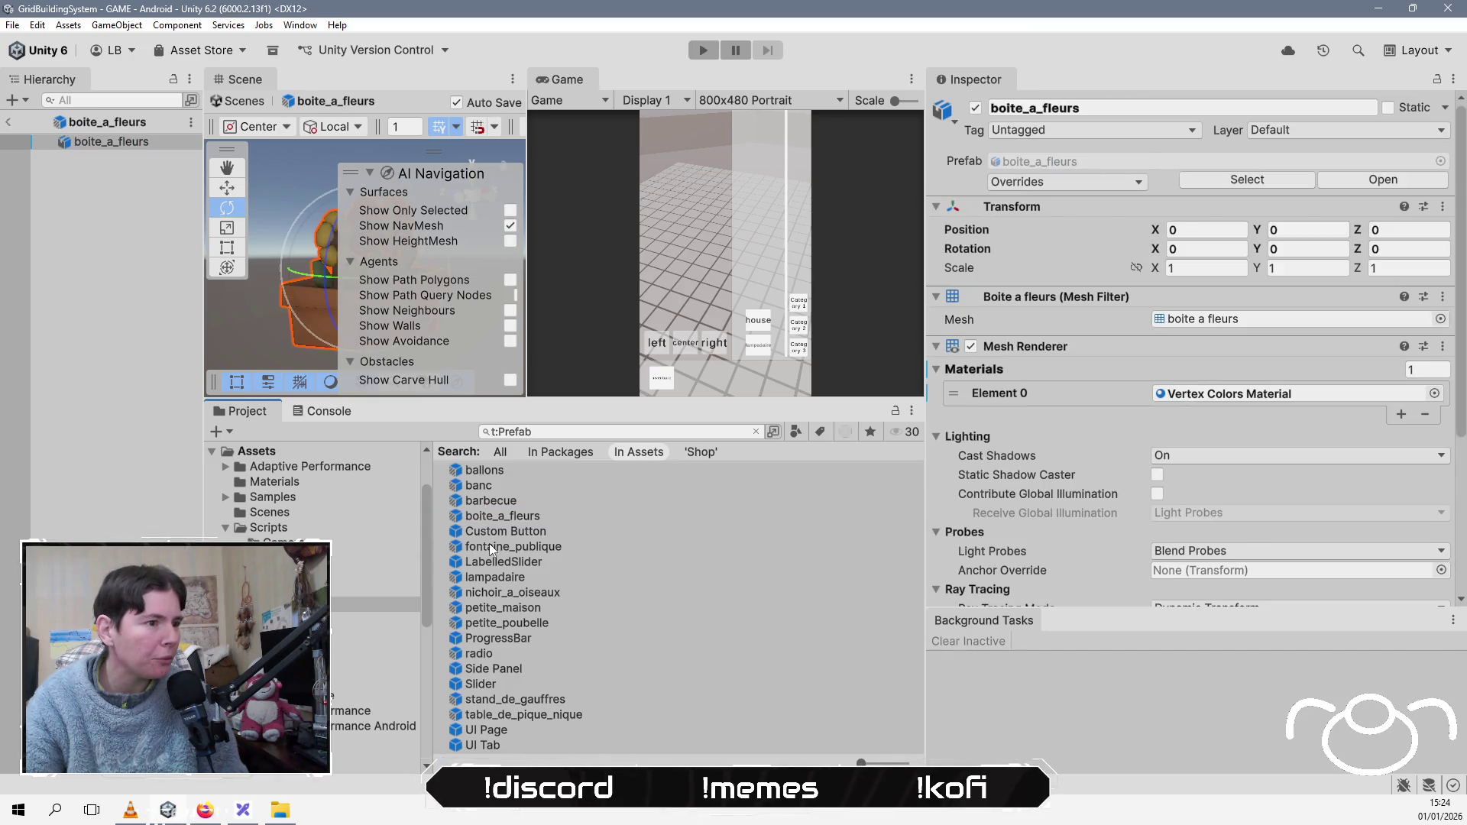
left_click(506, 548)
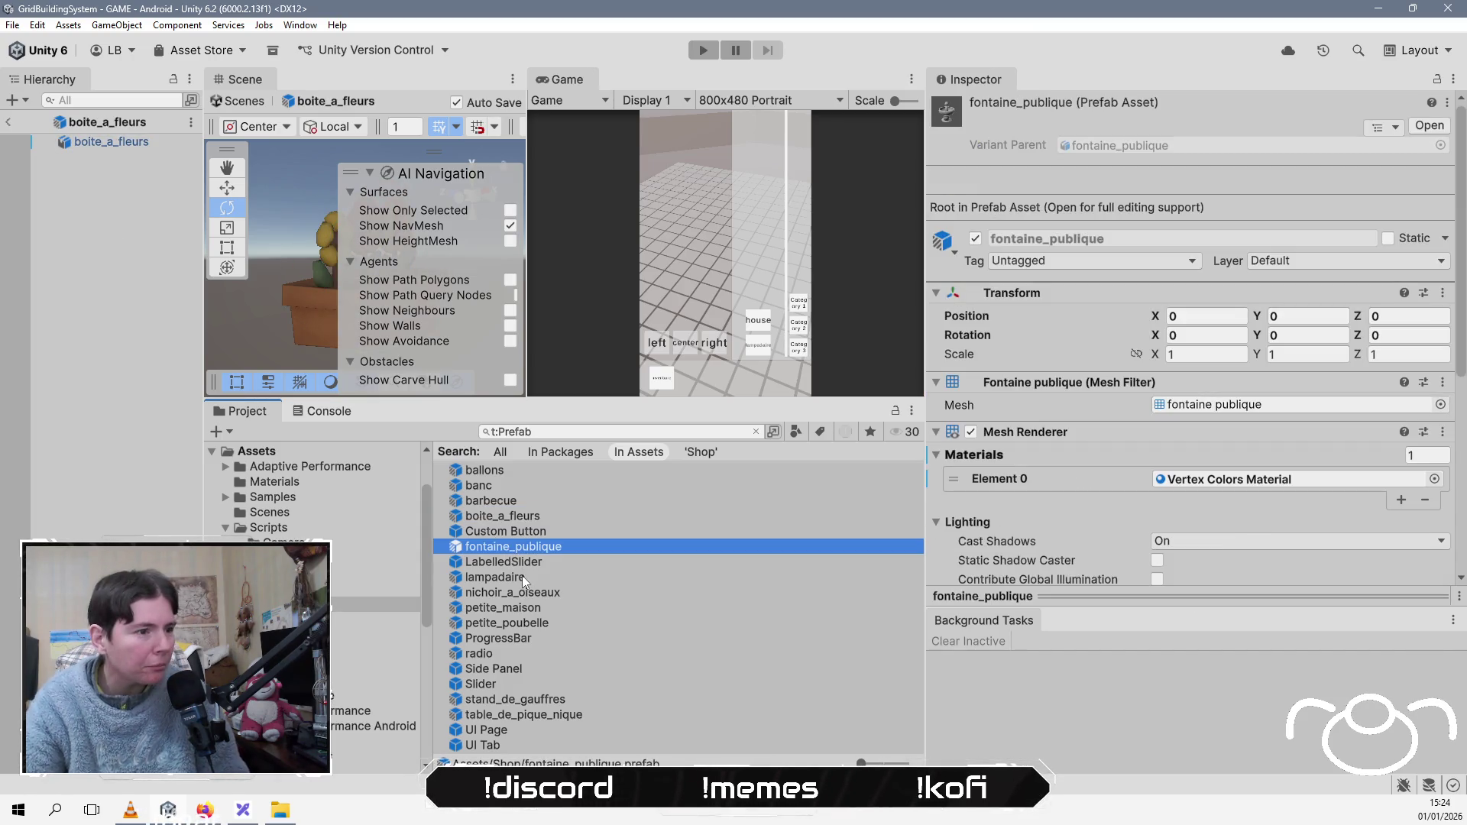
double_click(521, 576)
double_click(502, 595)
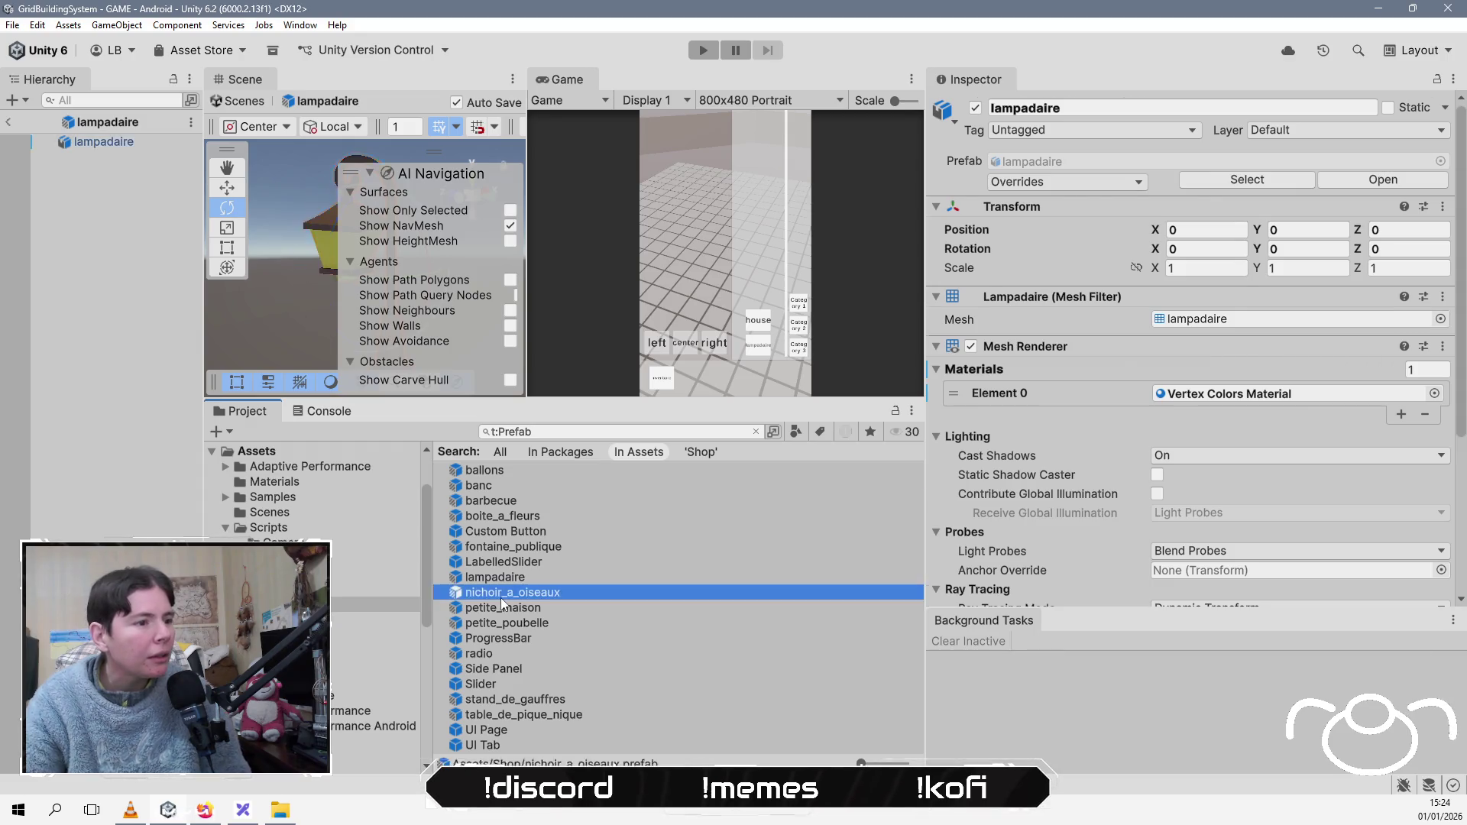
double_click(494, 606)
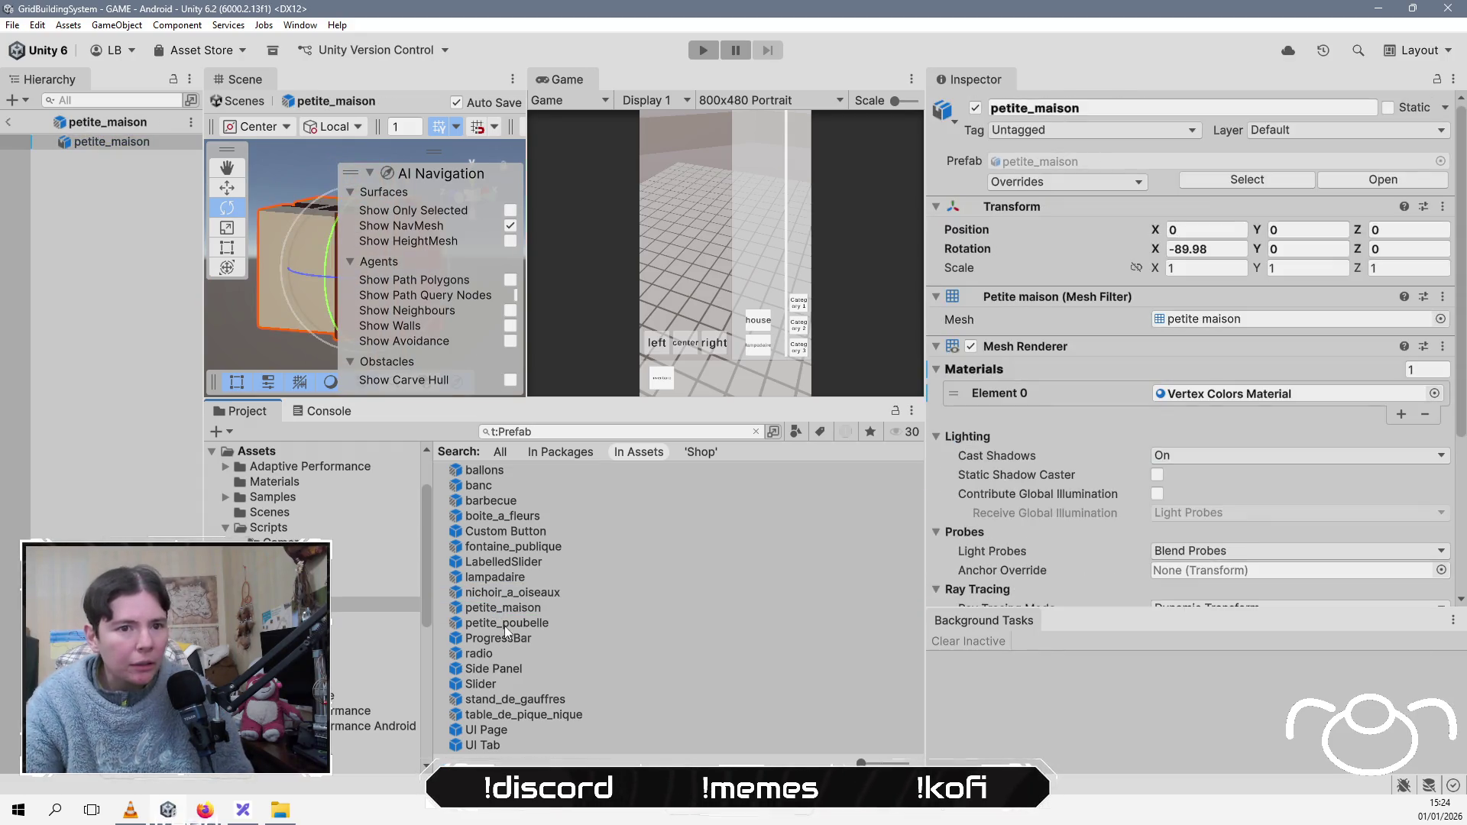
double_click(509, 621)
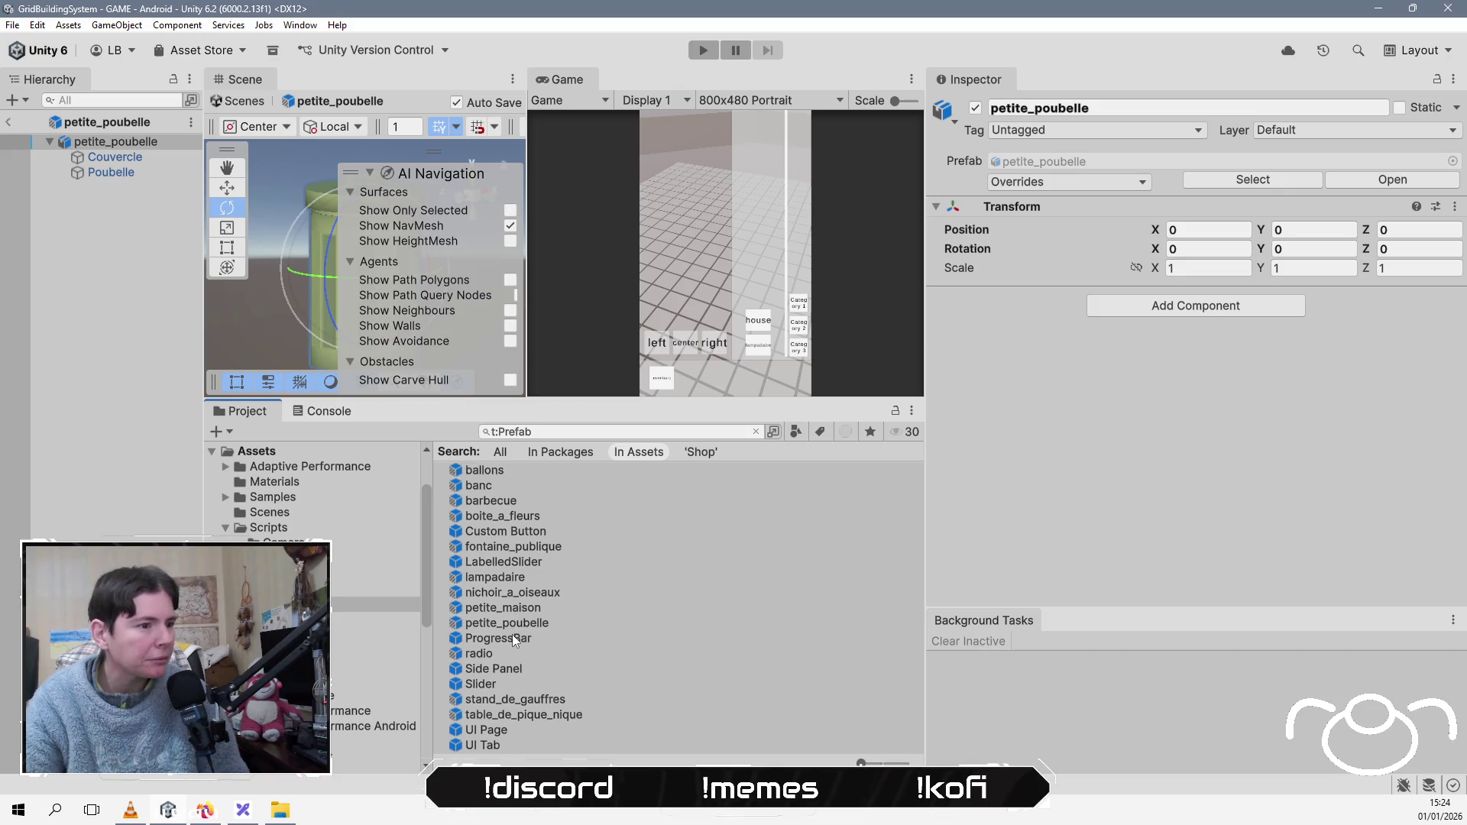